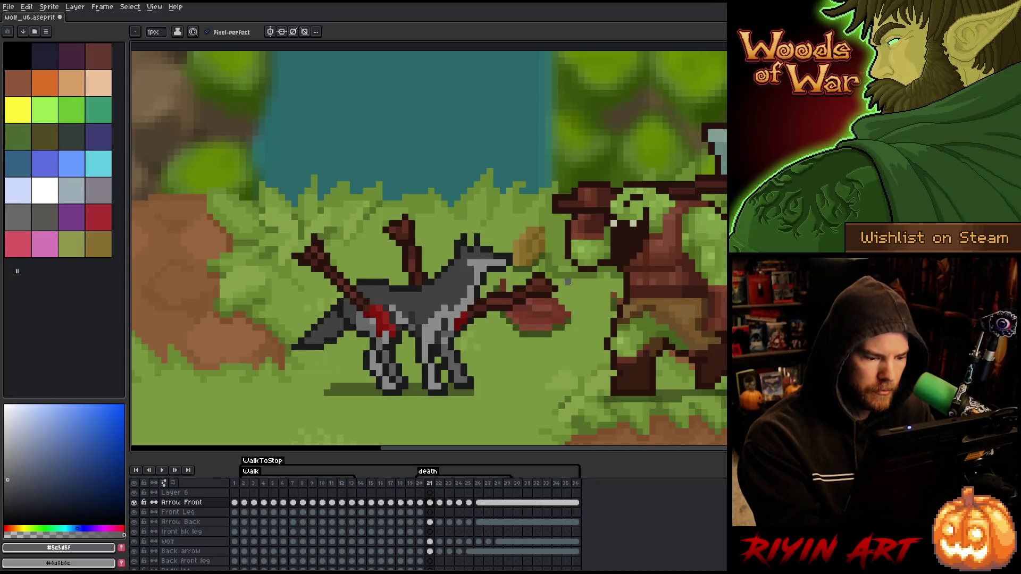
Step: Sample a dark grey from the wolf's fur, then step through the death frames and back
key(alt)
alt+click(455, 337)
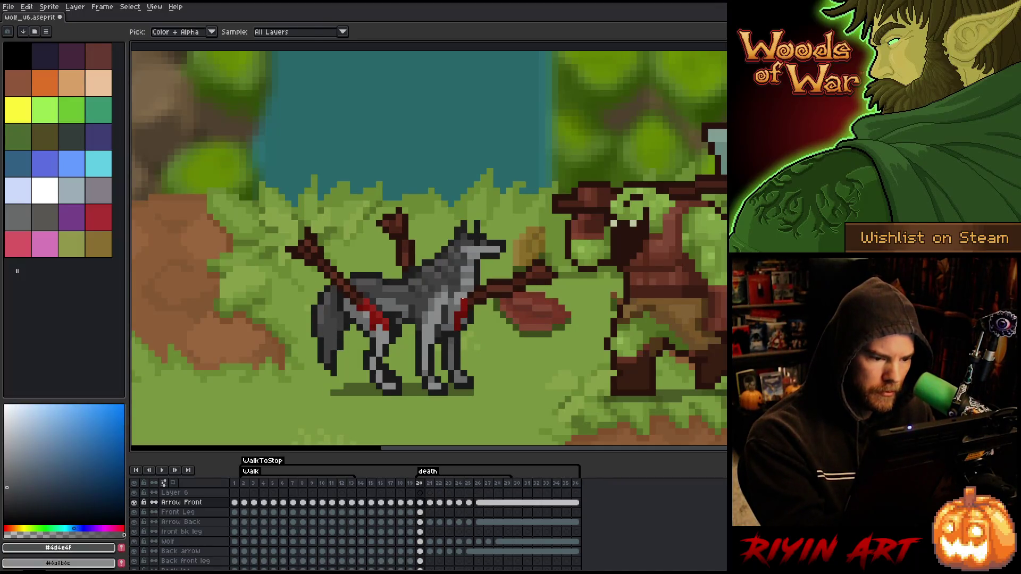
key(Right)
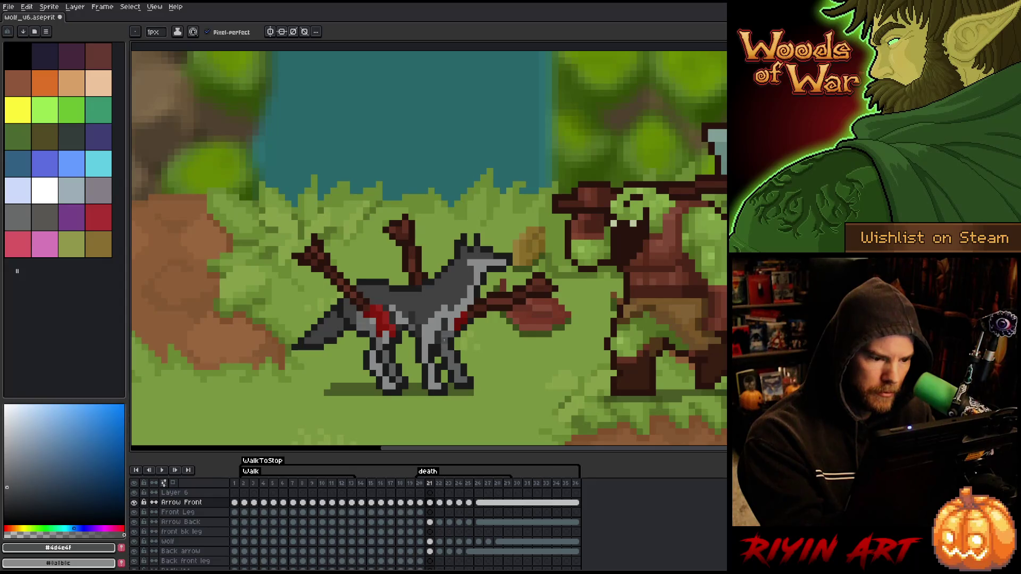
key(Right)
key(Right)
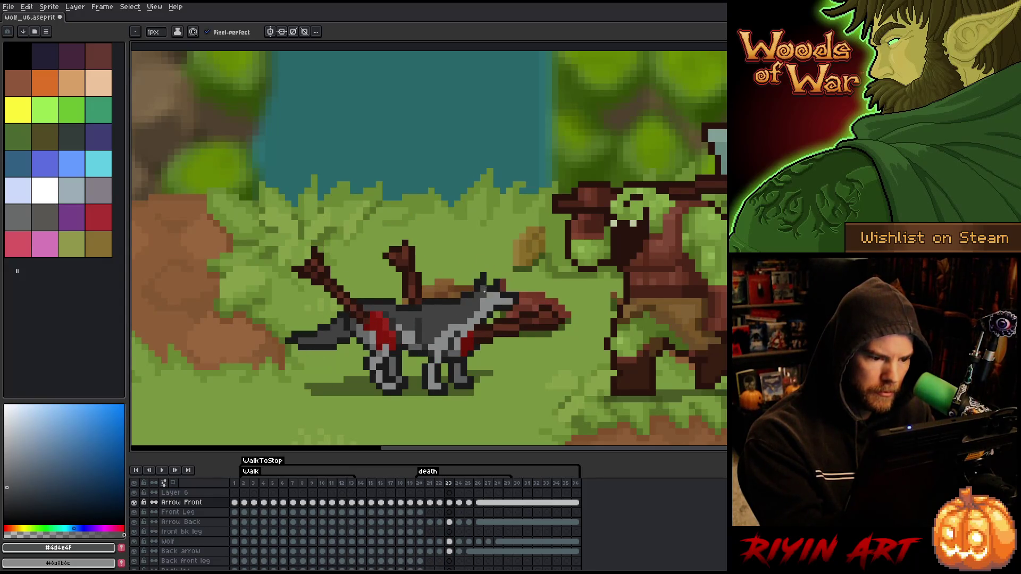
key(Right)
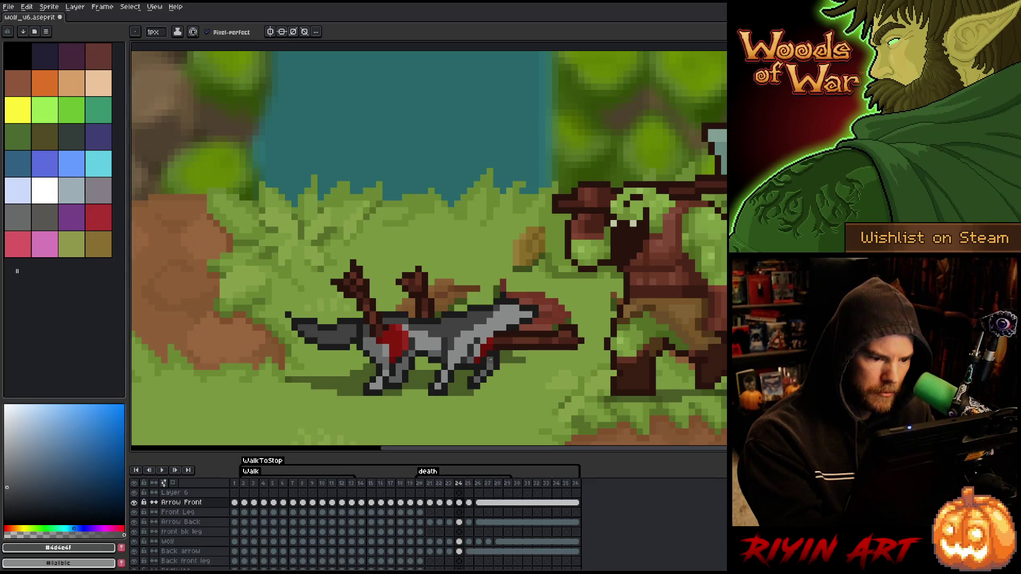
key(Right)
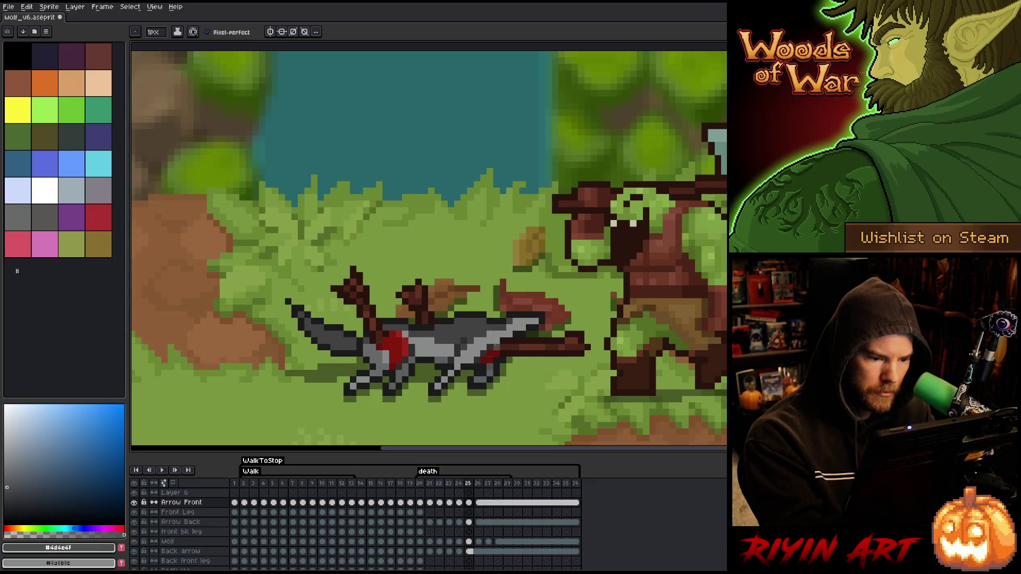
key(Right)
key(Right)
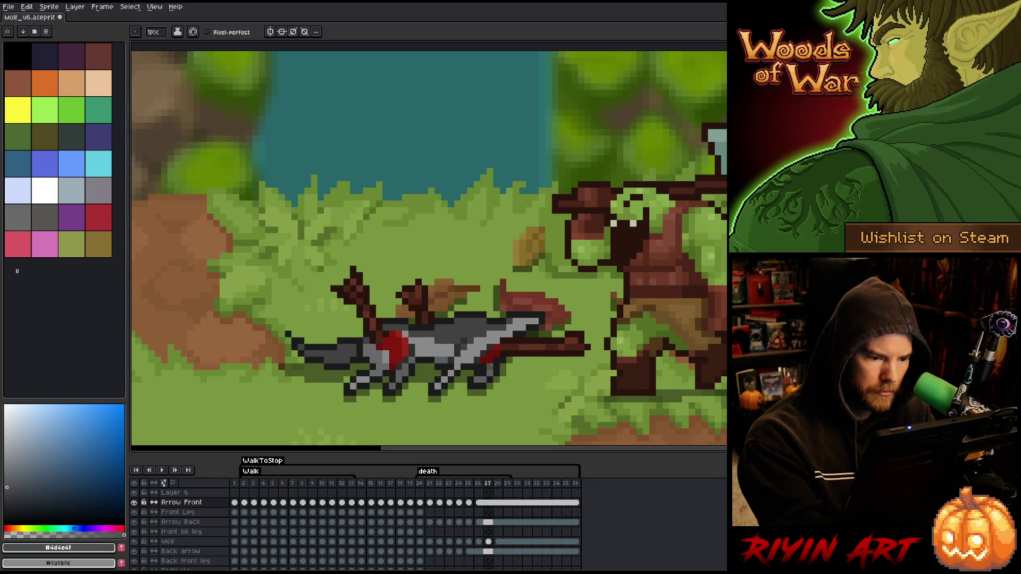
key(Left)
key(Left)
key(Left)
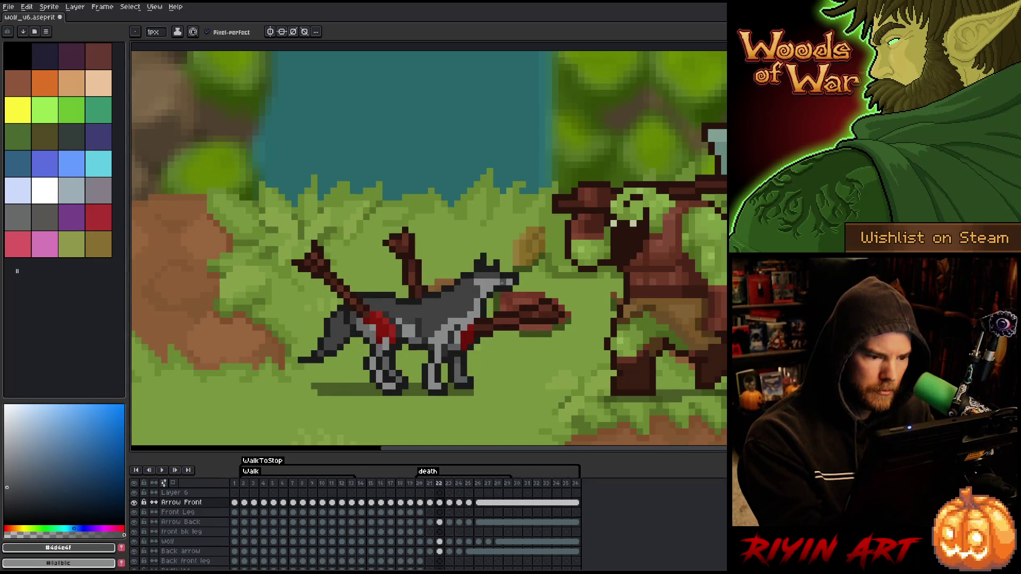
key(Left)
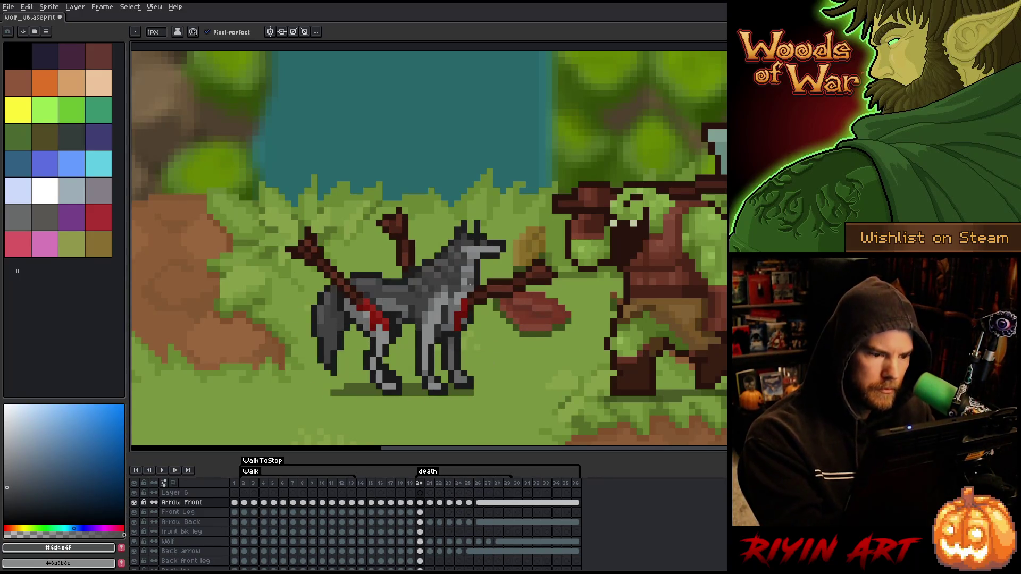
Step: Eyedrop a mid grey from the wolf's fur and return to the pencil
key(i)
click(456, 311)
key(b)
Step: Flip between frames 20 and 21 to compare the standing and collapsing wolf poses
key(Right)
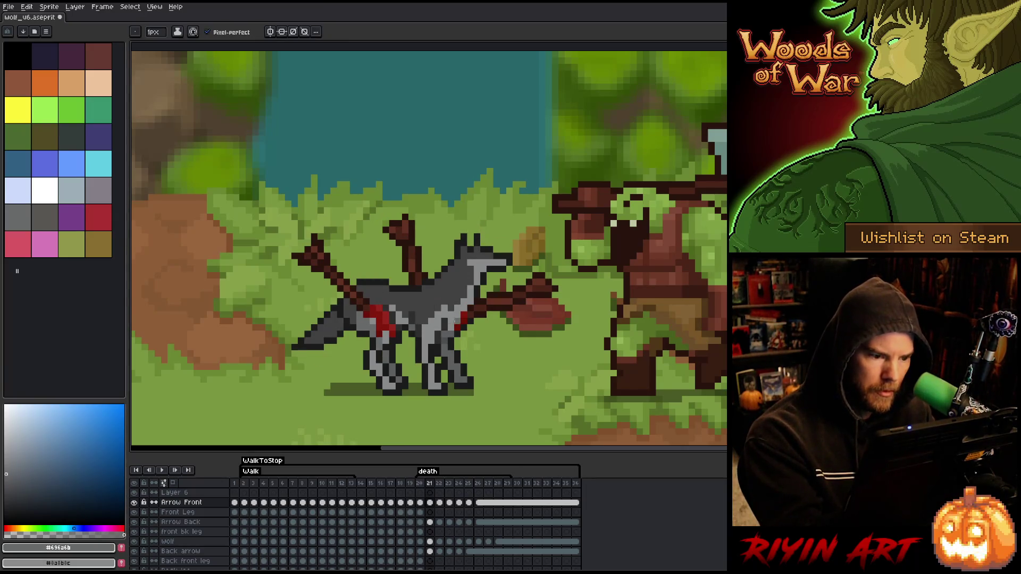
key(Left)
key(Right)
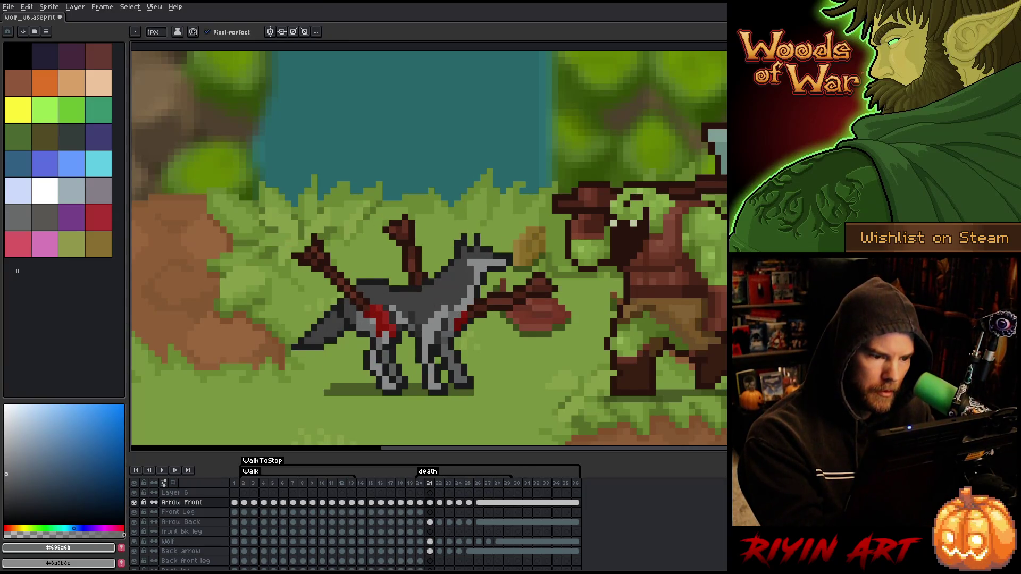
key(Left)
key(Right)
key(Left)
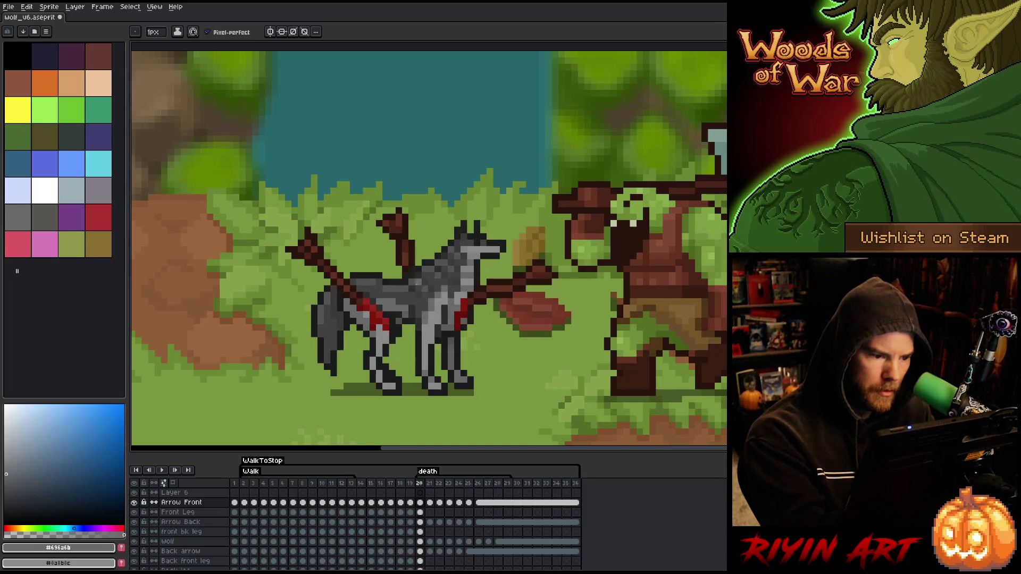
key(Right)
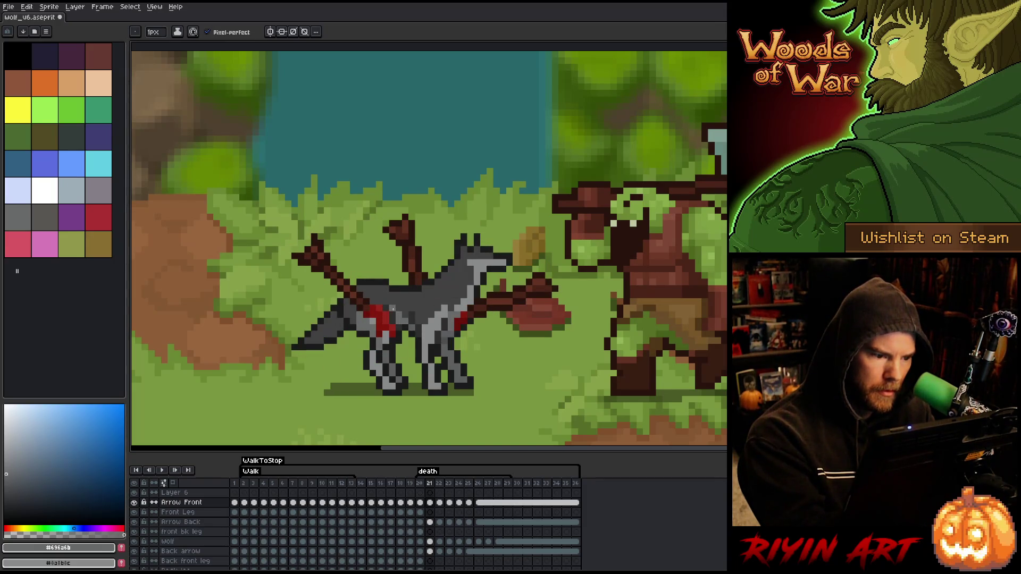
key(Left)
key(Right)
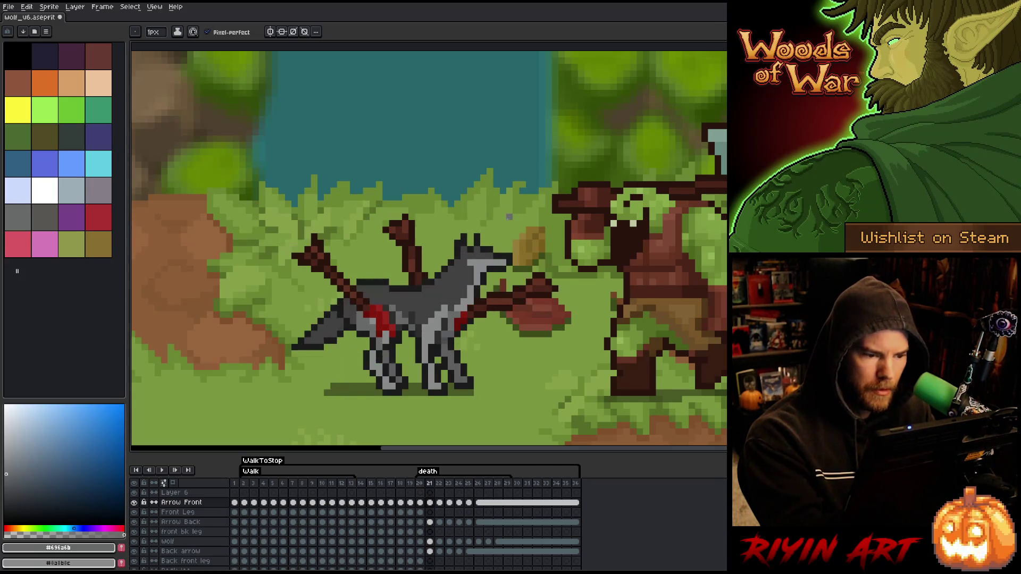
key(Left)
key(Right)
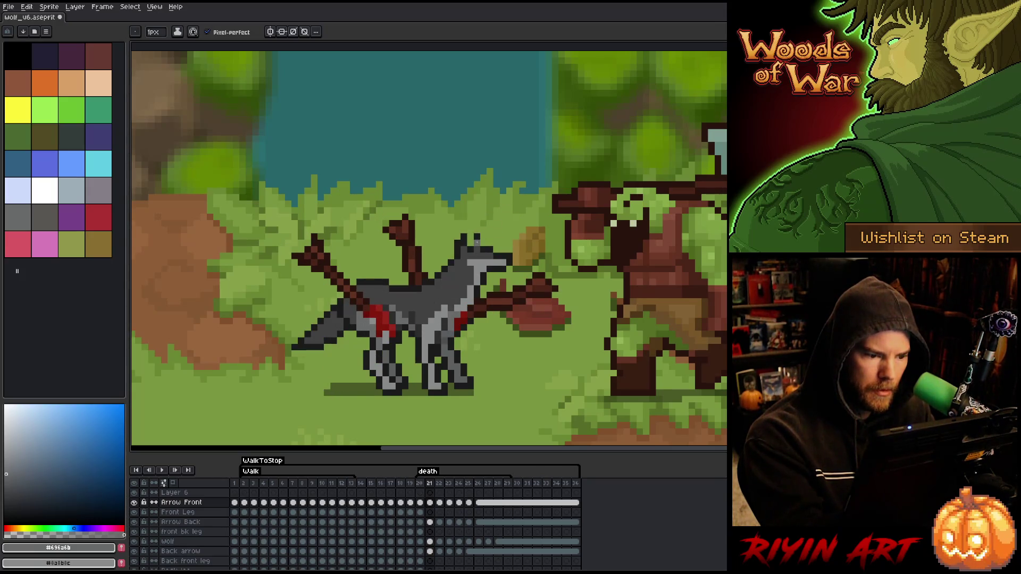
alt+click(446, 341)
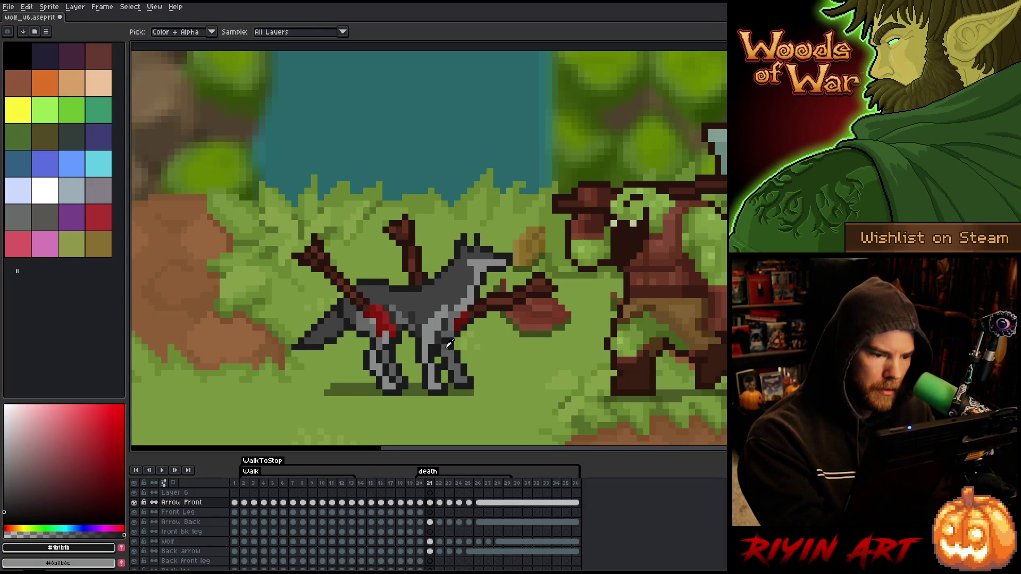
alt+click(451, 343)
key(Left)
key(Right)
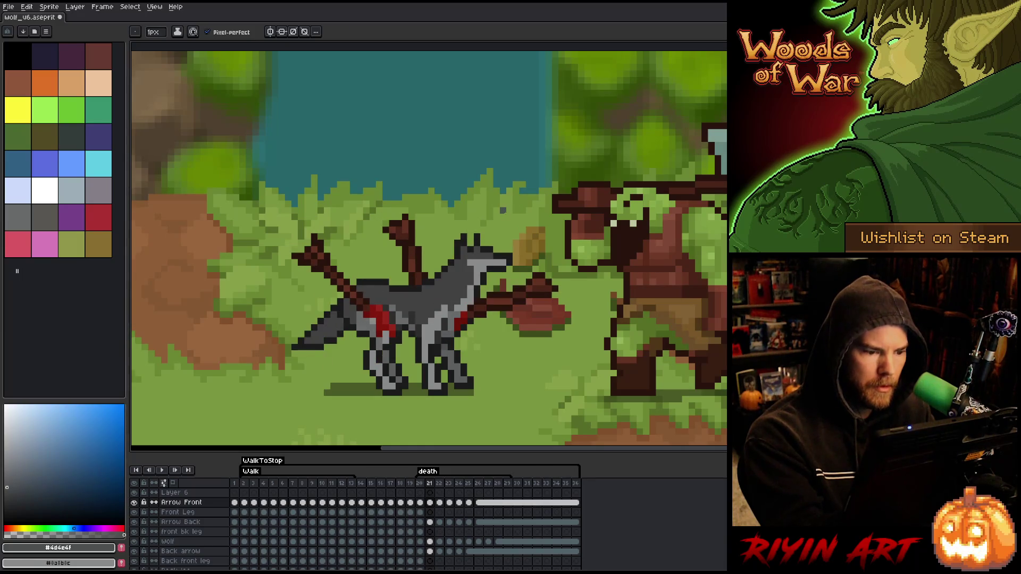
key(Right)
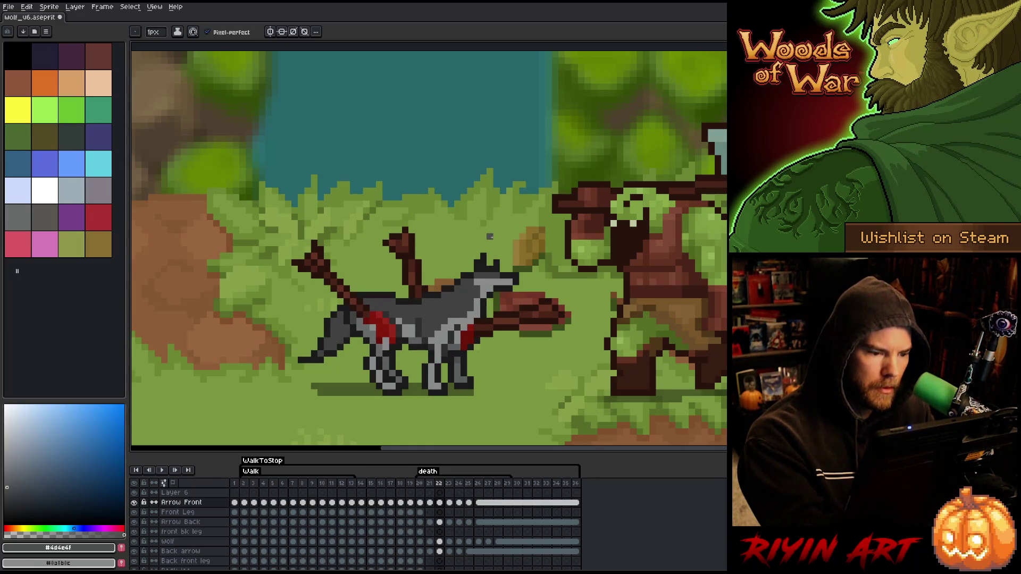
key(Left)
alt+click(463, 288)
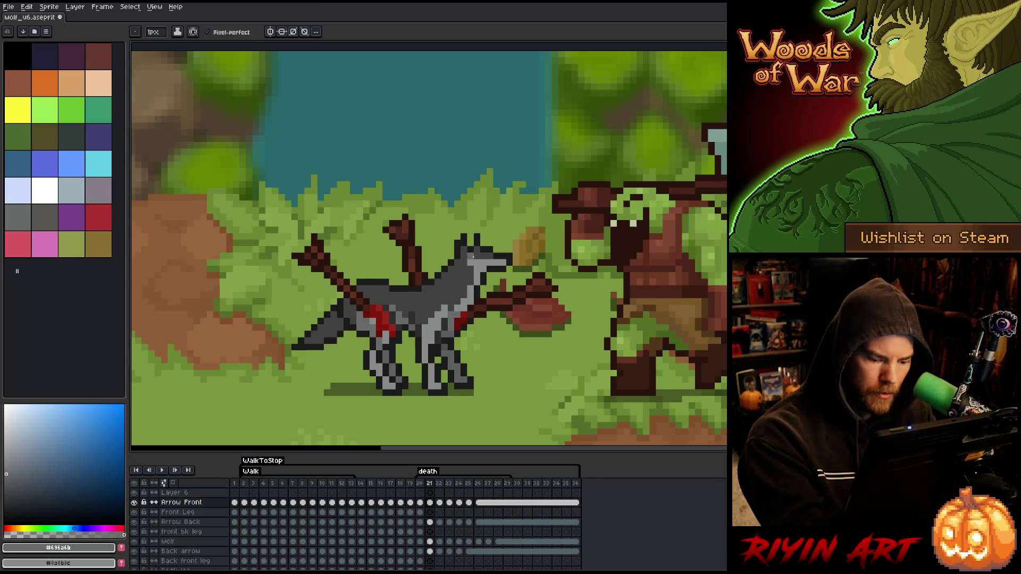
key(Right)
click(463, 268)
key(ctrl+z)
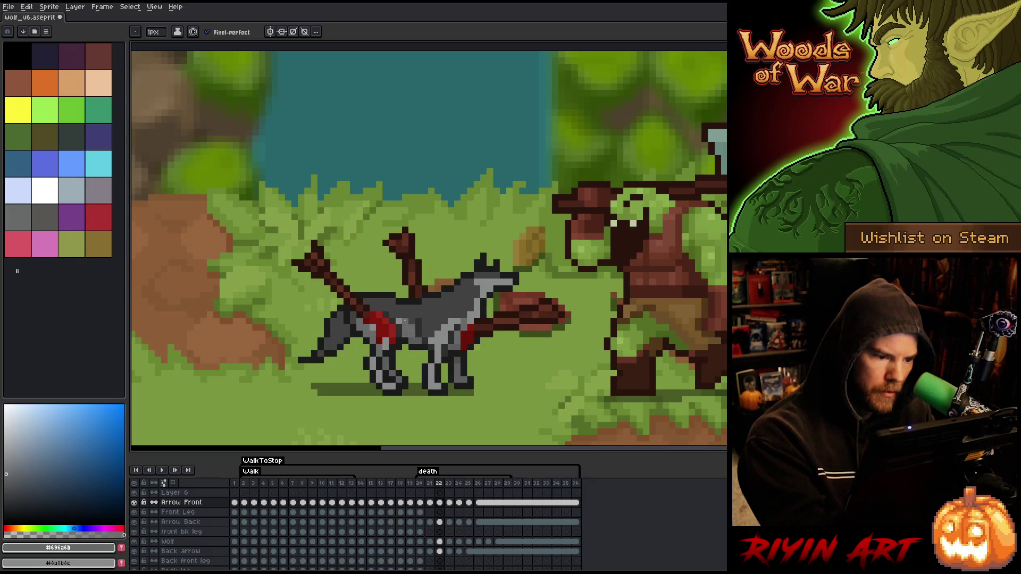
Step: Flip through the fall poses from frame 21 toward the wolf lying on the ground
key(Right)
key(Left)
key(Right)
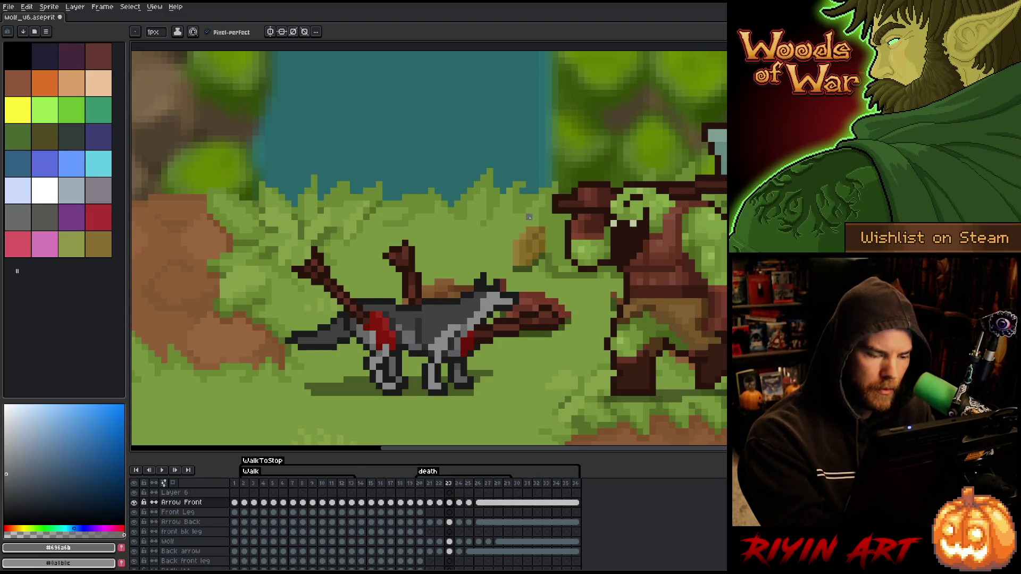
key(Right)
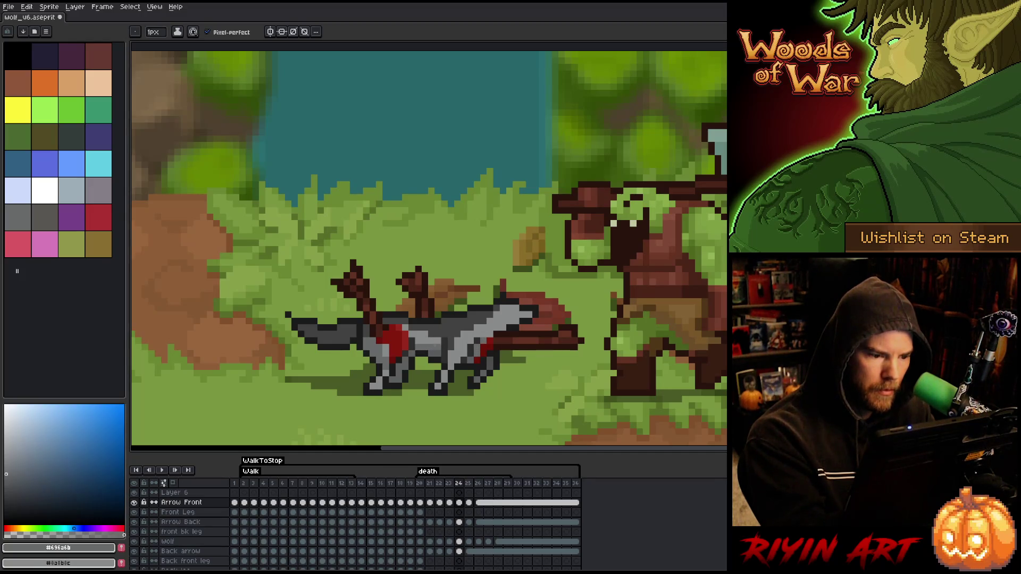
key(Left)
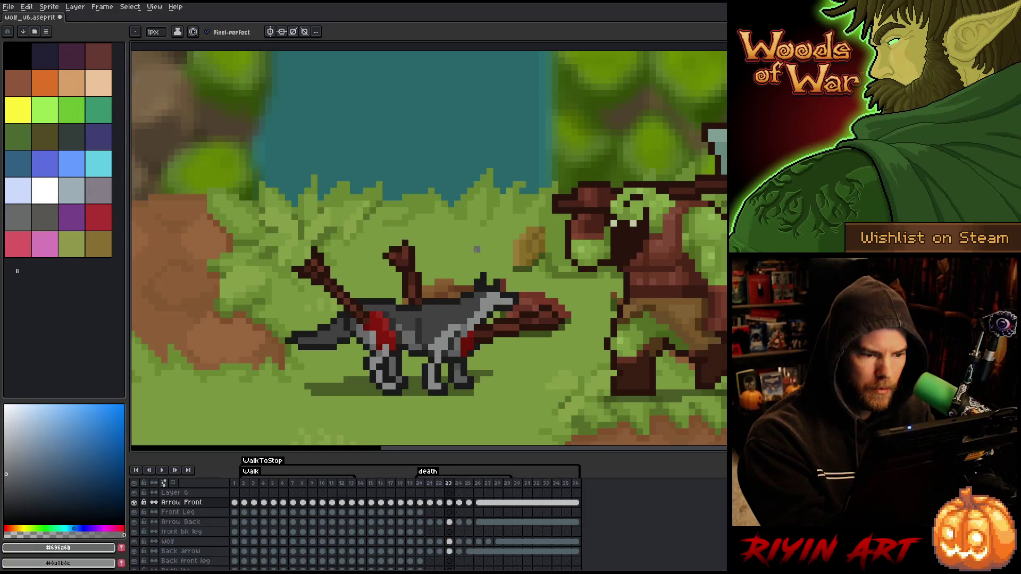
key(Right)
key(Right)
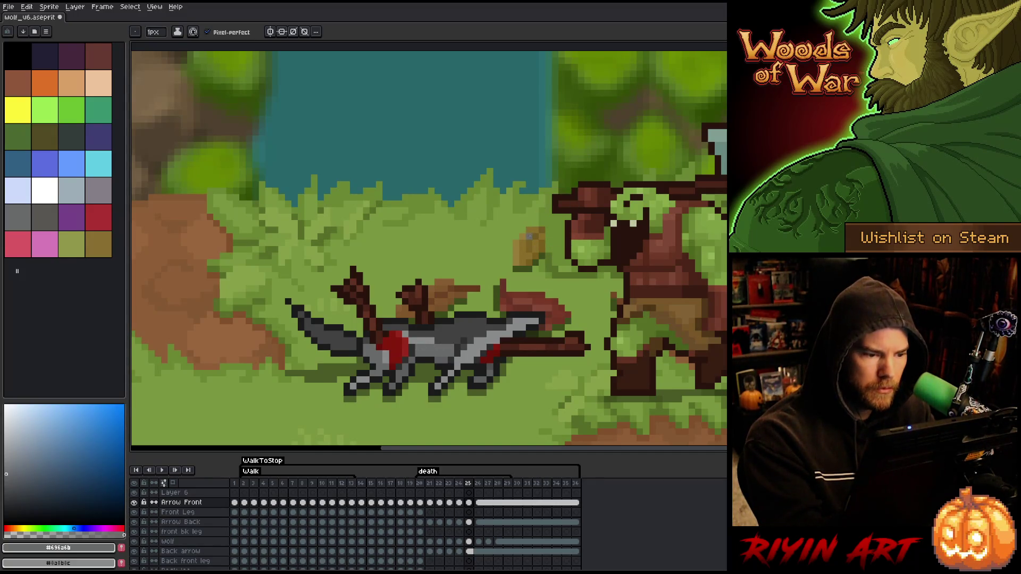
Step: Compare the final lying poses up to frame 25 and sample a light grey from the fur
key(Left)
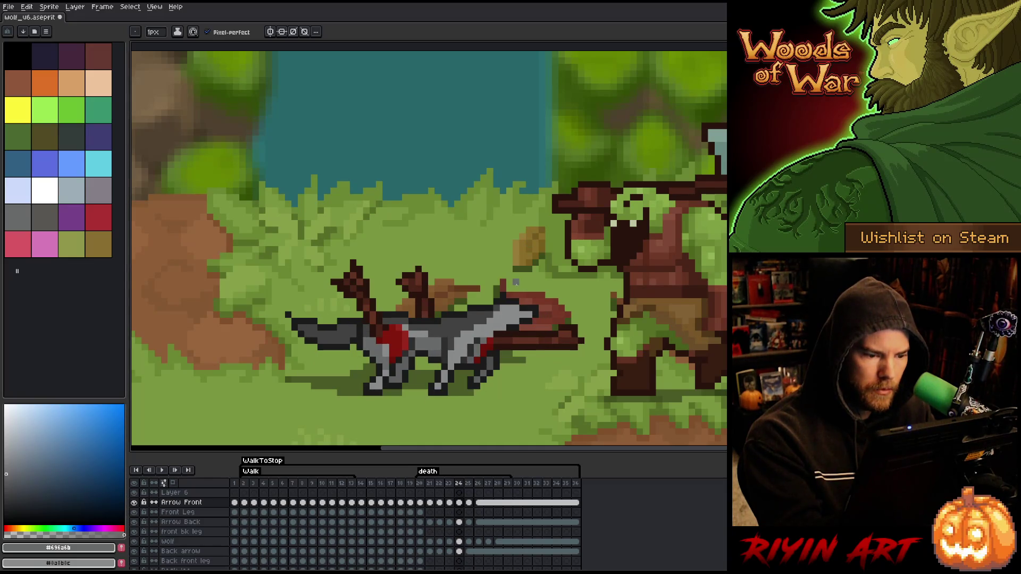
key(Right)
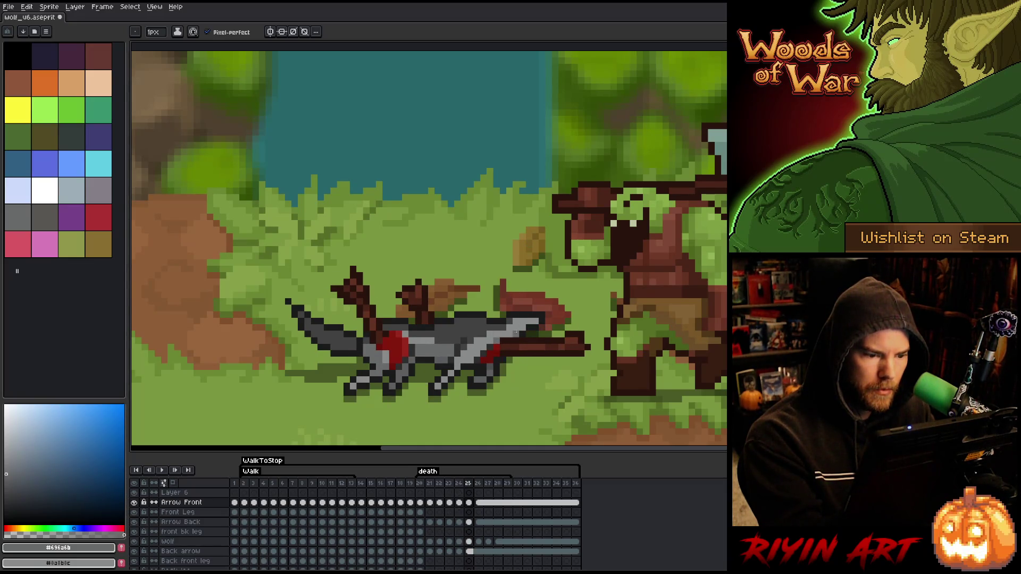
key(Left)
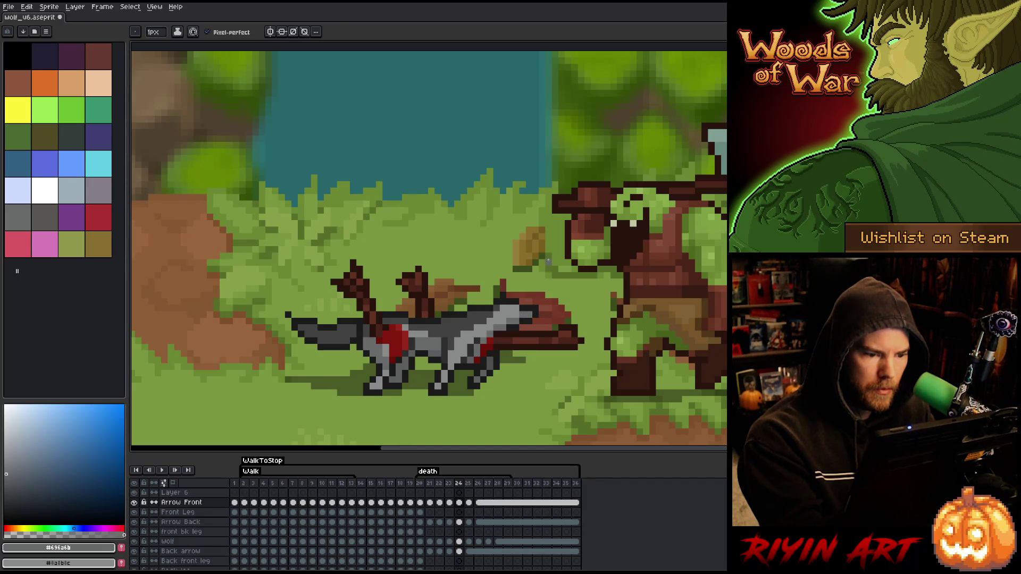
key(Right)
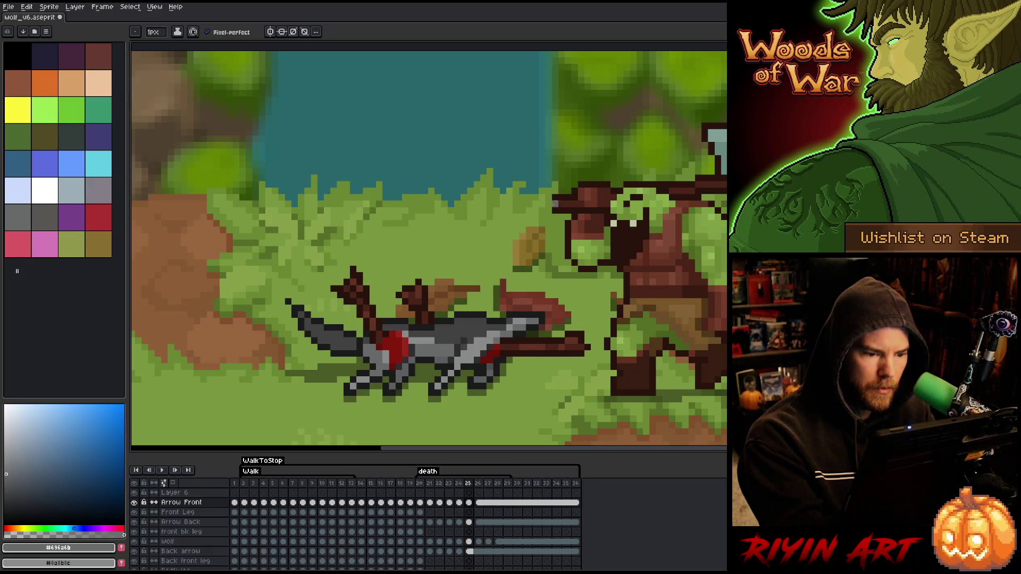
key(Left)
key(Right)
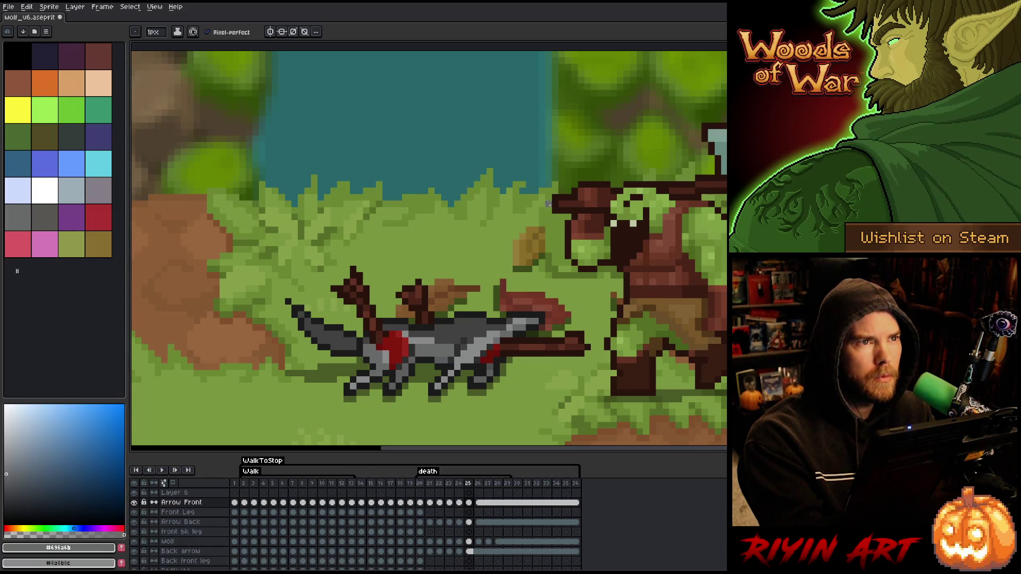
alt+click(458, 340)
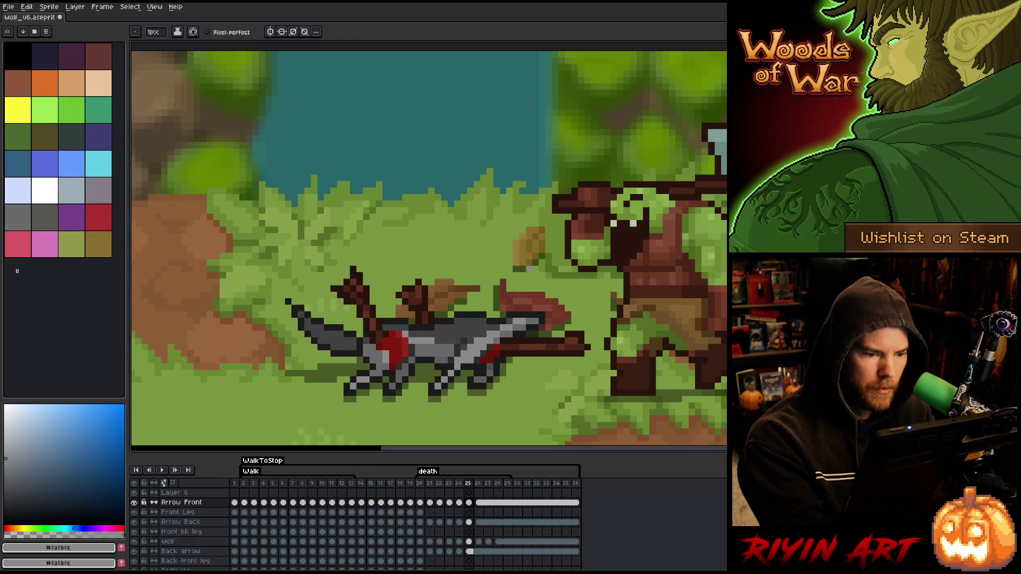
Step: Resample the mid grey from the wolf and save the .aseprite file with Ctrl+S
alt+click(489, 340)
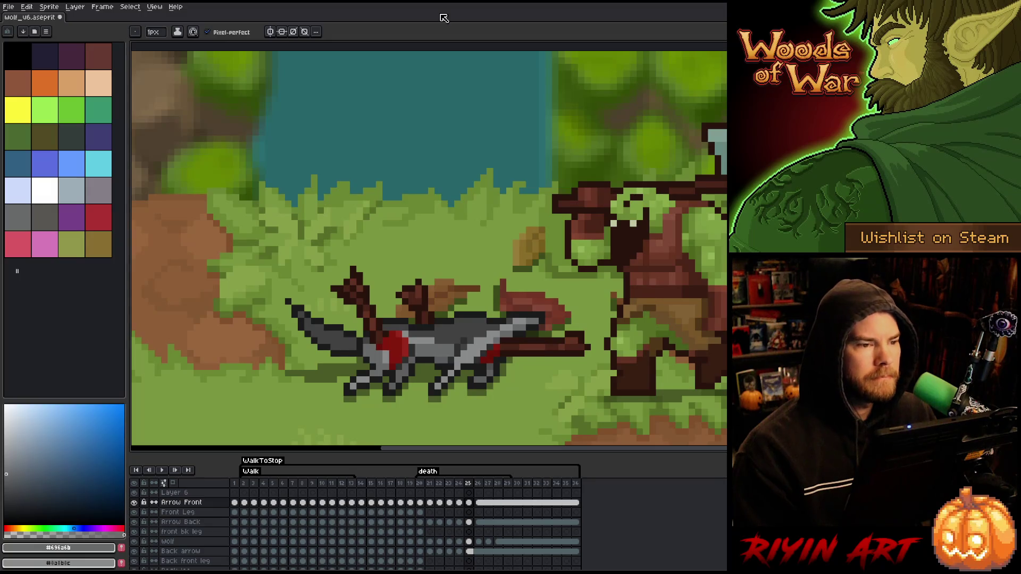
key(ctrl+s)
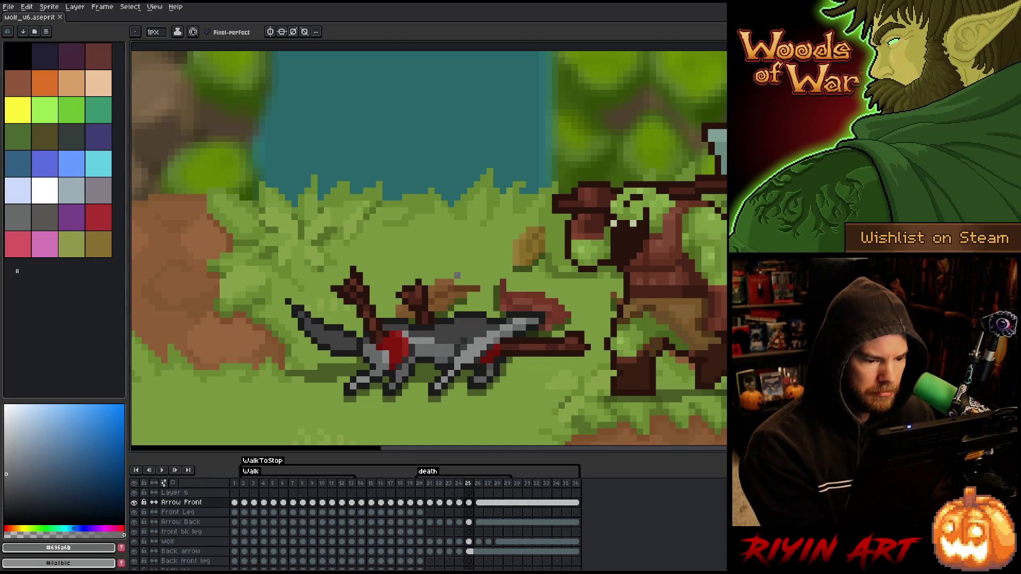
Step: Go to frame 20 and flip between frames 20 and 21 to compare the poses
click(420, 483)
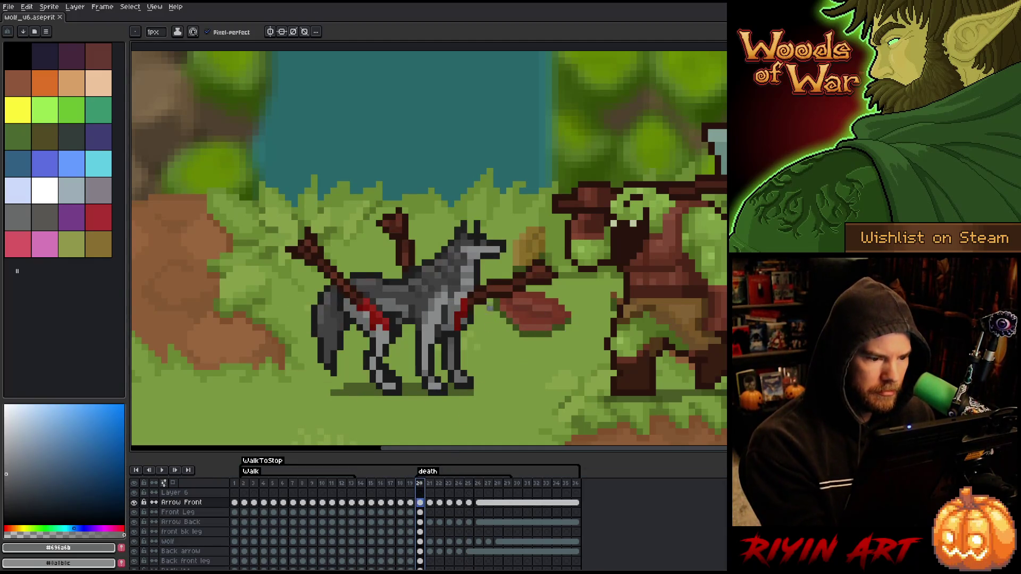
key(i)
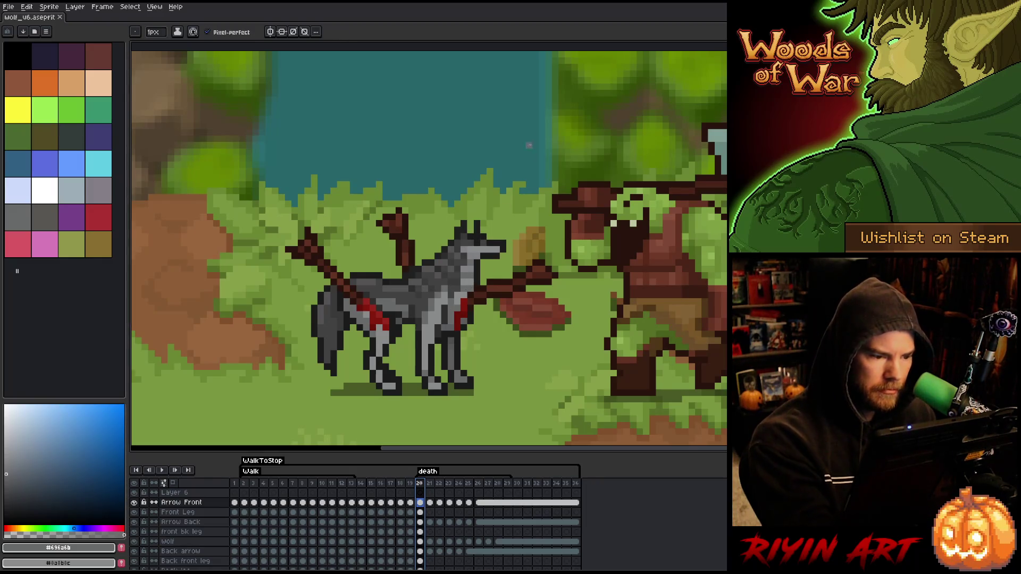
key(b)
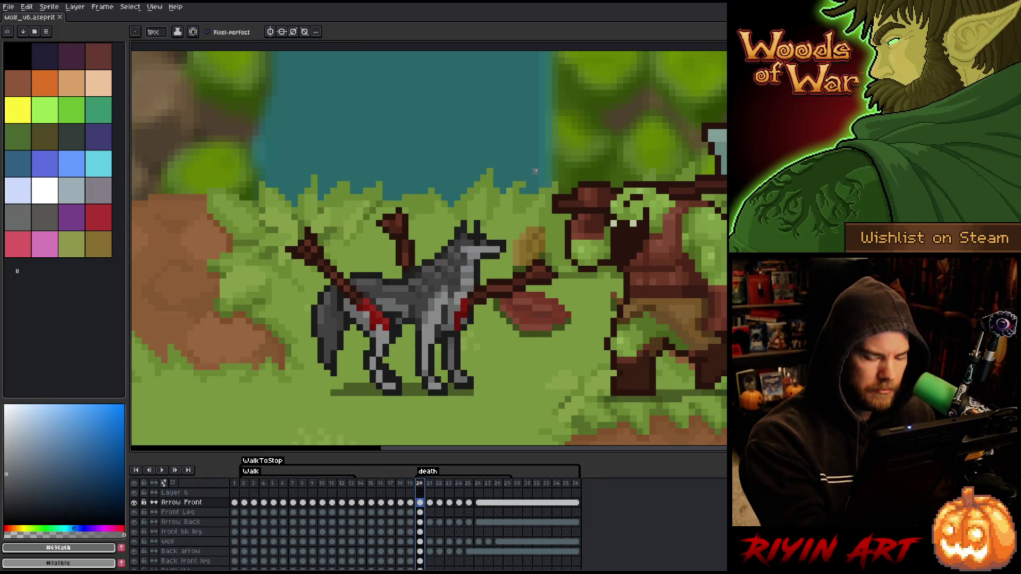
key(Right)
key(Left)
key(Right)
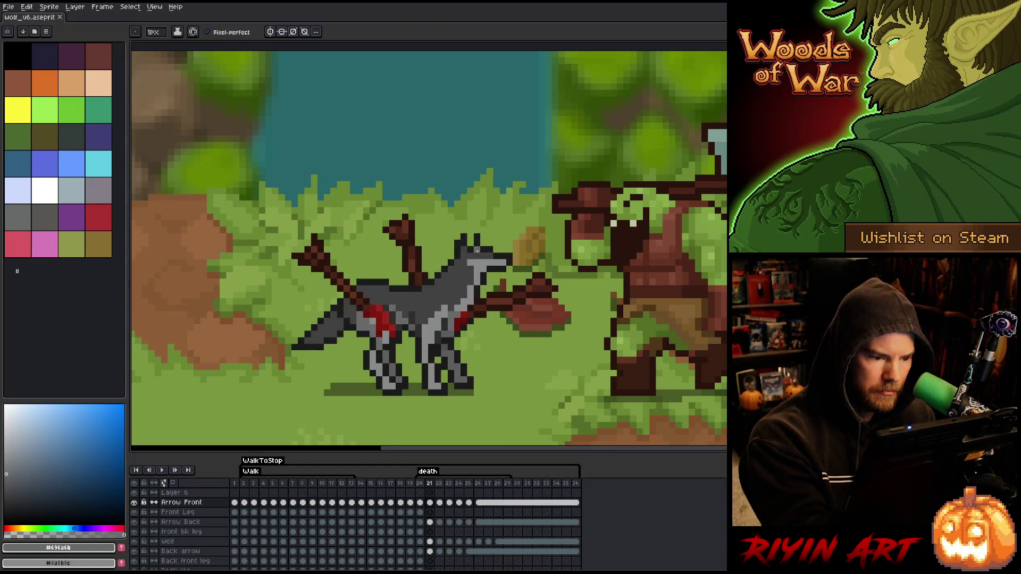
key(Left)
key(Right)
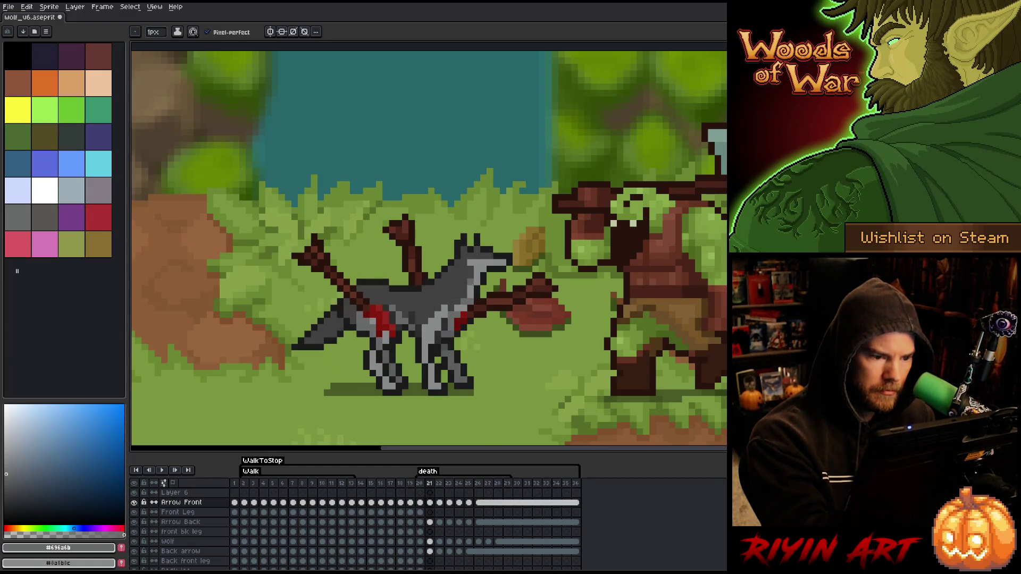
key(Left)
key(Right)
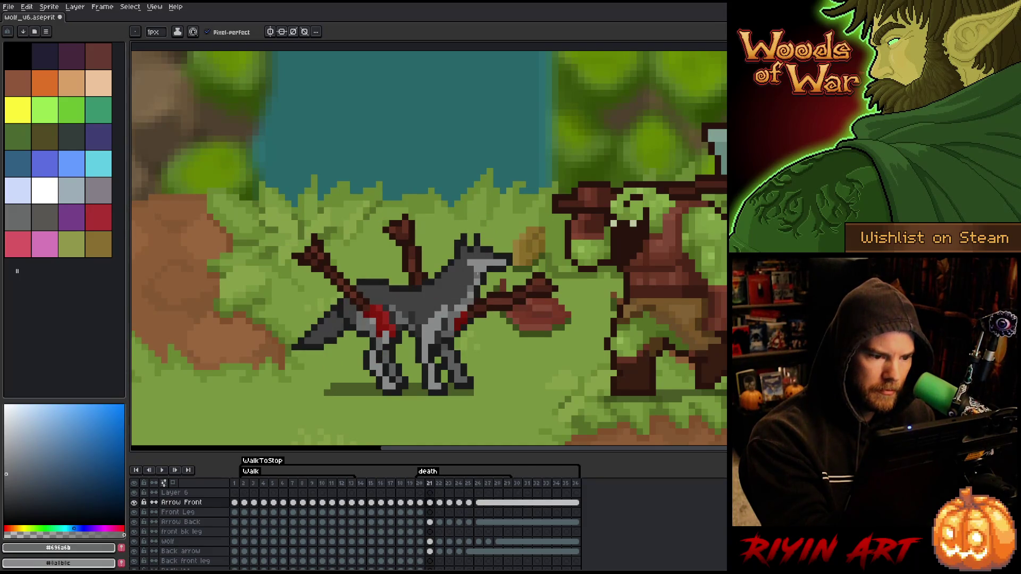
key(Left)
key(Right)
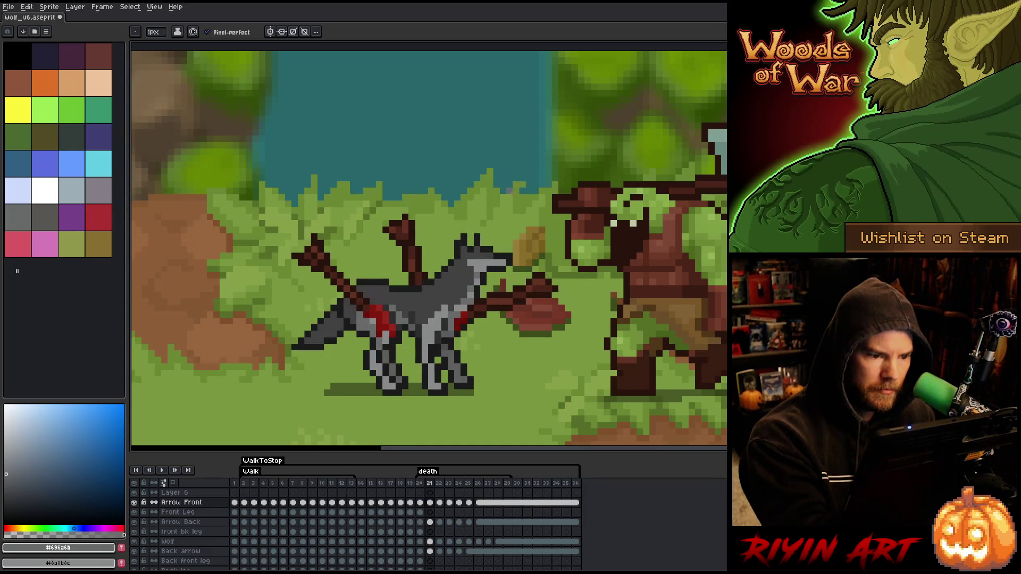
Step: Advance through frames 22 and 23, flashing the previous pose to compare motion
key(Right)
key(Left)
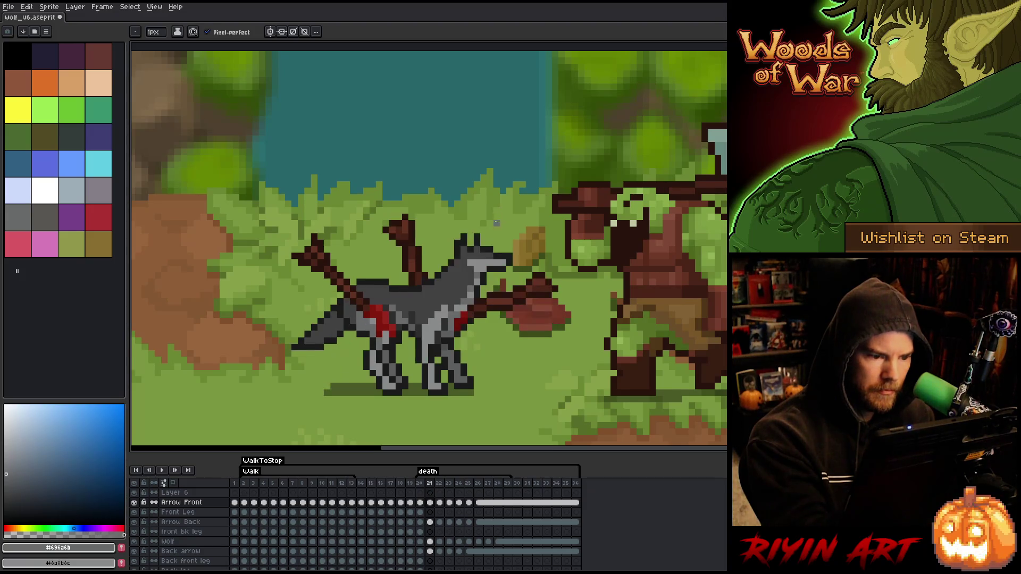
key(Right)
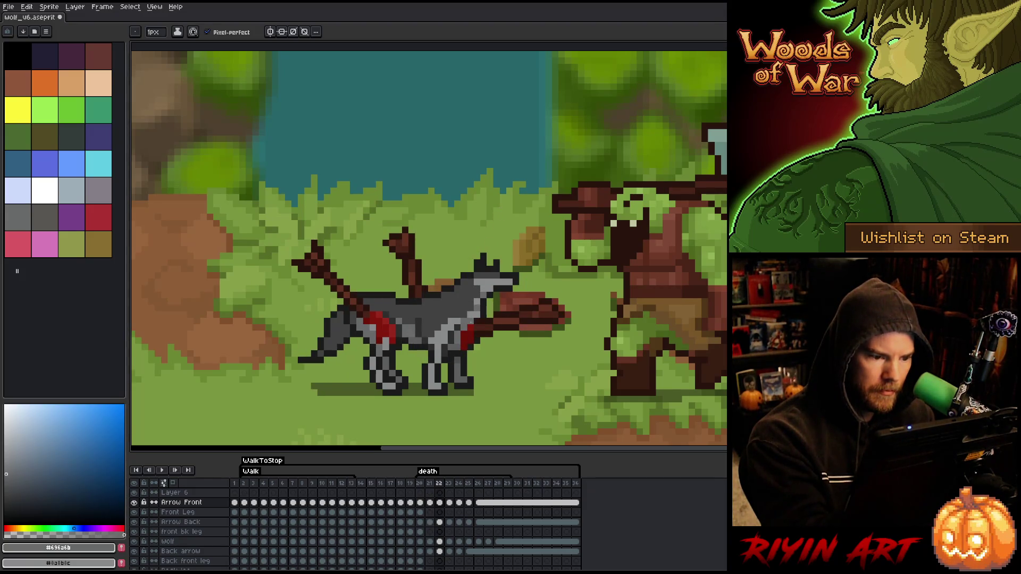
key(Left)
key(Right)
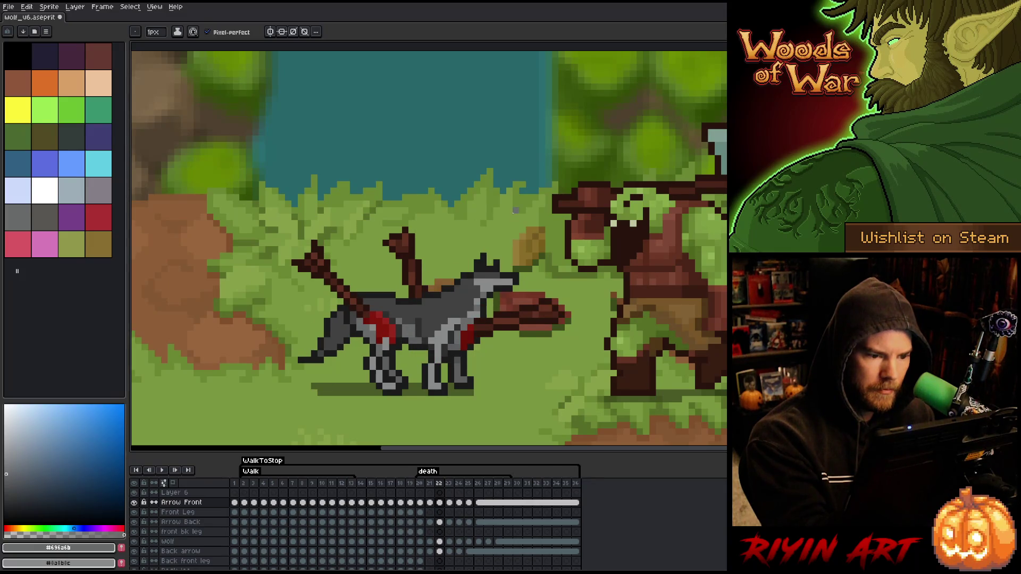
key(Right)
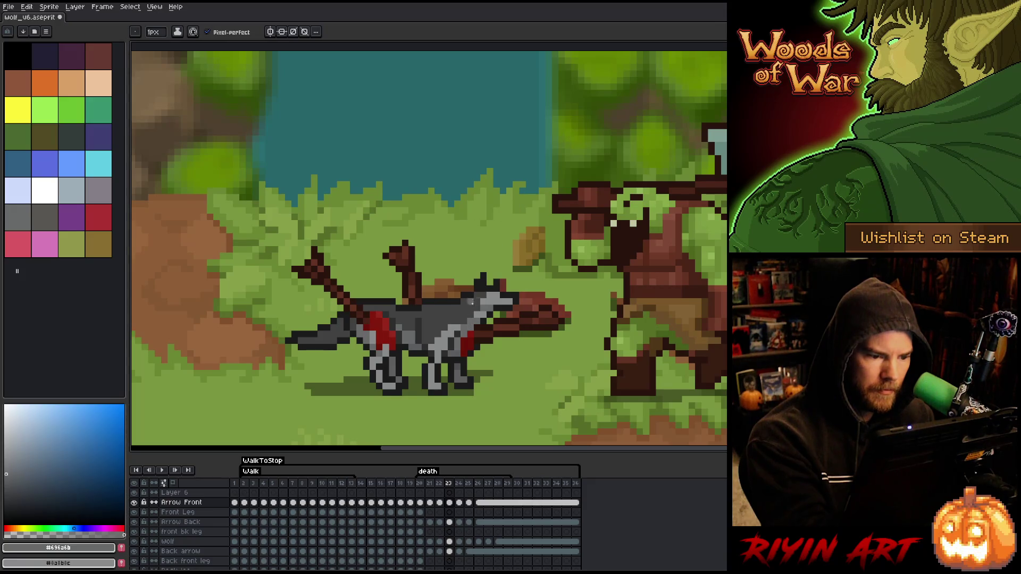
key(Left)
key(Right)
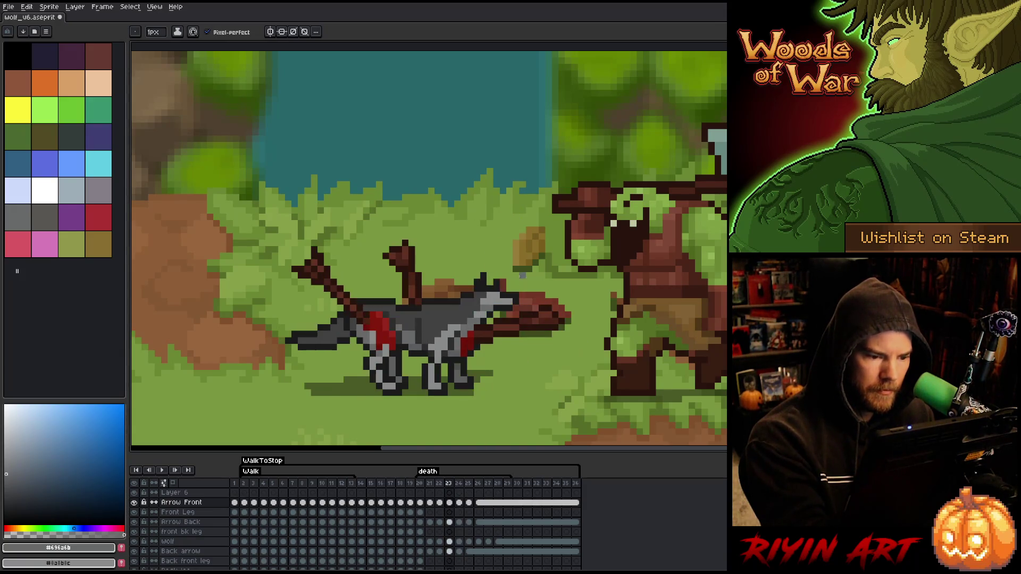
Step: Advance through frames 24–26 to the wolf lying flat, checking the tail on frame 25
key(Right)
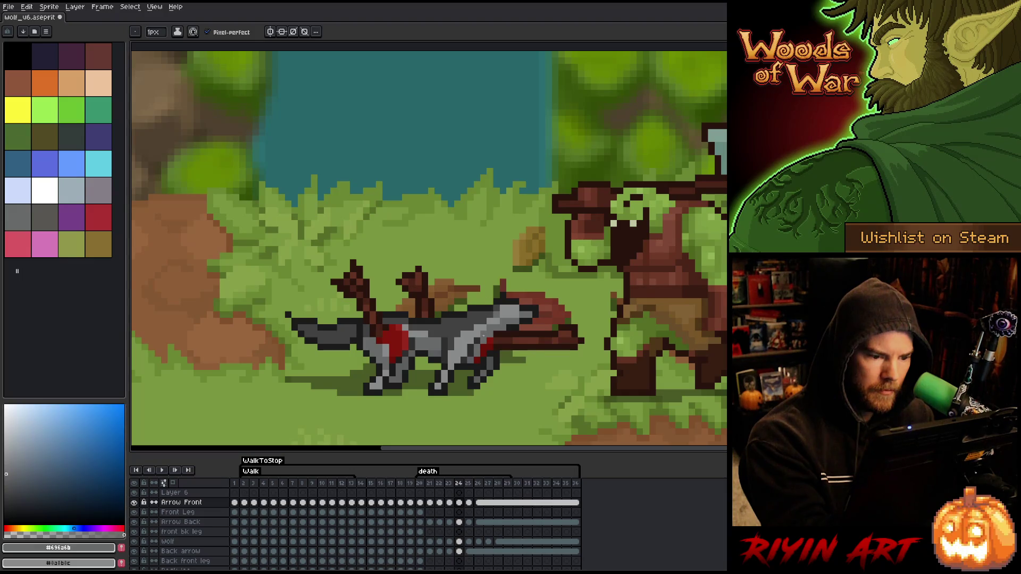
key(Right)
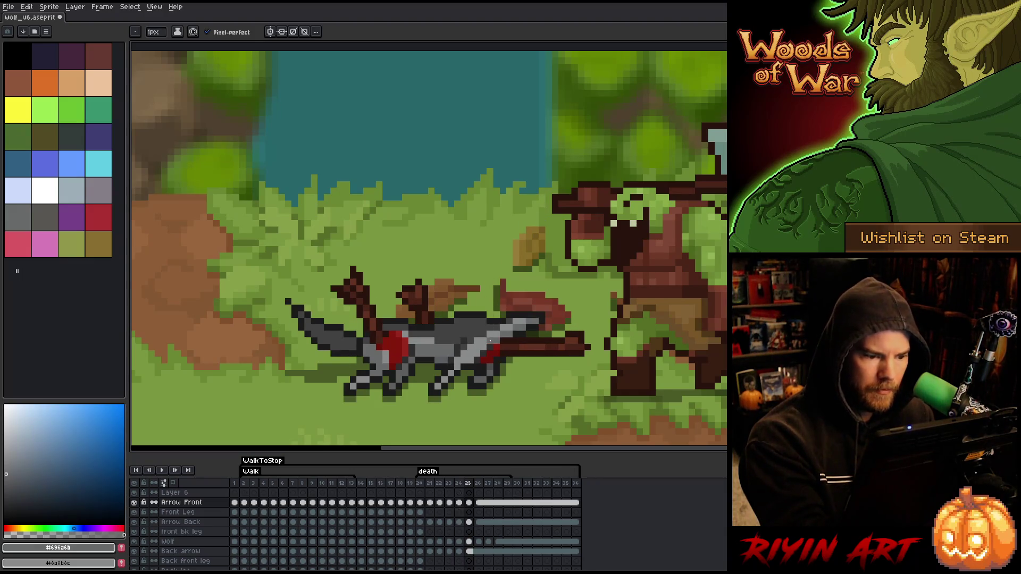
key(Left)
key(Right)
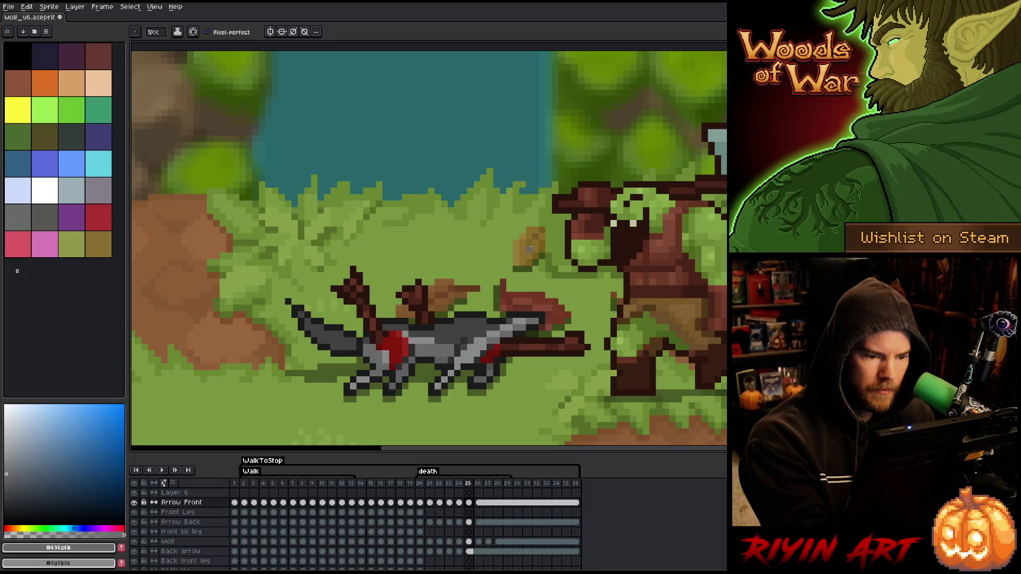
key(Right)
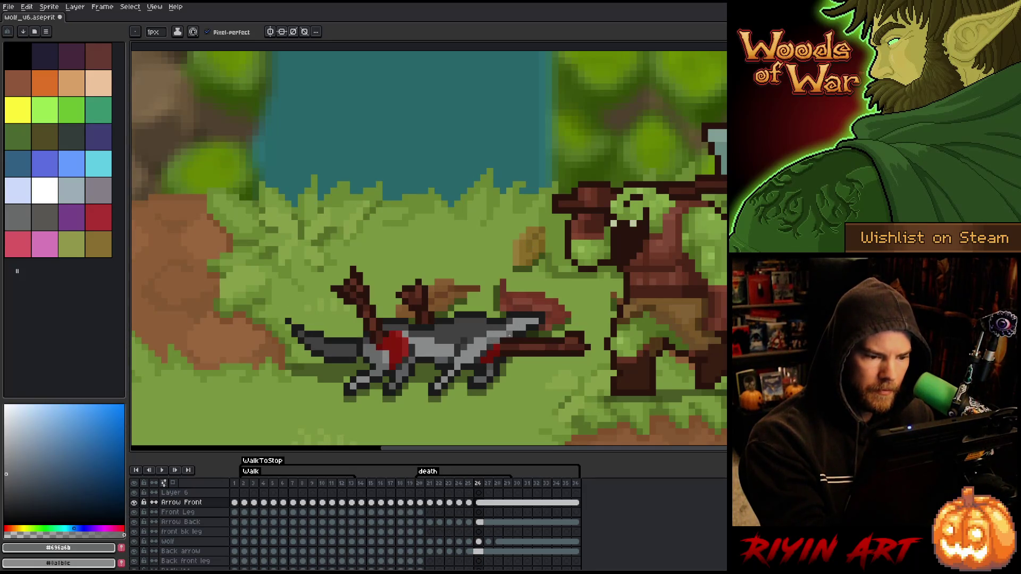
key(Left)
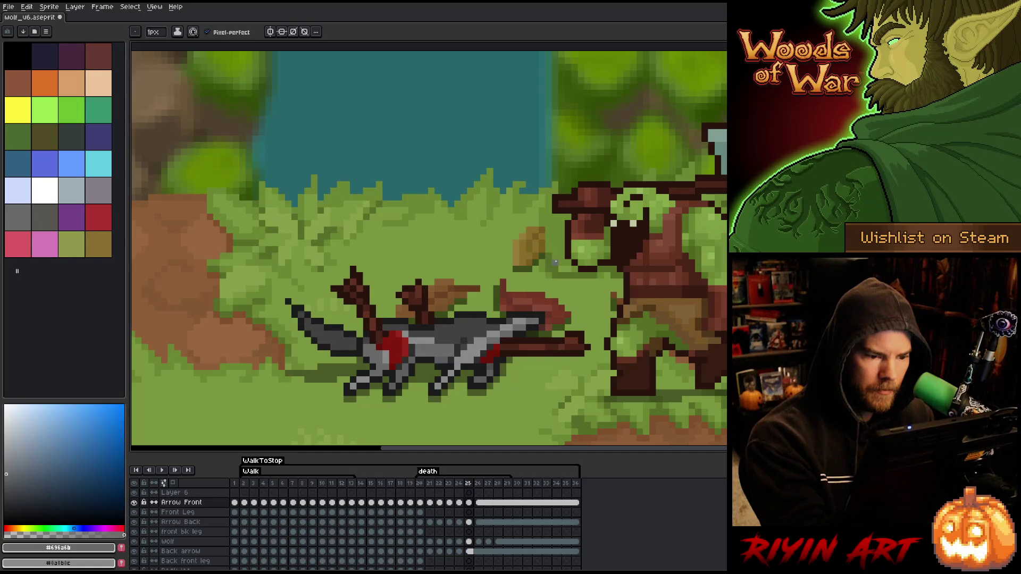
key(Right)
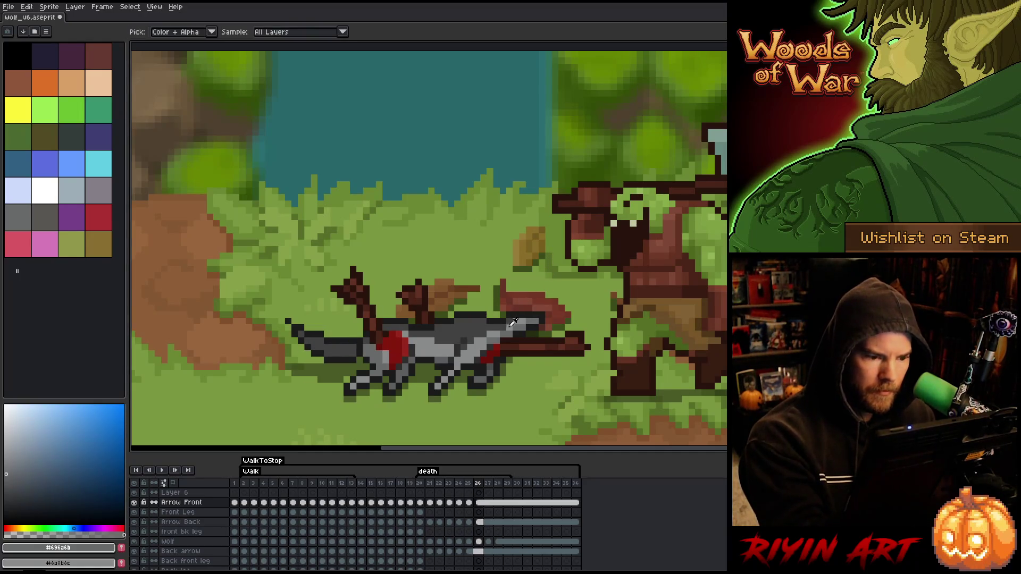
Step: Pick the lighter grey, then the darker #696a6b, from the wolf back on frame 20
alt+click(503, 327)
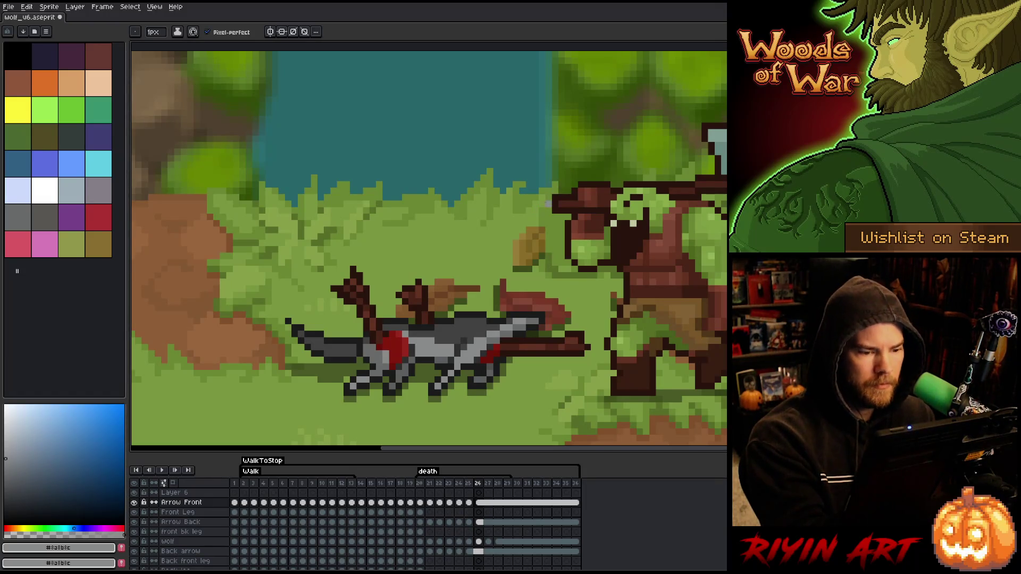
alt+click(520, 319)
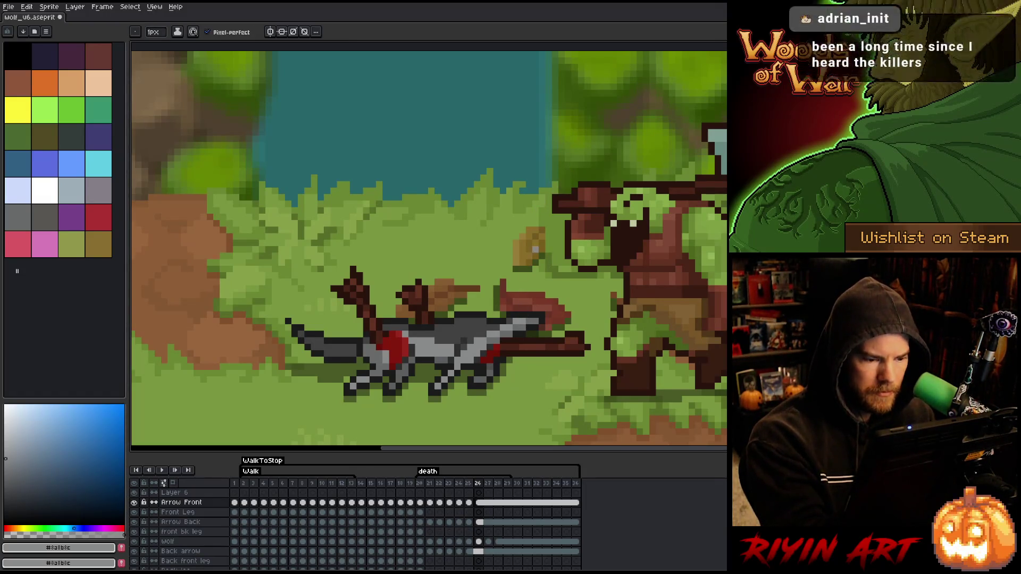
key(Left)
key(Left)
key(Left)
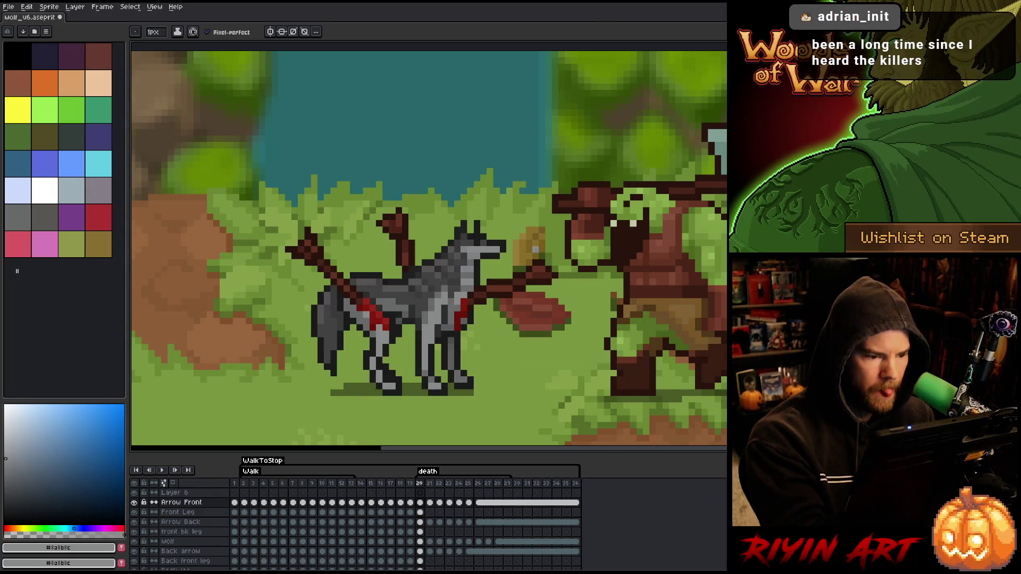
alt+click(463, 263)
Step: Flash between frames 20, 21 and 22 to compare the start of the fall
key(Right)
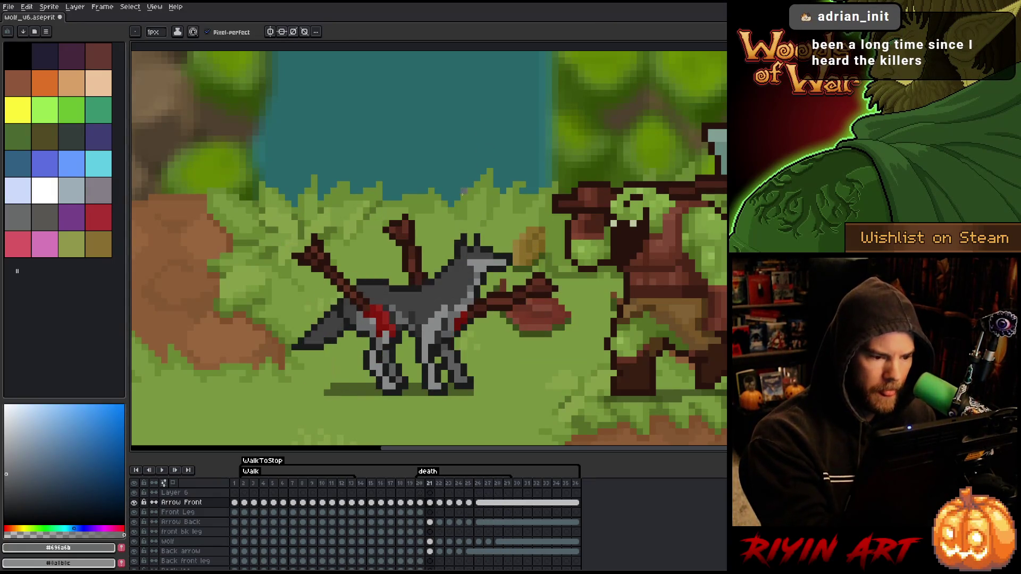
key(Left)
key(Right)
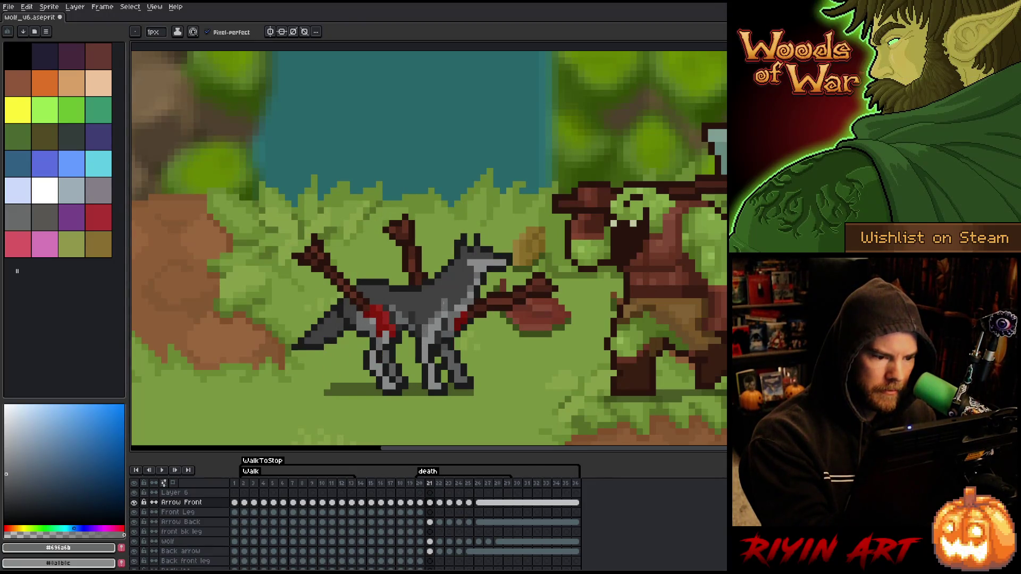
key(Left)
key(Right)
key(Left)
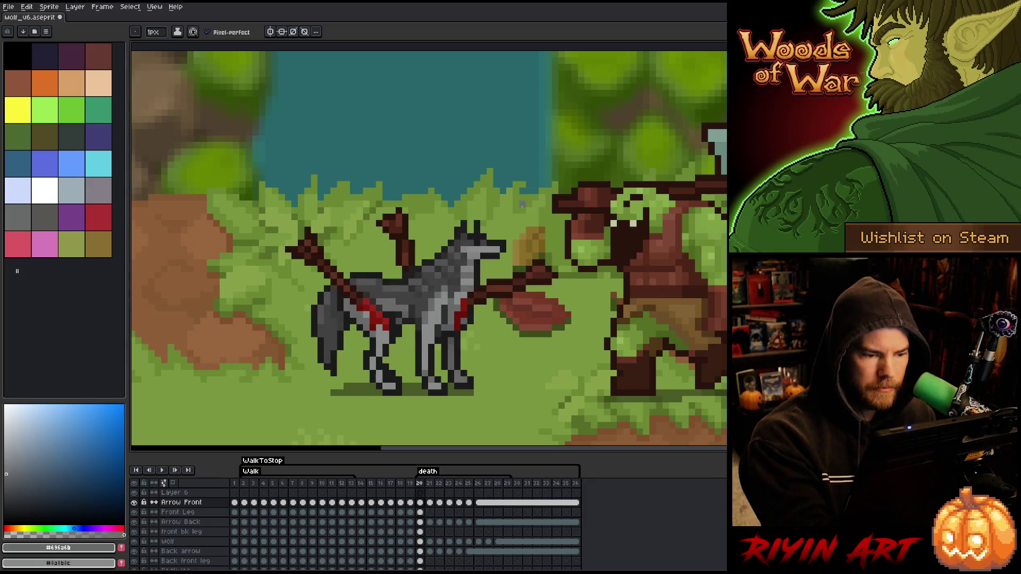
key(Right)
key(Right)
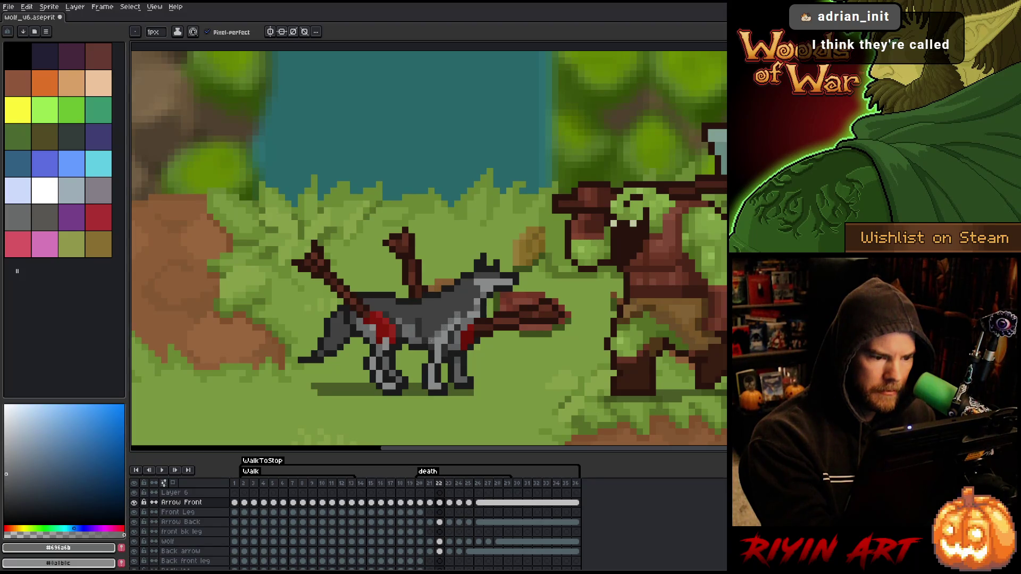
key(Left)
key(Right)
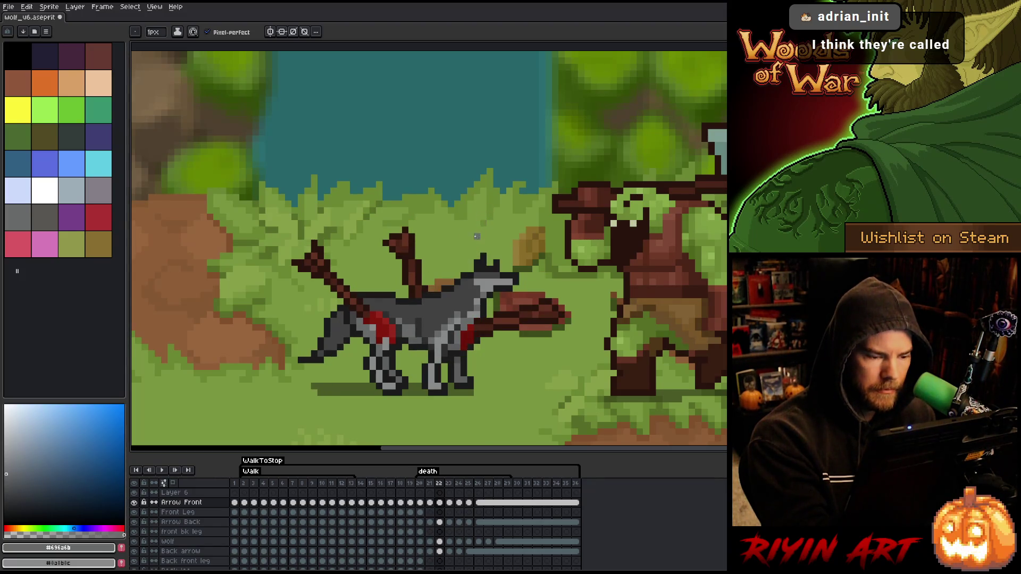
Step: Advance through frames 23–27, then return to the first death frame and play the animation
key(Right)
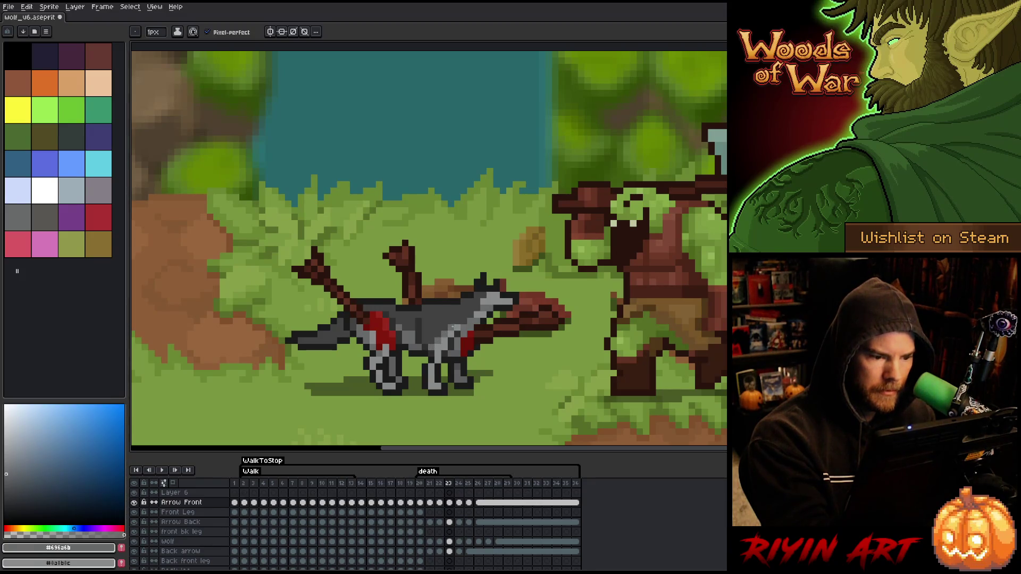
key(Left)
key(Right)
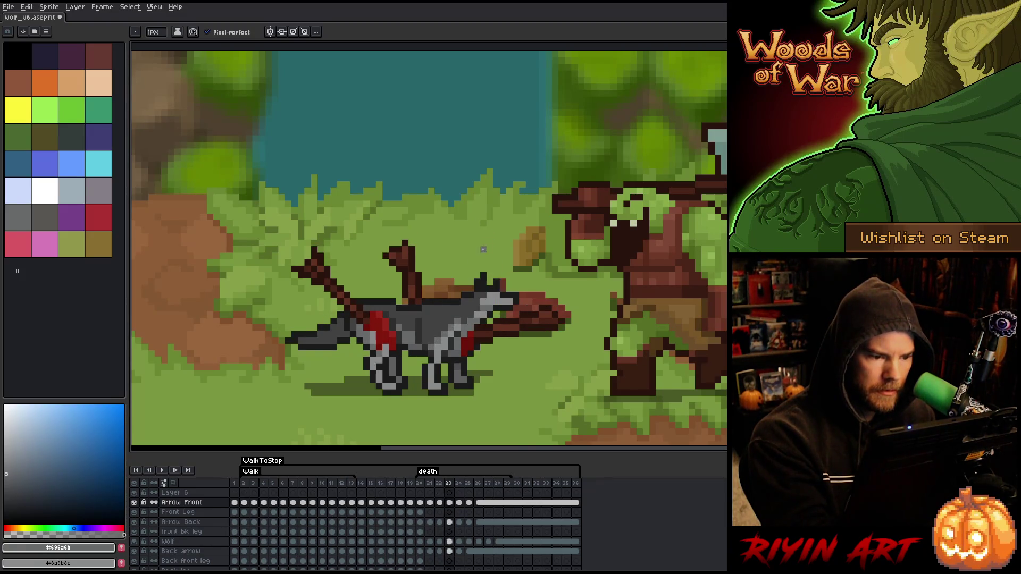
key(Left)
key(Right)
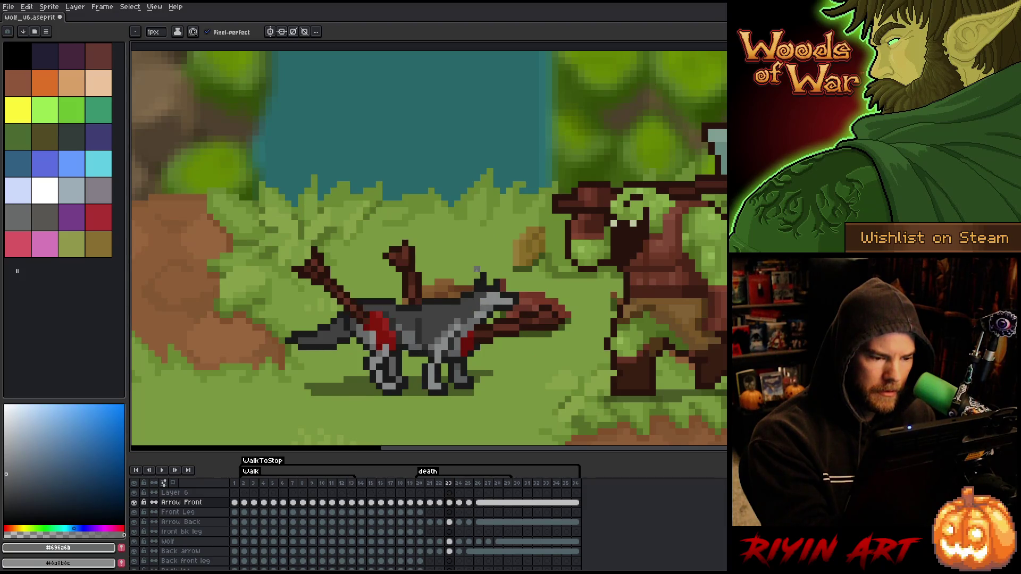
key(Right)
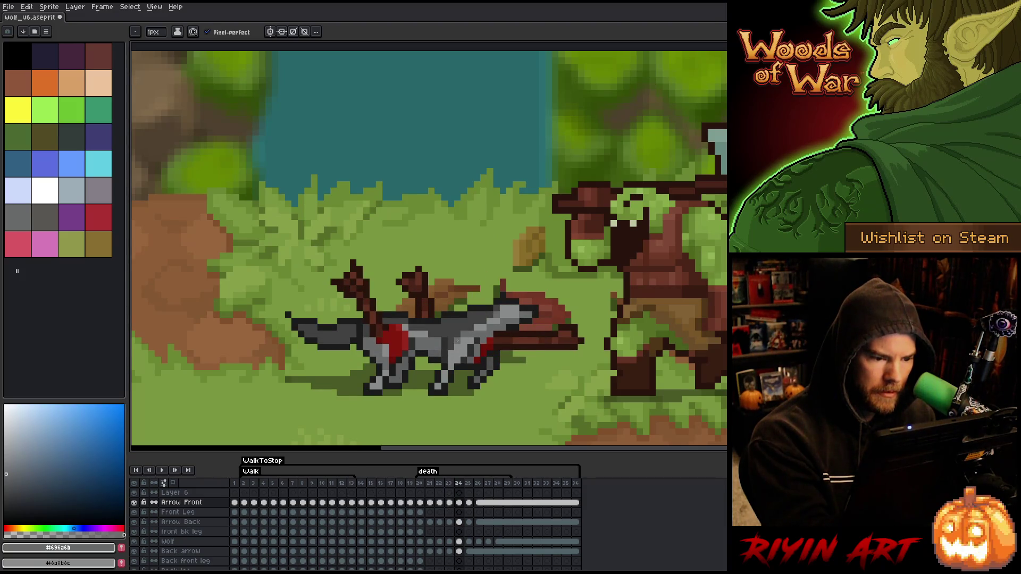
key(Right)
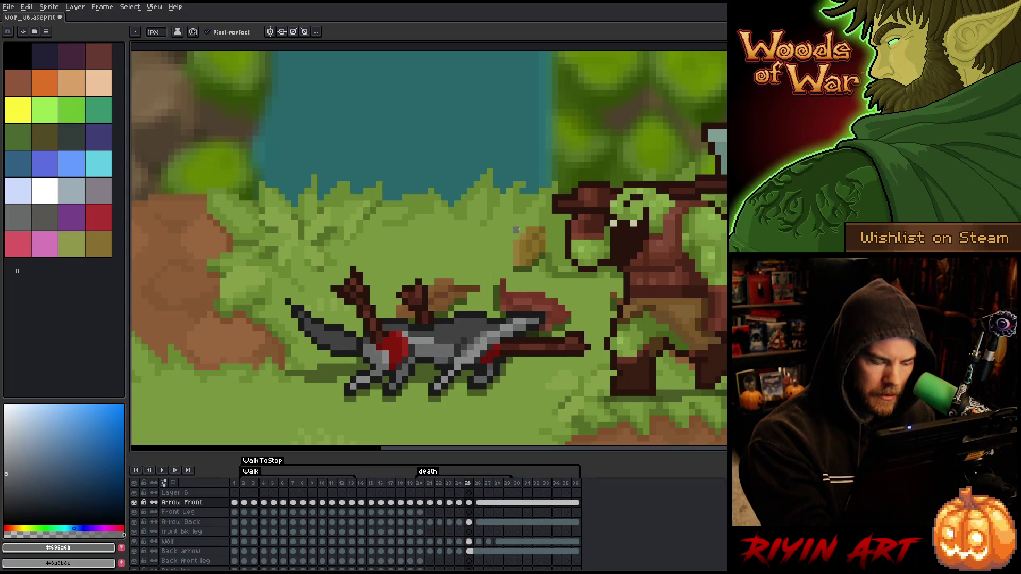
key(Right)
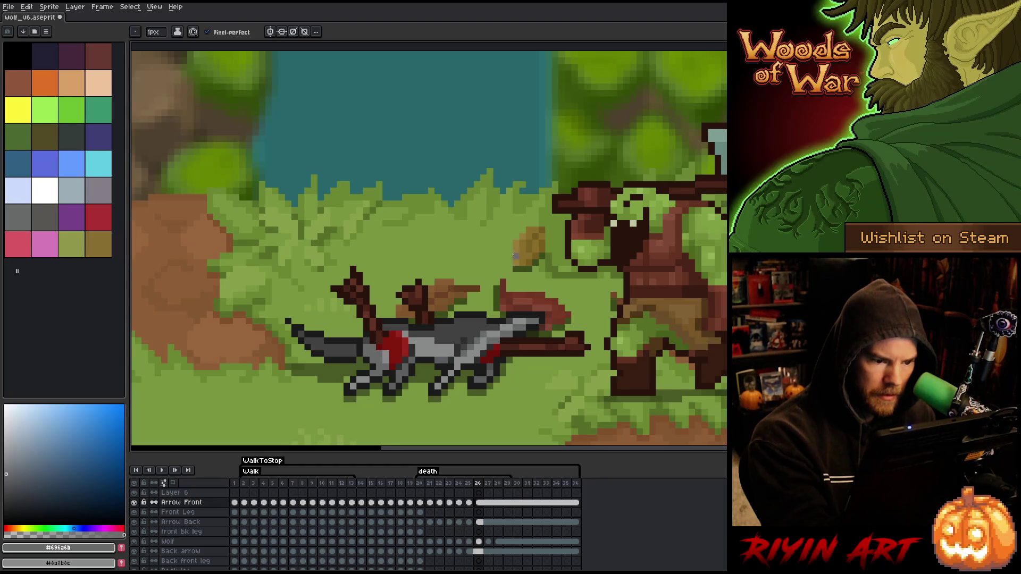
key(Right)
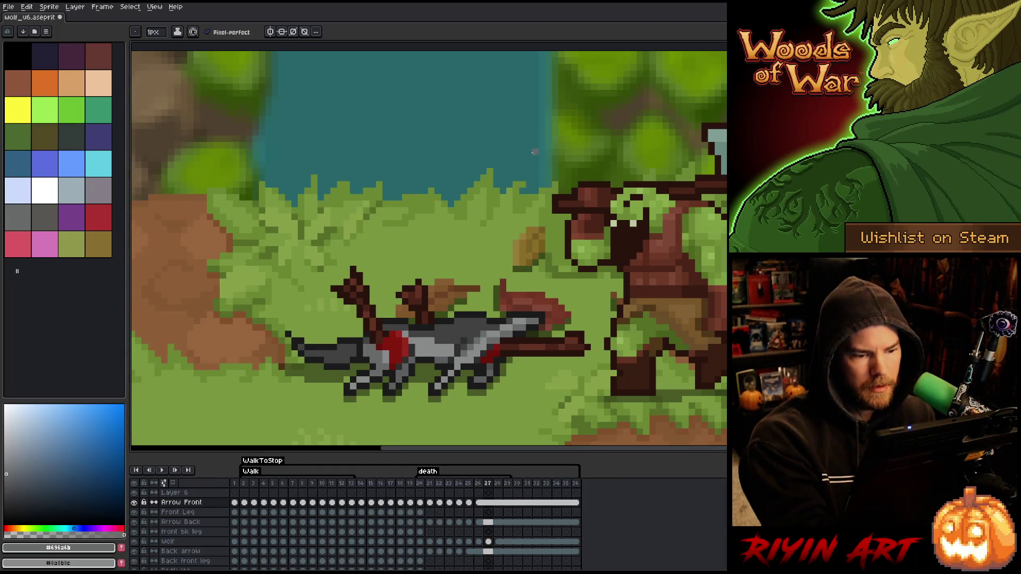
key(Home)
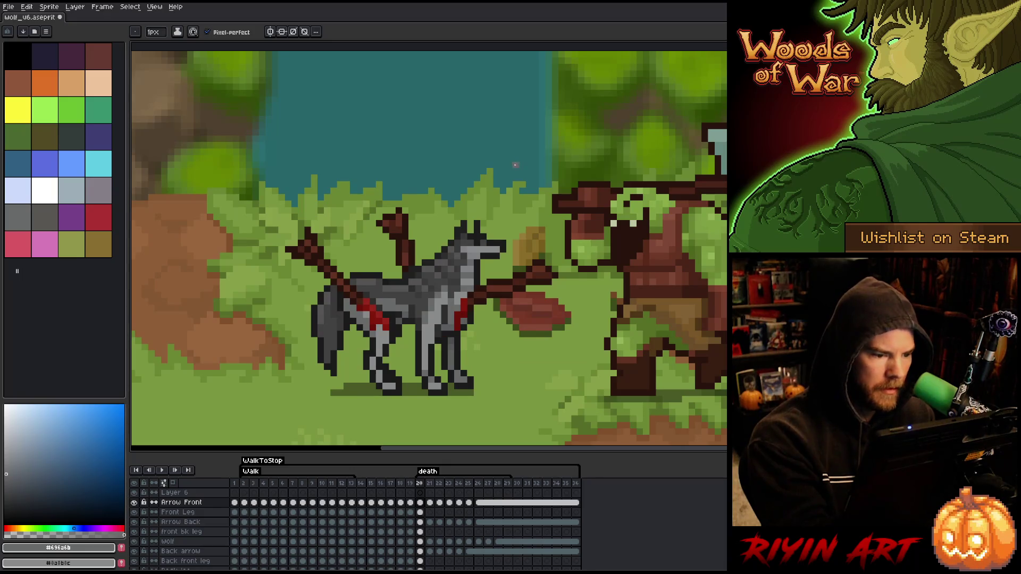
key(Return)
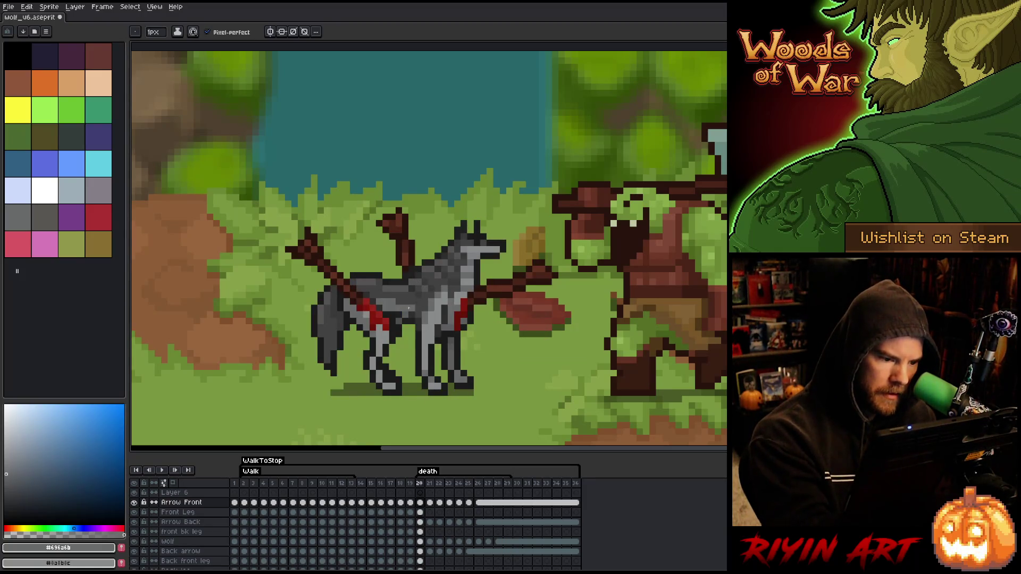
alt+click(408, 312)
alt+click(405, 306)
key(End)
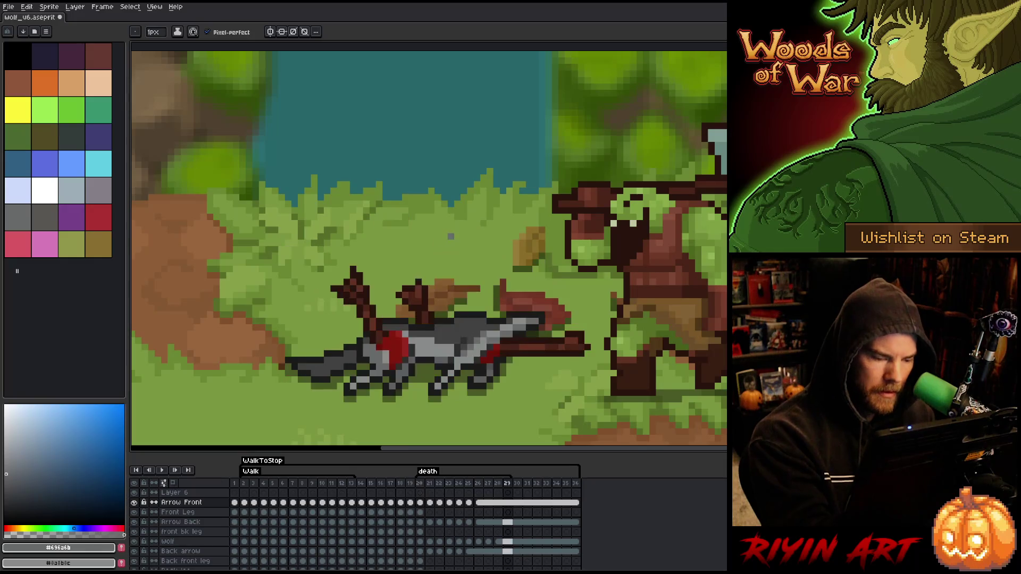
key(comma)
key(comma)
key(comma)
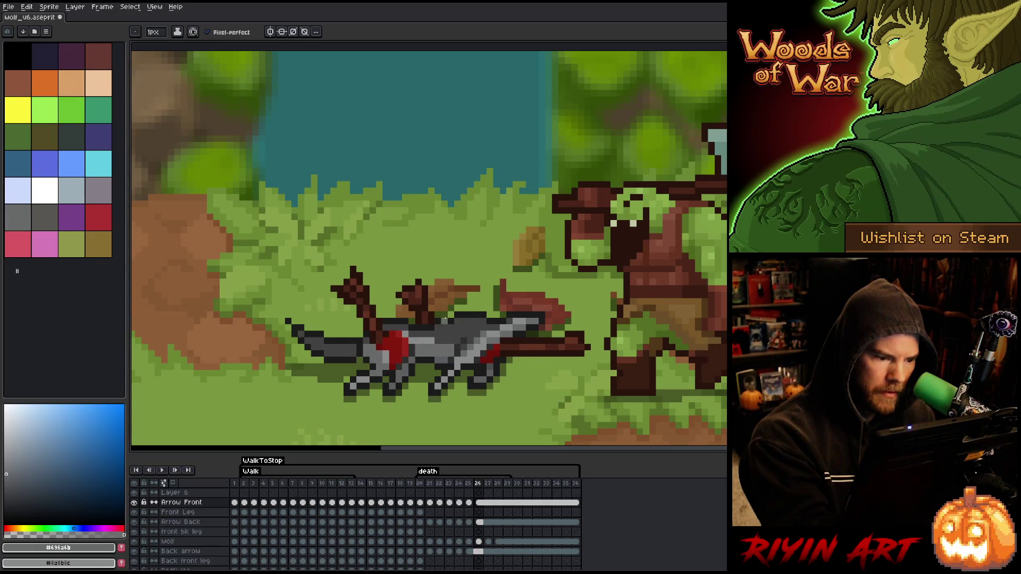
key(comma)
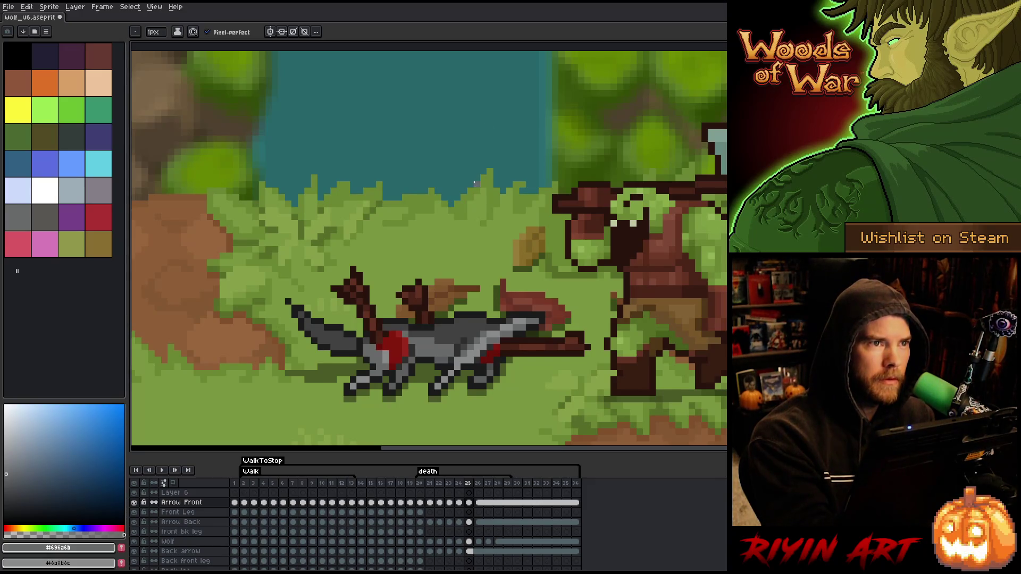
key(Left)
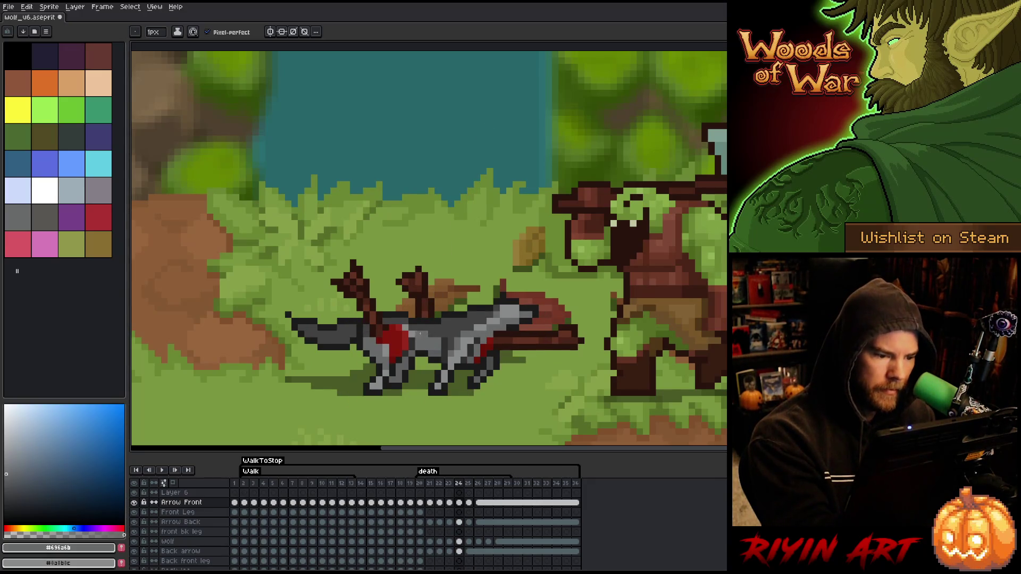
key(Right)
key(Right)
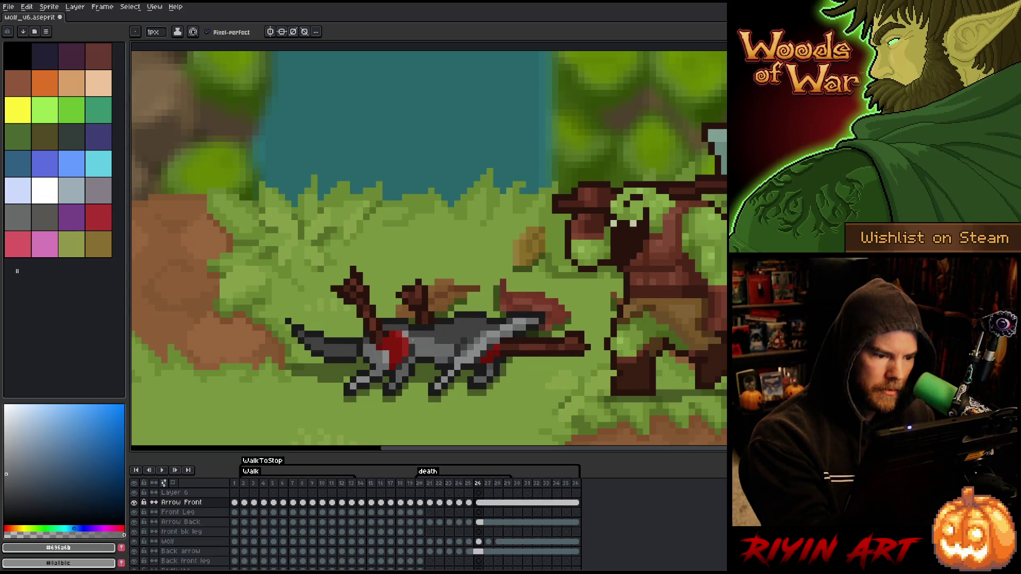
key(Right)
key(Left)
key(Left)
key(Left)
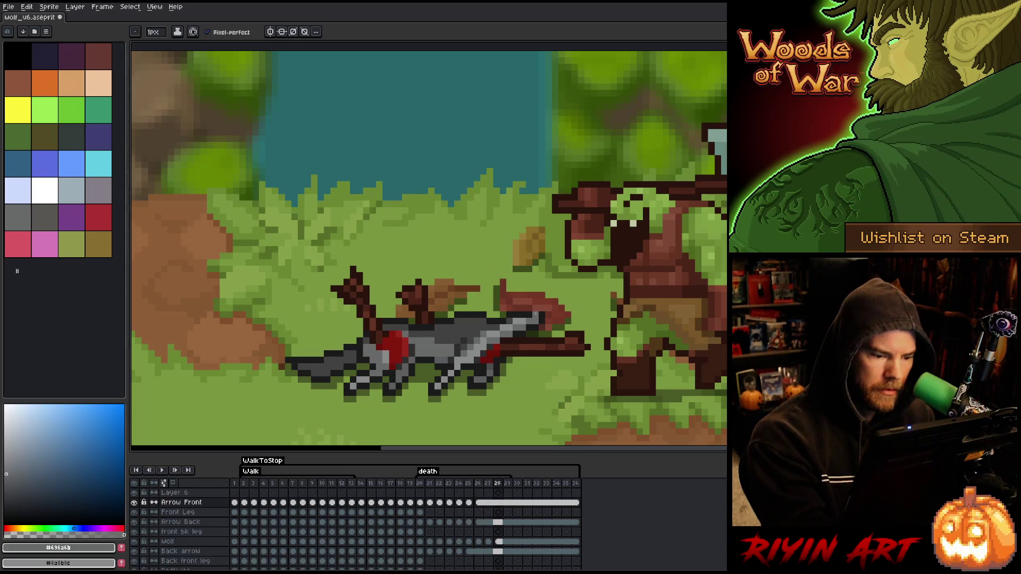
key(Left)
key(Left)
key(Left)
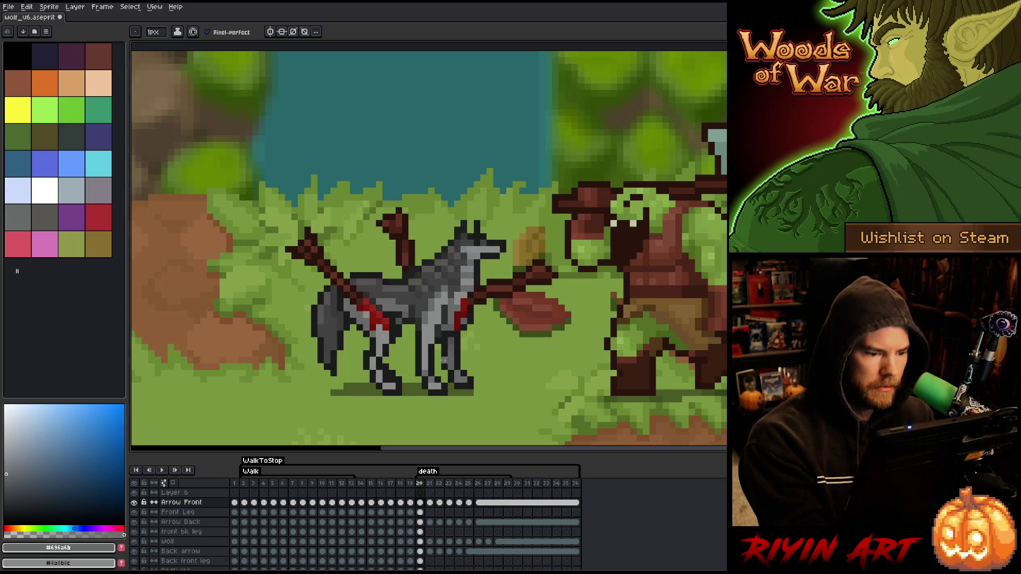
Step: Compare the standing and stretched poses, stepping through frames 20–25 and back
key(Right)
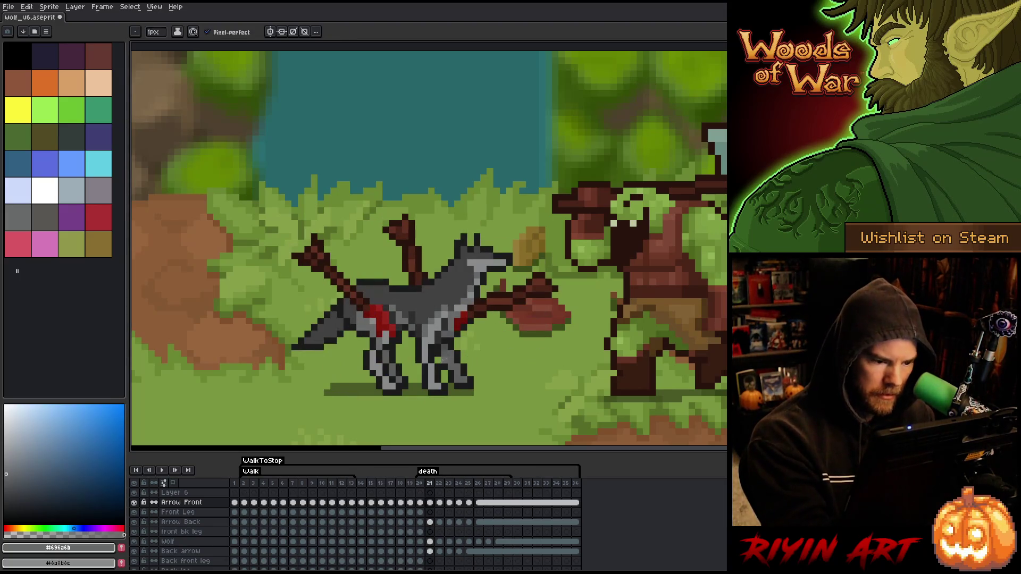
key(Left)
key(Right)
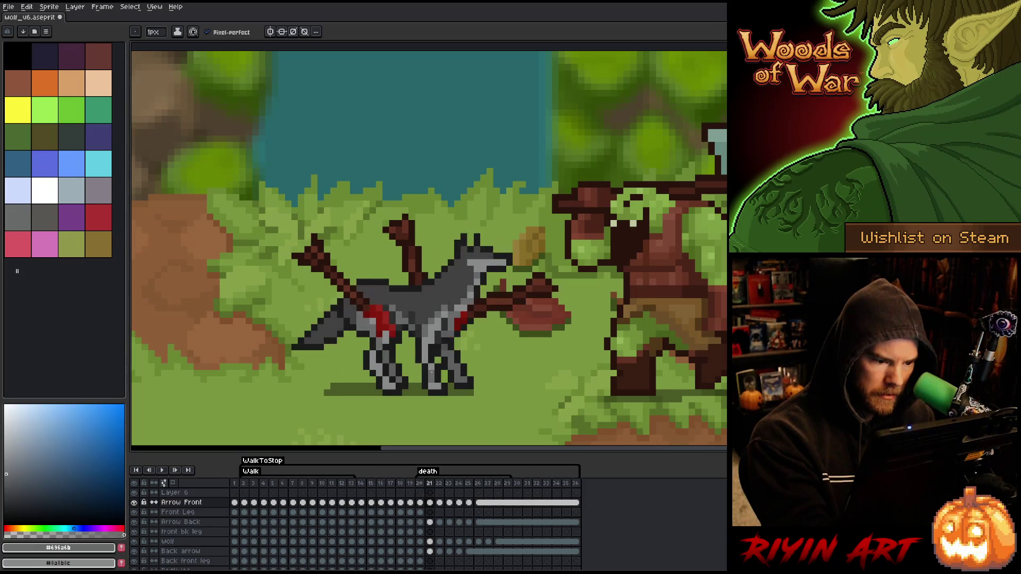
key(Left)
key(Right)
key(Right)
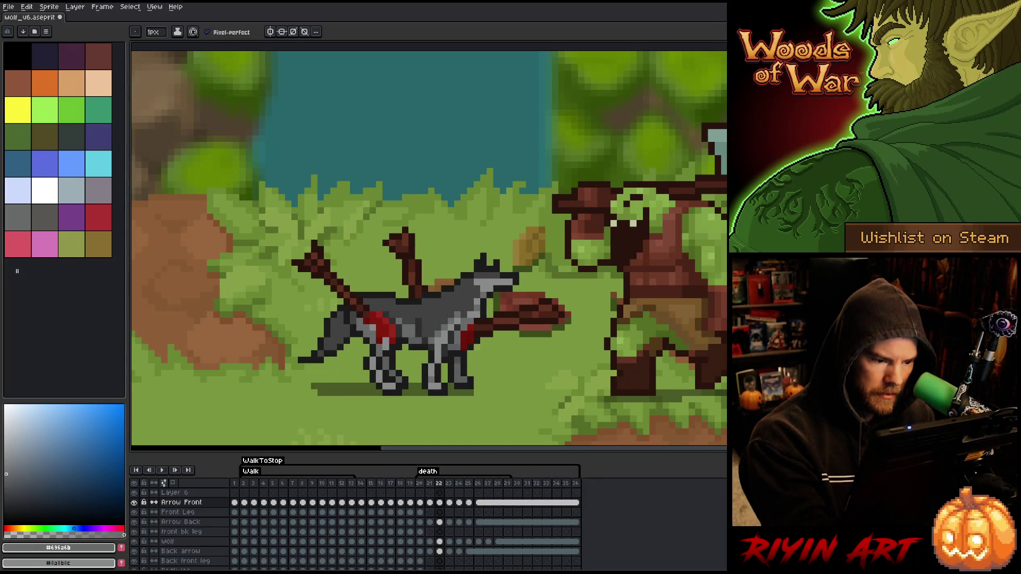
key(Right)
key(Right)
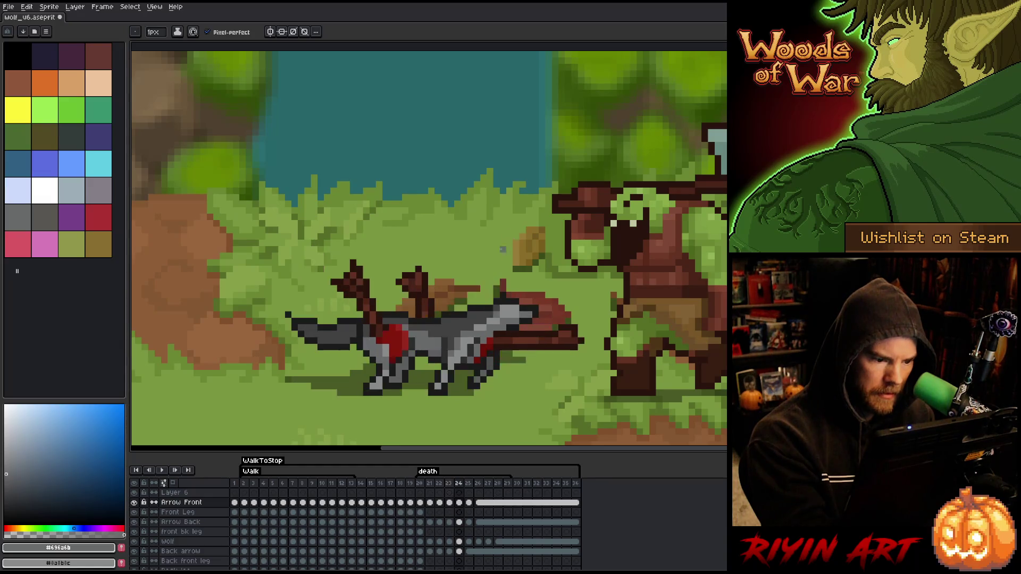
key(Right)
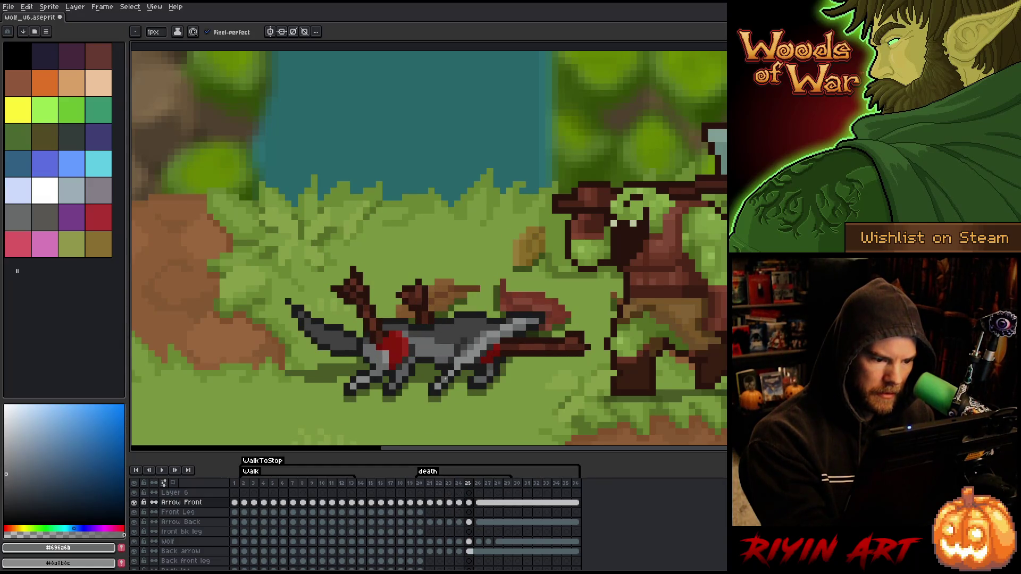
key(Right)
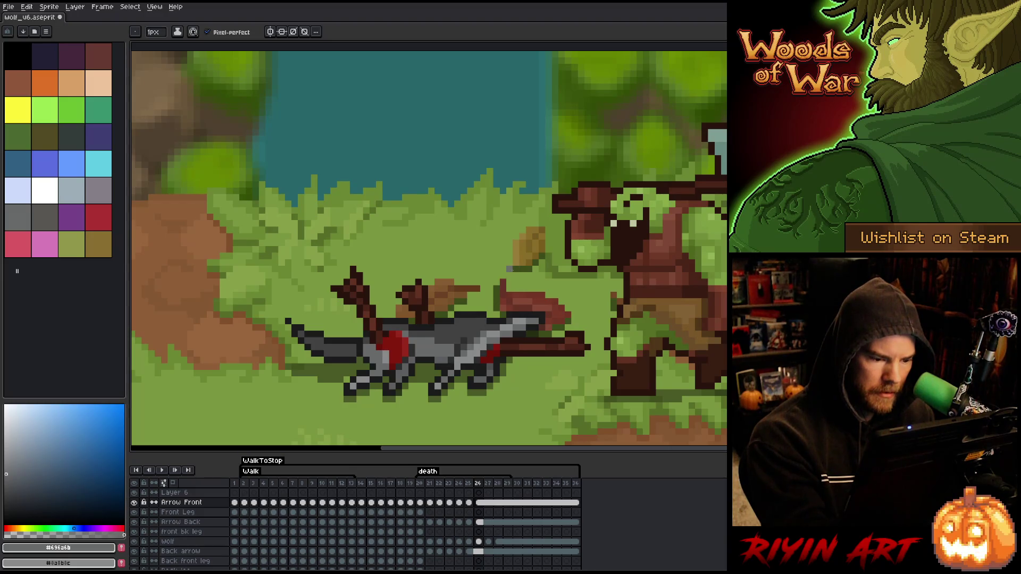
key(Left)
key(Left)
key(Left)
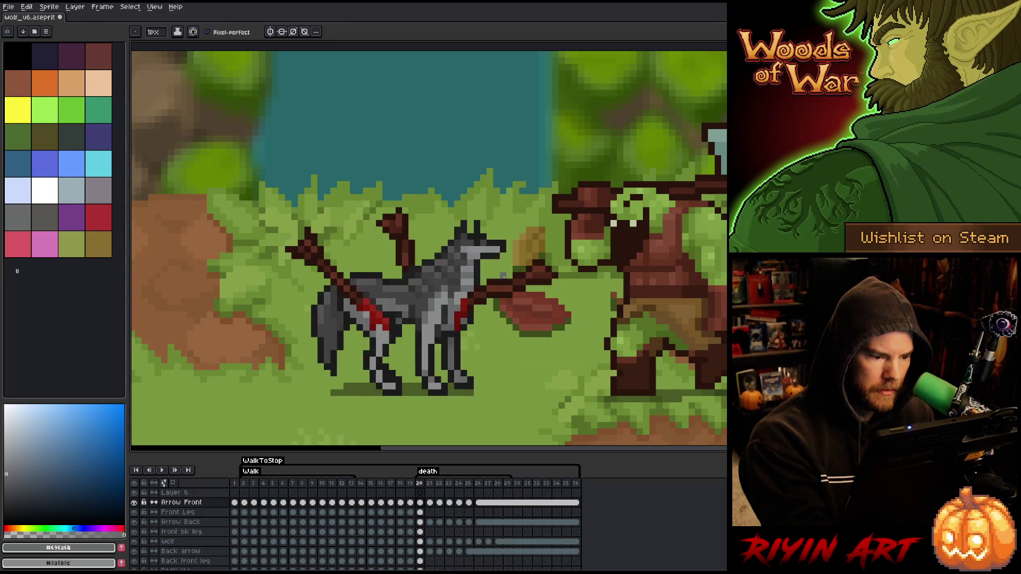
Step: Flip through the fall to frame 25 and sample a darker grey from the wolf
key(Left)
key(Left)
key(Right)
key(Right)
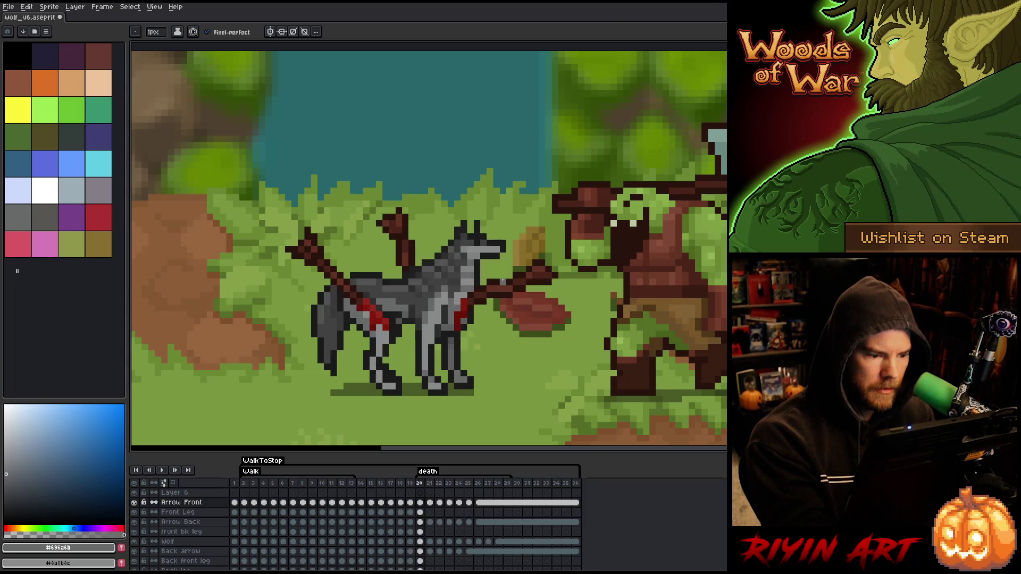
key(Right)
key(Right)
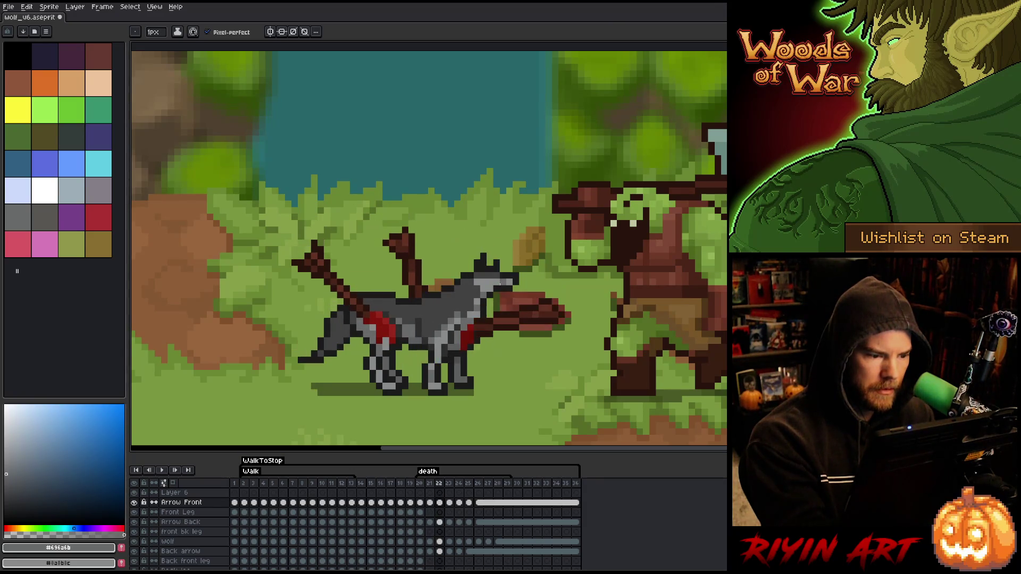
key(Right)
key(Right)
key(Right)
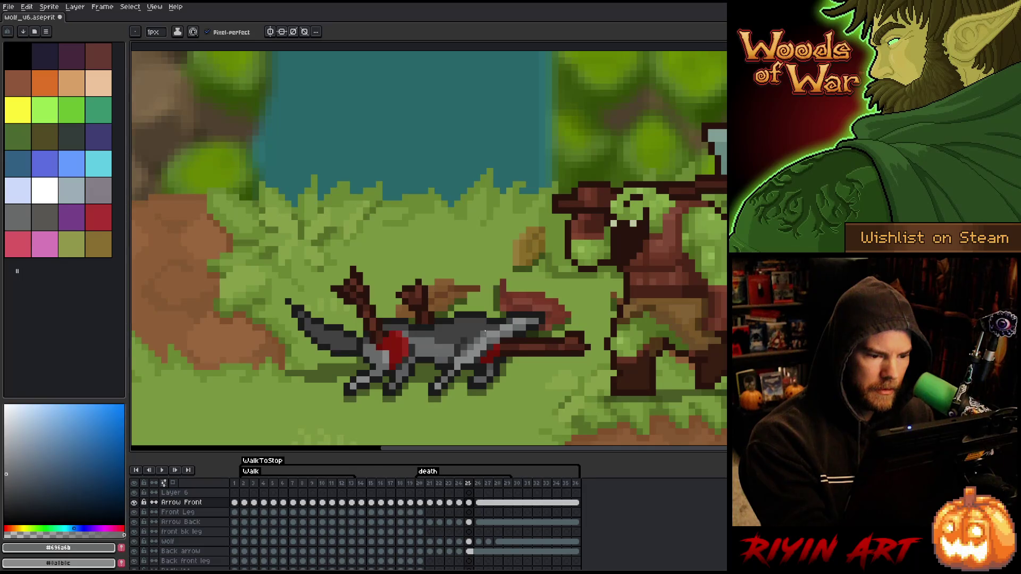
alt+click(481, 328)
Step: Step through frames 23–25, loop-play the death animation, then eyedrop dark grey #393939
key(Left)
key(Left)
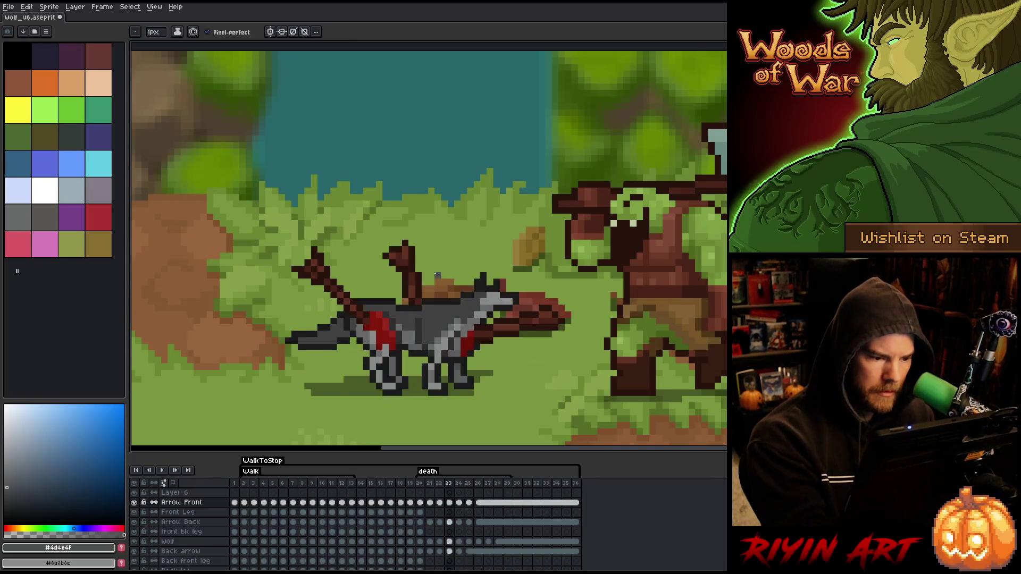
key(Right)
key(Left)
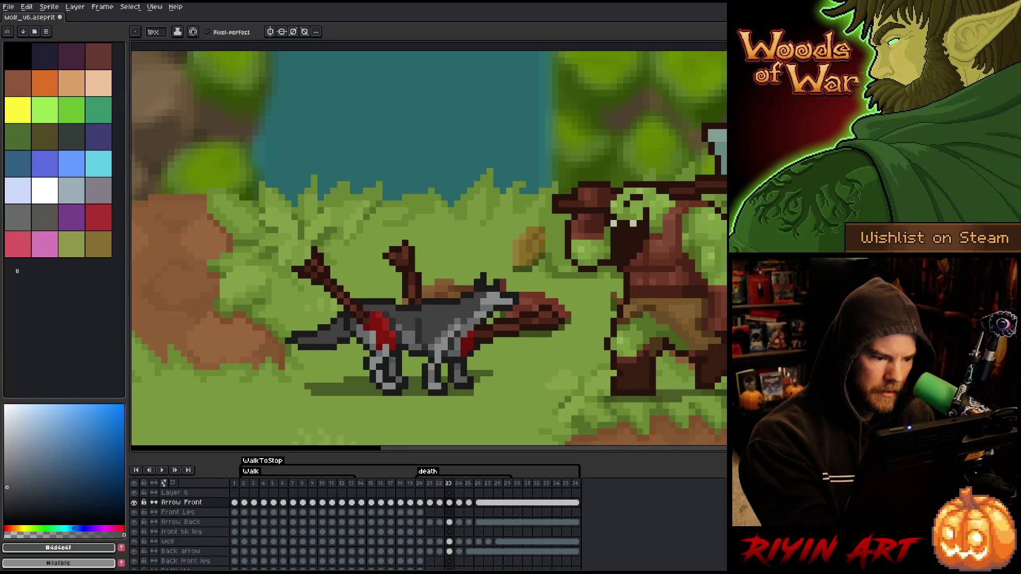
key(Right)
key(Right)
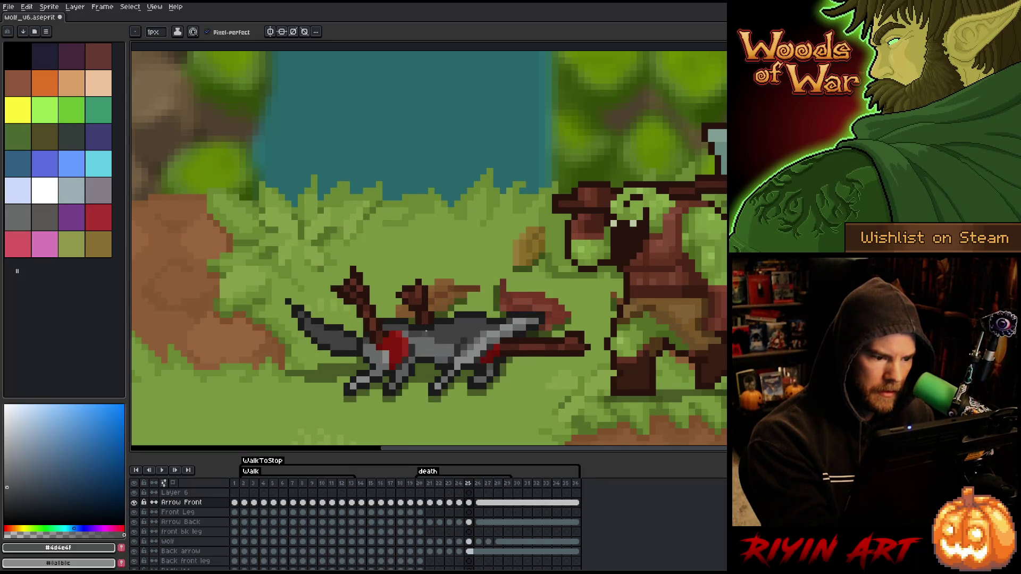
key(Right)
key(Return)
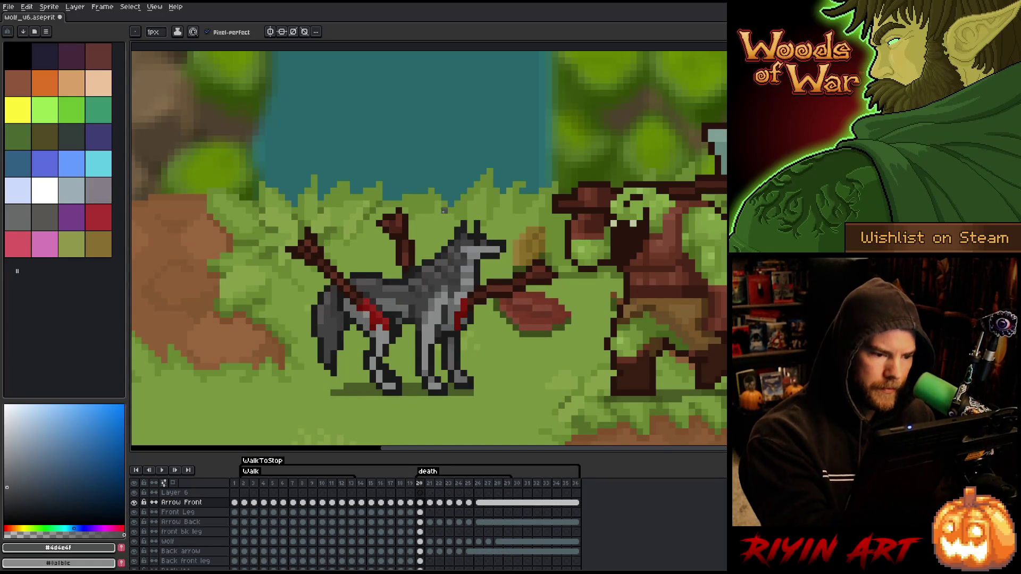
alt+click(459, 269)
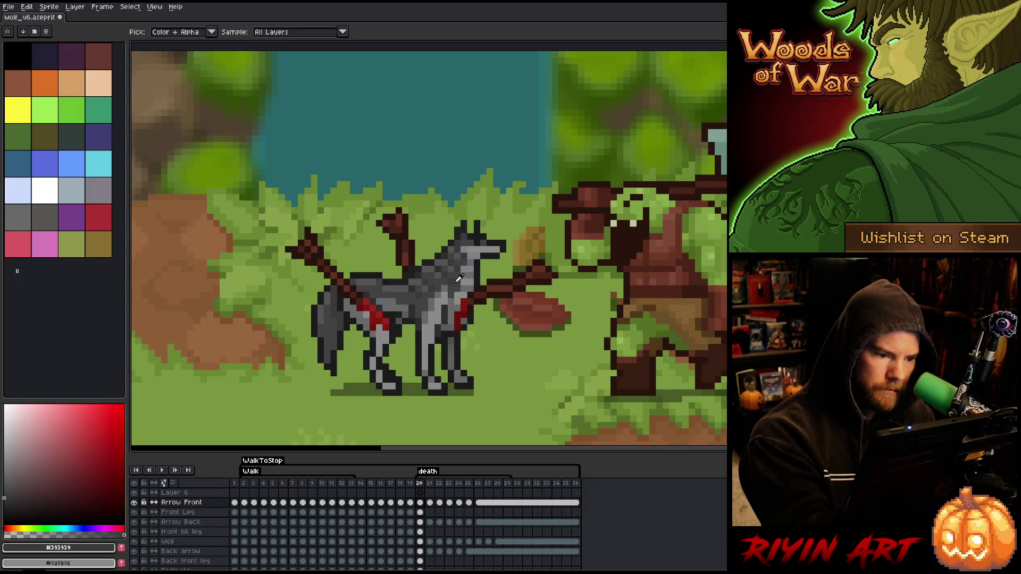
Step: Flick repeatedly between frames 20 and 21 to compare the first fall pose
key(period)
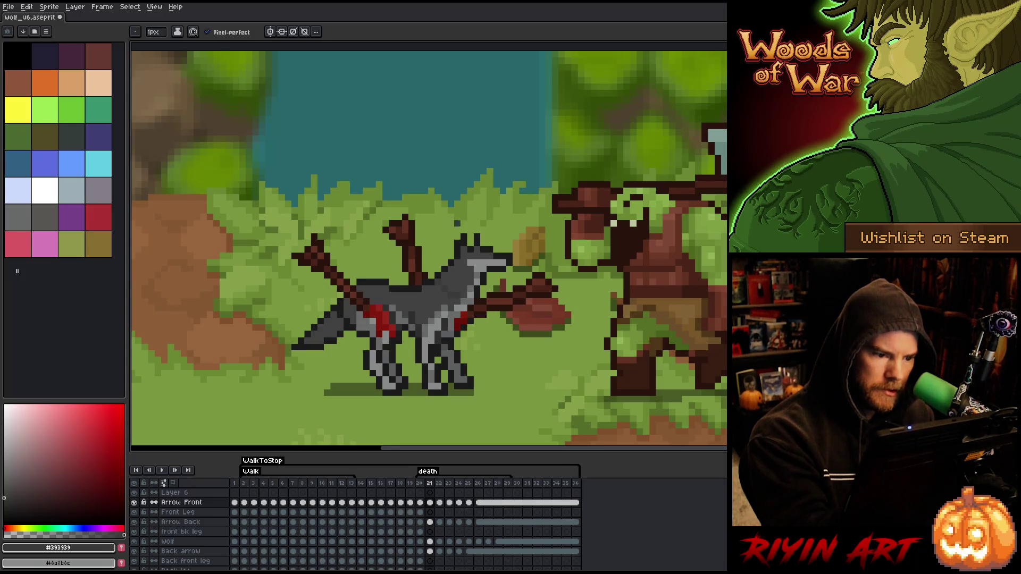
key(comma)
key(period)
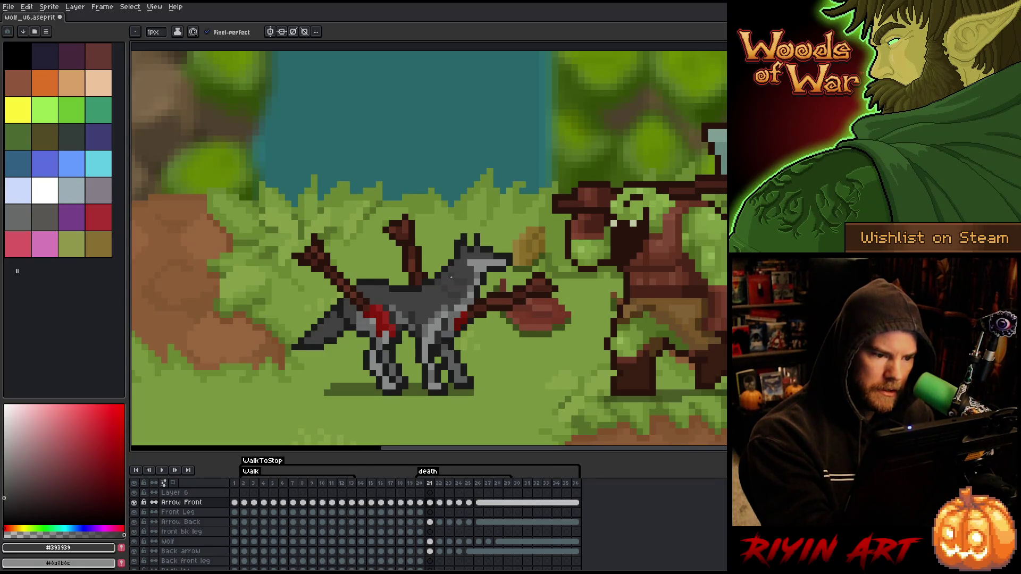
key(comma)
key(period)
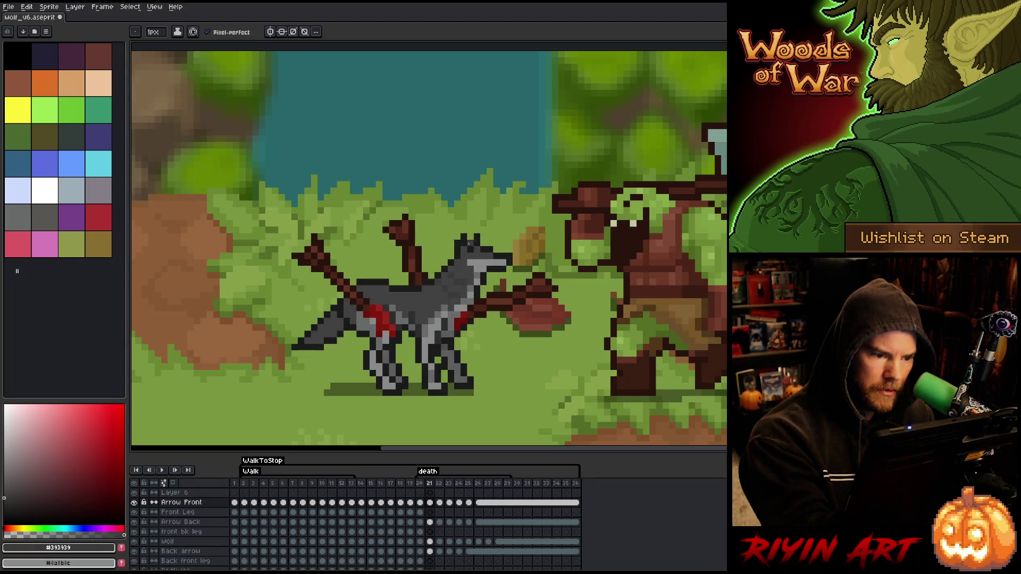
key(comma)
key(period)
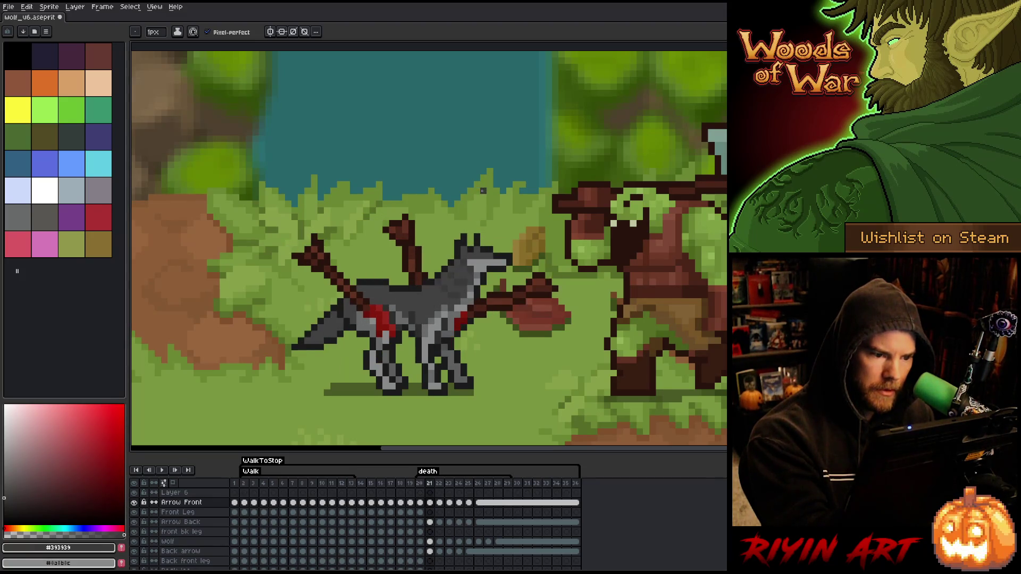
key(comma)
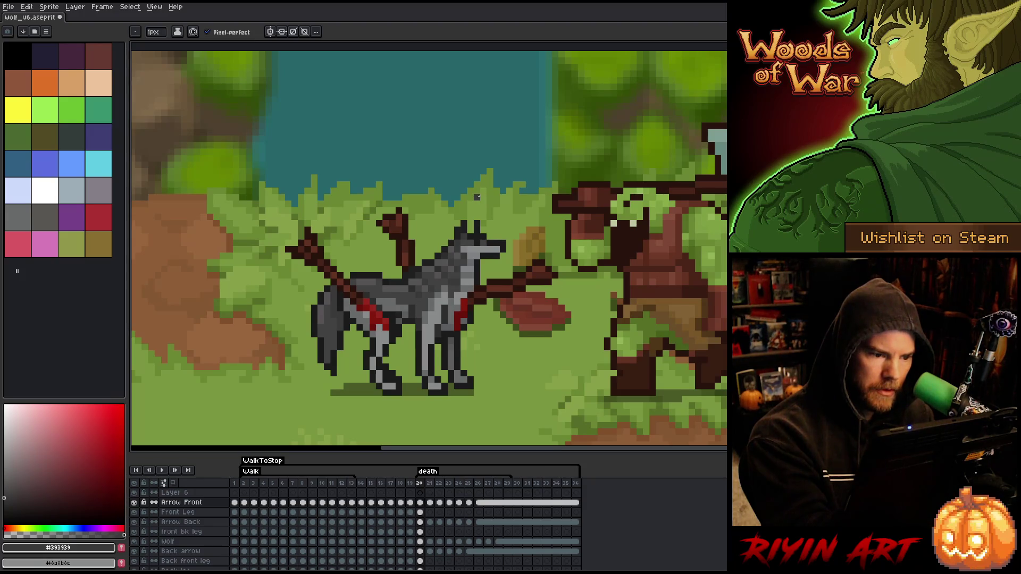
Step: Advance through death frames 22–26, then return to the standing wolf on frame 20
key(period)
key(period)
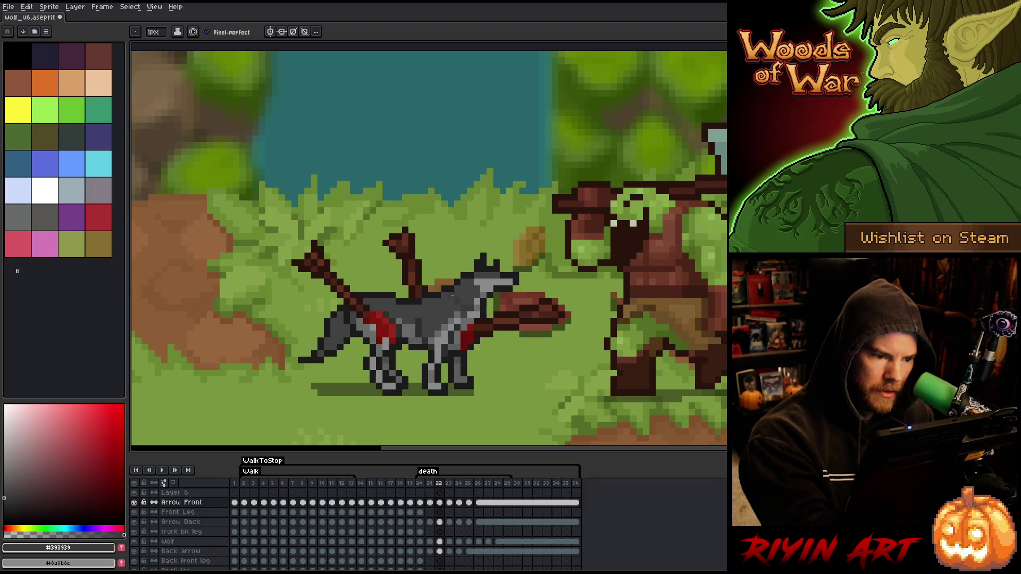
key(comma)
key(period)
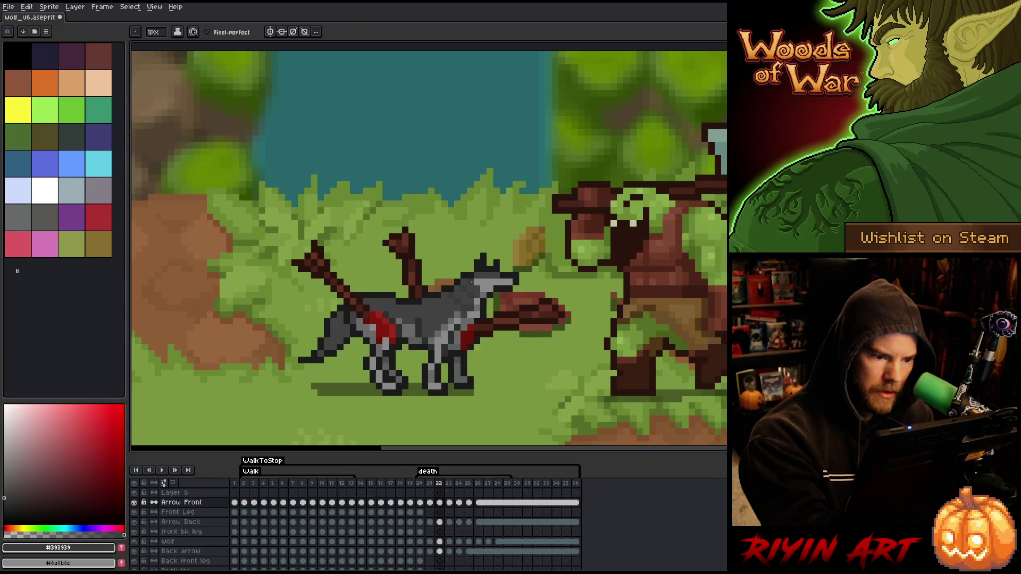
key(comma)
key(period)
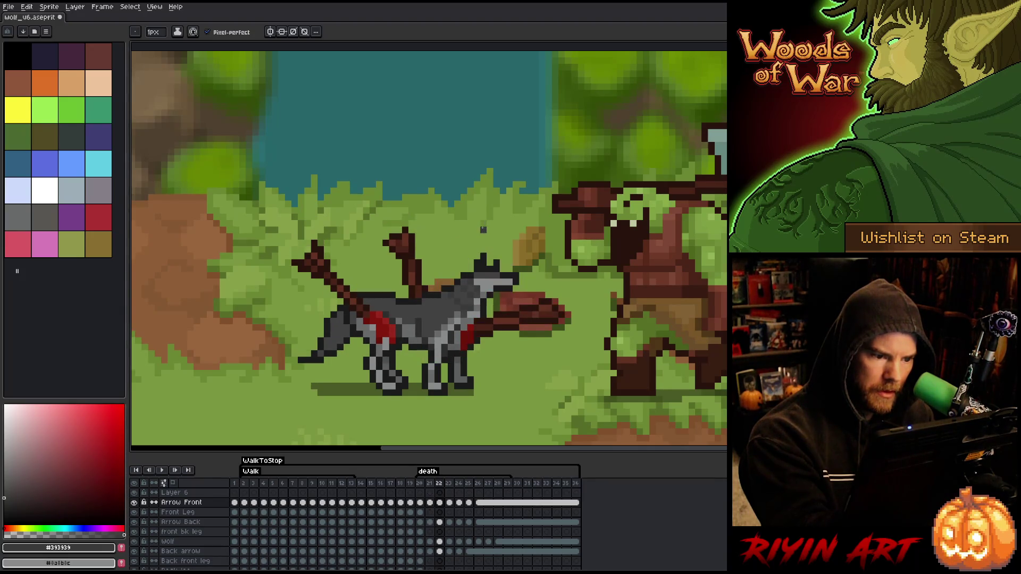
key(period)
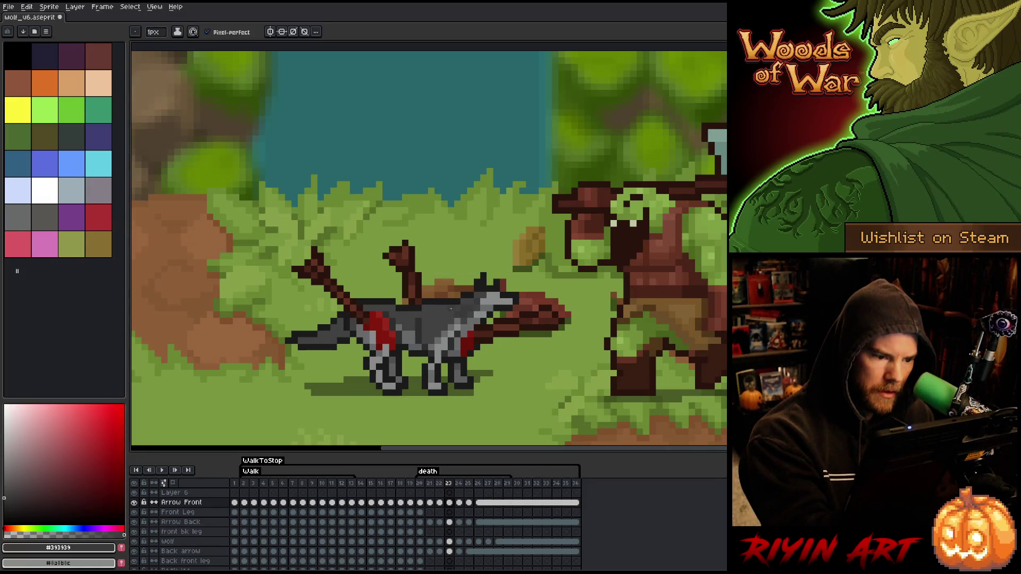
key(Right)
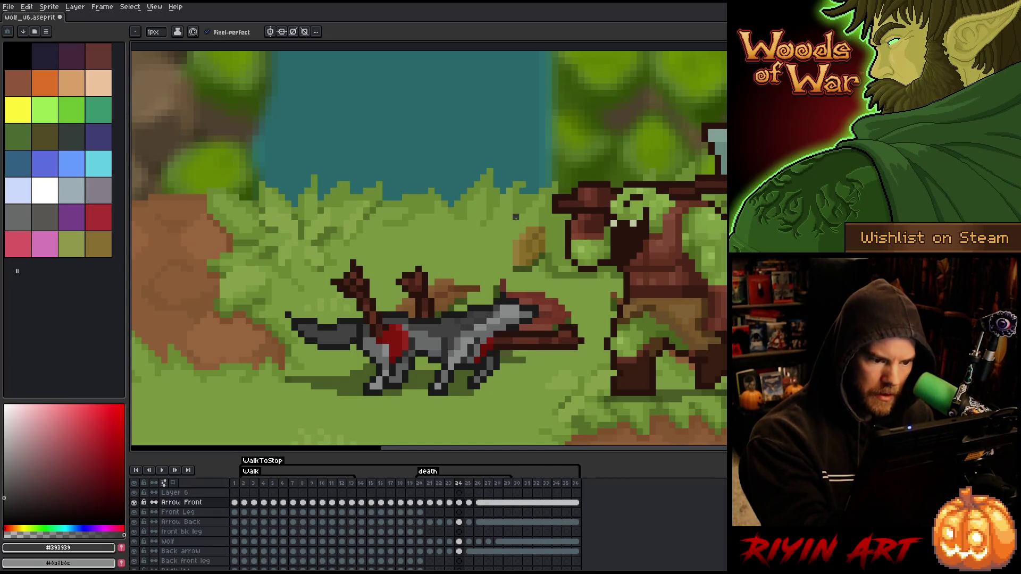
key(Right)
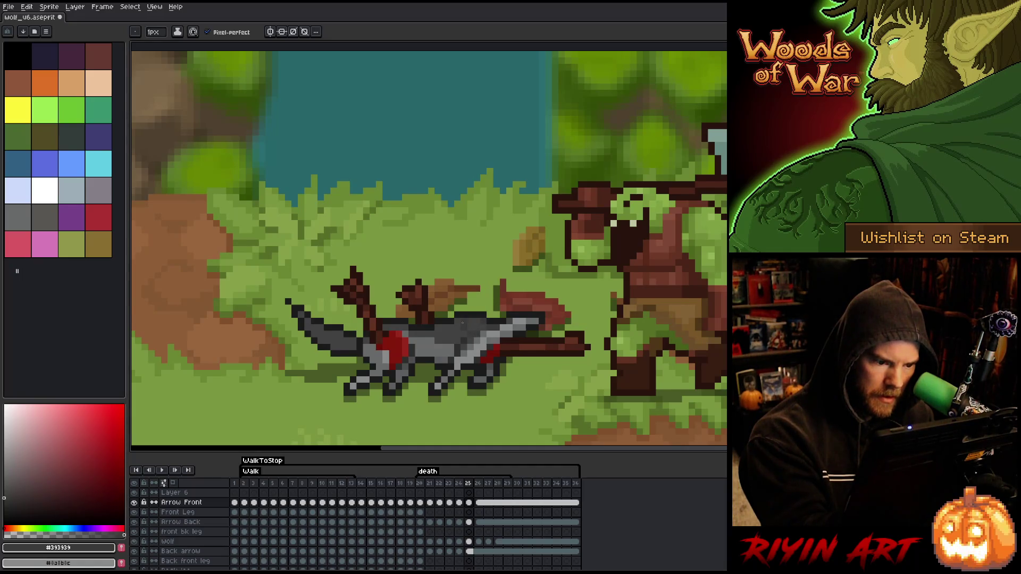
key(Right)
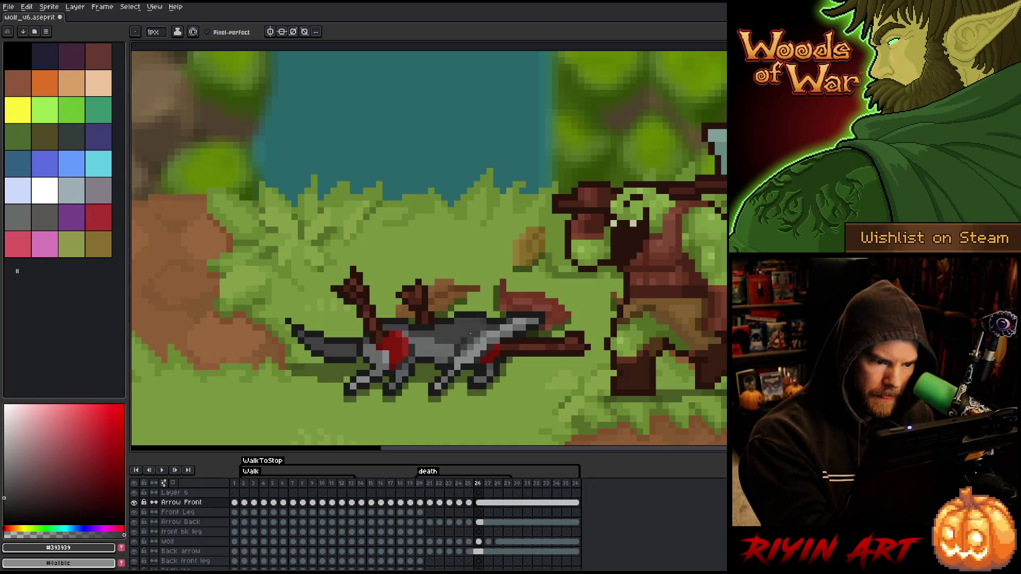
key(Left)
key(Left)
key(Left)
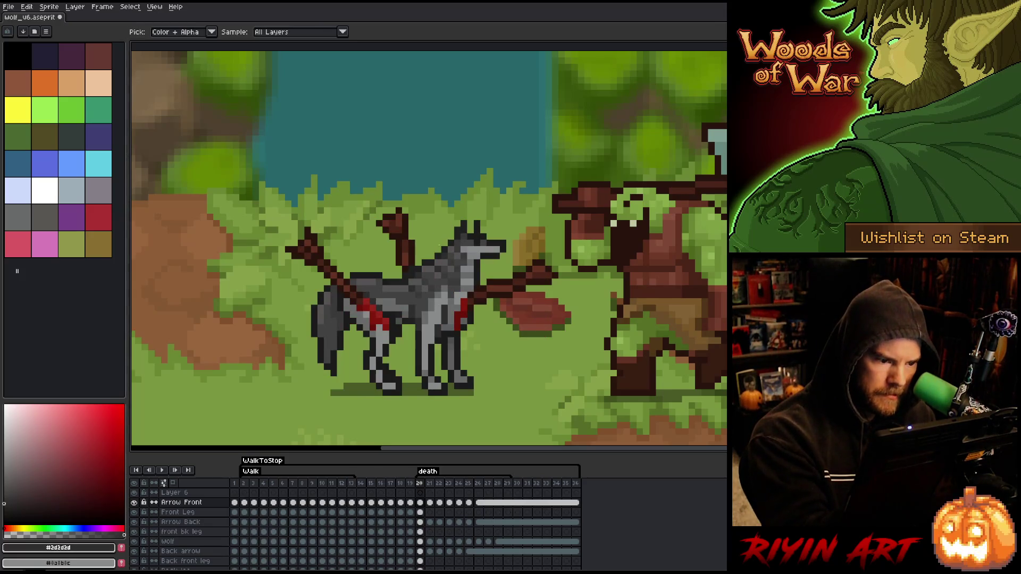
Step: Flip between frames 20 and 21 to compare where the wolf's fall begins
key(Right)
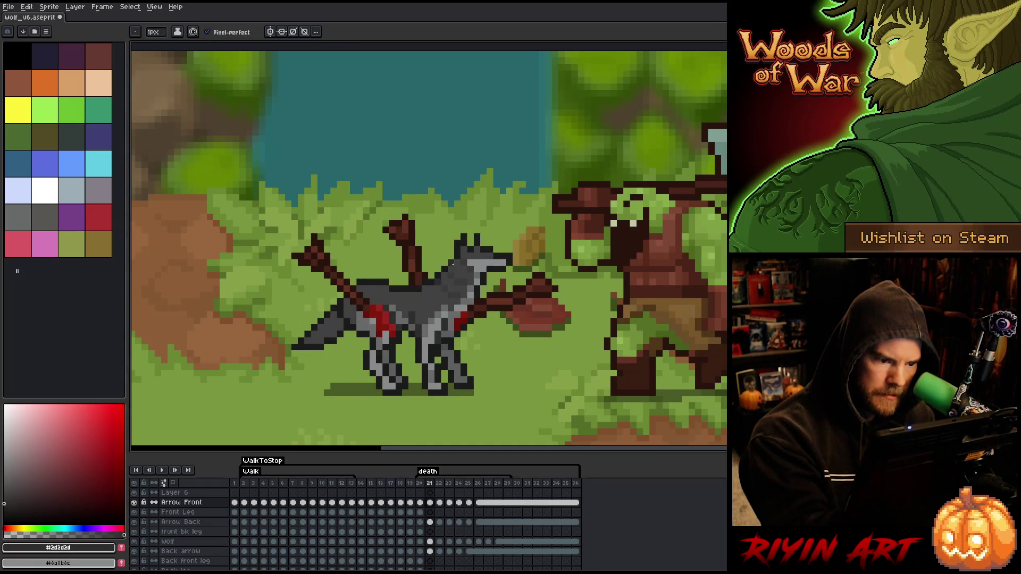
key(Left)
key(Right)
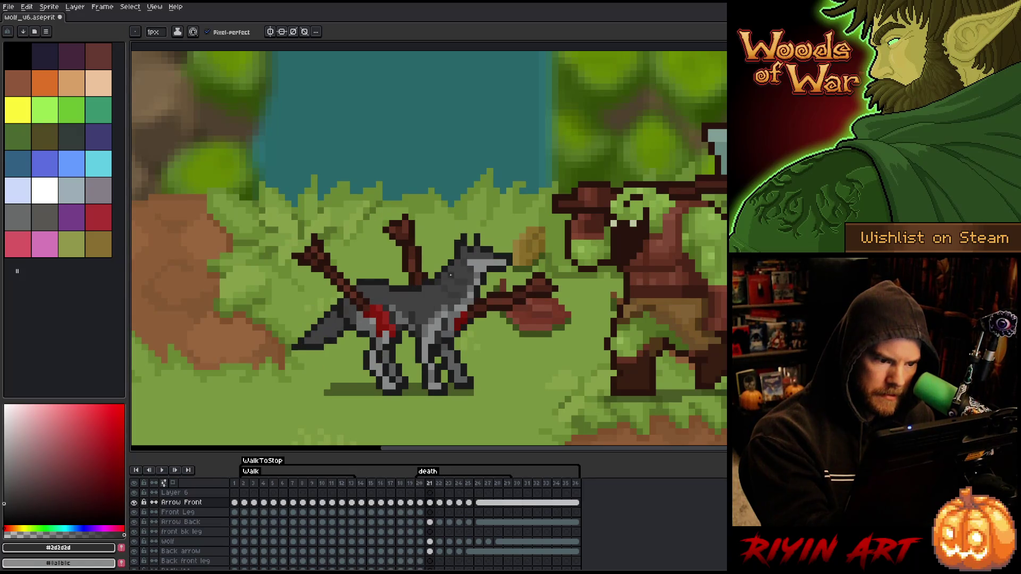
key(Left)
key(Right)
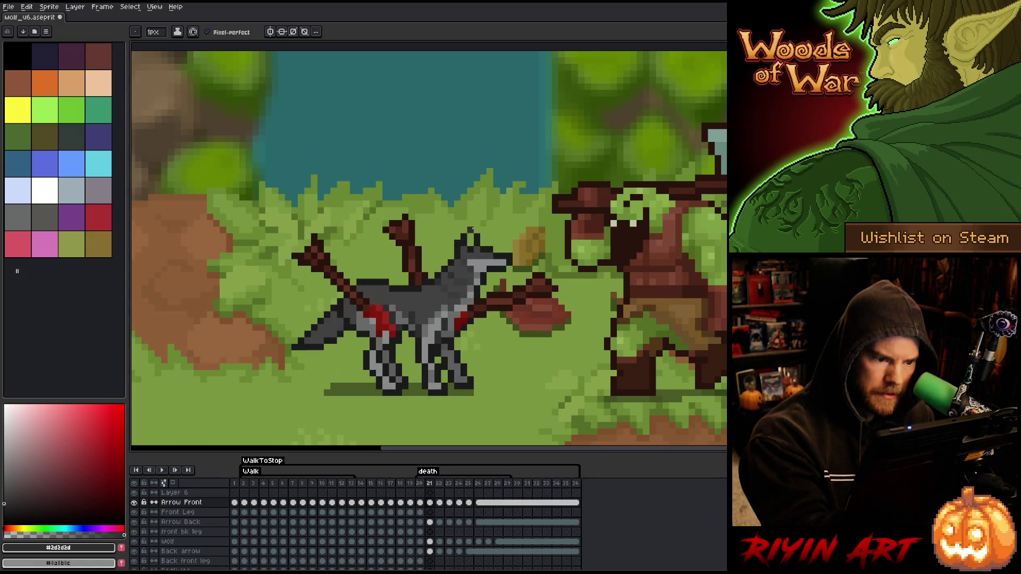
key(Left)
key(Right)
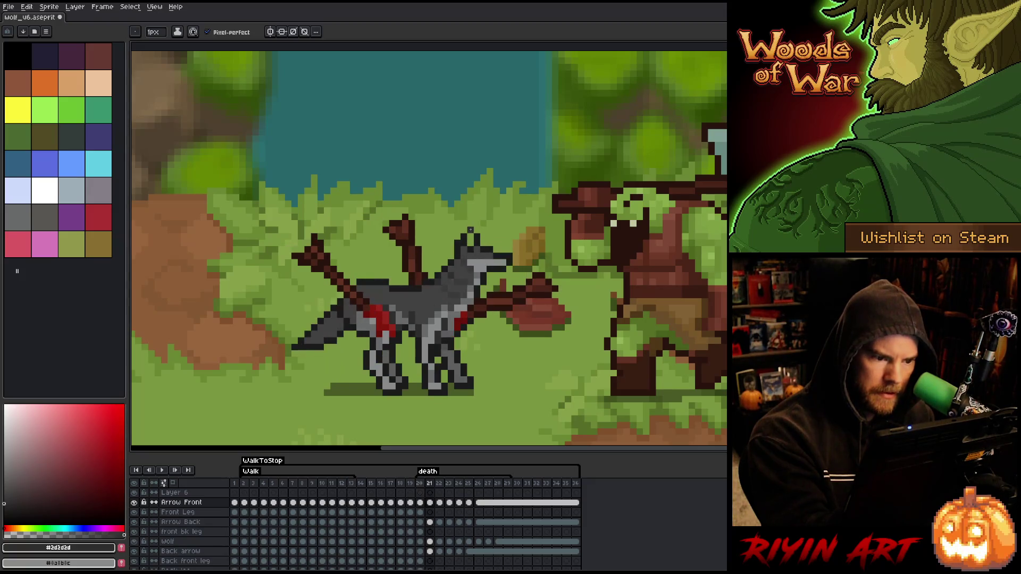
Step: Sample the wolf's fur greys #393939, #414141, then #2d2d2d as drawing colour
alt+click(458, 274)
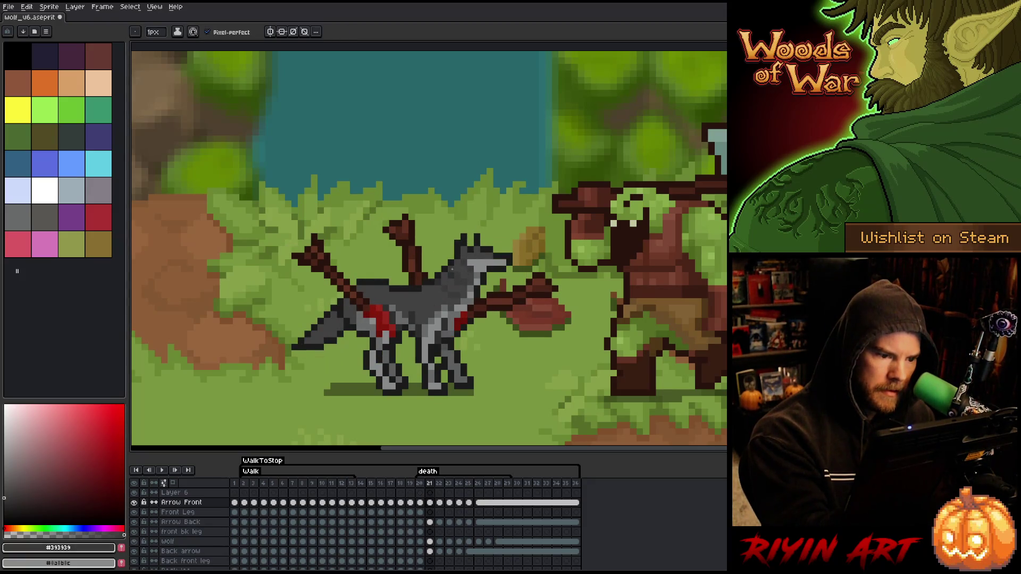
alt+click(457, 282)
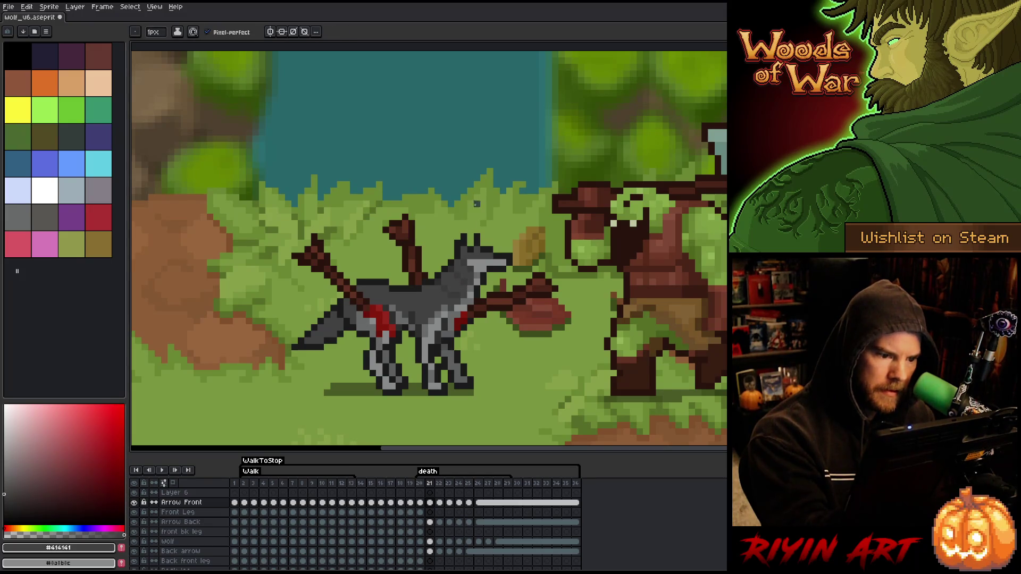
alt+click(457, 265)
Step: Compare frame 22 against frame 21, then play the death animation
key(Right)
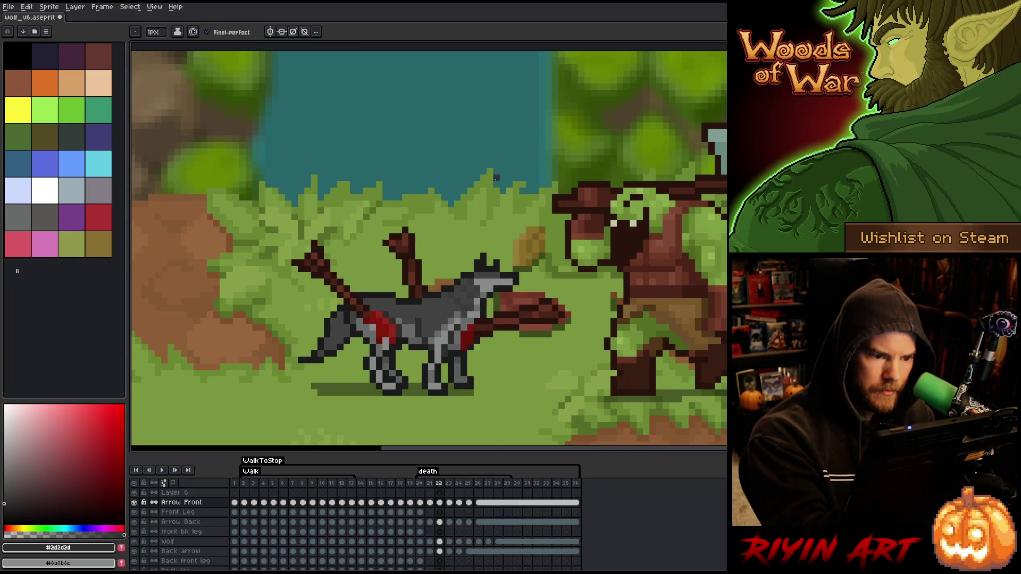
key(Left)
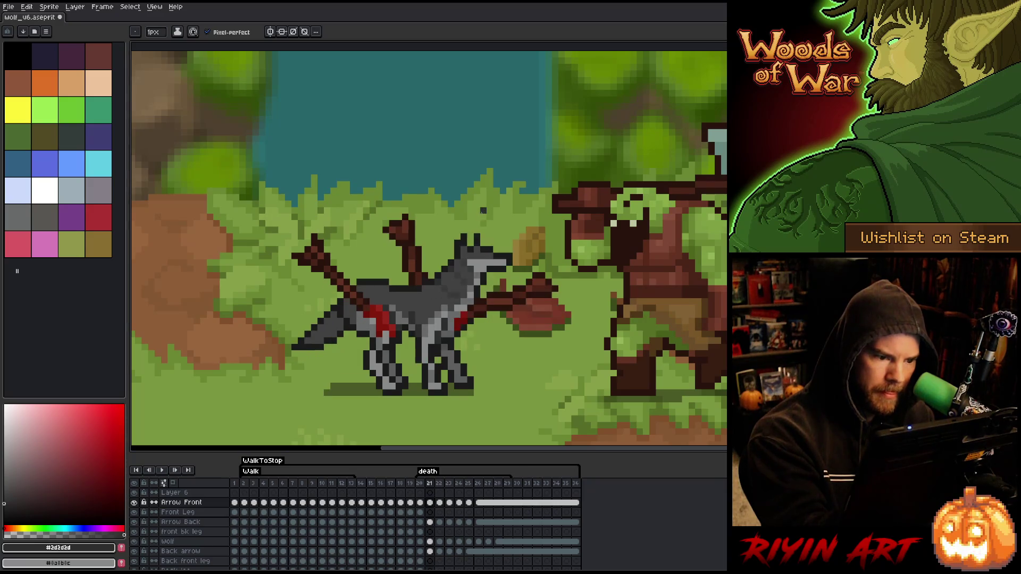
key(Right)
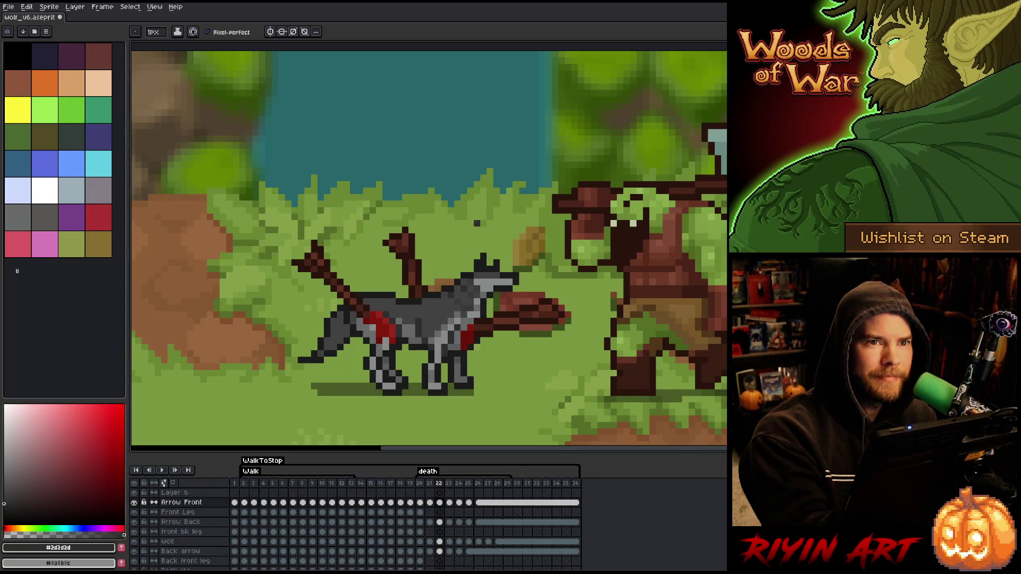
key(Left)
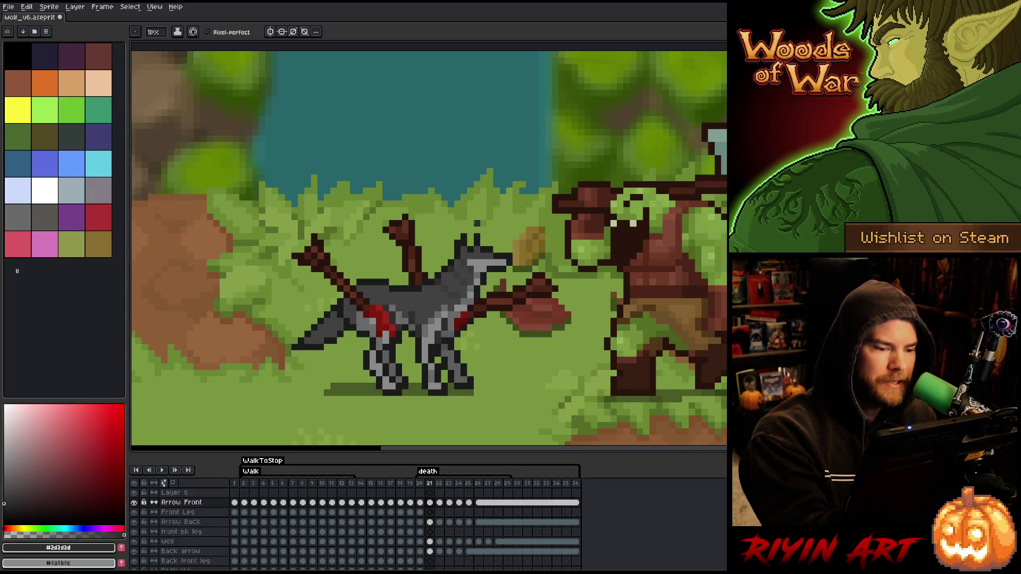
key(Return)
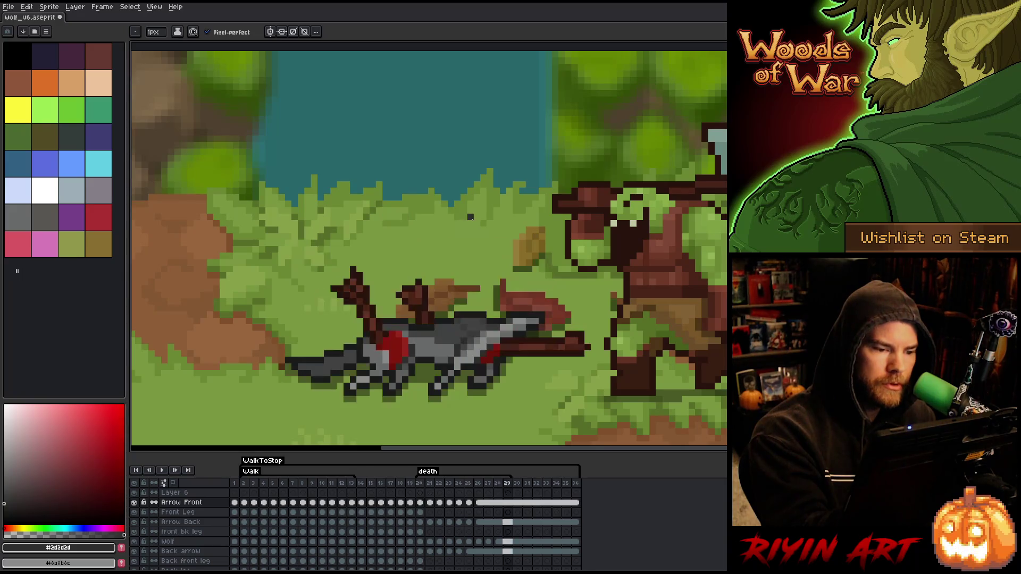
Step: Flip between frames 21, 22 and 23 to compare the collapse poses
key(Right)
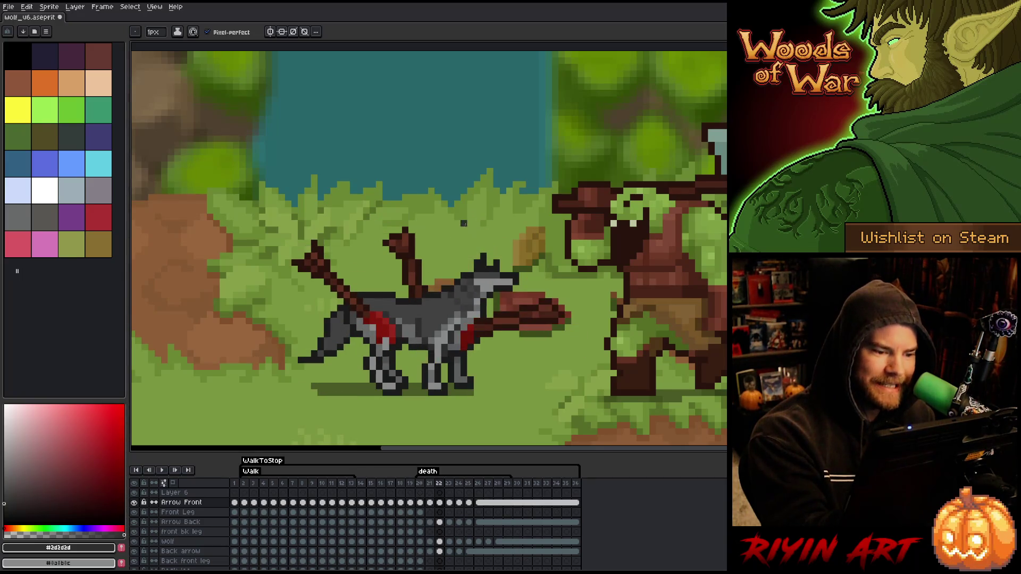
key(Left)
key(Right)
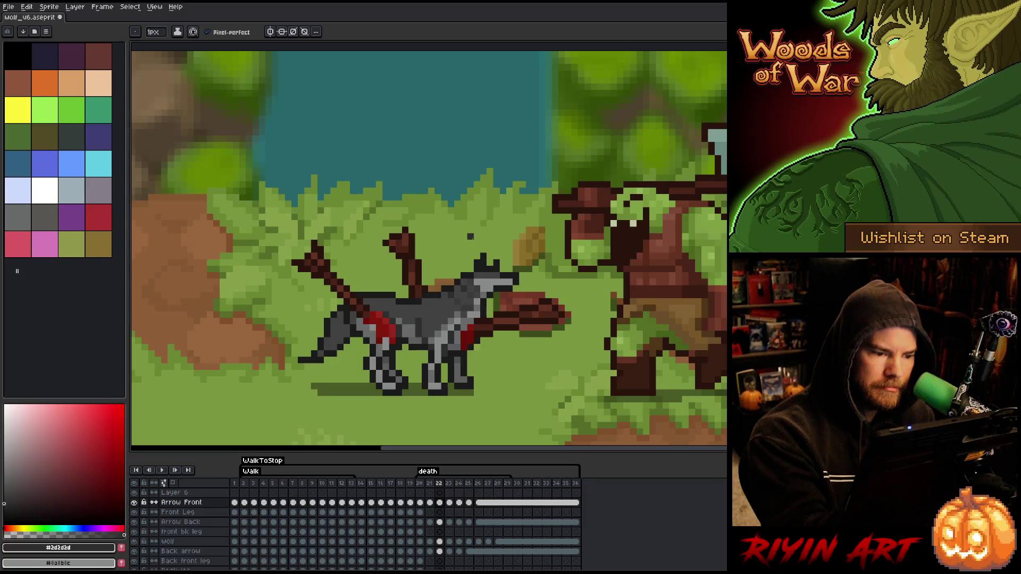
key(Left)
key(Right)
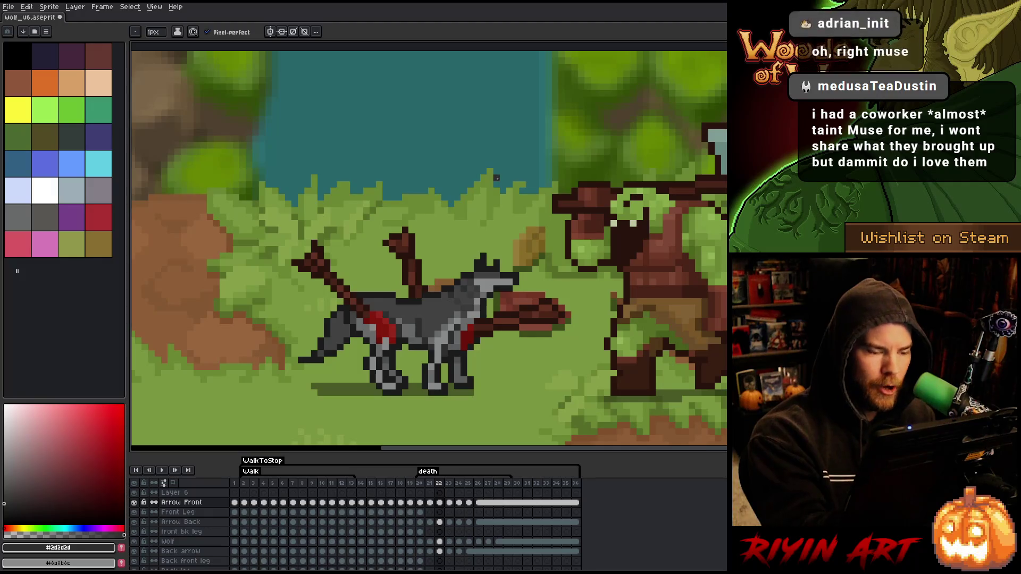
key(Right)
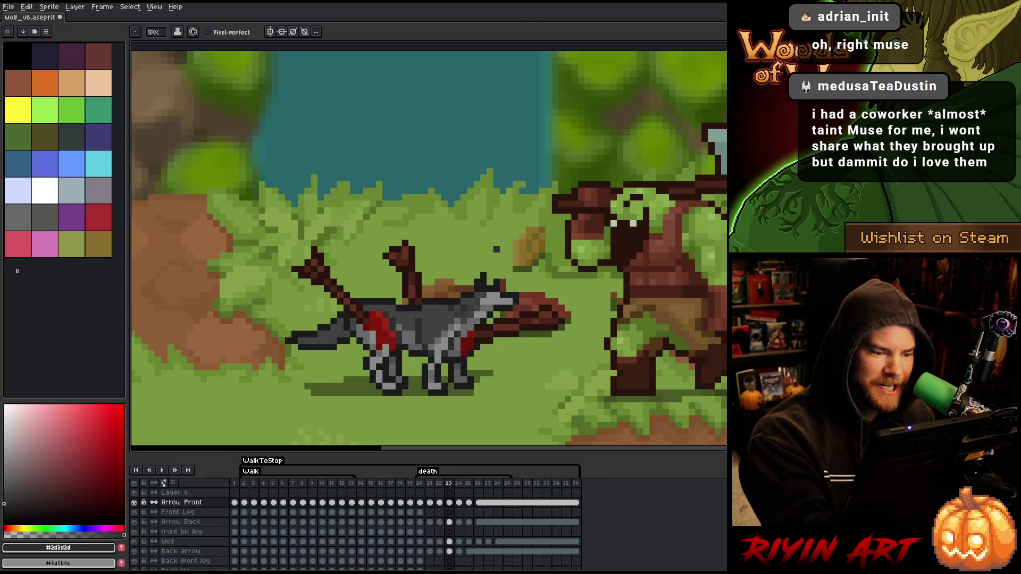
key(Right)
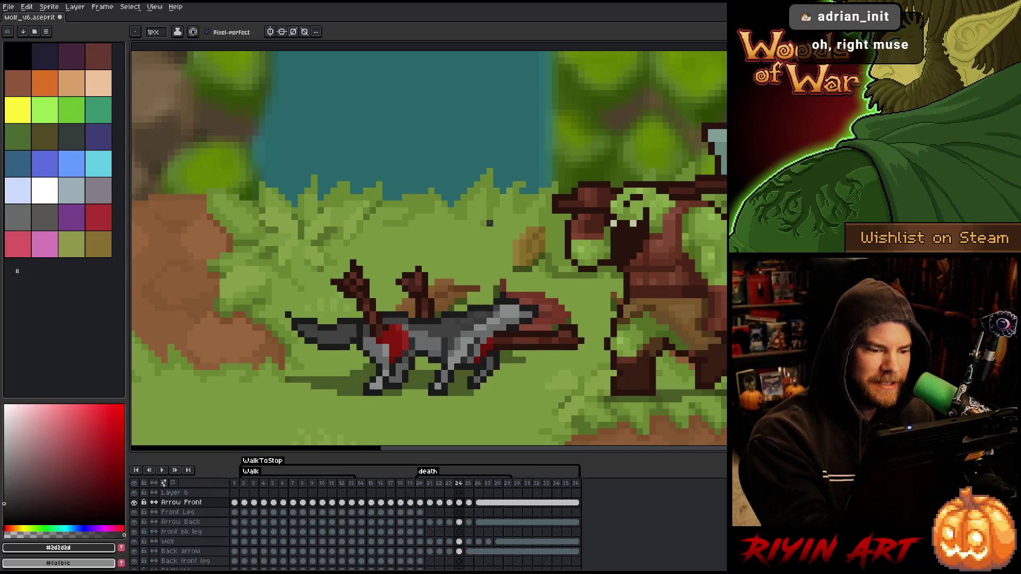
key(Left)
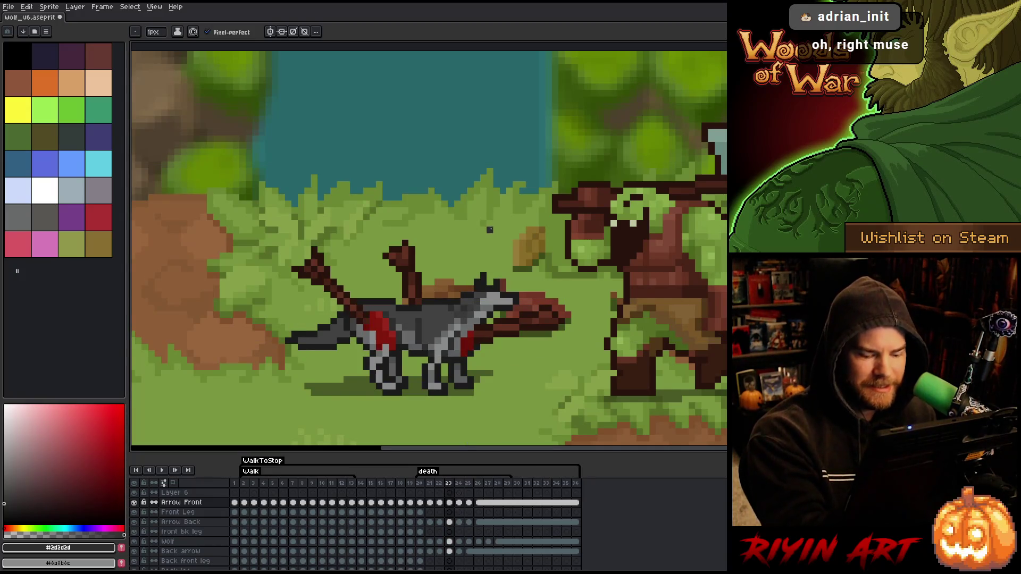
Step: Advance through frames 24–26, then play the animation and stop it on frame 20
key(Right)
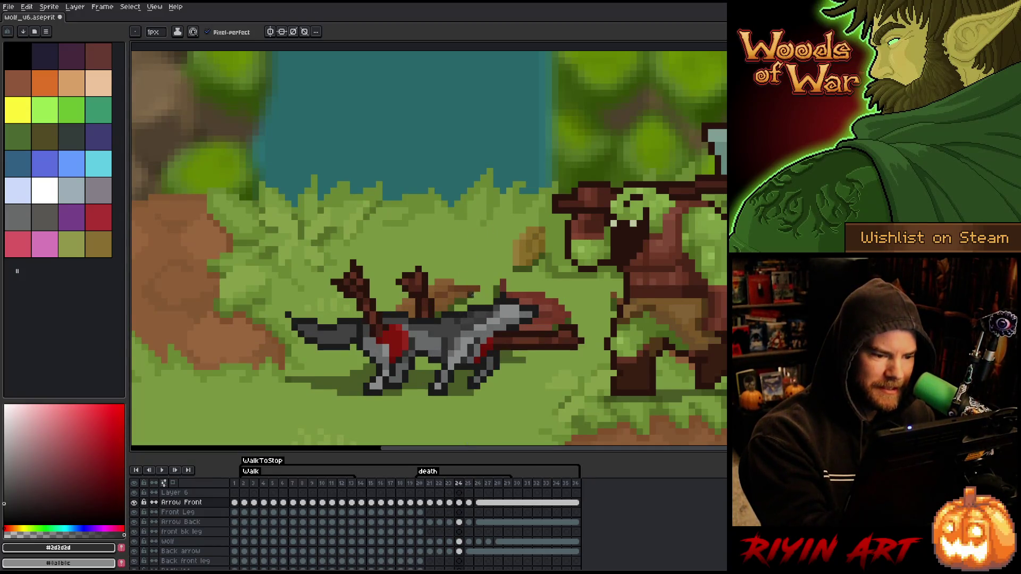
key(Right)
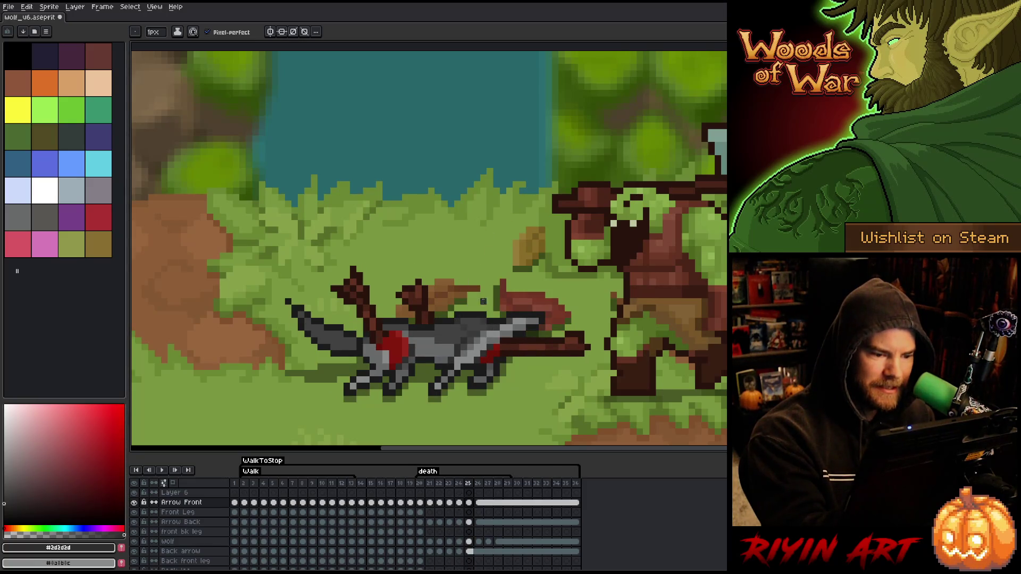
key(Right)
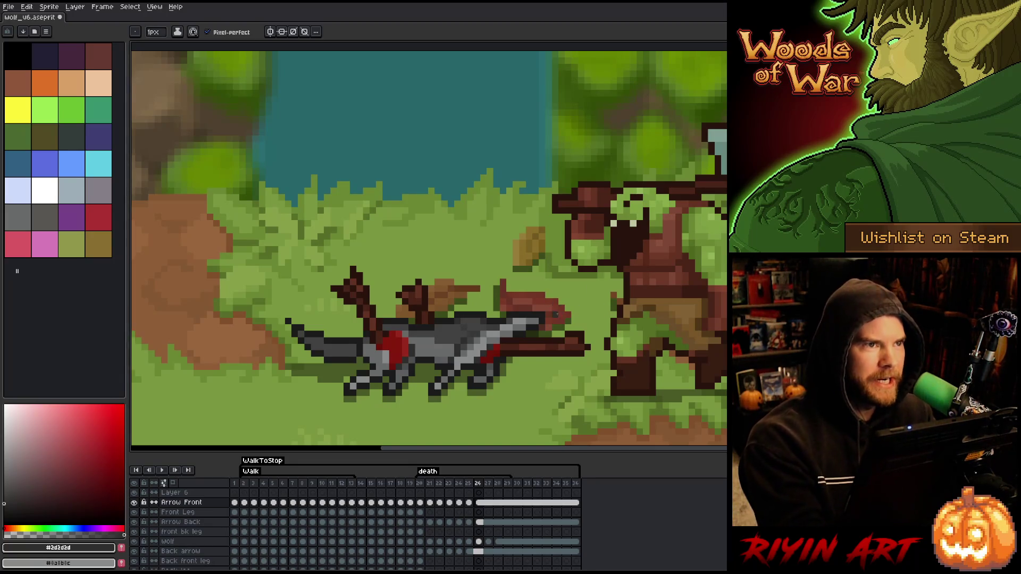
key(Return)
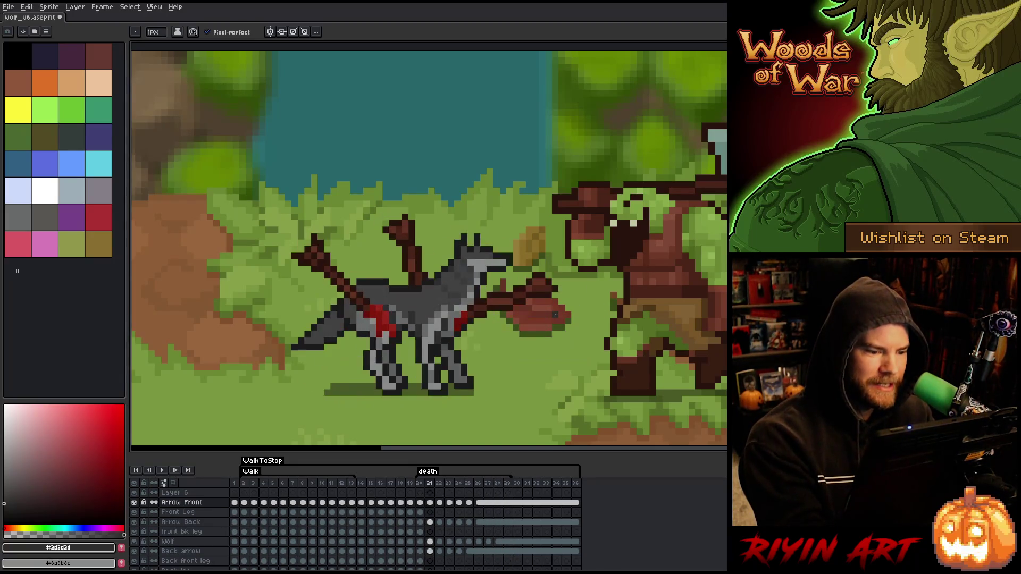
key(Return)
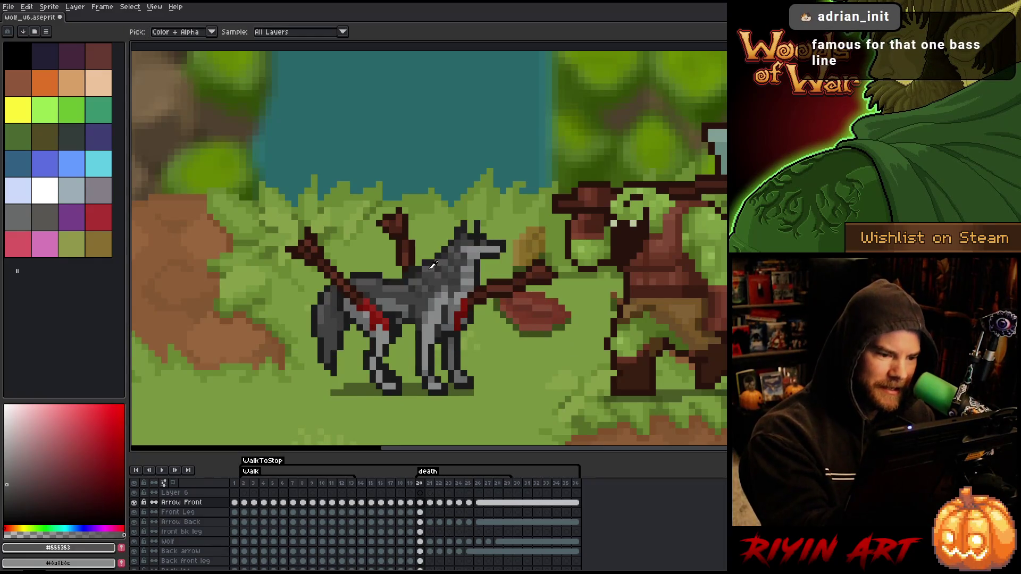
alt+click(433, 263)
key(Right)
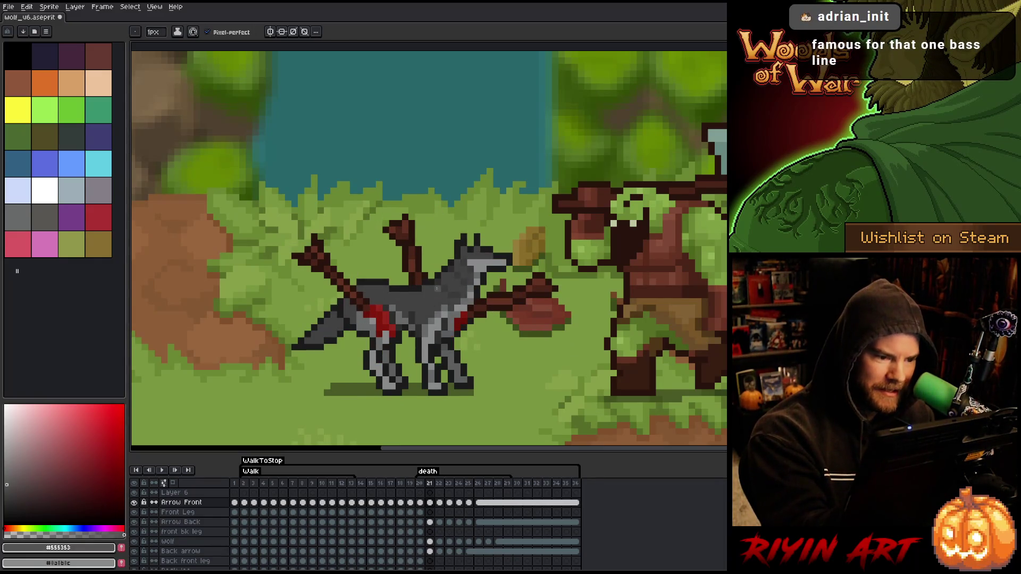
key(Left)
key(Right)
key(Left)
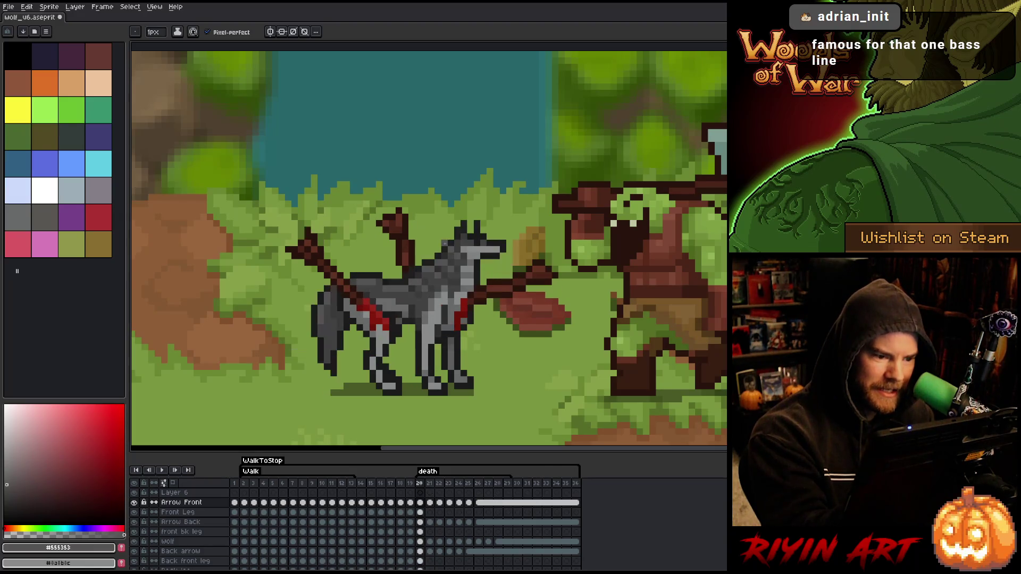
key(Right)
key(Left)
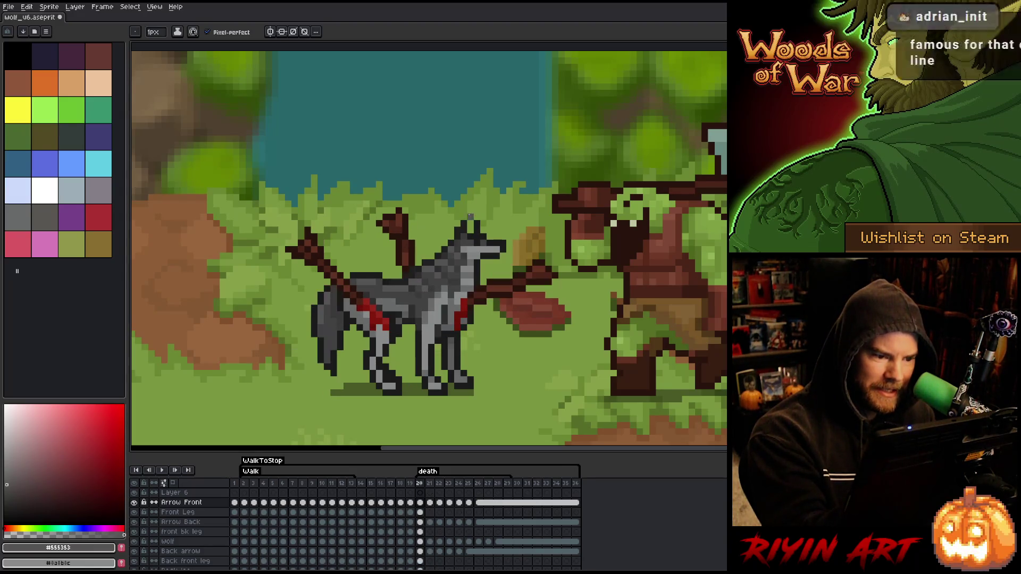
key(Right)
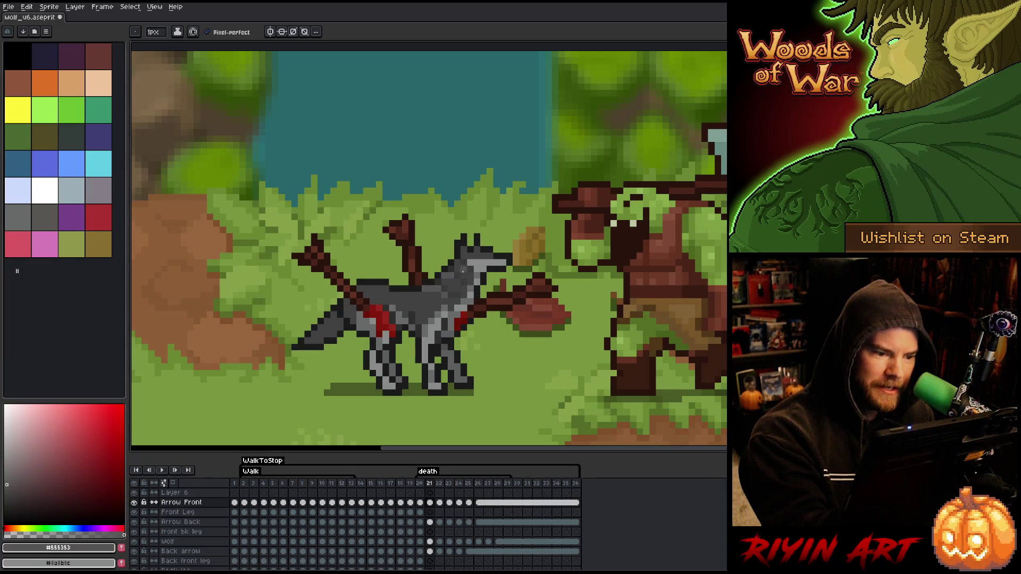
key(Left)
key(Right)
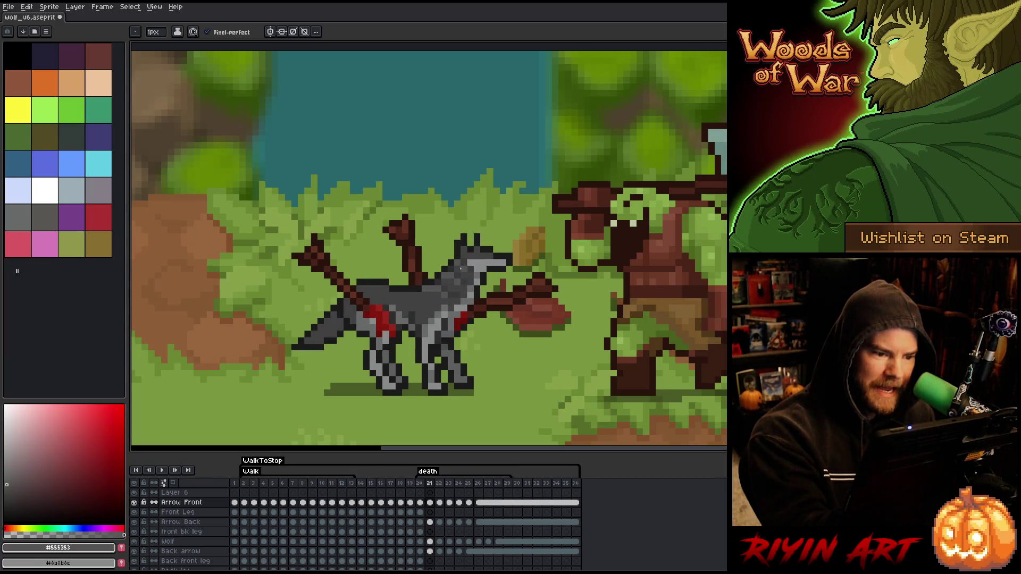
key(Left)
key(Right)
key(Left)
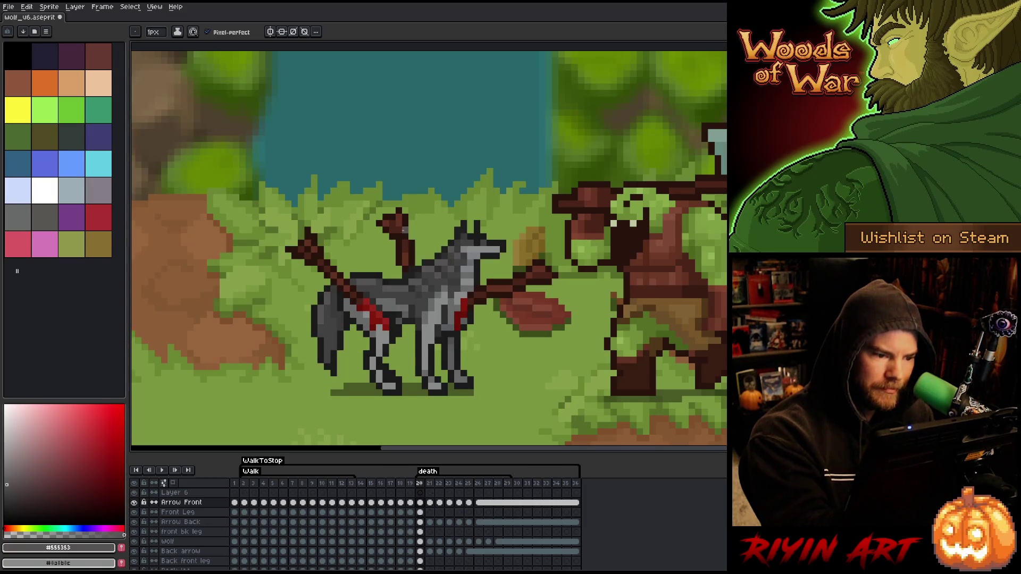
Step: Sample the dark #2d2d2d grey from the wolf and flip between adjacent death poses
alt+click(424, 237)
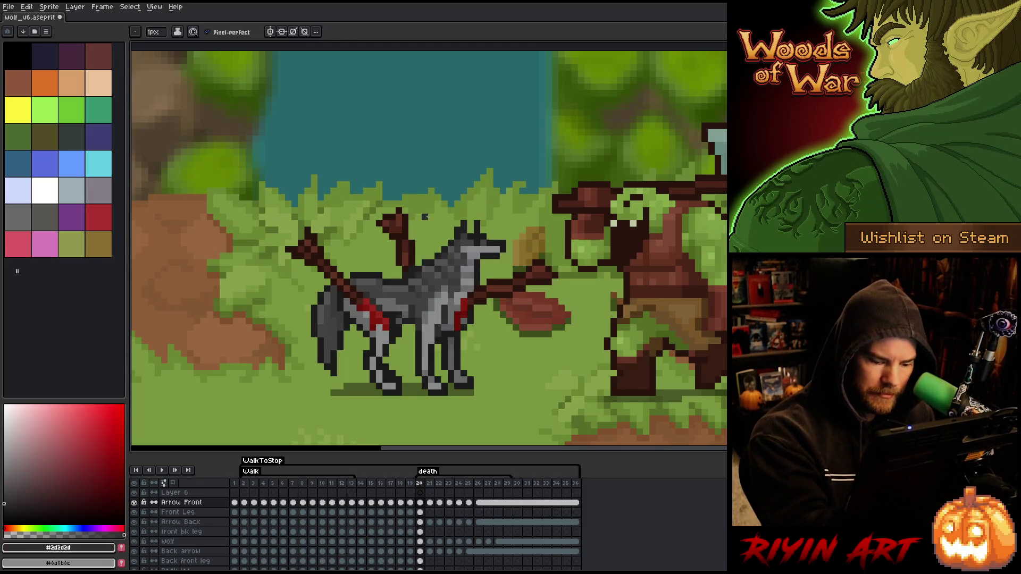
key(Right)
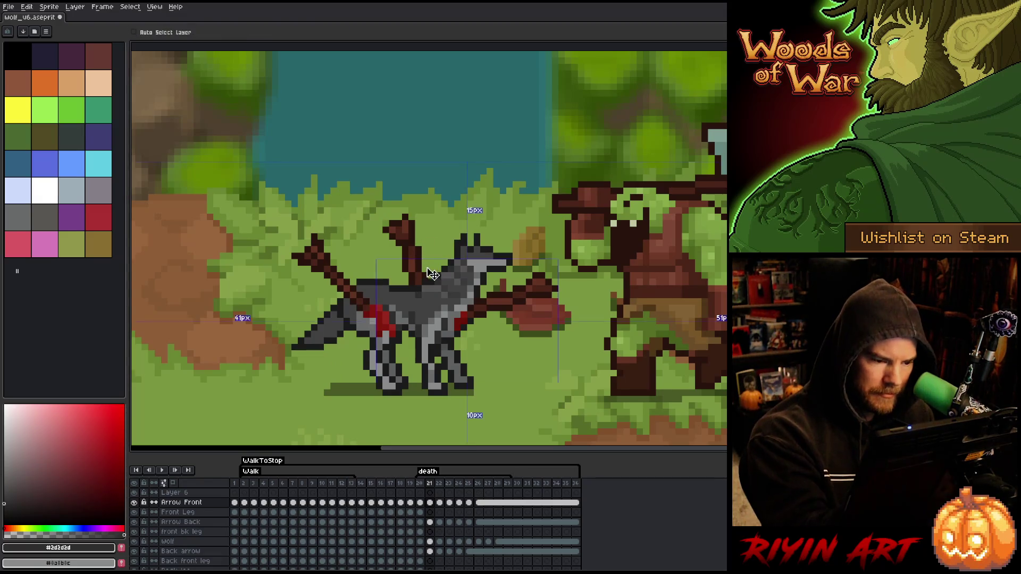
key(Left)
key(Right)
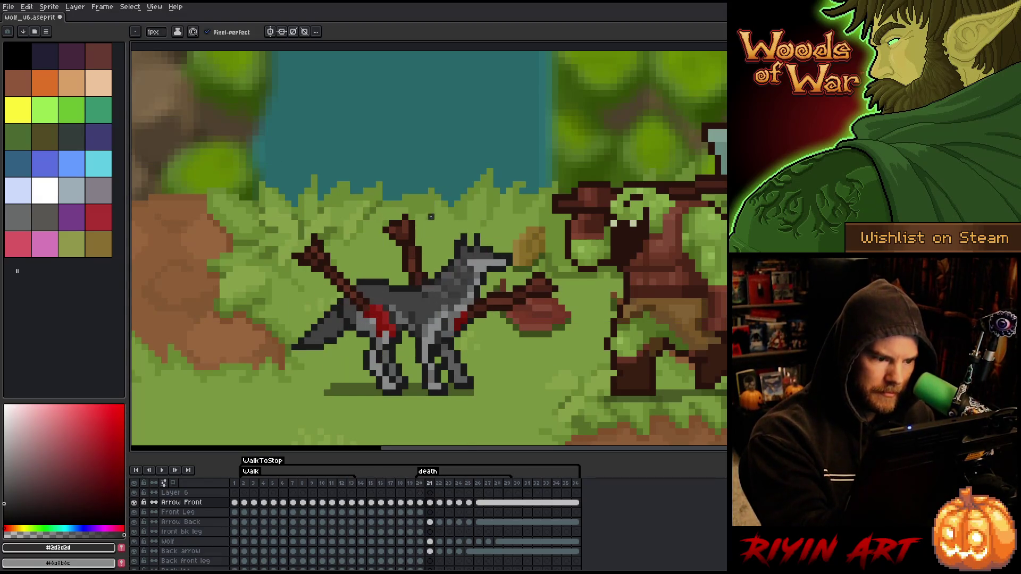
key(Right)
key(Right)
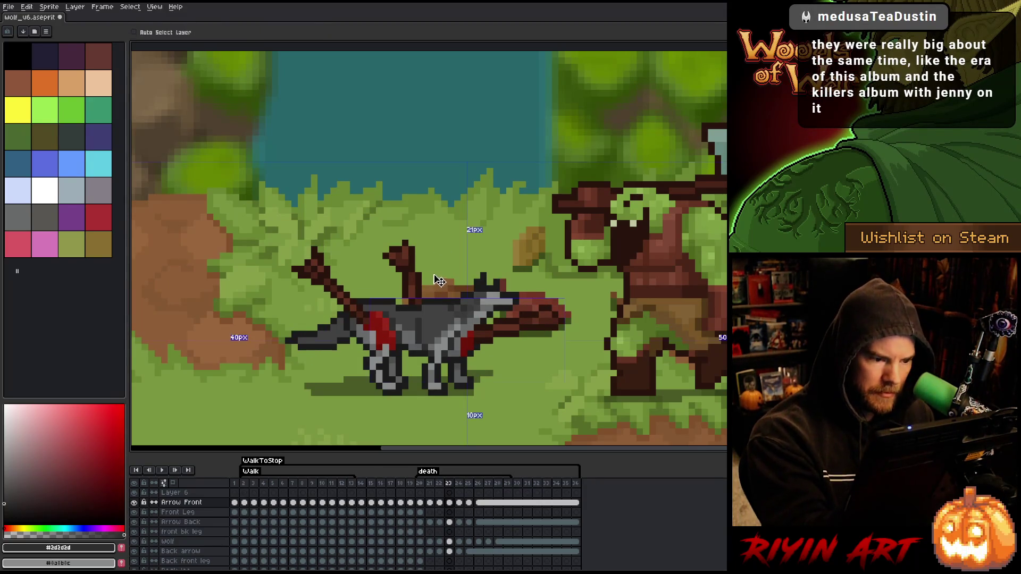
key(Left)
key(Right)
key(Right)
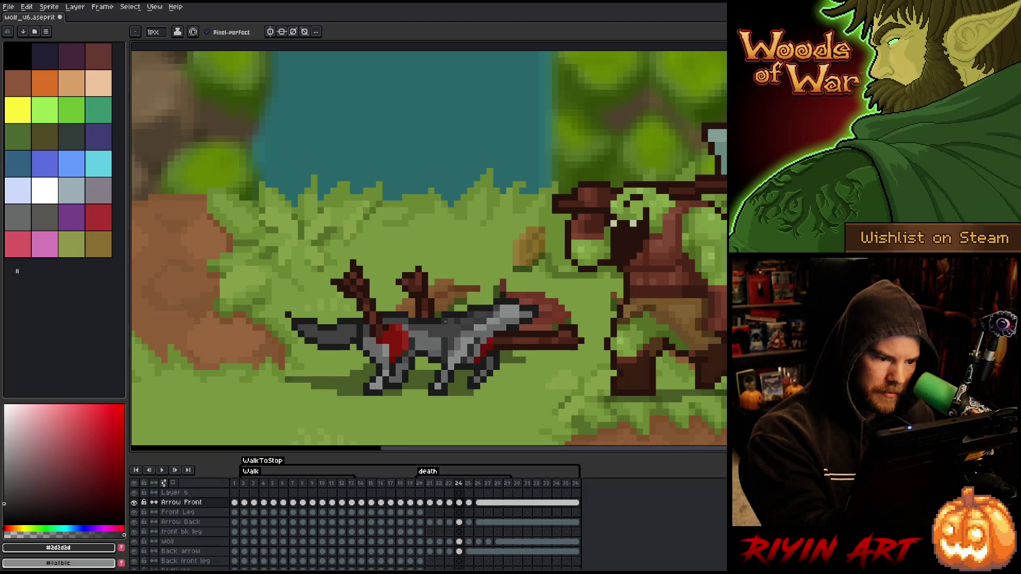
Step: Step to frames 25 and 26, sample the #393939 body grey, and return to frame 23
key(period)
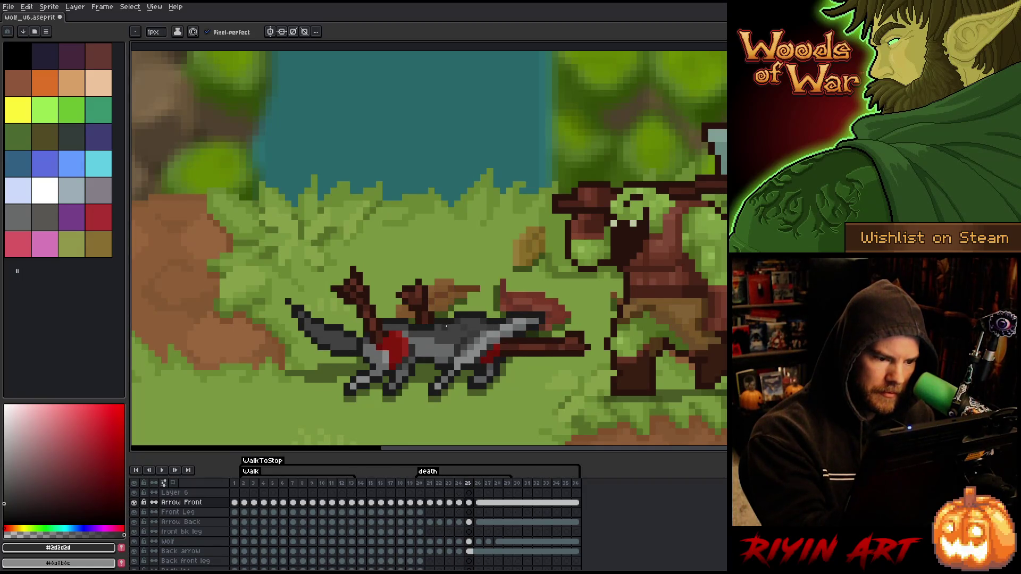
key(comma)
key(period)
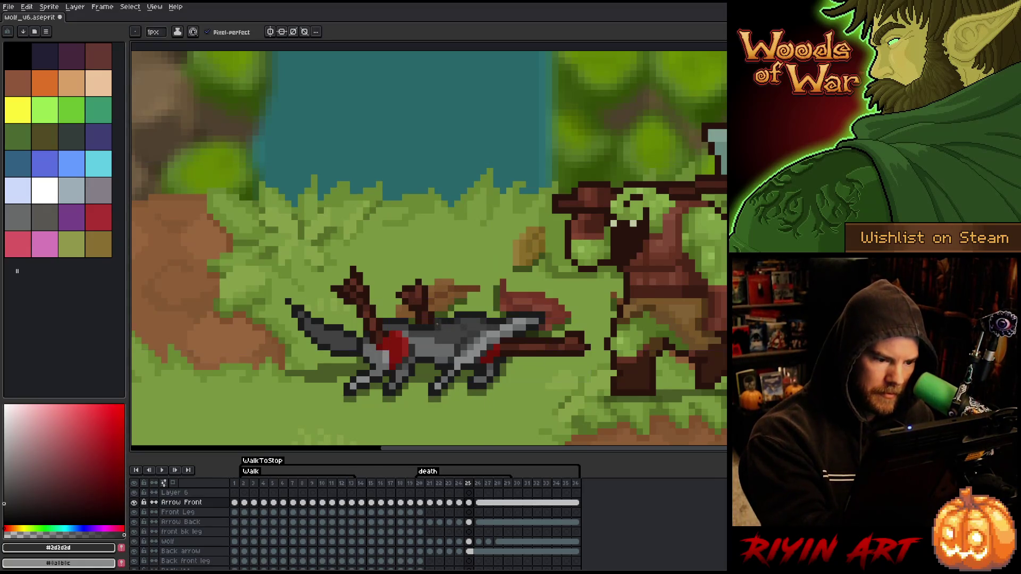
key(period)
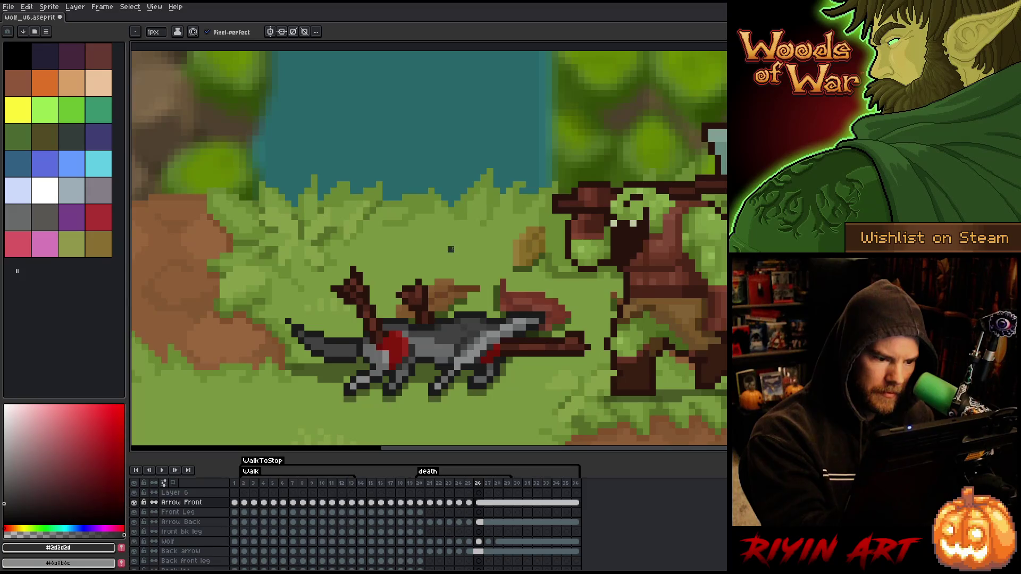
alt+click(445, 333)
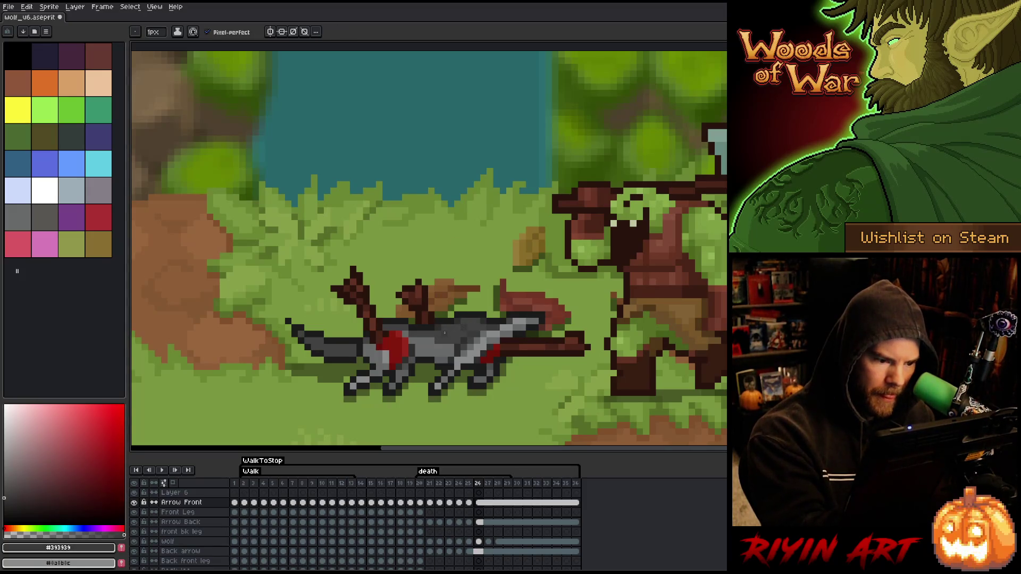
key(comma)
key(comma)
key(comma)
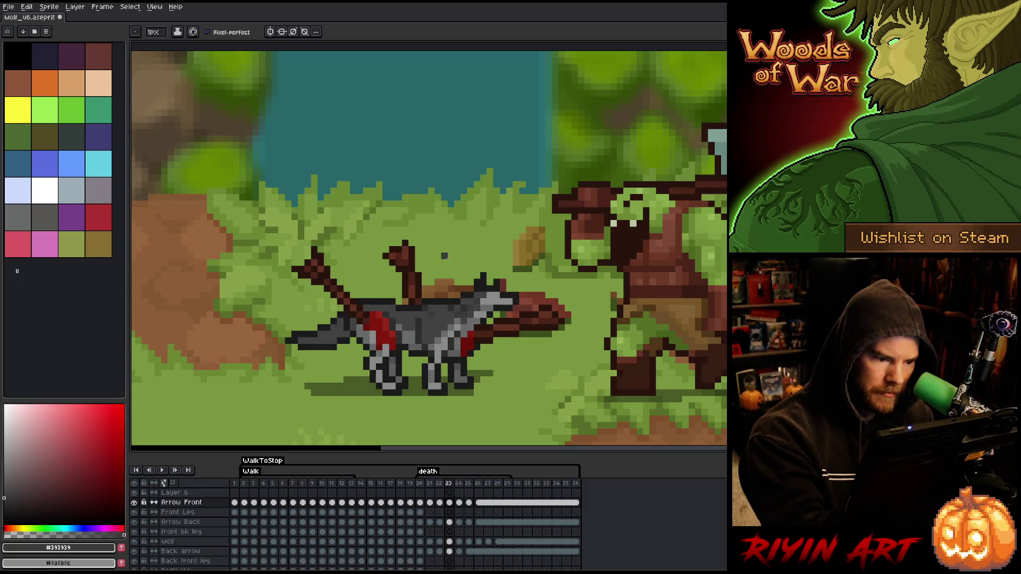
Step: Advance one pose and sample the wolf's #2d2d2d, then #393939 grey
key(period)
alt+click(452, 323)
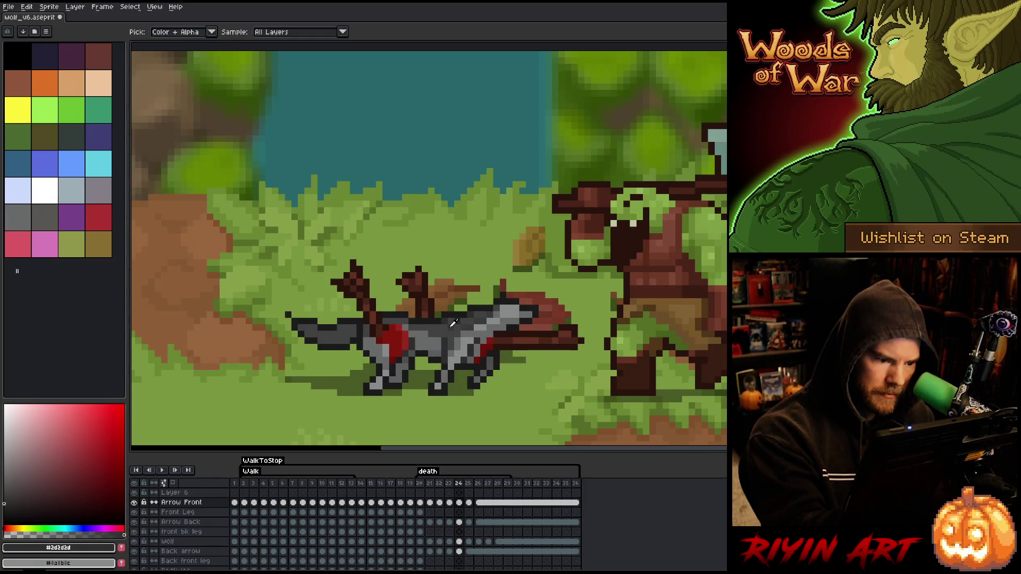
alt+click(451, 324)
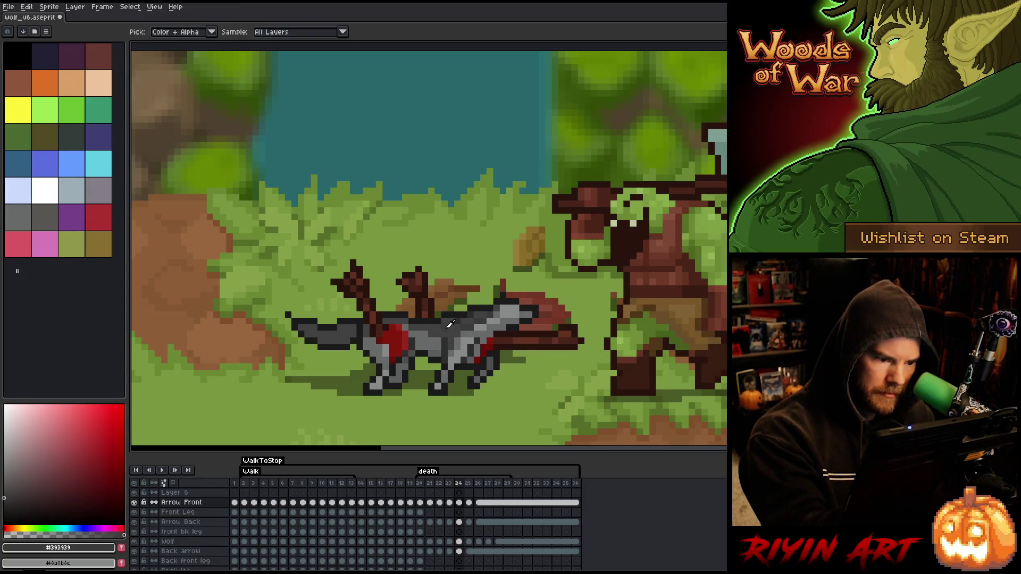
Step: Flip back and forth through frames 23, 22 and 21 to check the motion
key(comma)
key(period)
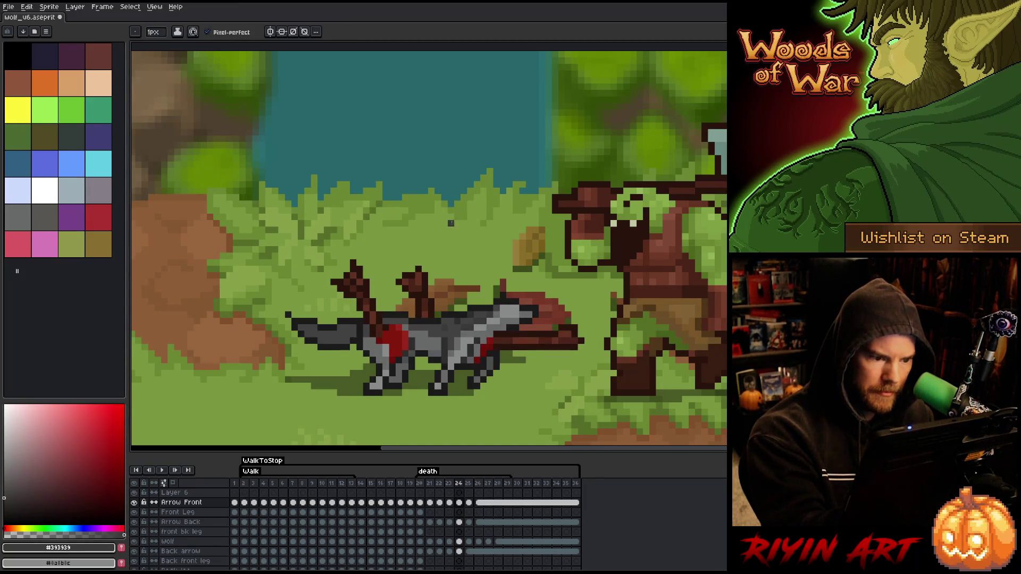
key(comma)
key(period)
key(comma)
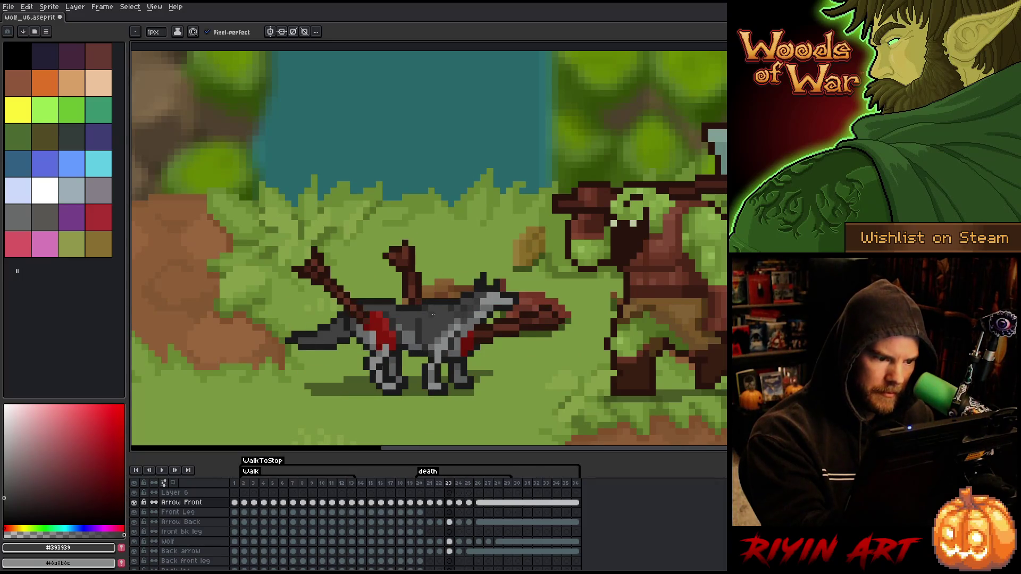
key(comma)
key(period)
key(comma)
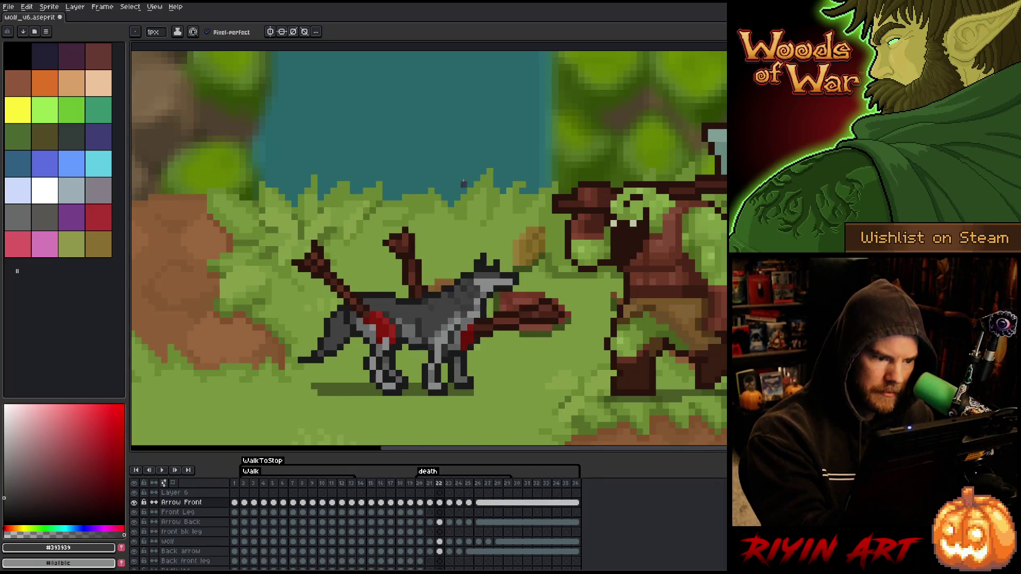
key(period)
key(comma)
key(comma)
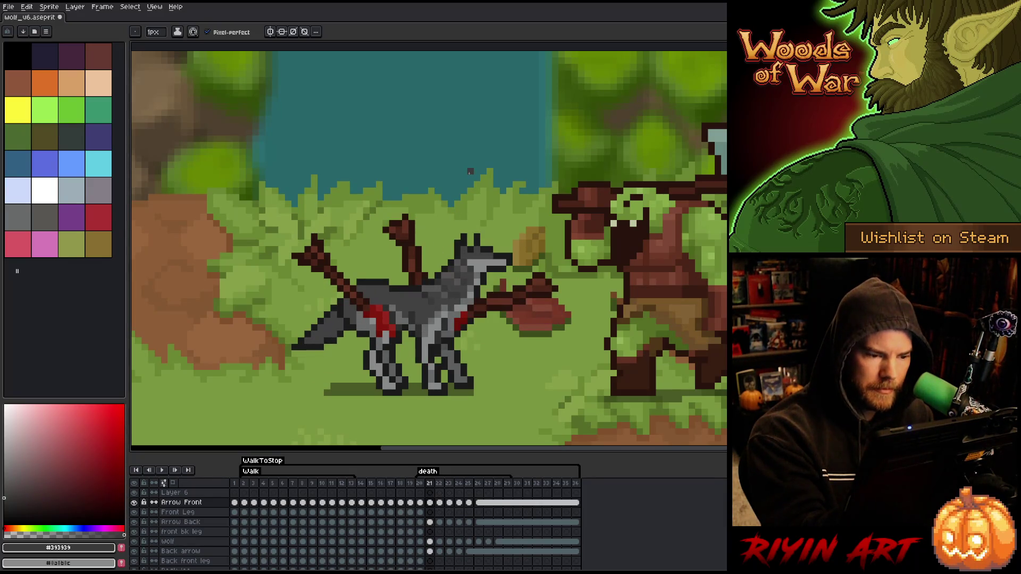
key(period)
key(comma)
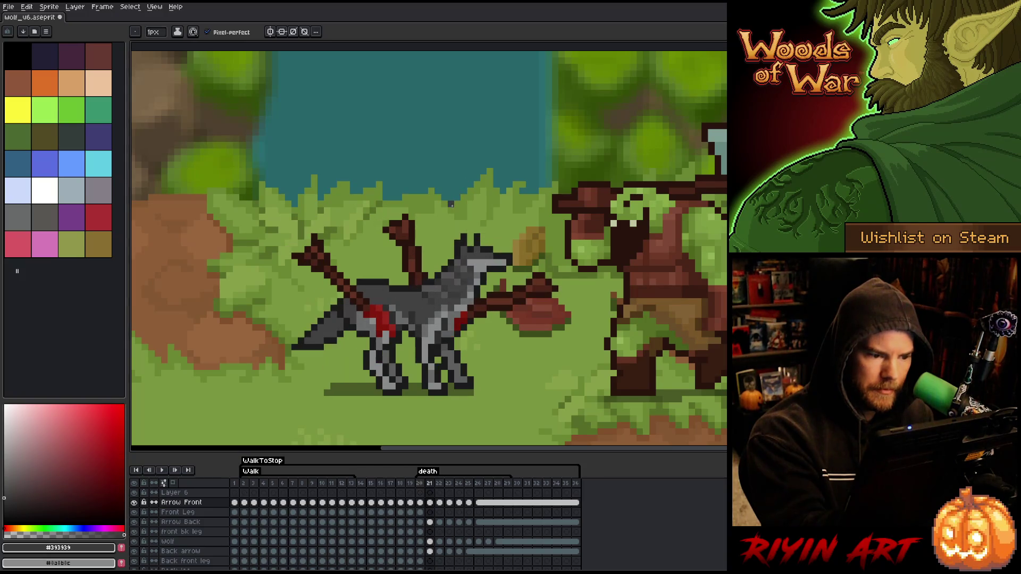
Step: Sample the lighter #555353 grey from the wolf and compare frame 21 with its neighbours
alt+click(429, 288)
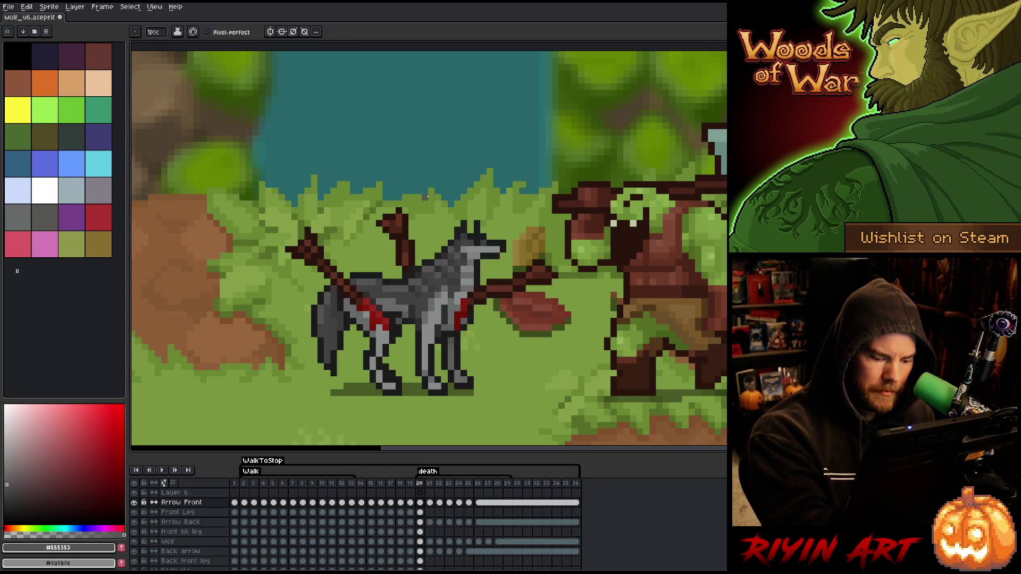
key(period)
key(comma)
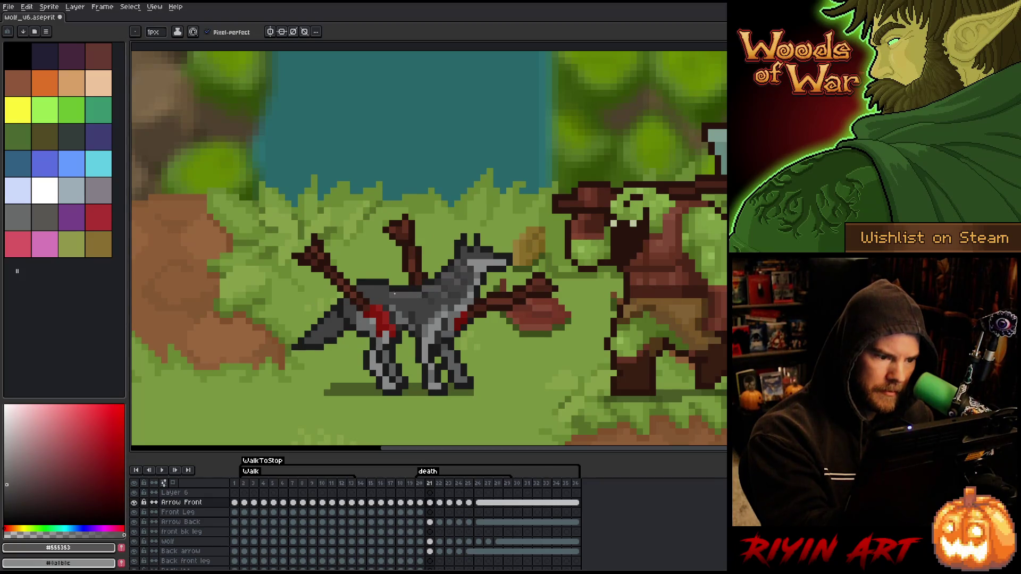
key(comma)
key(period)
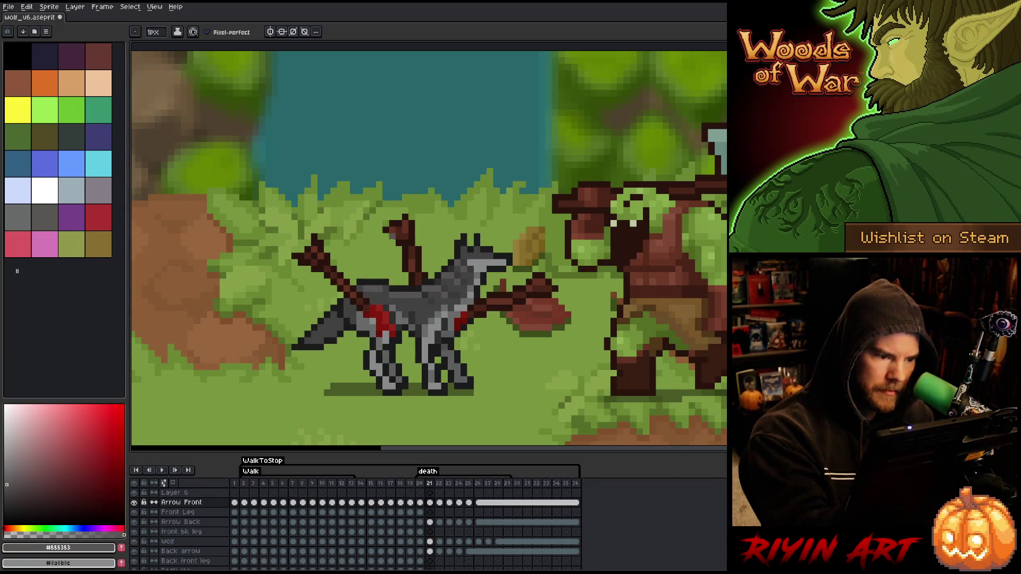
key(period)
key(comma)
Step: Advance to frame 22 and compare it with the adjacent pose
key(period)
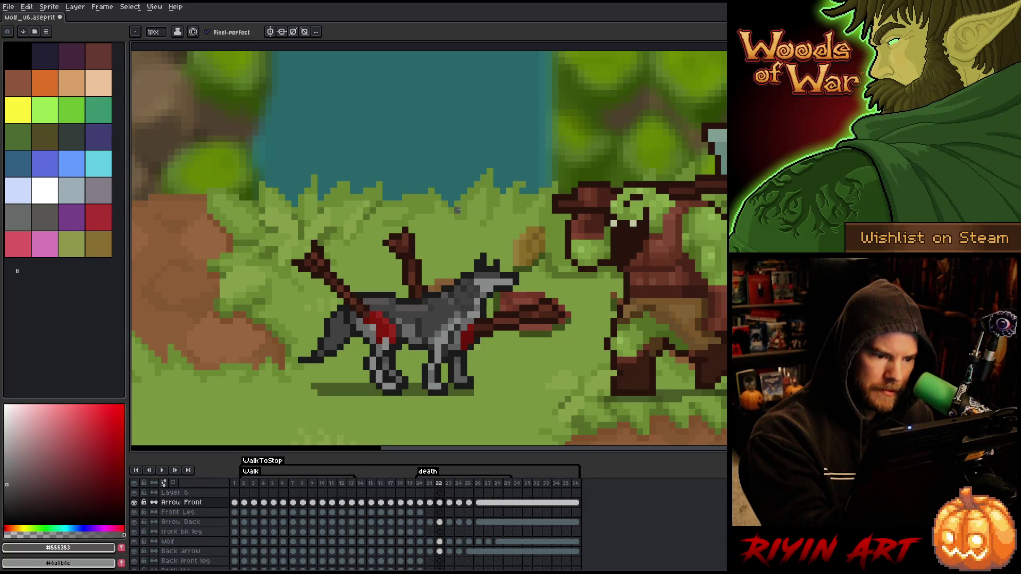
key(comma)
key(period)
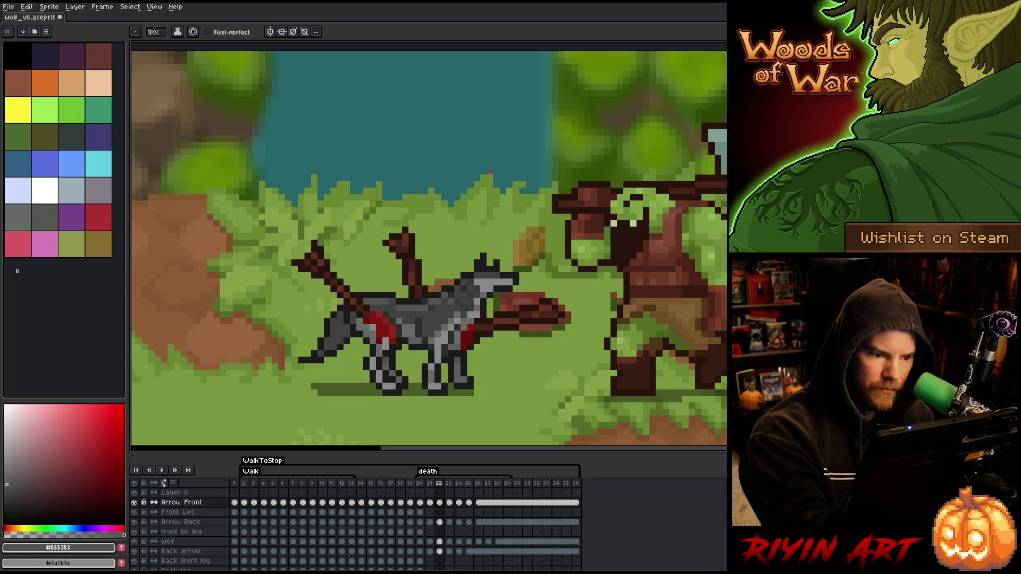
key(comma)
key(period)
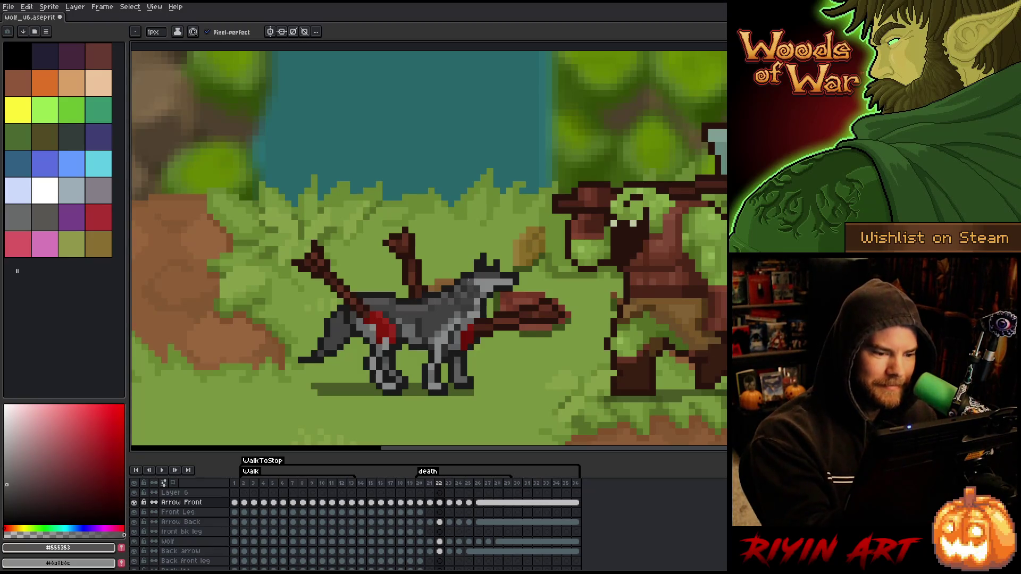
Step: Flip around frame 23, then step forward through frame 24 to frame 25
key(comma)
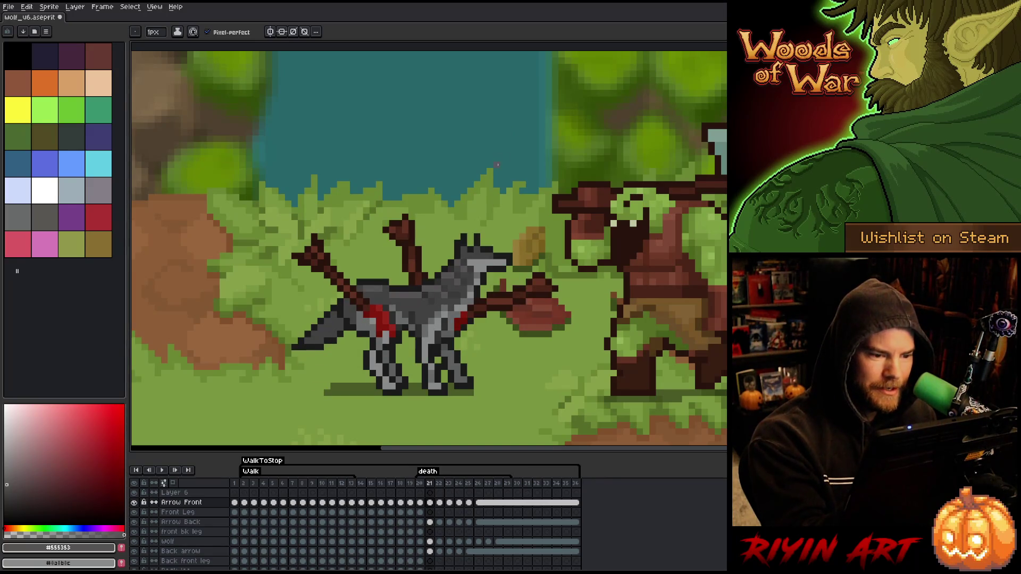
key(period)
key(period)
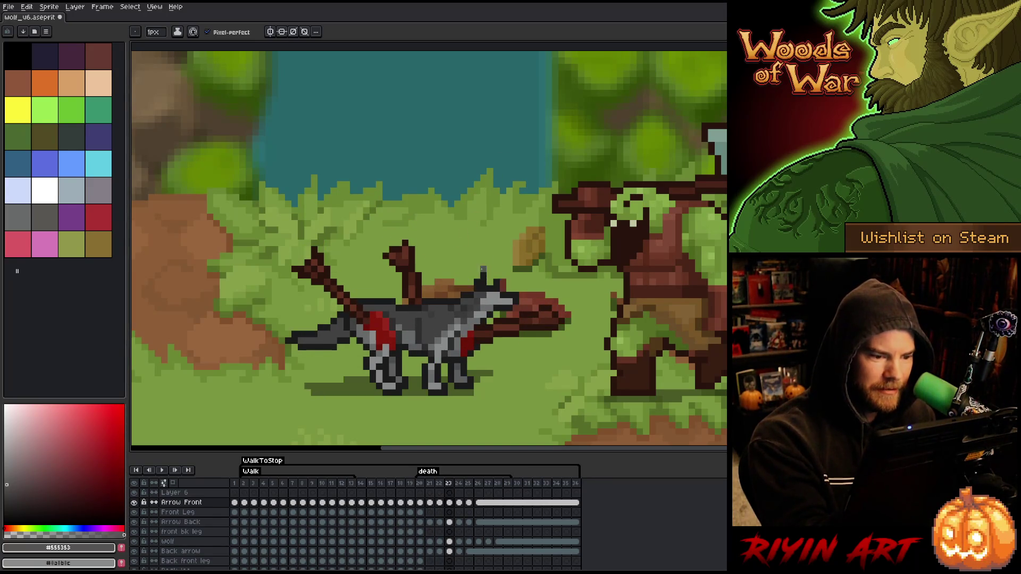
key(comma)
key(period)
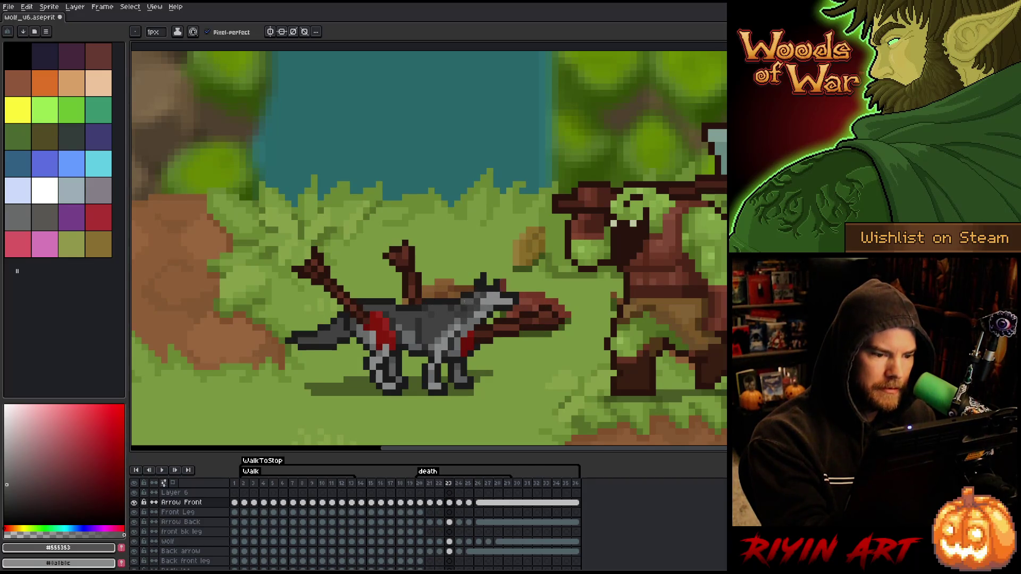
key(comma)
key(period)
key(comma)
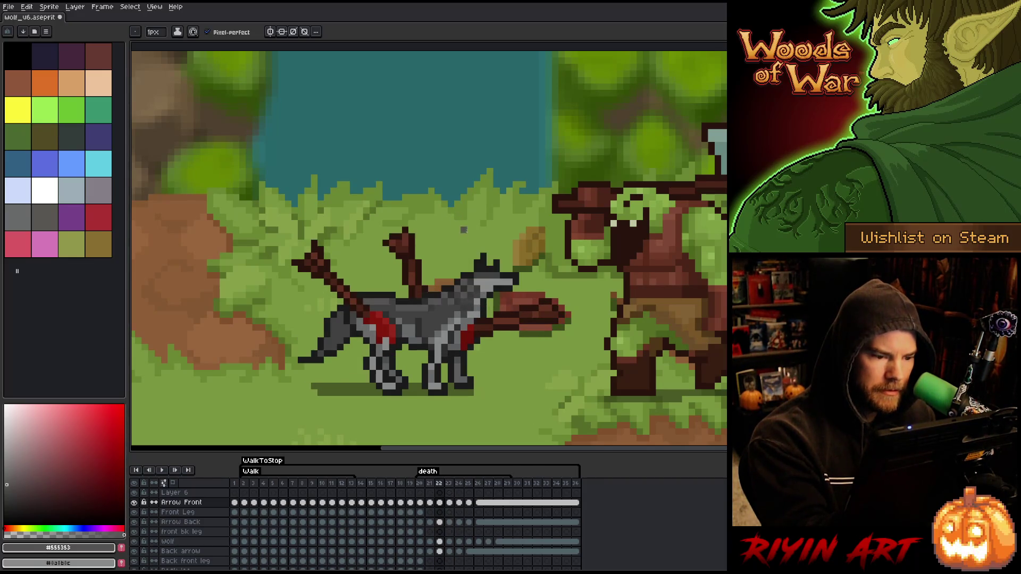
key(period)
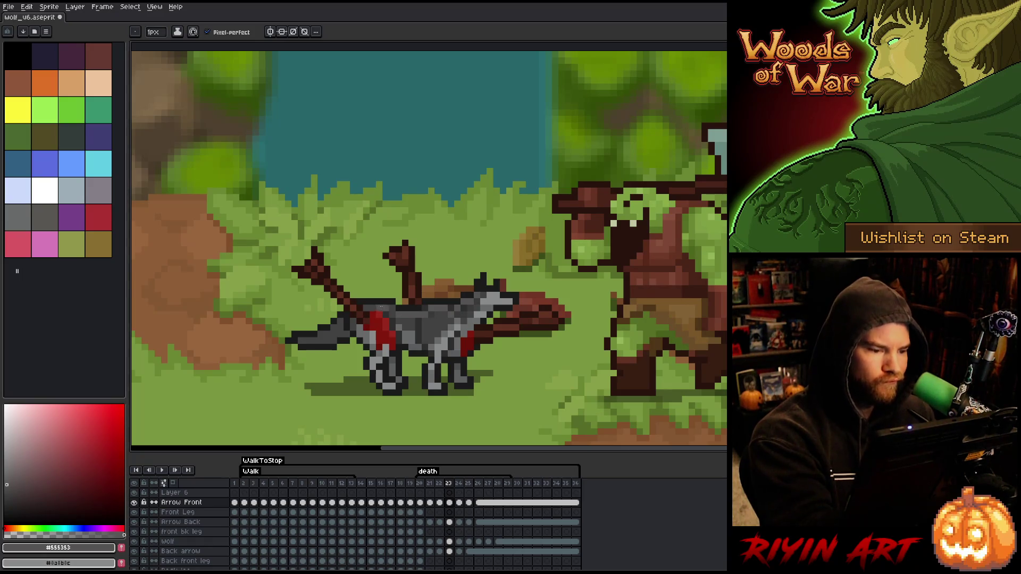
key(period)
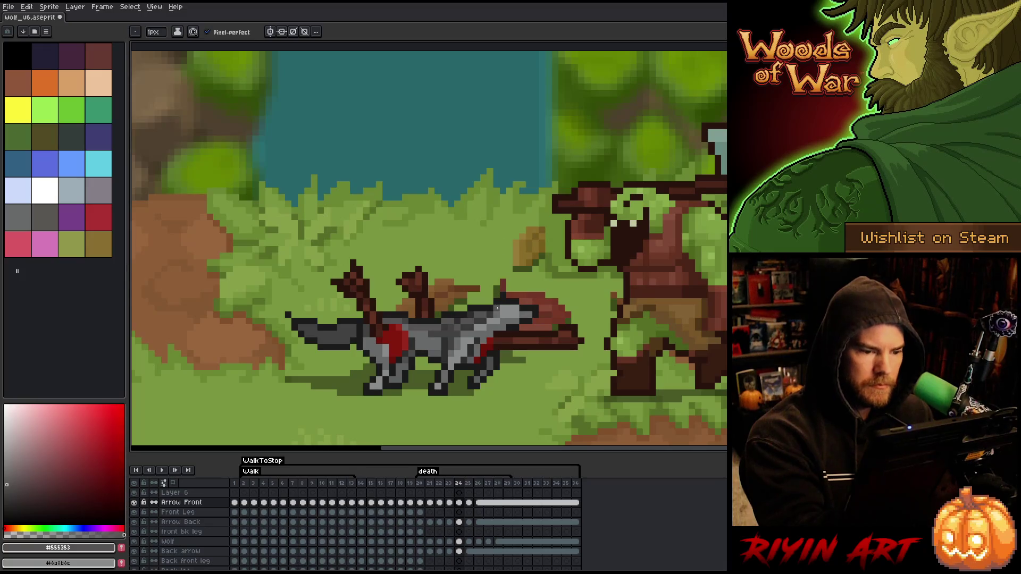
key(period)
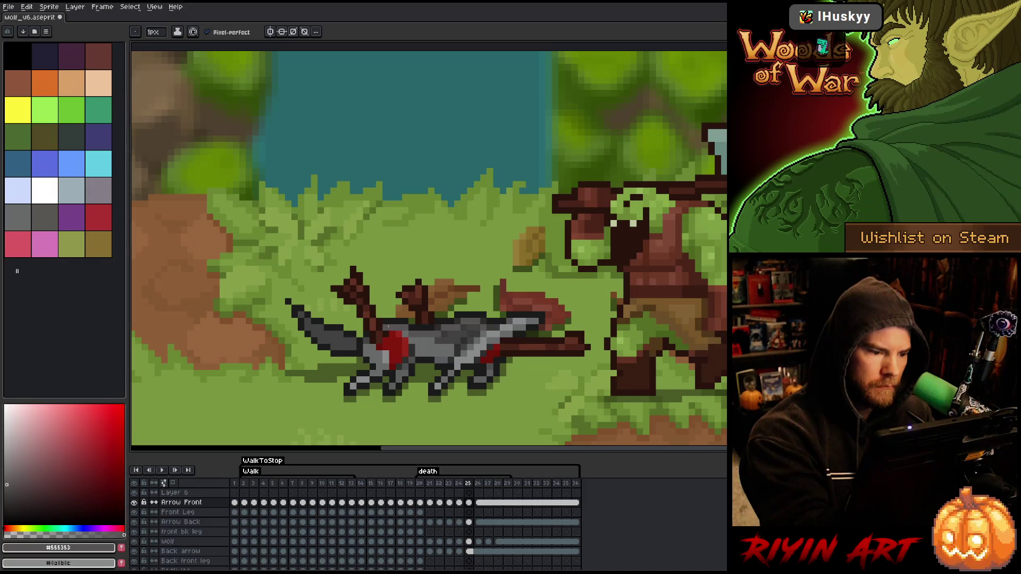
Step: Toggle the Eyedropper and Pencil, then flip through frames 22–24 comparing wolf poses
key(i)
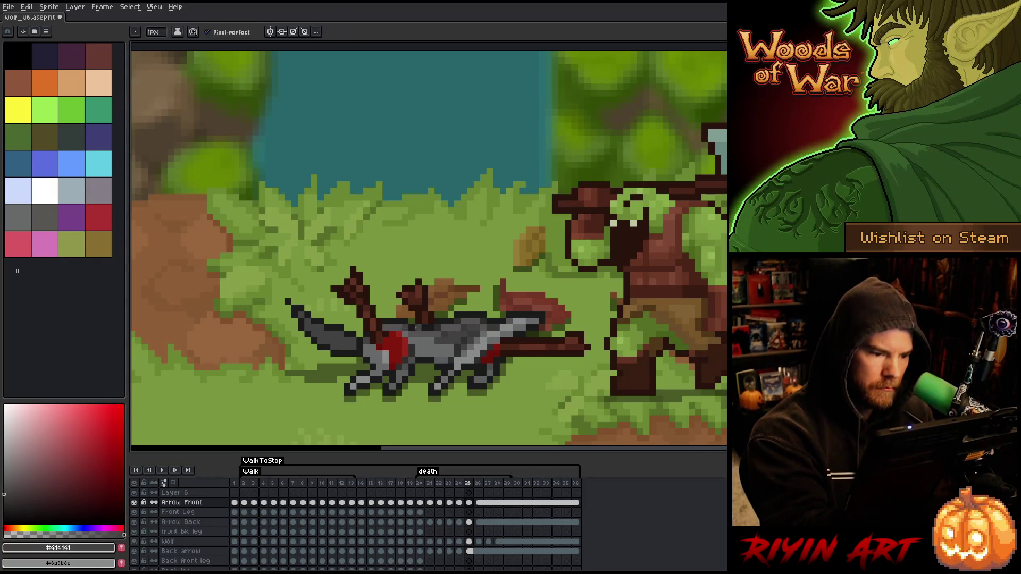
key(b)
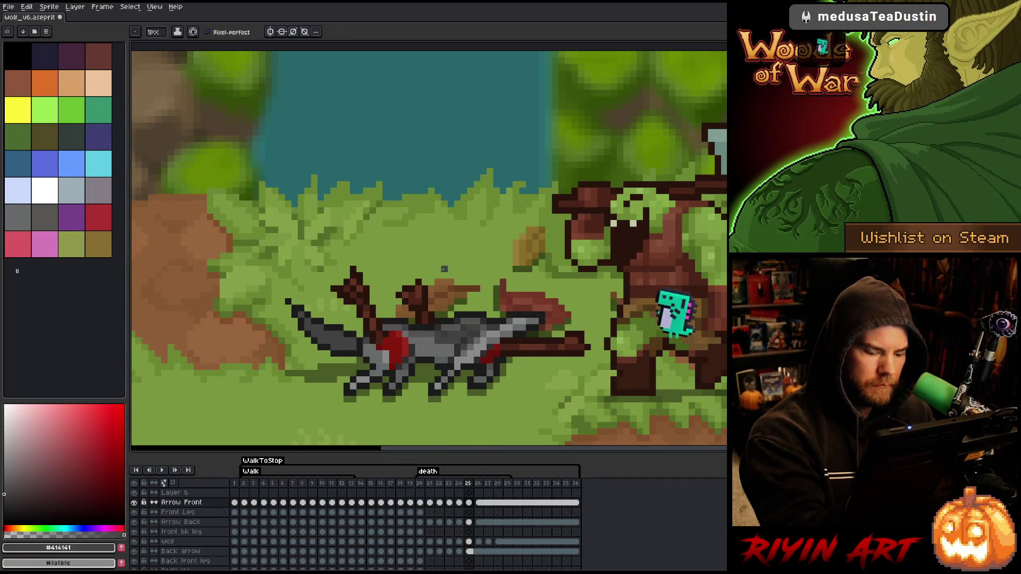
key(comma)
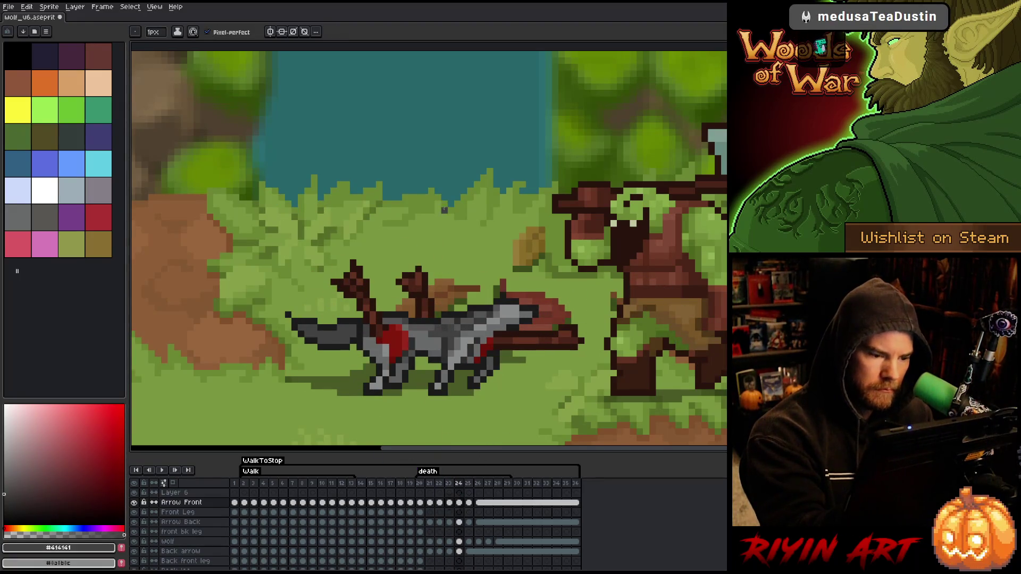
key(comma)
key(comma)
key(period)
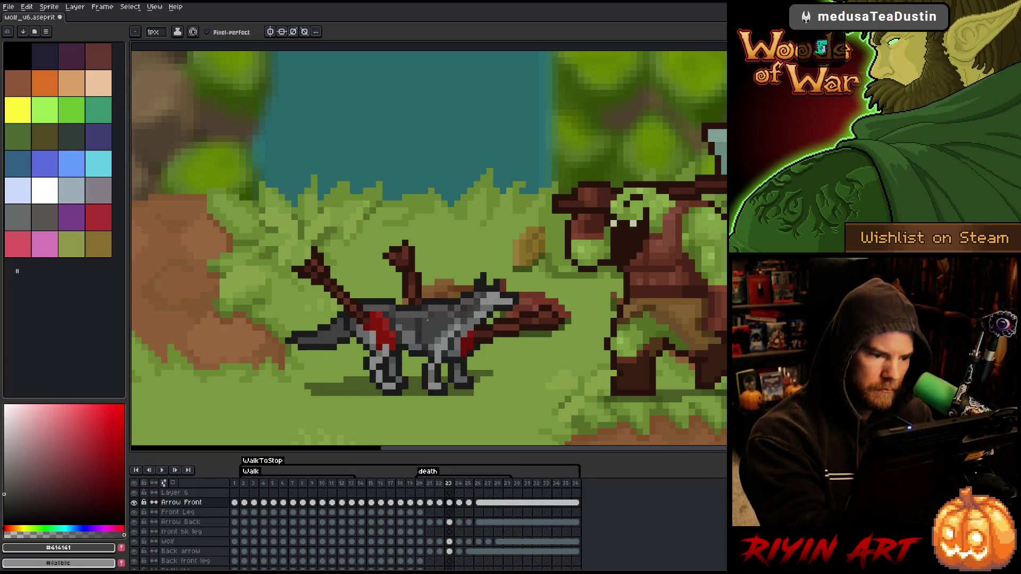
key(comma)
key(comma)
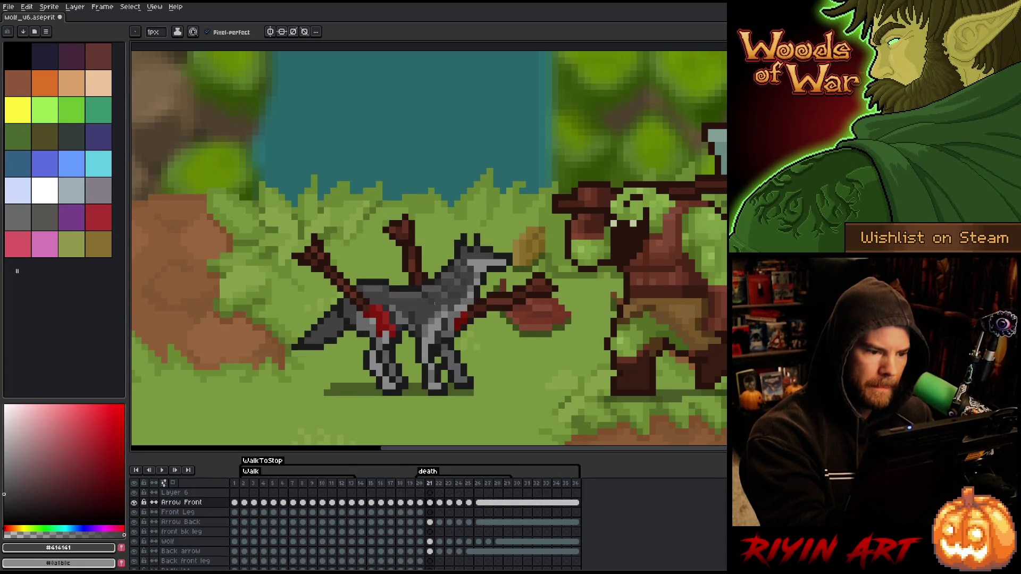
key(period)
key(period)
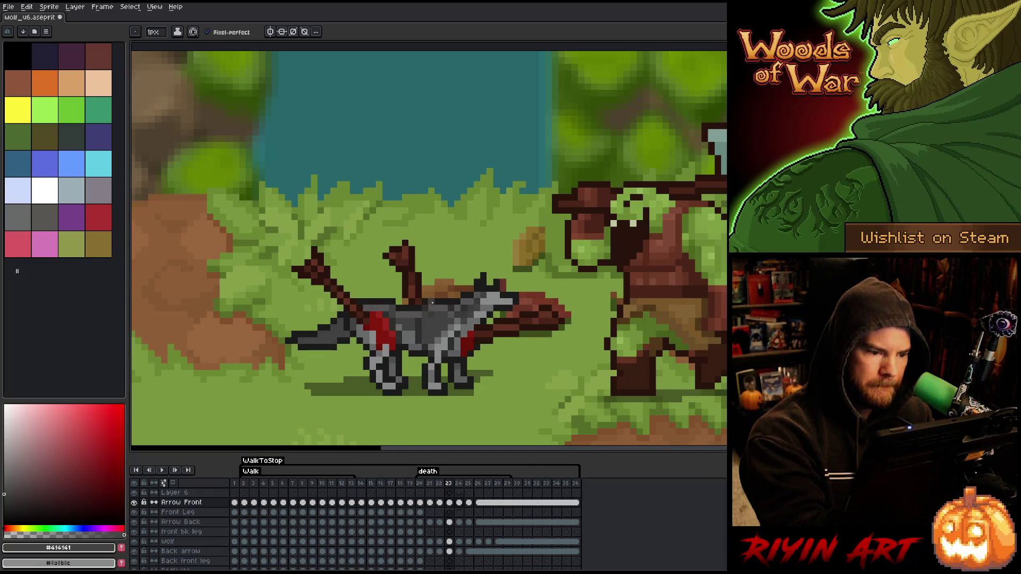
key(period)
Step: Sample #555353 from the wolf, compare frames 24 and 25, then sample #414141
alt+click(462, 317)
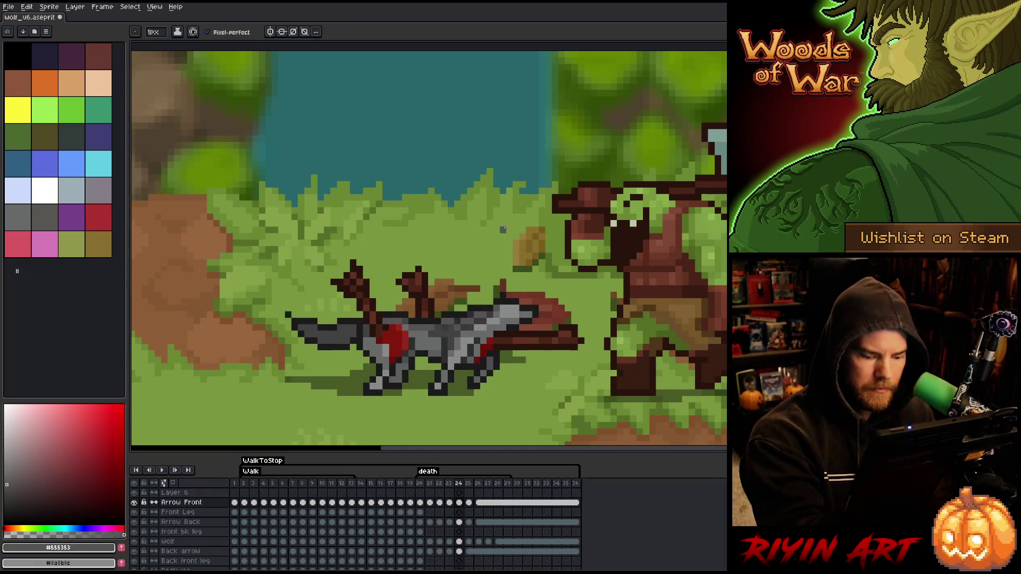
key(period)
key(comma)
key(period)
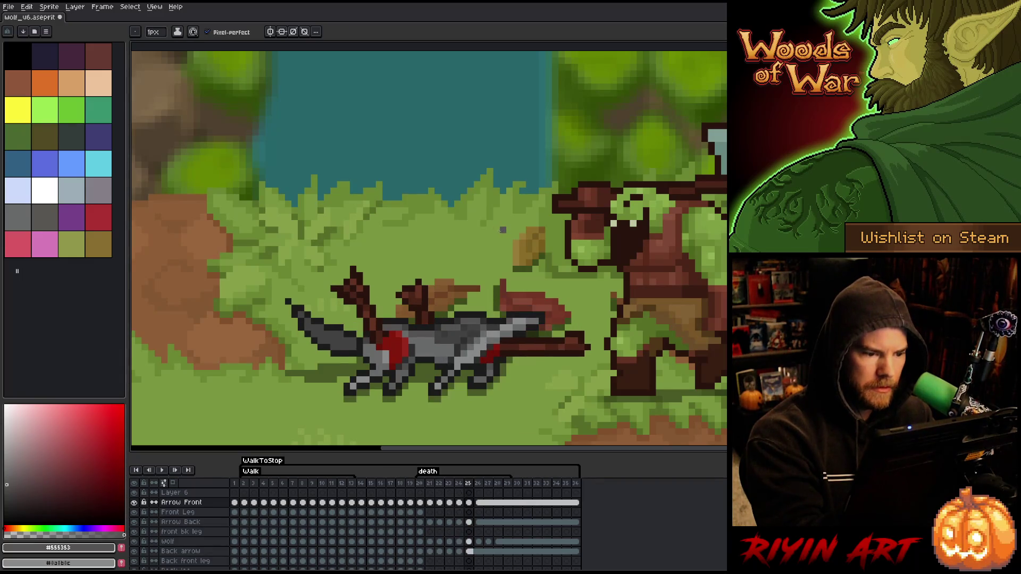
key(comma)
key(period)
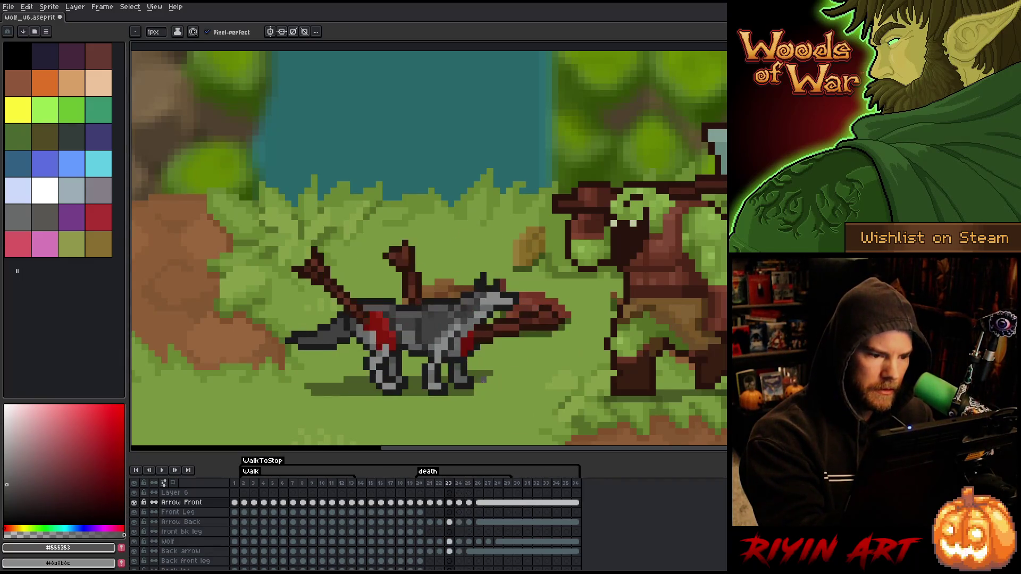
key(comma)
alt+click(453, 328)
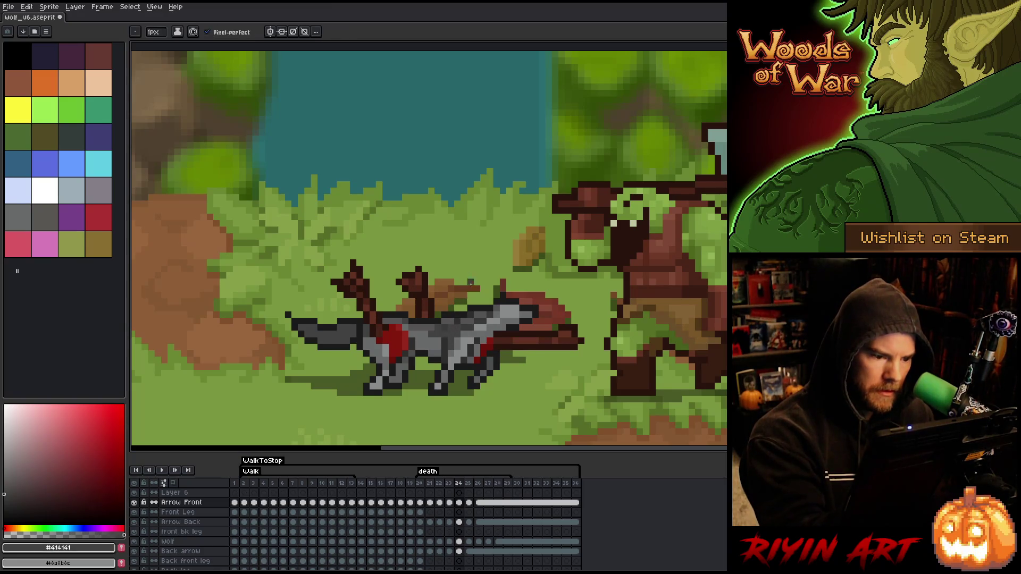
Step: Check frame 25 against its neighbours and sample the mid grey #555353
key(period)
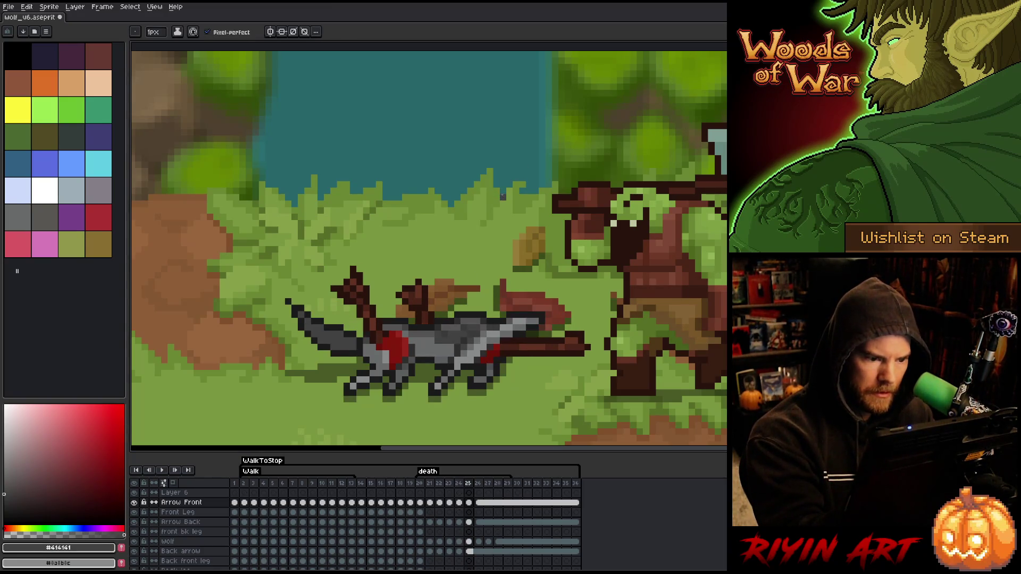
key(period)
key(comma)
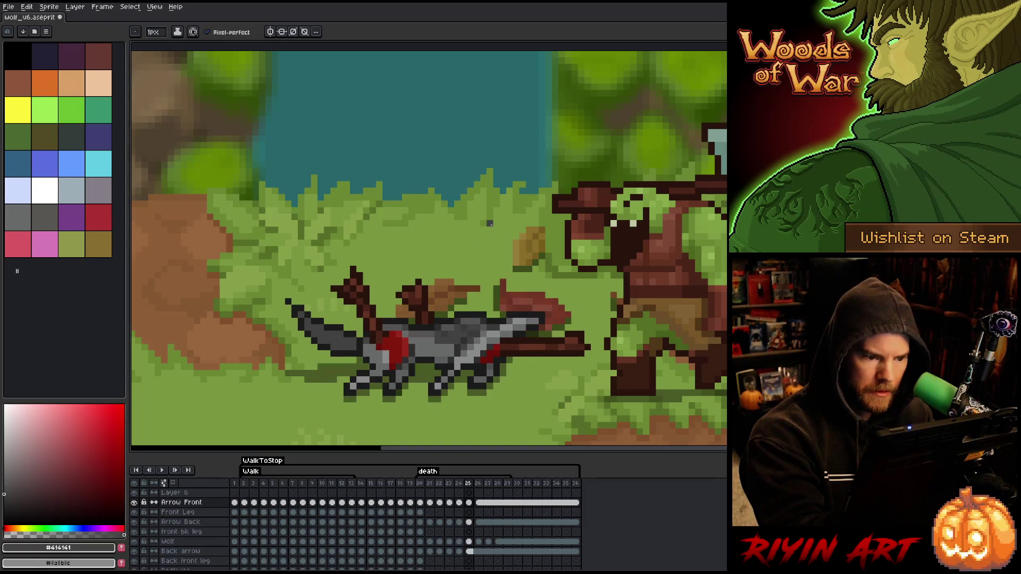
key(period)
key(comma)
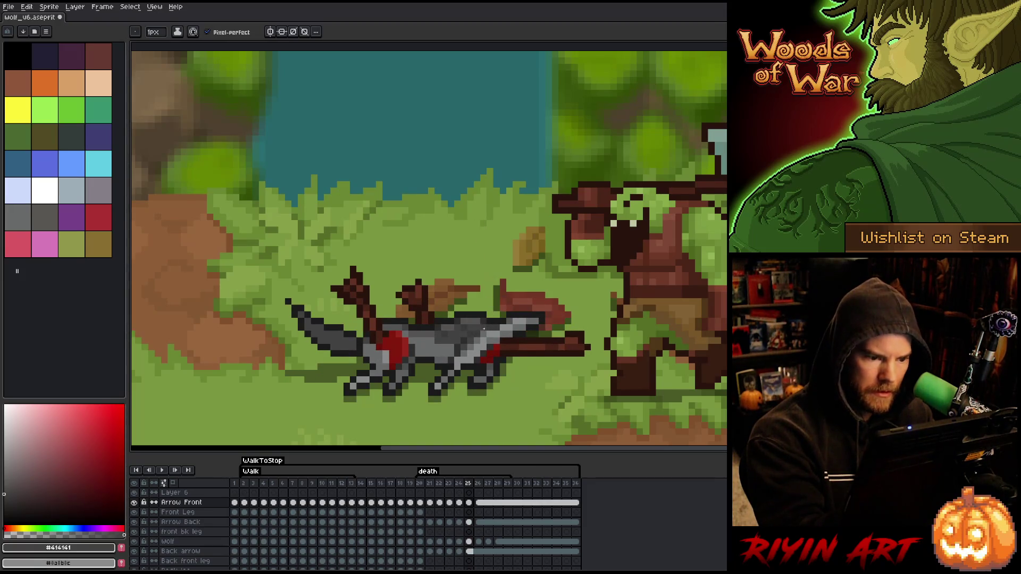
key(period)
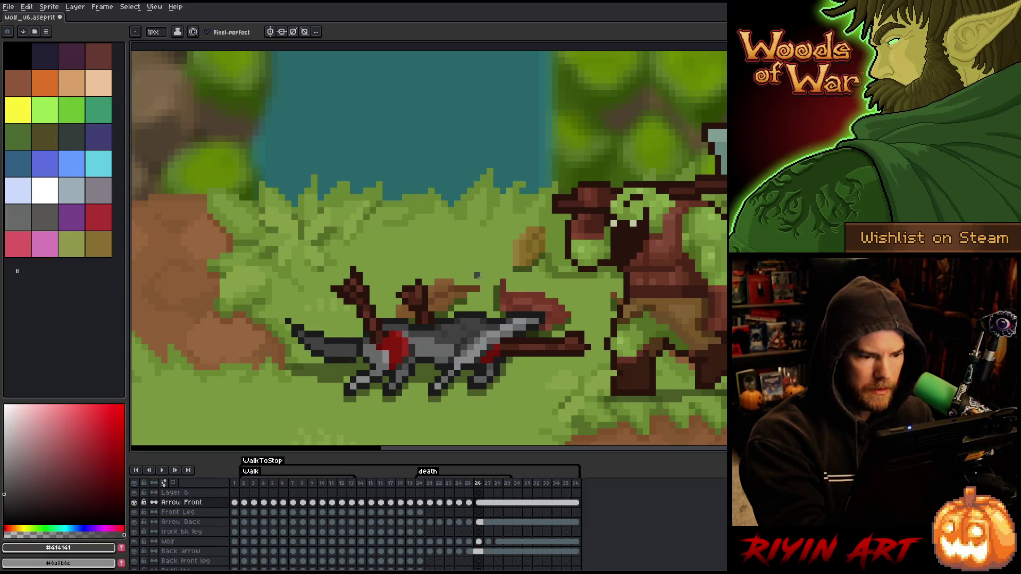
key(comma)
alt+click(472, 315)
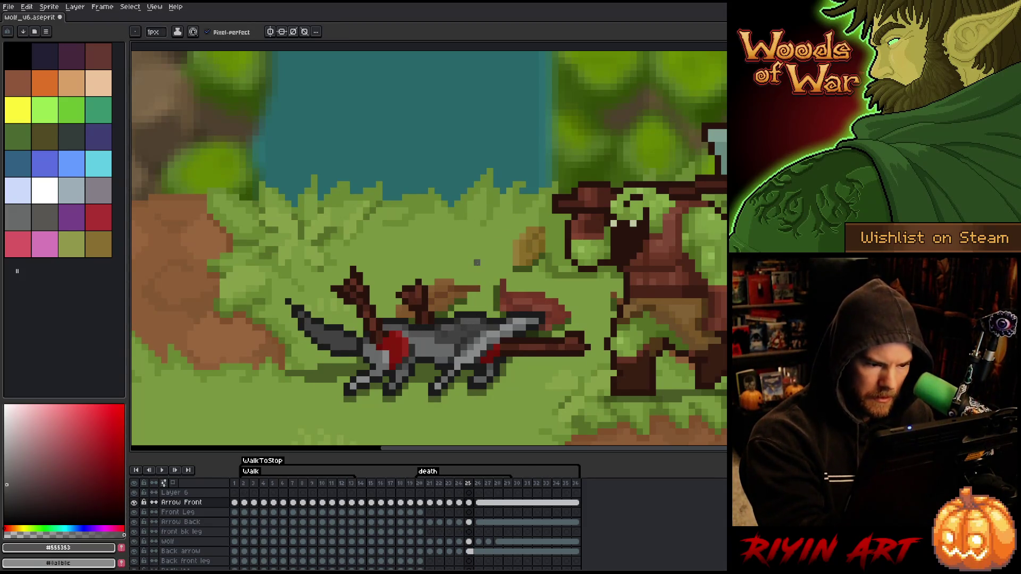
Step: Compare the tail pose in frames 25 and 26, then play and stop the death animation
key(period)
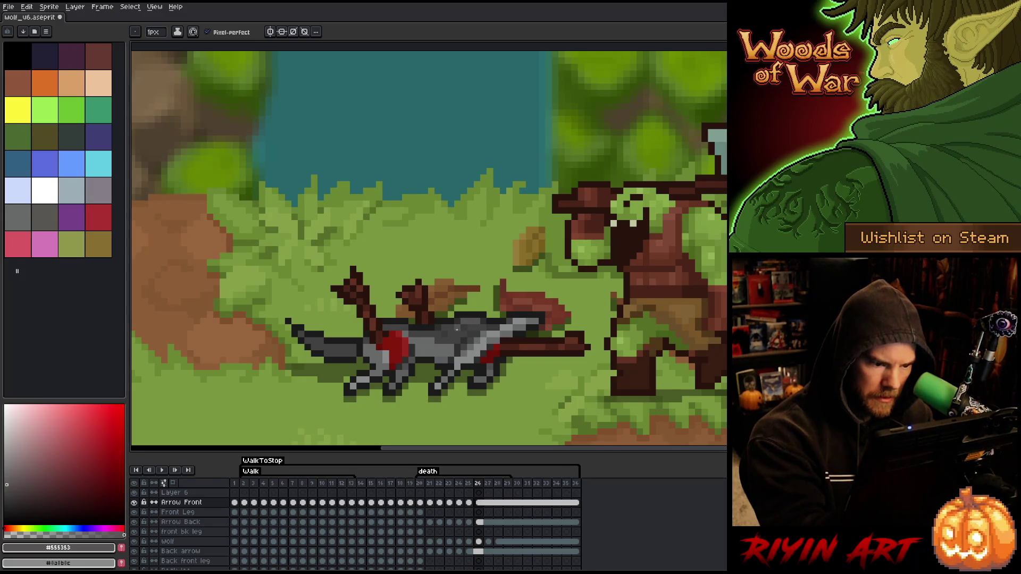
key(comma)
key(period)
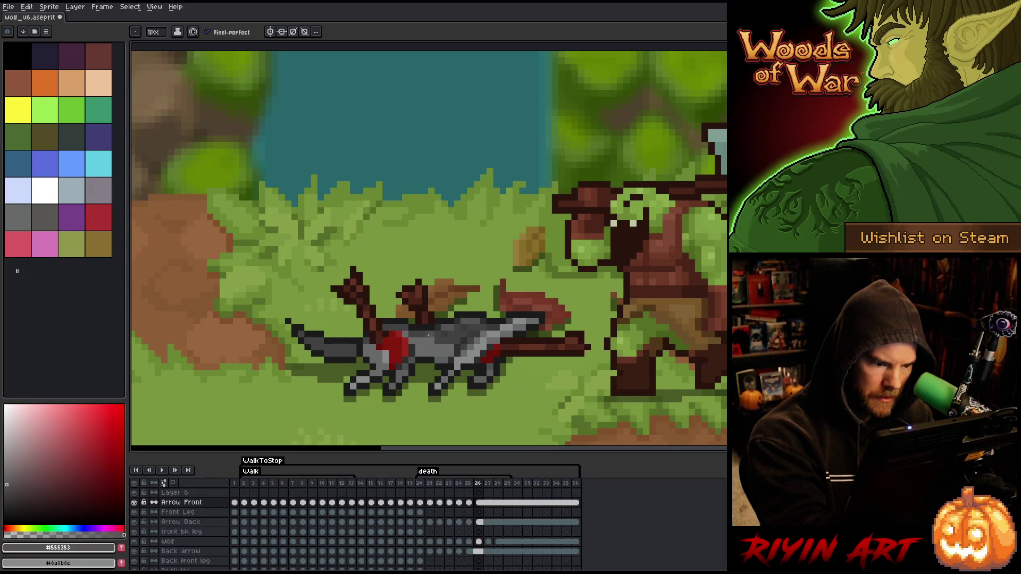
key(comma)
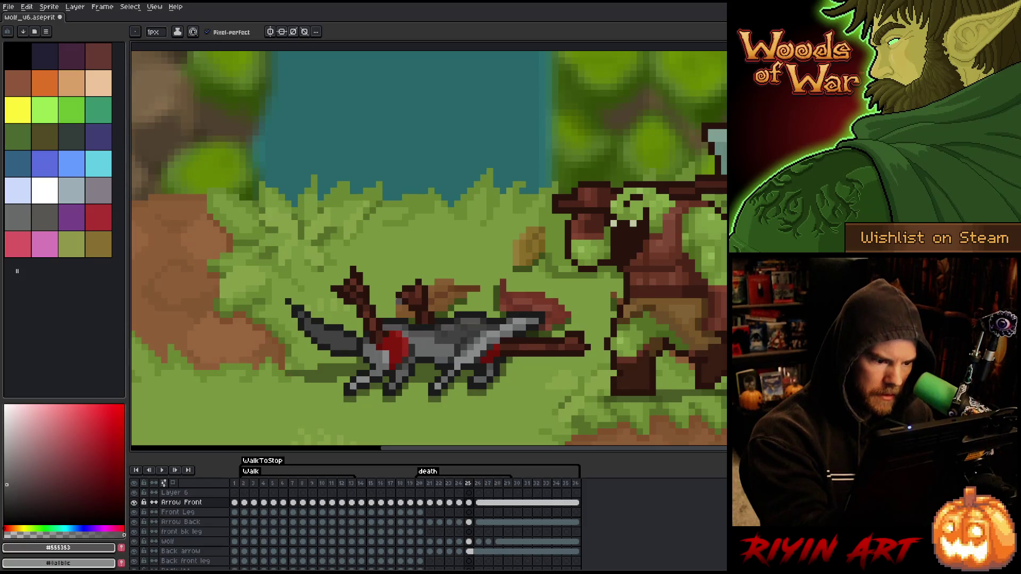
key(period)
key(period)
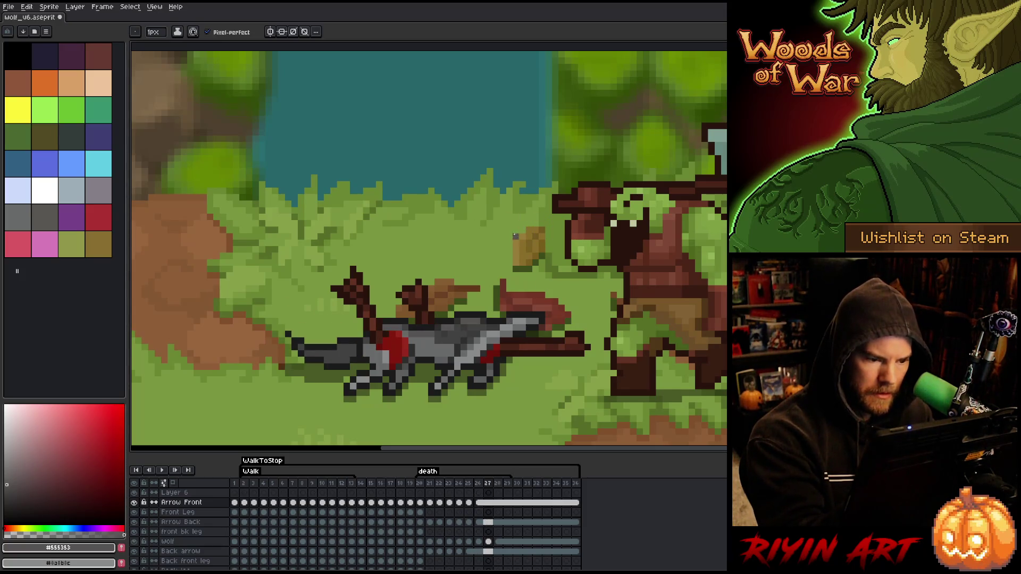
key(period)
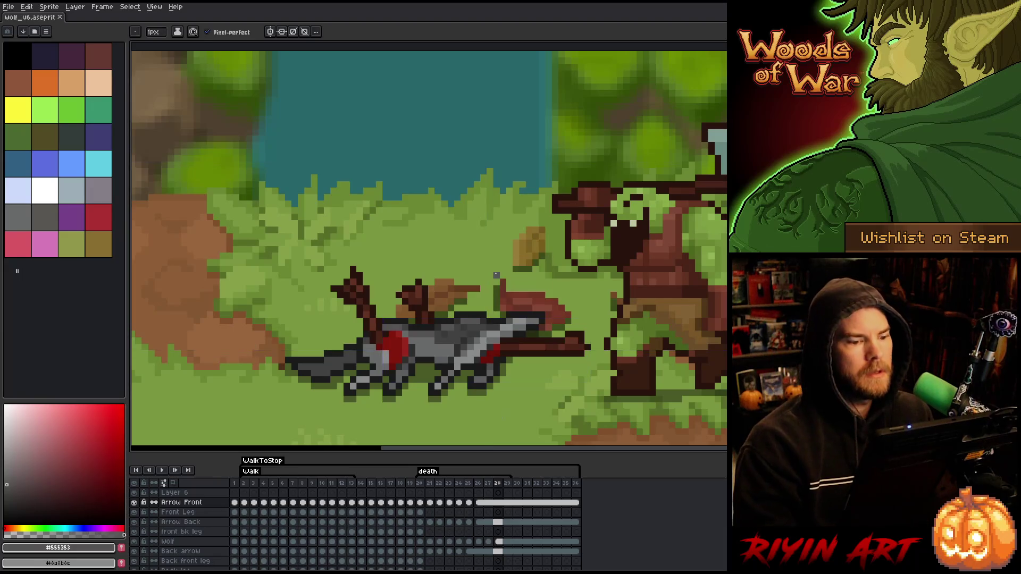
key(Return)
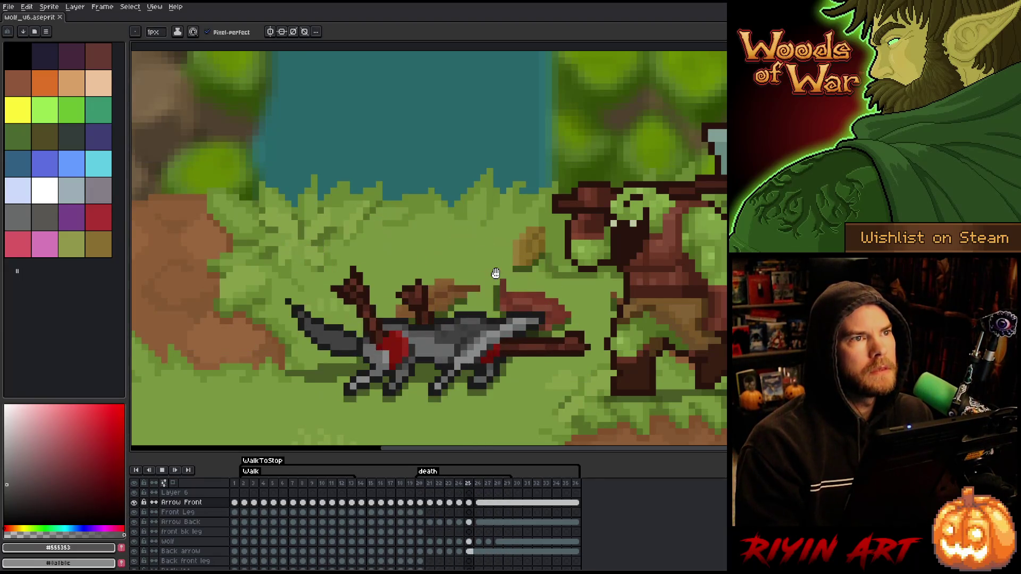
key(Return)
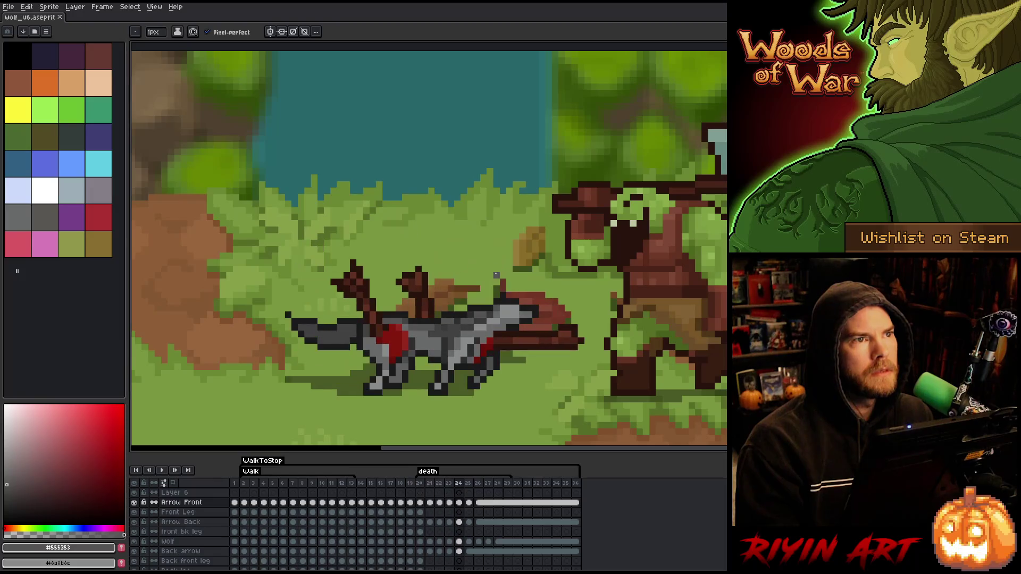
Step: Alternate sampling #2d2d2d and #414141 from the wolf while flipping frames 23 and 24
alt+click(446, 339)
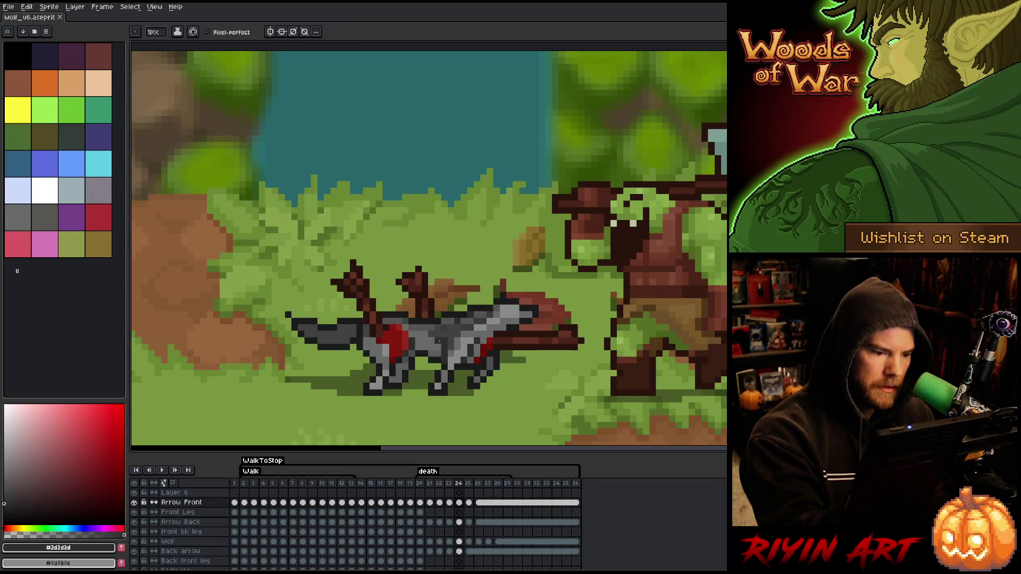
alt+click(438, 327)
key(Left)
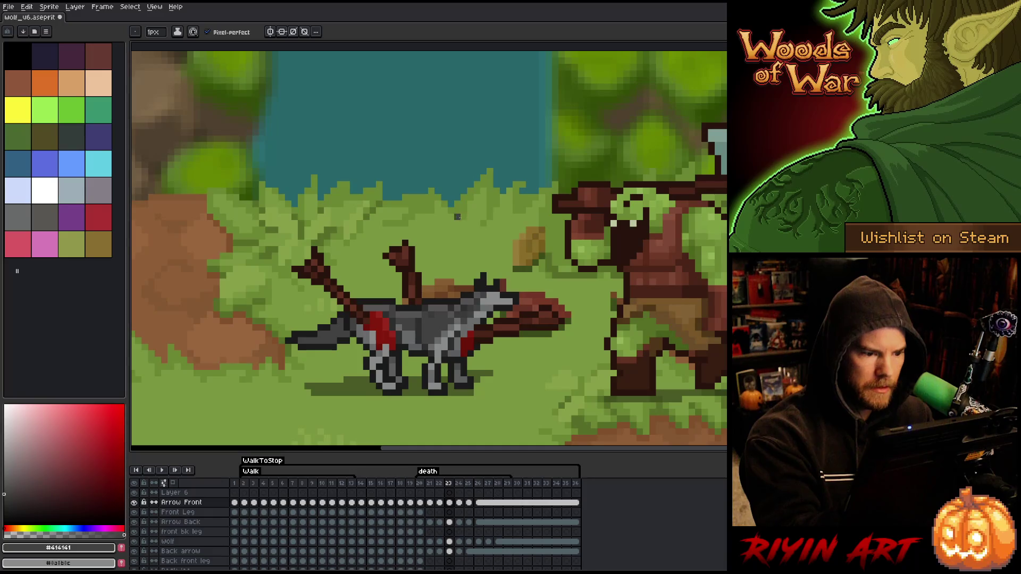
key(Right)
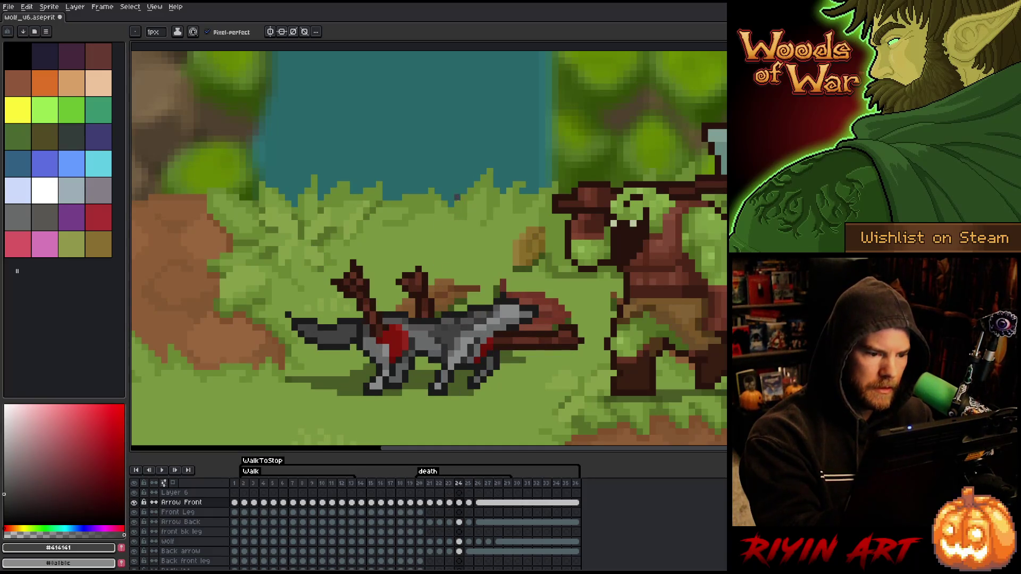
alt+click(437, 329)
key(Left)
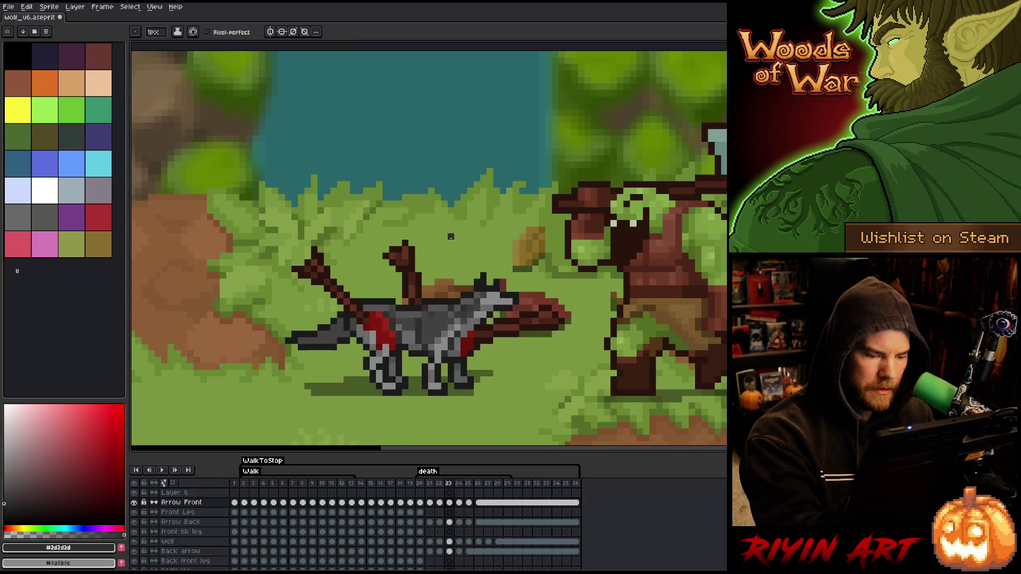
key(Right)
key(Right)
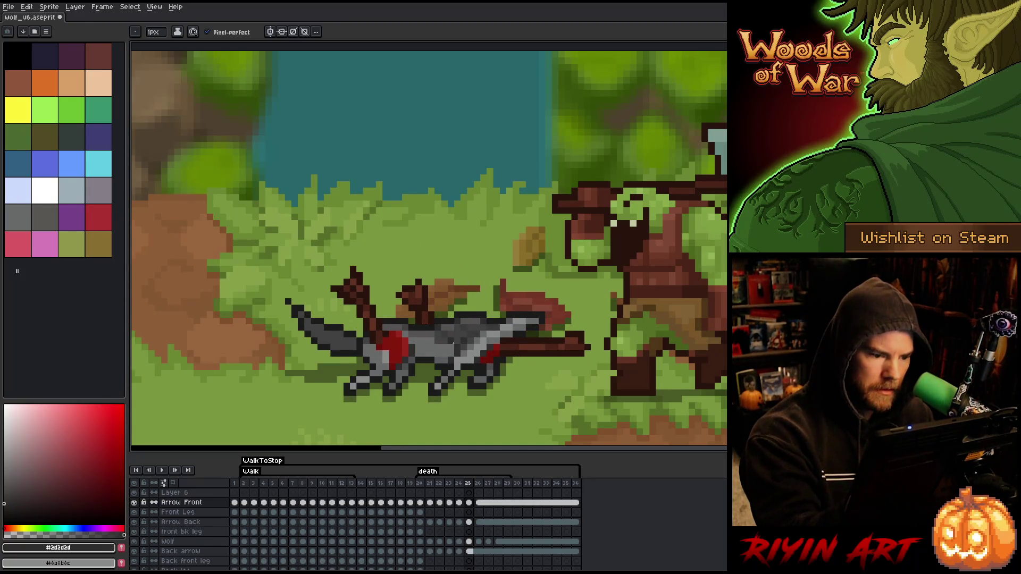
alt+click(463, 327)
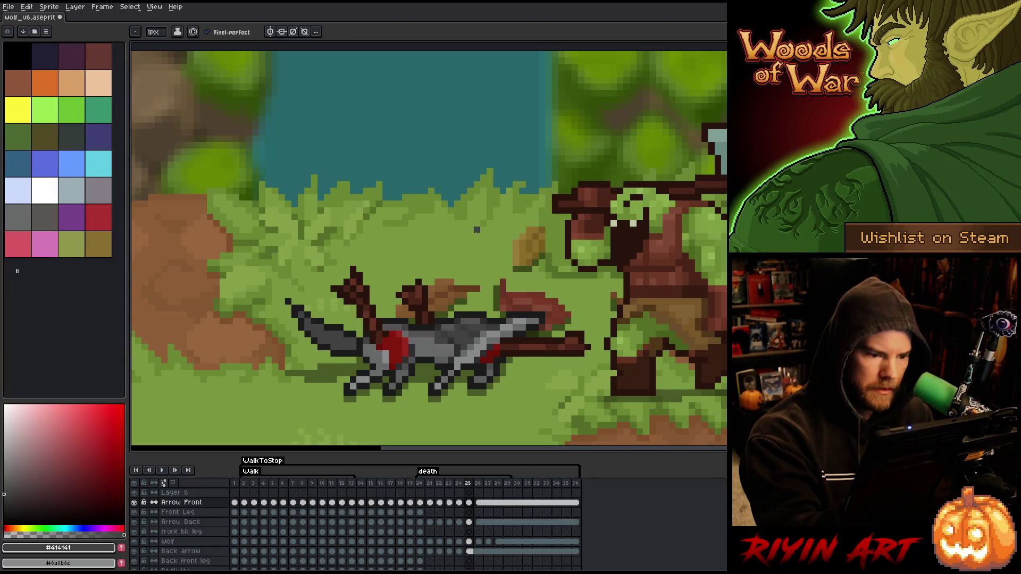
Step: Advance to frame 27, play and stop the animation, and sample a lighter wolf grey
key(Left)
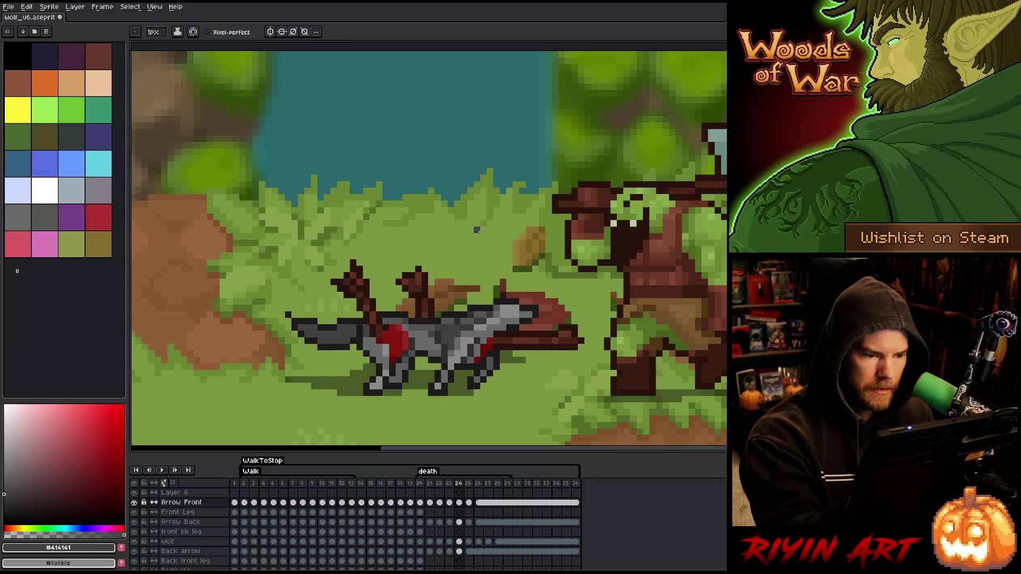
key(Right)
key(Right)
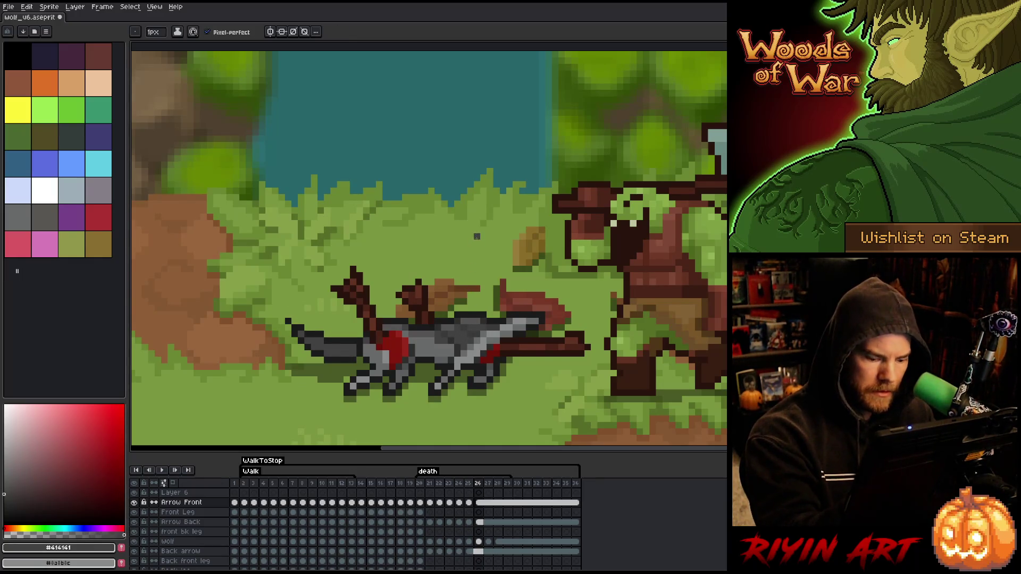
key(Right)
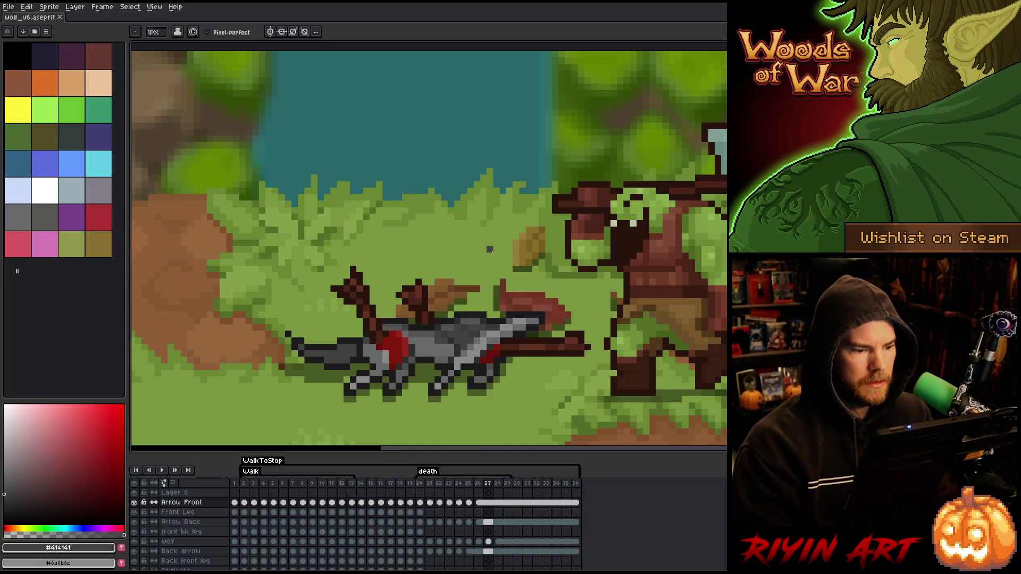
key(Return)
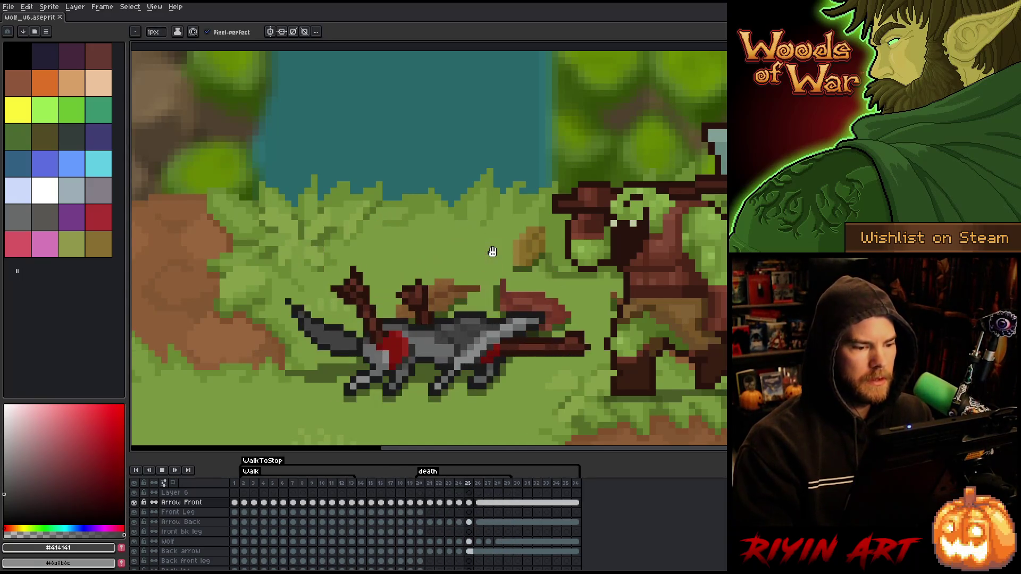
key(Return)
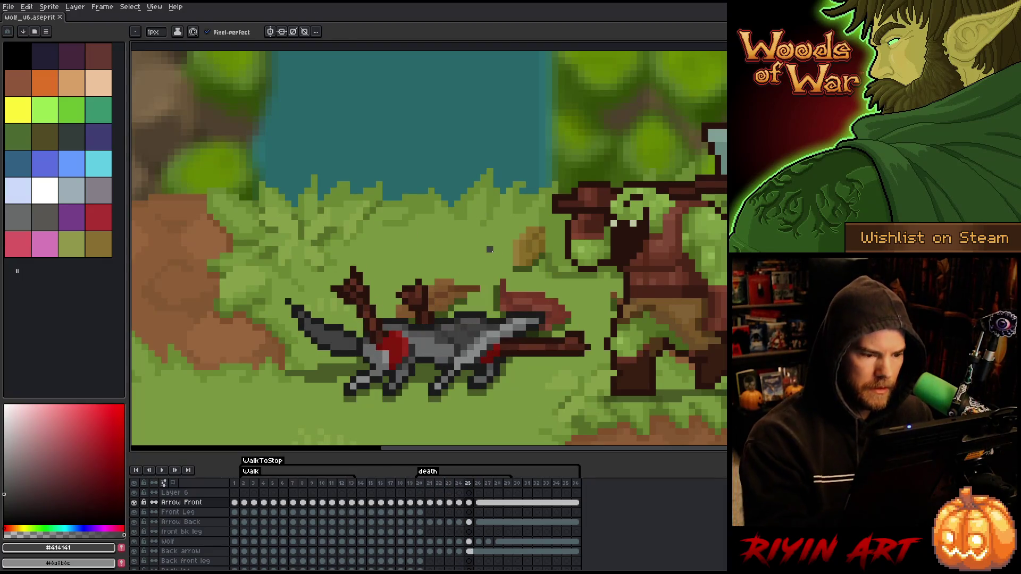
alt+click(441, 340)
Step: Paint a grey pixel onto the wolf and step through the collapse to frame 26
key(Left)
key(Left)
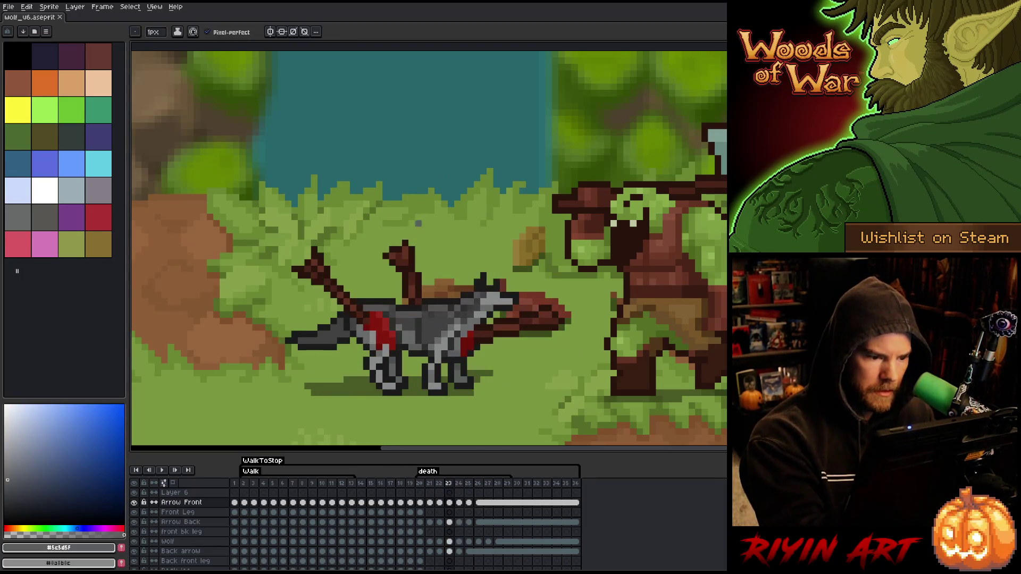
key(Right)
click(420, 346)
key(Right)
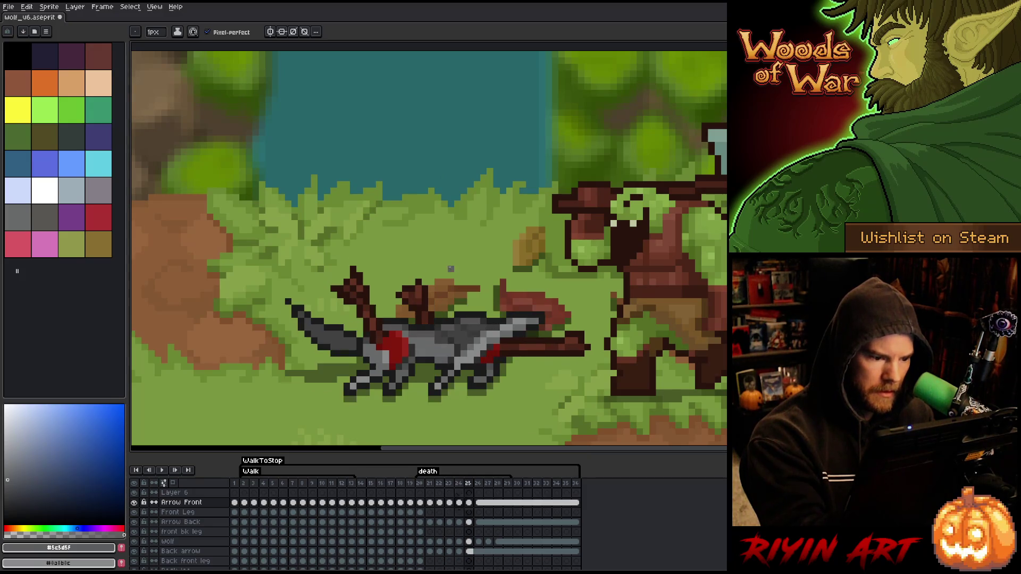
key(Right)
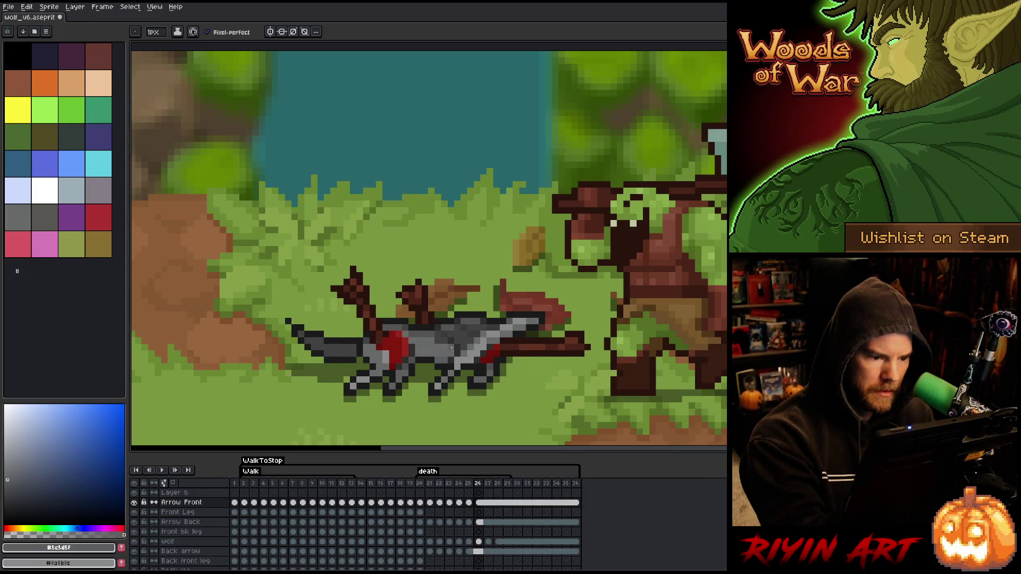
key(Left)
key(Left)
key(Left)
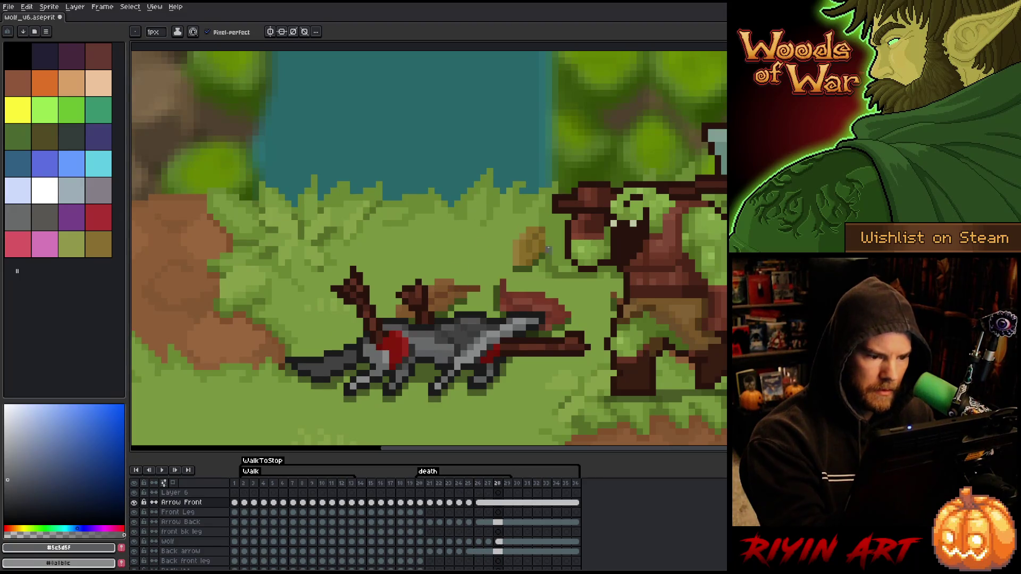
key(Right)
key(Right)
key(Right)
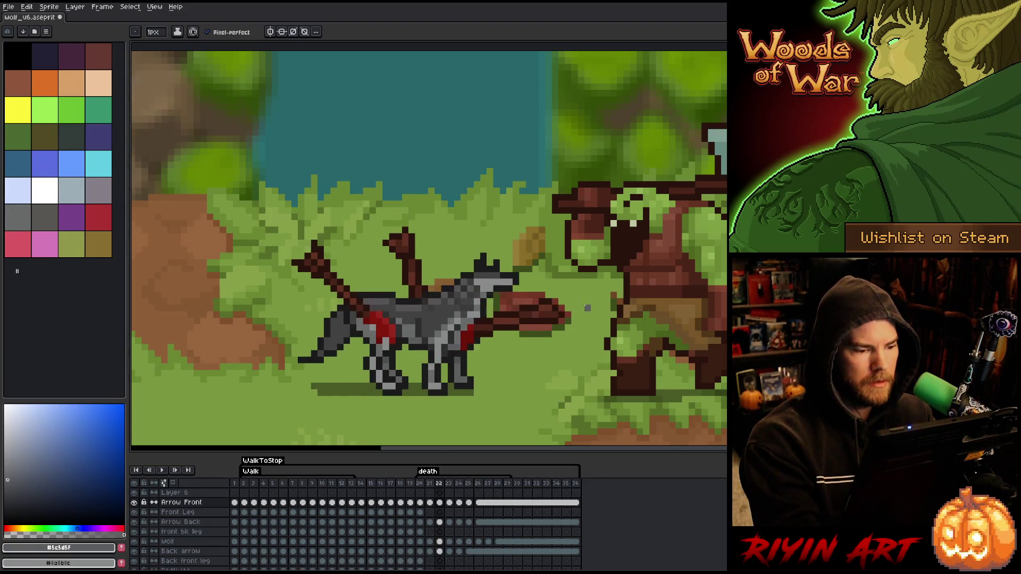
key(Left)
key(Left)
key(Left)
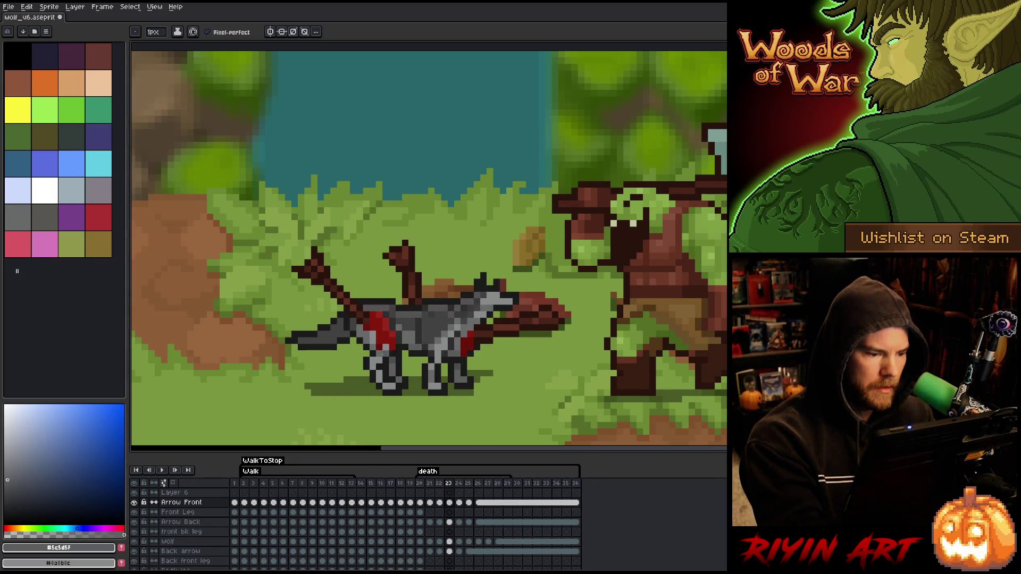
Step: Pick a lighter grey from the wolf, flip back to frame 21, then advance to frame 25
alt+click(382, 346)
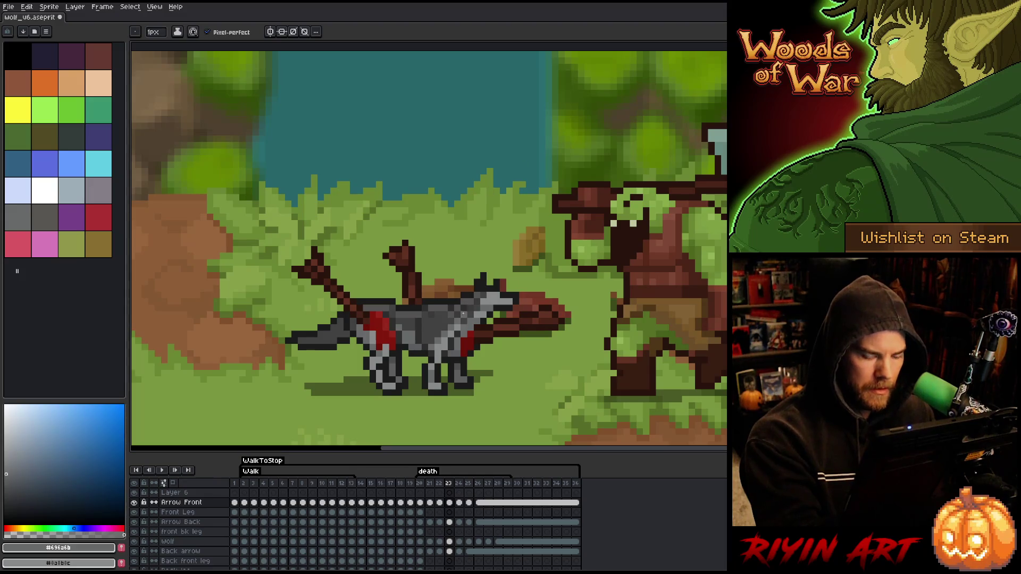
key(Left)
key(Right)
key(Left)
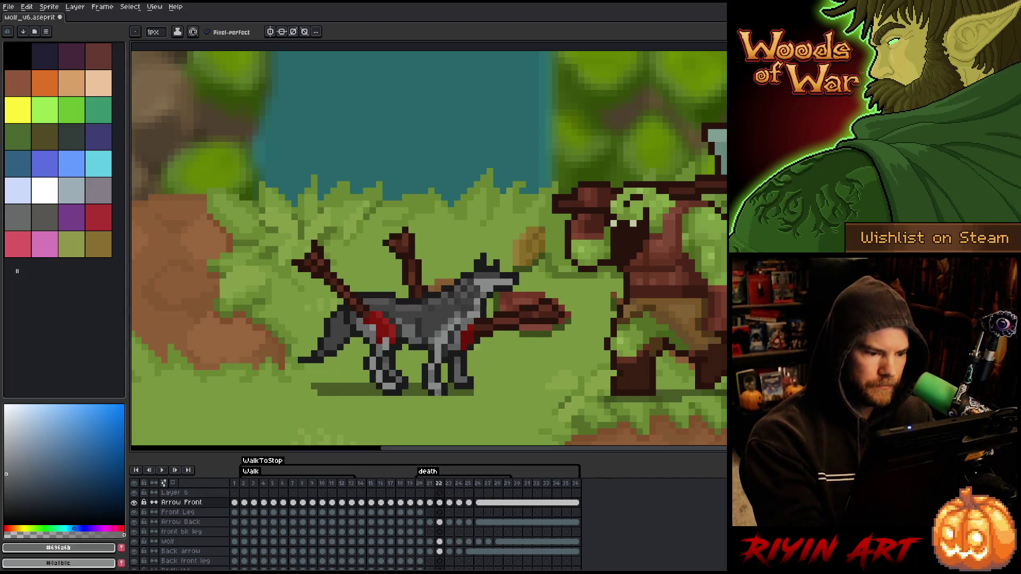
key(Left)
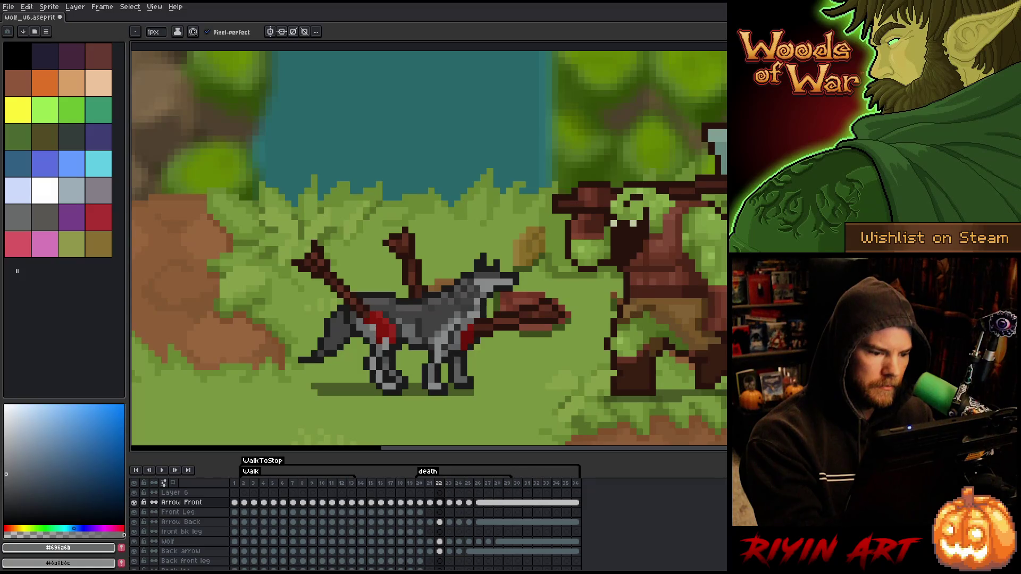
key(period)
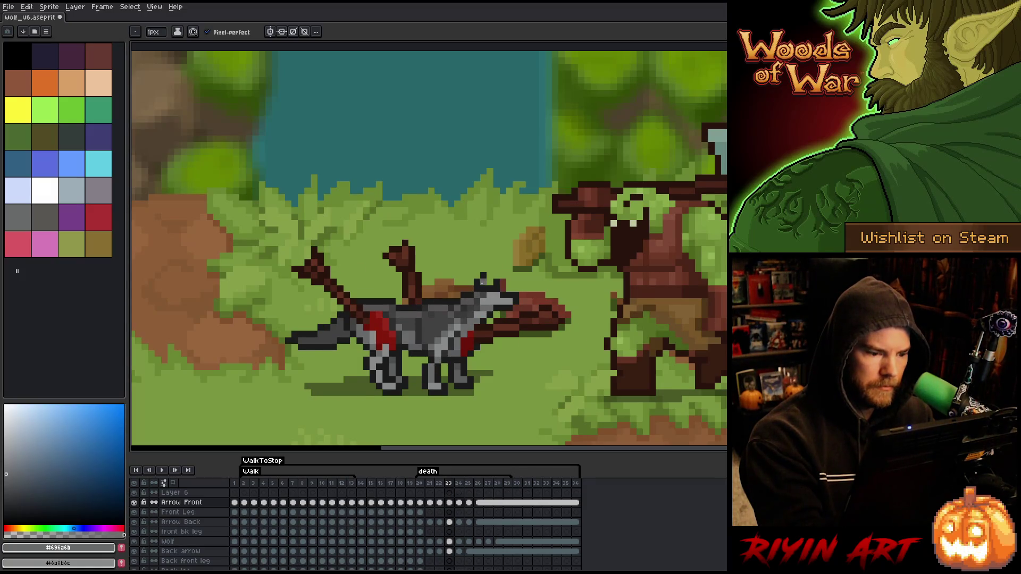
key(period)
key(period)
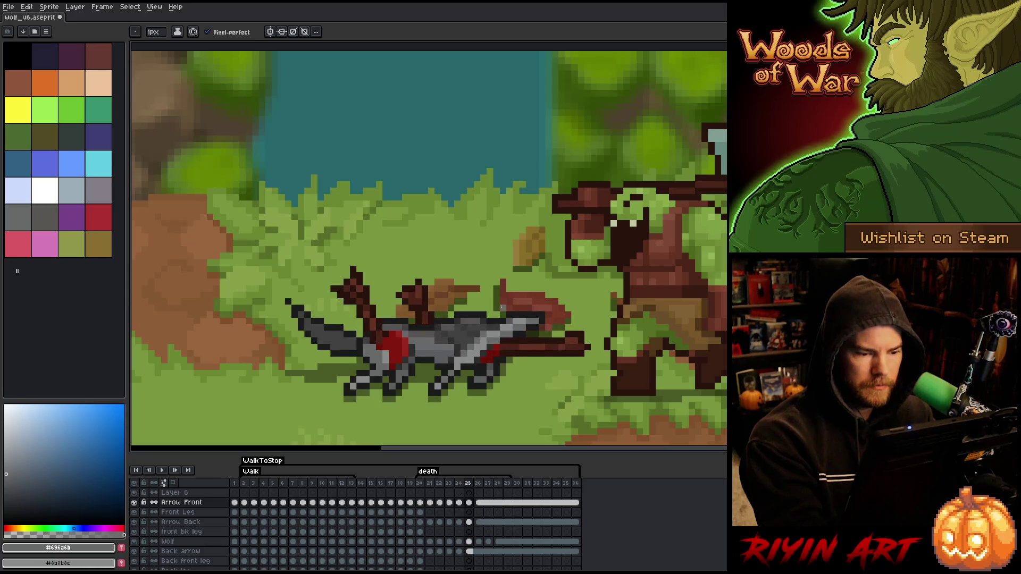
key(period)
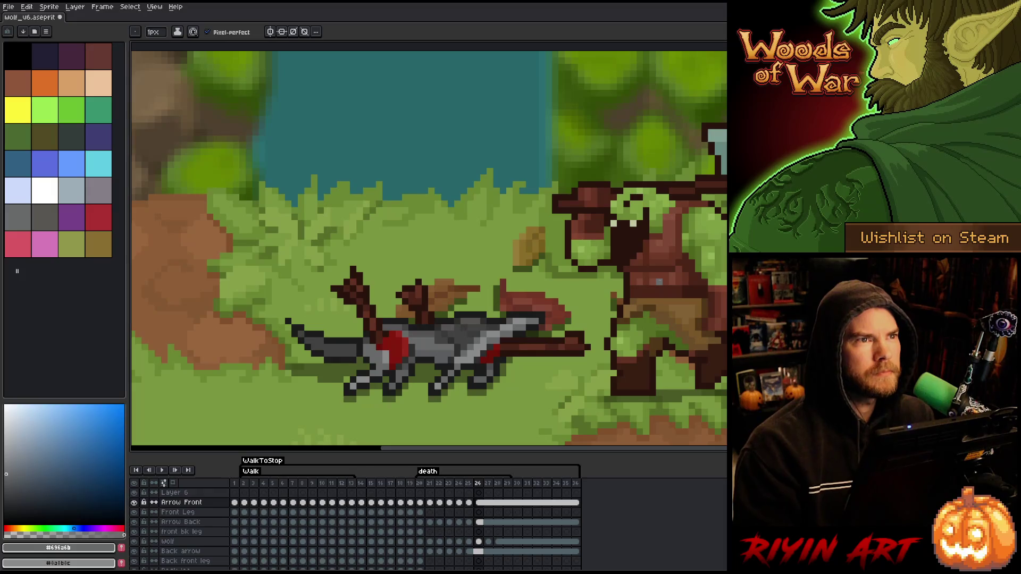
key(v)
key(comma)
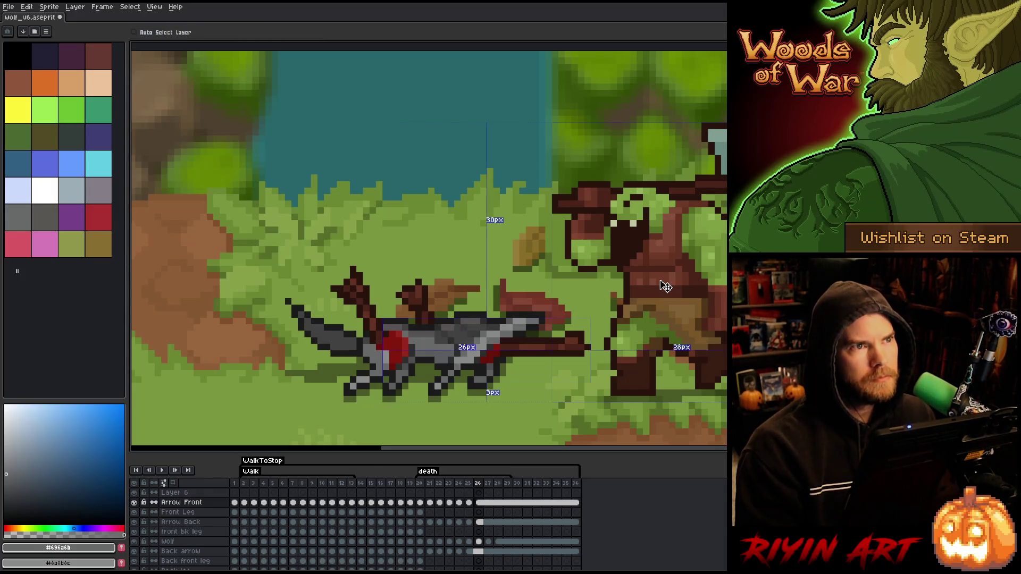
key(b)
key(Return)
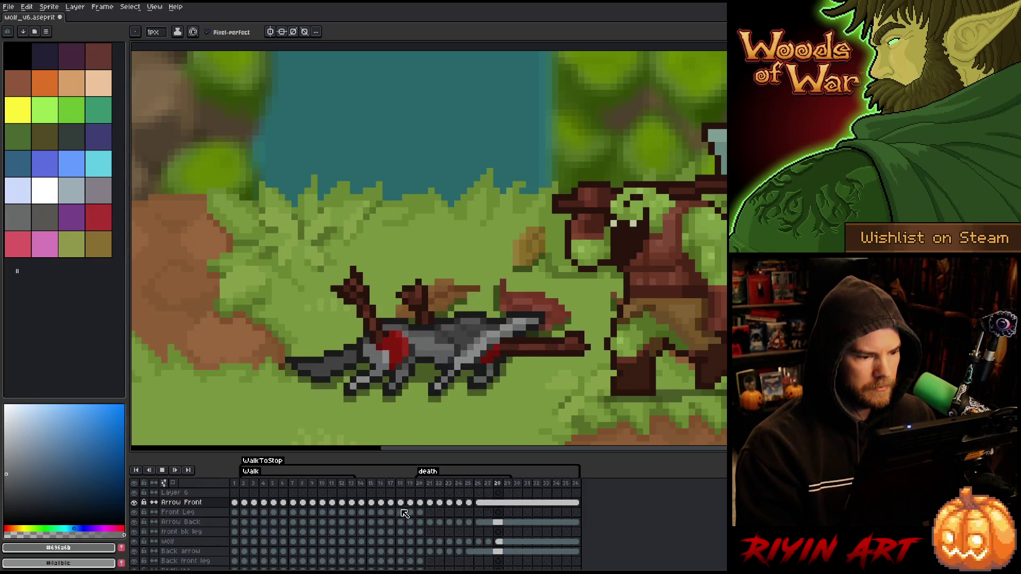
key(Return)
key(Right)
key(Right)
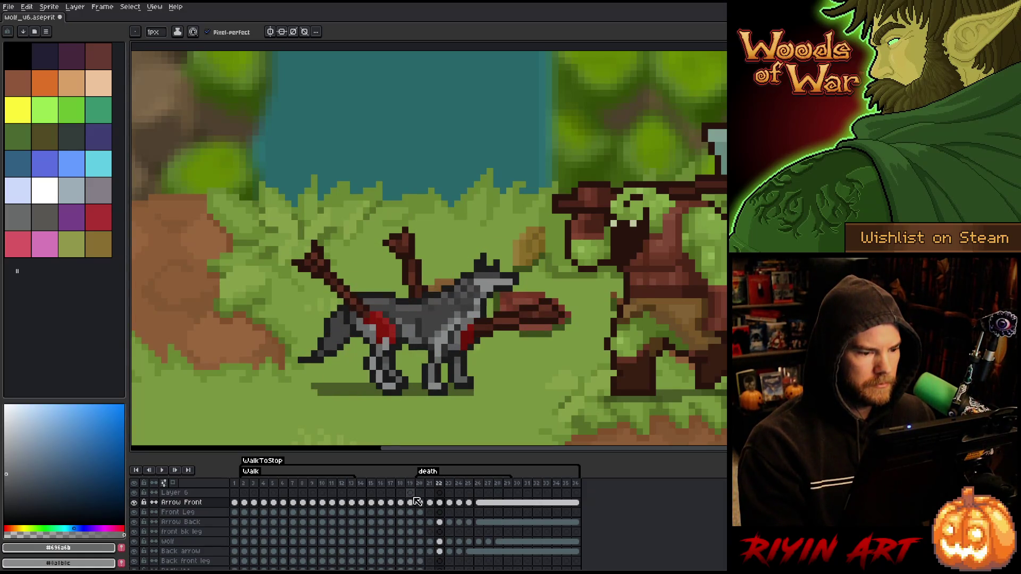
key(Left)
key(Left)
key(Right)
key(Right)
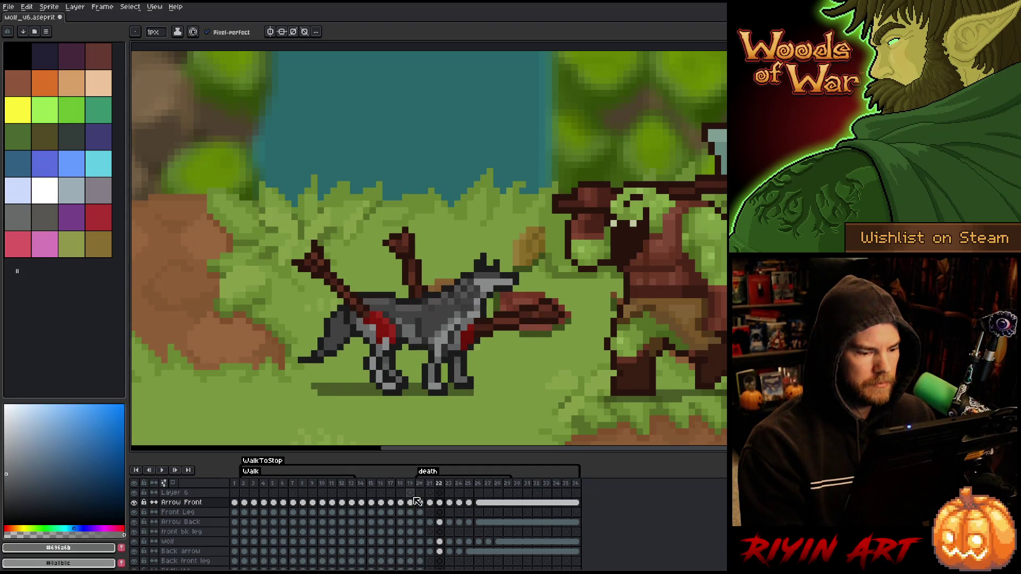
key(Left)
key(Left)
key(Right)
key(Right)
key(Right)
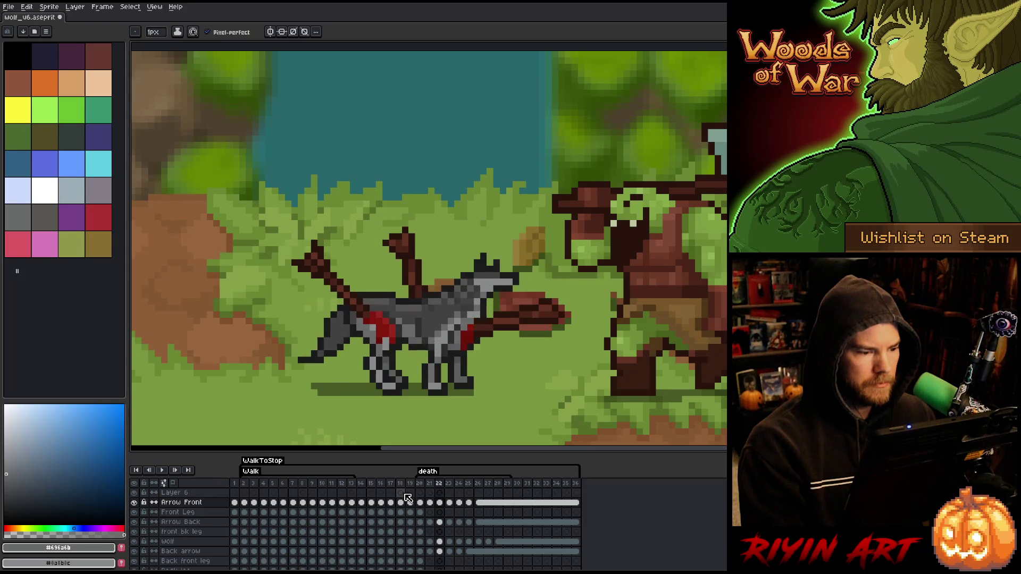
key(Left)
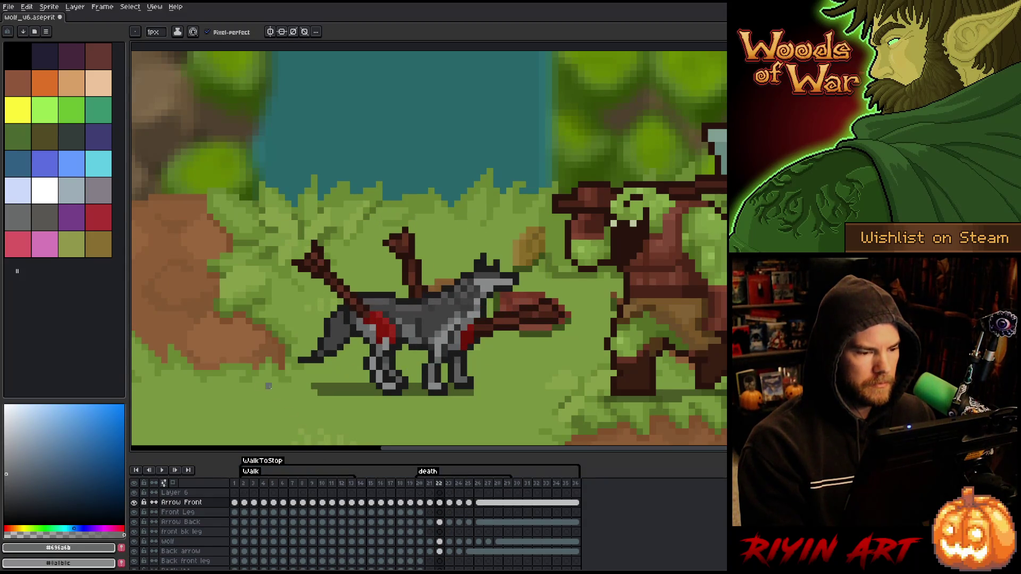
scroll(424, 554, down, 5)
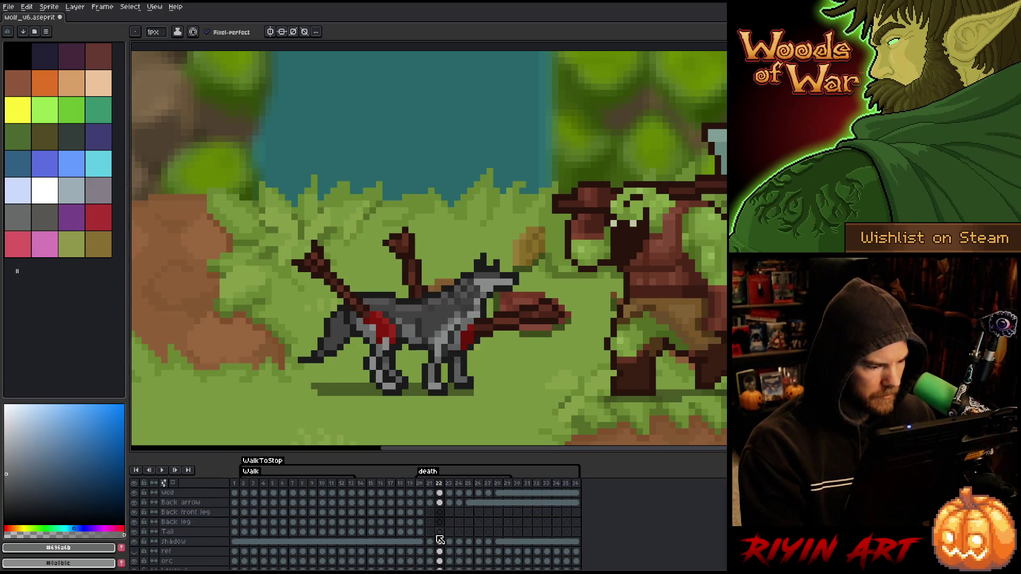
Step: Select a rectangle around the wolf's tail on frame 22
scroll(440, 540, up, 3)
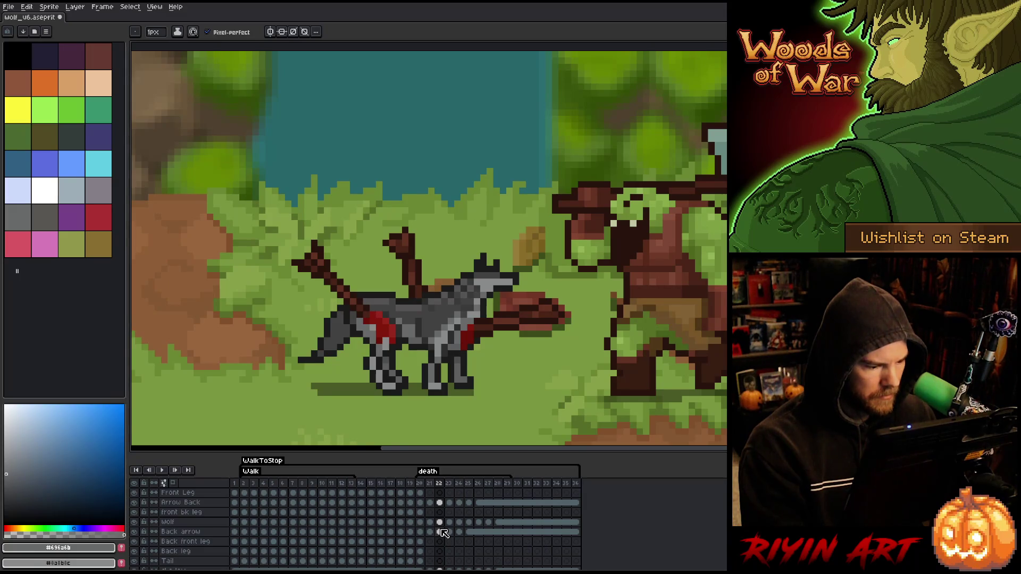
click(441, 532)
key(m)
drag(346, 303, 276, 391)
drag(345, 347, 352, 347)
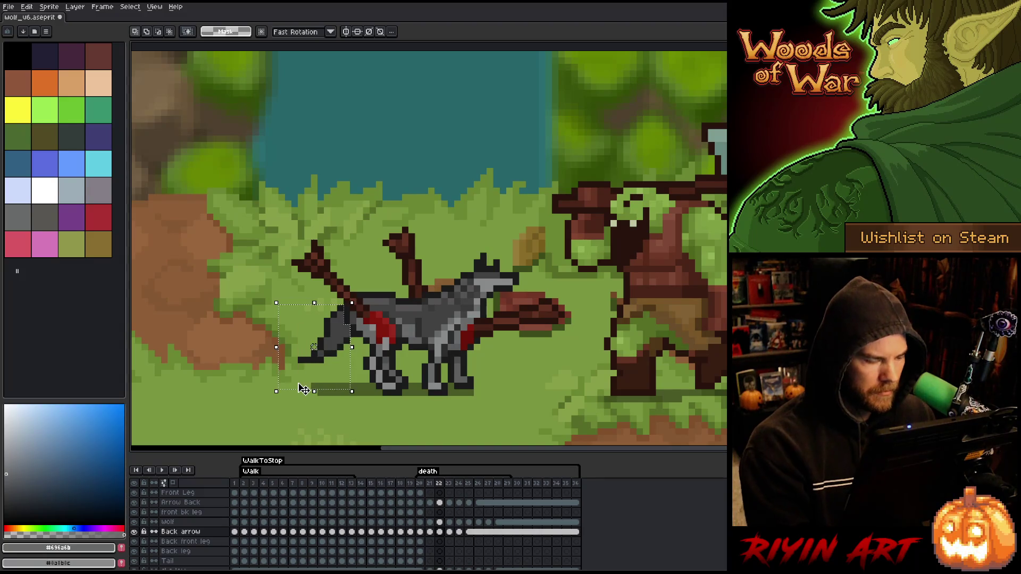
Step: Paste a copy of the tail onto frame 21's Tail layer and raise it one pixel
click(431, 562)
key(ctrl+v)
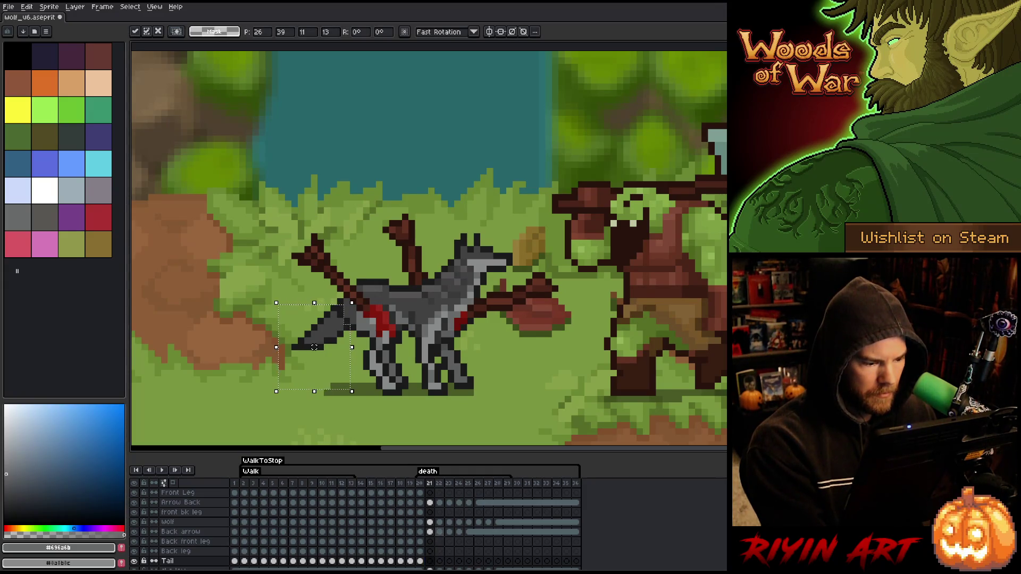
key(ctrl+z)
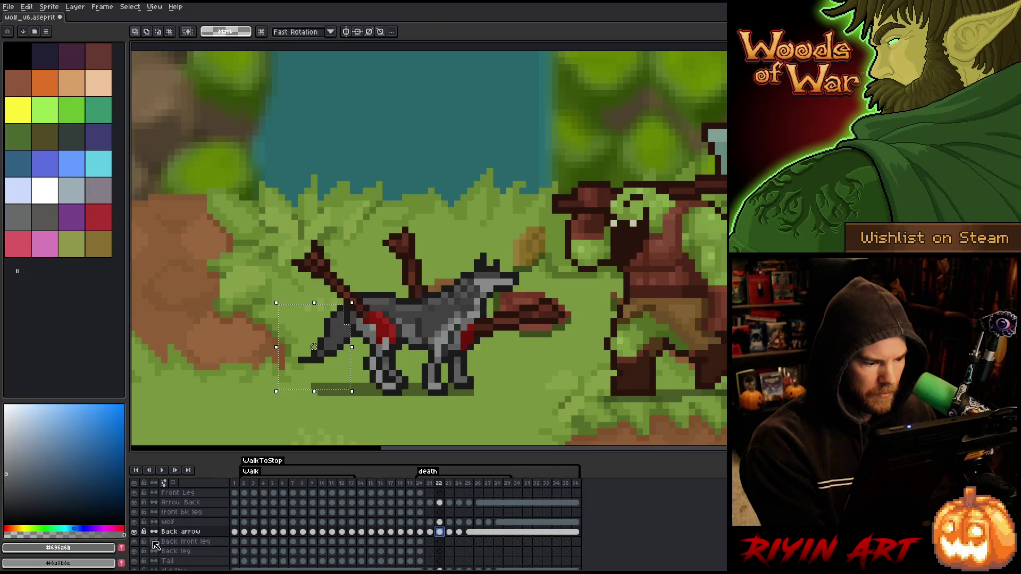
click(440, 522)
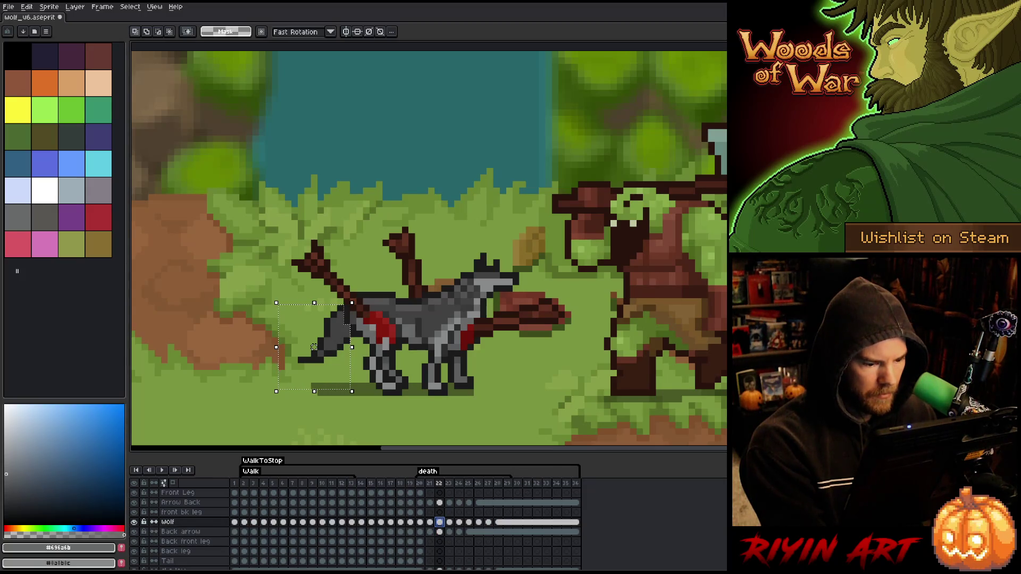
click(430, 561)
key(ctrl+v)
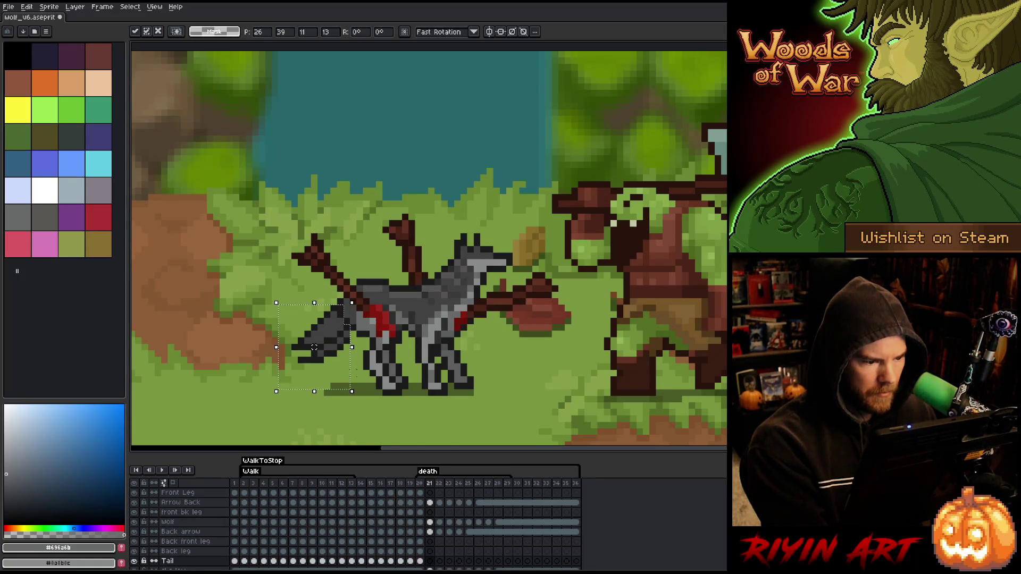
drag(314, 347, 314, 340)
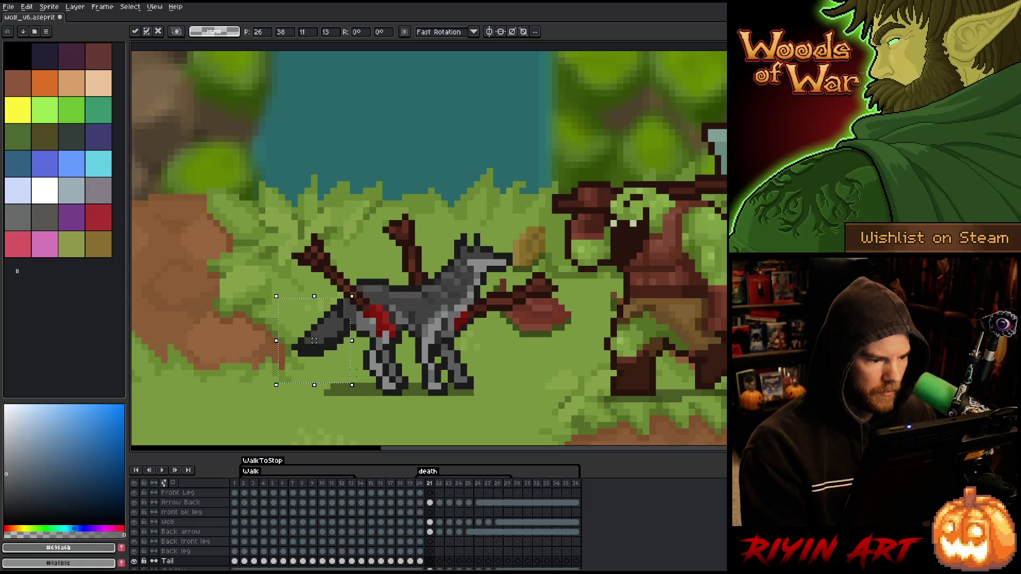
Step: Paste the tail into frame 22's Tail cel and nudge frame 21's tail up and right
click(430, 532)
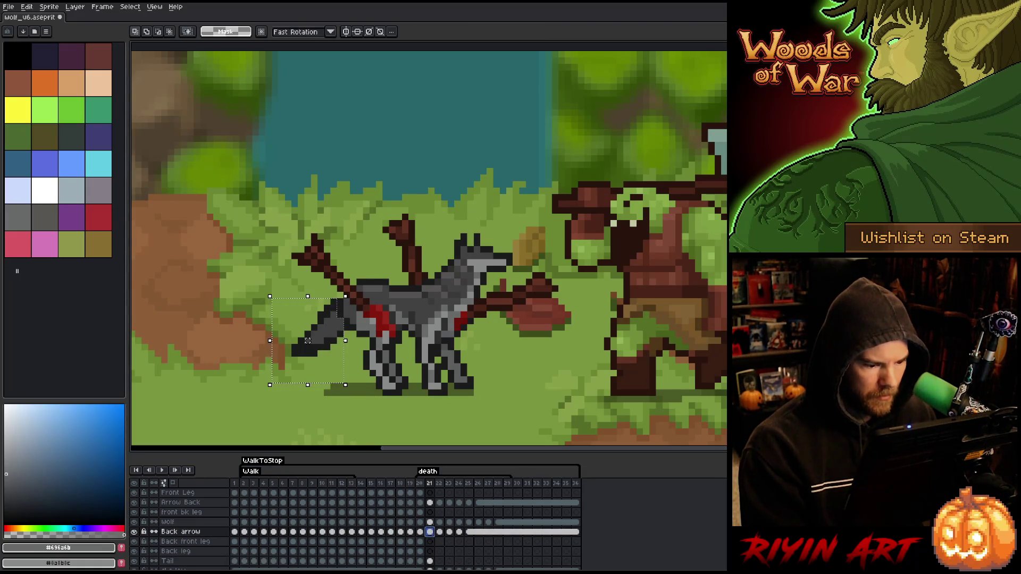
key(Up)
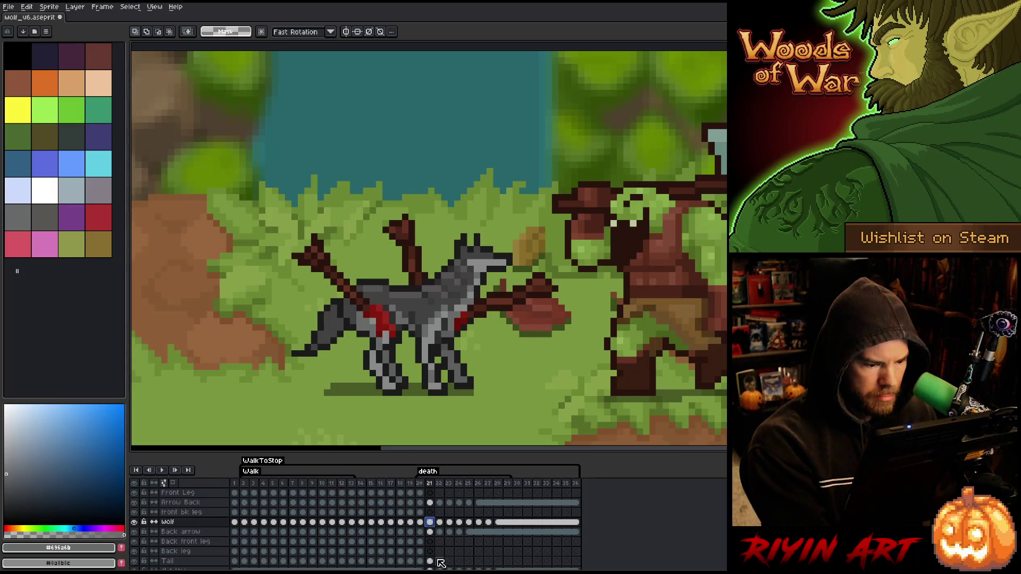
click(440, 561)
key(ctrl+v)
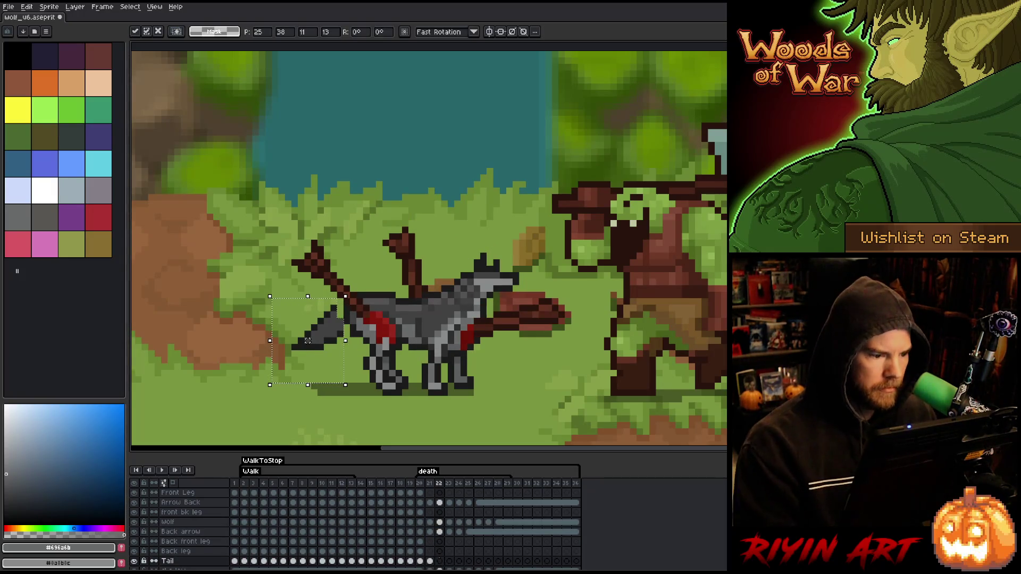
key(Return)
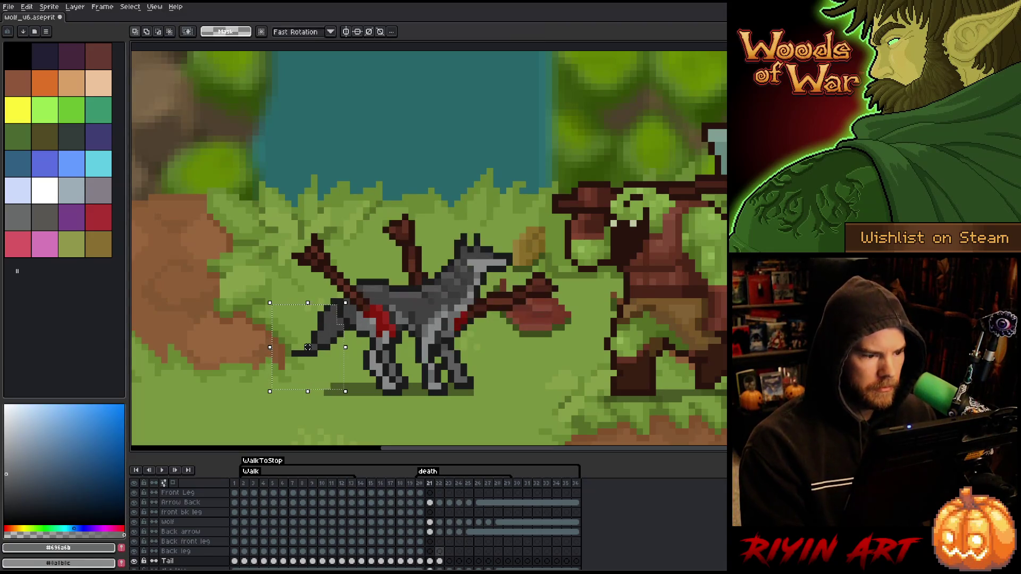
key(Left)
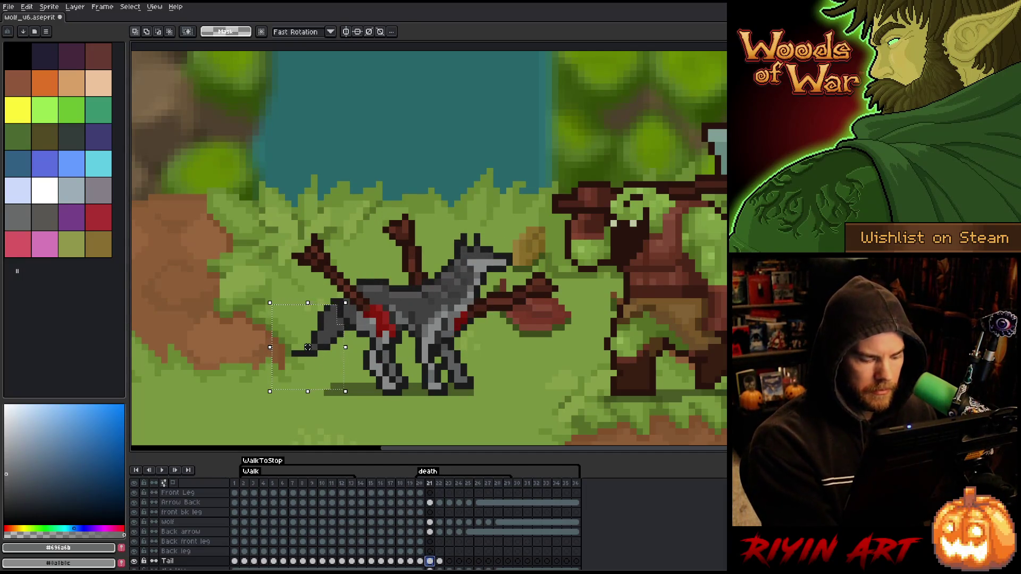
drag(308, 347, 320, 321)
click(432, 562)
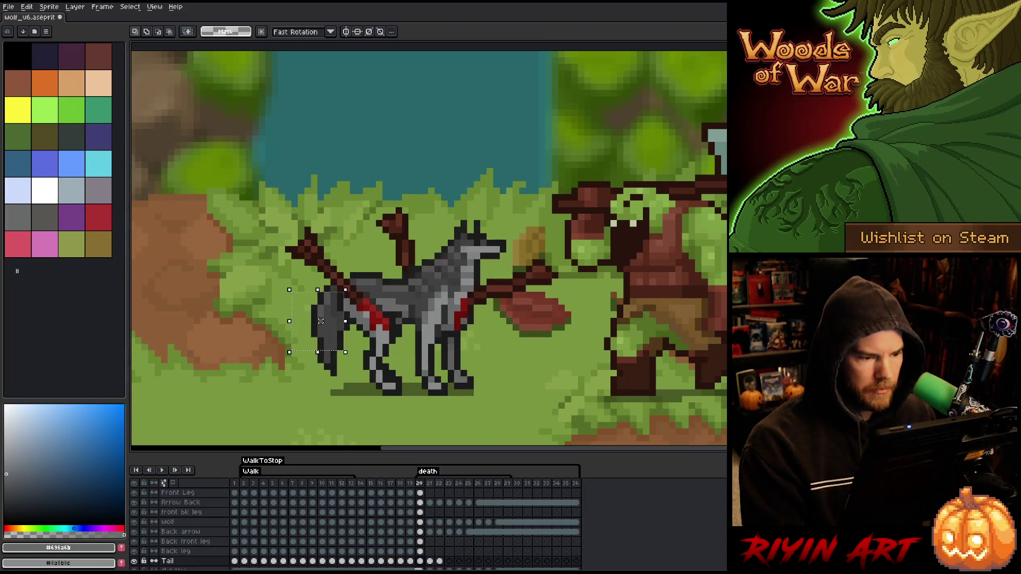
Step: Commit the tail on frame 22 and flip through frames 21–24 to check the drooping motion
key(period)
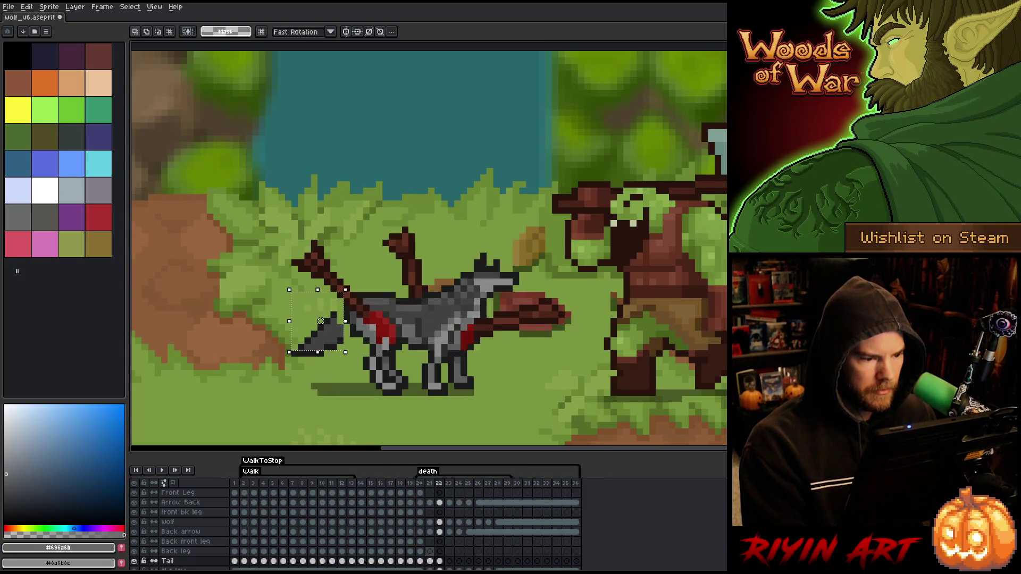
click(439, 561)
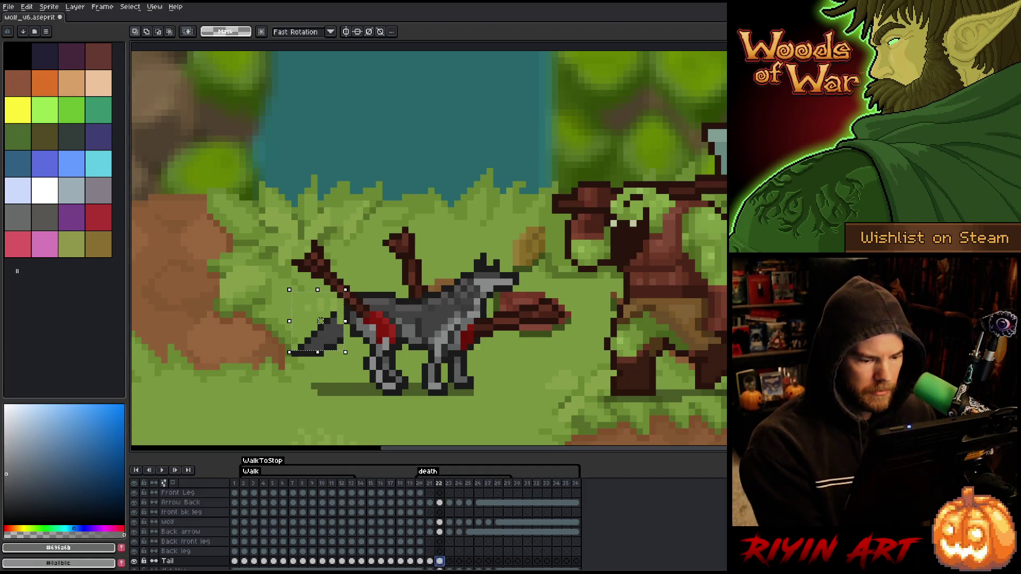
click(442, 562)
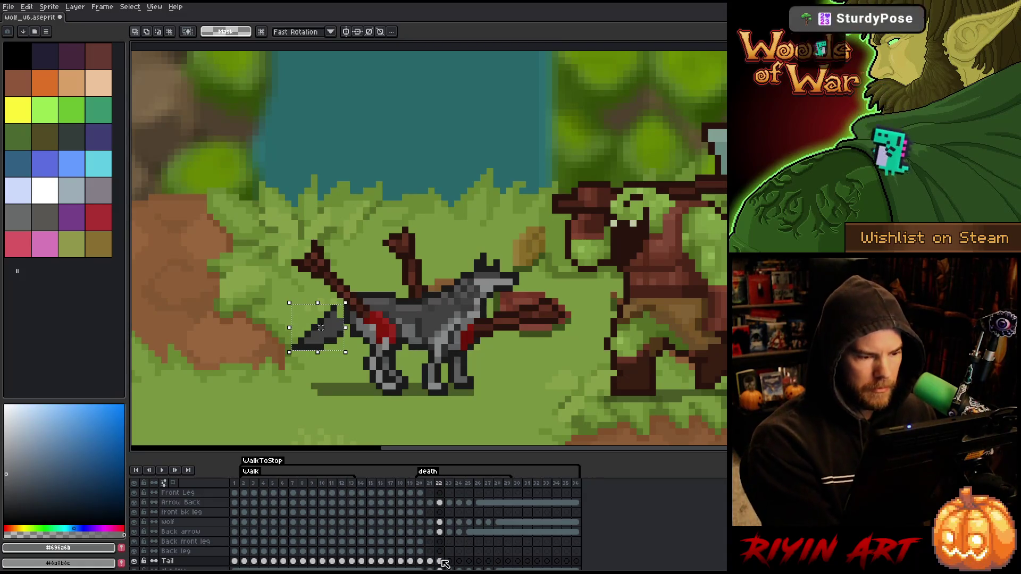
key(comma)
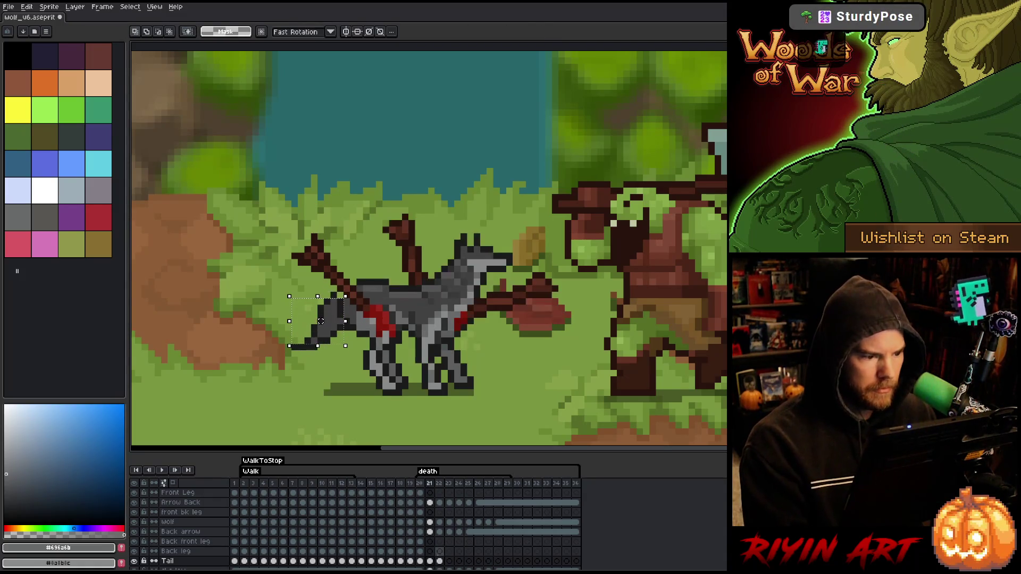
key(period)
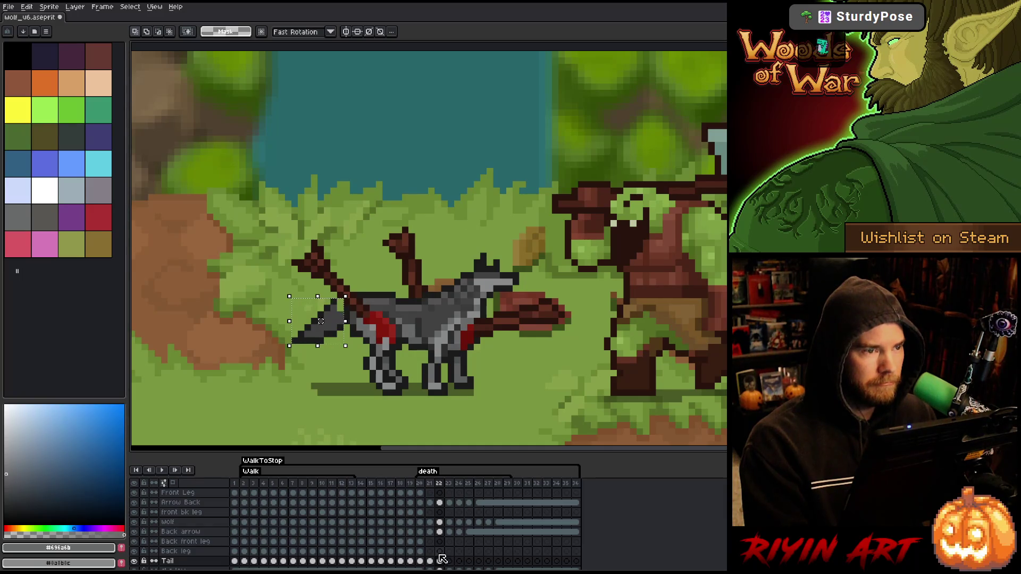
key(period)
key(comma)
key(comma)
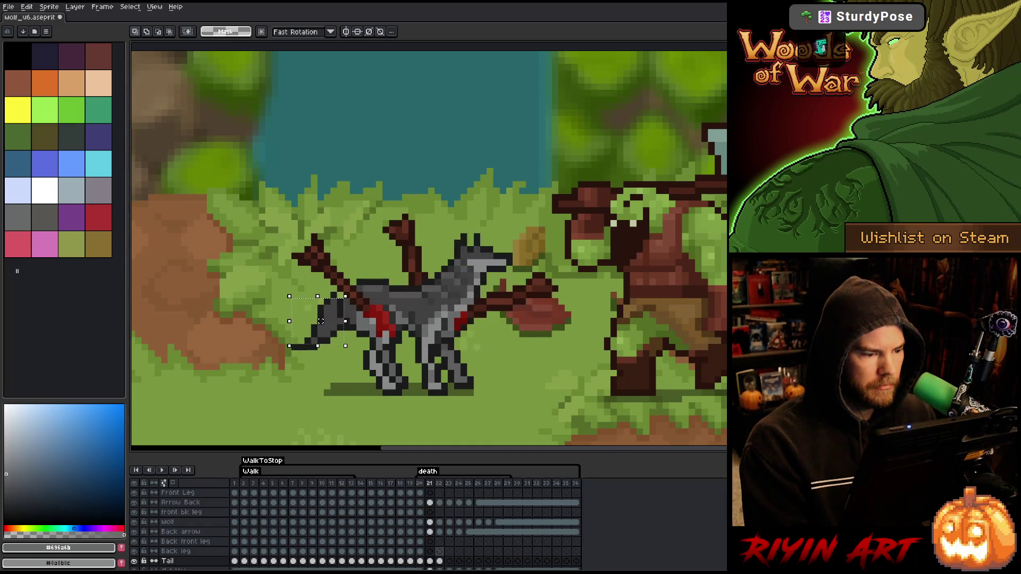
key(period)
key(period)
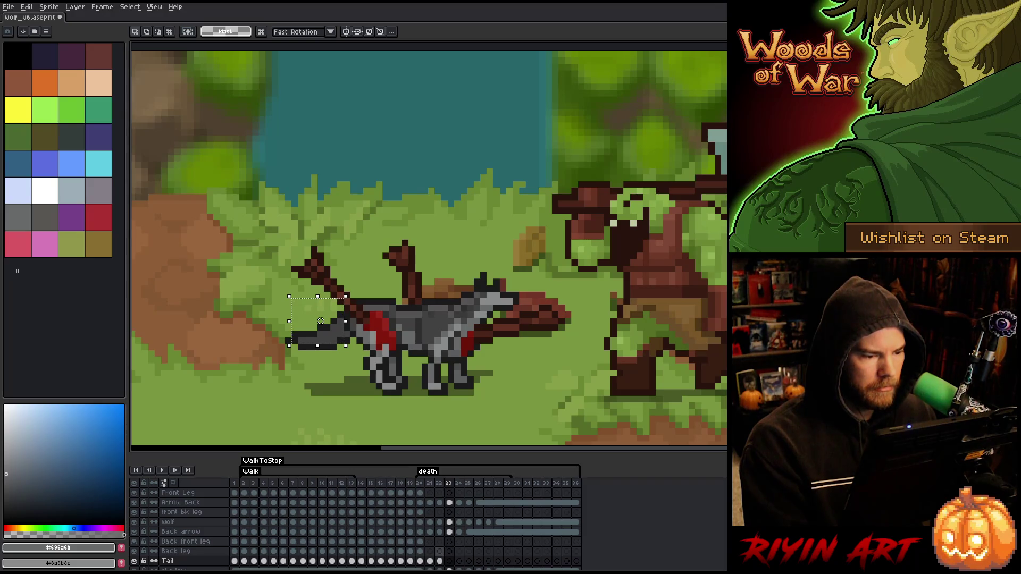
key(period)
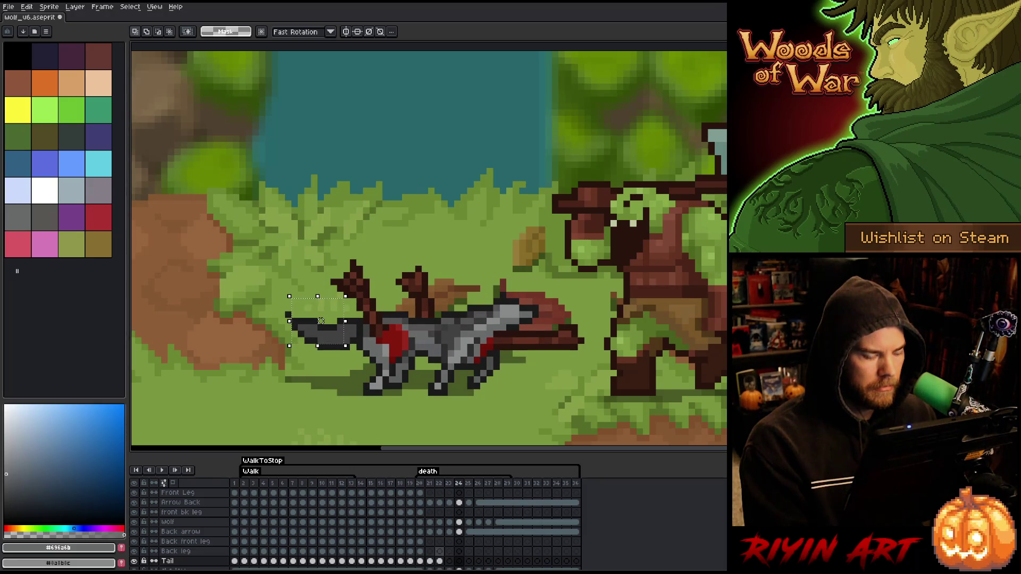
key(comma)
key(comma)
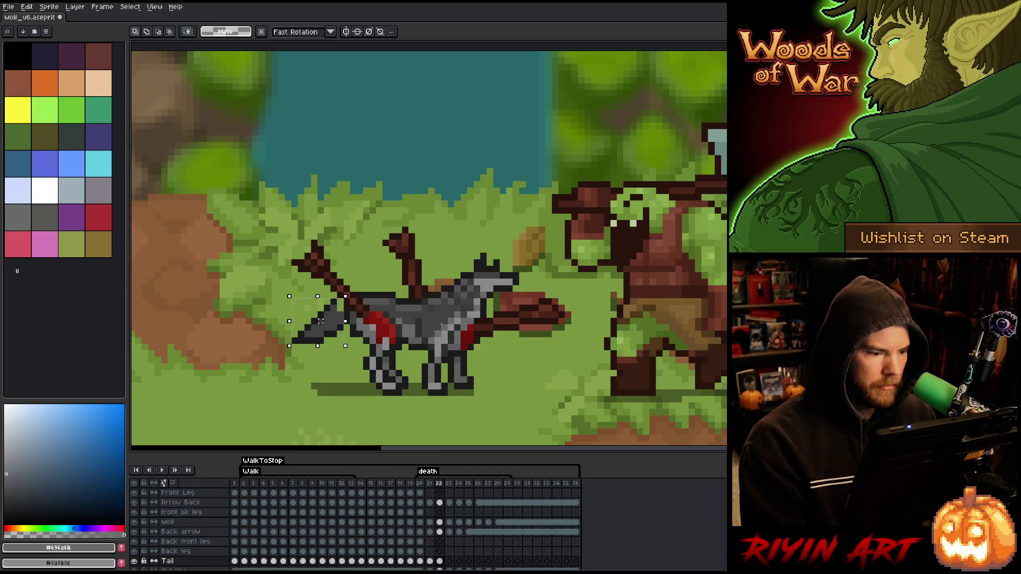
Step: Clear a trial selection over the wolf's back and pick near-black #1b1b1b for the pencil
mouse_move(395, 253)
mouse_down()
mouse_move(343, 311)
mouse_move(327, 294)
mouse_up()
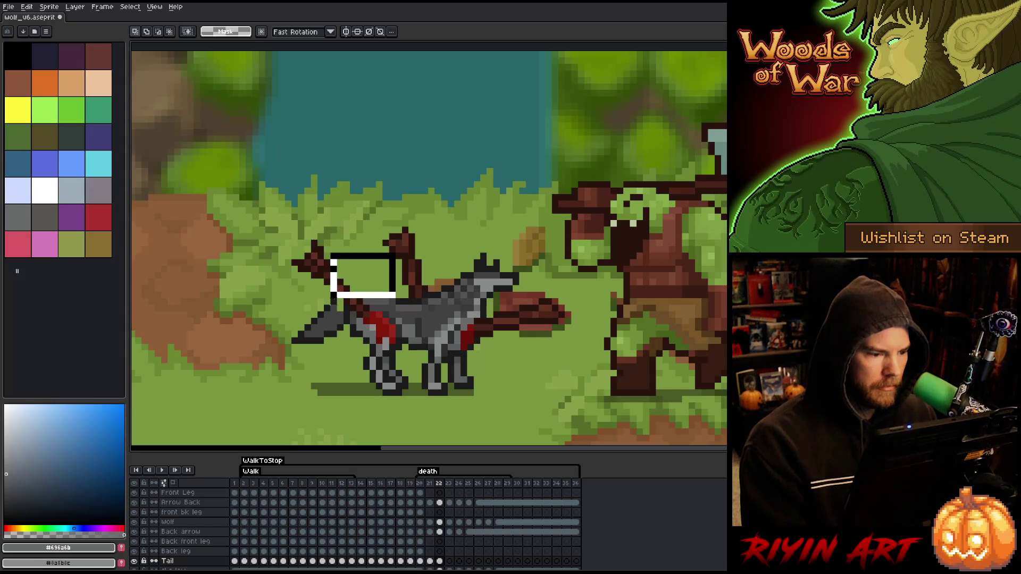
key(ctrl+d)
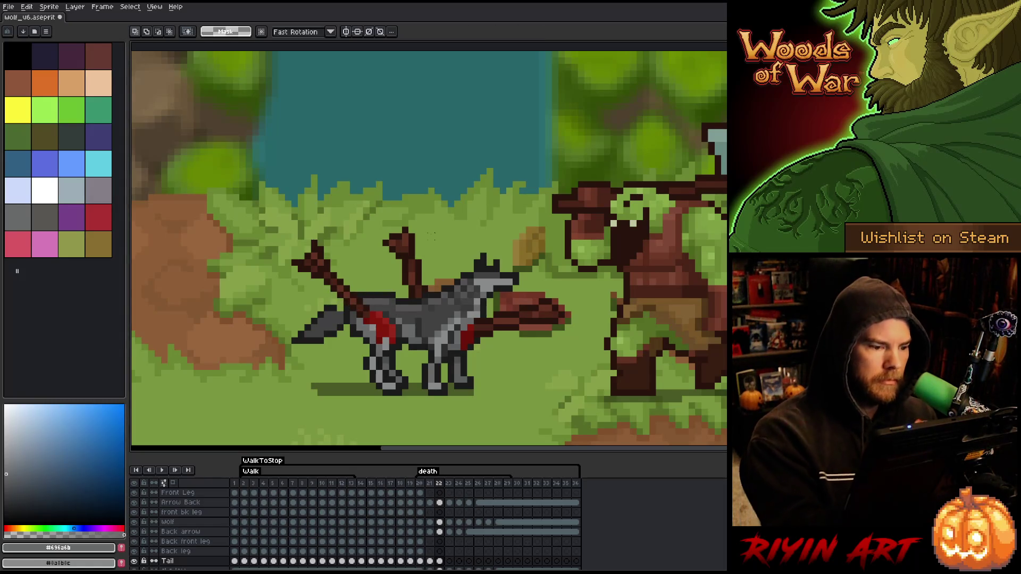
key(b)
alt+click(344, 299)
Step: Sample the #414141 grey from the tail and flip through frames 21–24 to review it
alt+click(345, 291)
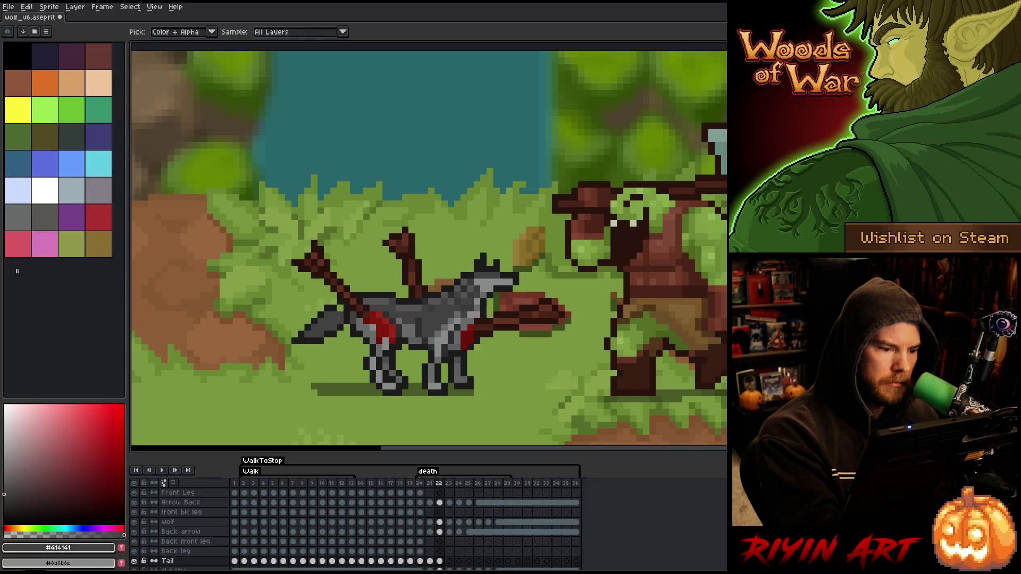
key(comma)
key(period)
key(period)
key(period)
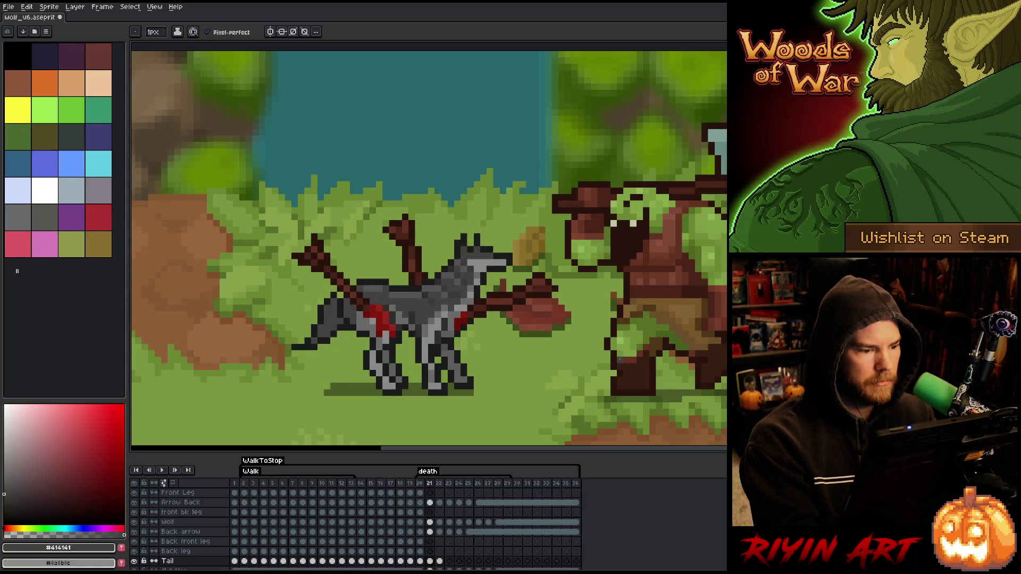
key(comma)
key(comma)
key(comma)
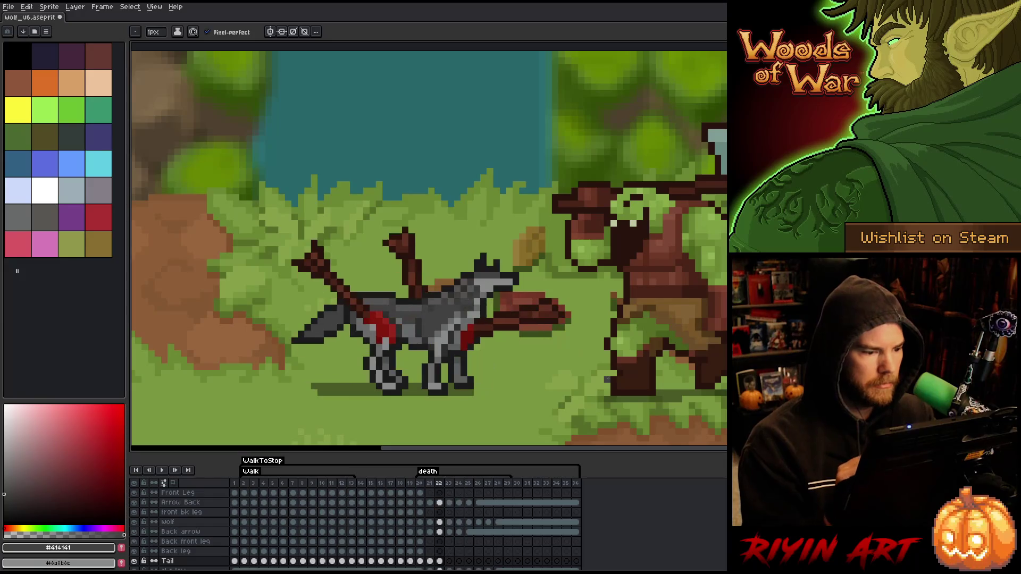
key(period)
key(period)
key(period)
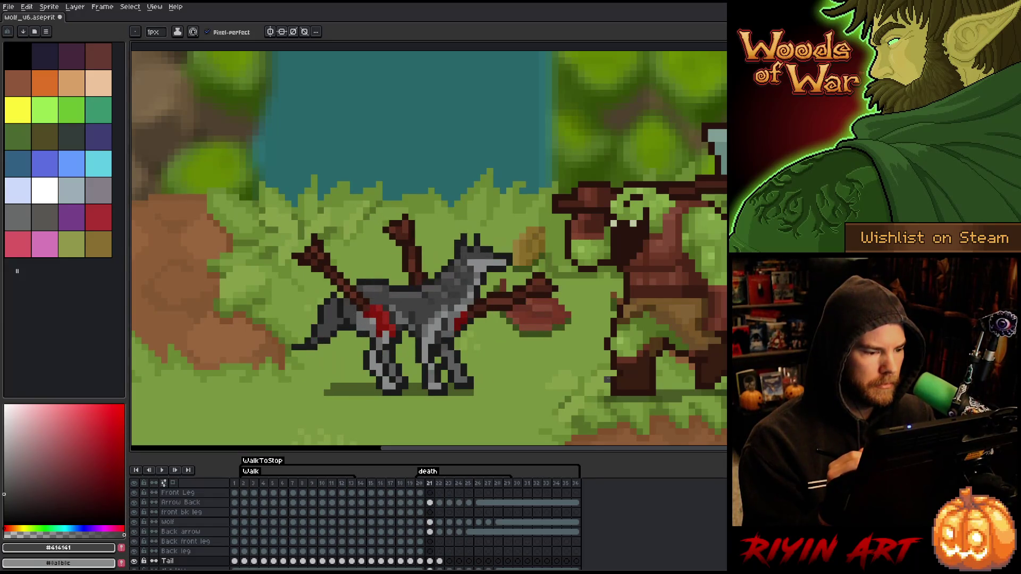
key(comma)
key(comma)
key(comma)
key(period)
key(period)
key(period)
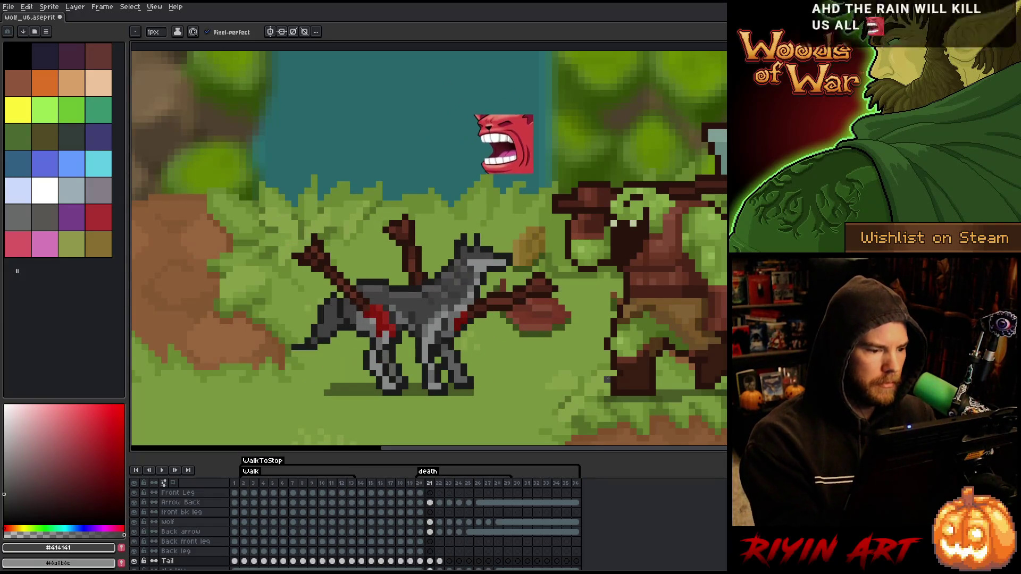
key(comma)
key(comma)
key(comma)
Step: Erase a few tail-tip pixels on frame 21 and redraw the tip in dark grey
key(e)
click(299, 347)
key(b)
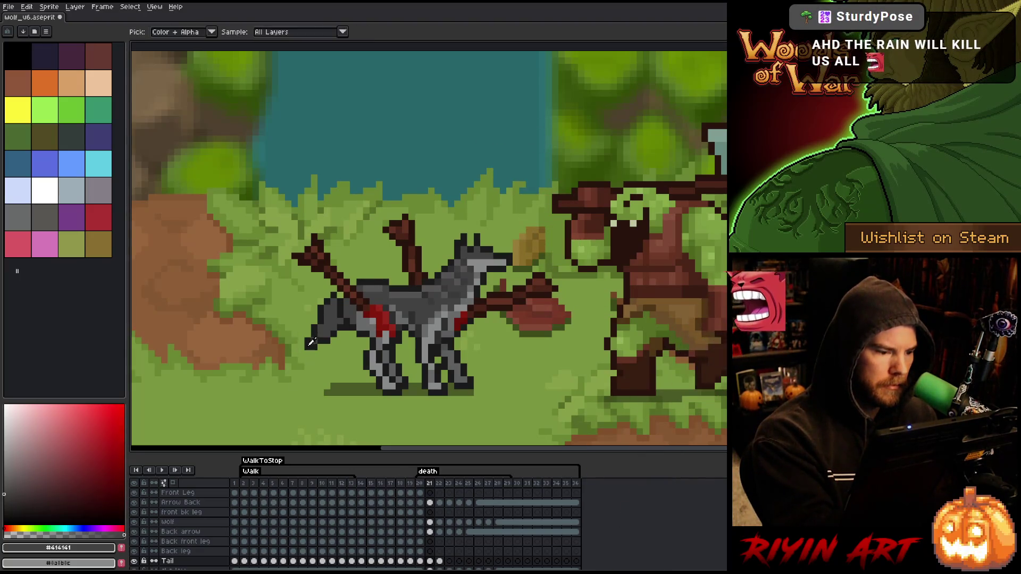
click(299, 353)
key(alt)
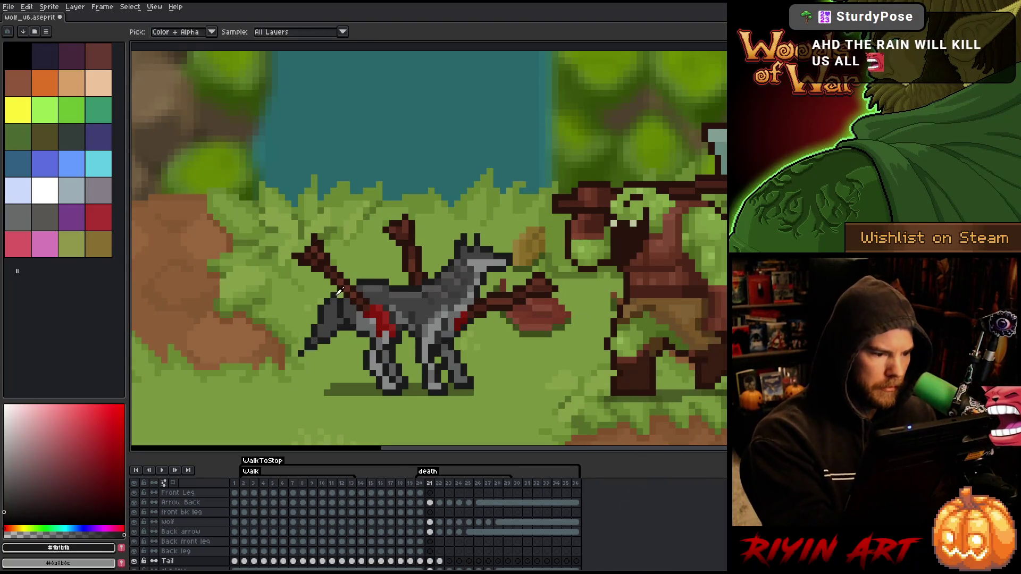
Step: Flip between frames 21–24 to compare the retouched tail tip
key(period)
key(comma)
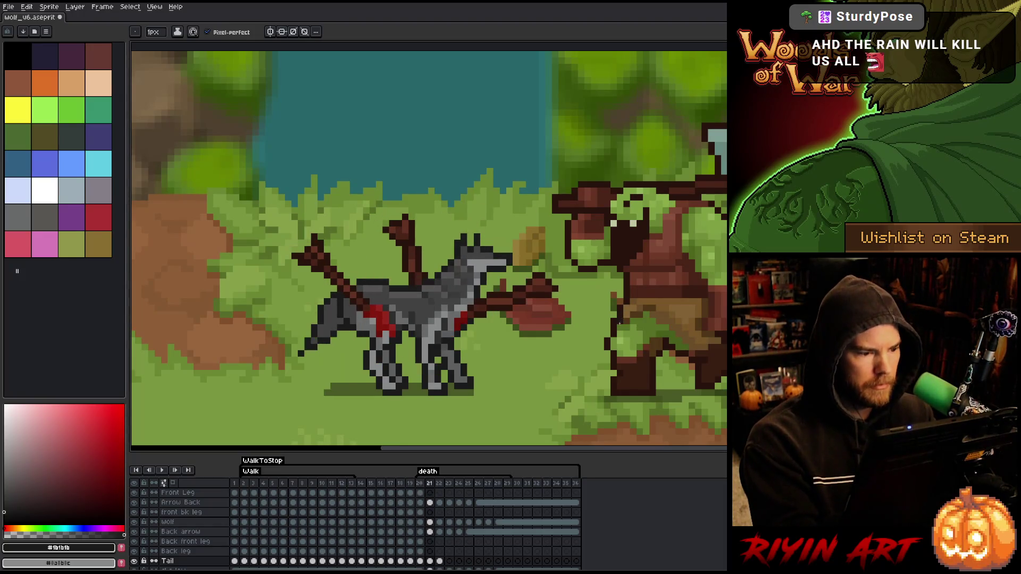
key(period)
key(period)
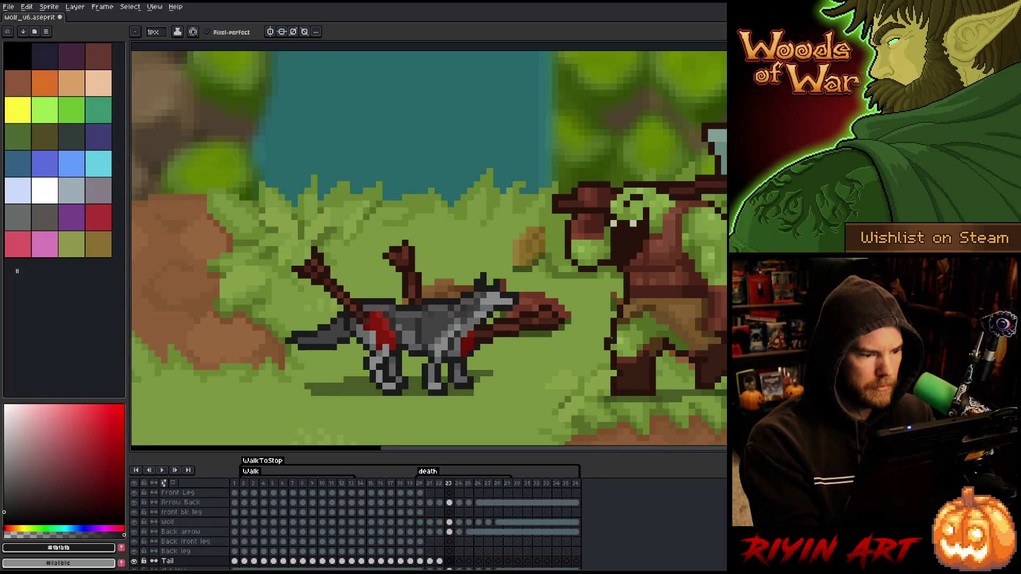
key(period)
key(comma)
key(comma)
key(comma)
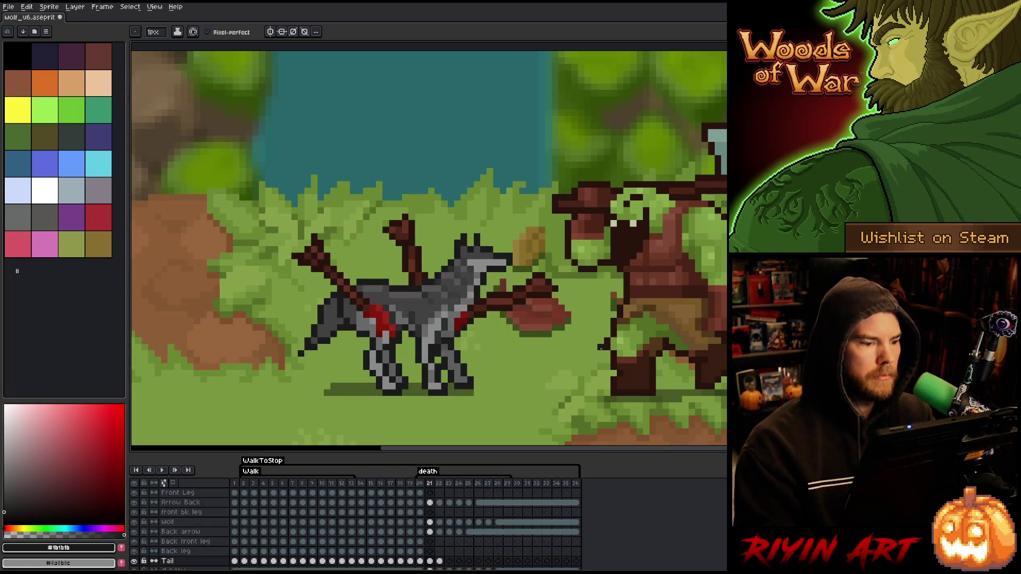
key(period)
key(comma)
key(period)
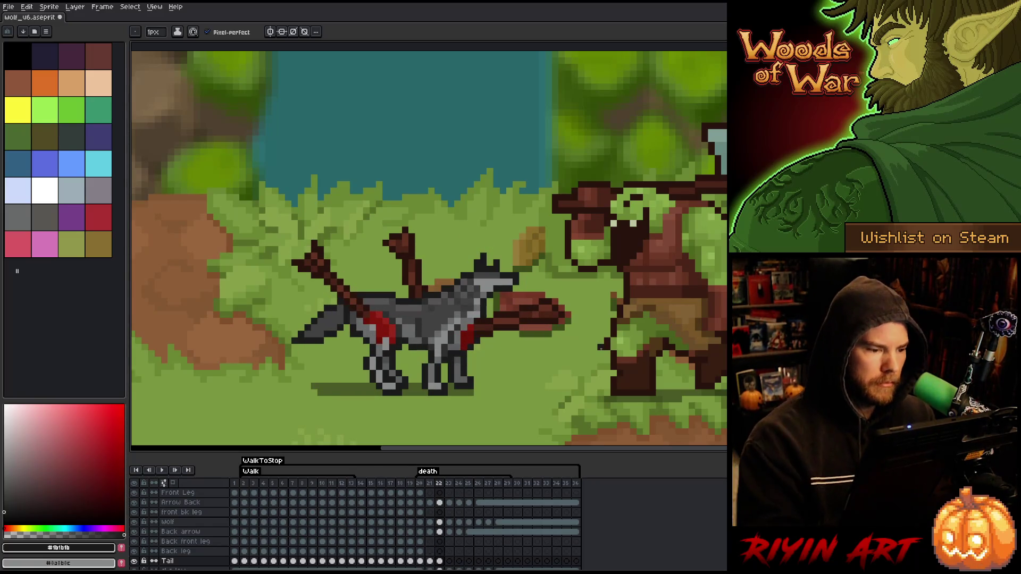
key(m)
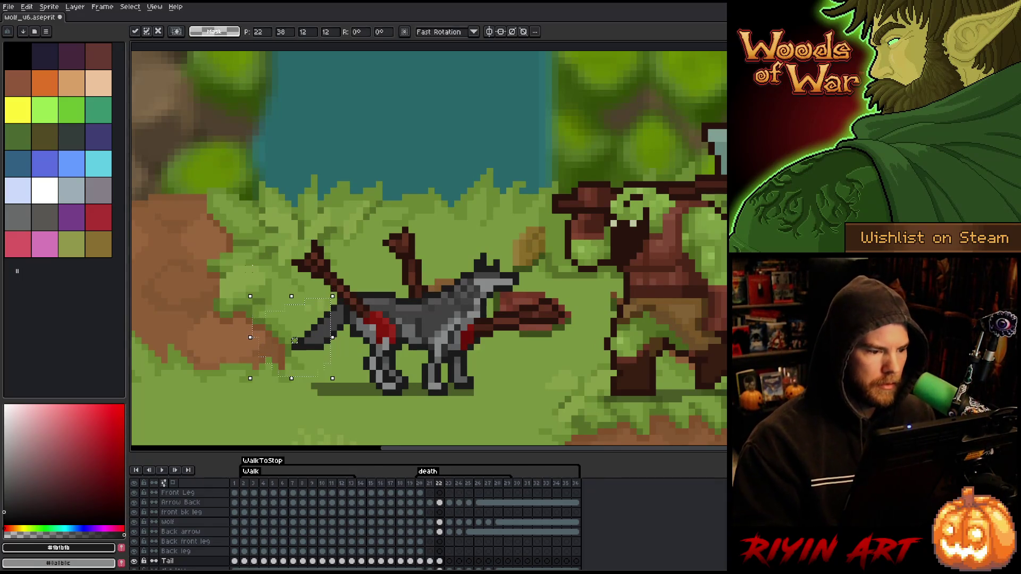
Step: Sample the tail's #414141 grey and play the death animation to review the revised tail
key(Return)
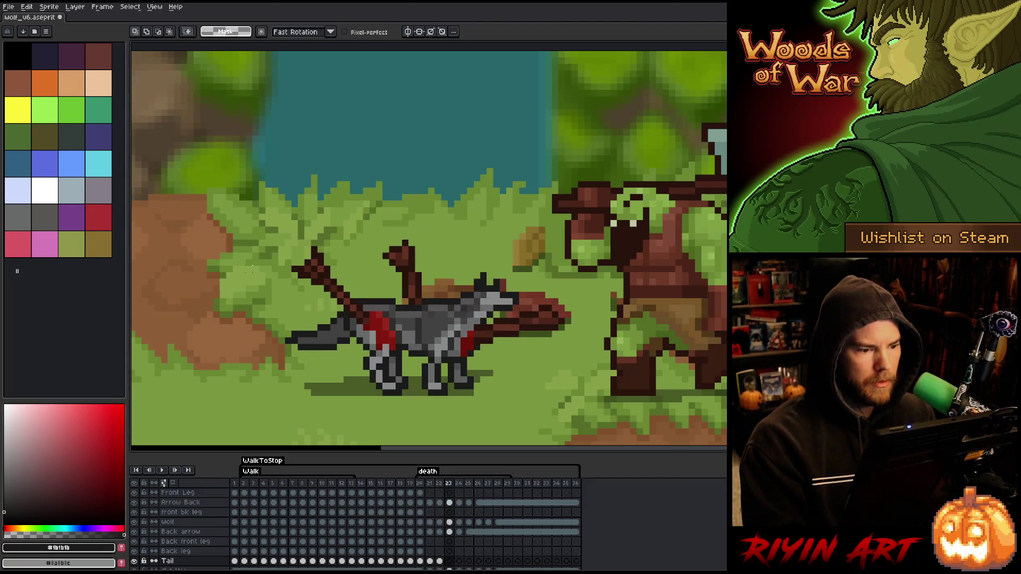
key(Return)
key(b)
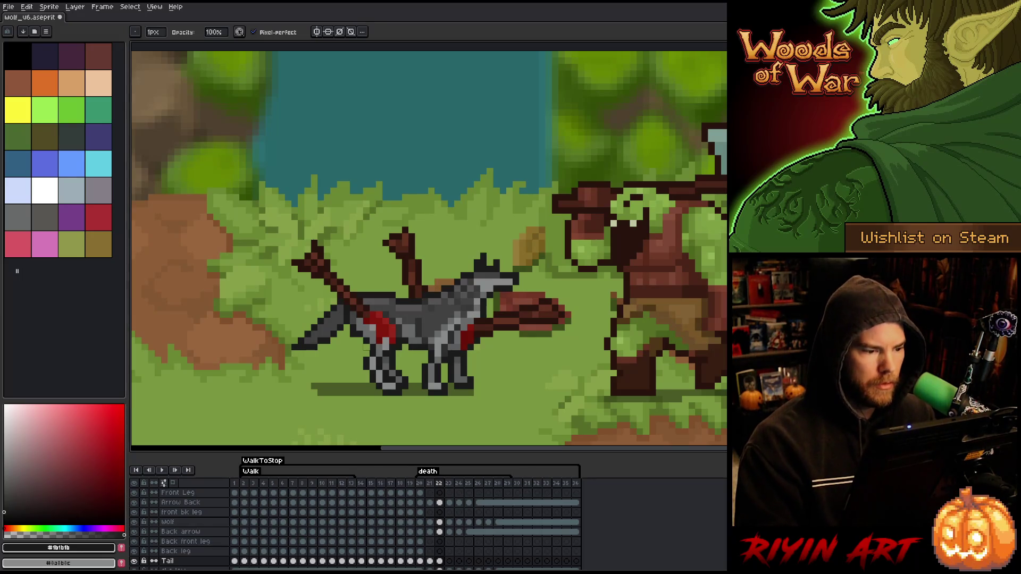
key(e)
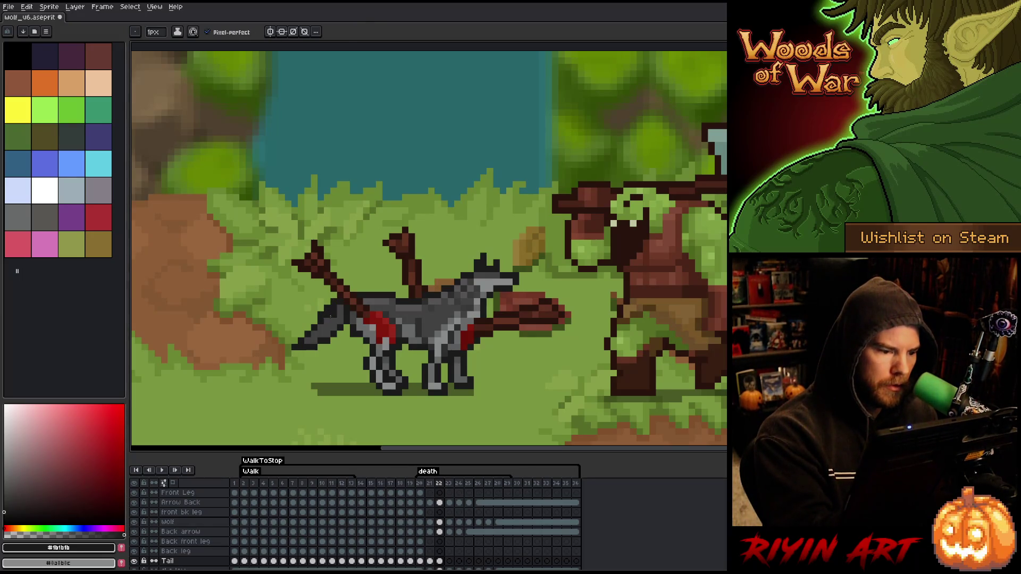
alt+click(330, 316)
key(Return)
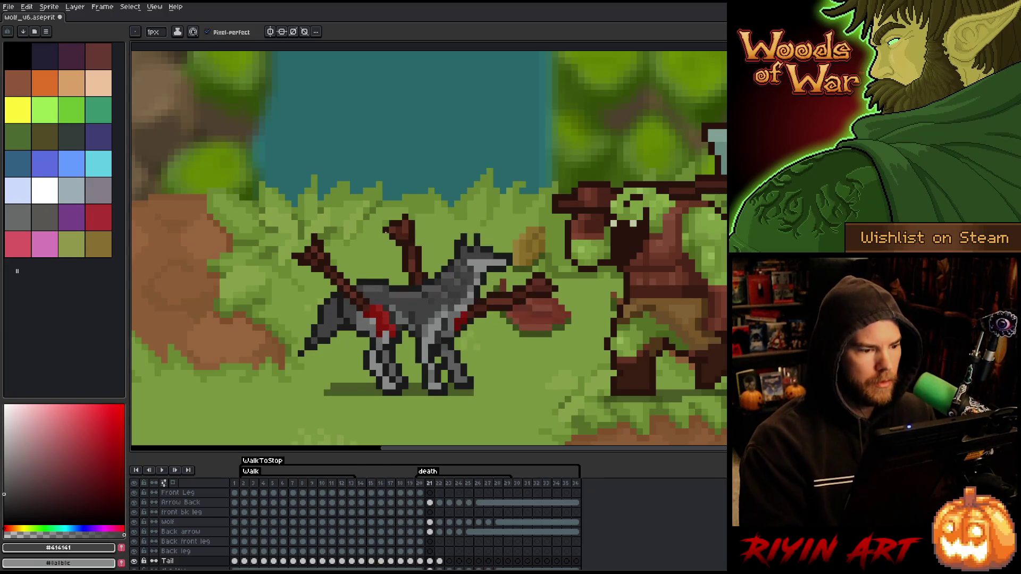
key(Return)
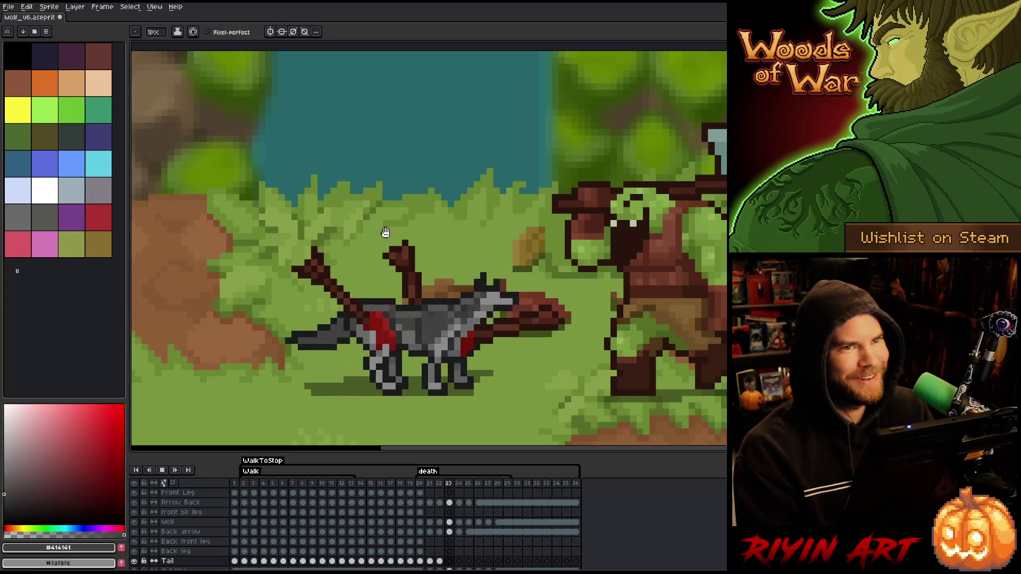
Step: Replay the death animation once more and stop it on the wolf's collapsed frame 24 pose
key(Return)
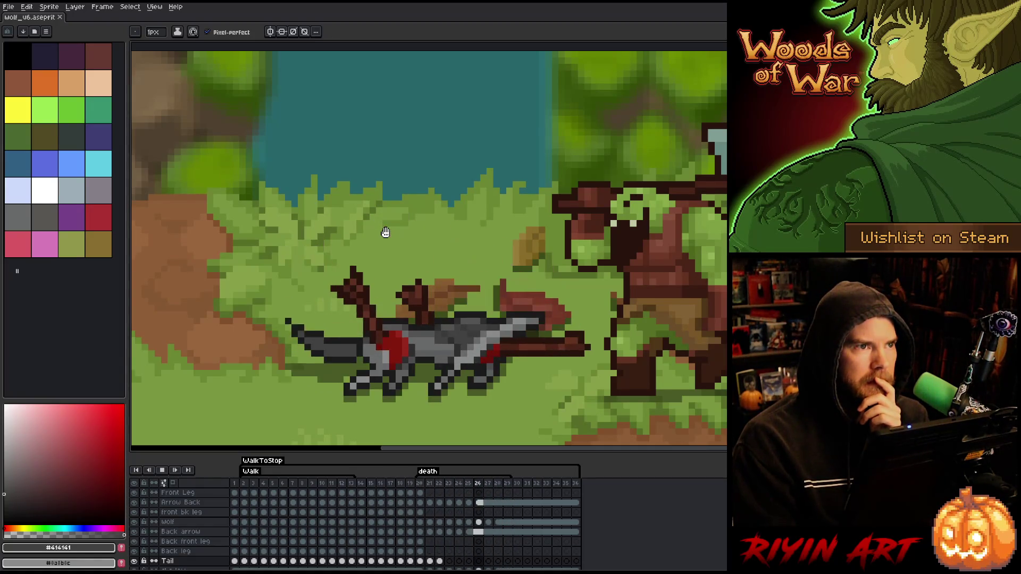
key(Return)
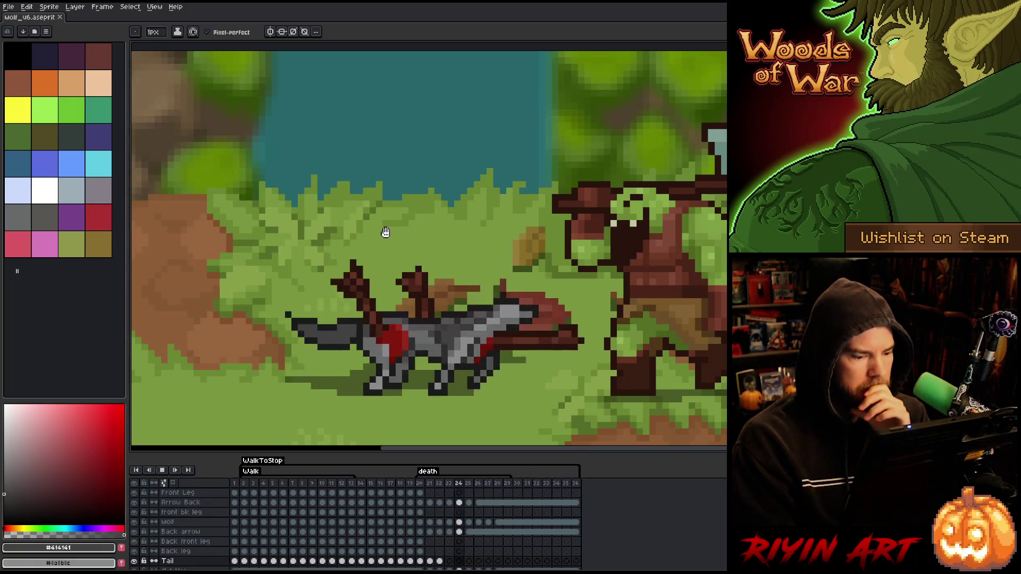
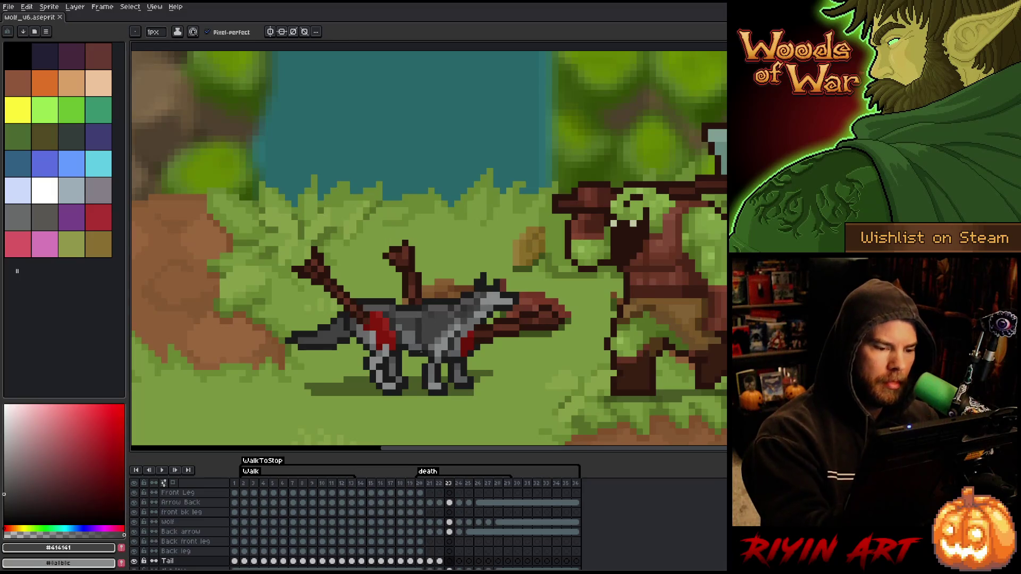
Step: Sample the wolf's tail and body greys and switch to the Arrow Front layer
alt+click(423, 330)
click(423, 330)
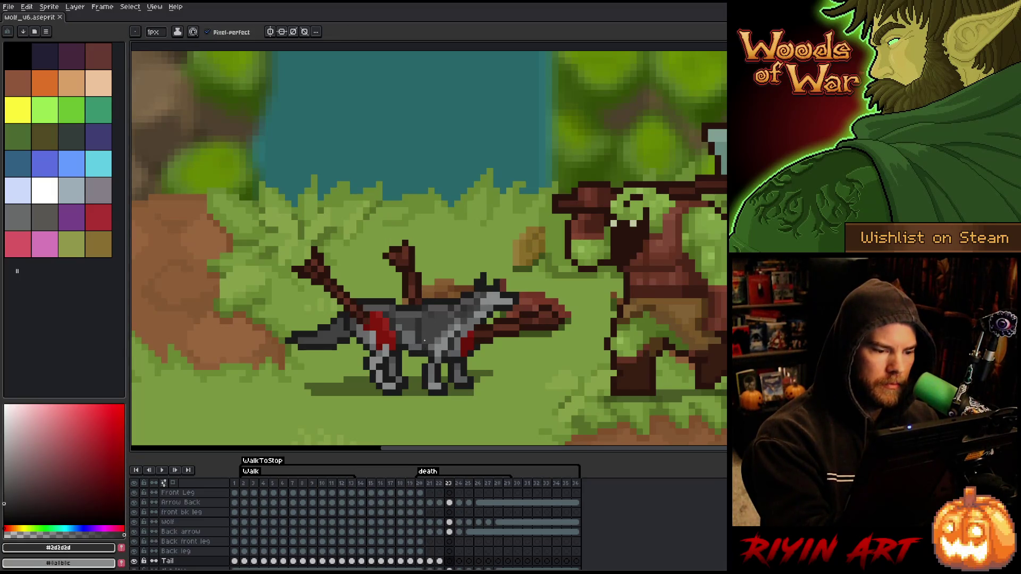
ctrl+click(425, 340)
alt+click(419, 341)
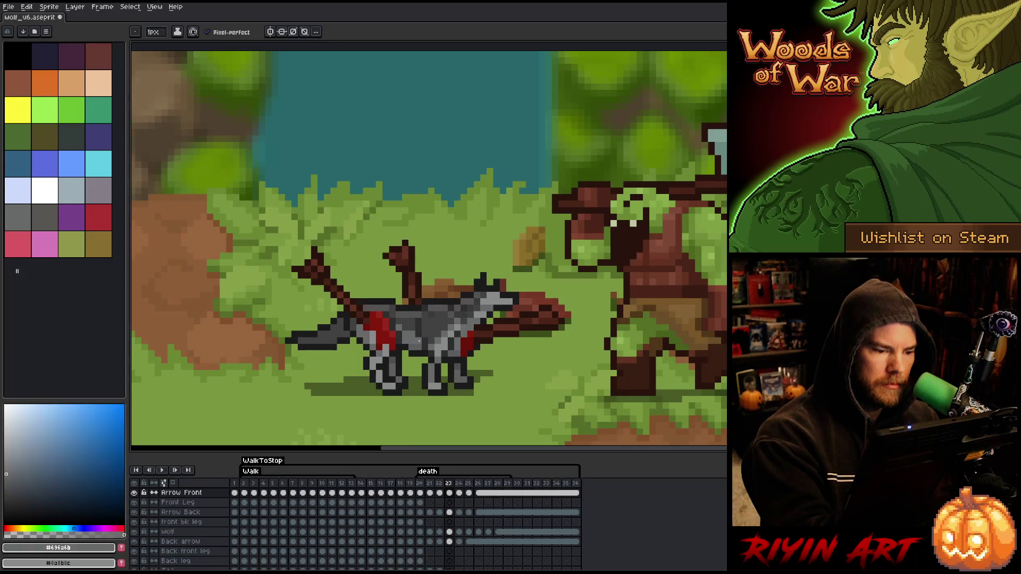
Step: Compare frame 23 with its neighbouring poses and sample the wolf's fur grey
key(Left)
key(Right)
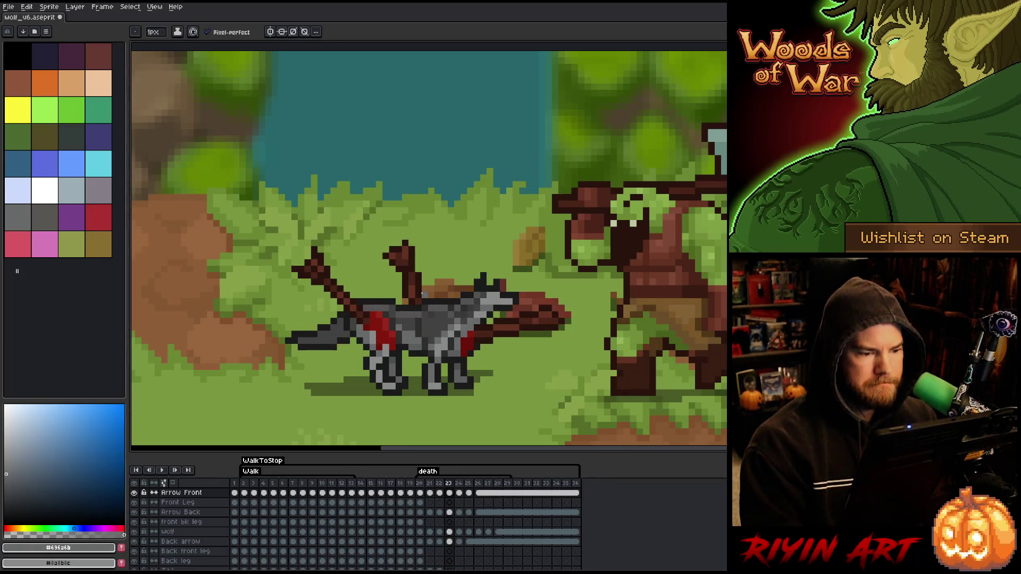
key(Right)
key(Right)
key(Right)
key(Left)
key(Left)
key(Left)
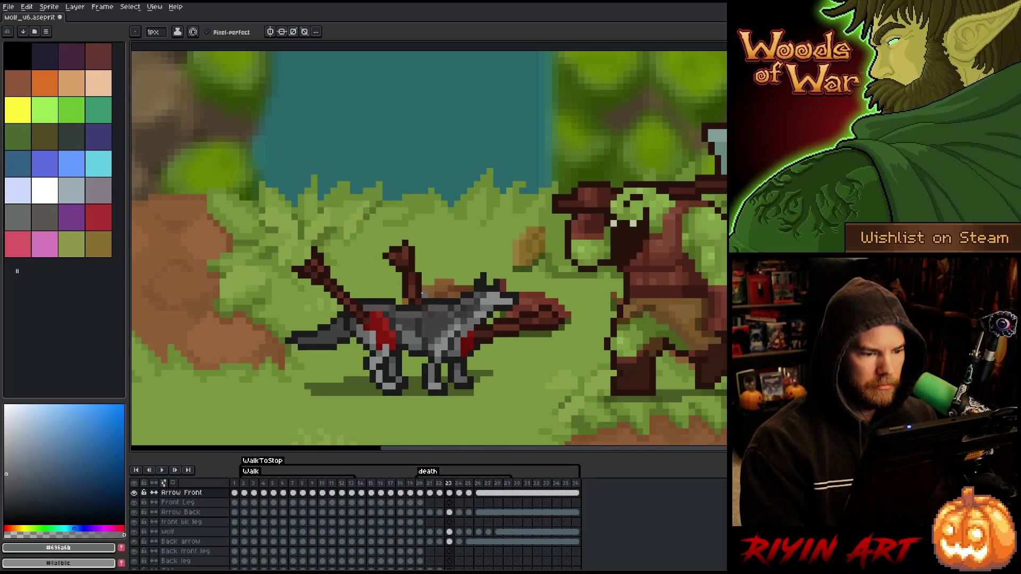
alt+click(424, 296)
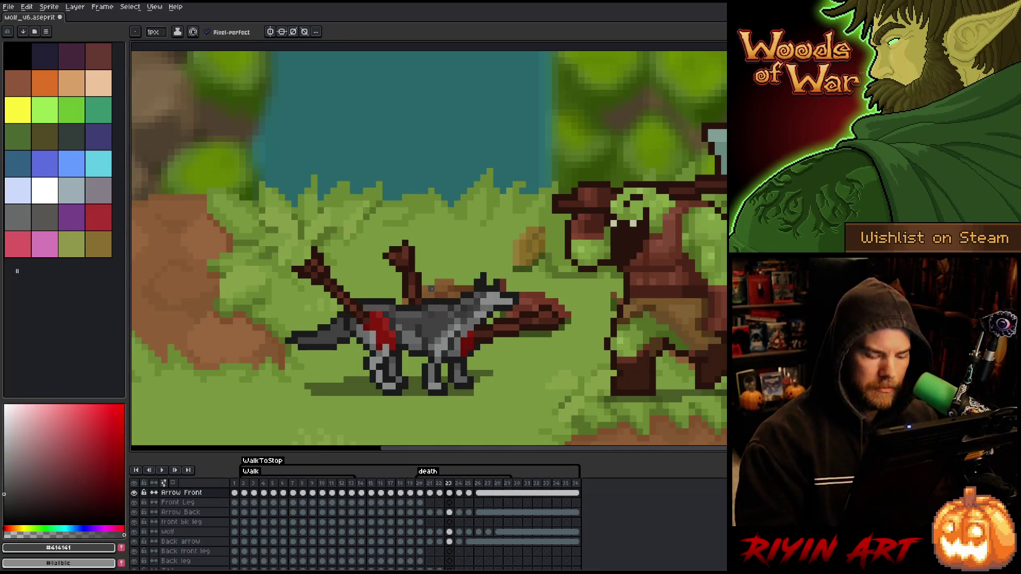
Step: Flip between frame 23, frame 24 and the lying-down pose on frame 25
key(Left)
key(Right)
key(Right)
key(Left)
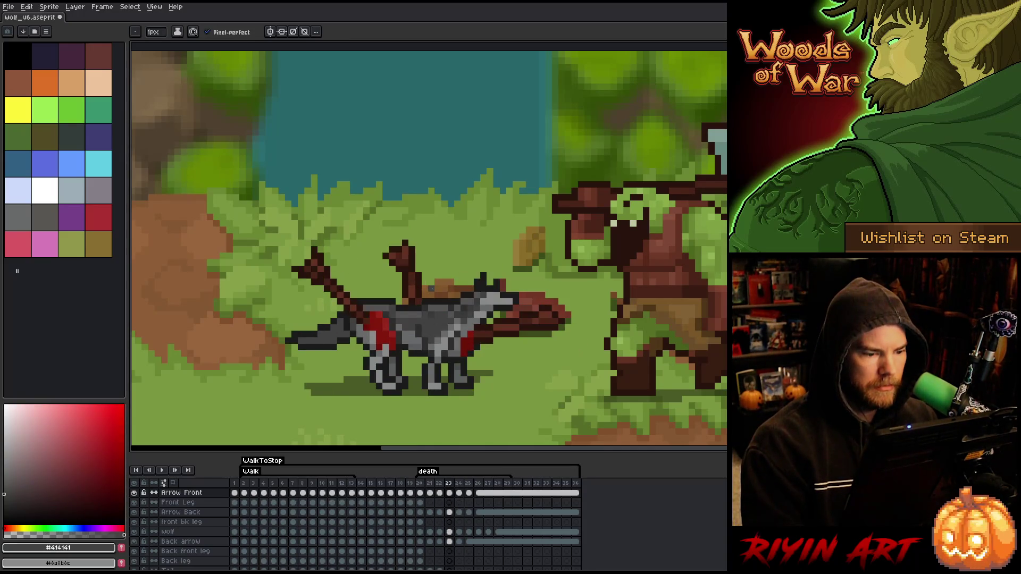
key(Right)
key(Right)
key(Left)
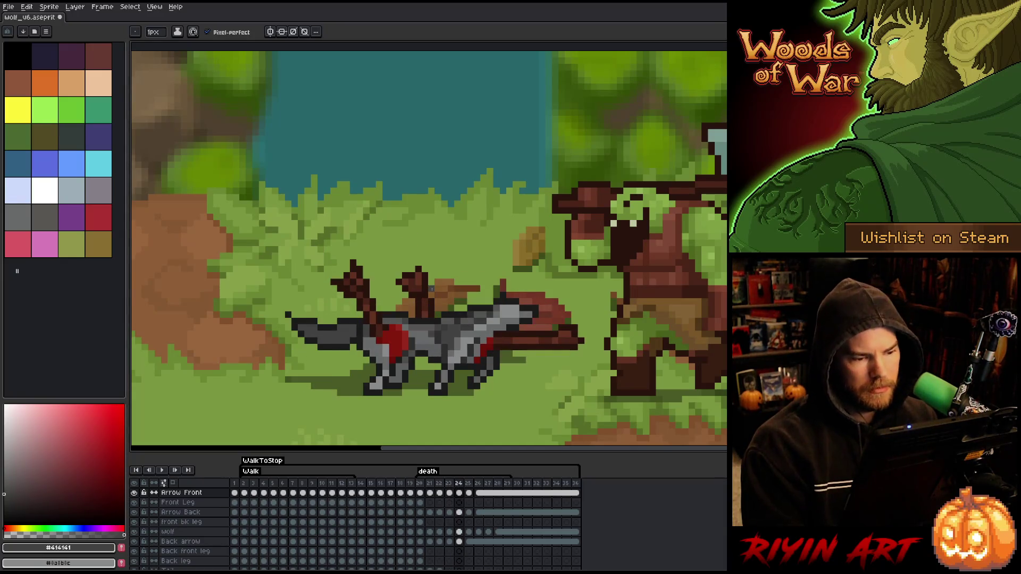
key(Right)
key(Left)
key(Right)
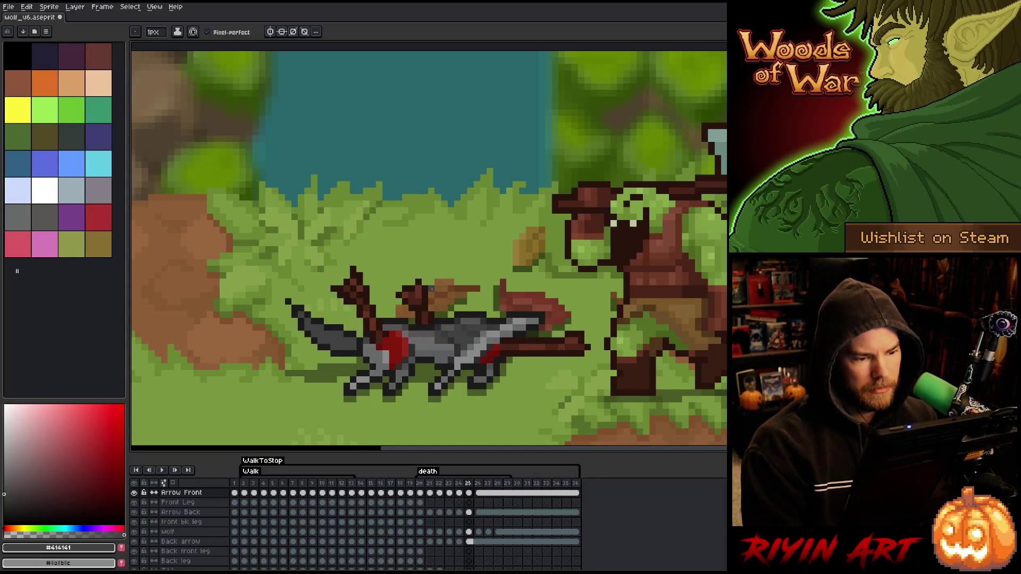
key(Left)
key(Right)
key(Left)
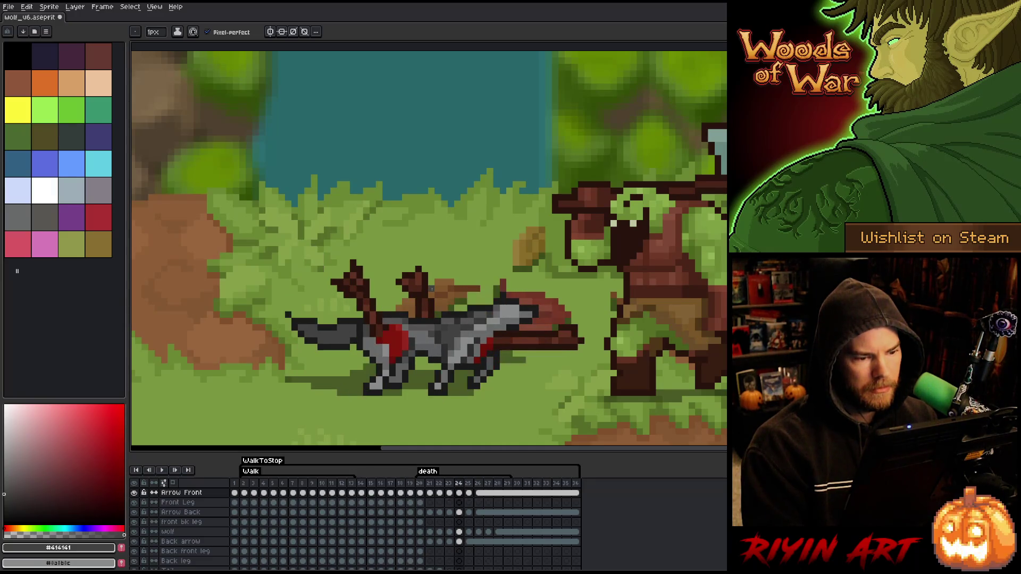
key(Right)
key(Left)
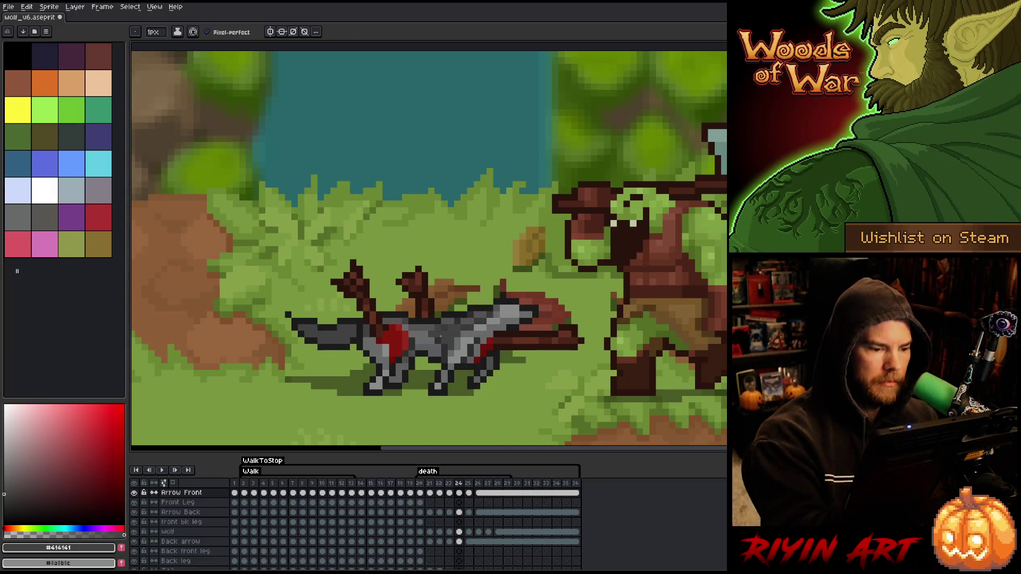
Step: Compare frames 24–25 and 23–24, then play the death animation from frame 23
key(Right)
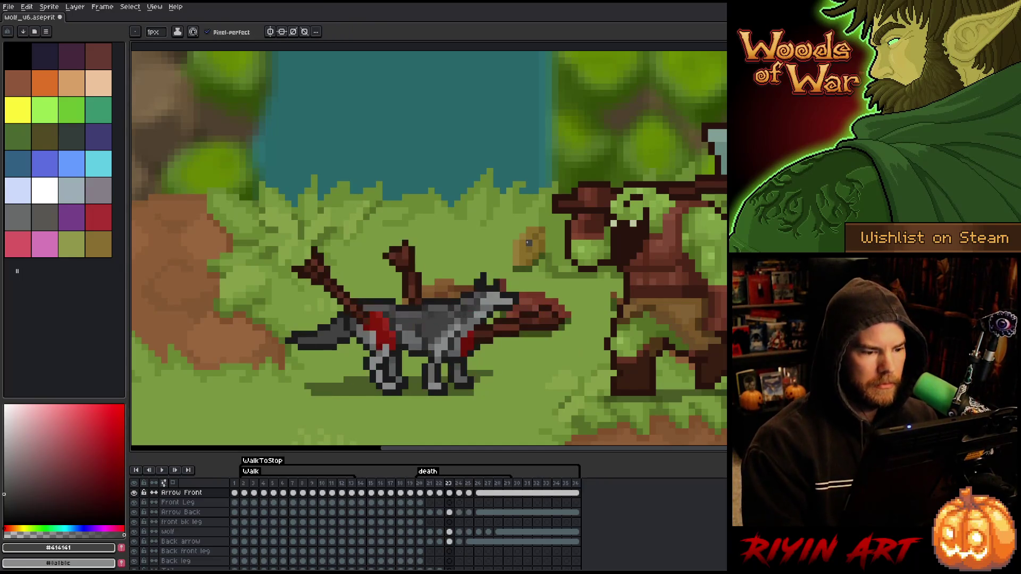
key(Left)
key(Right)
key(Left)
key(Right)
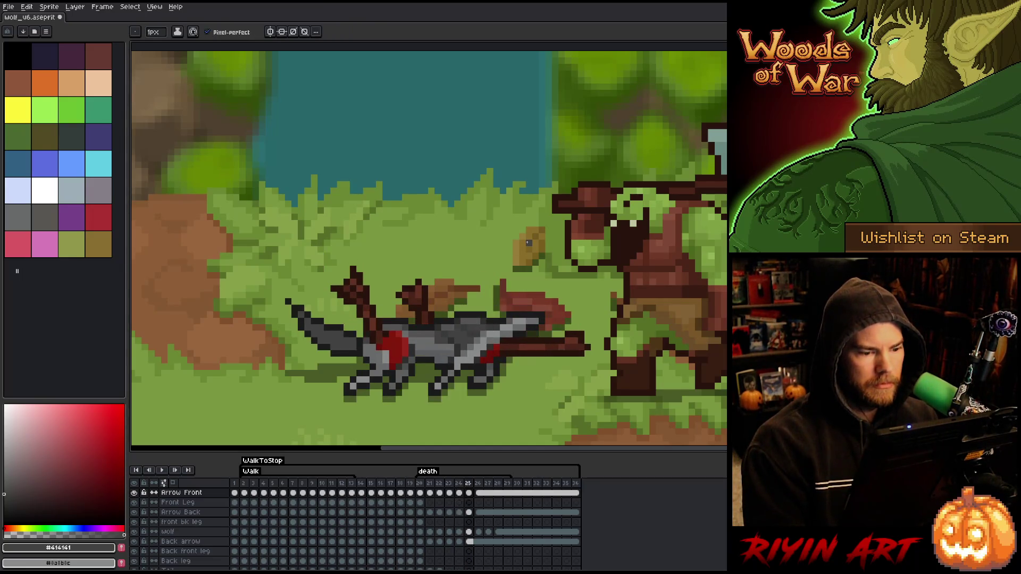
key(Left)
key(Right)
key(Left)
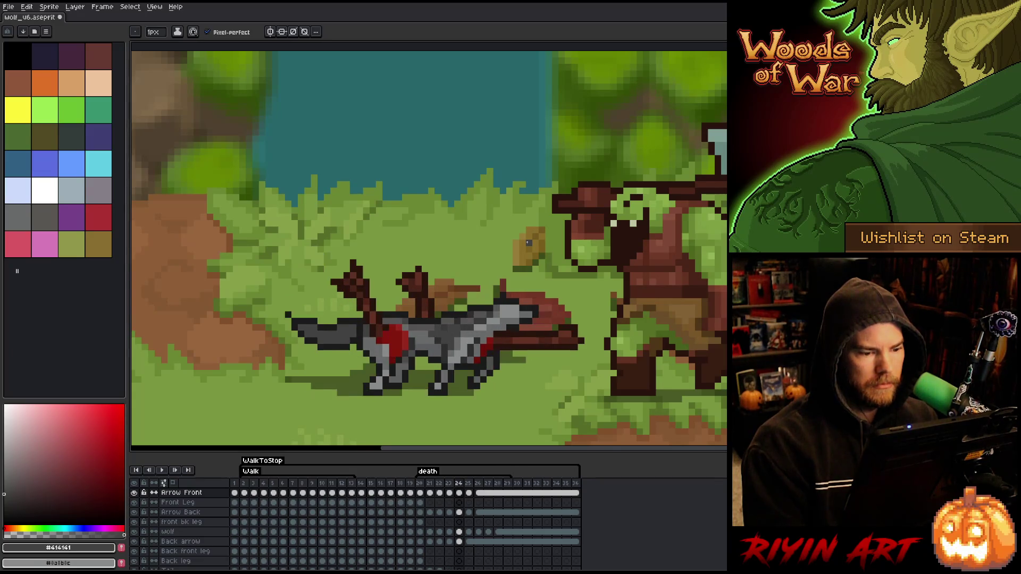
key(Left)
key(Right)
key(Right)
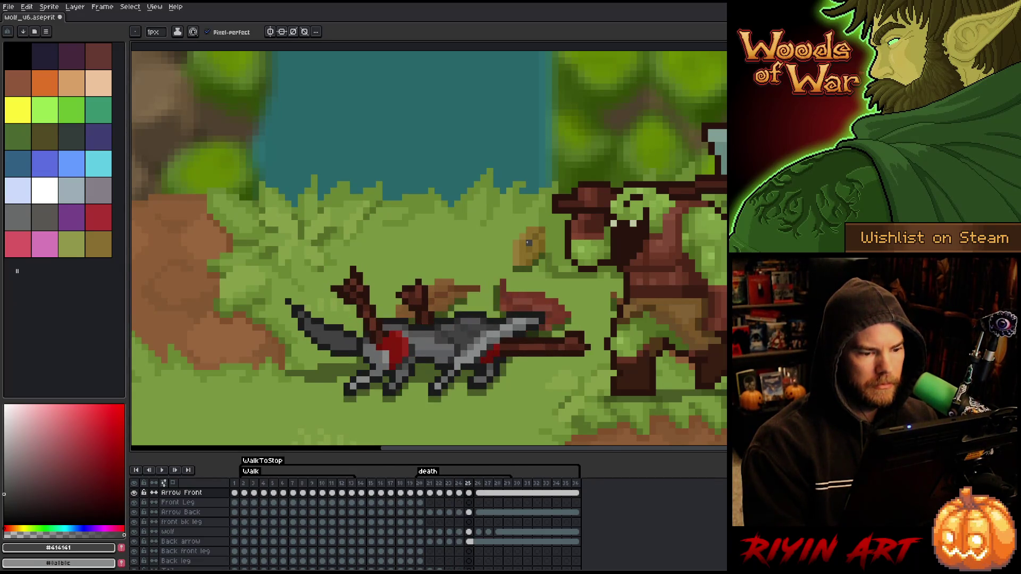
key(Left)
key(Left)
key(Return)
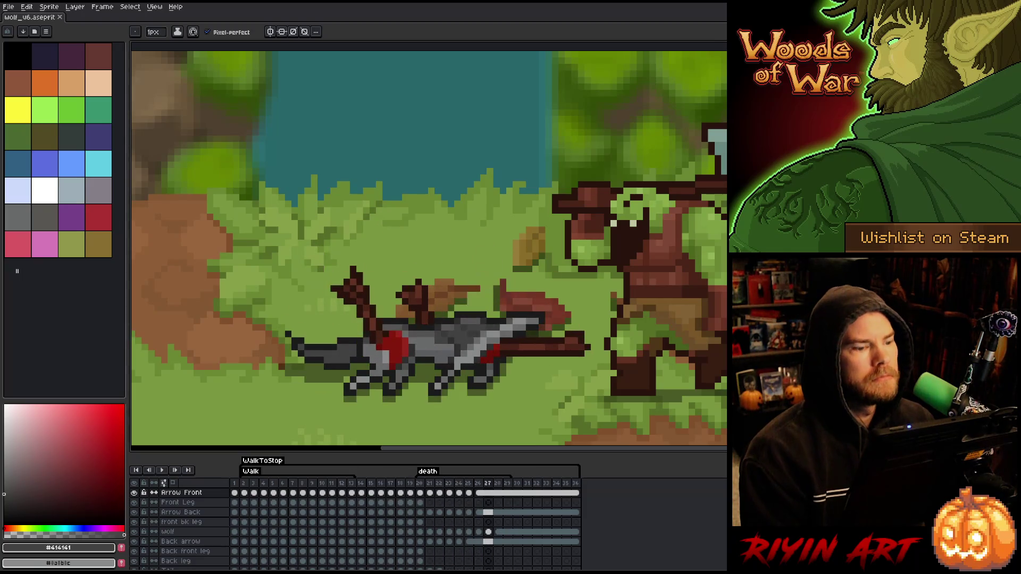
Step: Stop playback and step from frame 20 through the death poses to frame 27
click(420, 483)
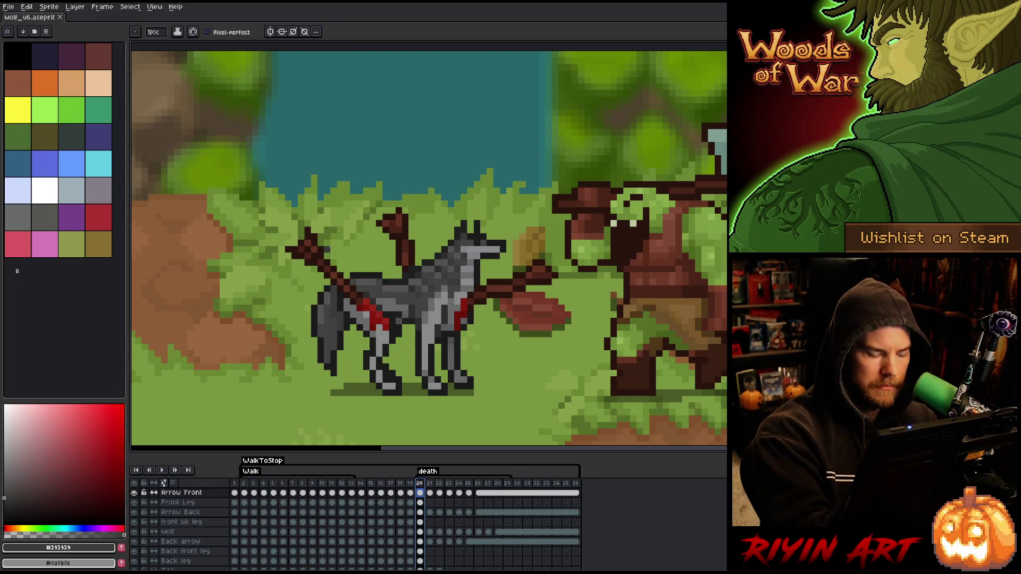
key(period)
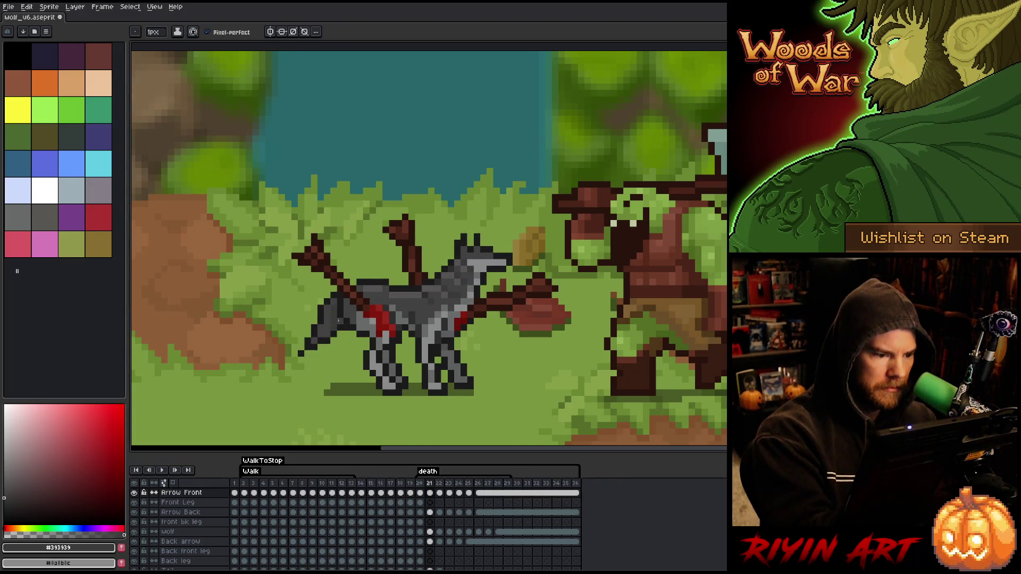
key(period)
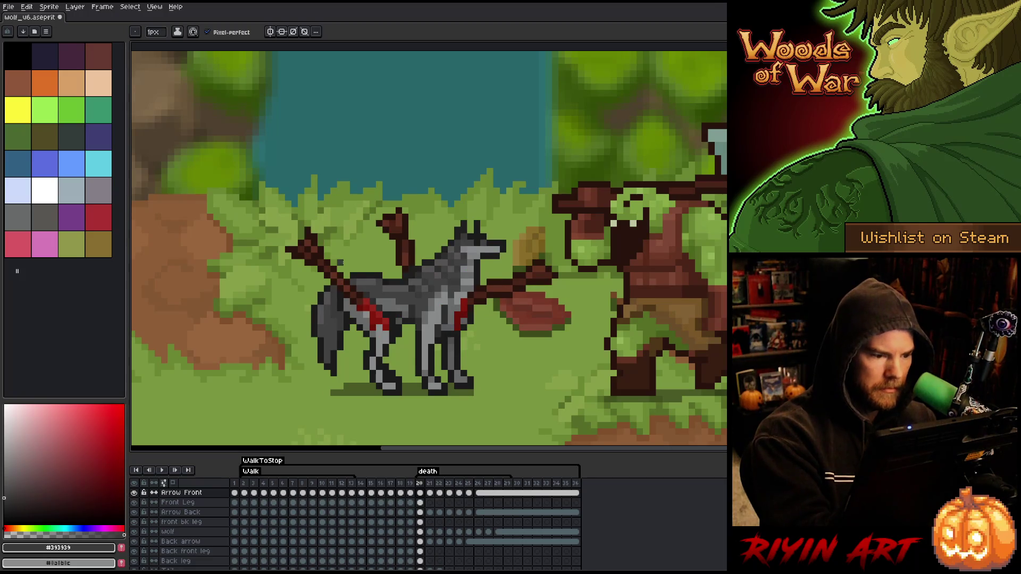
key(comma)
key(period)
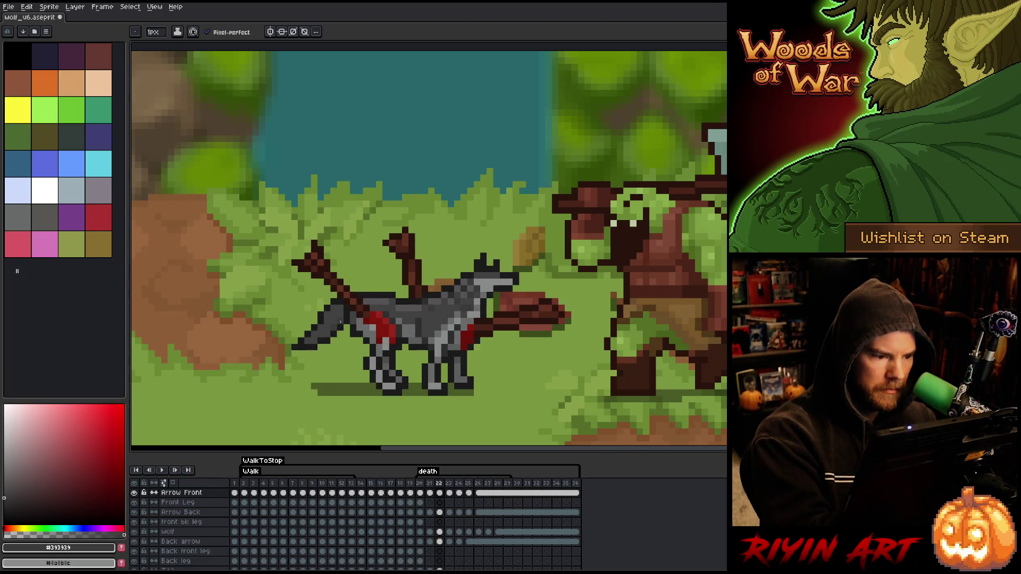
key(period)
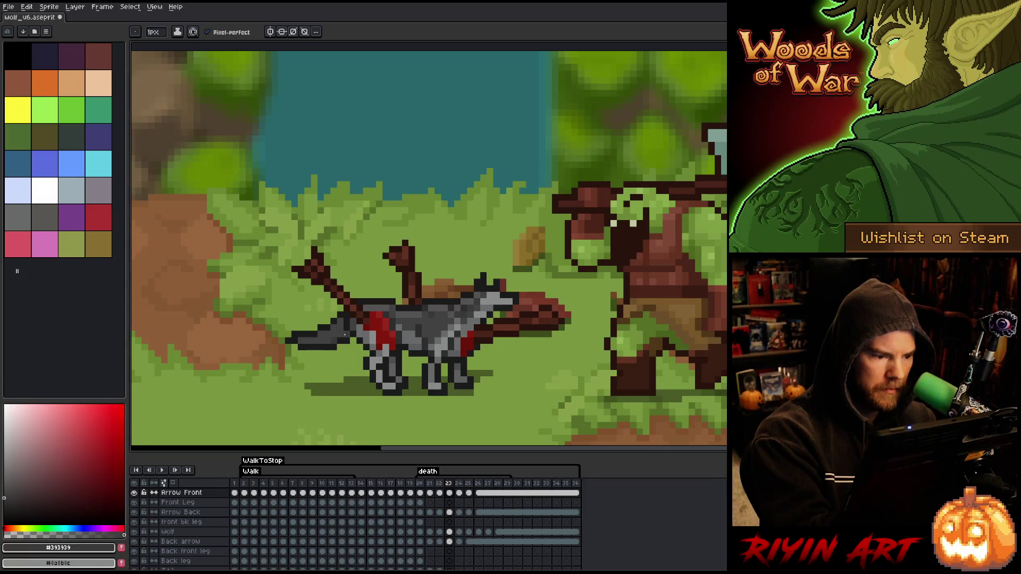
key(period)
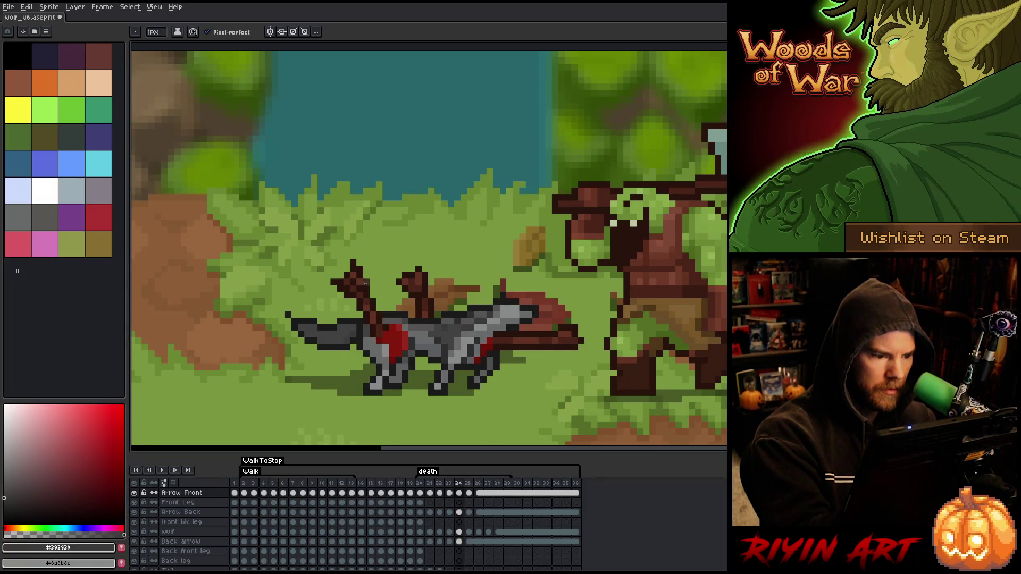
key(period)
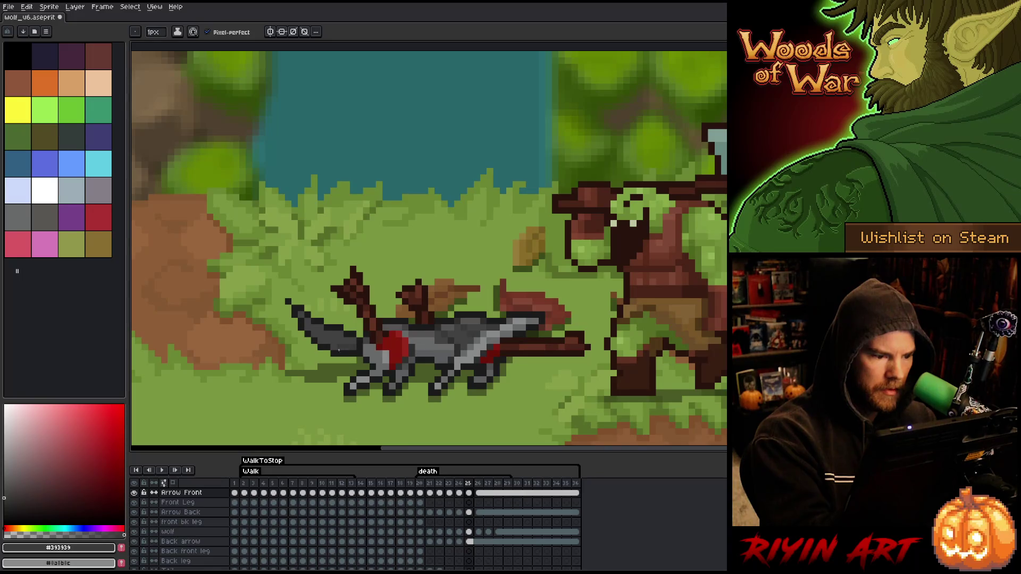
key(period)
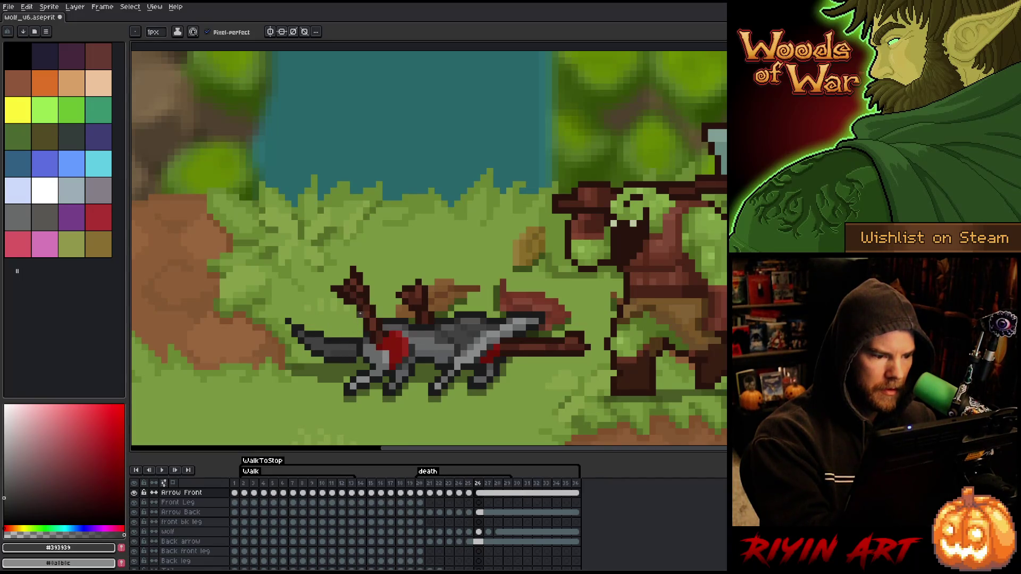
key(period)
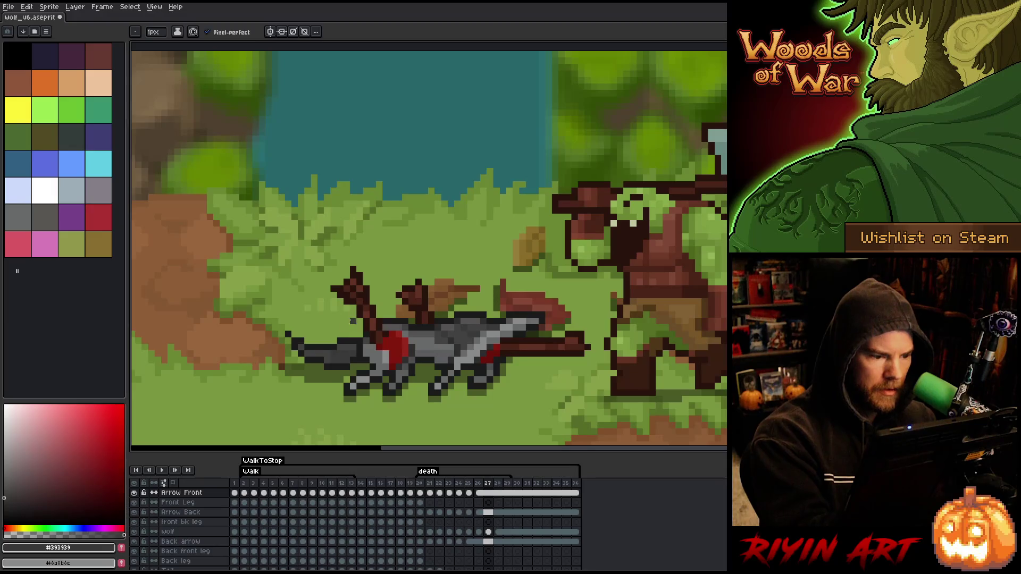
Step: Sample the wolf's greys across frames 26–27, then take the pencil on the wolf layer at frame 26
alt+click(339, 353)
key(comma)
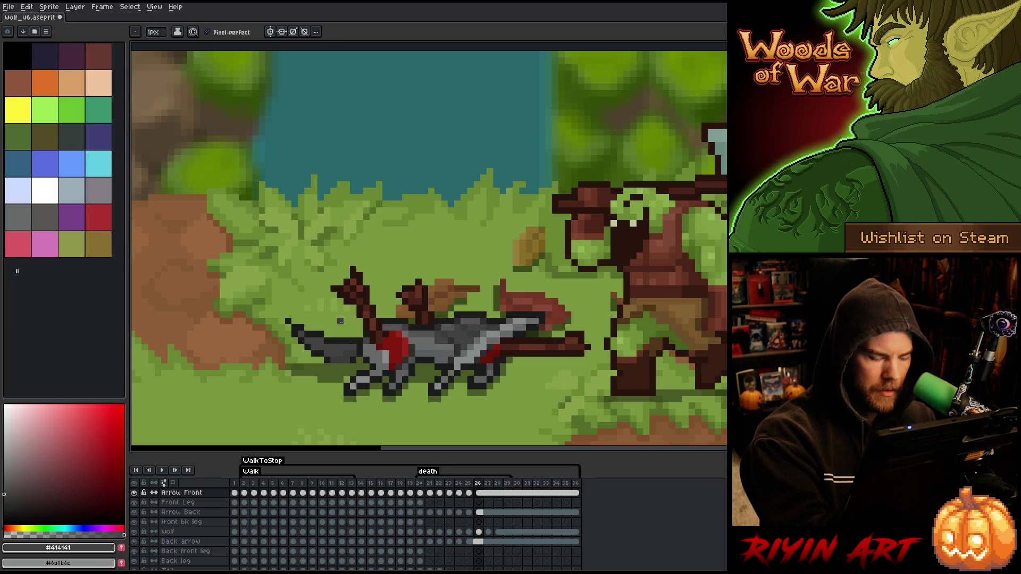
alt+click(351, 362)
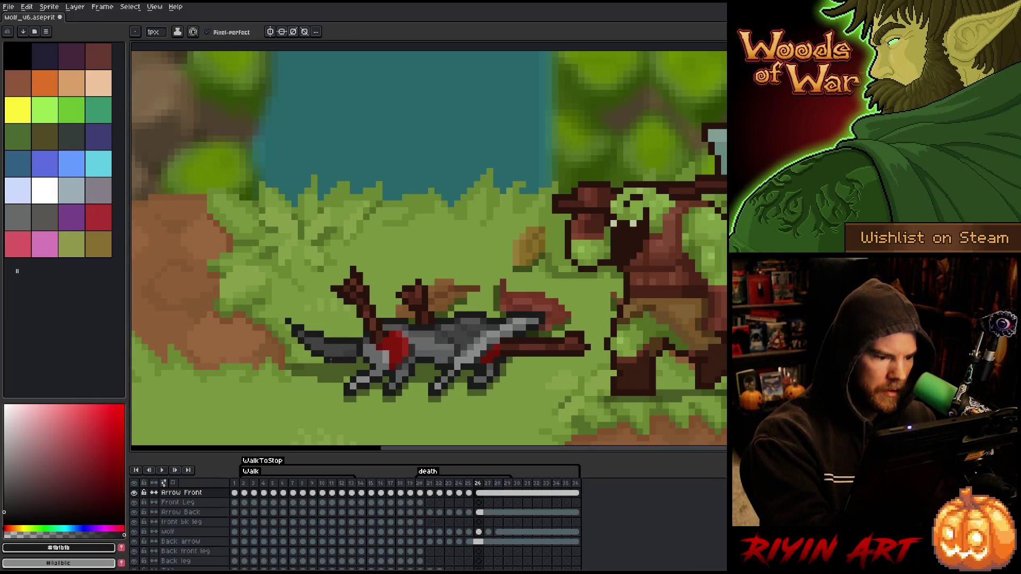
alt+click(349, 347)
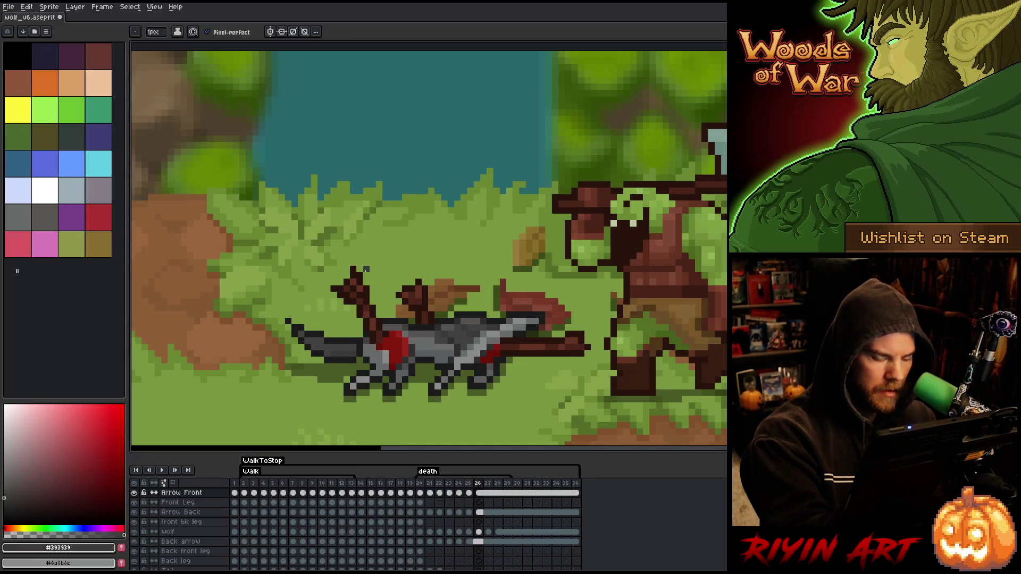
key(Right)
key(Left)
key(Right)
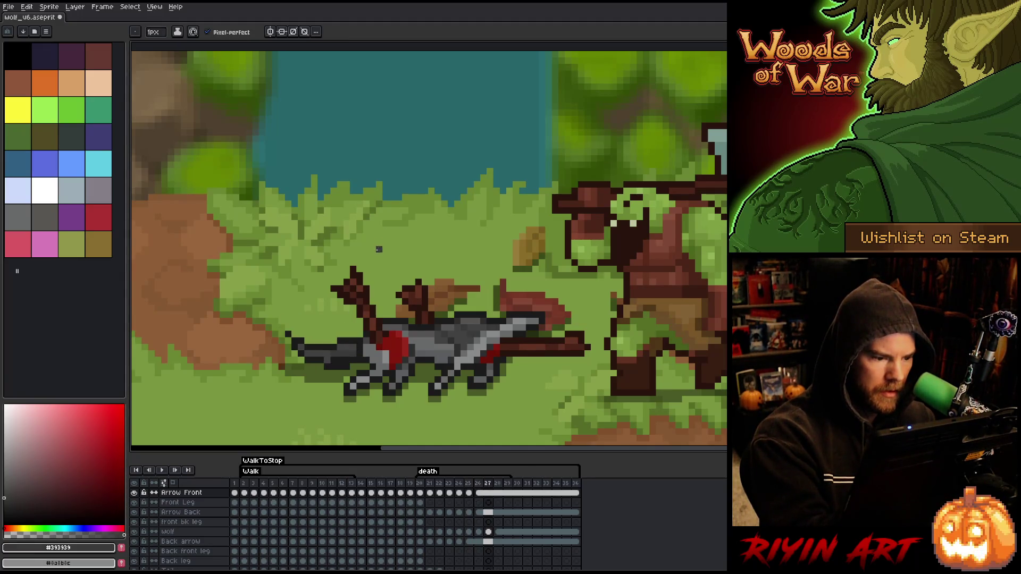
alt+click(349, 340)
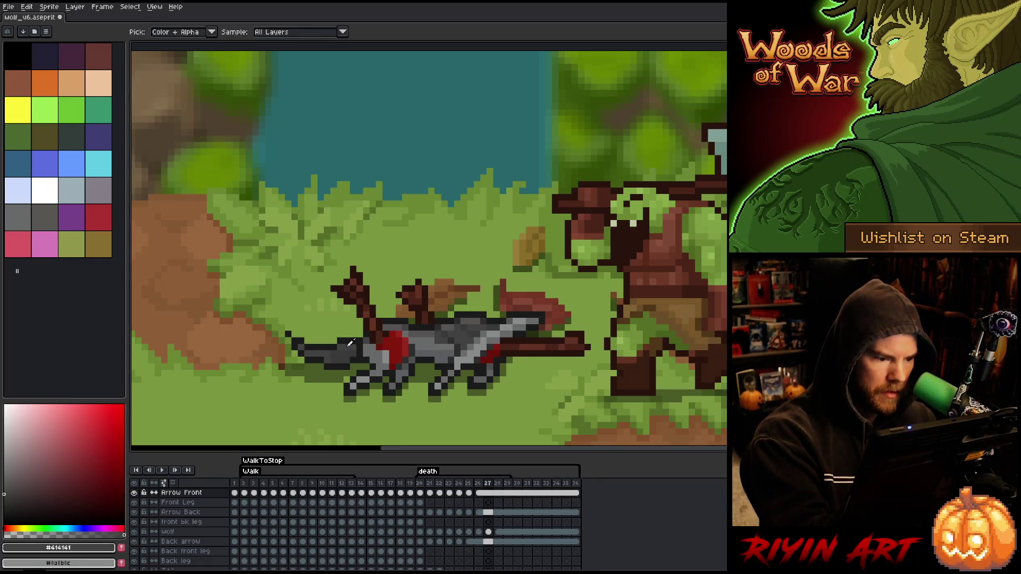
key(Left)
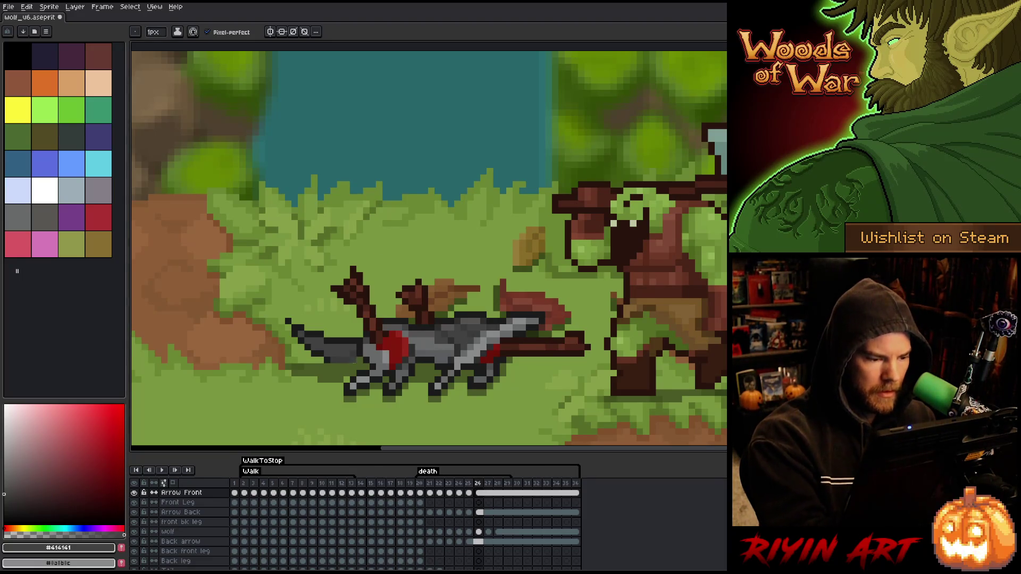
key(b)
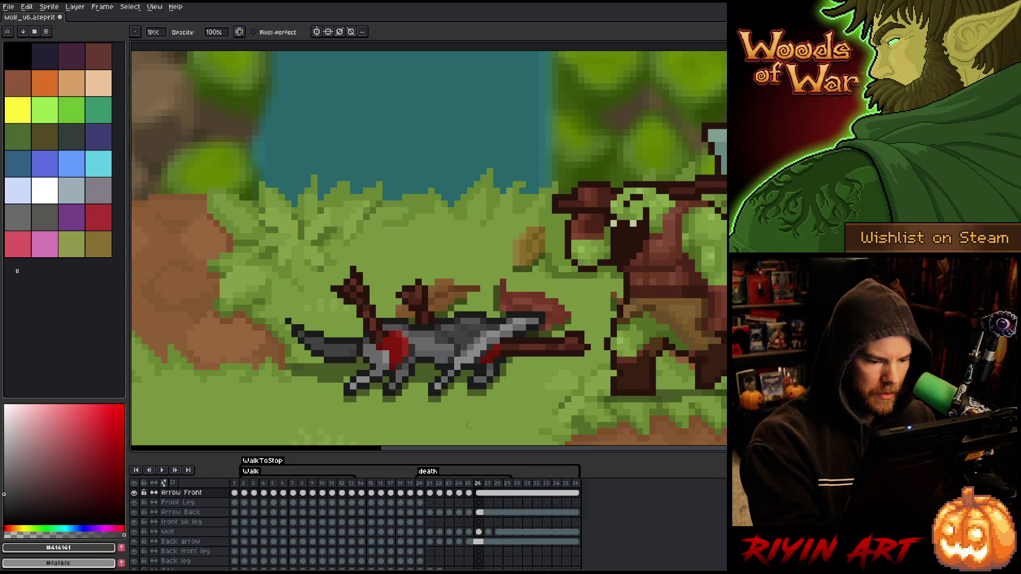
click(476, 532)
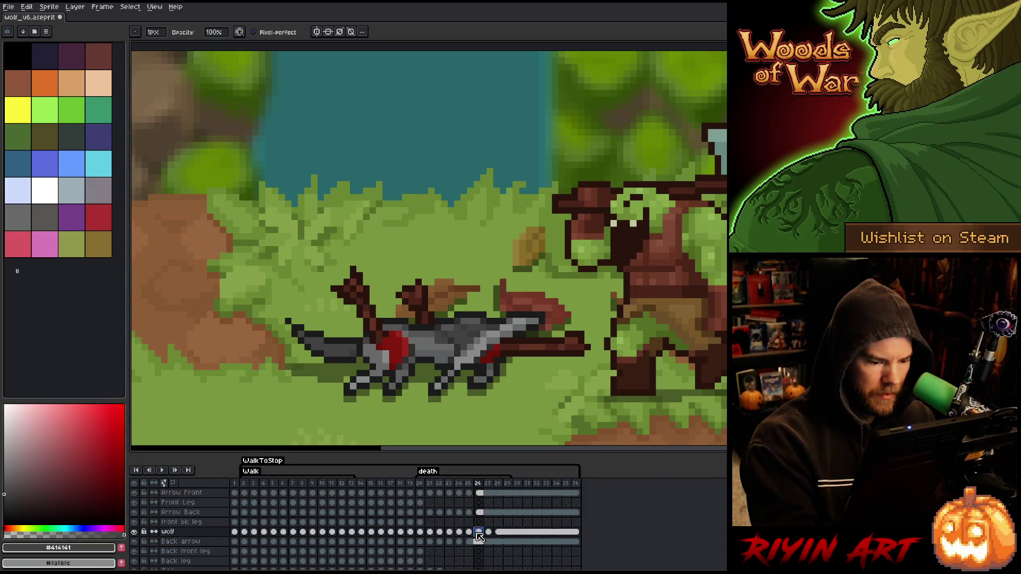
Step: Sample the wolf's dark grey and compare the tail between frames 26 and 27
click(468, 532)
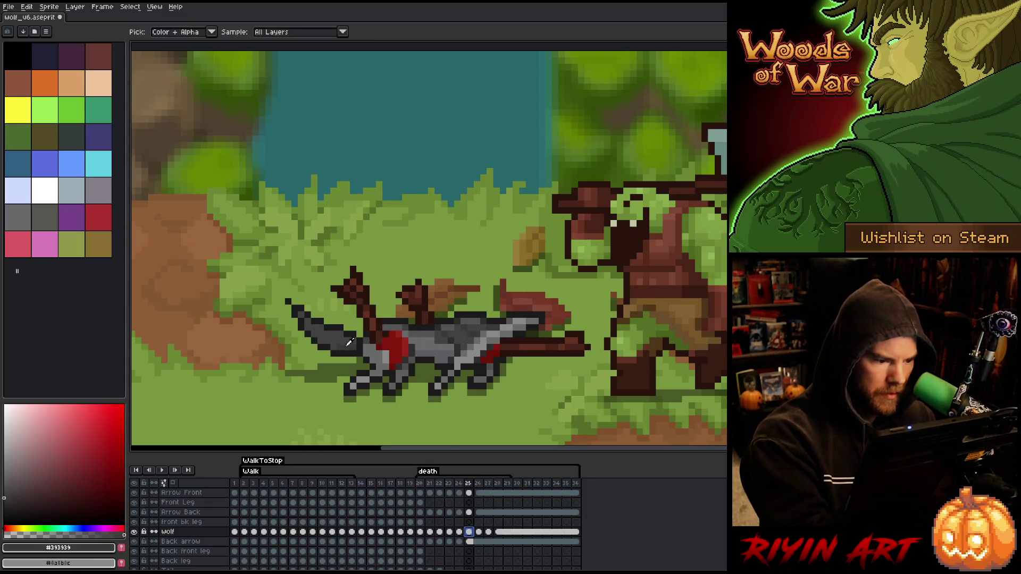
key(Right)
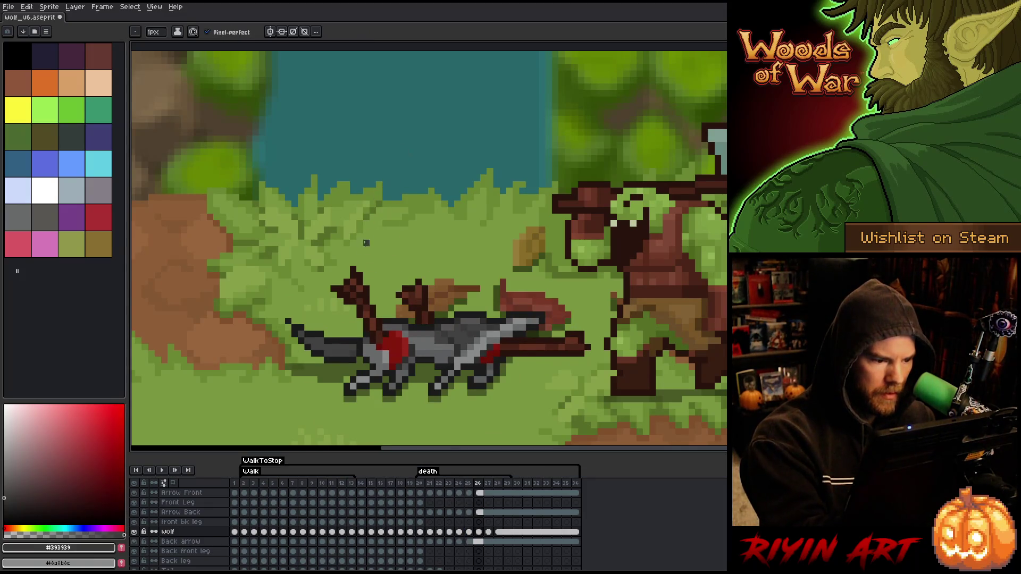
key(Left)
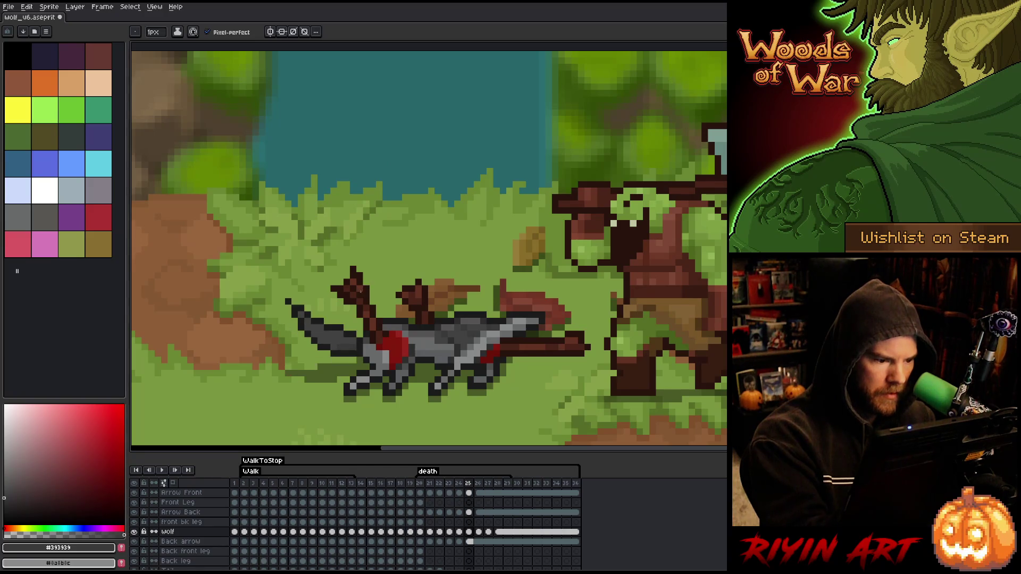
key(Right)
key(Left)
key(Right)
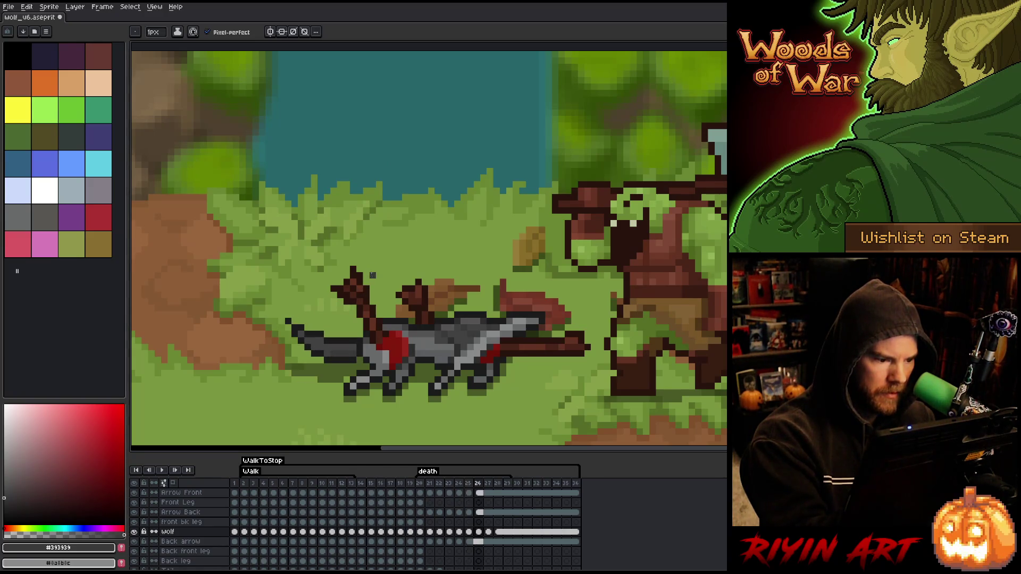
key(Right)
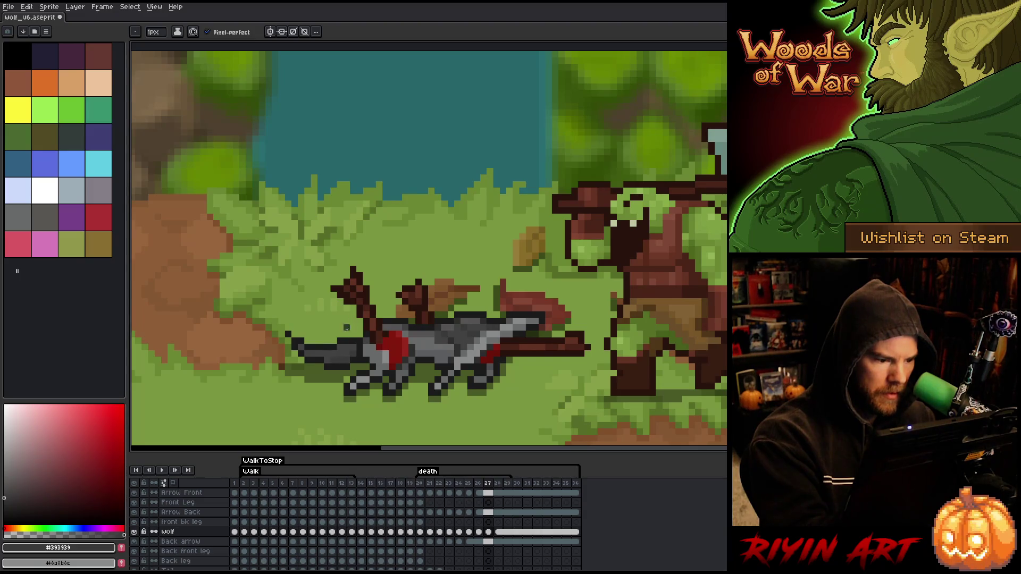
key(Left)
key(Right)
key(Left)
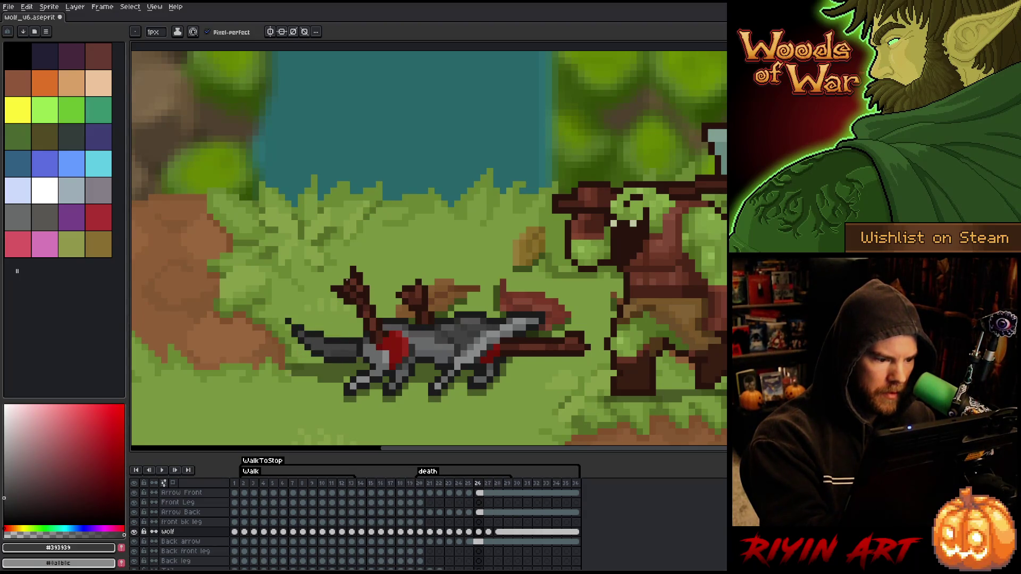
Step: Step back through frames 25 to 20, compare frames 20 and 21, then advance to frame 28
key(Left)
key(Left)
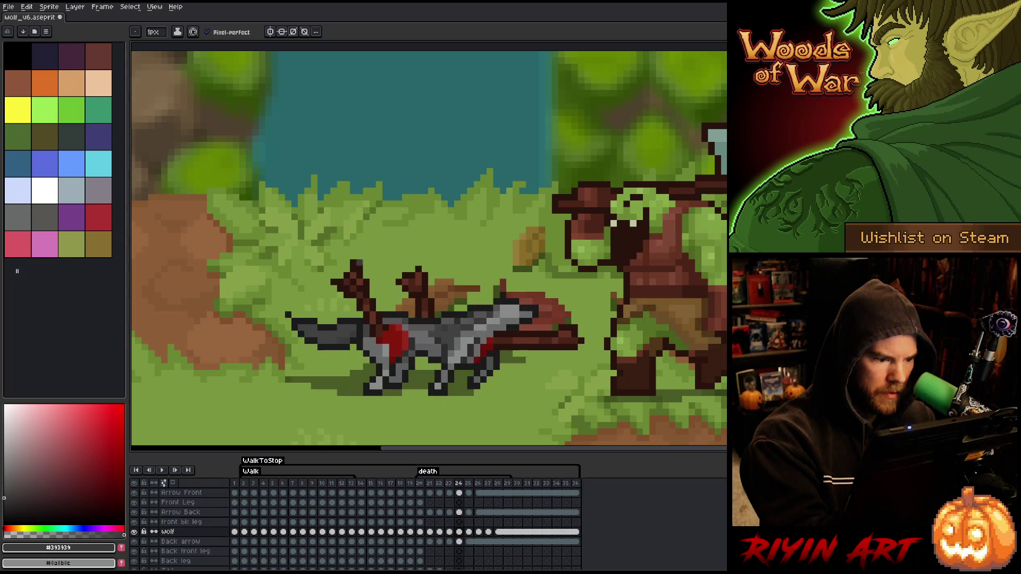
key(Left)
key(Right)
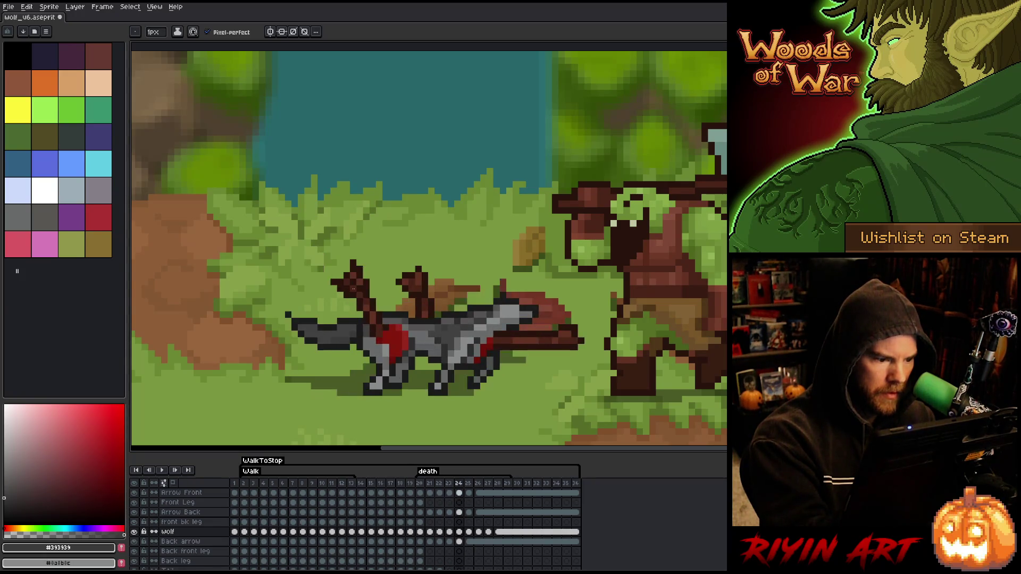
key(Left)
key(Left)
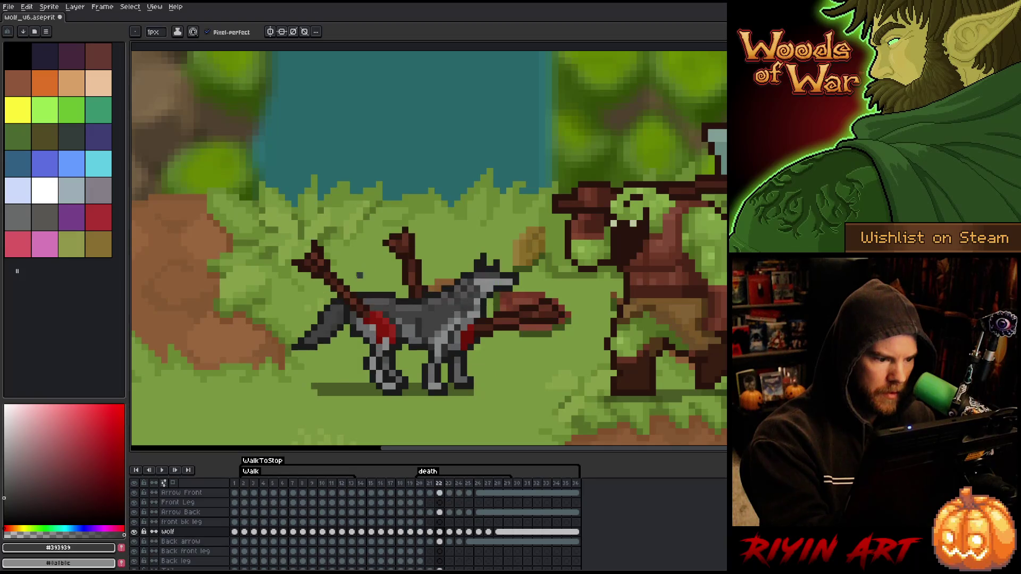
key(Left)
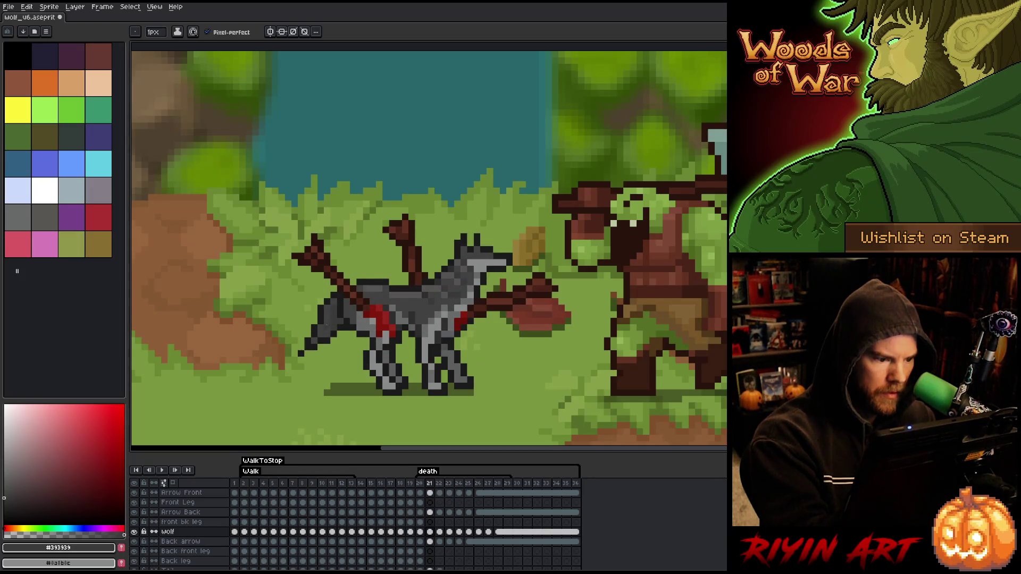
key(Left)
key(Right)
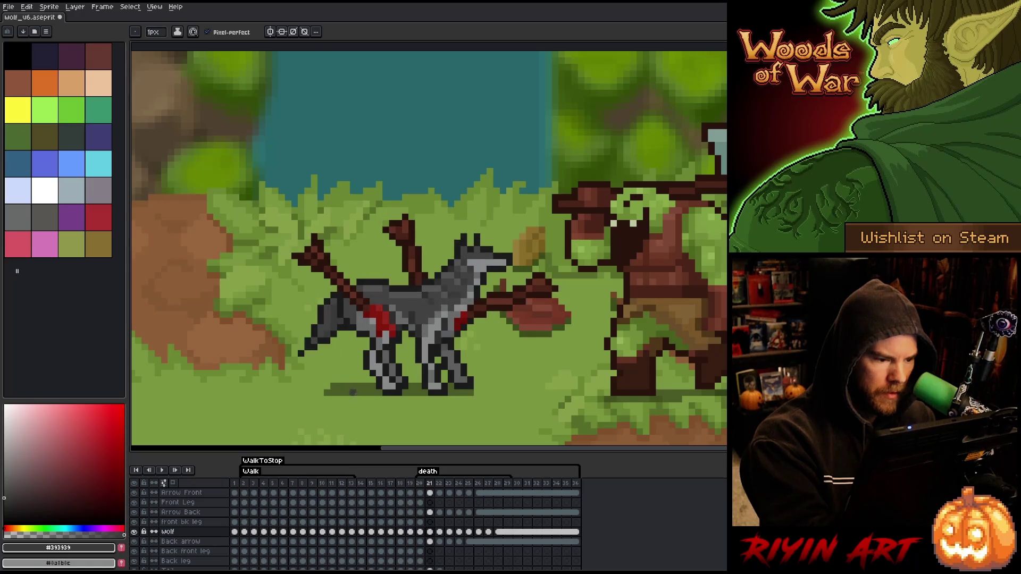
key(Right)
key(Left)
key(Left)
key(Right)
key(Right)
key(Left)
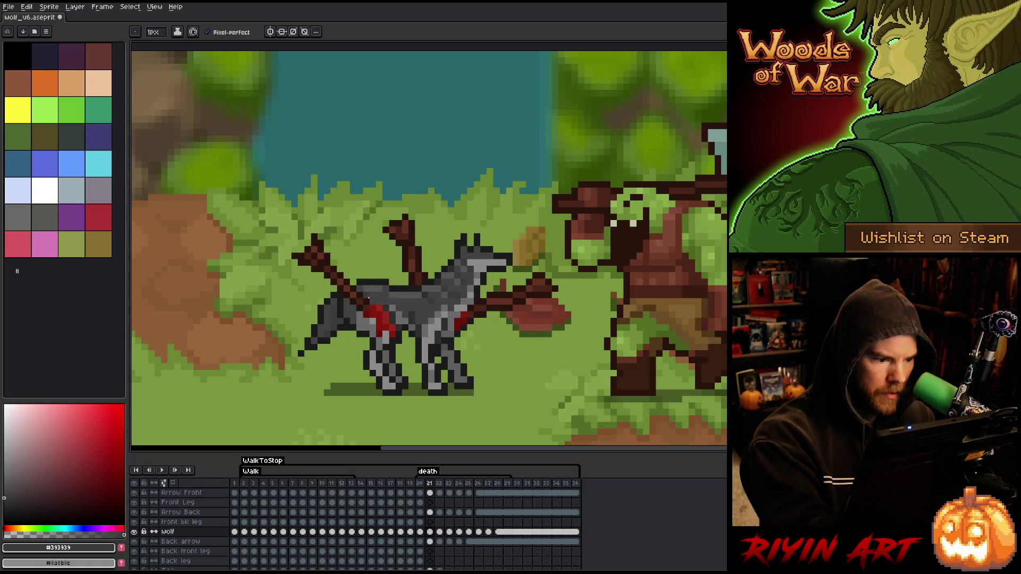
key(Right)
key(Right)
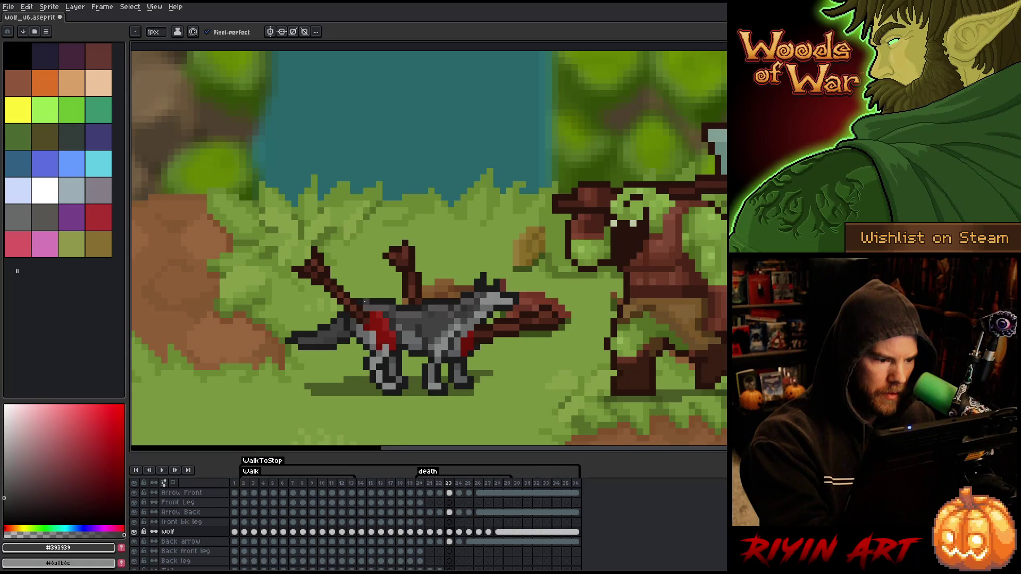
key(Right)
key(Right)
key(Right)
key(Right)
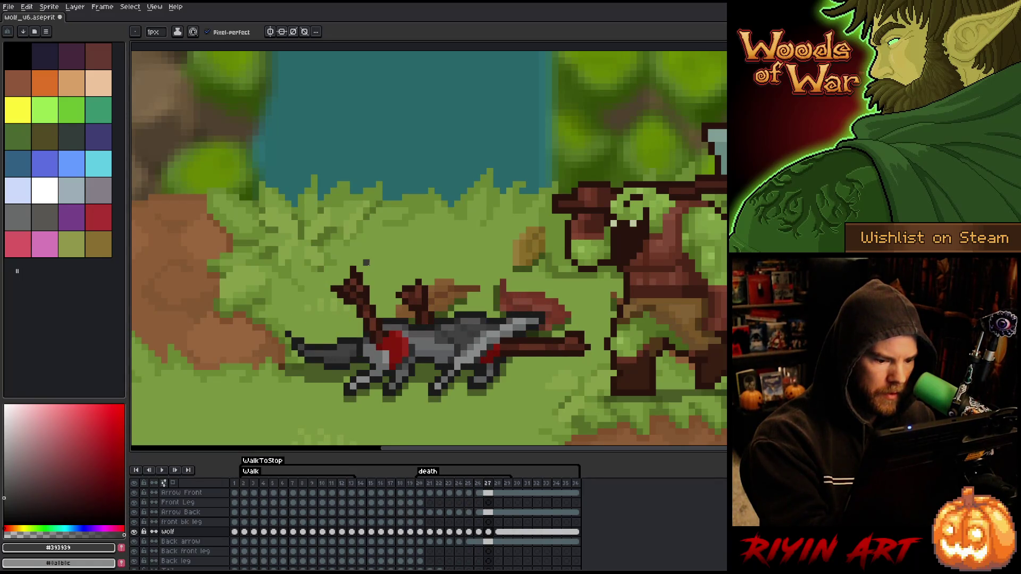
key(Right)
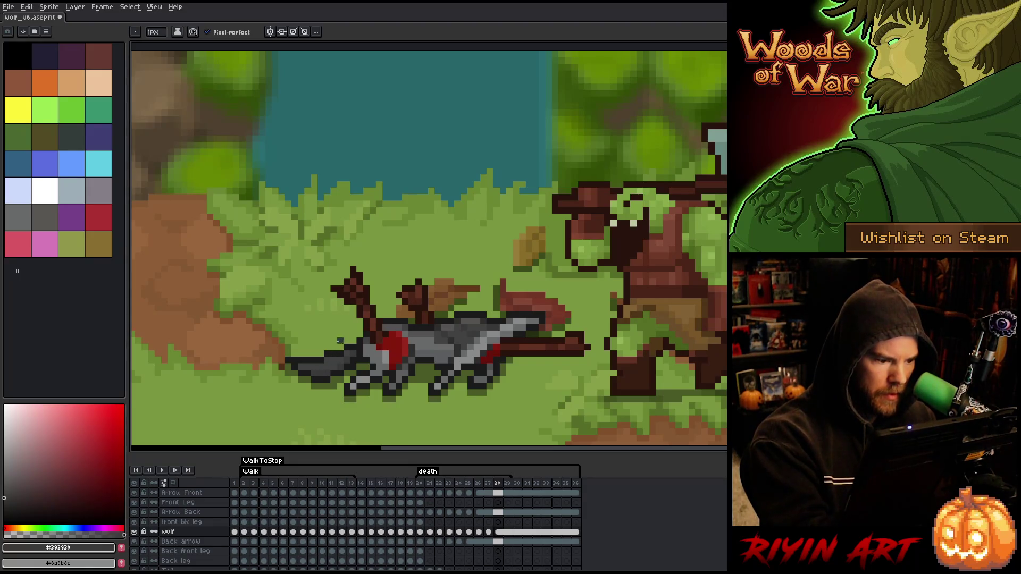
Step: Switch between the Arrow Front and wolf layers with the Move tool, then sample grey on frame 20
ctrl+click(359, 366)
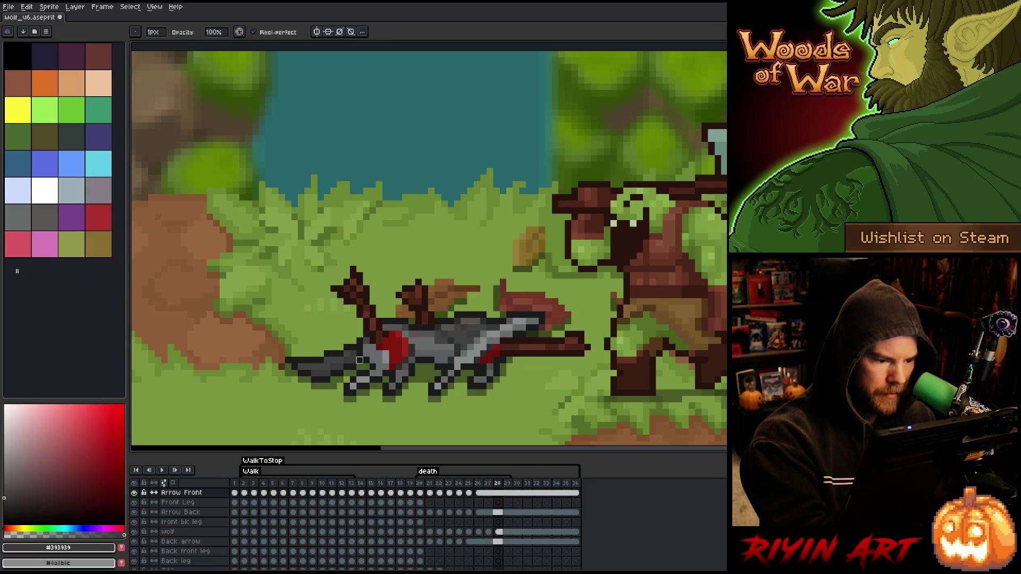
key(e)
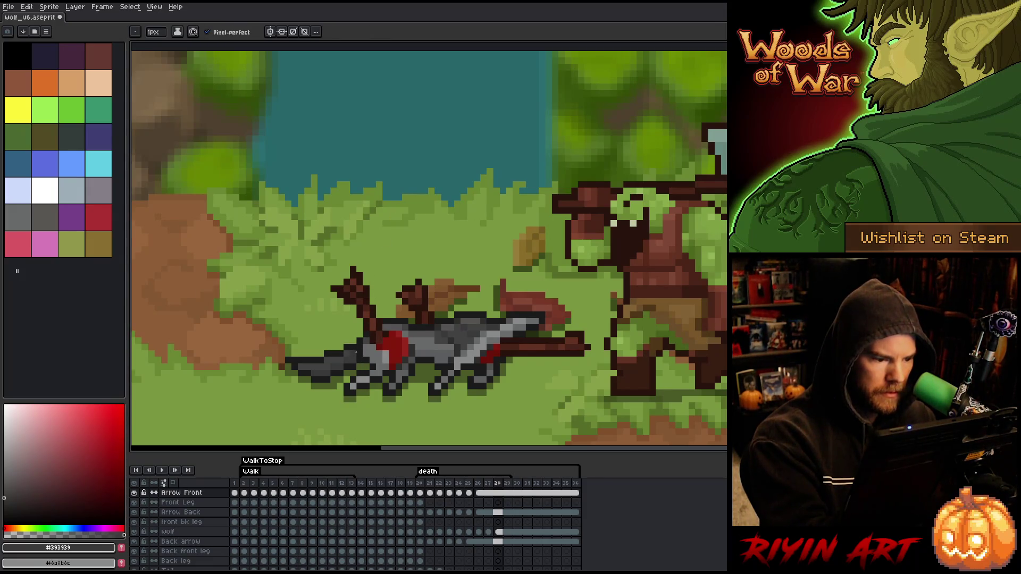
ctrl+click(335, 361)
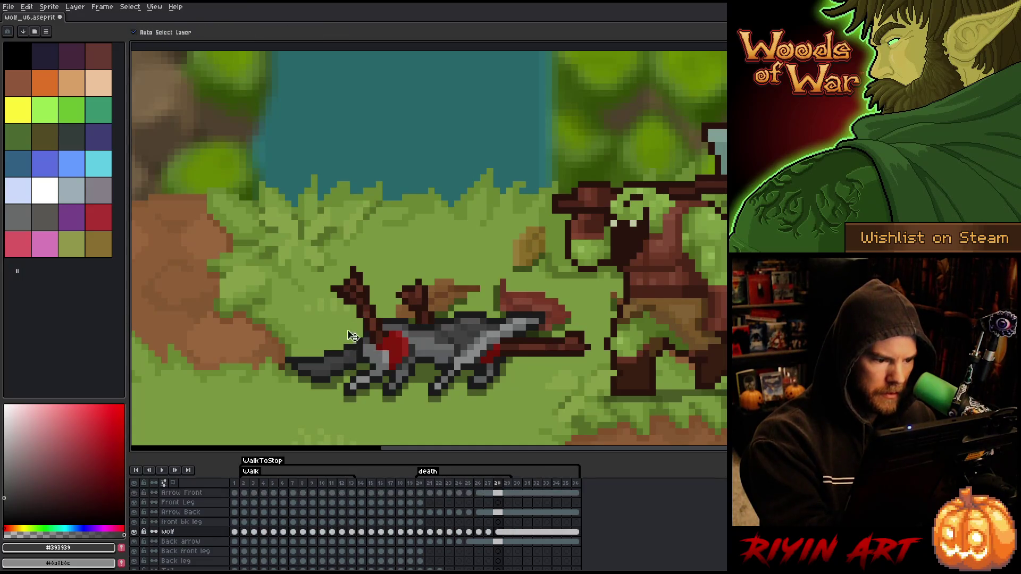
key(period)
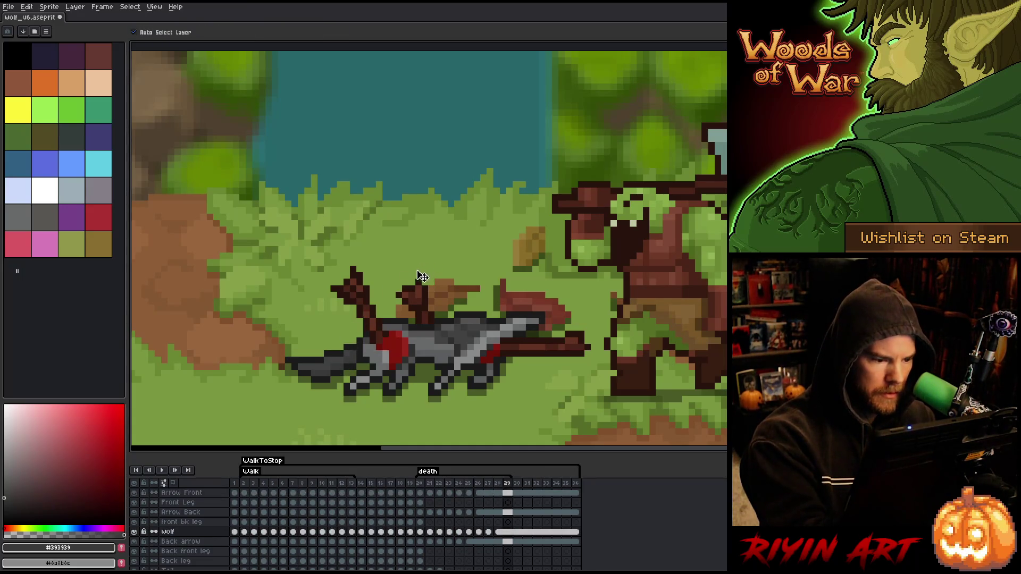
key(comma)
key(comma)
key(comma)
alt+click(343, 274)
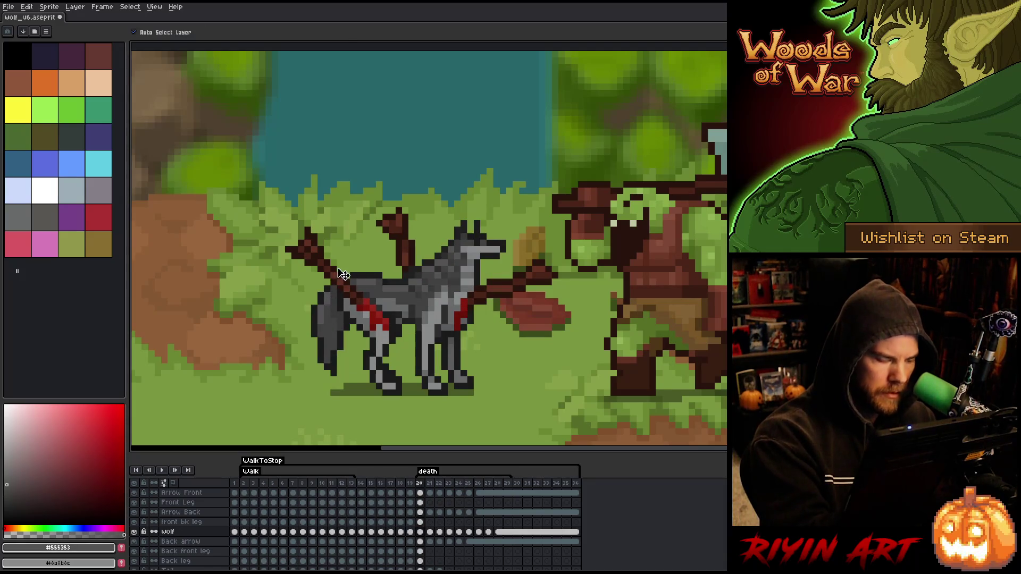
Step: Compare the early death poses from frame 20 through 22, landing on frame 23
key(b)
key(period)
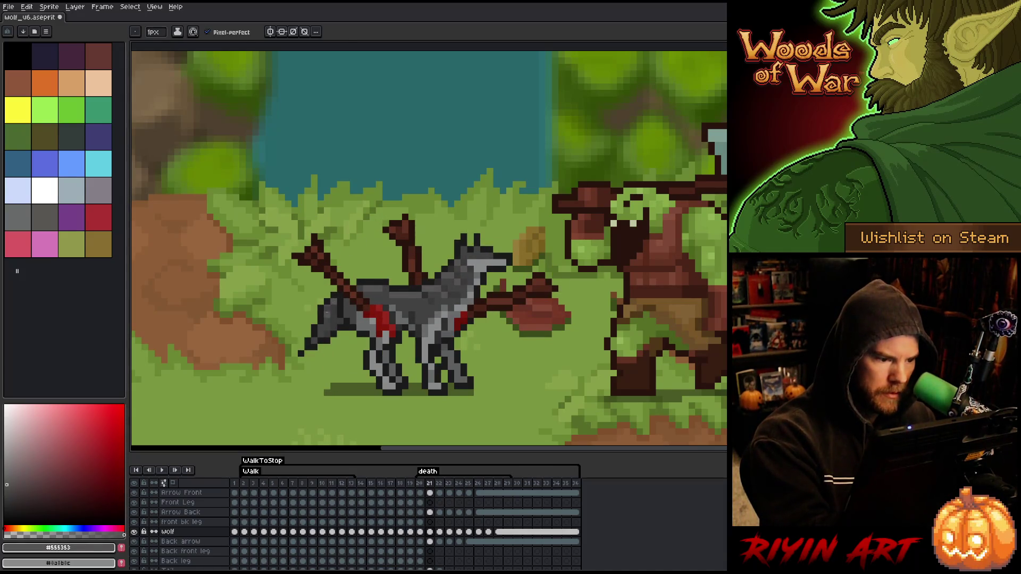
key(comma)
key(period)
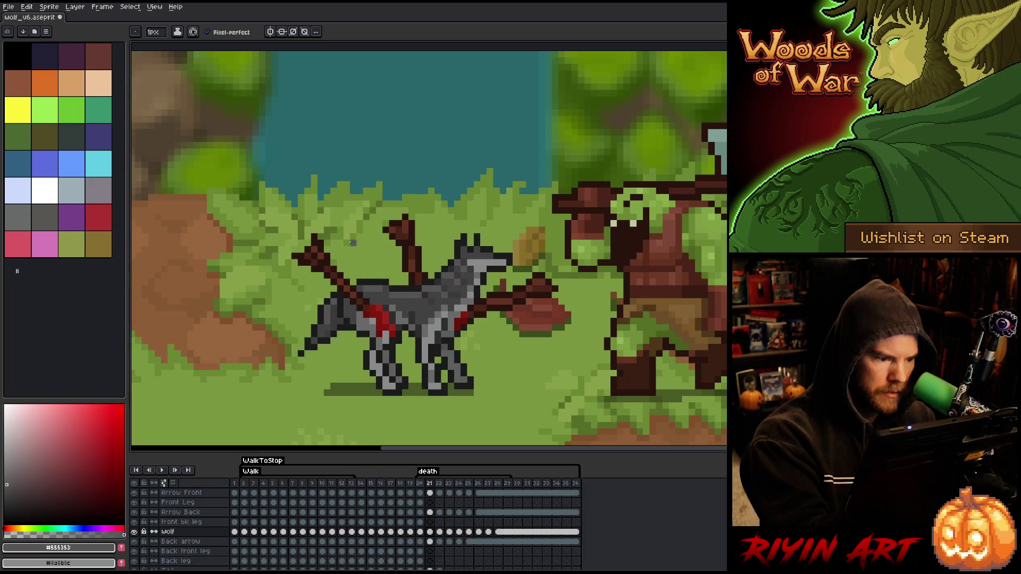
key(comma)
key(period)
key(period)
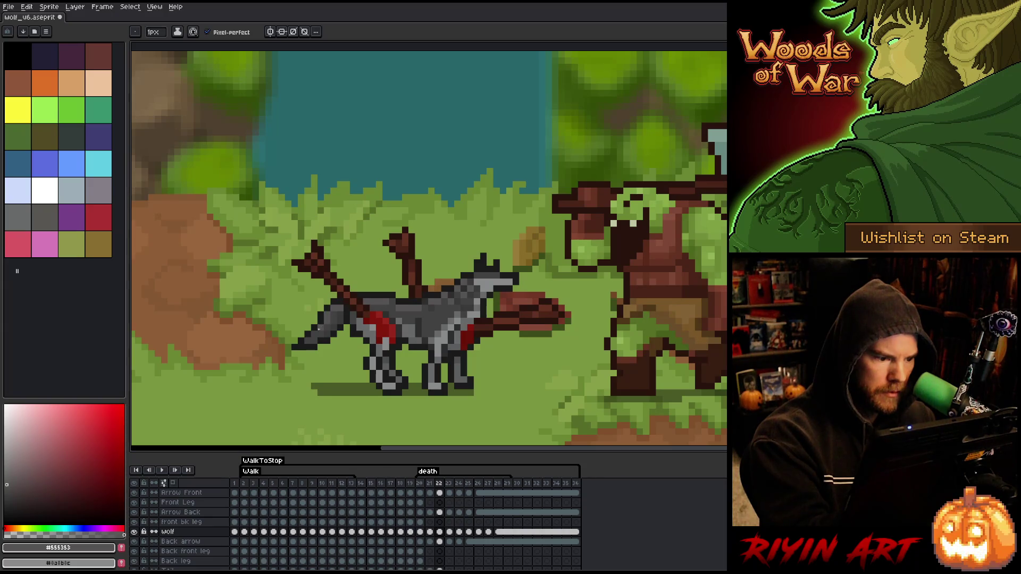
key(comma)
key(period)
key(period)
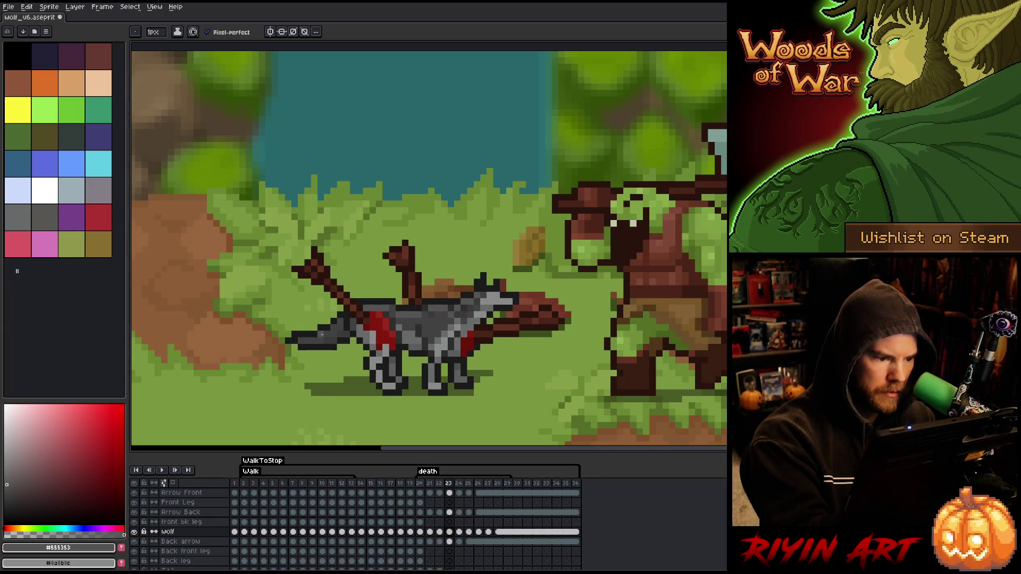
key(period)
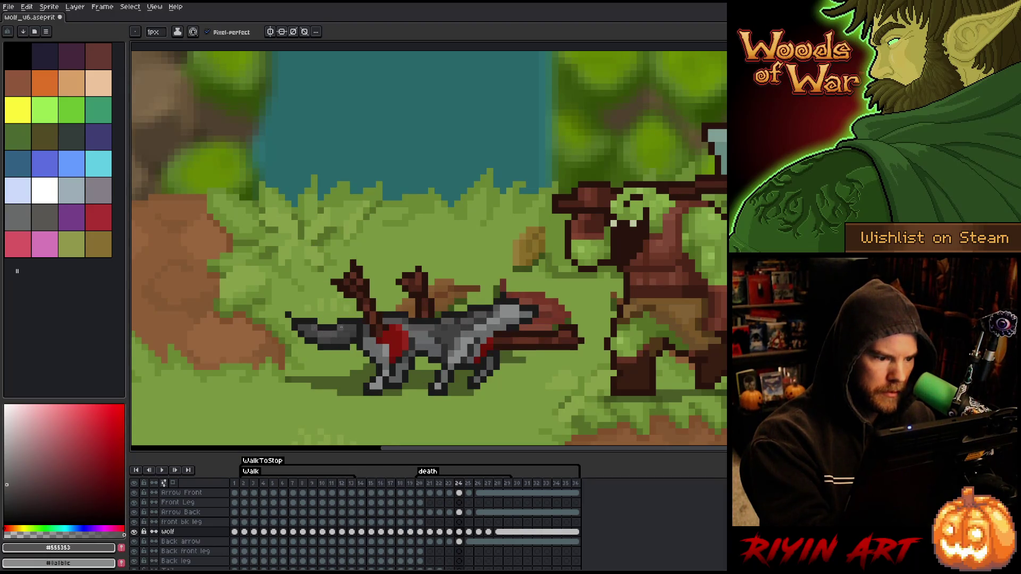
Step: Step through death frames 25 to 29, briefly switching to the Move tool and back to pencil
key(period)
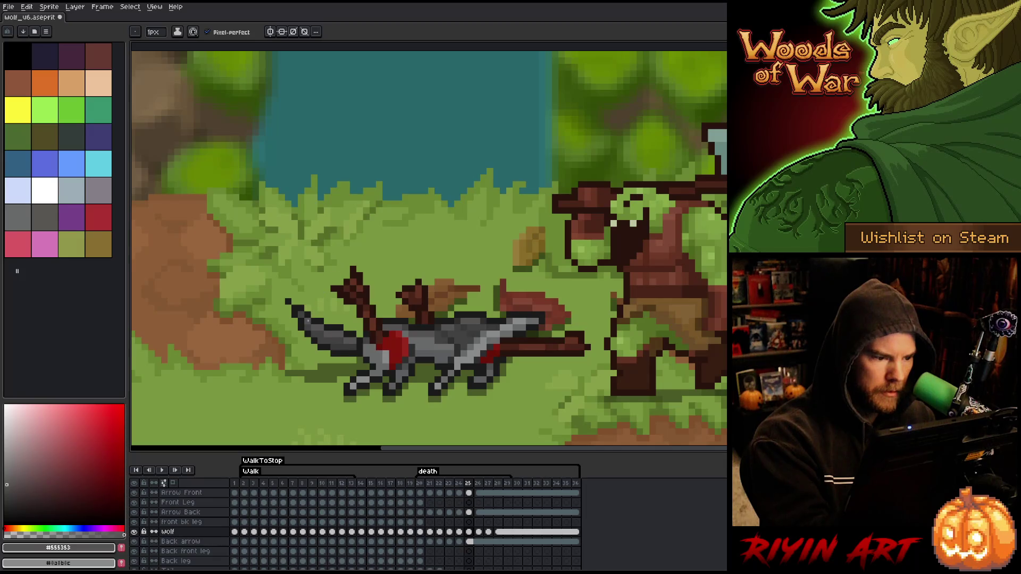
key(period)
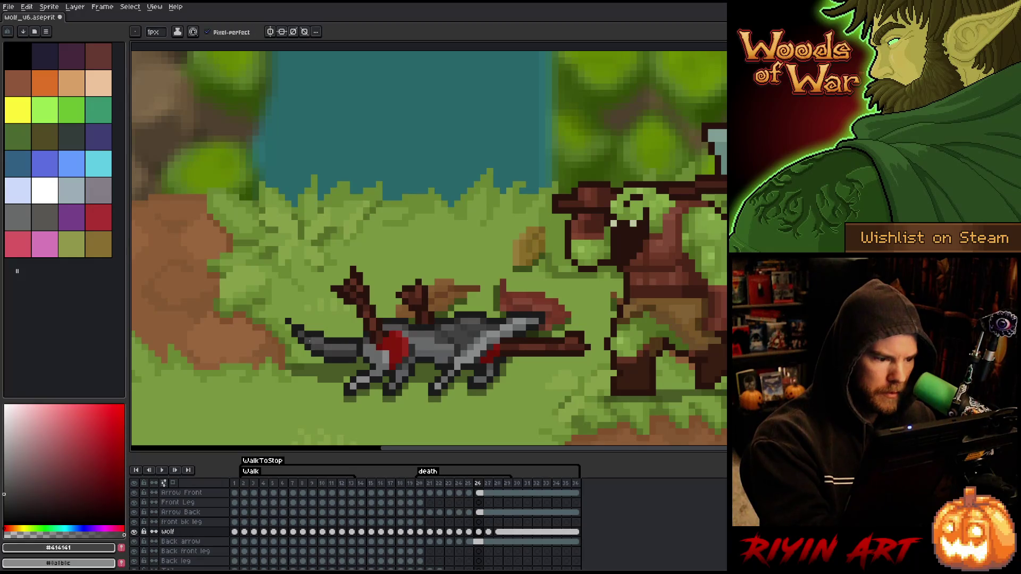
key(period)
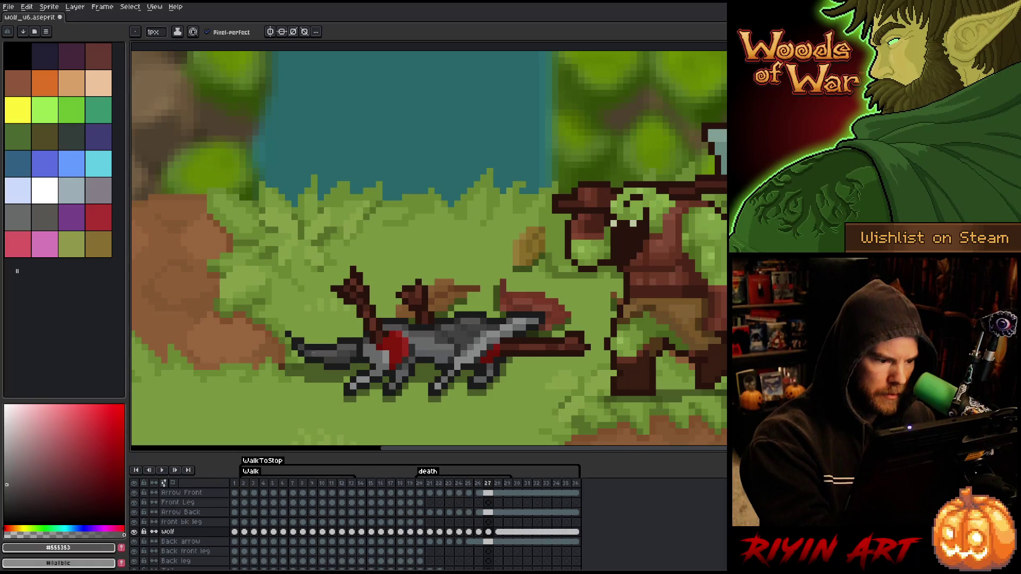
key(period)
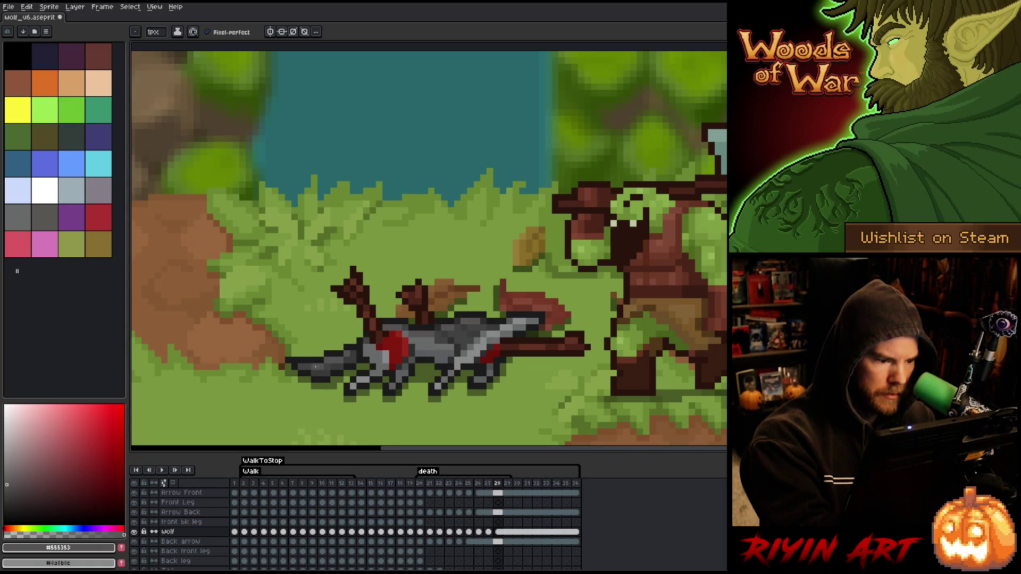
key(period)
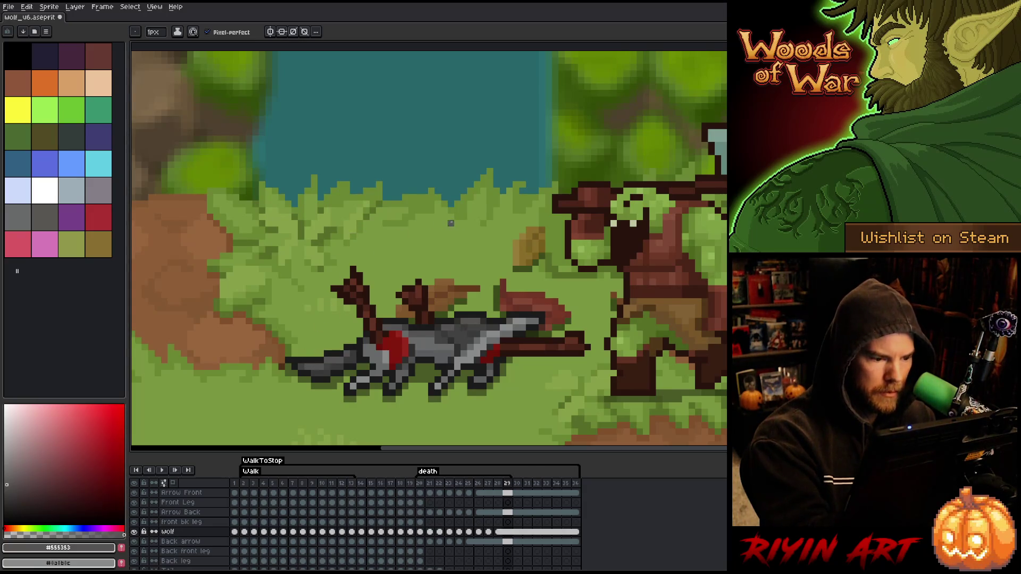
key(v)
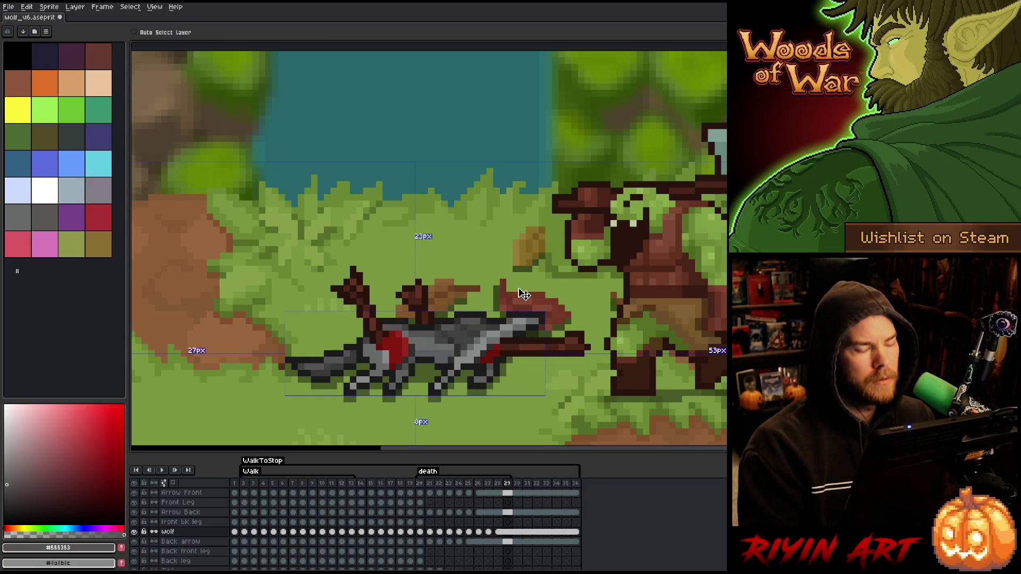
right_click(524, 294)
key(b)
Step: Play the death animation, stop it, and settle on frame 23
key(Return)
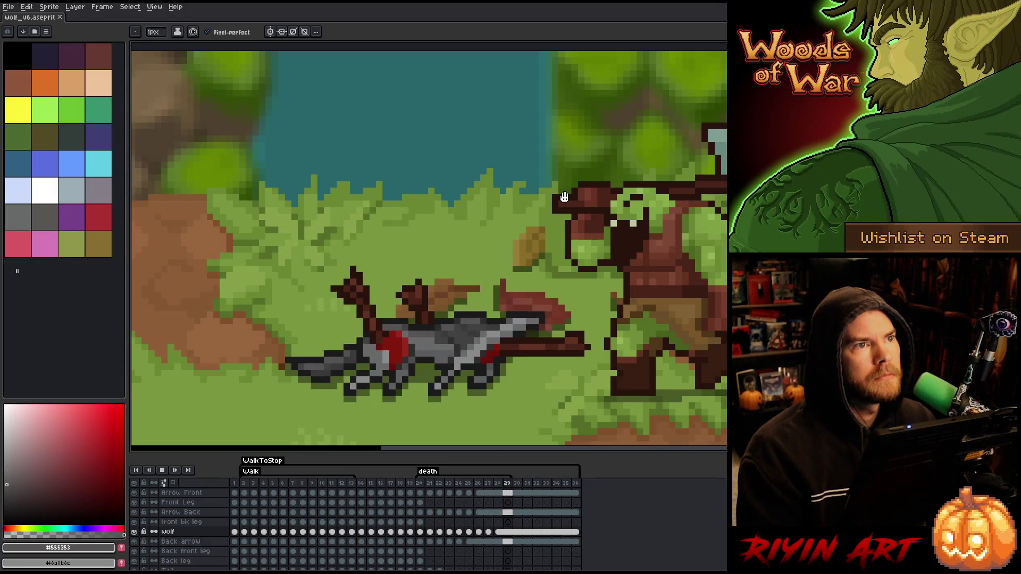
key(Return)
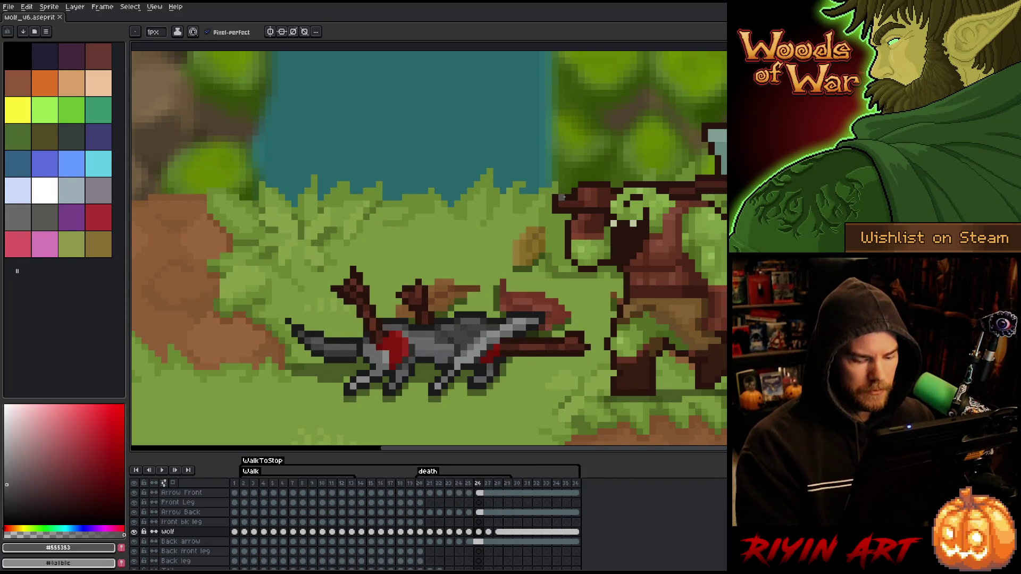
key(Left)
key(Left)
key(Left)
key(Right)
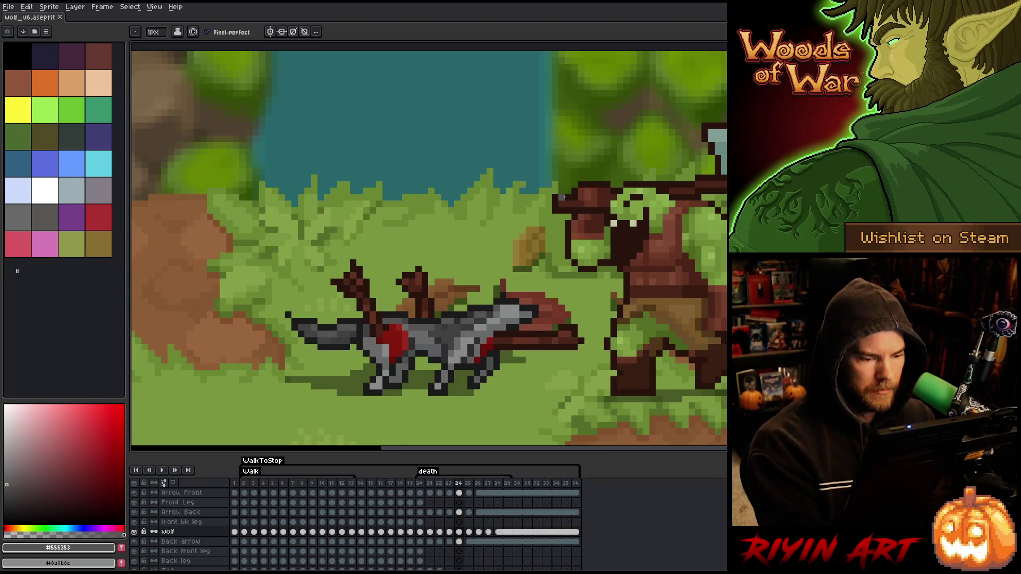
key(Left)
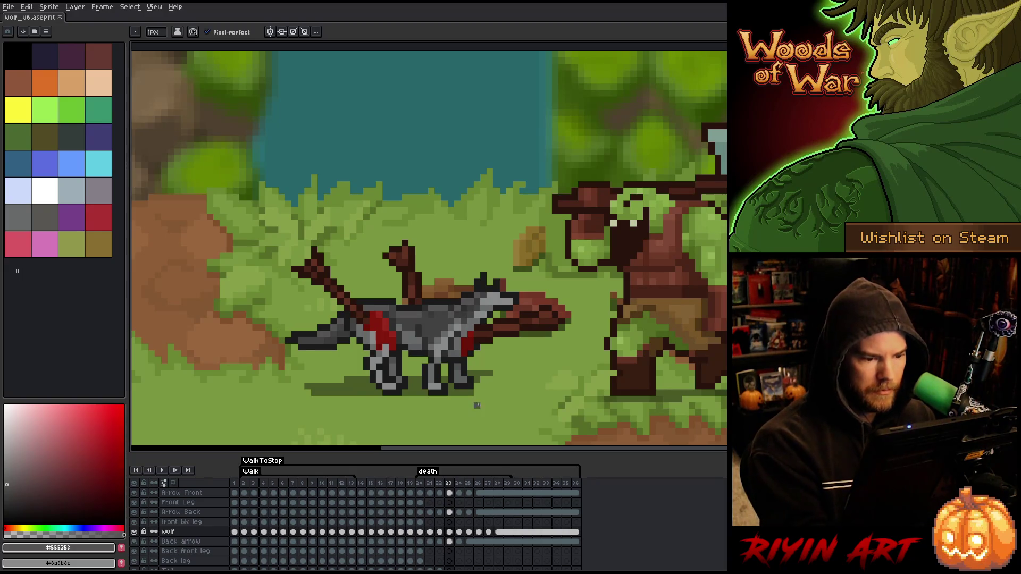
scroll(461, 556, down, 2)
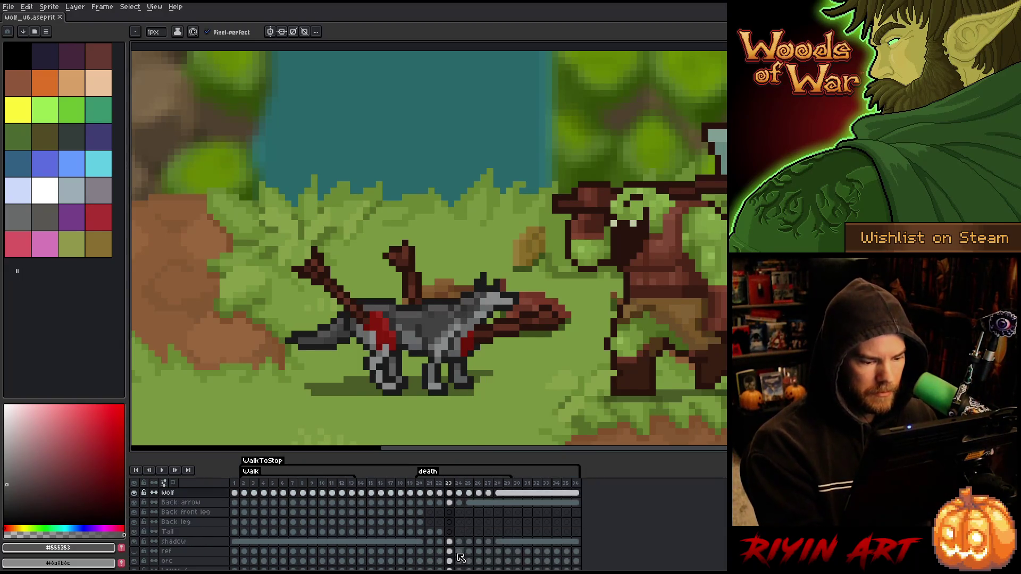
Step: On frame 23's shadow layer, sample the shadow colour and paint a darker strip under the front legs
click(452, 542)
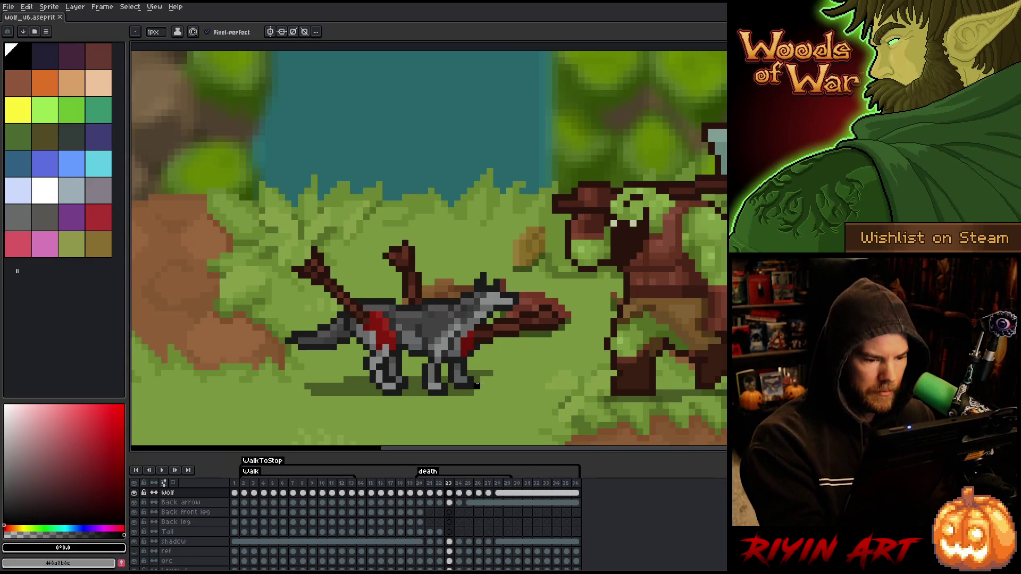
click(451, 543)
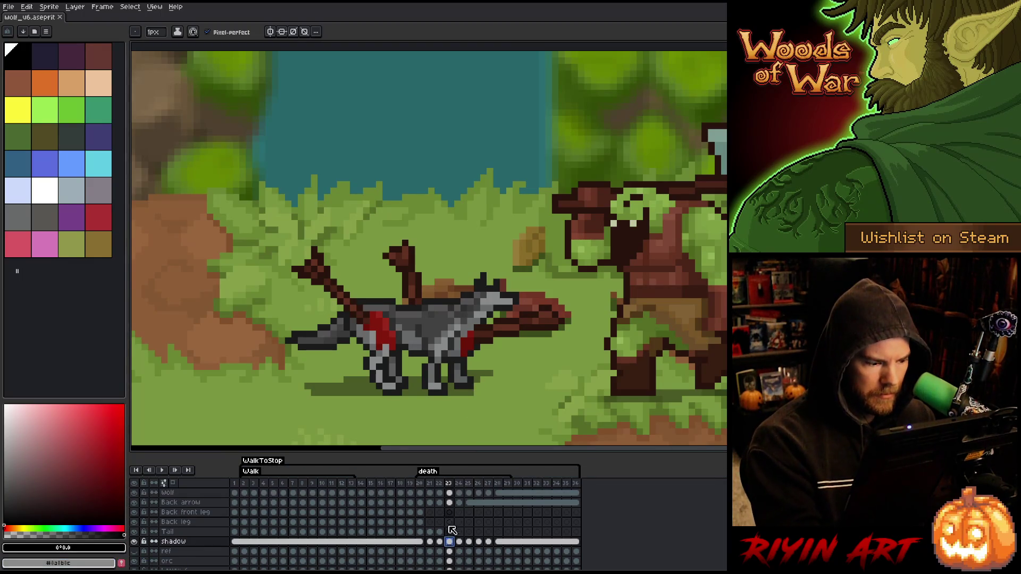
click(479, 386)
key(ctrl+z)
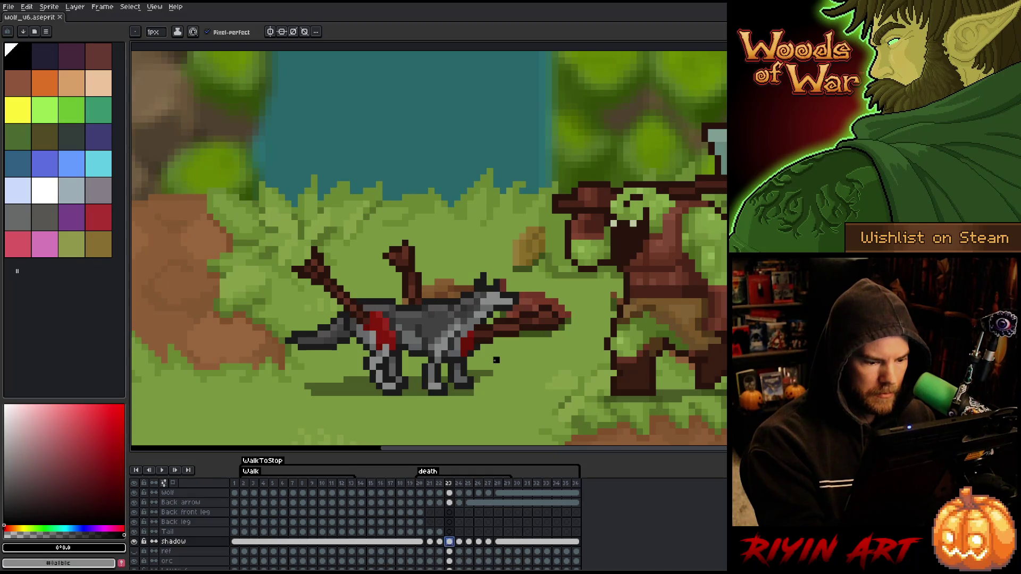
alt+click(134, 542)
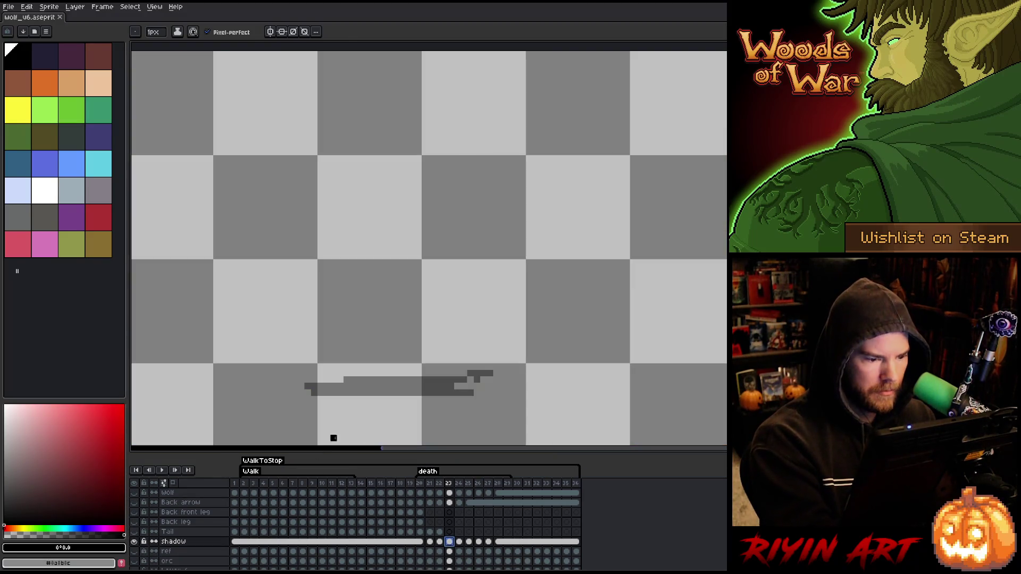
alt+click(447, 378)
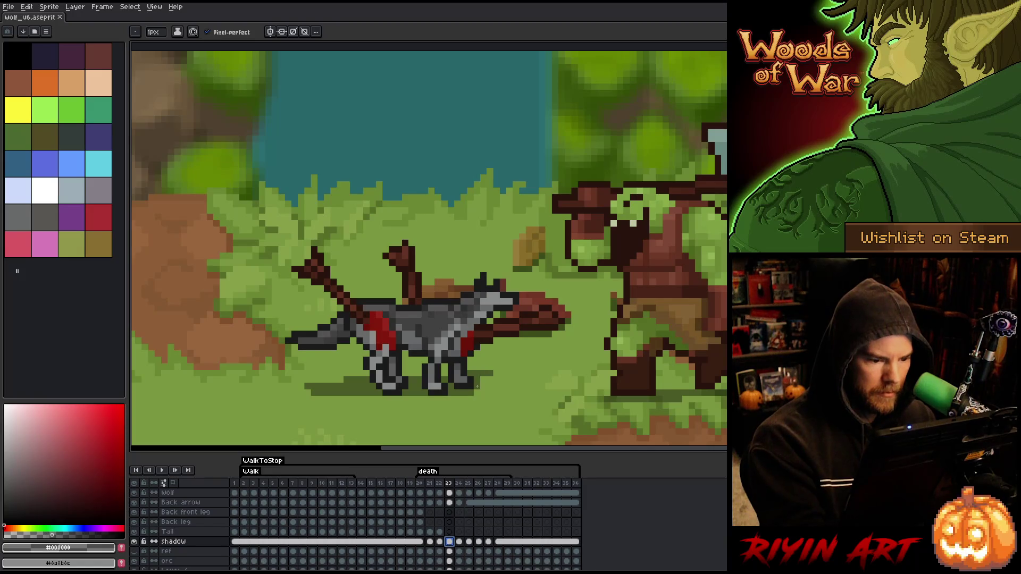
drag(481, 387, 505, 387)
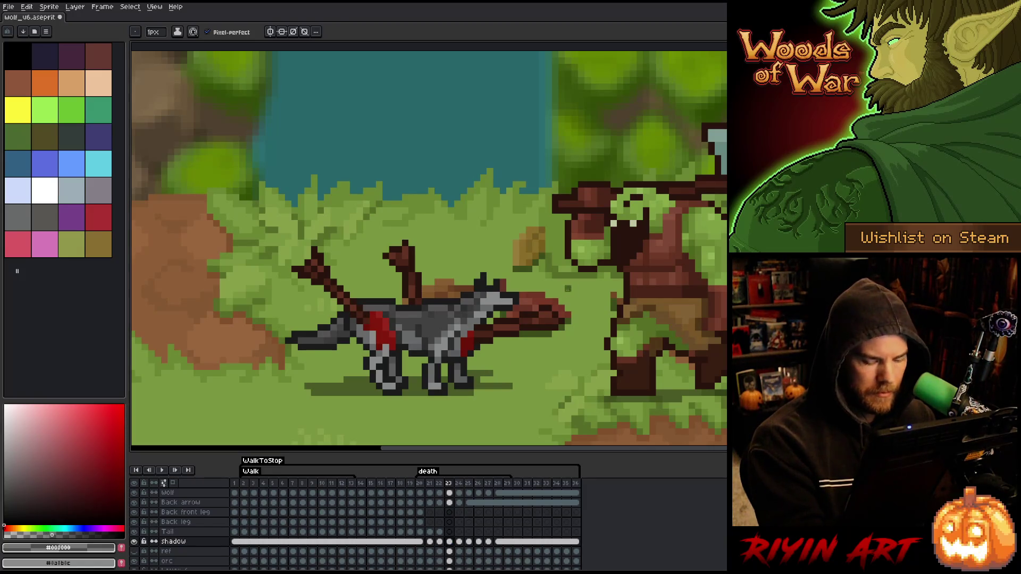
Step: Step back through death frames 22, 21 and 20, play the animation, and select walk frames 3–8
key(comma)
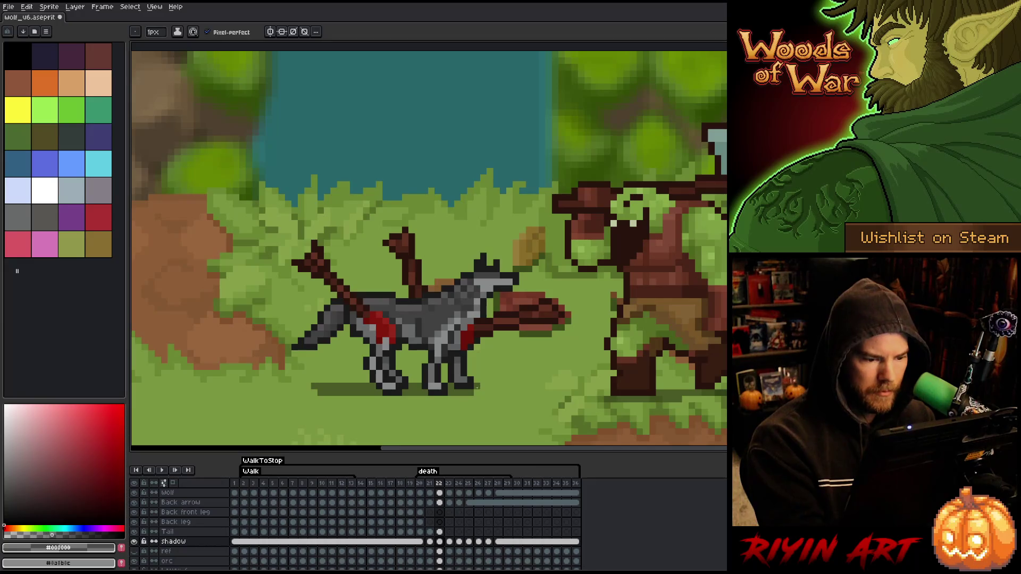
key(comma)
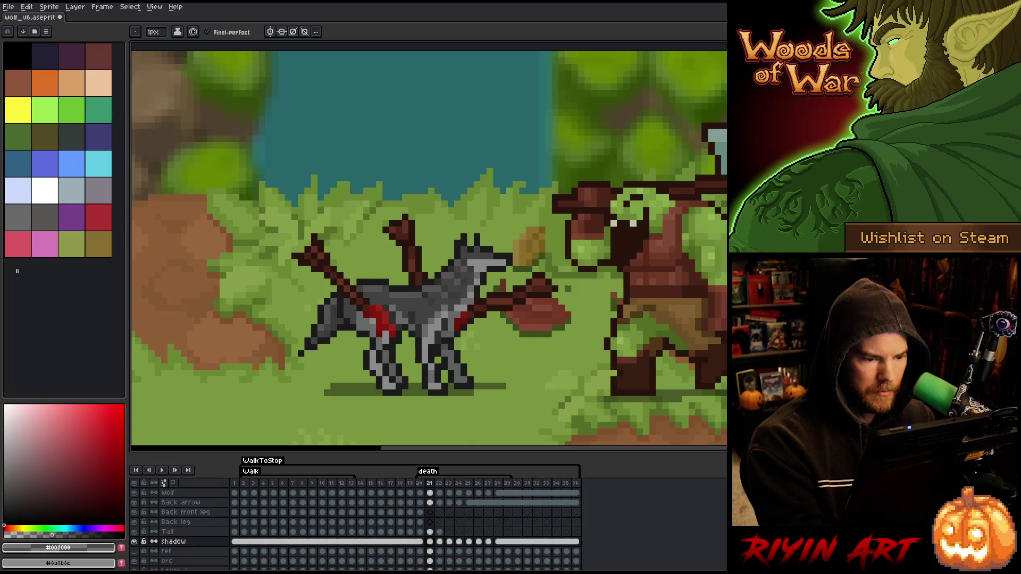
key(comma)
key(Return)
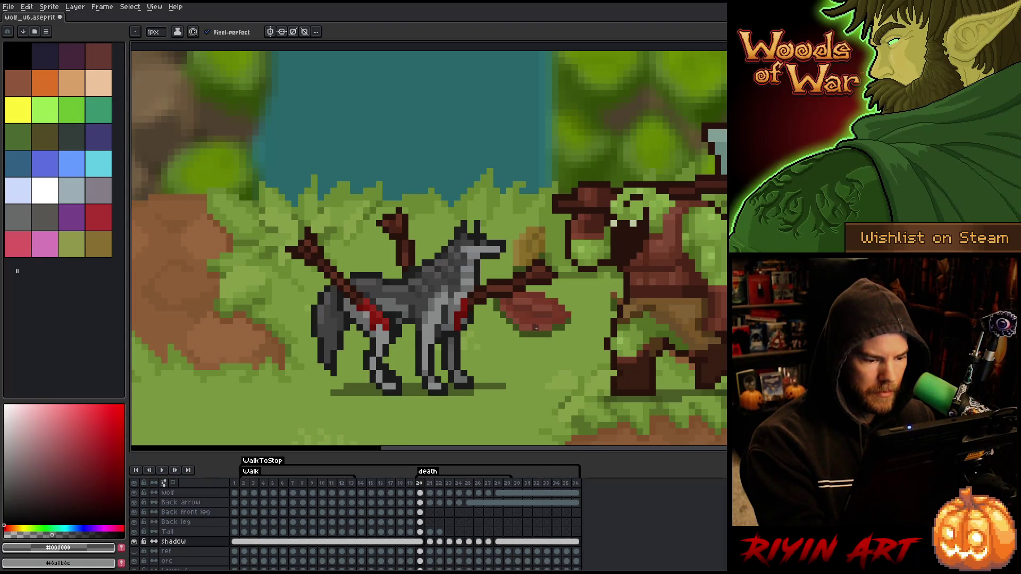
mouse_move(254, 483)
mouse_down()
mouse_move(306, 487)
mouse_move(277, 488)
mouse_up()
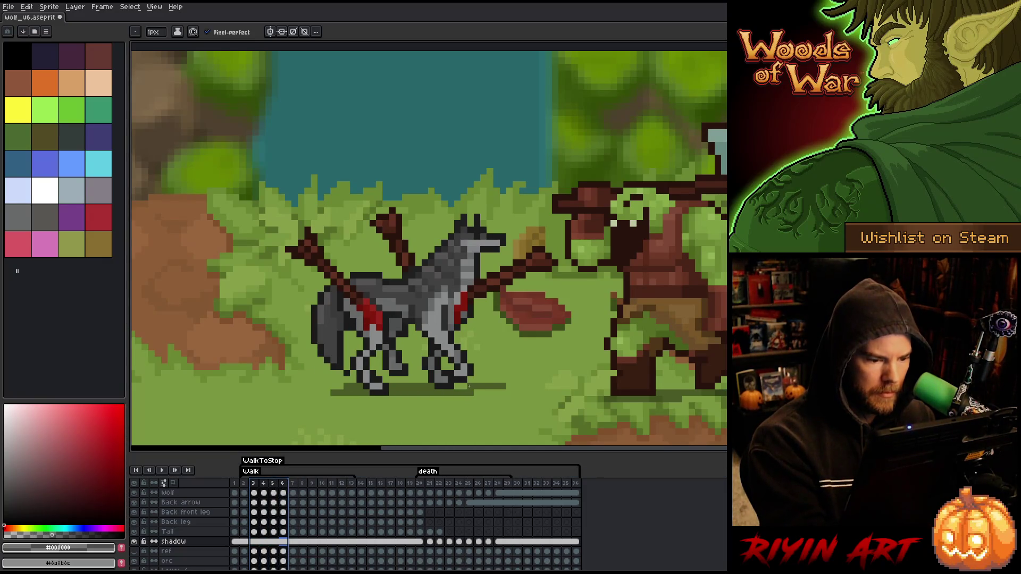
click(283, 488)
key(Return)
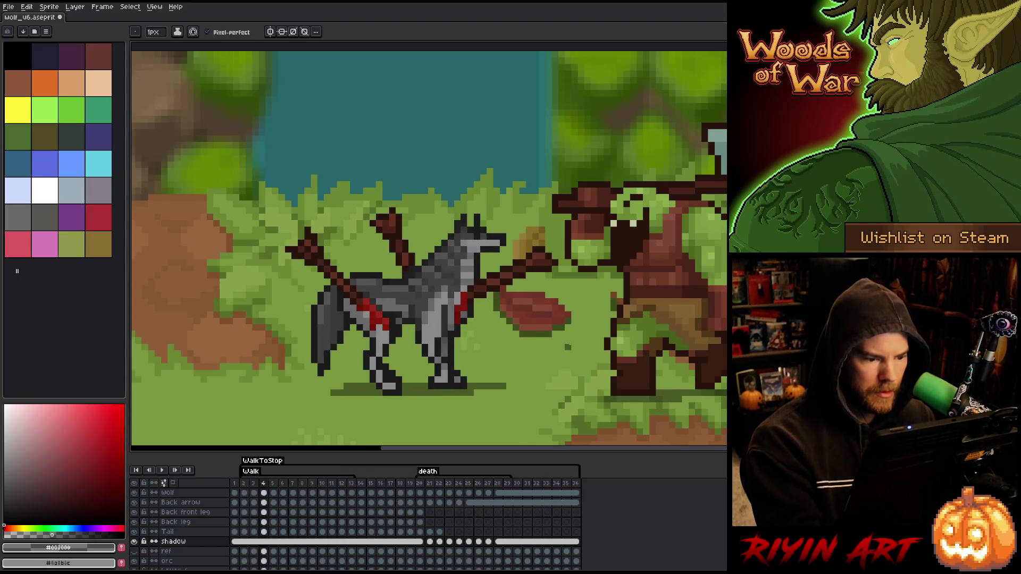
click(417, 518)
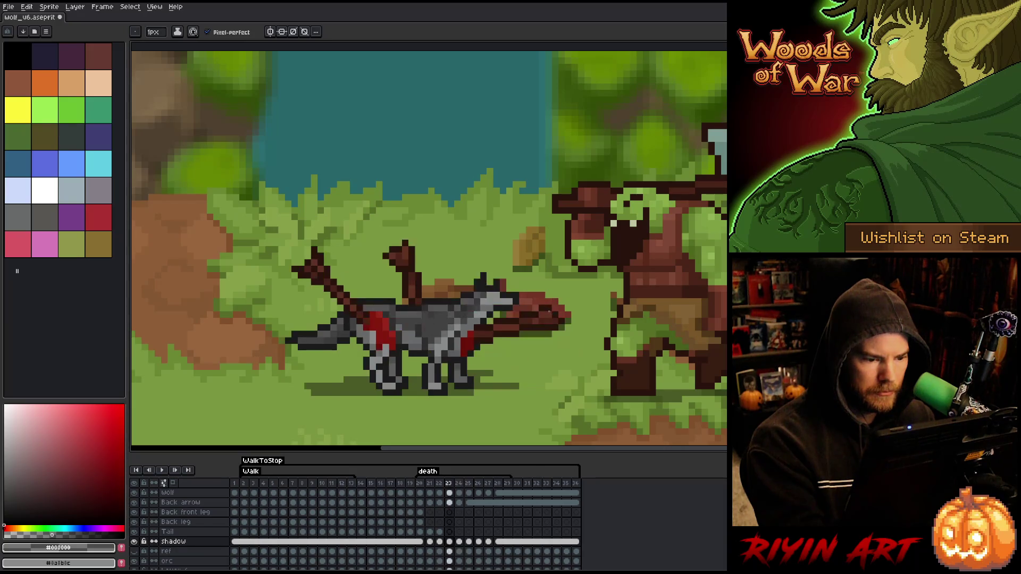
key(b)
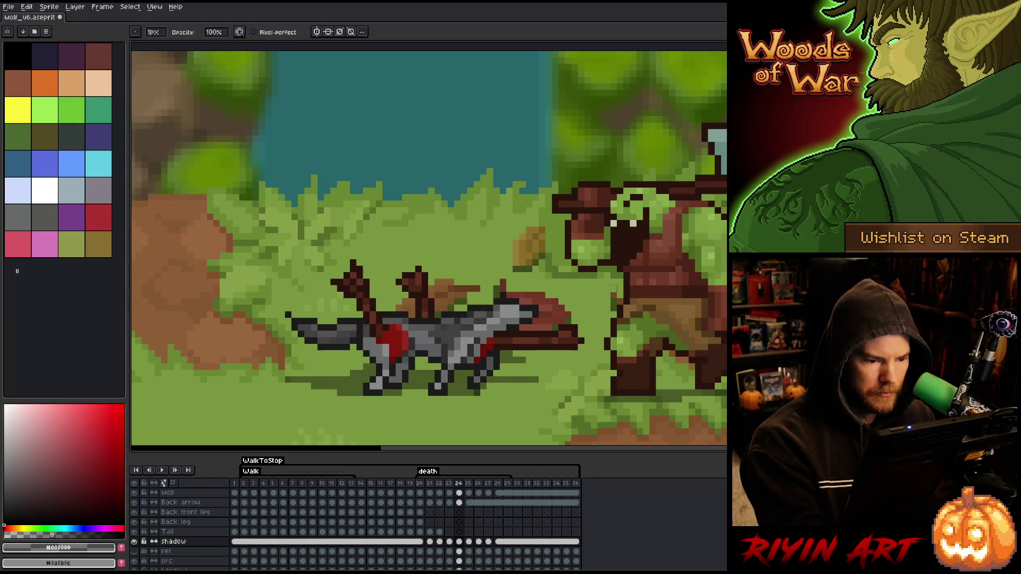
key(period)
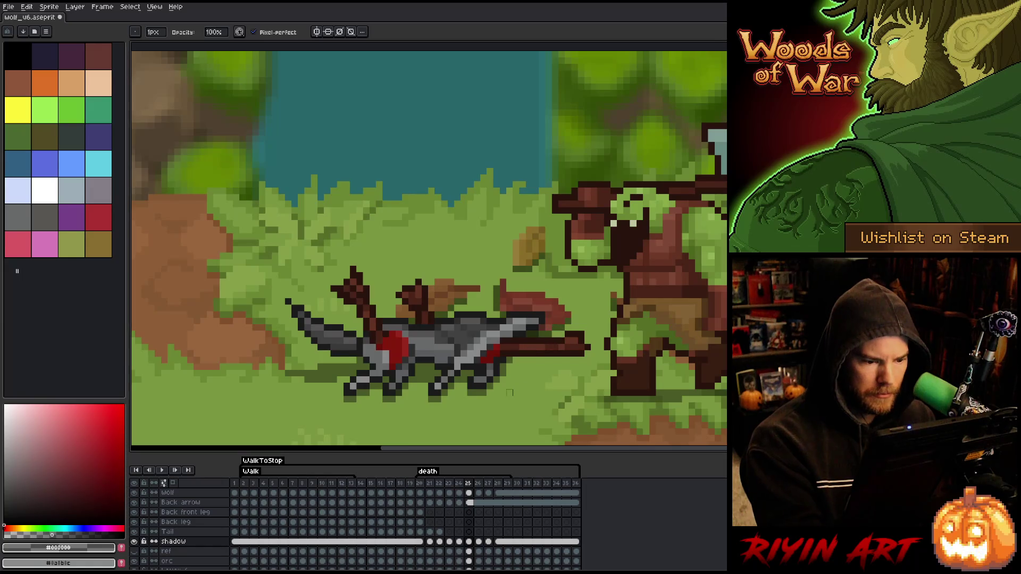
key(e)
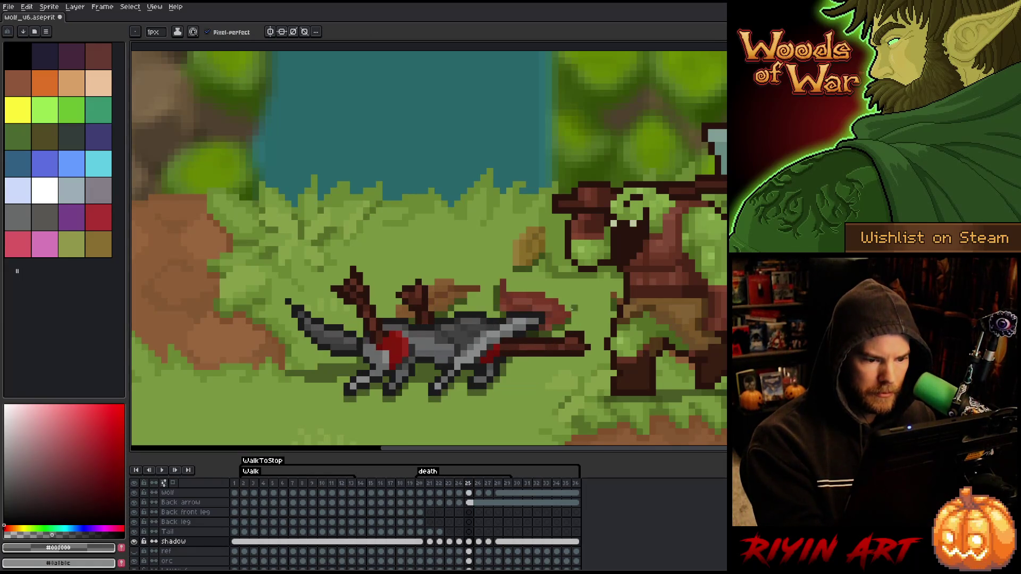
key(comma)
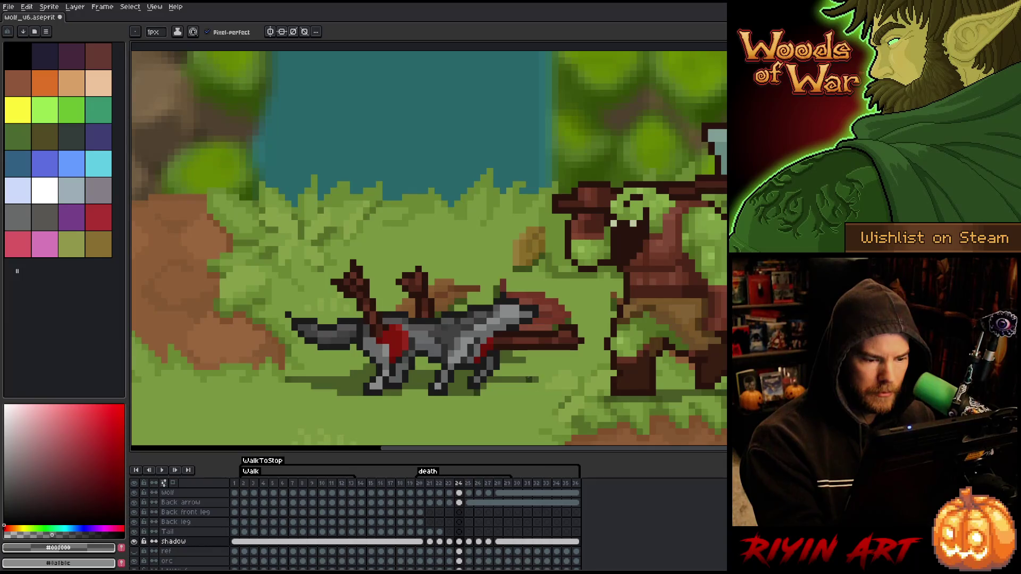
key(period)
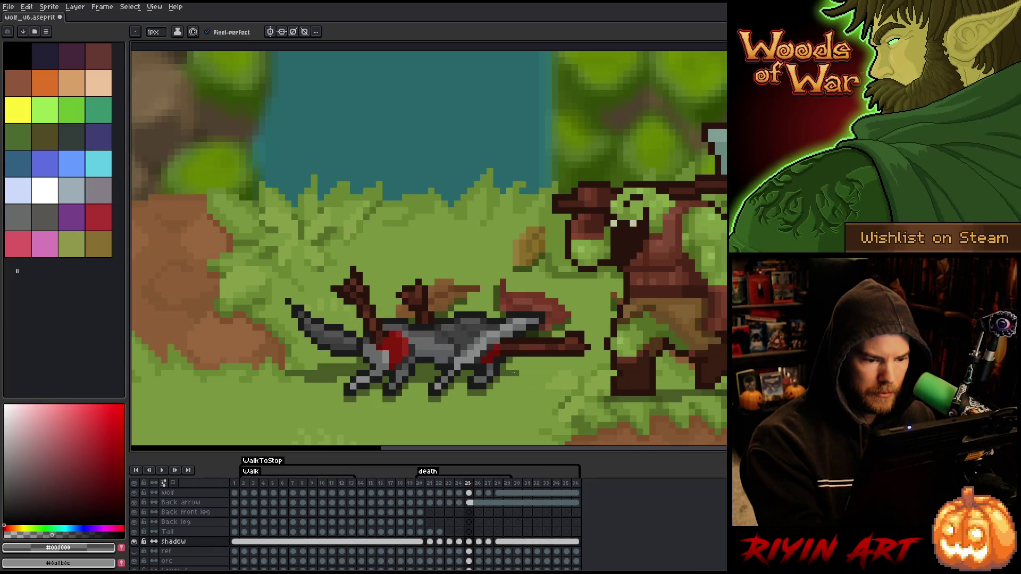
drag(514, 373, 549, 373)
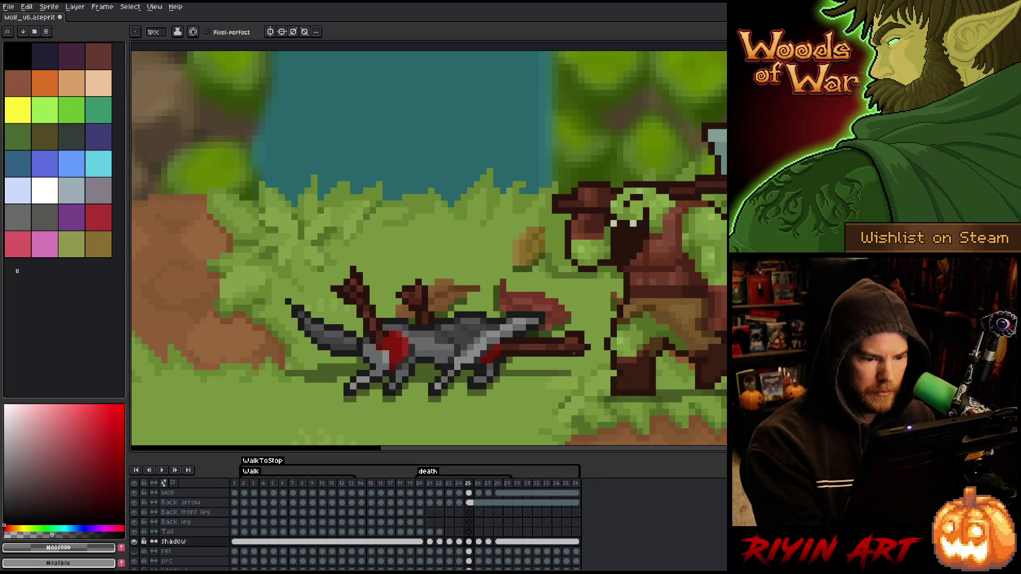
key(comma)
key(period)
key(comma)
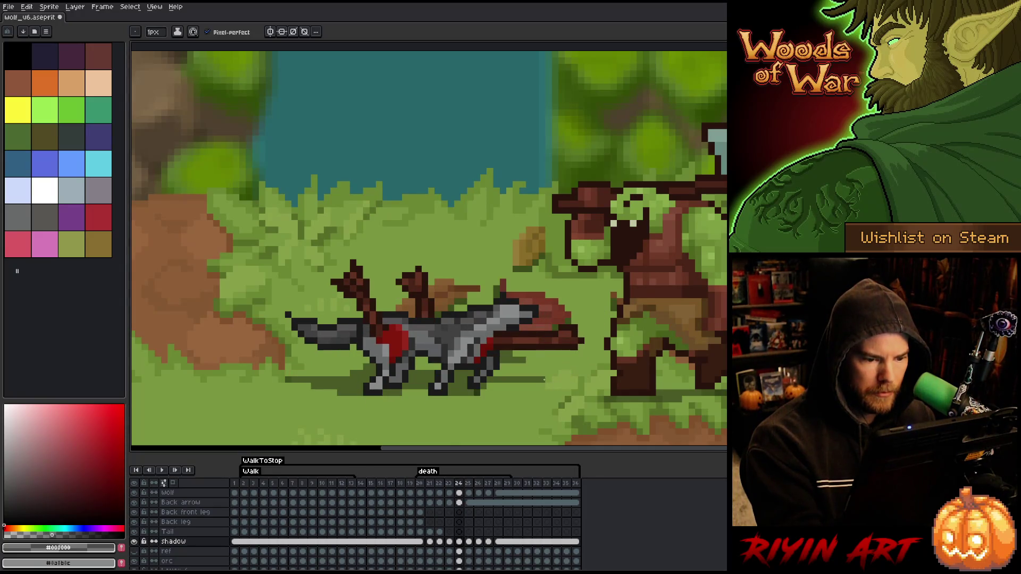
key(comma)
key(period)
key(period)
key(period)
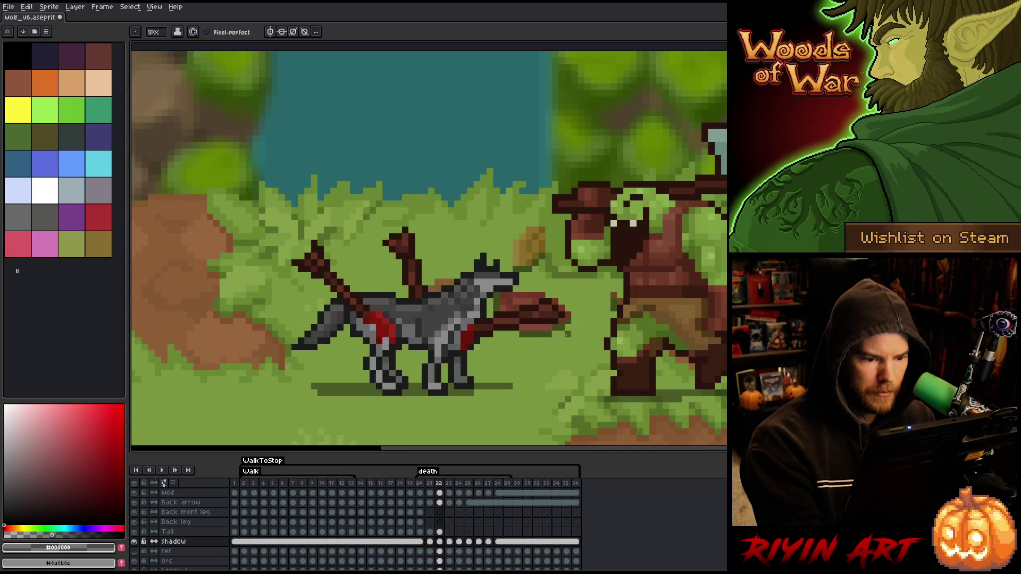
key(comma)
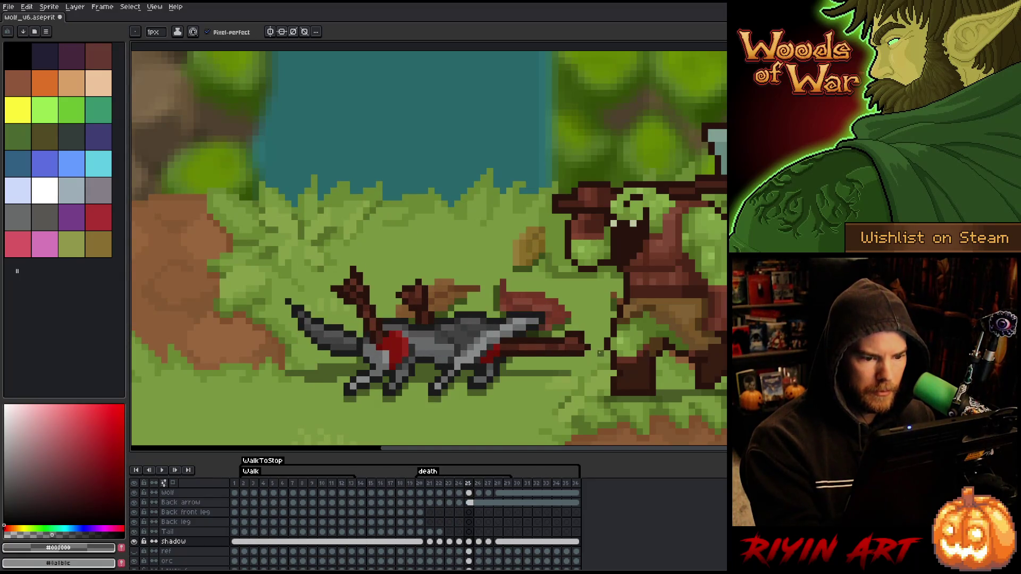
key(period)
drag(567, 373, 514, 373)
key(period)
key(comma)
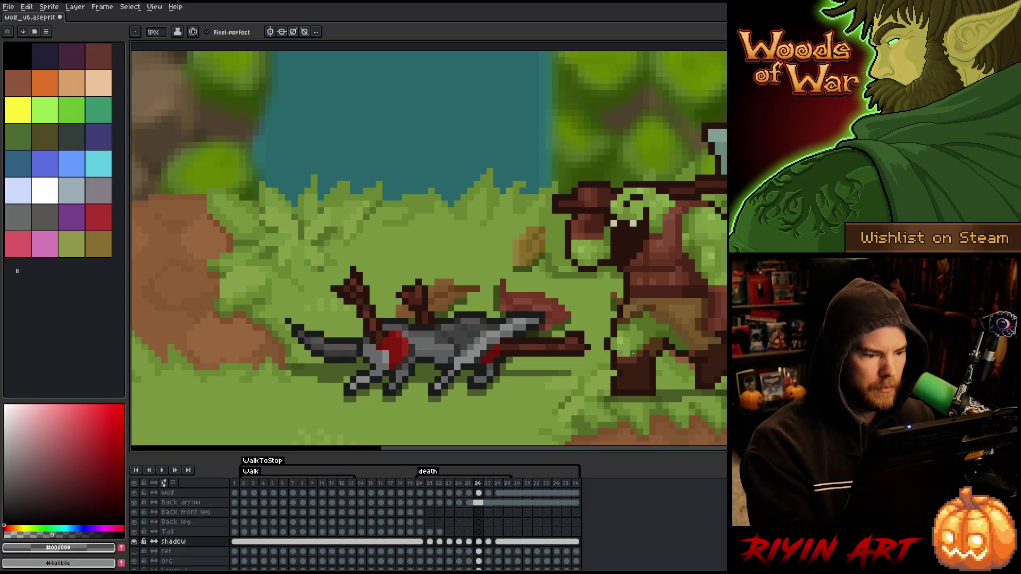
key(period)
key(period)
key(Return)
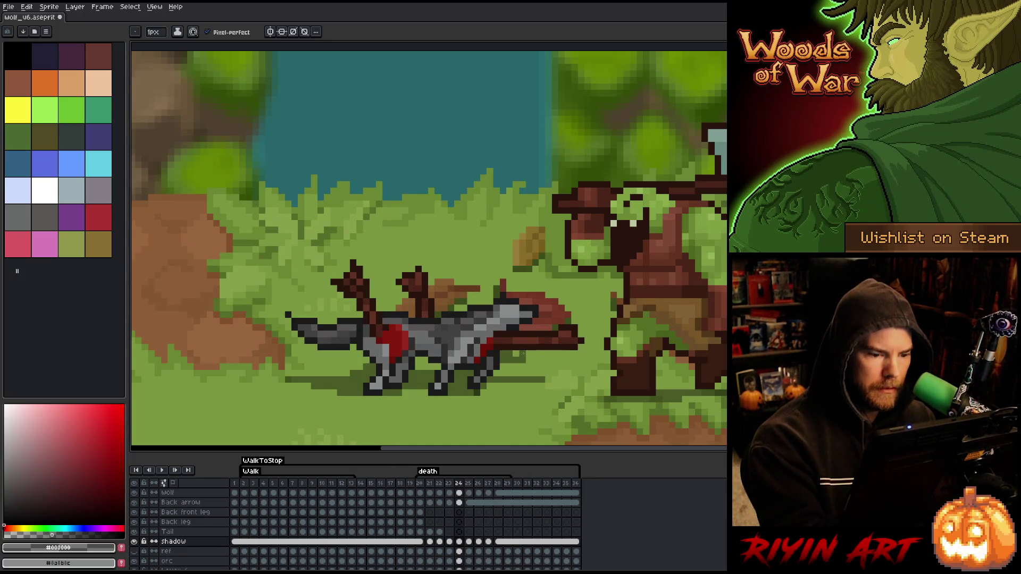
key(Left)
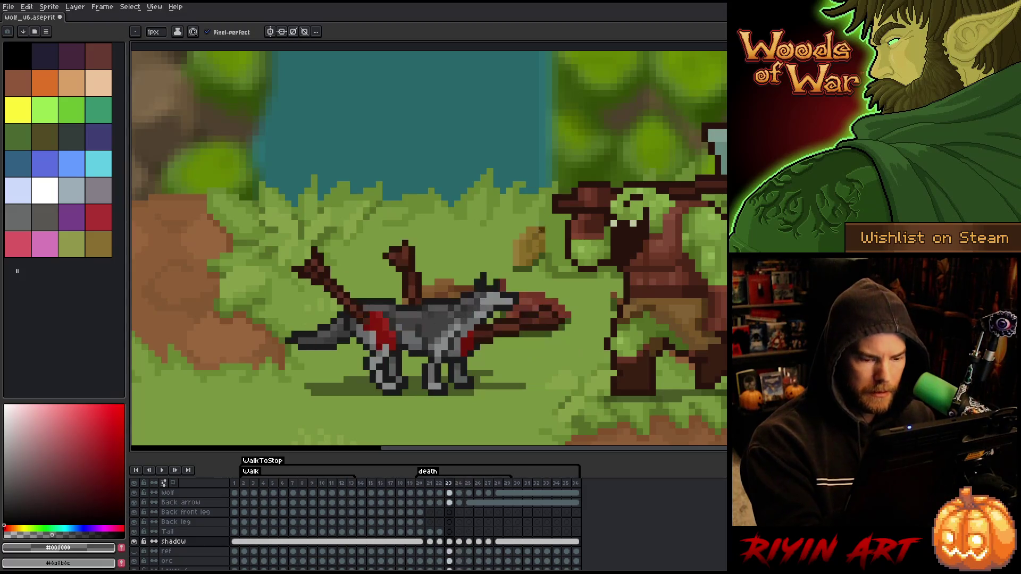
key(Right)
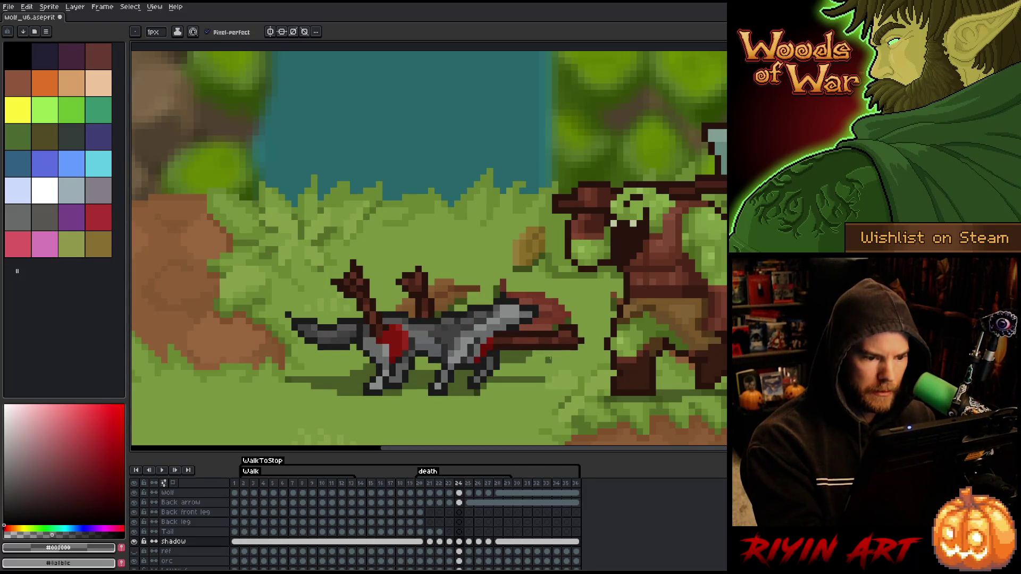
key(Left)
key(Right)
key(Right)
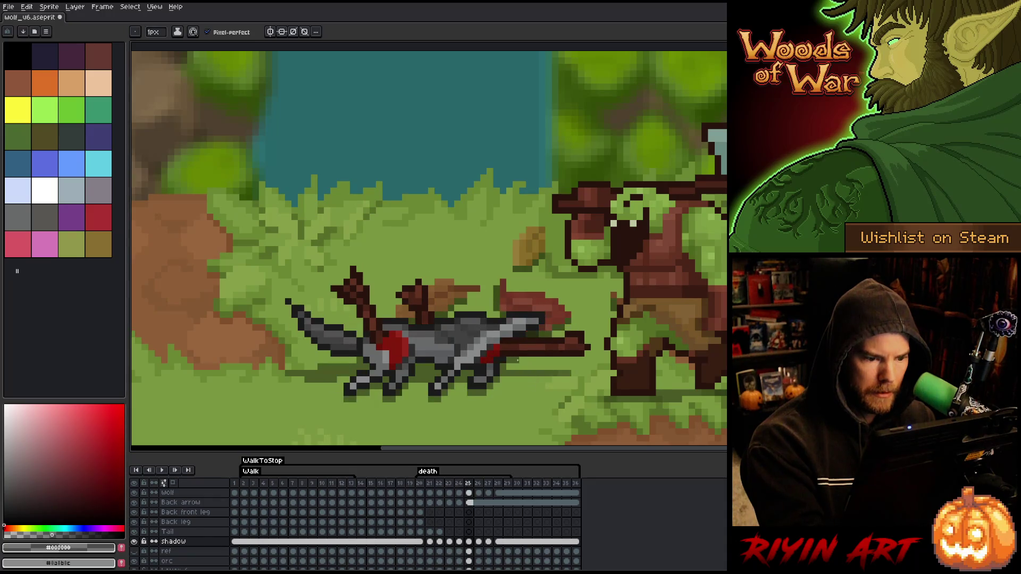
key(Right)
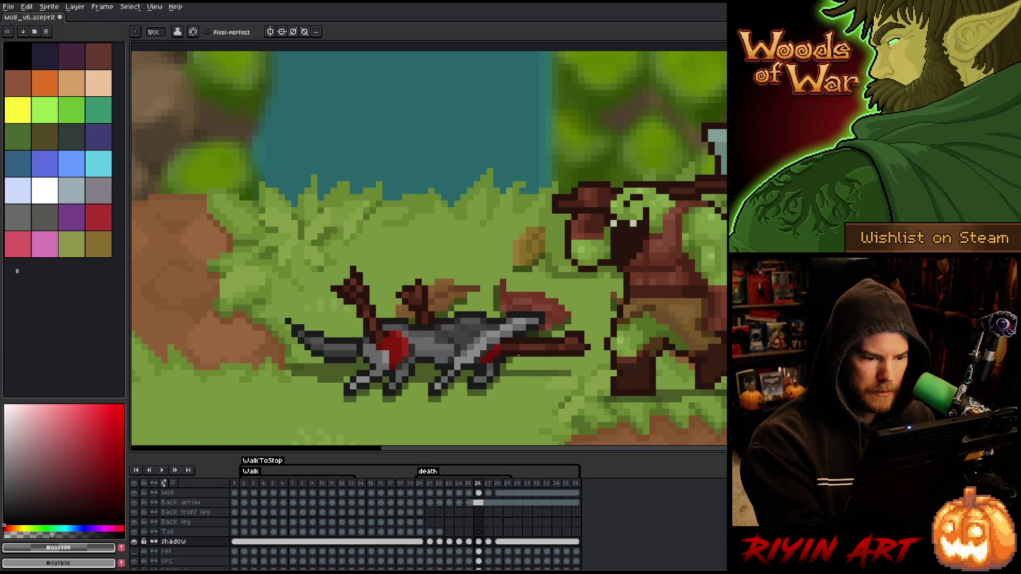
key(Right)
key(Right)
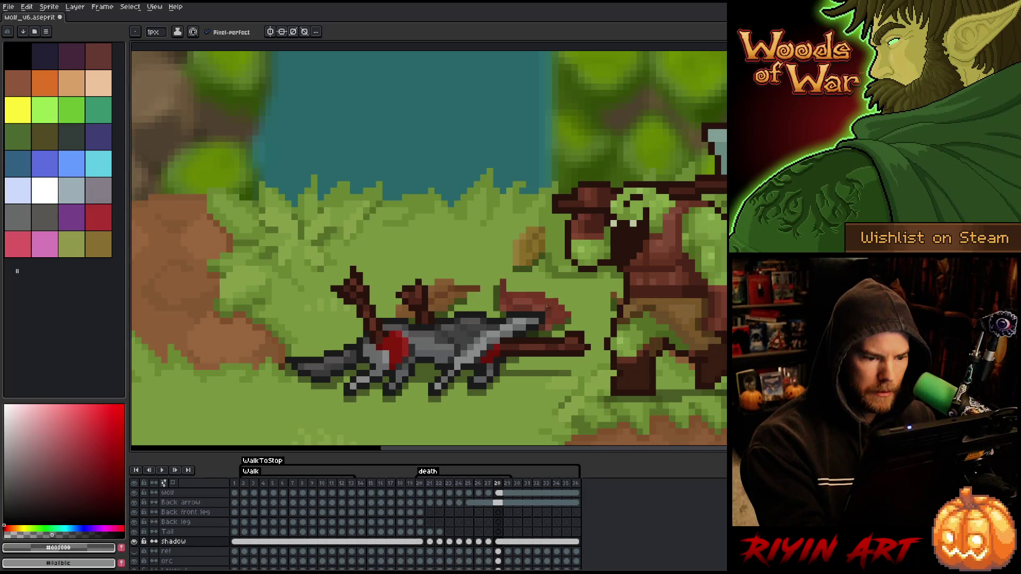
key(Return)
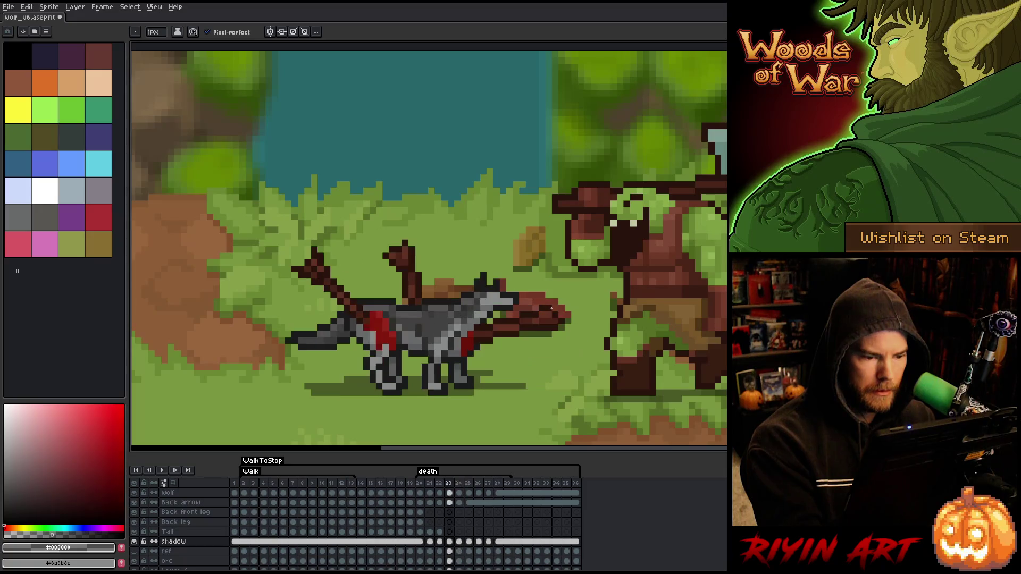
key(b)
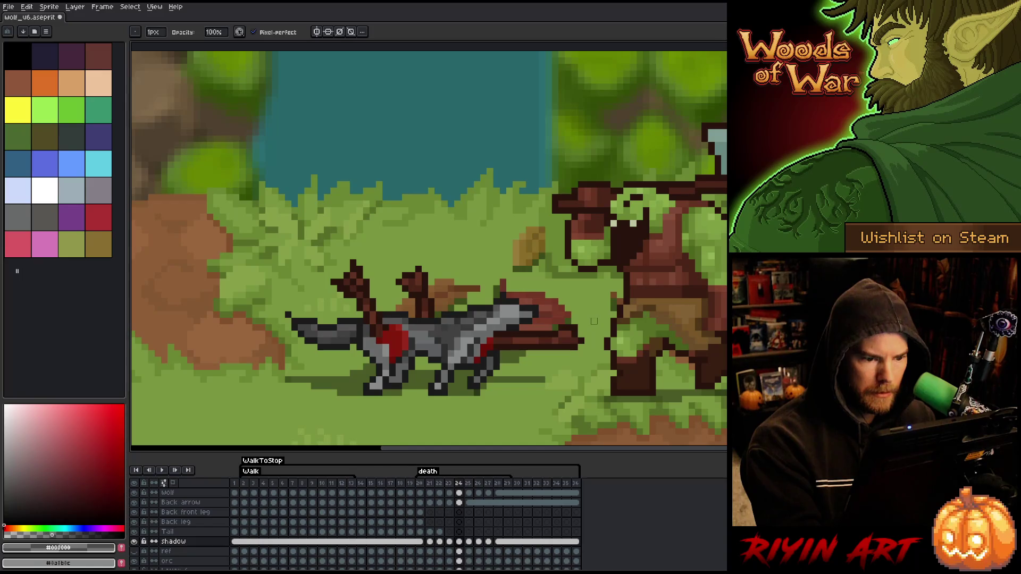
key(comma)
key(e)
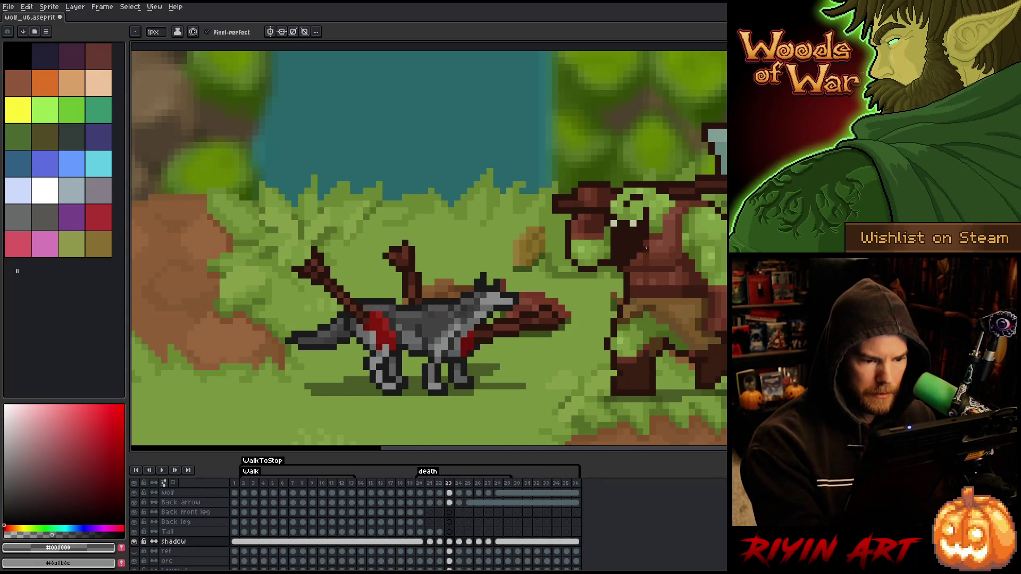
key(comma)
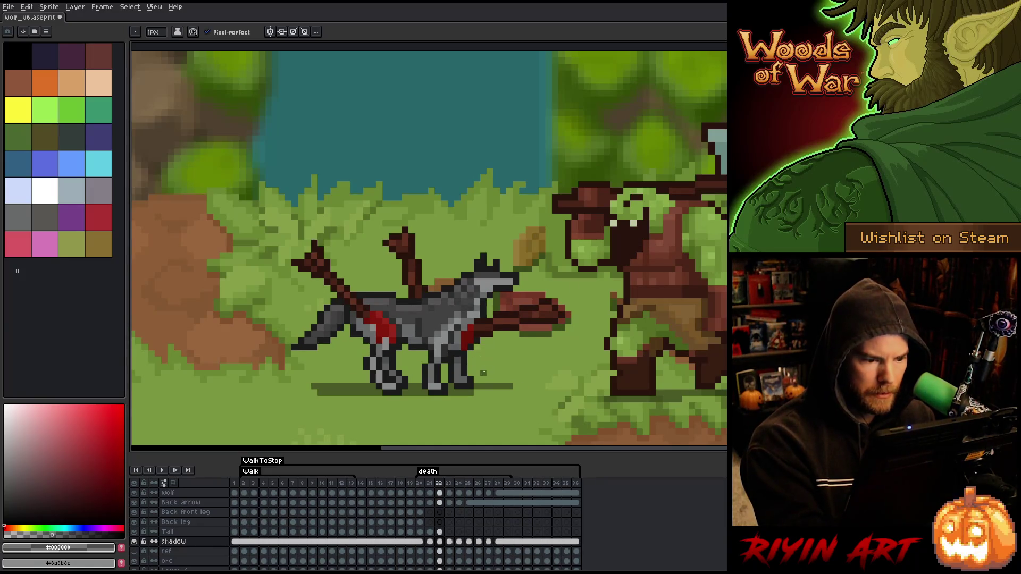
key(comma)
key(period)
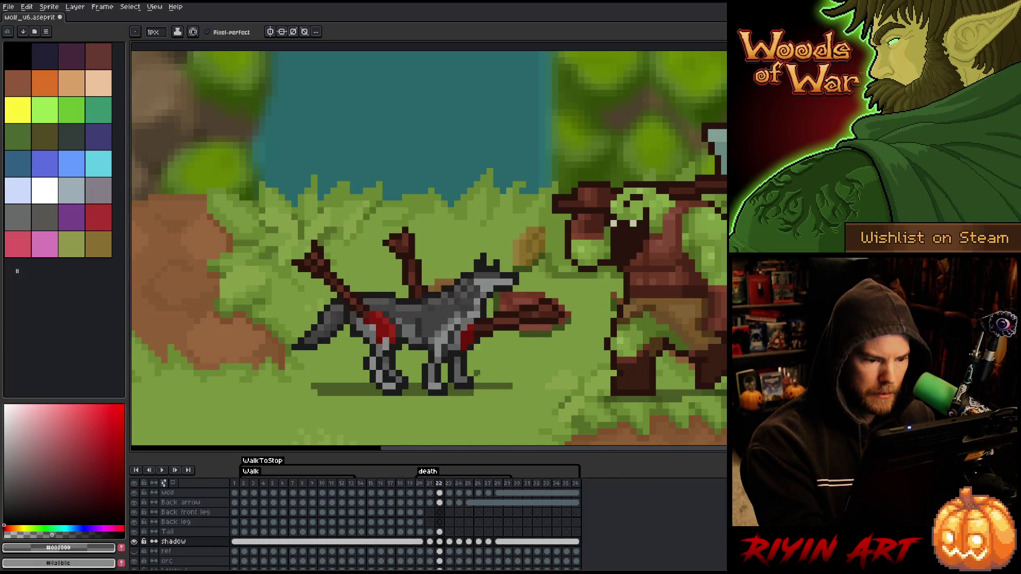
key(period)
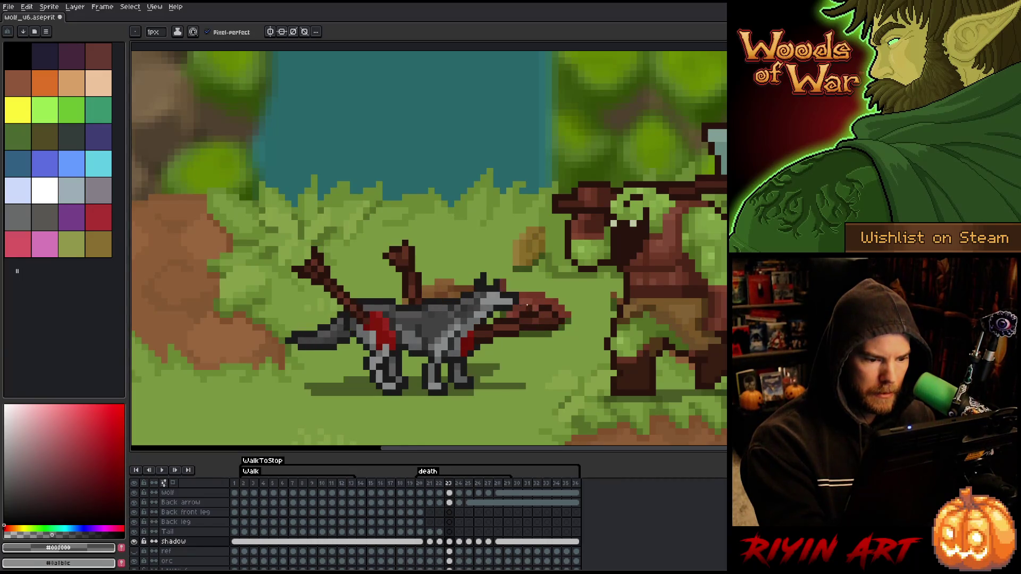
key(period)
key(period)
key(period)
key(comma)
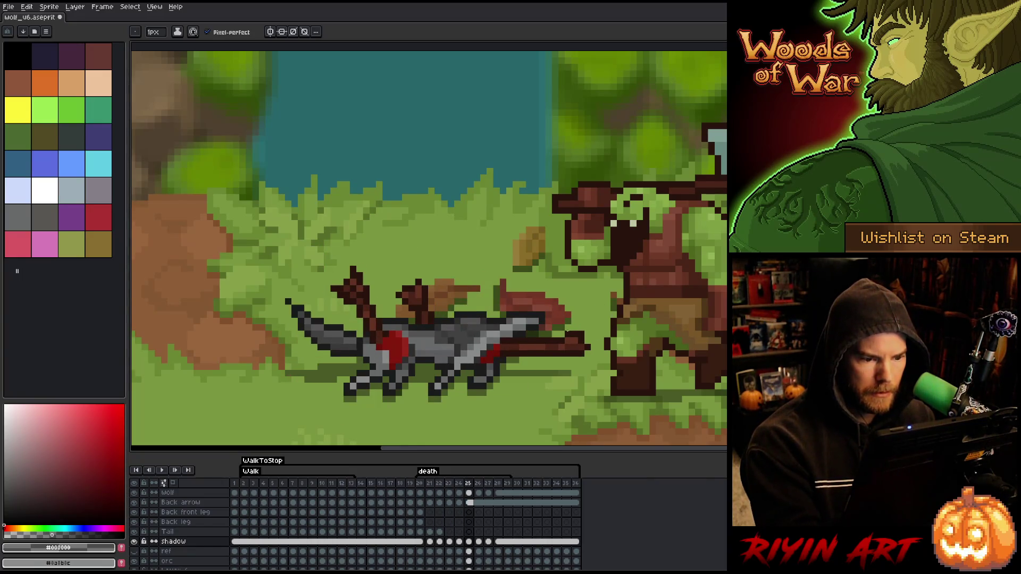
key(comma)
key(period)
key(comma)
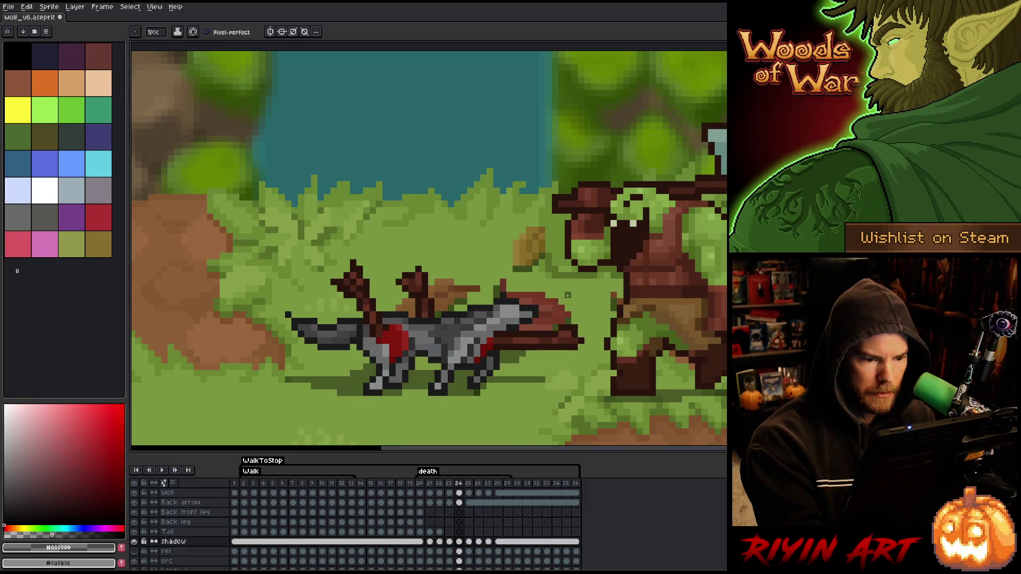
key(period)
key(comma)
key(period)
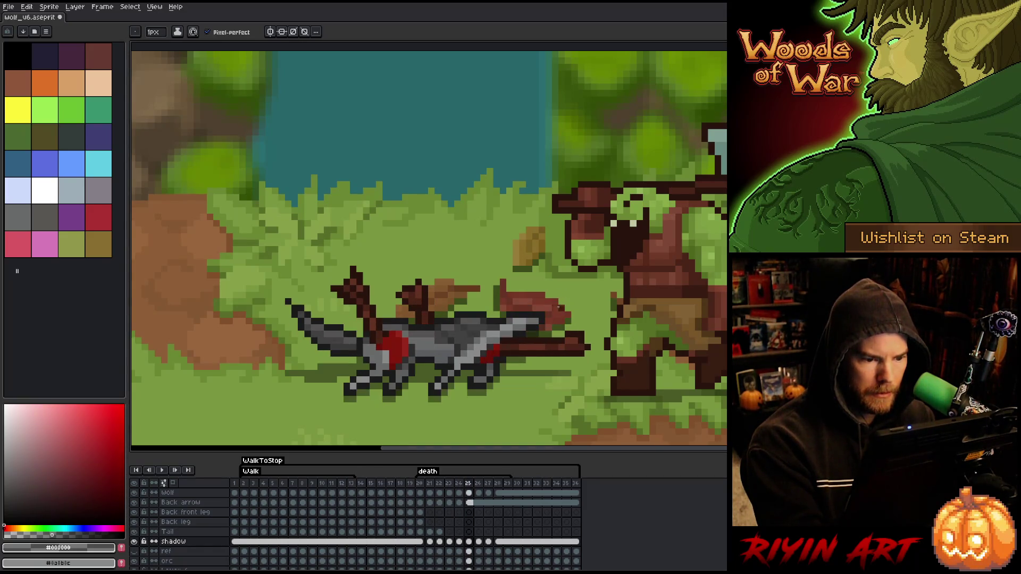
key(comma)
key(period)
key(comma)
key(period)
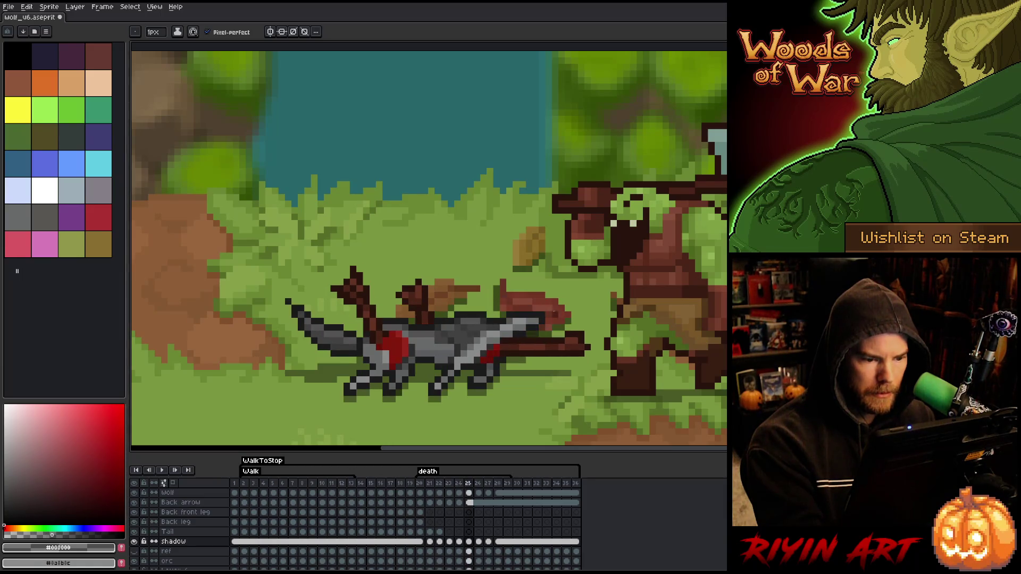
key(comma)
key(period)
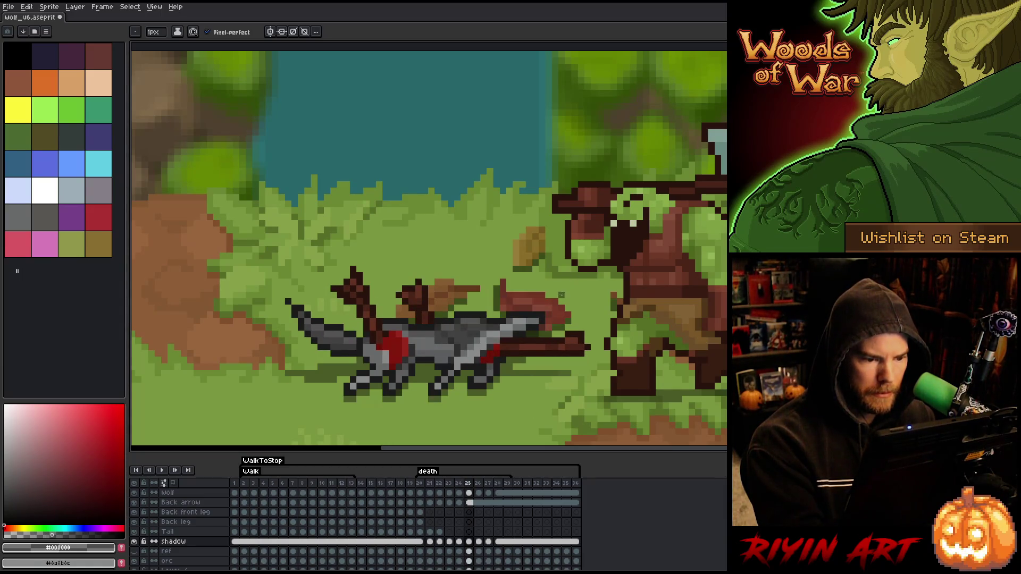
key(comma)
key(period)
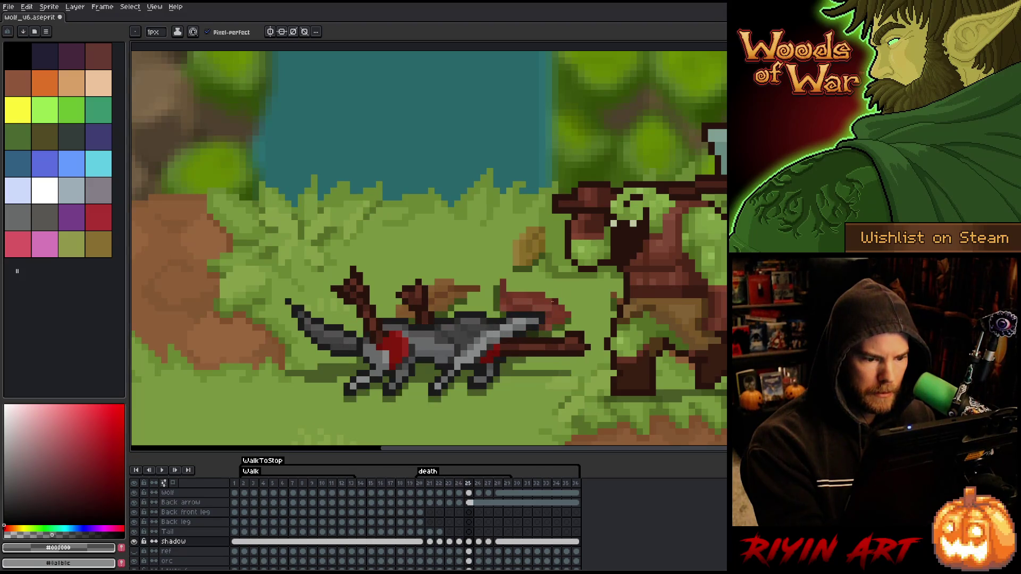
key(period)
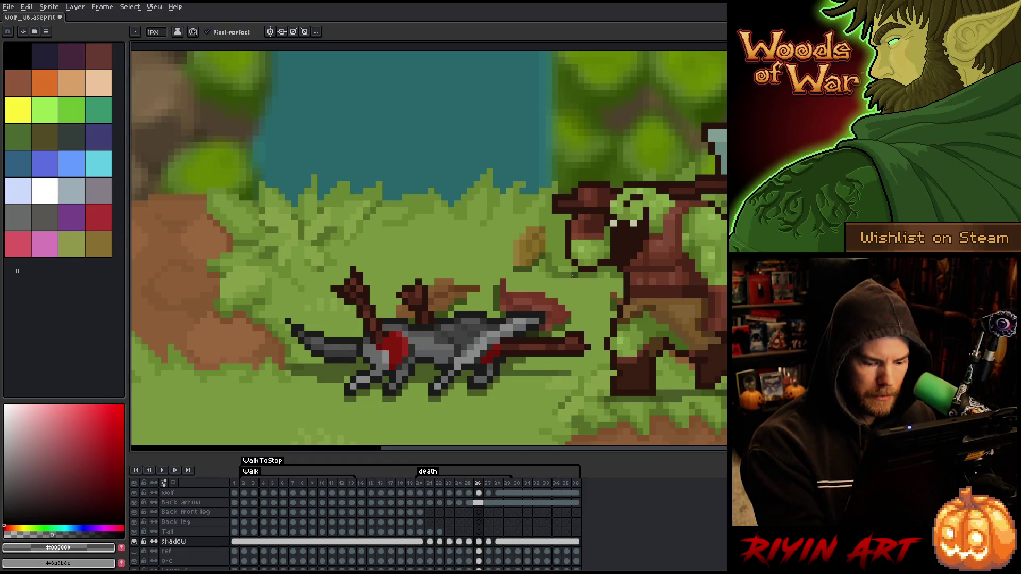
key(period)
key(period)
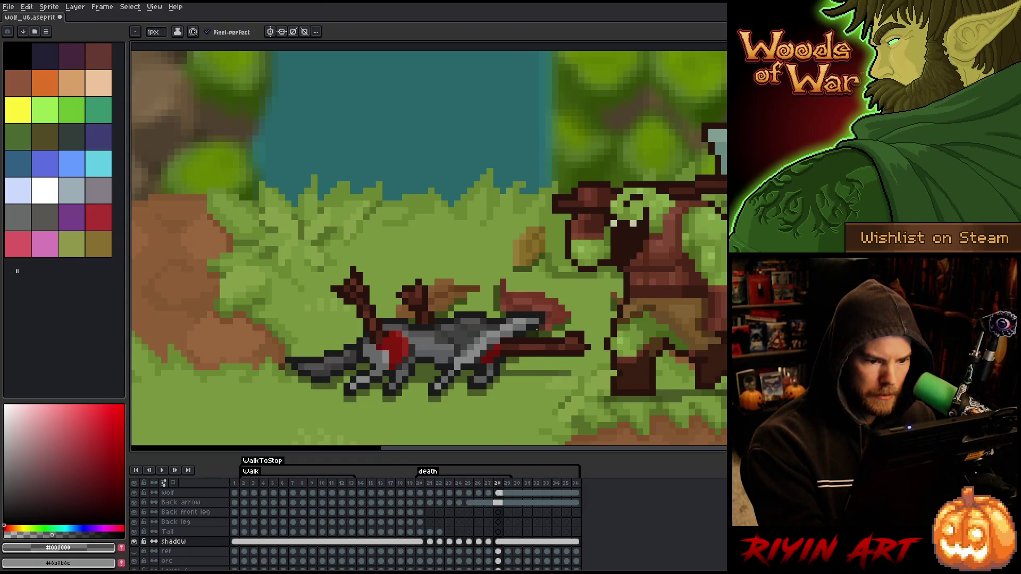
key(comma)
key(comma)
key(comma)
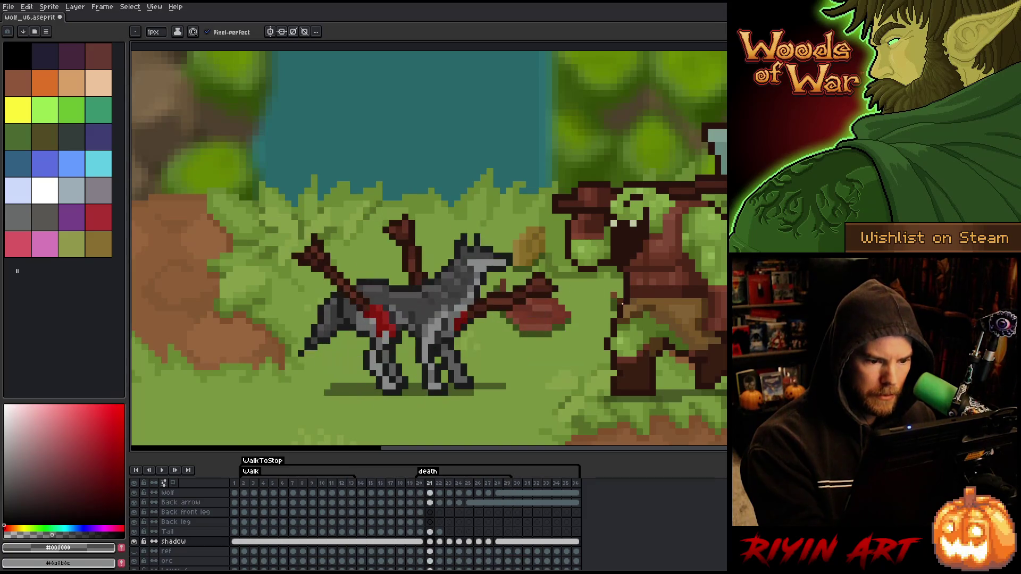
key(Return)
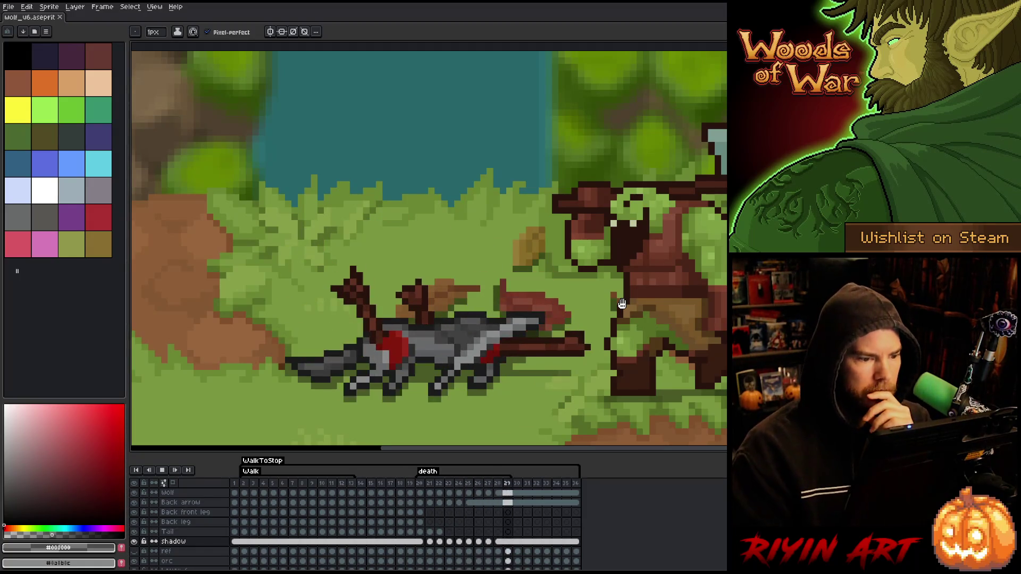
Step: Stop on the last death frame and select the Arrow Front layer from the Wolf layer's canvas
key(Return)
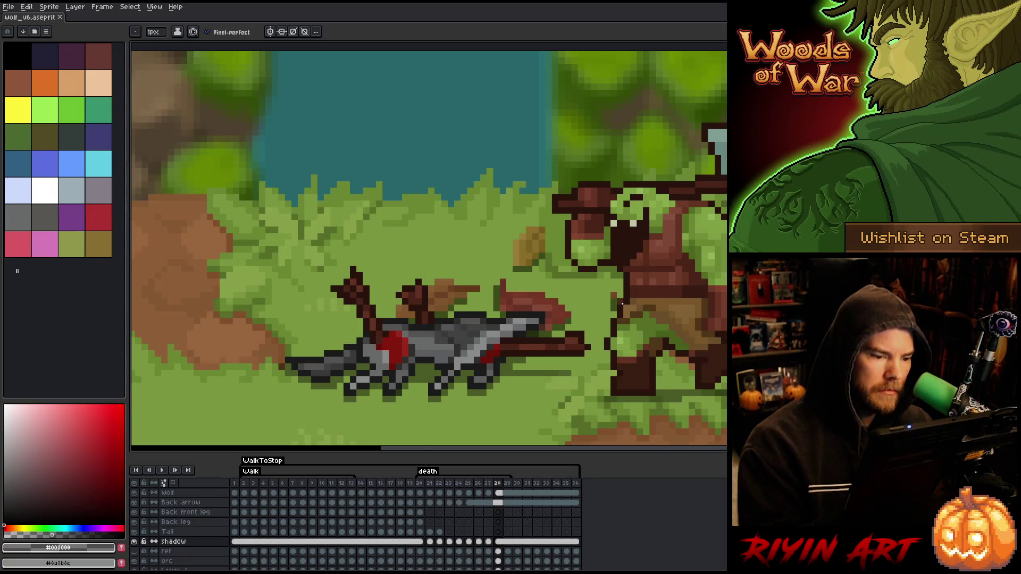
click(498, 493)
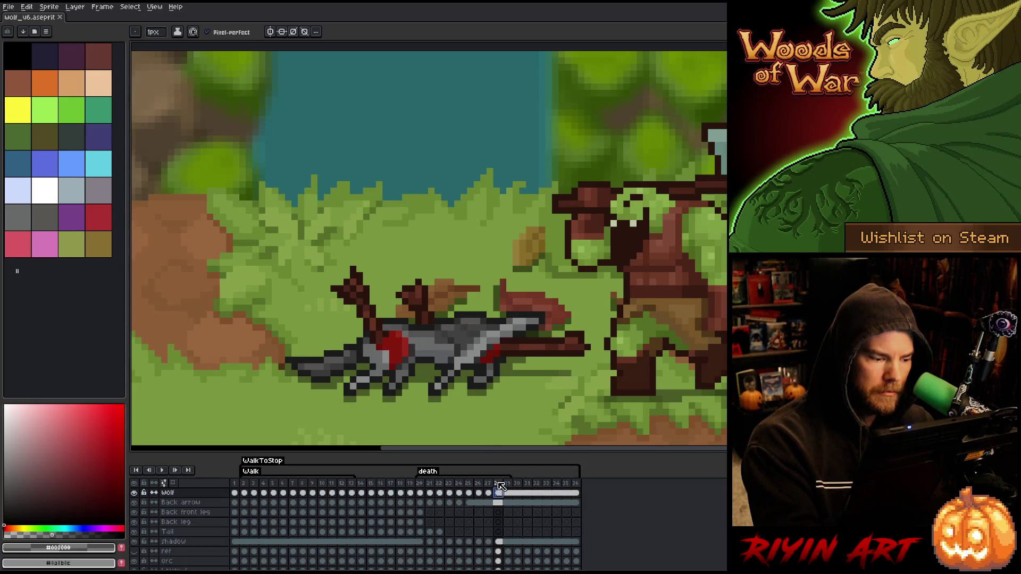
ctrl+click(464, 329)
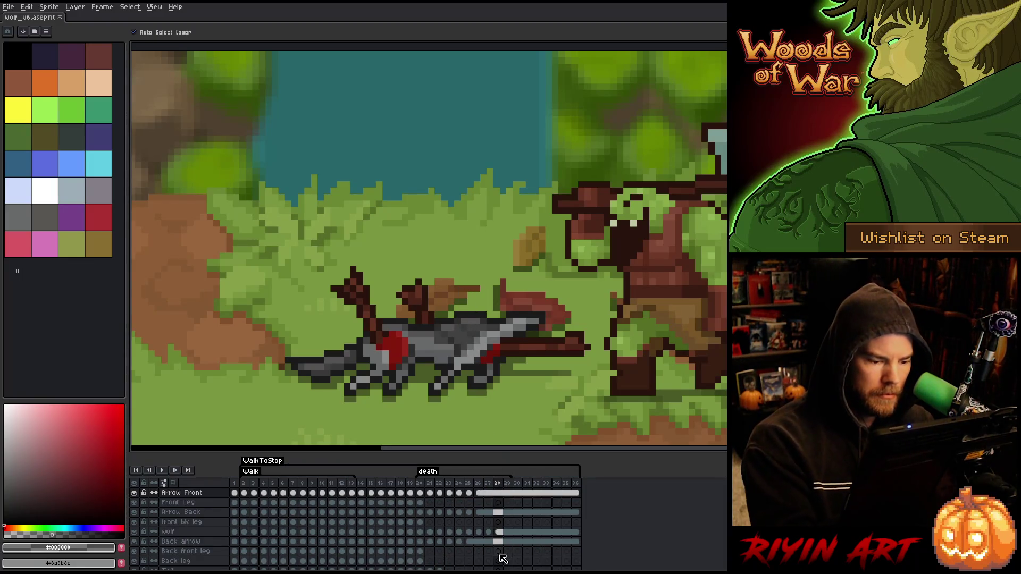
Step: Add a new layer, activate Layer 6 on frame 28 and sample the wolf's grey shades
key(shift+n)
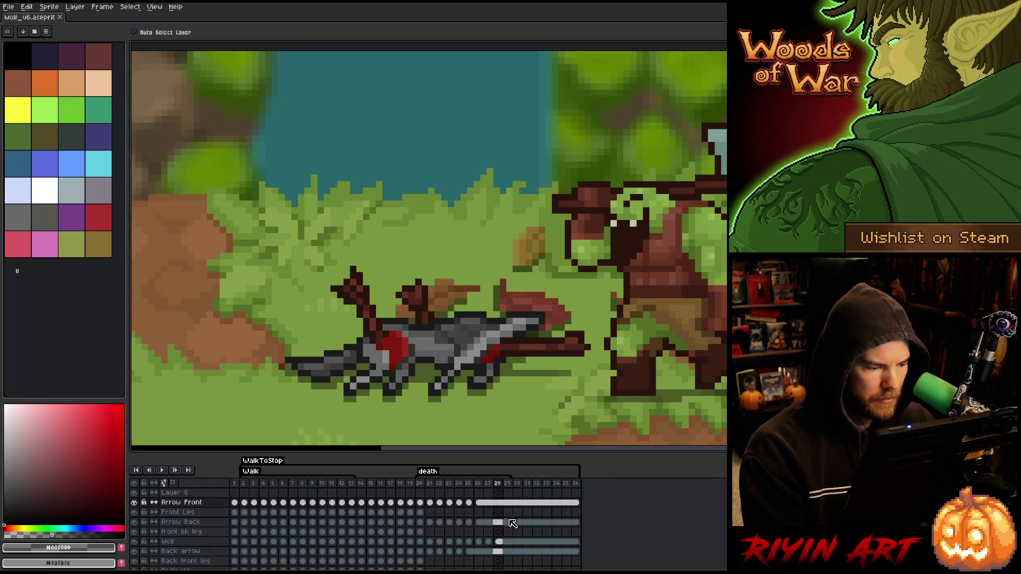
click(498, 493)
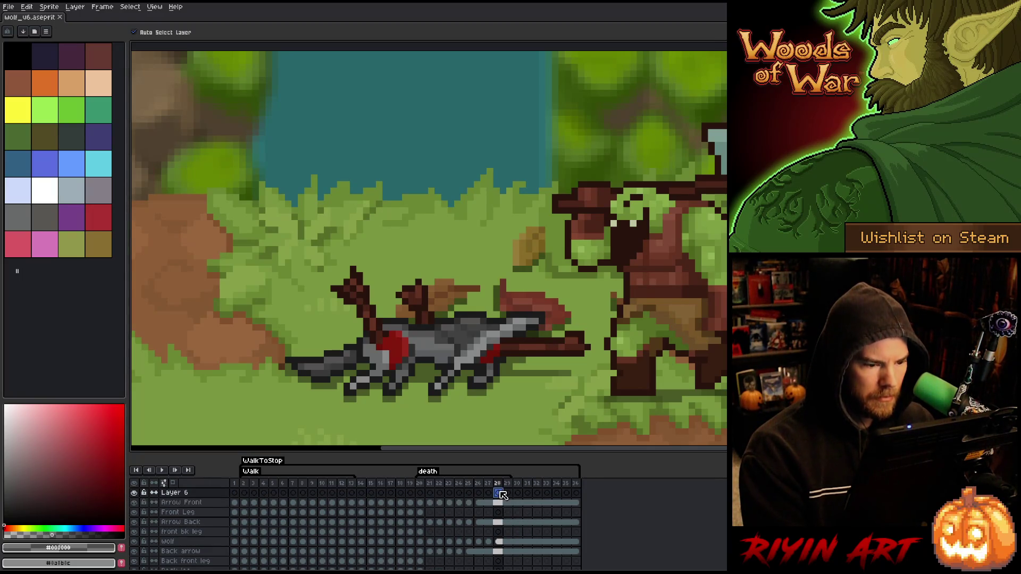
key(b)
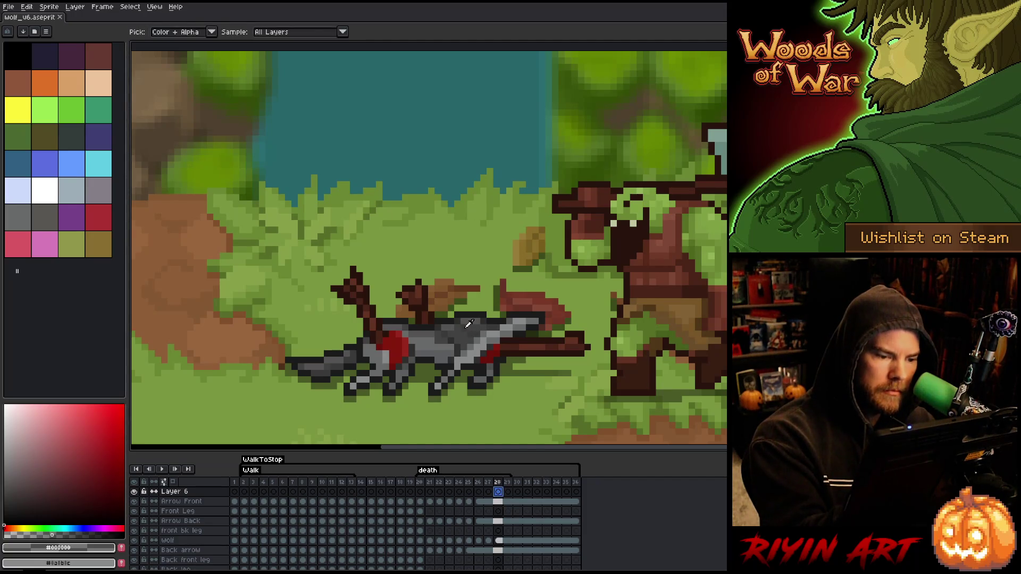
alt+click(467, 324)
click(464, 296)
alt+click(456, 322)
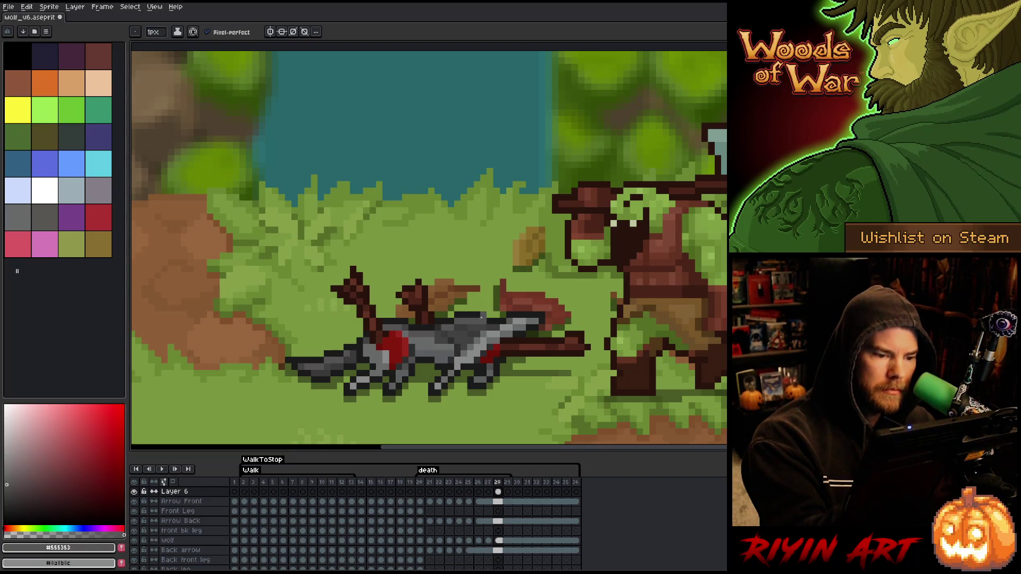
alt+click(483, 320)
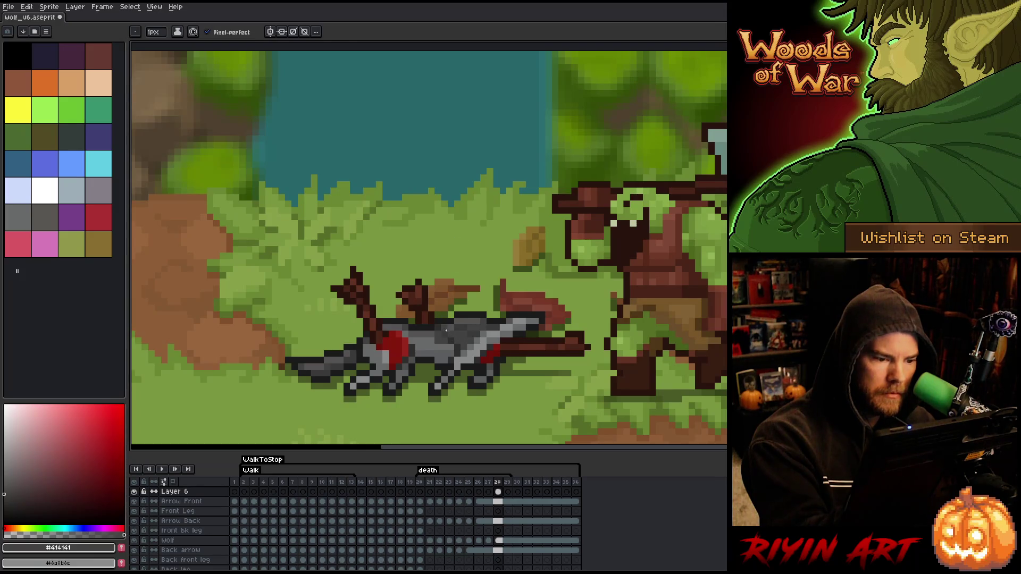
alt+click(451, 301)
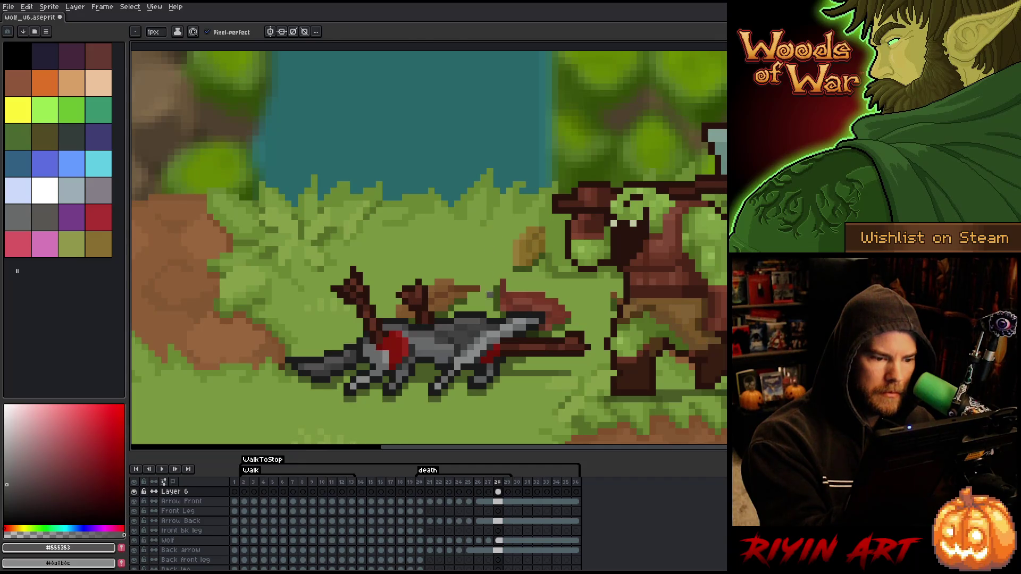
Step: Paste the arrow pixels in place into frame 29 and link Layer 6 cels 29–36
key(w)
click(464, 307)
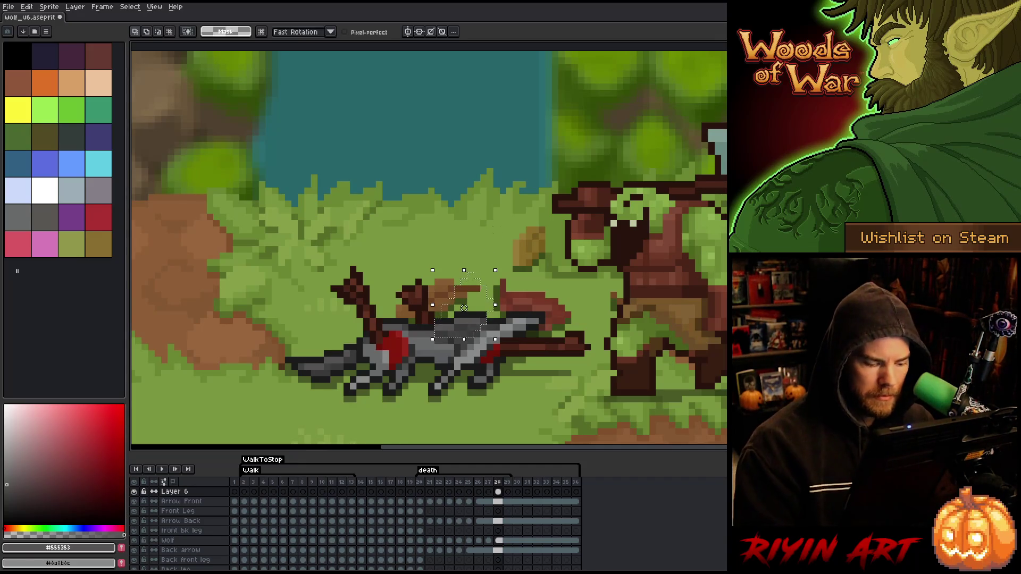
key(Right)
key(ctrl+v)
key(Home)
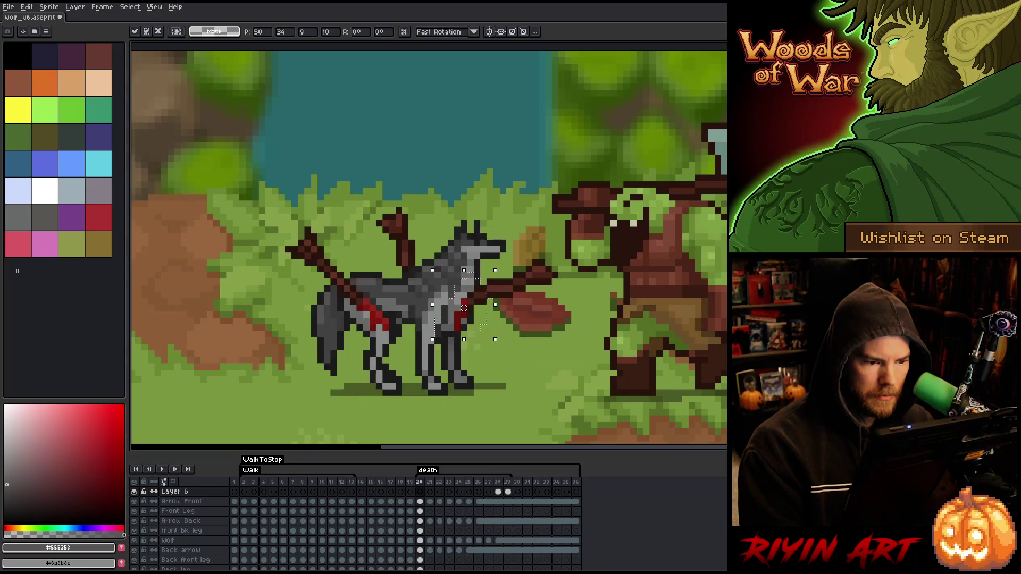
key(Return)
key(End)
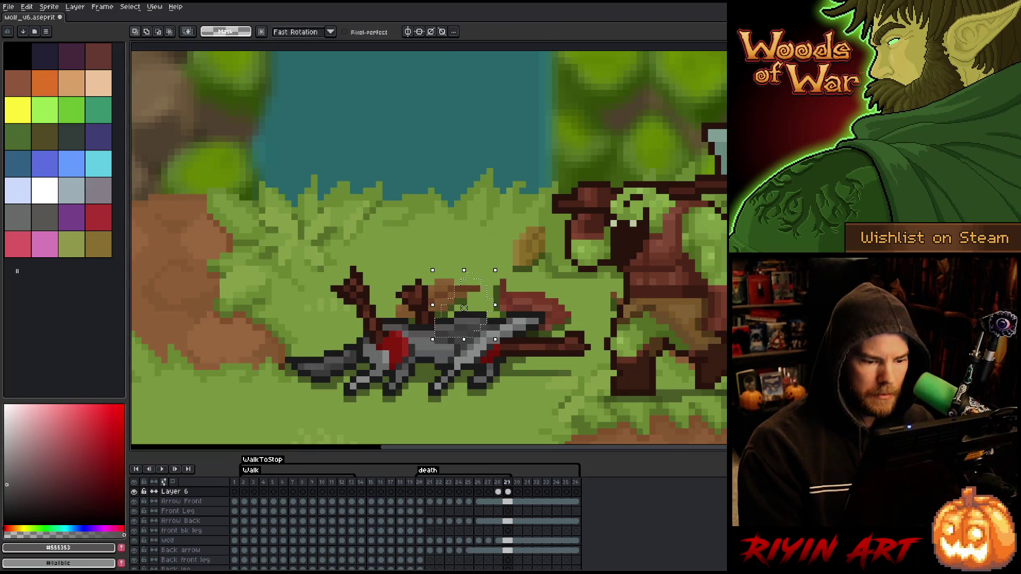
drag(514, 490, 576, 491)
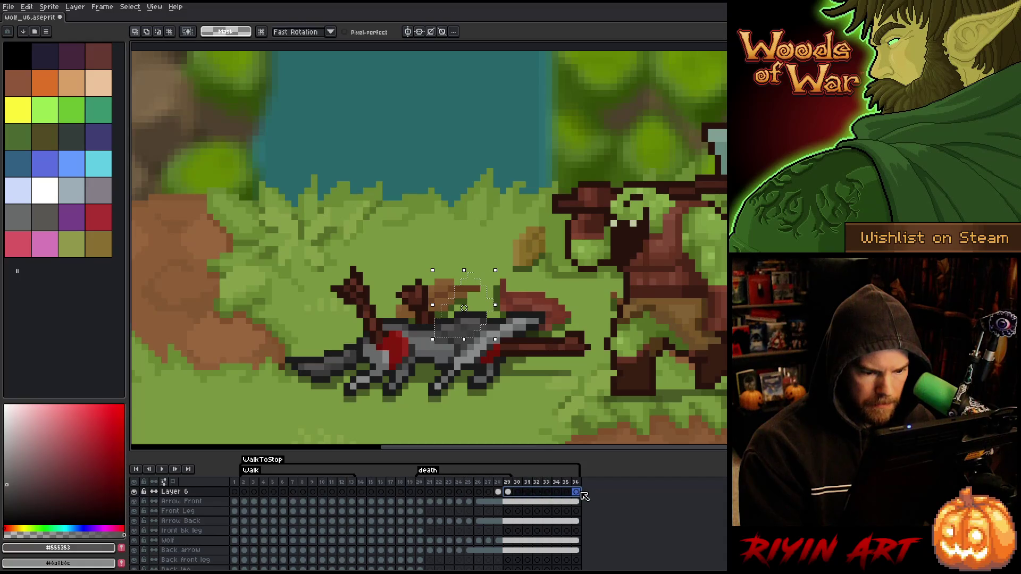
right_click(576, 491)
click(597, 527)
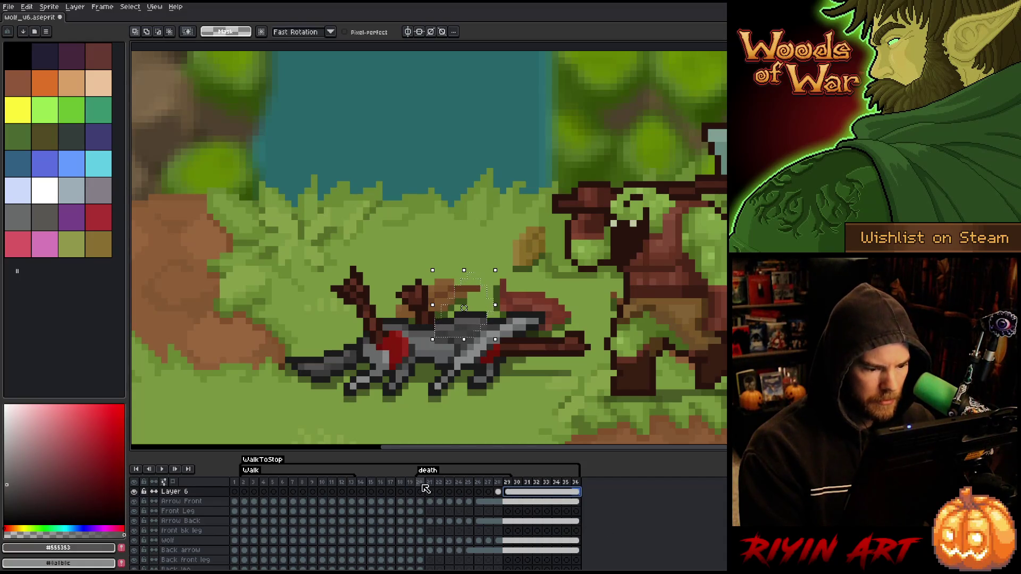
Step: Play the death animation from its first frame to review it
click(421, 482)
key(Return)
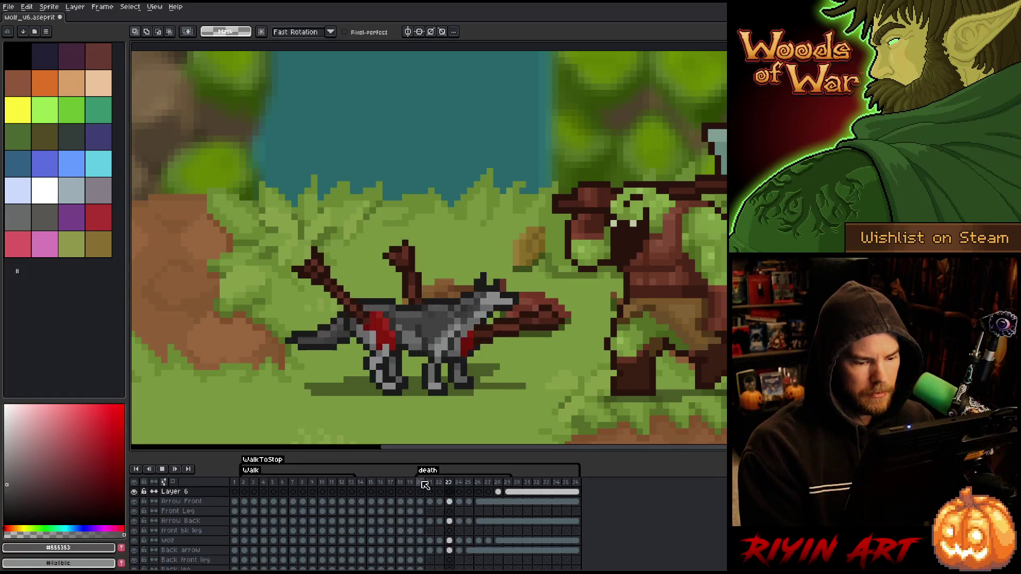
key(Return)
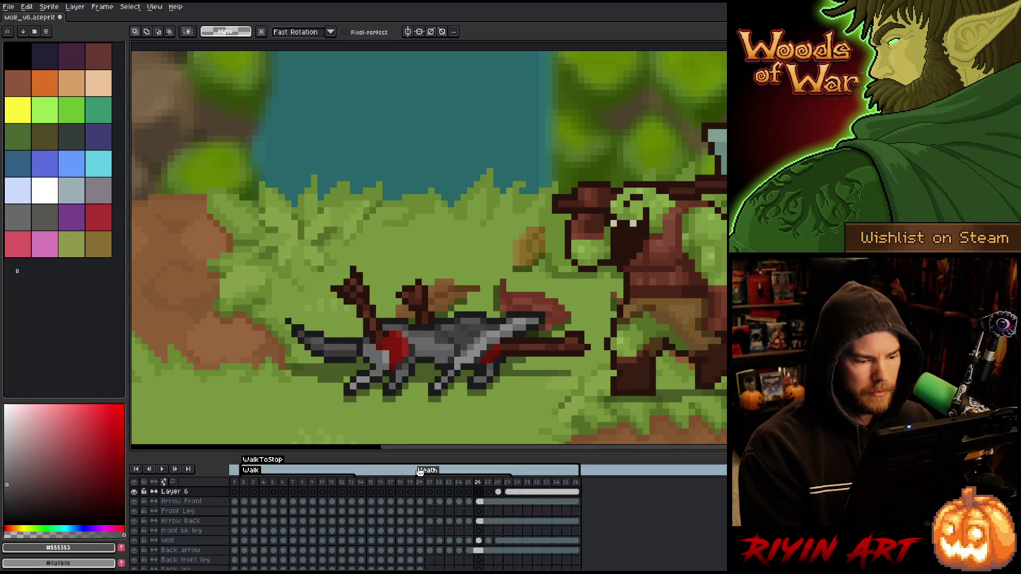
key(Return)
Step: Step through frames 35 back to 24, comparing crouched frame 24 with lying frame 25
click(566, 482)
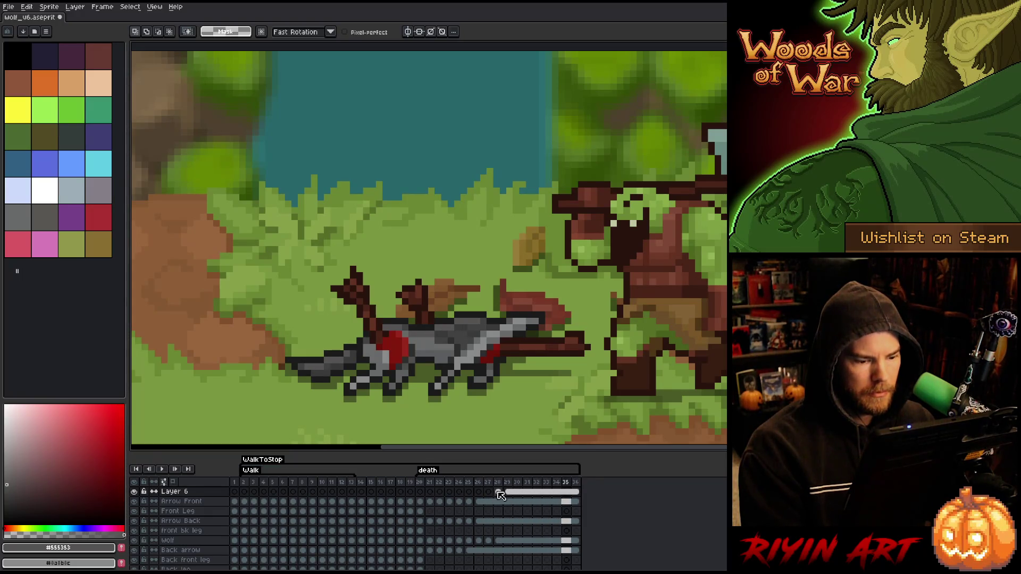
click(498, 491)
key(Left)
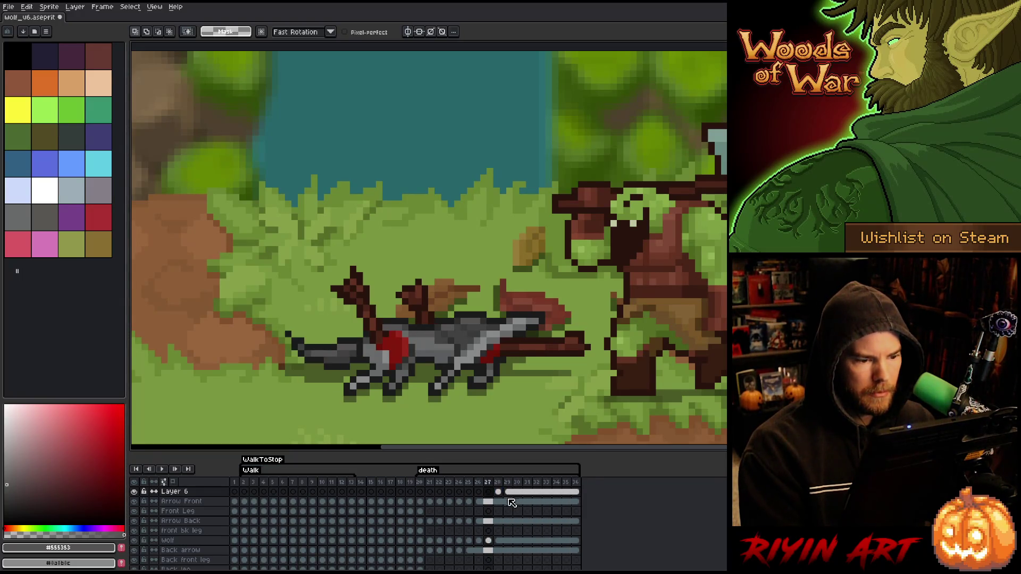
click(498, 492)
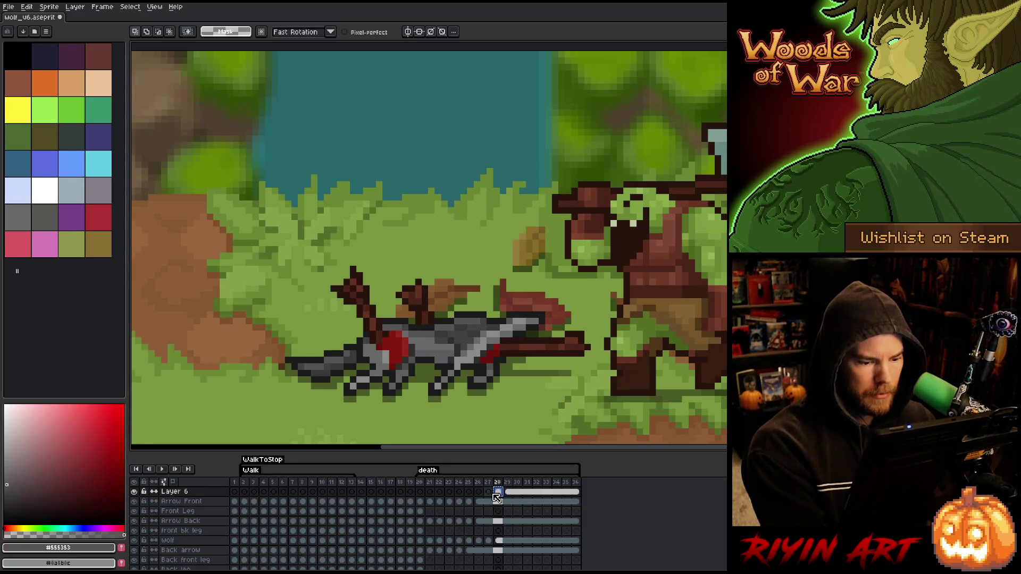
key(Left)
click(478, 493)
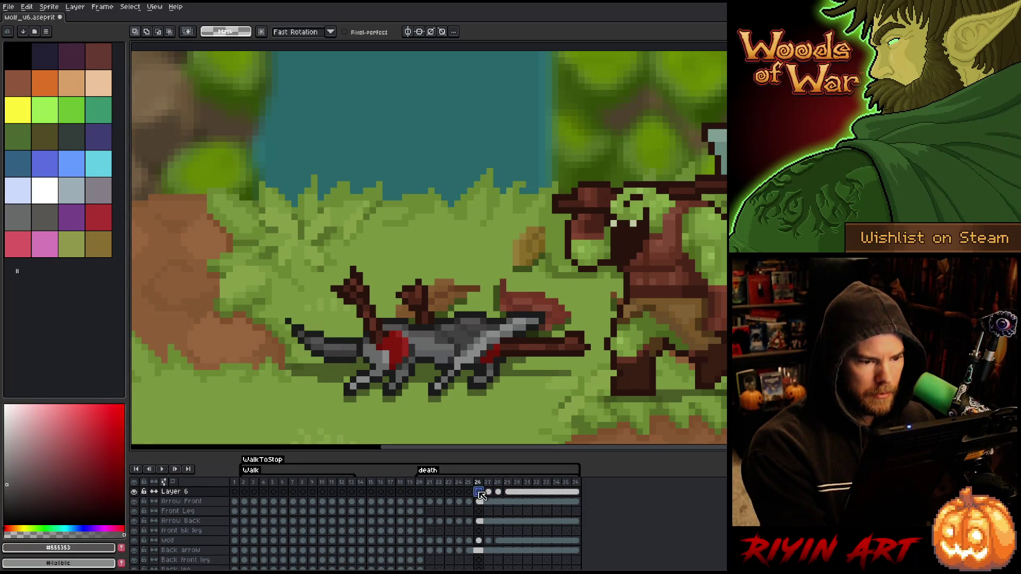
click(469, 492)
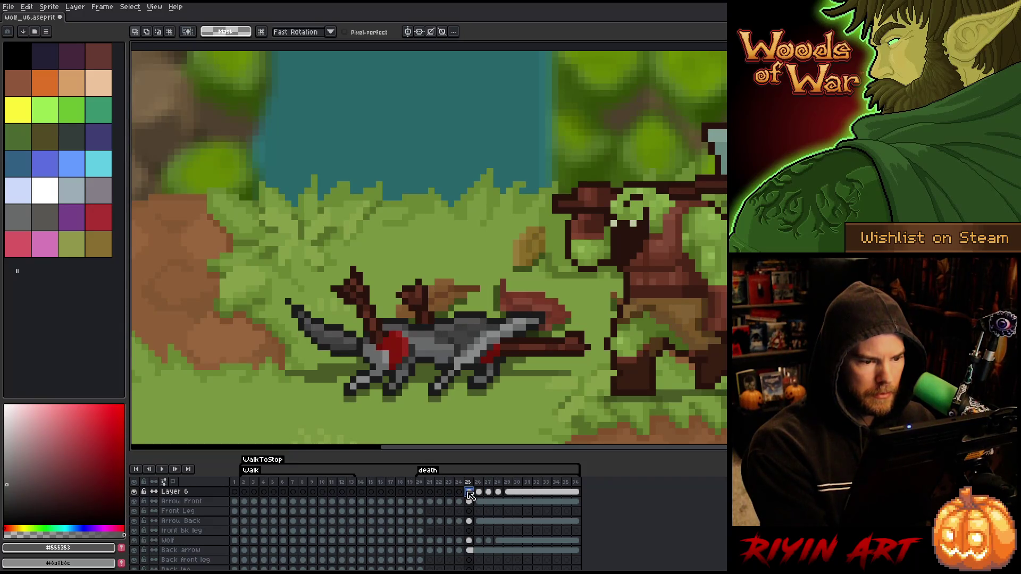
key(Left)
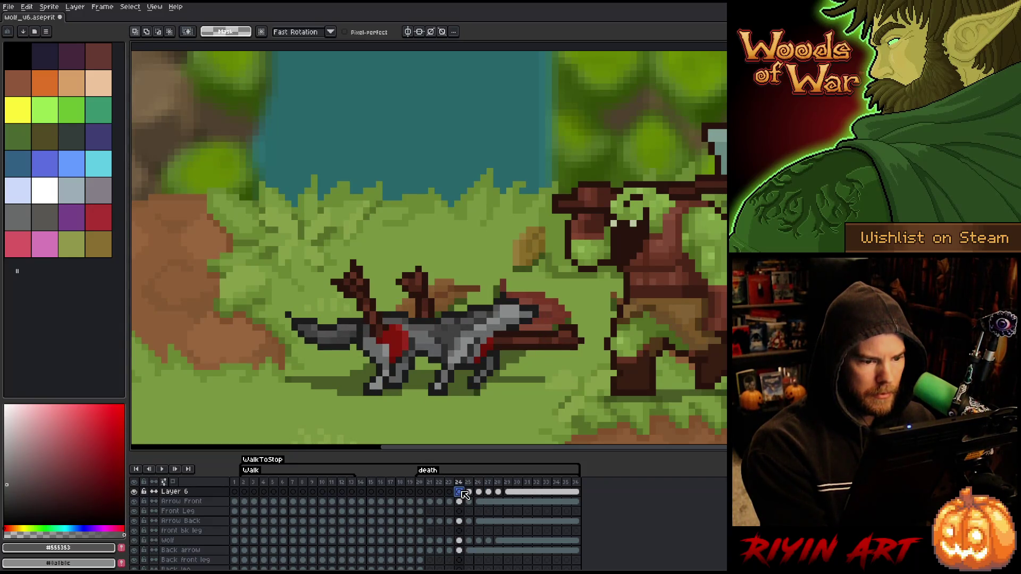
click(469, 493)
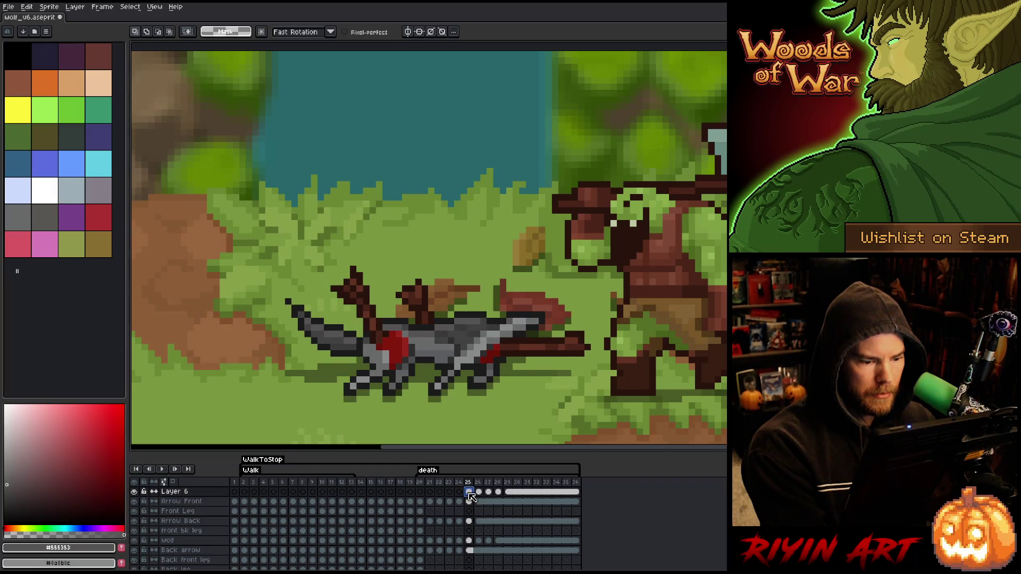
click(460, 493)
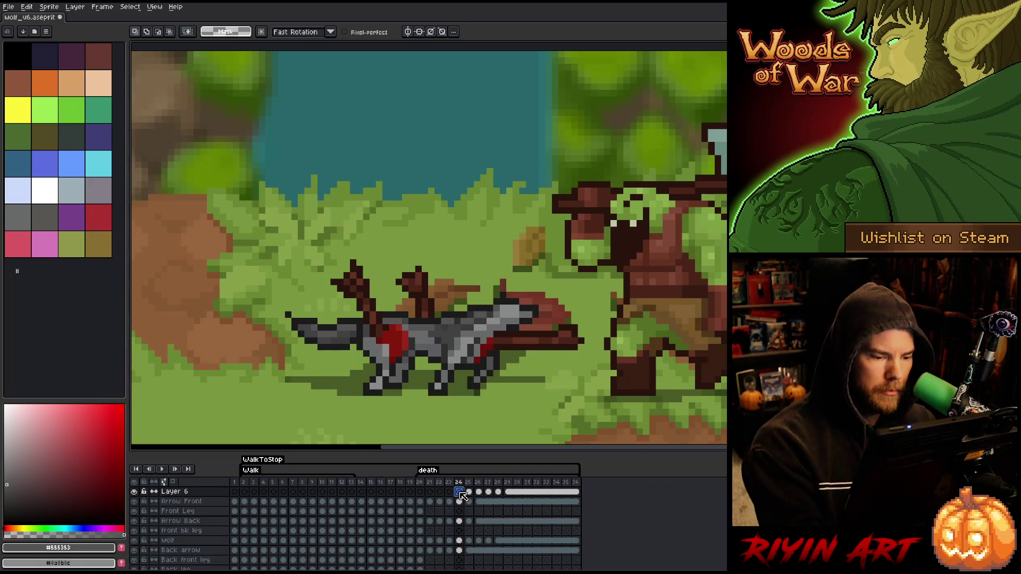
alt+click(458, 319)
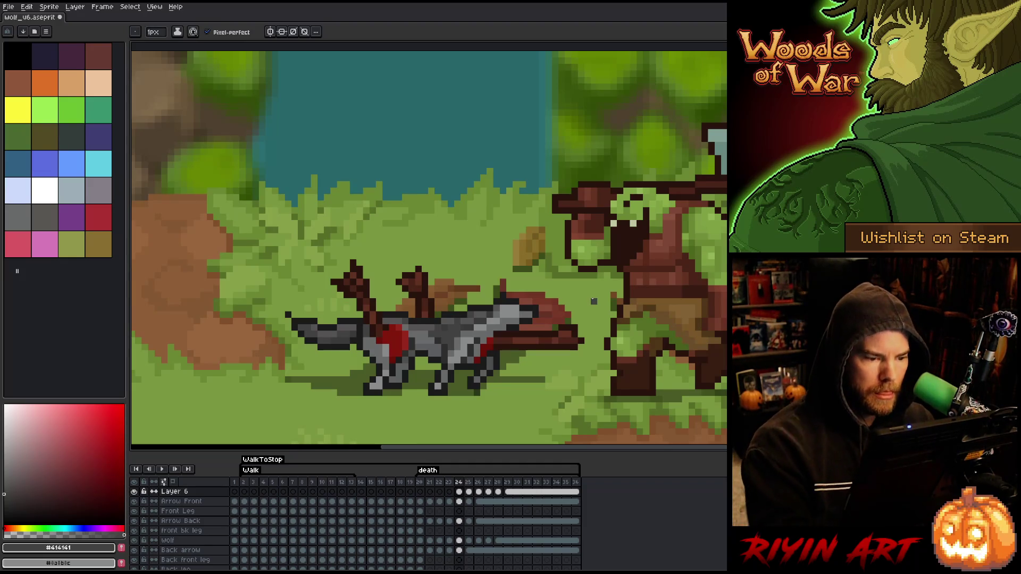
Step: Sample a darker grey, save, and replay the death animation, stopping on frame 22
key(alt)
alt+click(457, 319)
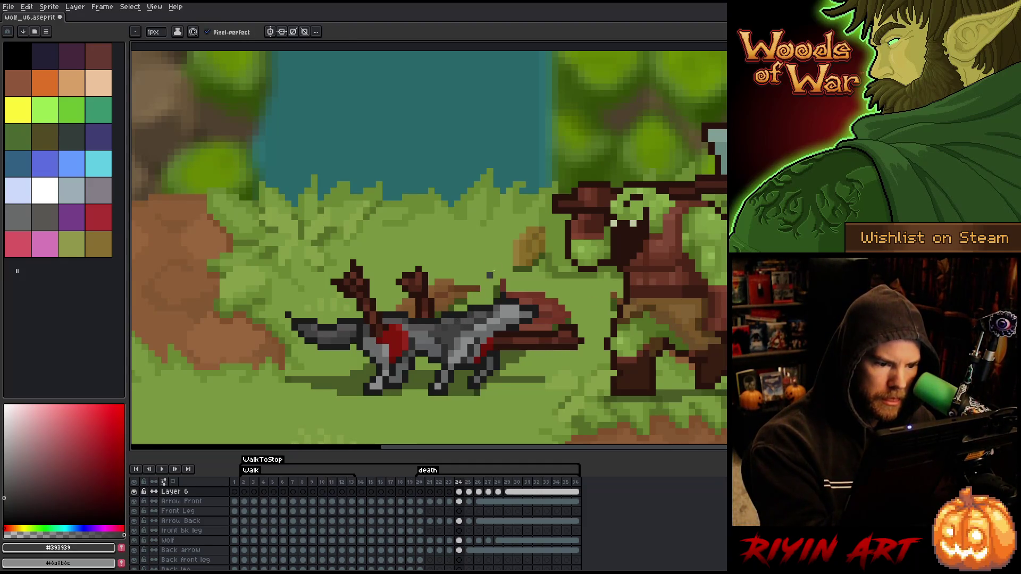
key(Left)
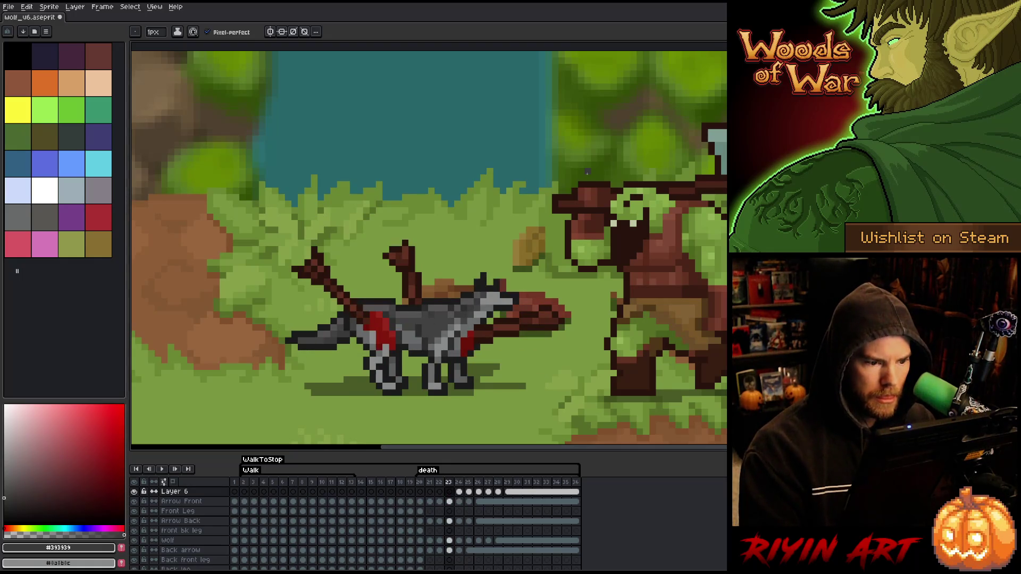
key(Return)
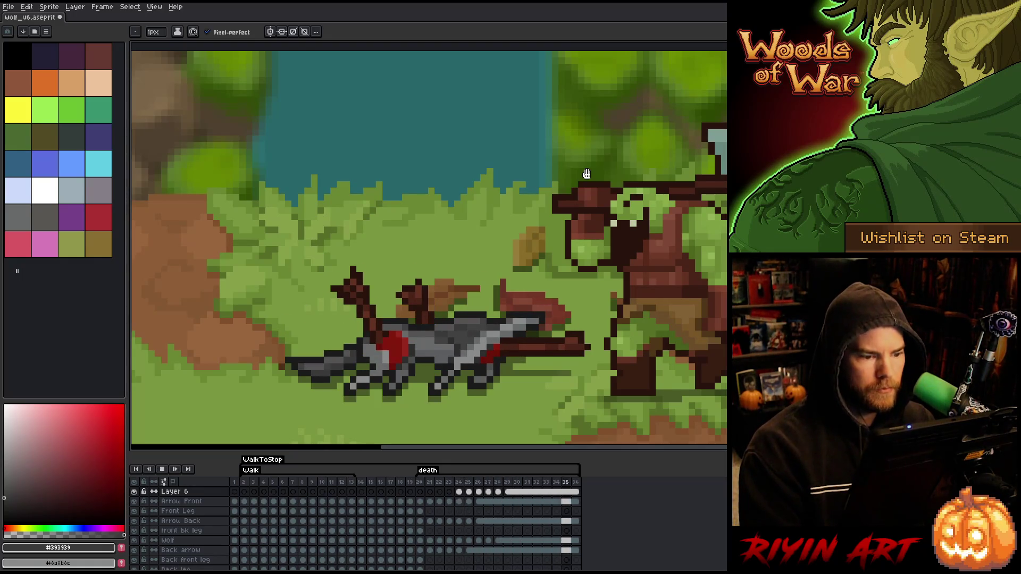
key(Return)
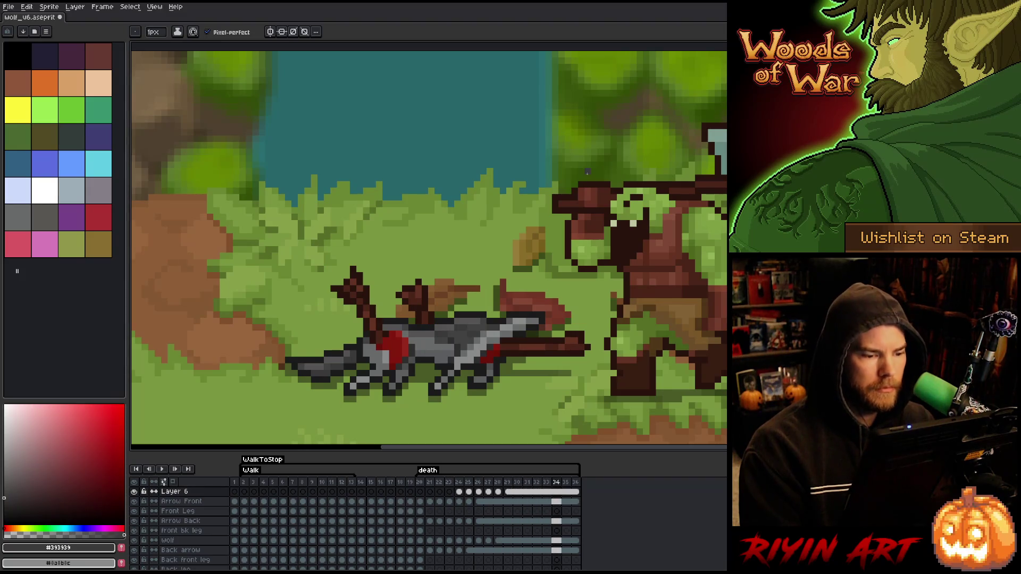
key(Return)
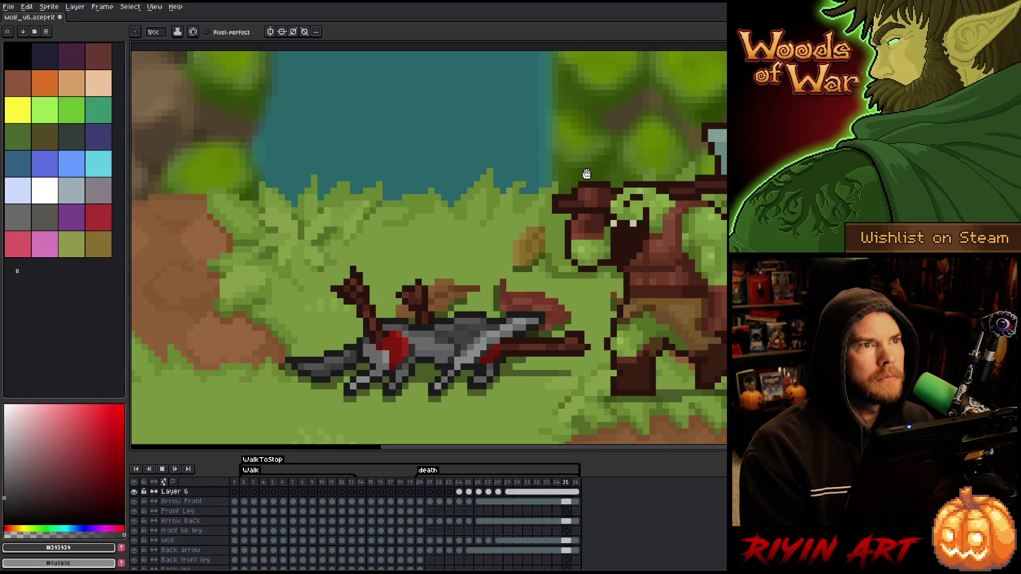
key(Return)
key(ctrl+s)
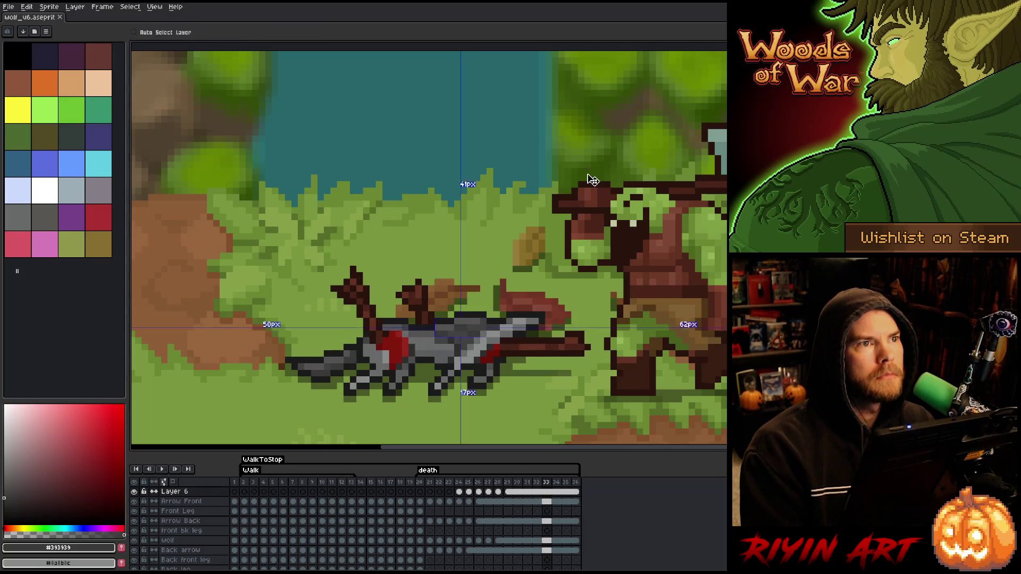
key(Return)
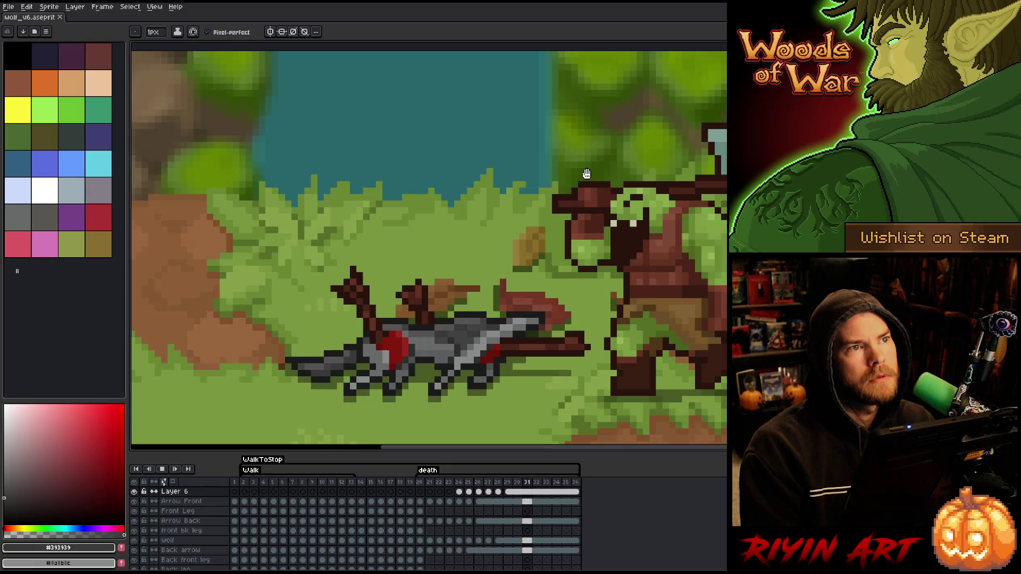
key(Return)
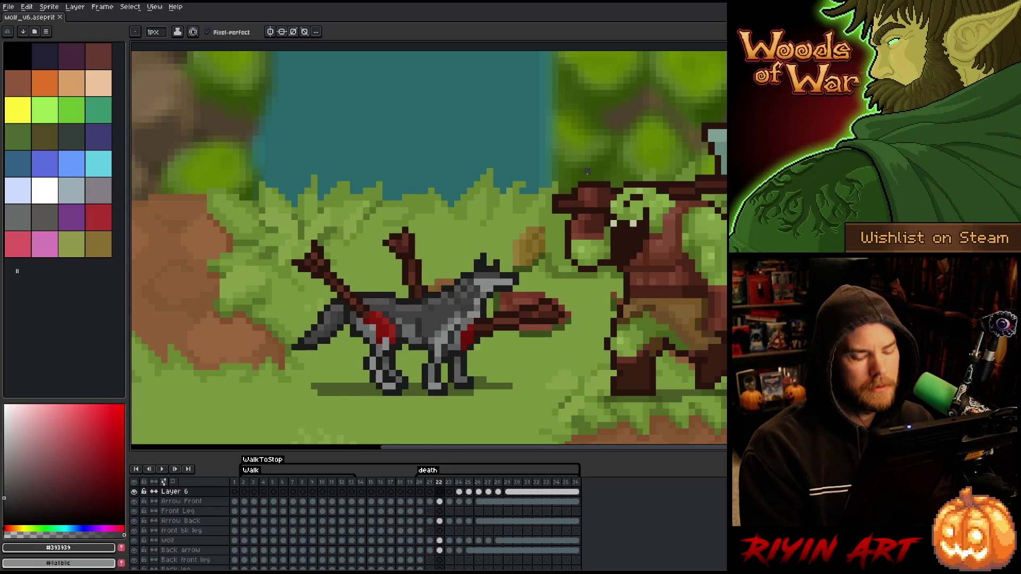
Step: On frame 22, sample the wound's blood red #83190e and paint a red pixel
key(Left)
key(Left)
key(Right)
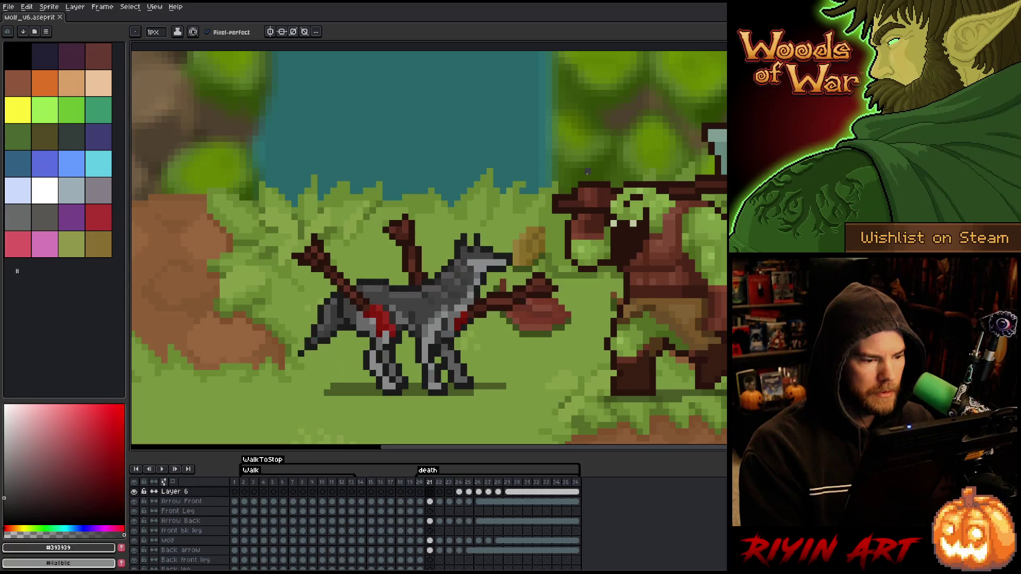
key(Right)
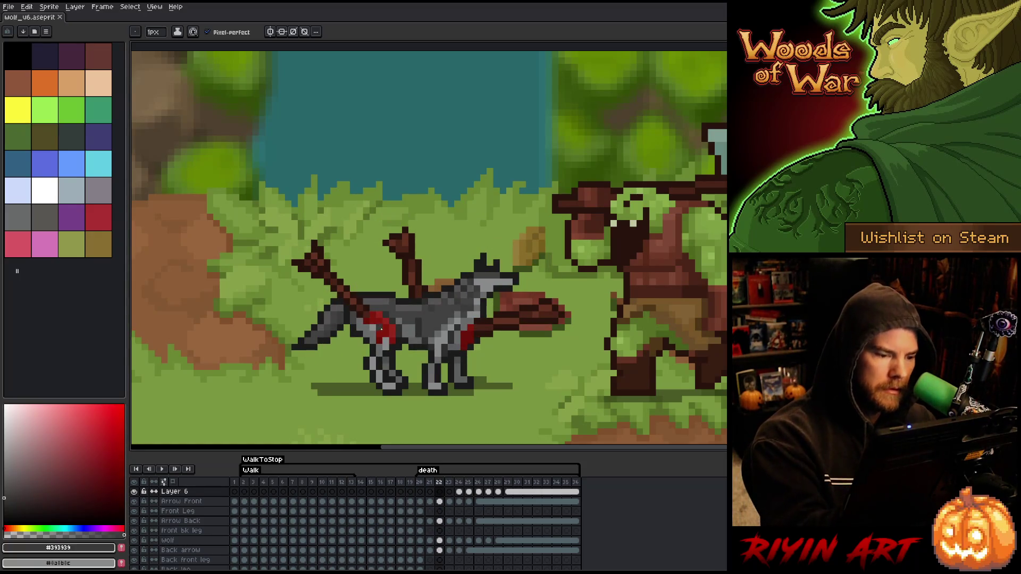
alt+click(390, 330)
click(389, 315)
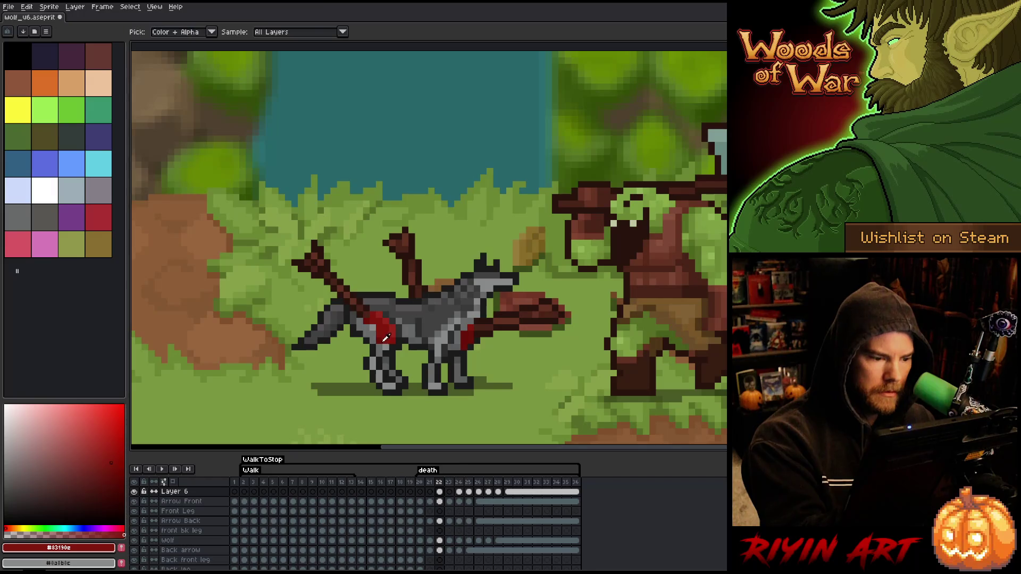
Step: Sample the darker and brighter blood reds from the wolf's wounds
alt+click(387, 340)
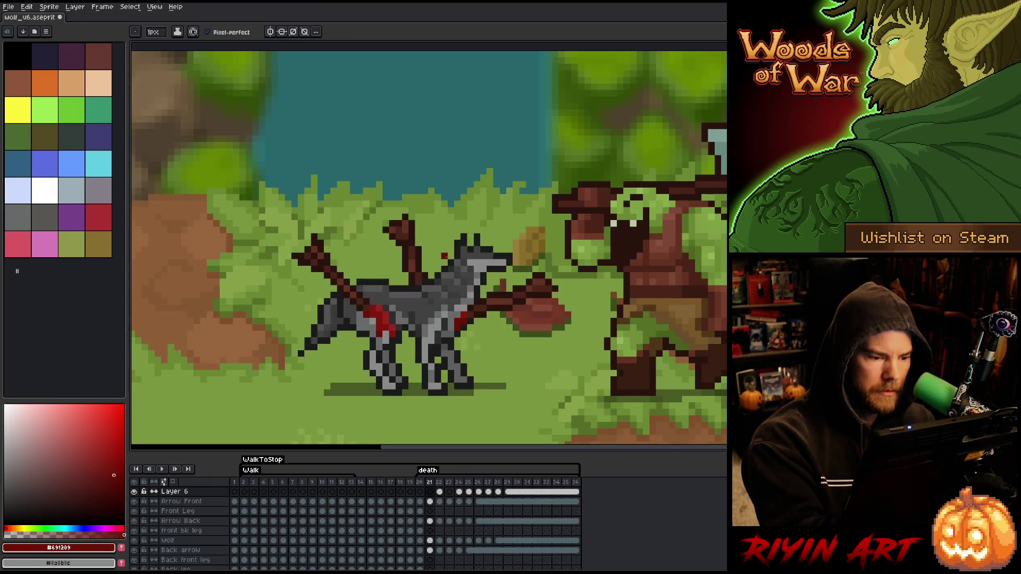
key(Right)
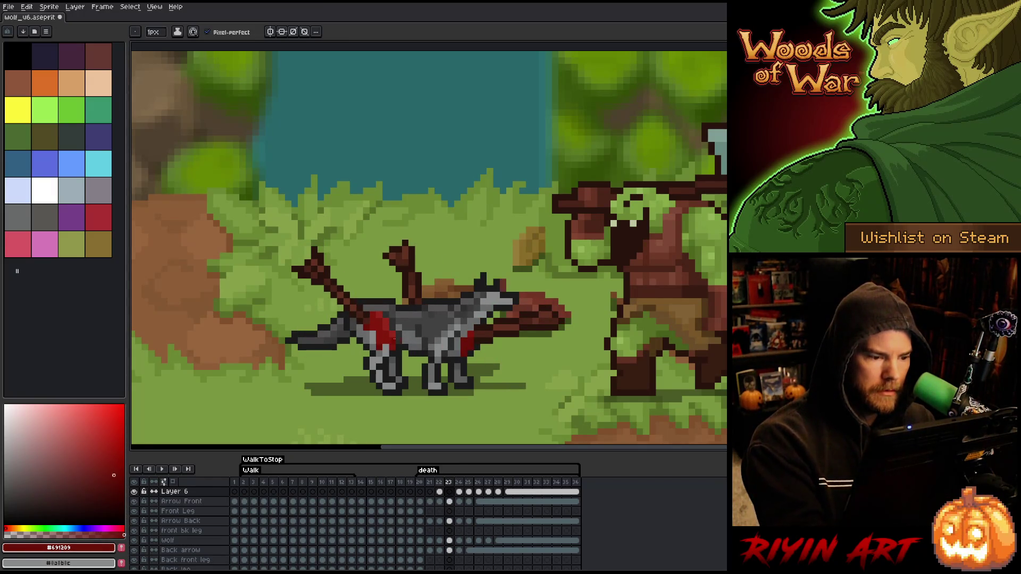
alt+click(379, 320)
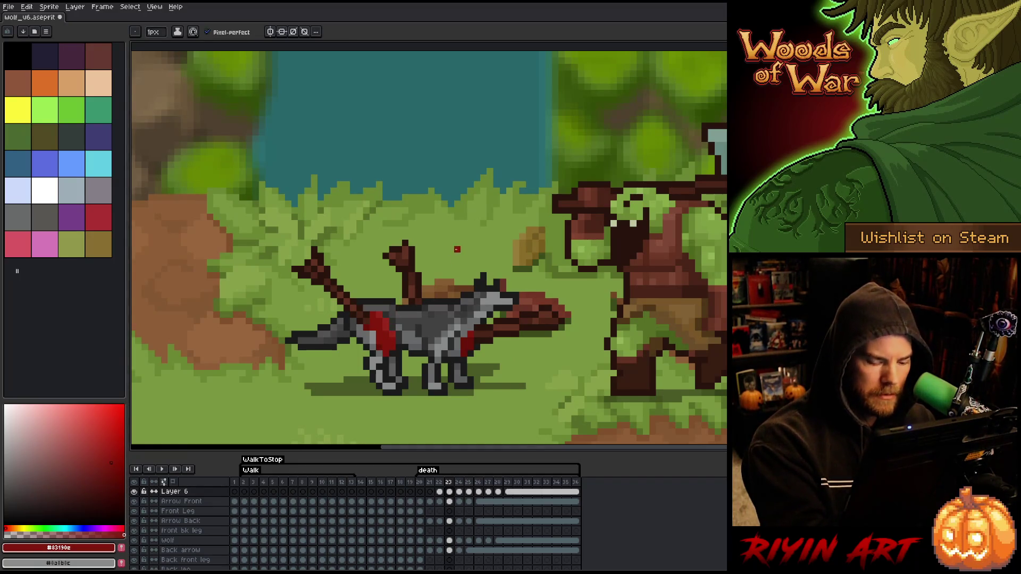
Step: Flip back and forth through the death poses, comparing frames 23 and 24
key(Right)
key(Right)
key(Right)
key(Left)
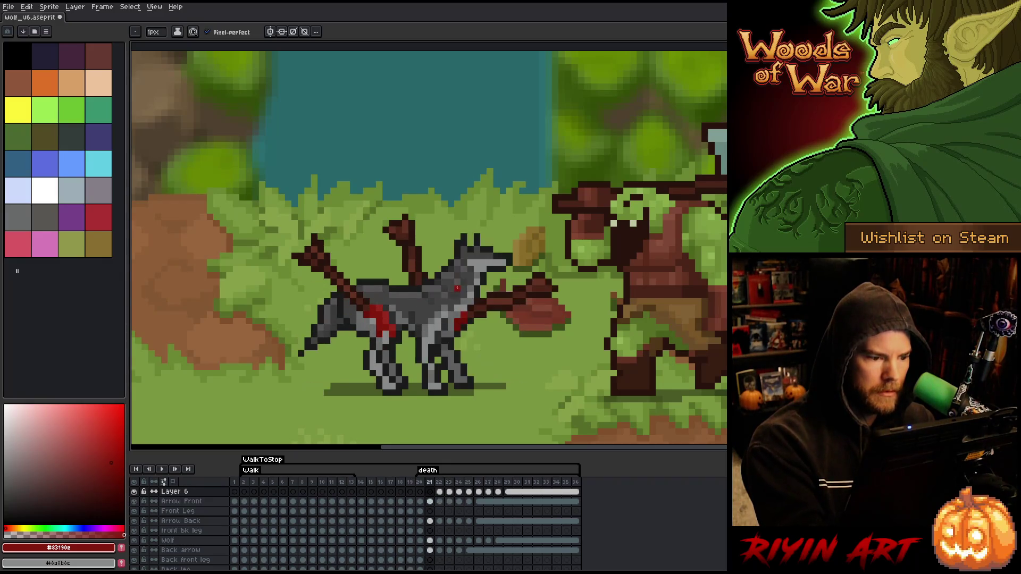
key(Left)
key(Left)
key(Right)
key(Left)
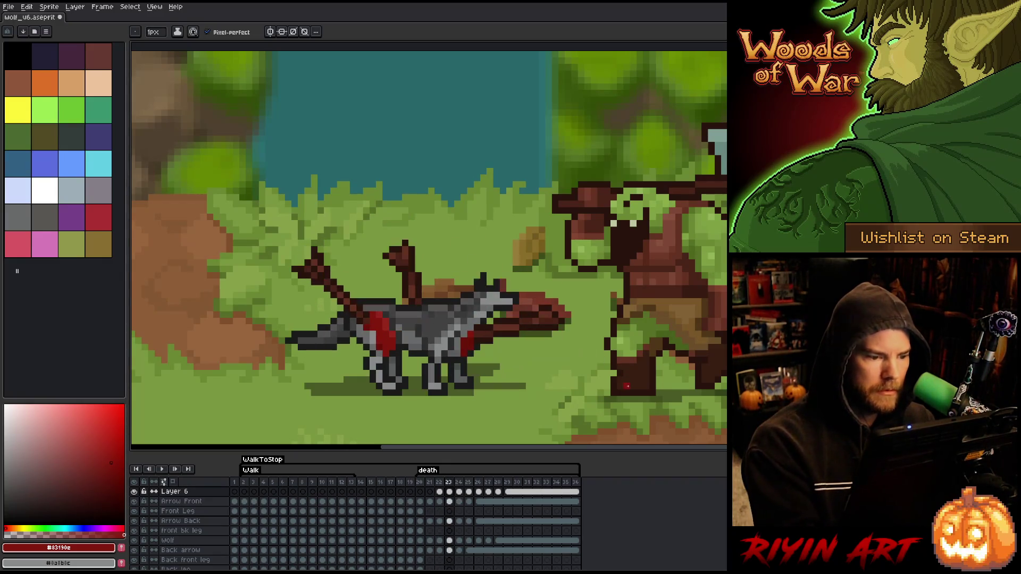
key(Left)
key(Right)
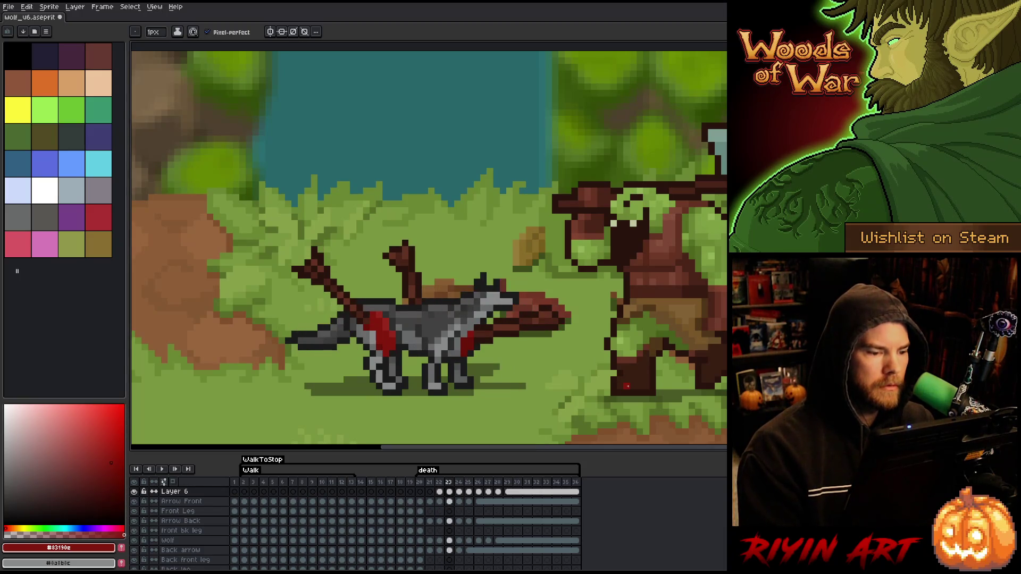
key(Right)
key(Left)
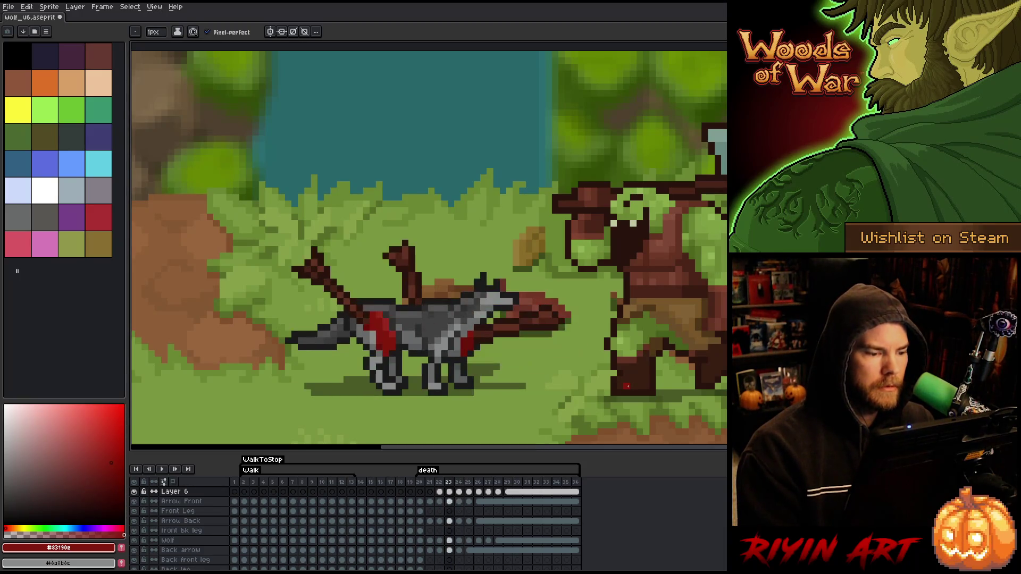
key(Right)
key(Left)
key(Right)
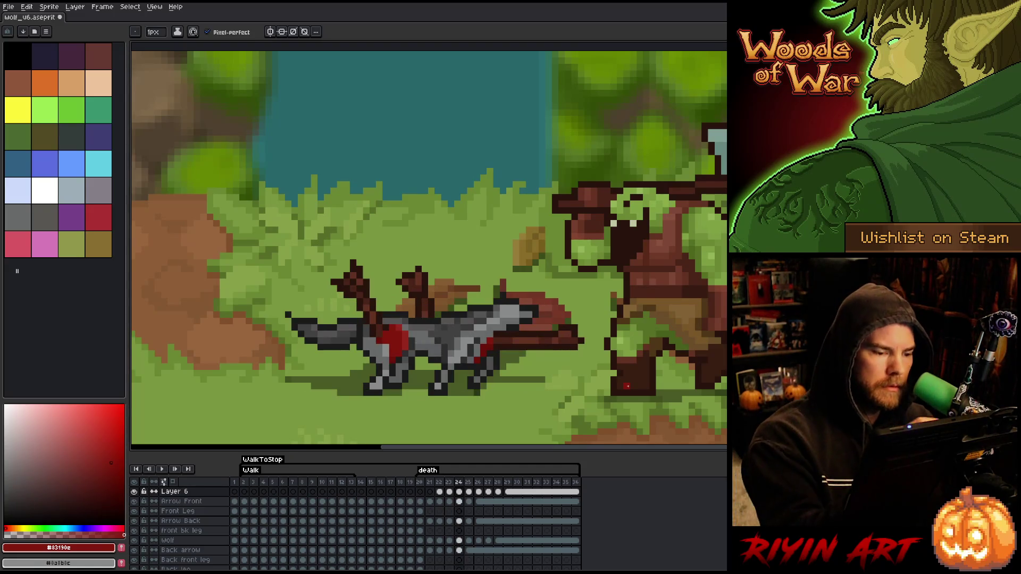
key(Left)
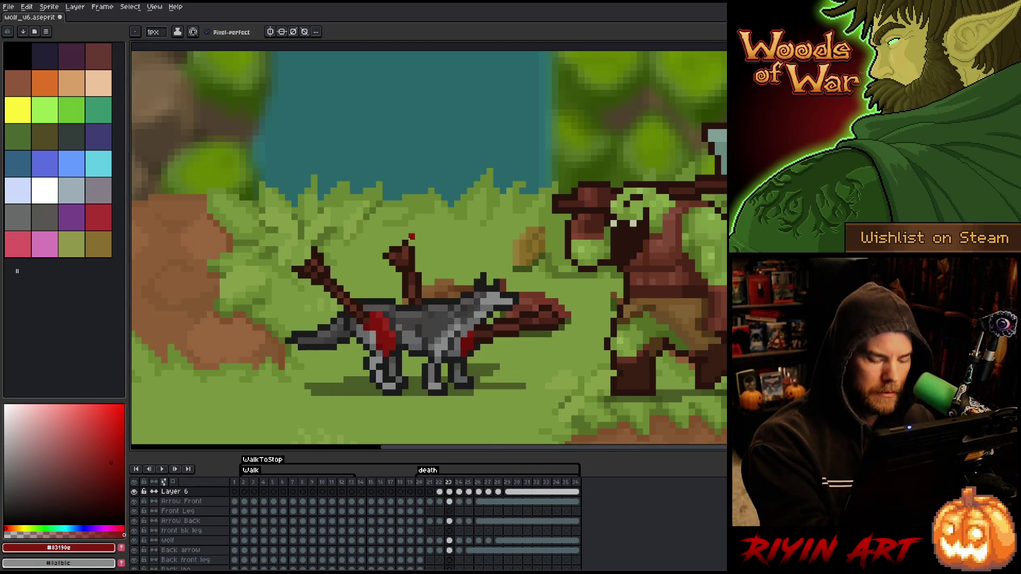
key(Right)
key(Right)
key(Right)
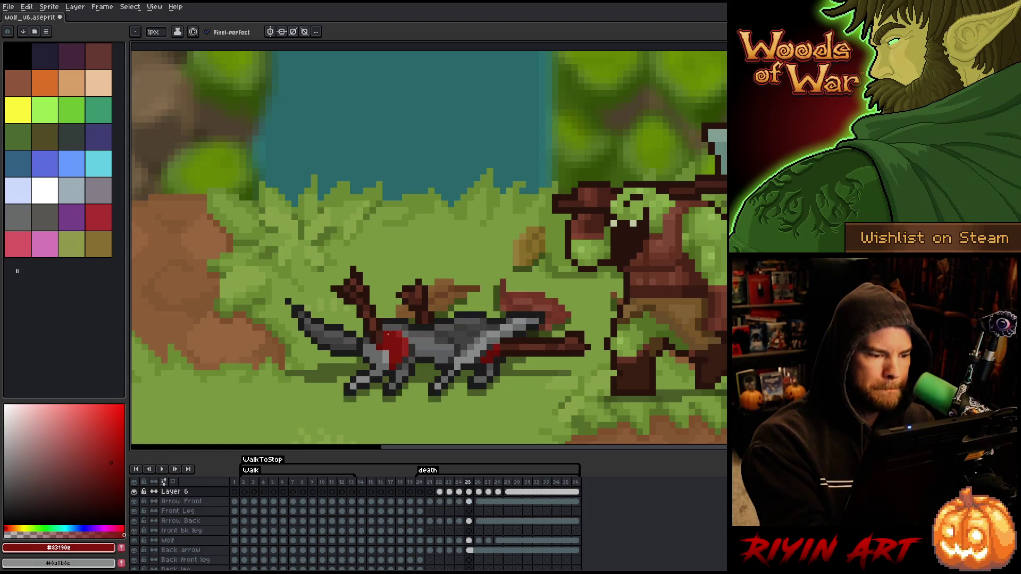
key(Right)
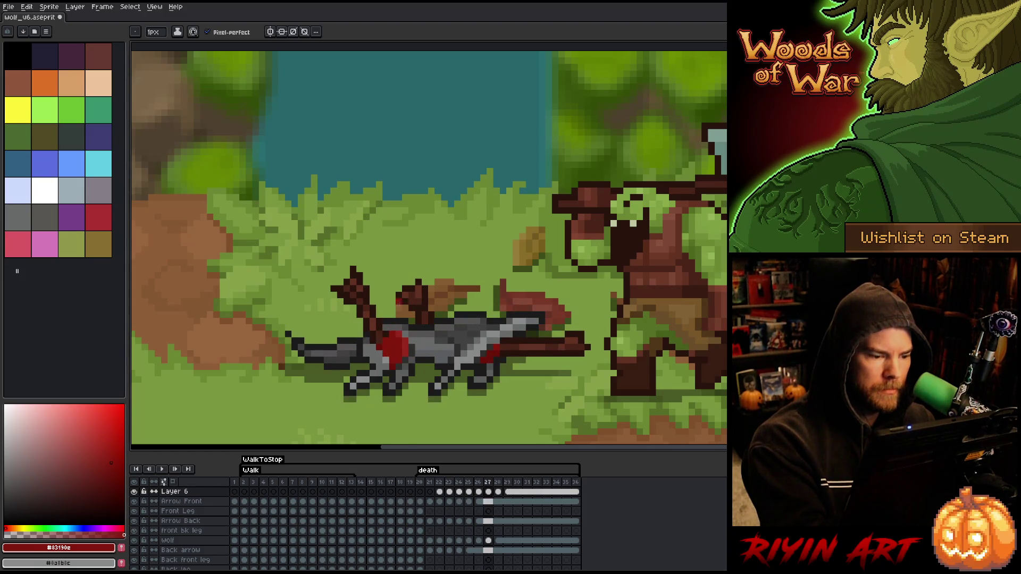
key(Right)
key(Right)
key(Right)
key(Right)
key(Right)
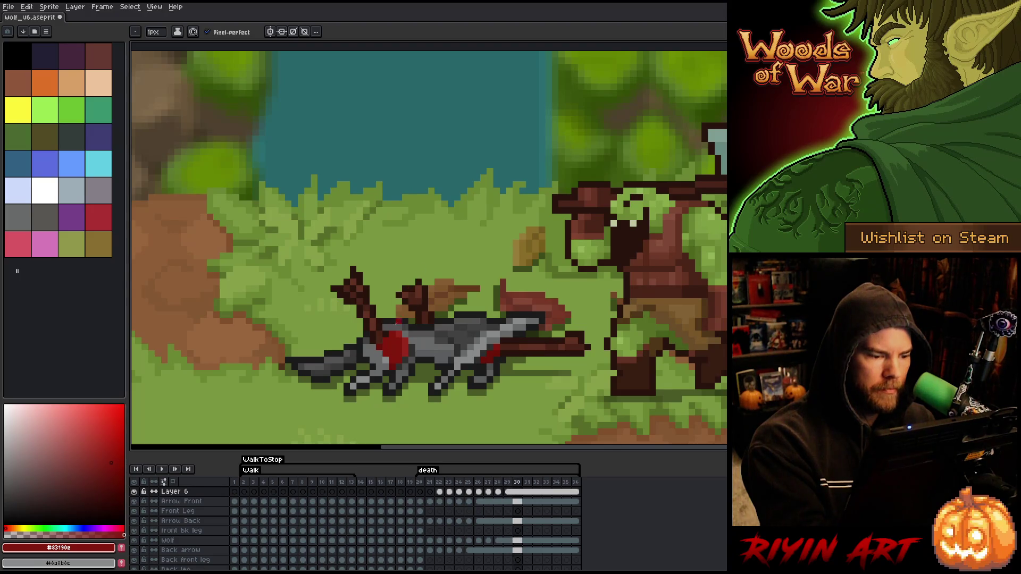
Step: Save the sprite and play the death animation through once
key(ctrl+s)
key(Return)
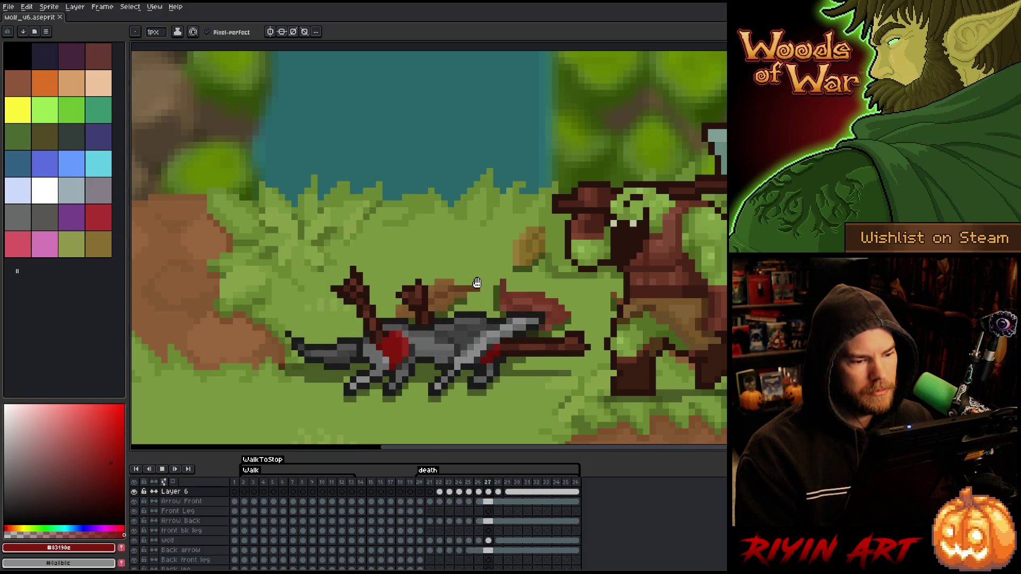
key(Return)
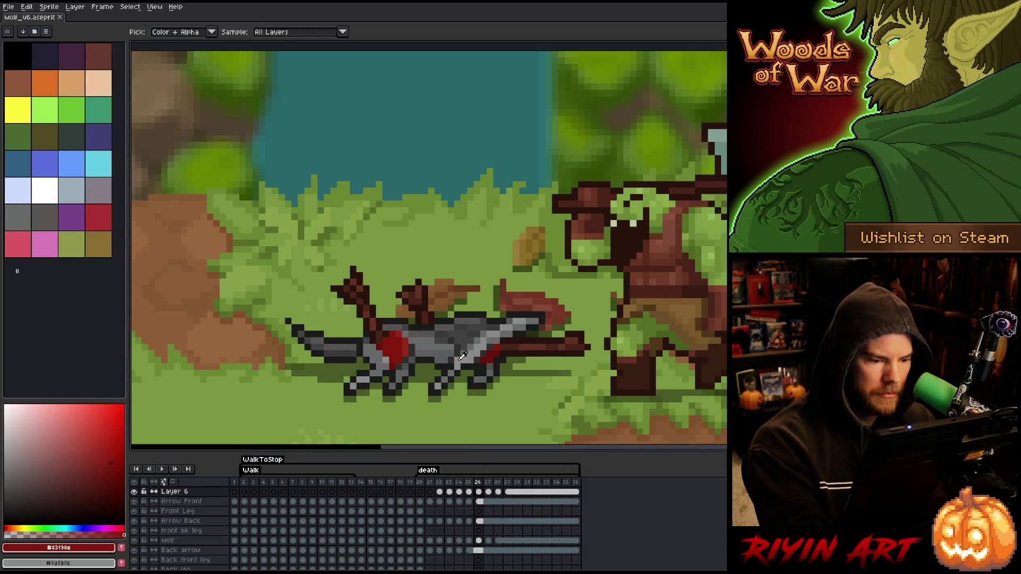
alt+click(463, 366)
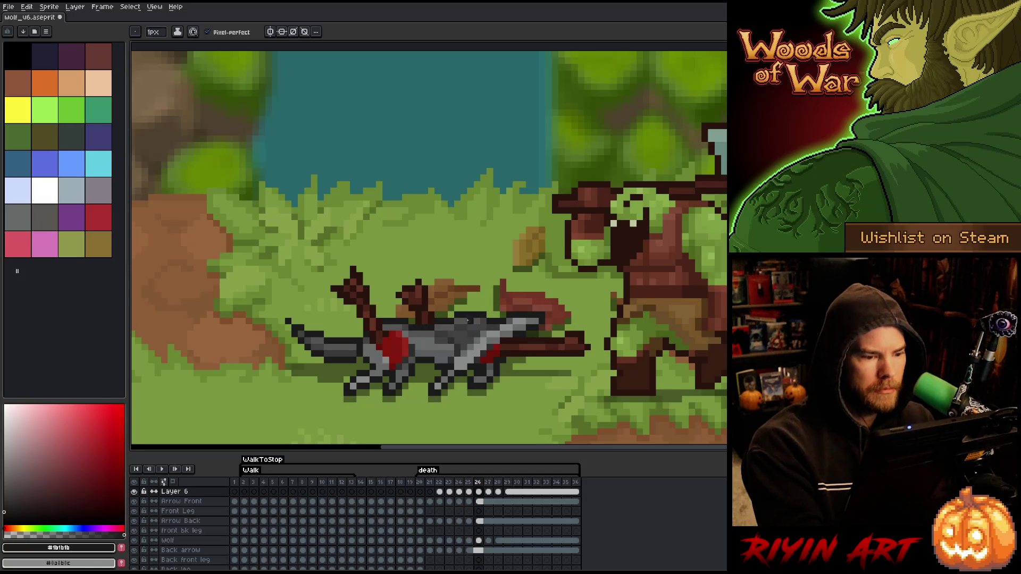
alt+click(475, 330)
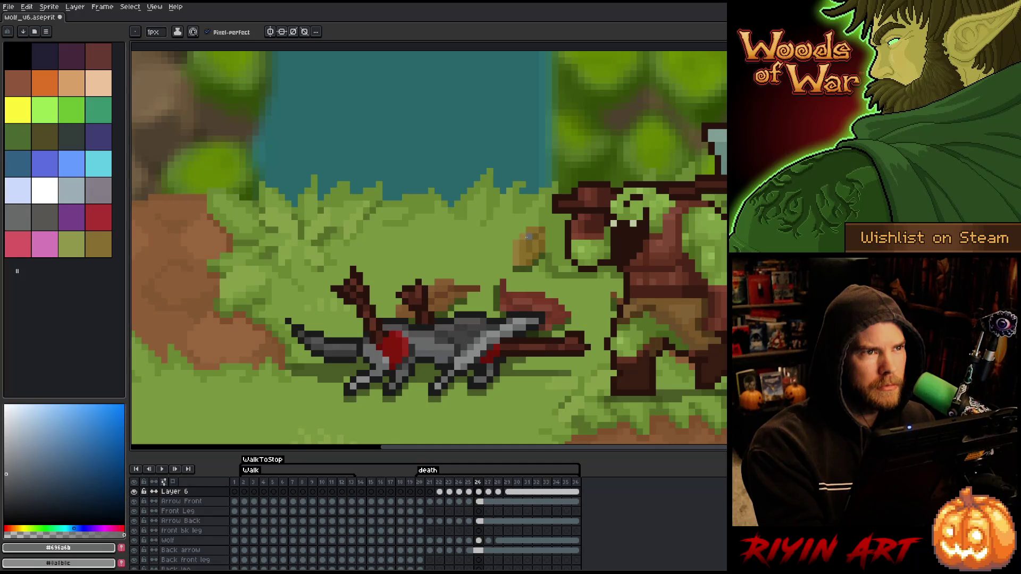
key(m)
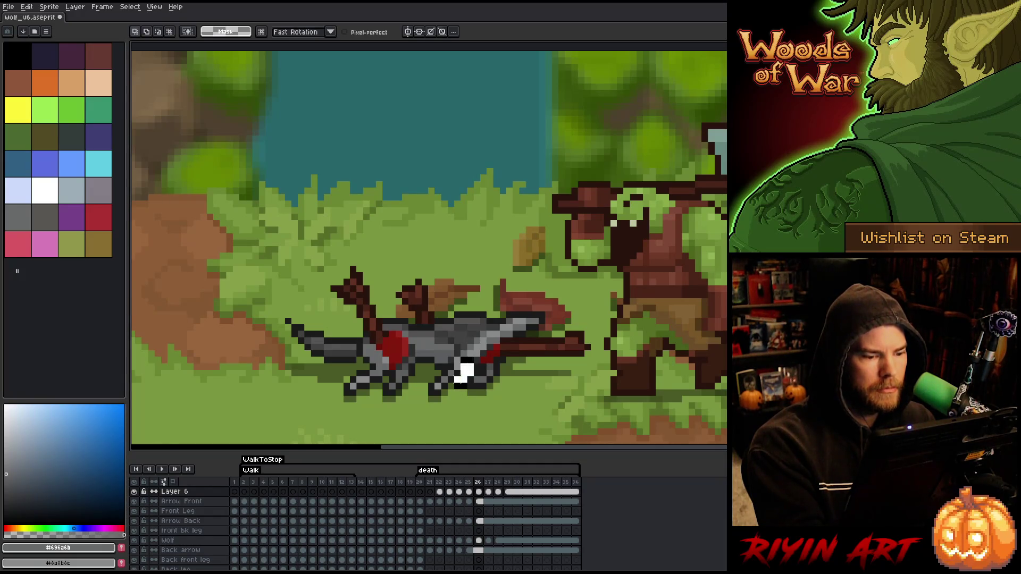
drag(452, 355, 476, 398)
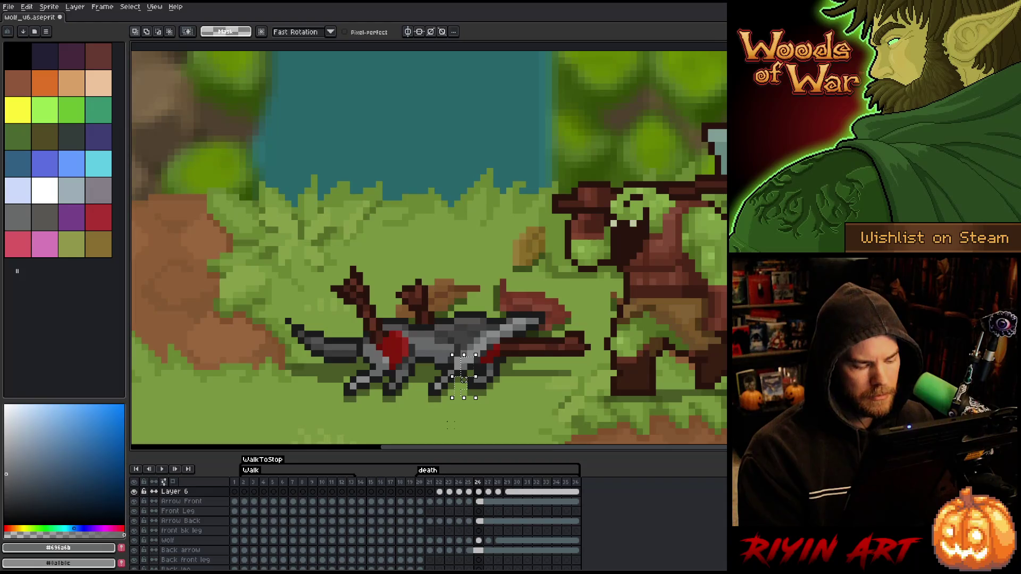
key(period)
key(ctrl+v)
key(period)
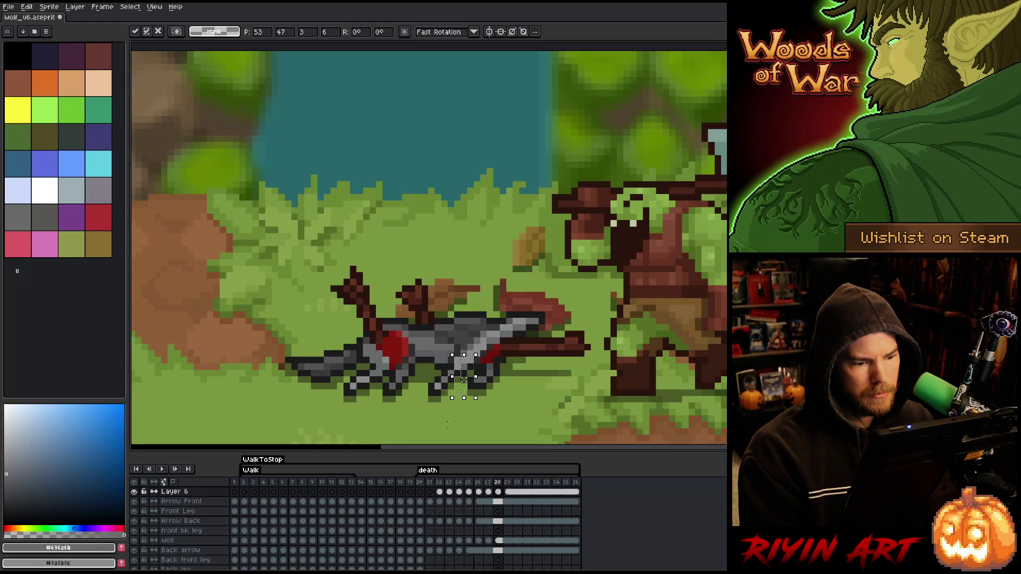
key(period)
key(period)
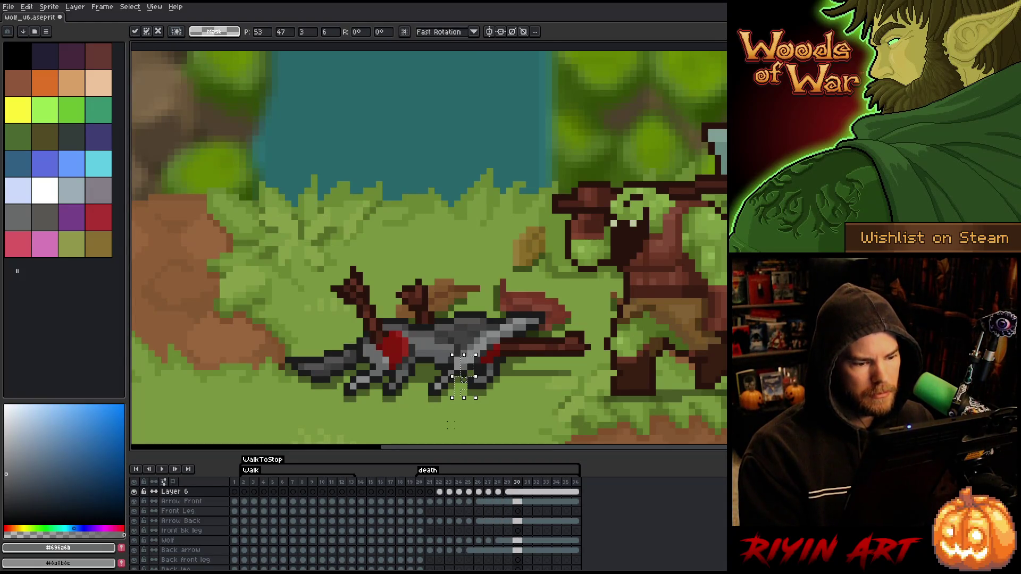
key(ctrl+d)
key(Return)
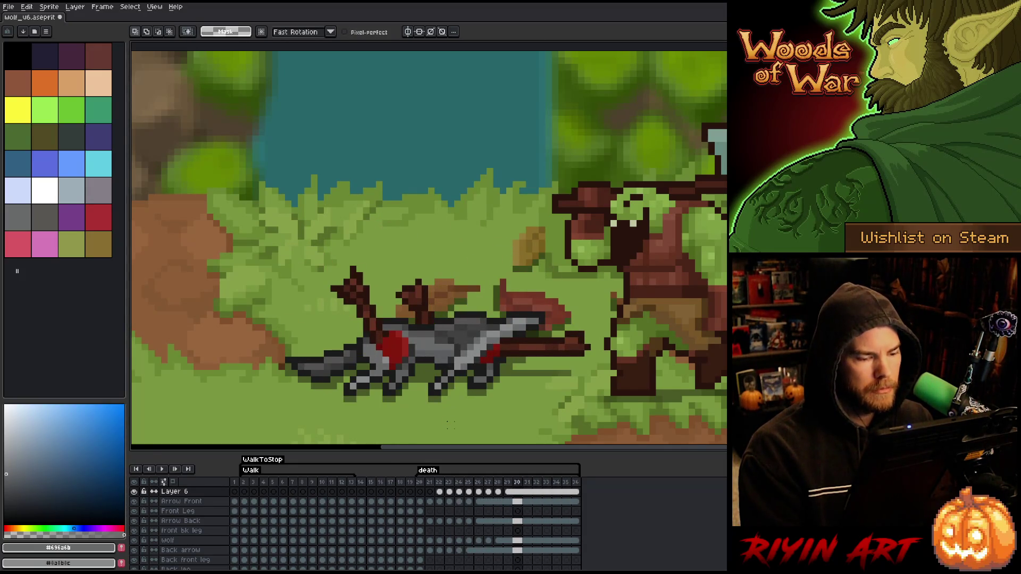
key(Return)
key(comma)
key(comma)
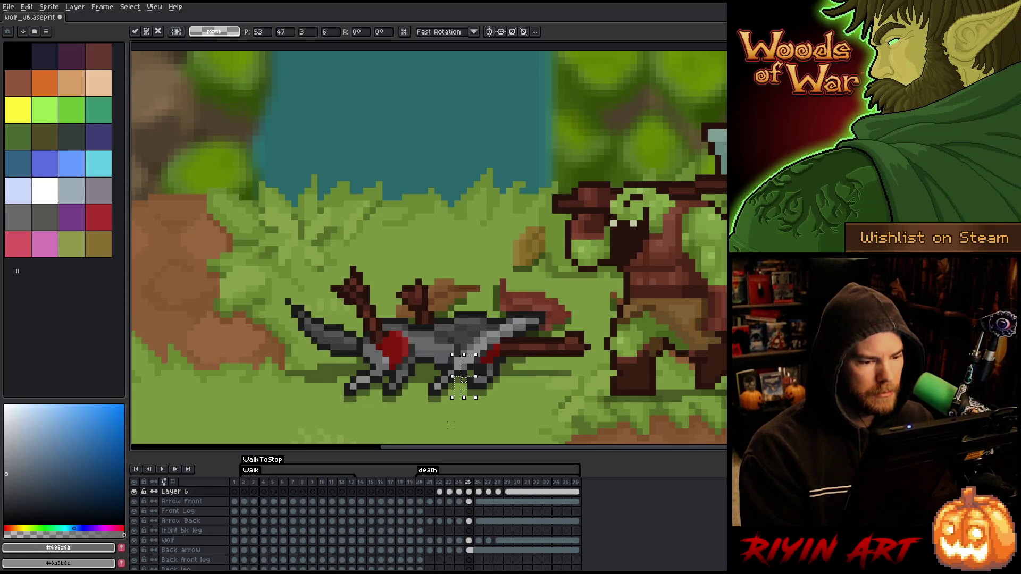
key(period)
key(period)
key(period)
key(ctrl+shift+d)
key(comma)
key(comma)
key(comma)
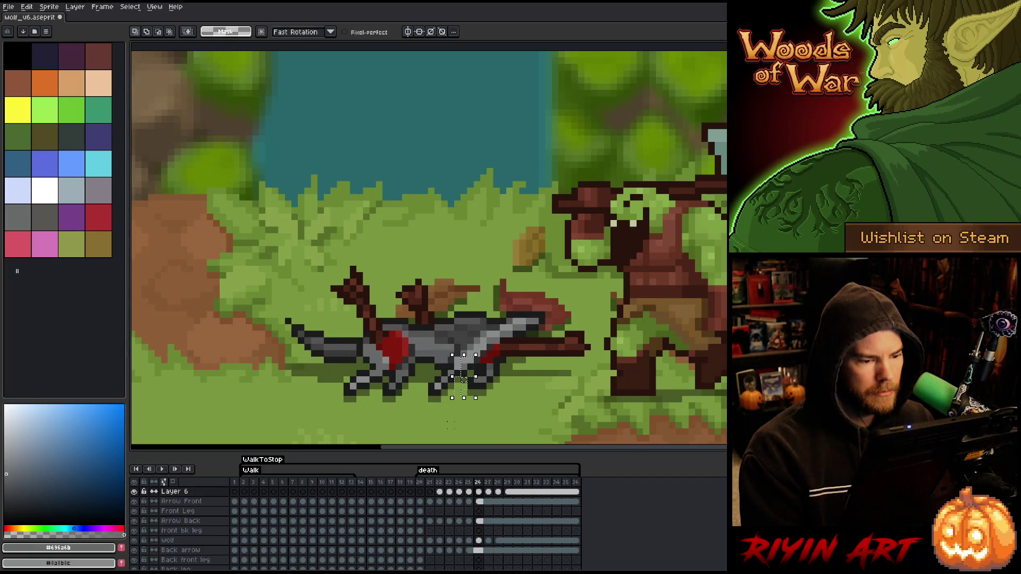
key(b)
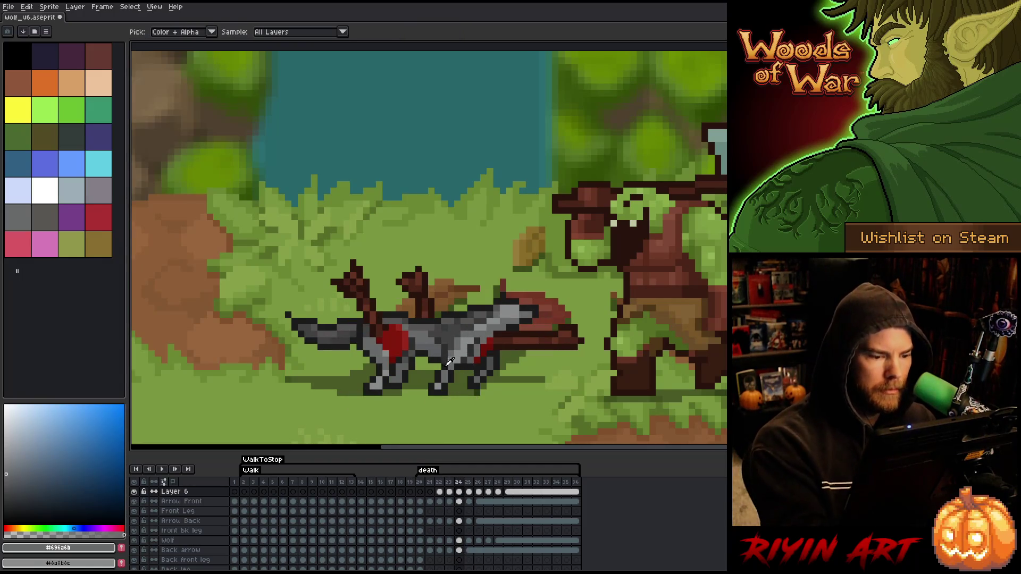
key(comma)
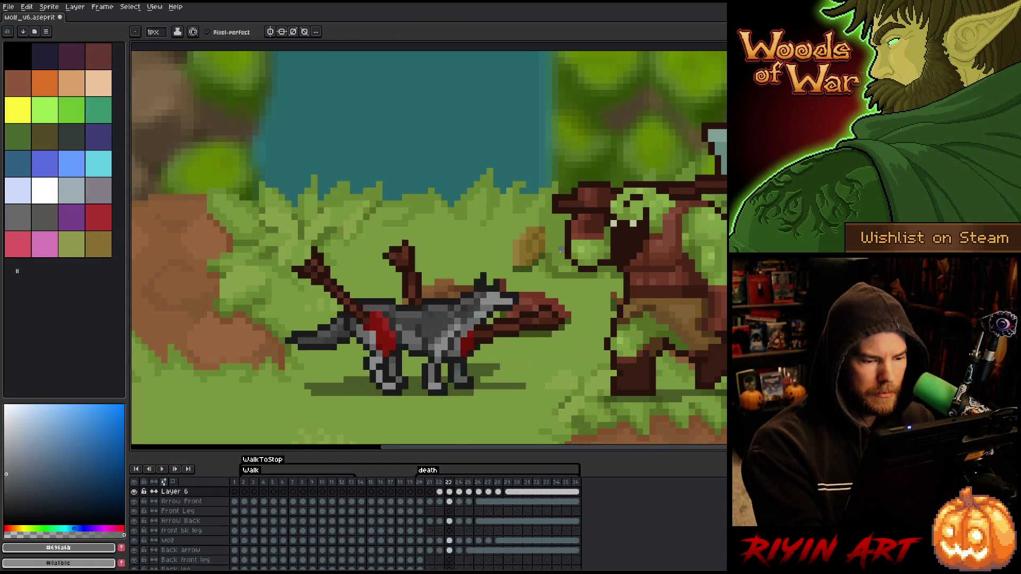
key(period)
key(period)
key(period)
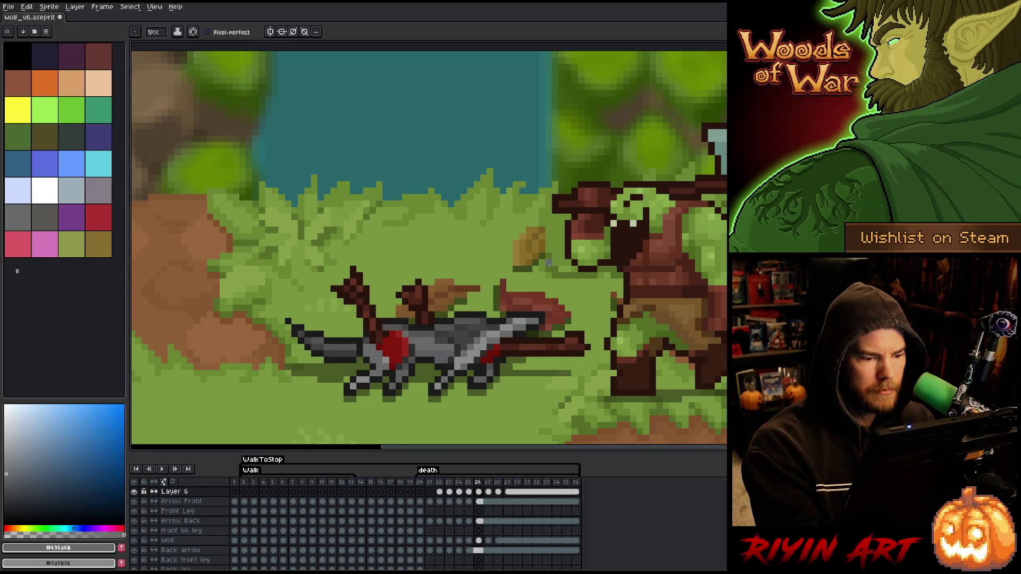
key(v)
key(b)
key(comma)
key(comma)
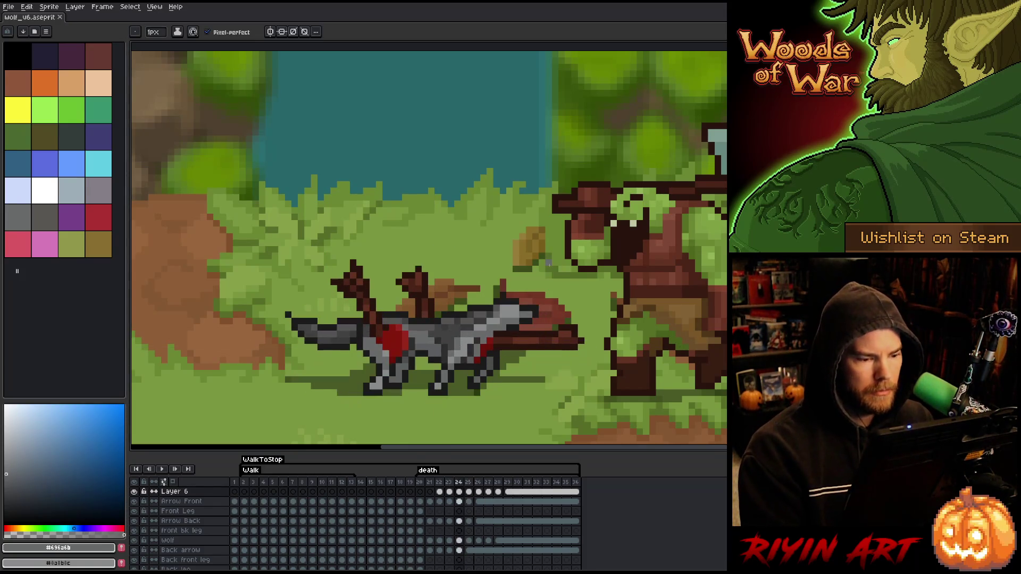
key(period)
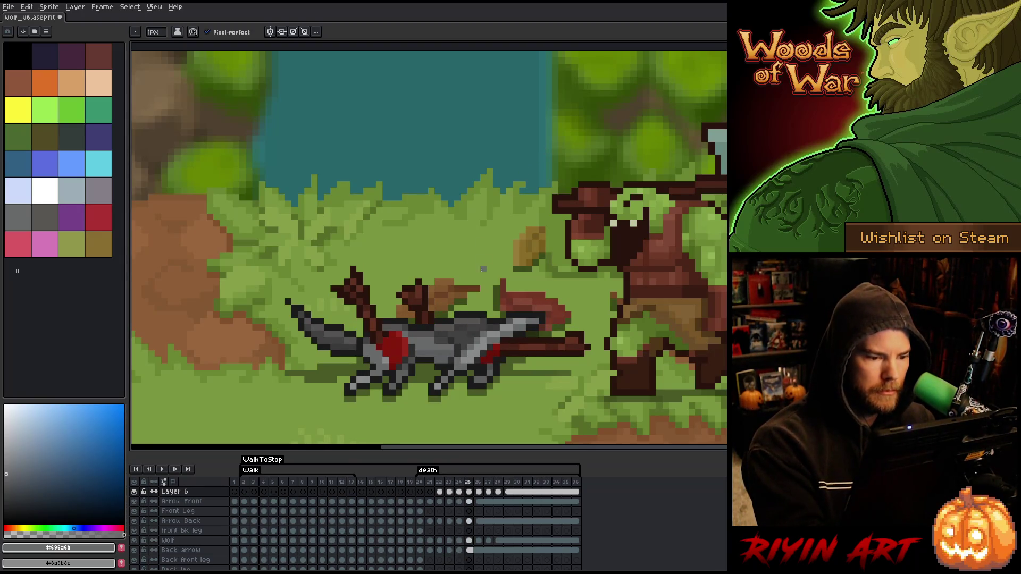
key(period)
key(period)
key(period)
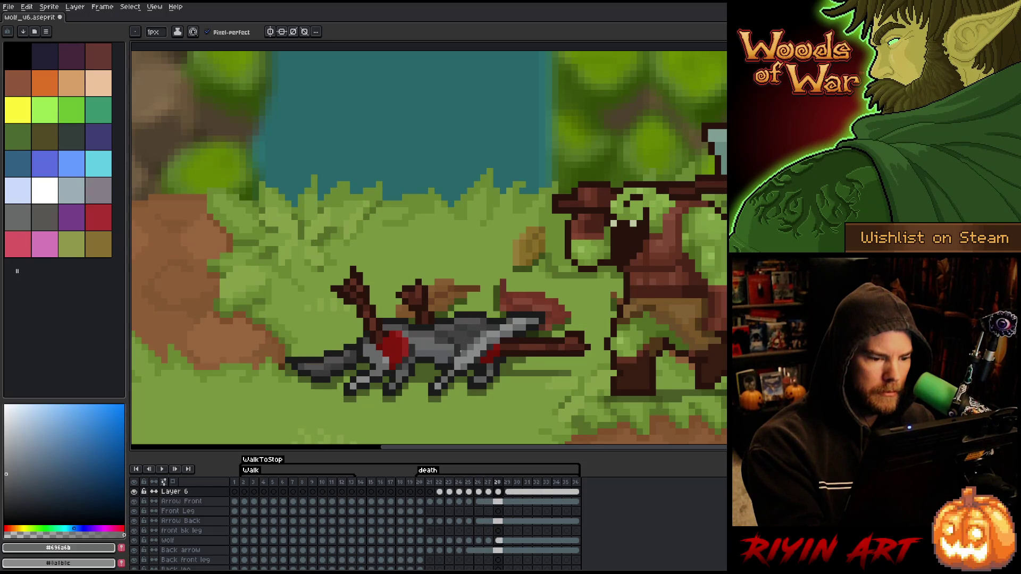
key(comma)
key(period)
key(period)
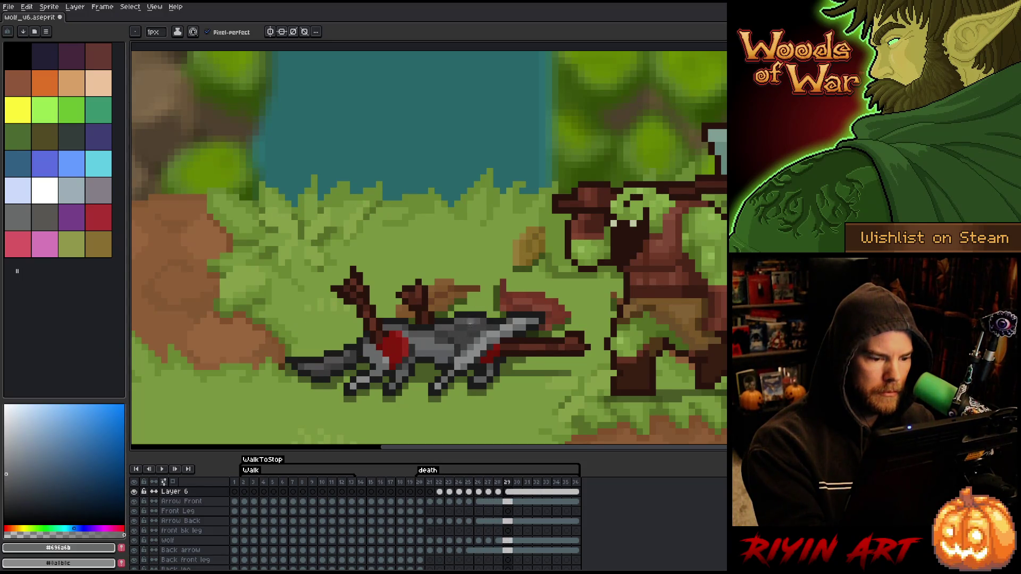
key(period)
key(period)
key(period)
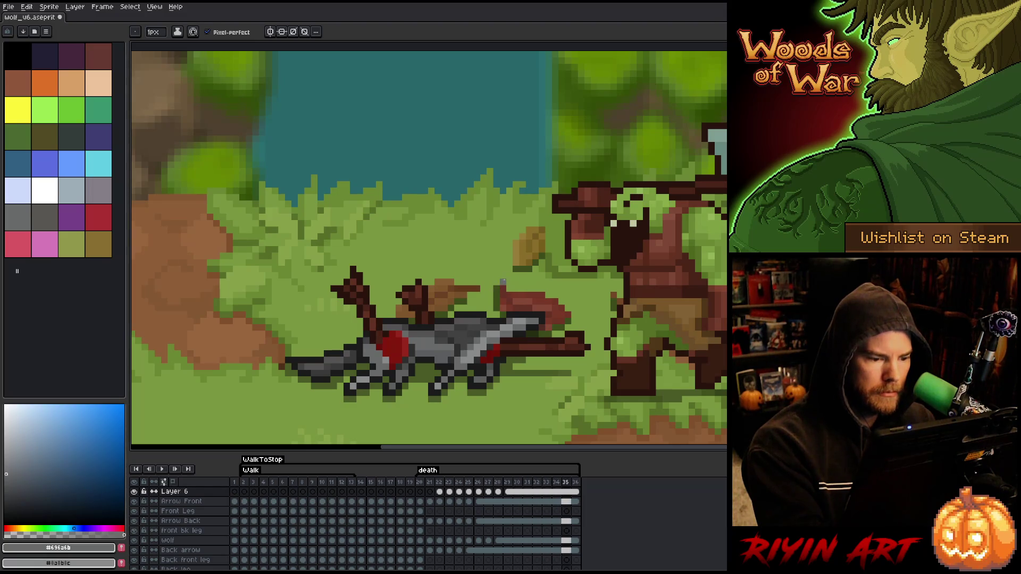
key(period)
key(period)
key(period)
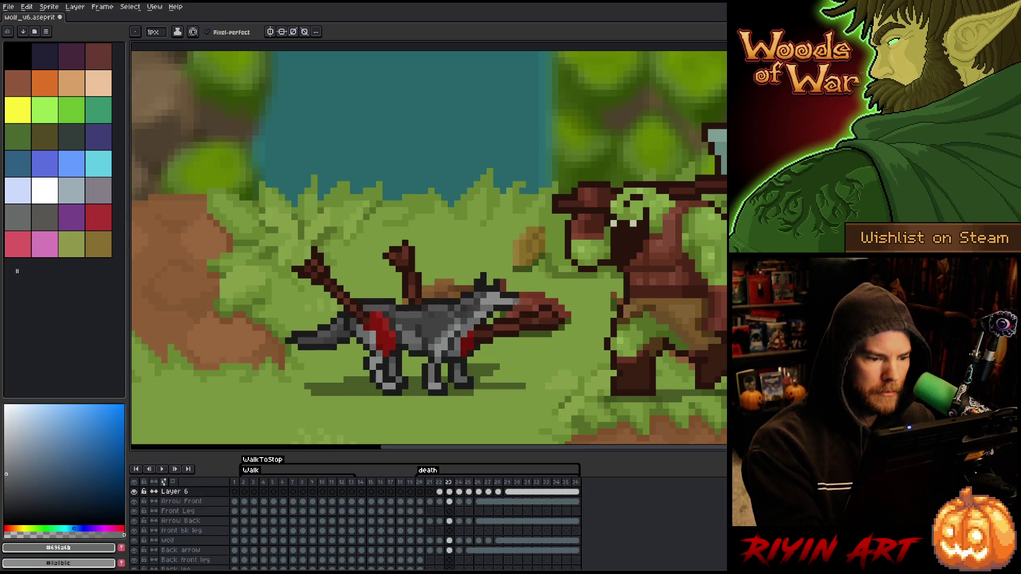
key(comma)
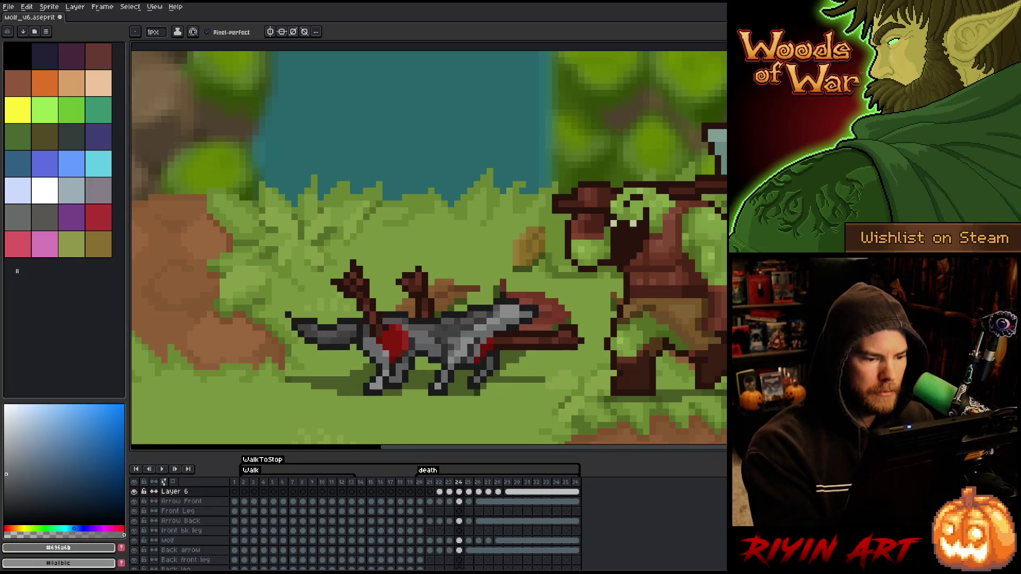
key(comma)
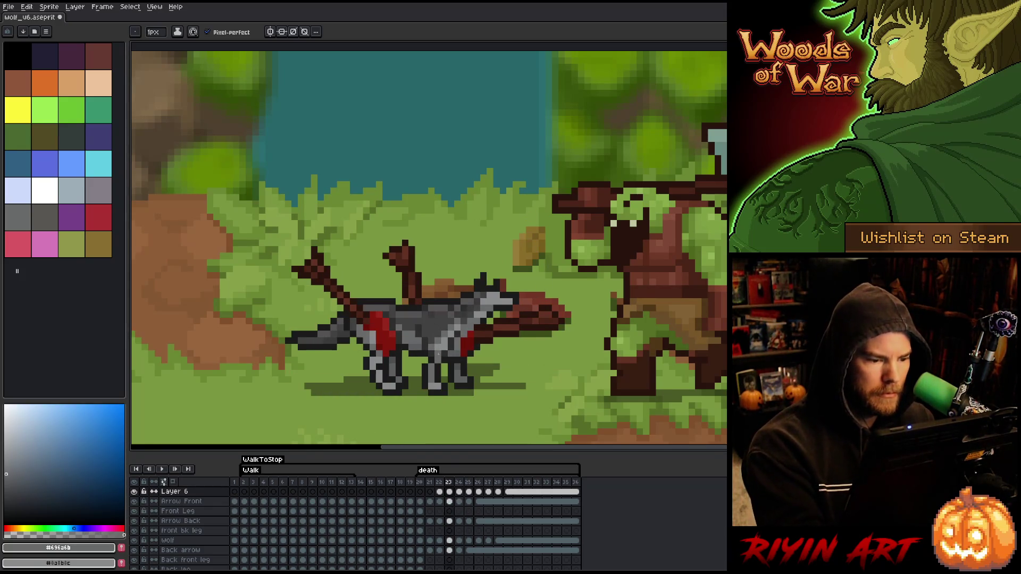
key(comma)
key(period)
key(comma)
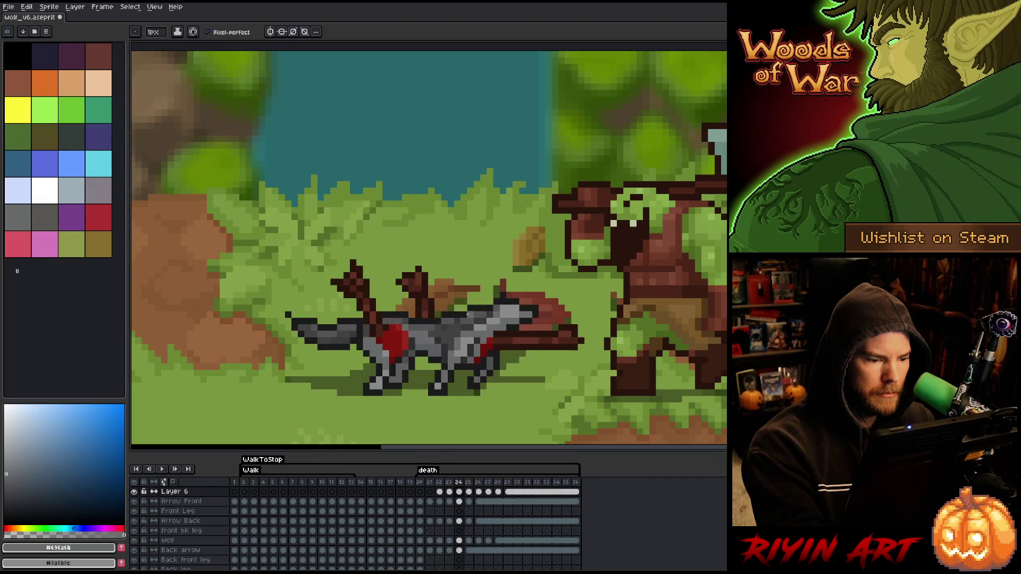
key(period)
key(comma)
key(comma)
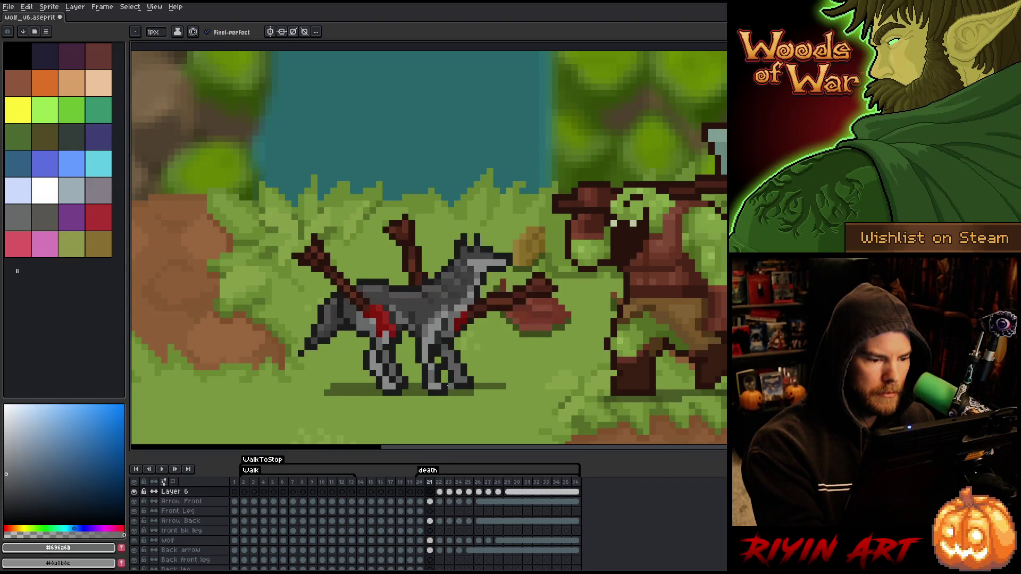
key(period)
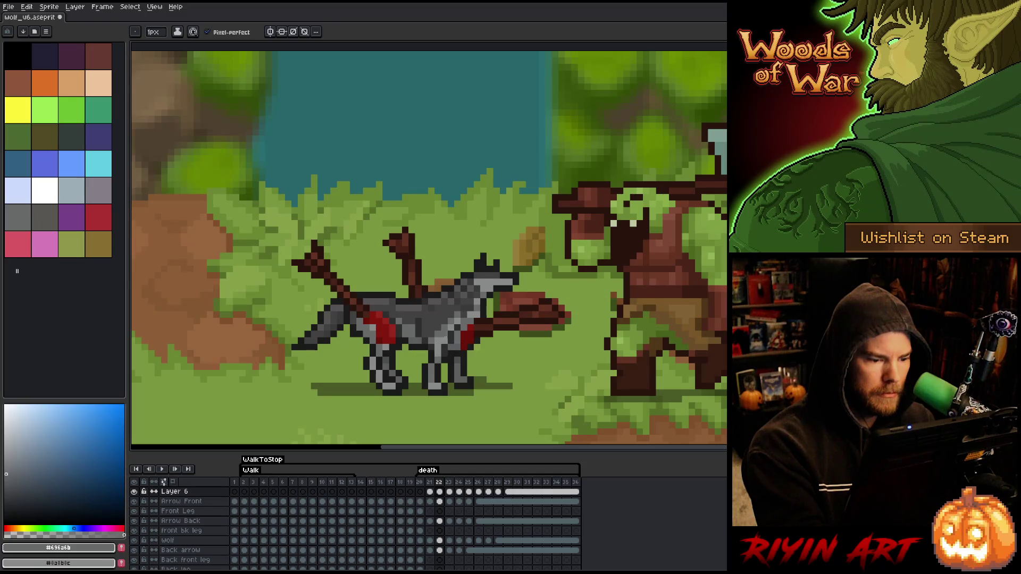
key(period)
key(period)
key(v)
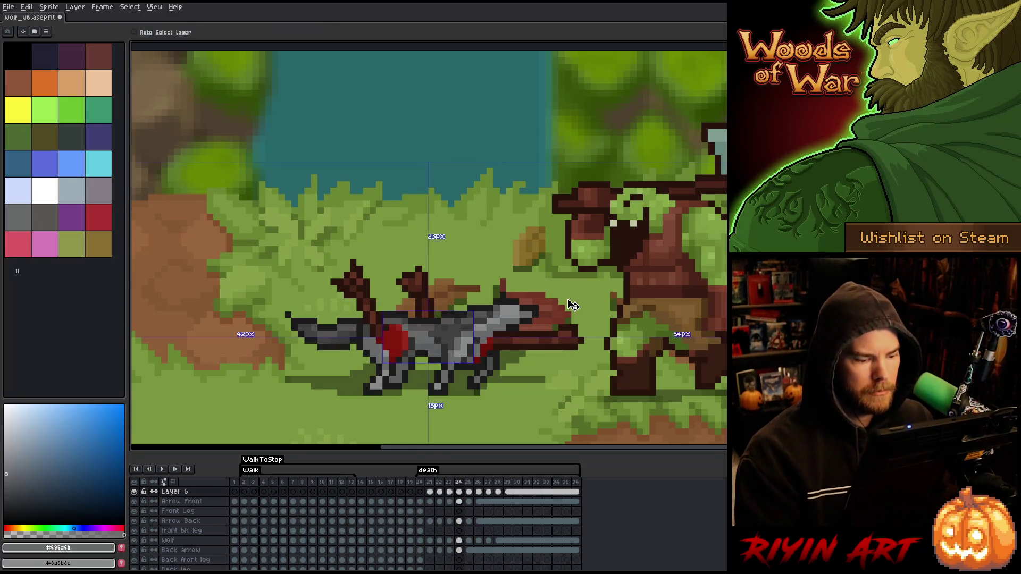
Step: On frame 24, pick the wolf's mid and dark greys and add a lighter shading pixel
key(b)
key(Return)
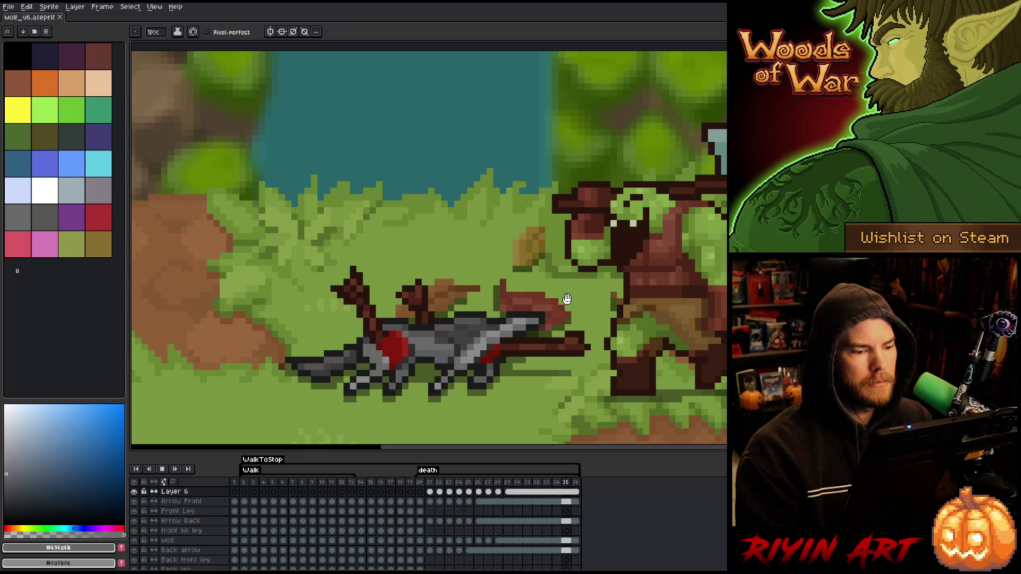
key(Return)
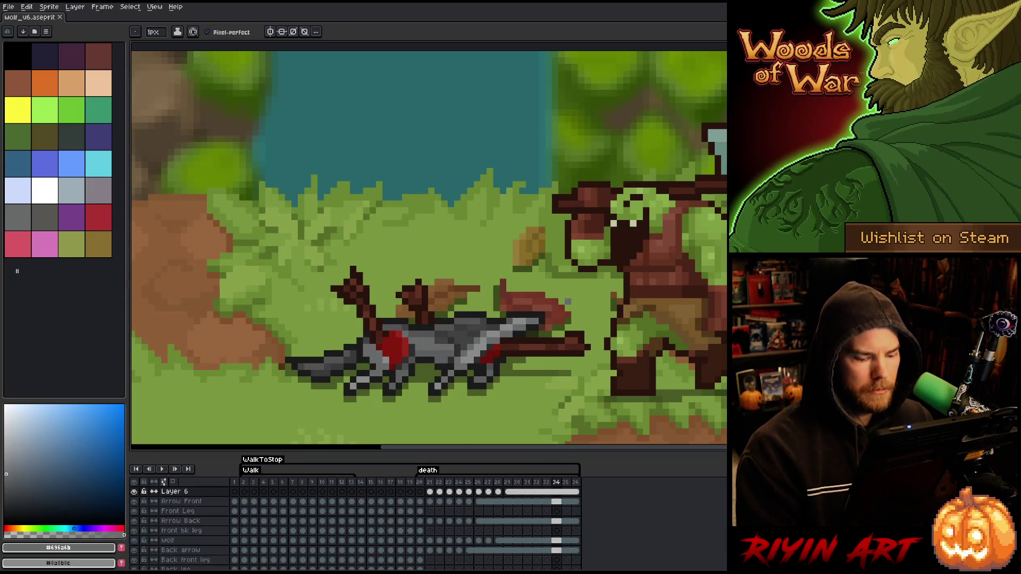
key(comma)
key(comma)
key(comma)
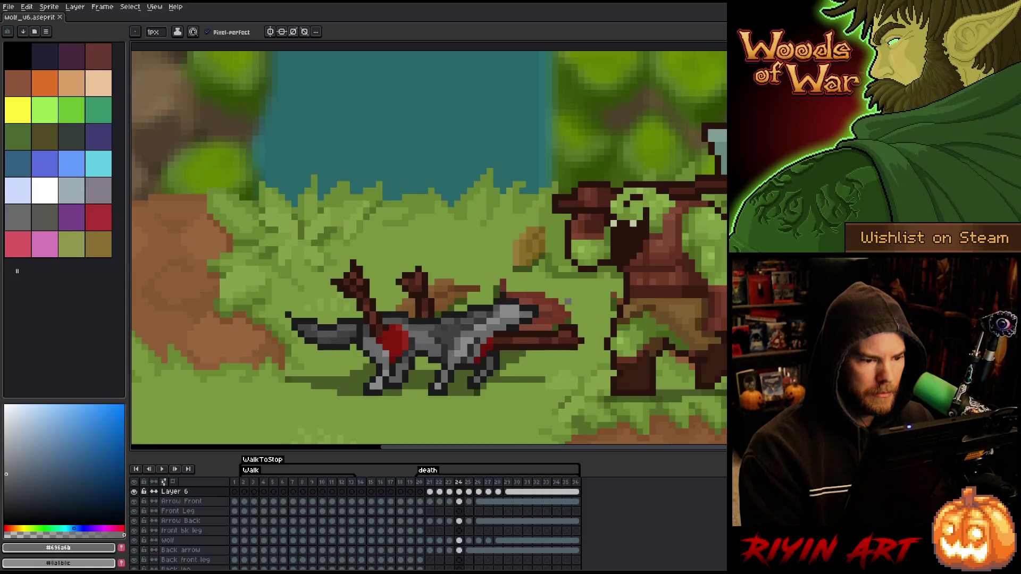
alt+click(470, 321)
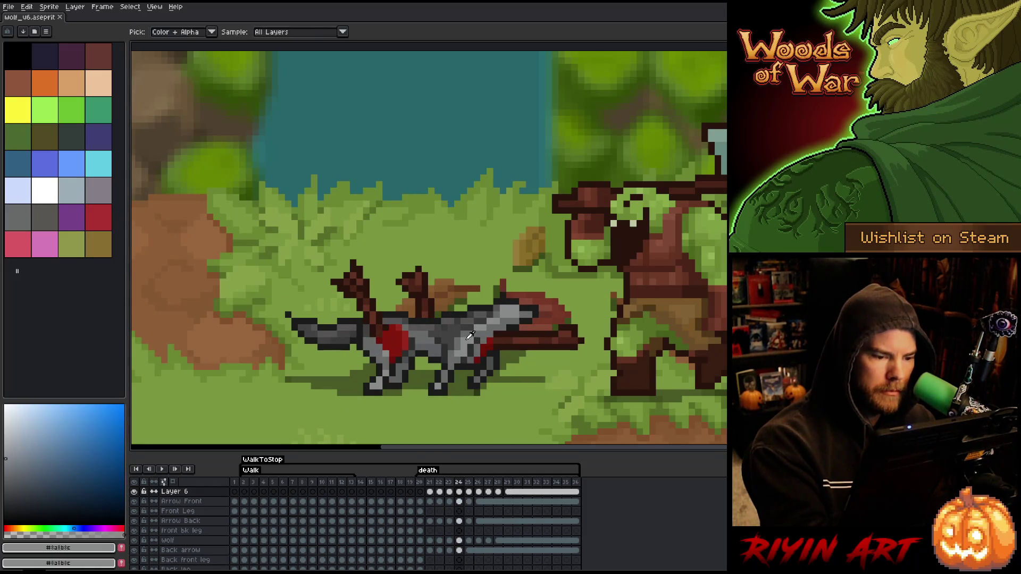
click(471, 321)
alt+click(477, 327)
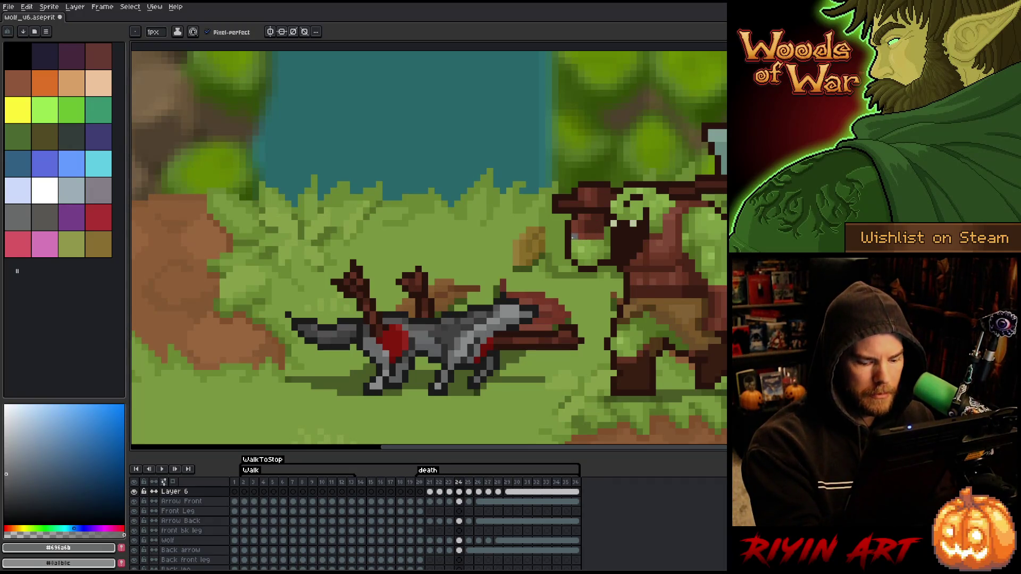
Step: Compare frames 24 and 25, save, and touch up a pixel in dark grey #414141
key(period)
key(comma)
key(period)
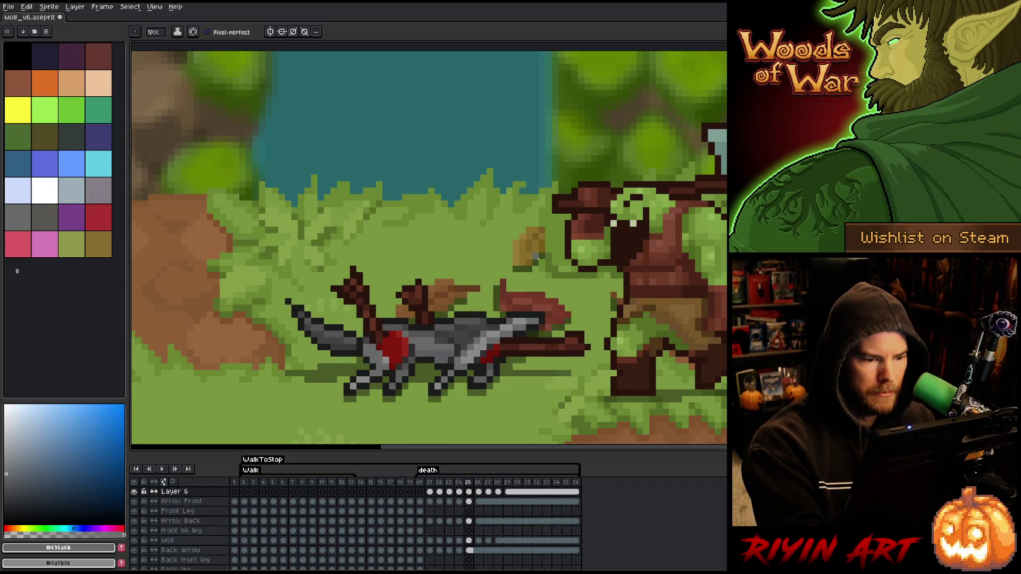
key(ctrl+s)
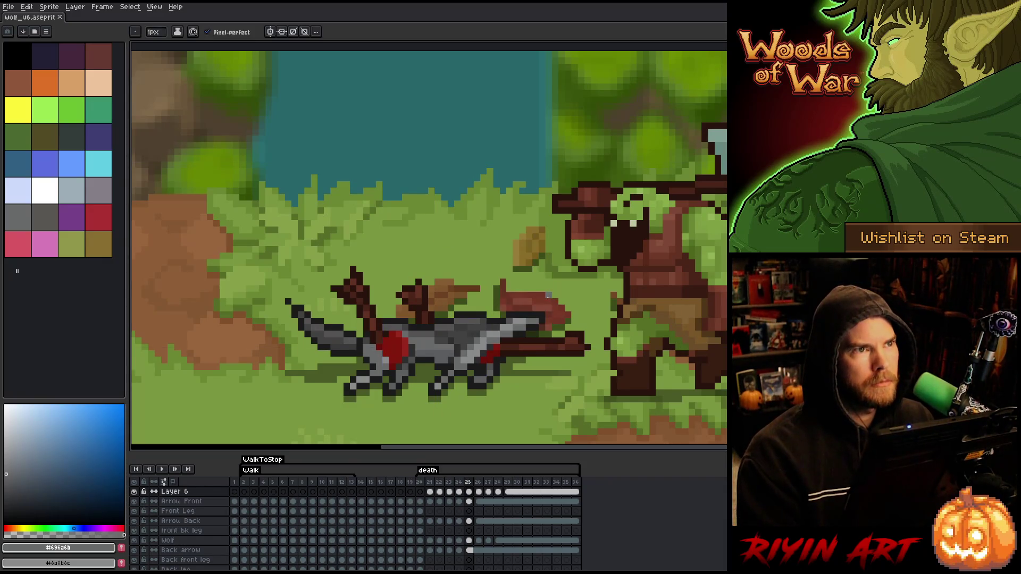
alt+click(574, 261)
click(517, 243)
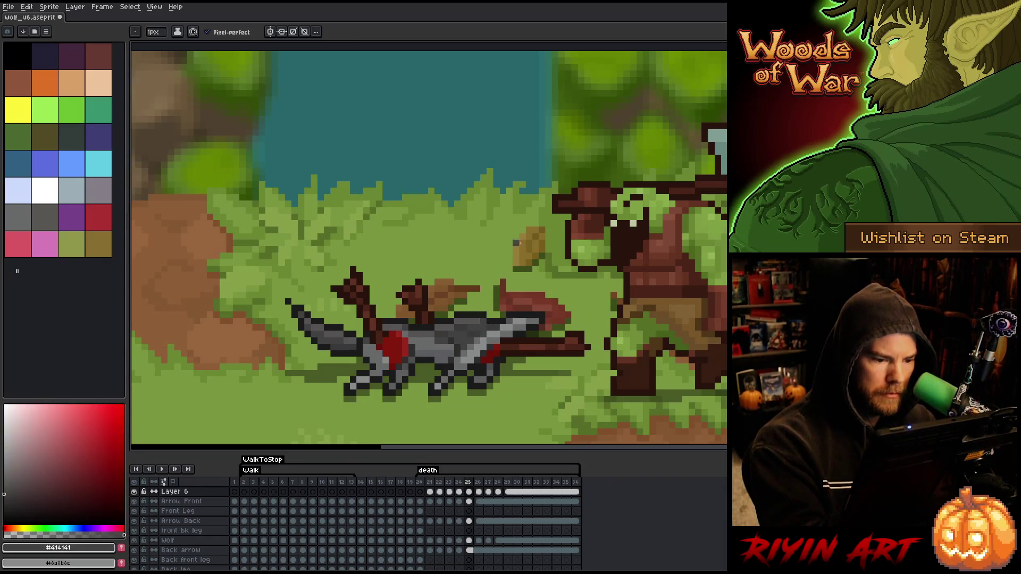
Step: Step through frames 25–29, save the shading, and replay the death animation
key(comma)
key(period)
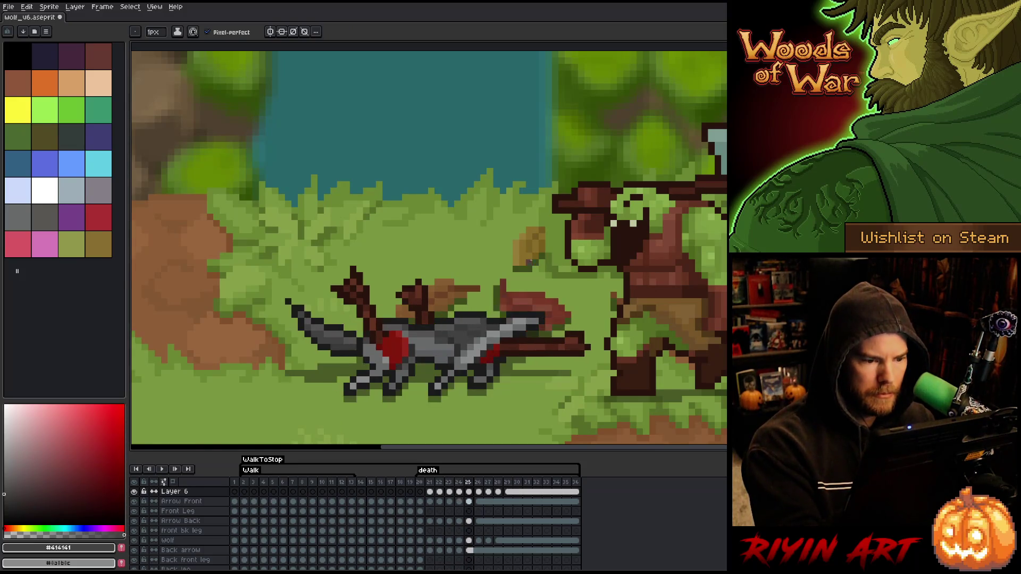
key(period)
key(period)
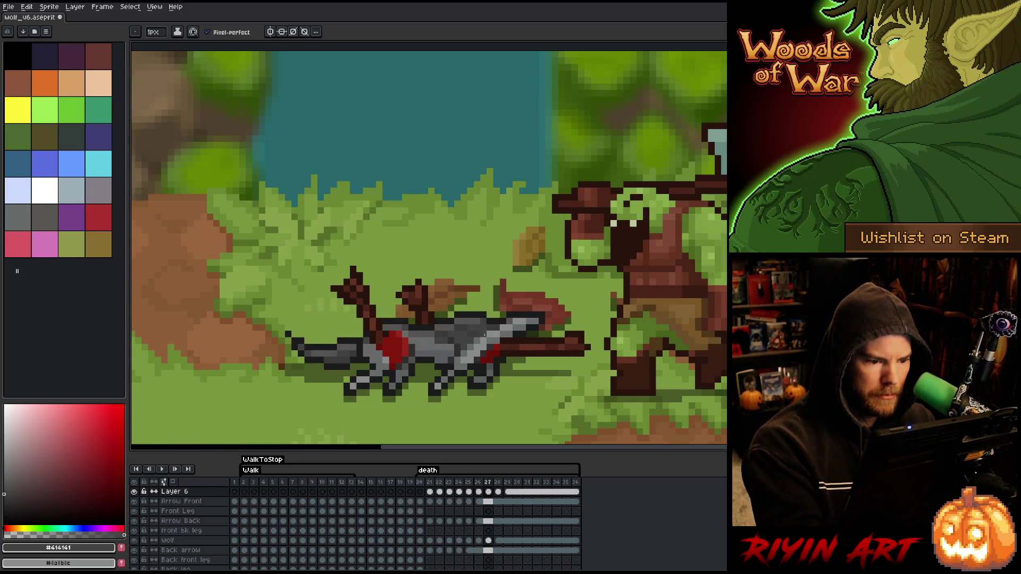
key(period)
key(period)
key(period)
key(period)
key(period)
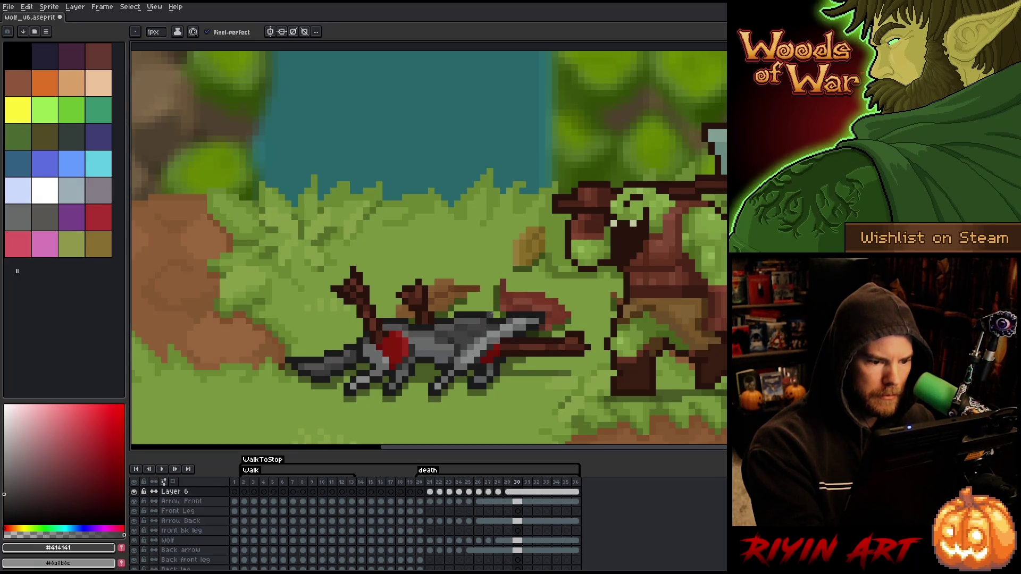
key(ctrl+s)
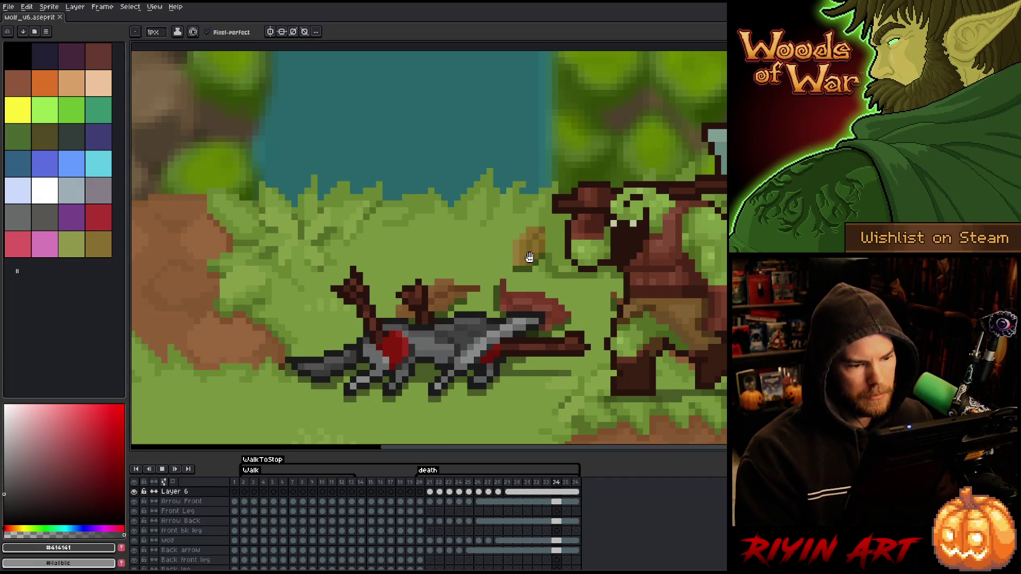
key(Return)
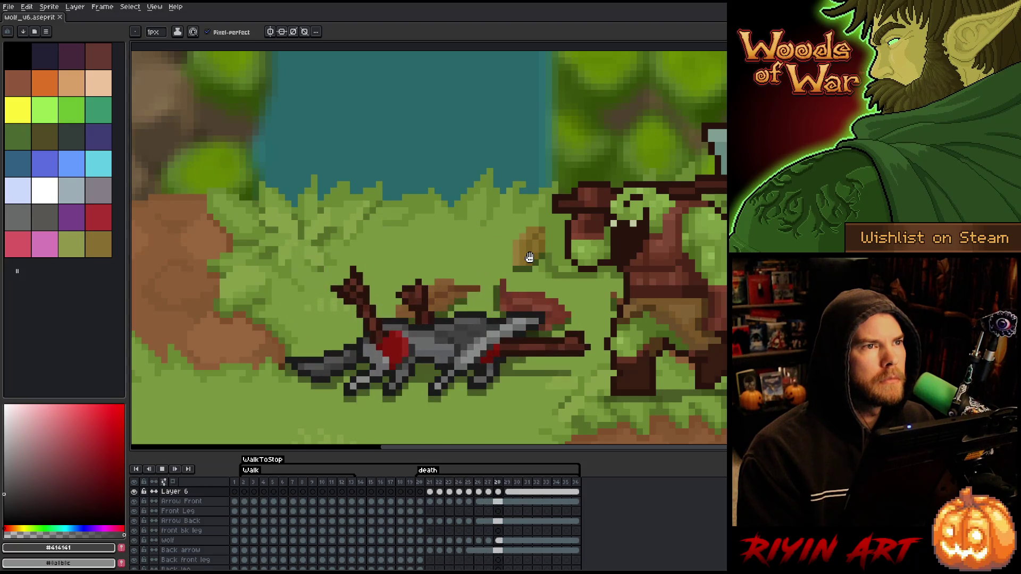
key(Return)
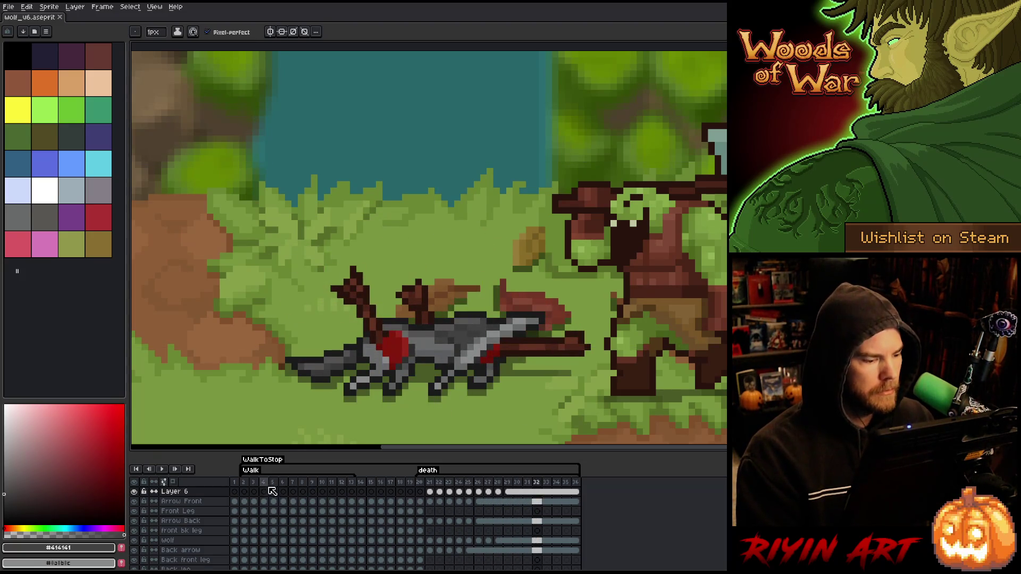
Step: Play the Walk tag, stop on frame 11 and sample the wound's dark red #691209
click(265, 483)
key(Return)
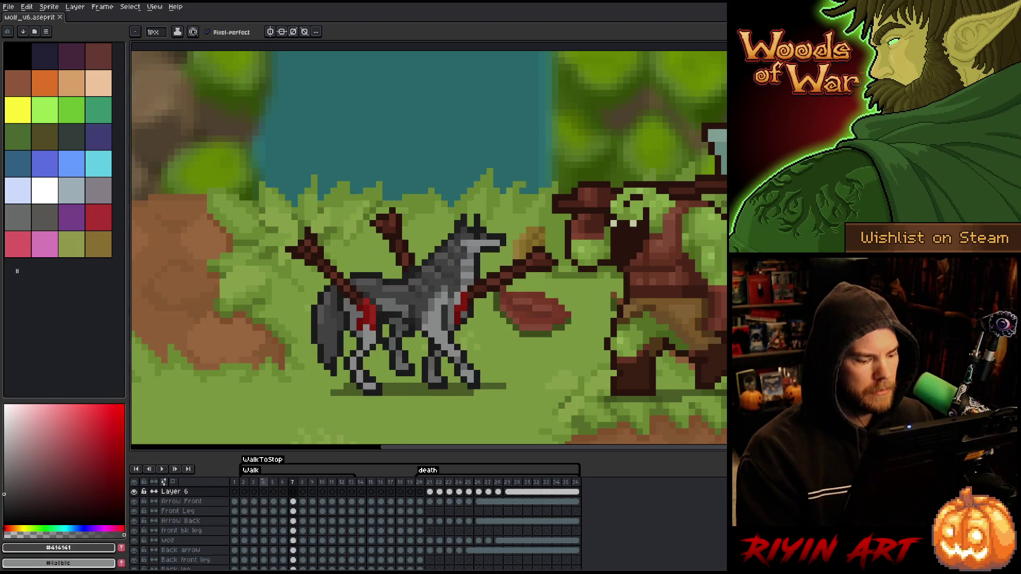
key(Return)
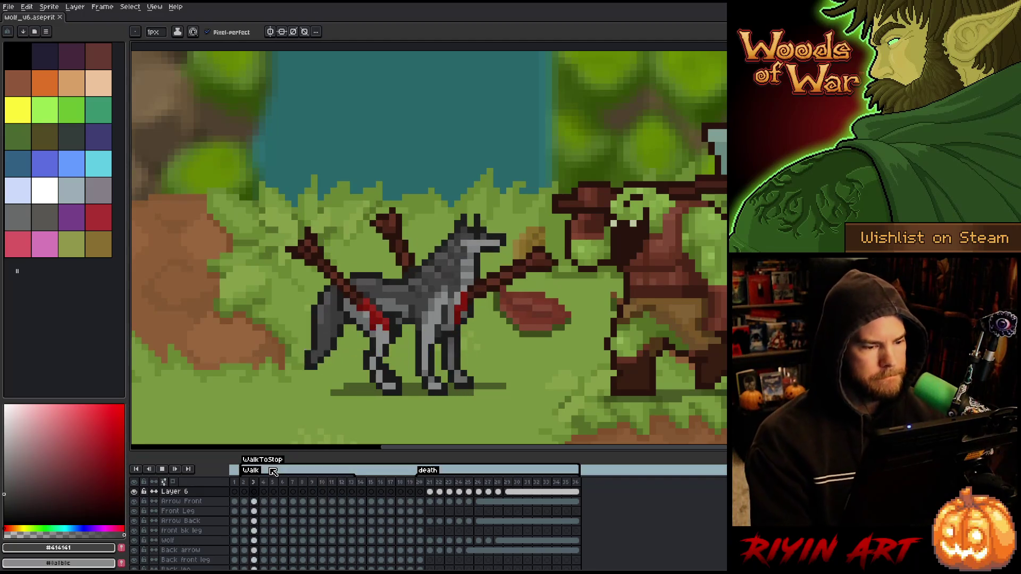
key(Return)
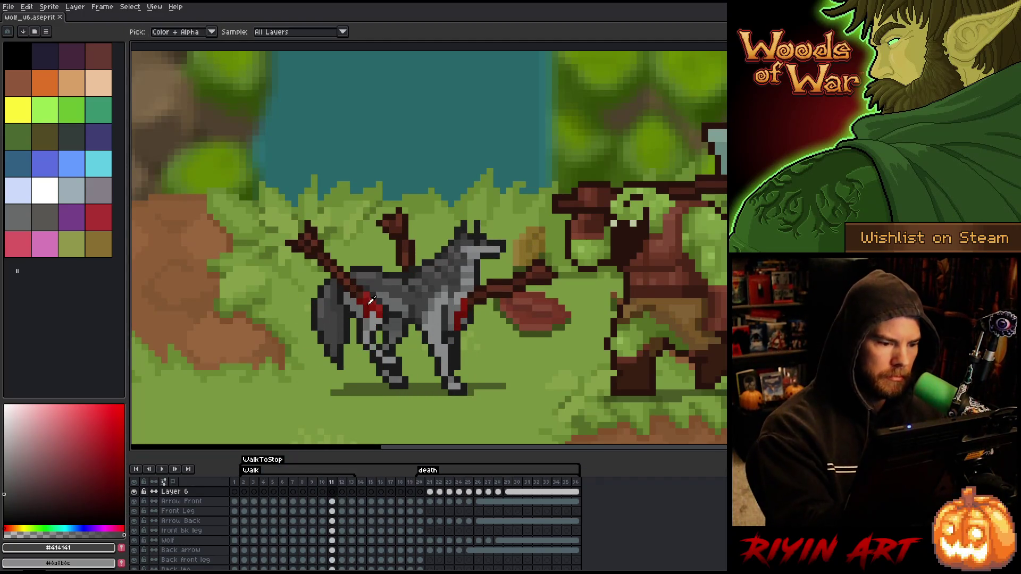
alt+click(369, 309)
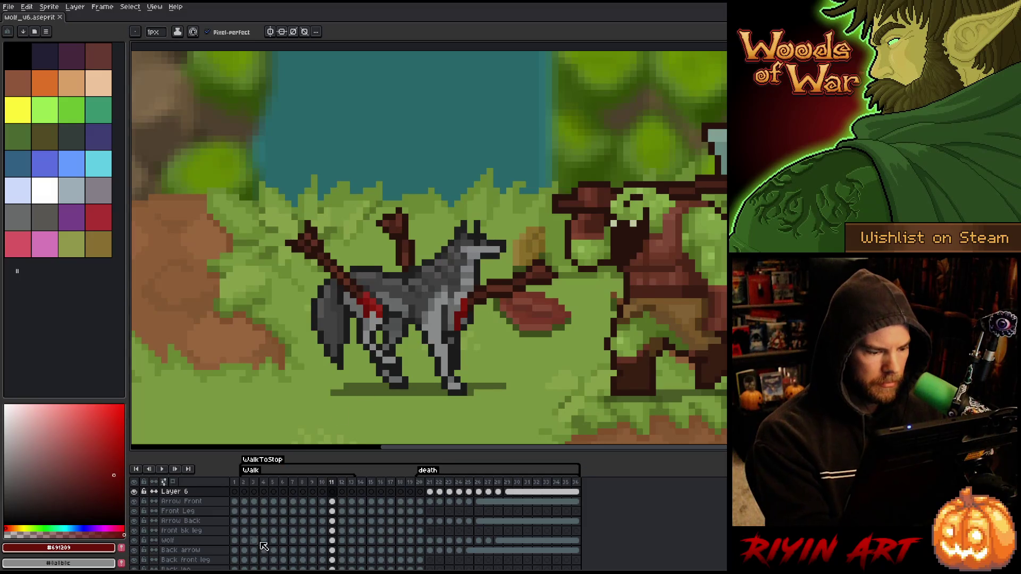
Step: Scroll down the layer list and select the ref layer
scroll(264, 547, down, 3)
scroll(305, 568, down, 1)
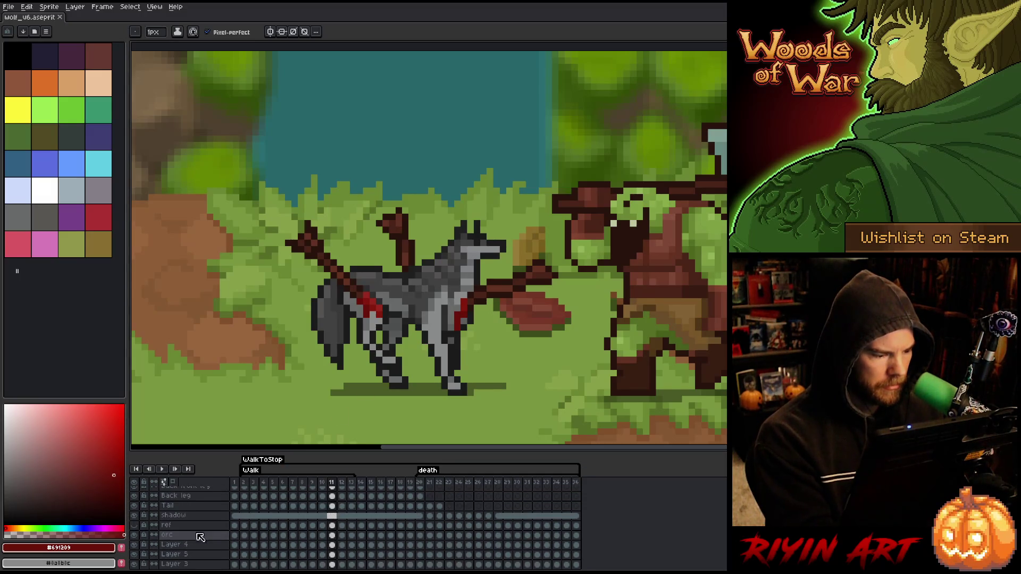
click(187, 525)
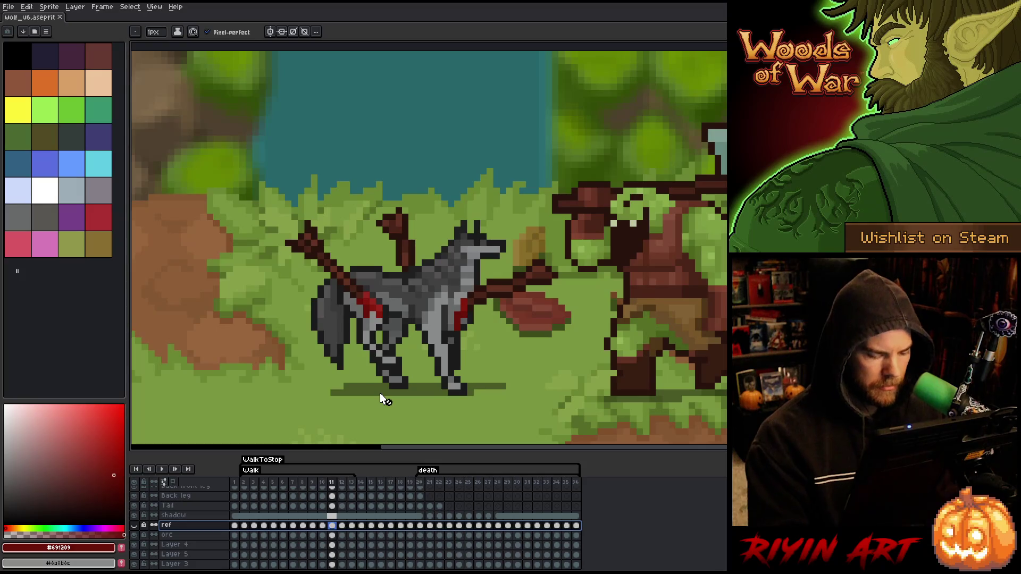
Step: Add a layer above ref named 'paw prints' and move to its walk frame 2
key(shift+n)
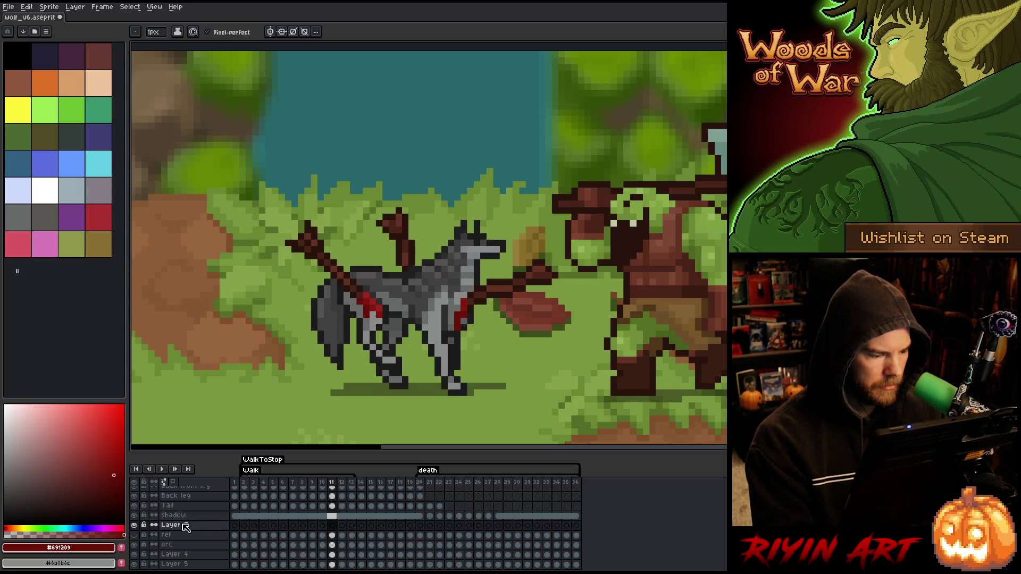
double_click(184, 526)
text(paw pr)
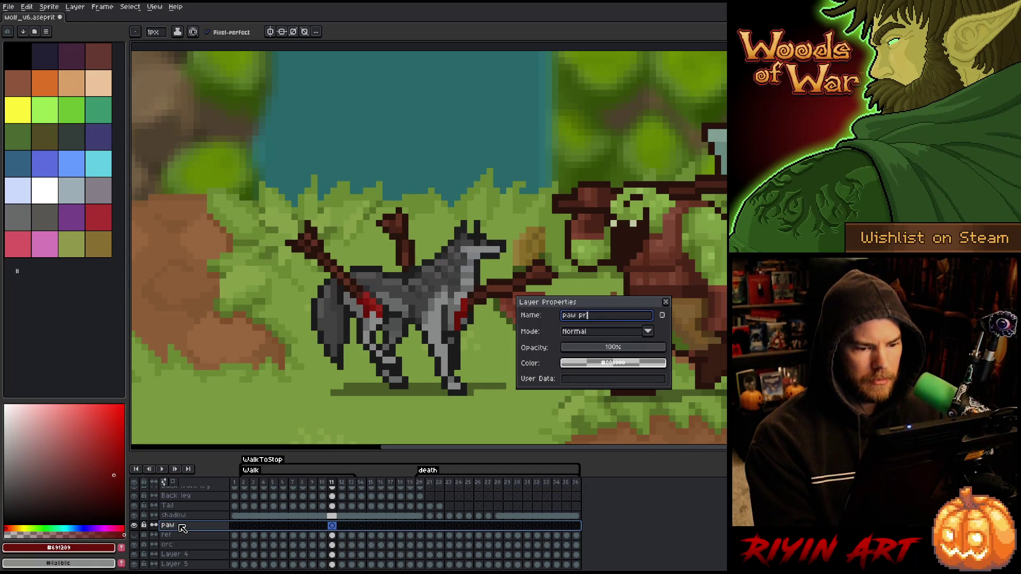
text(ints)
key(Return)
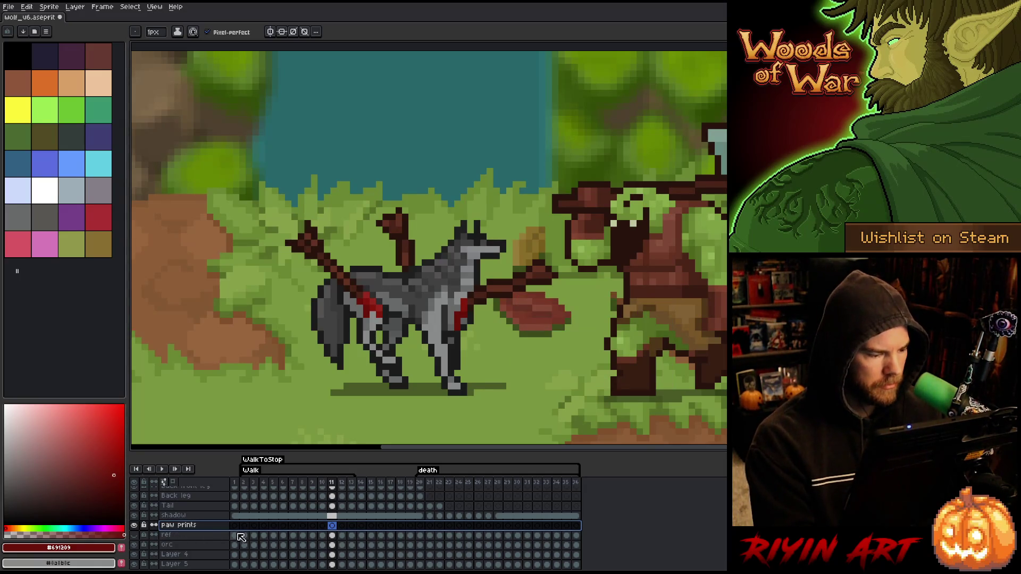
click(244, 526)
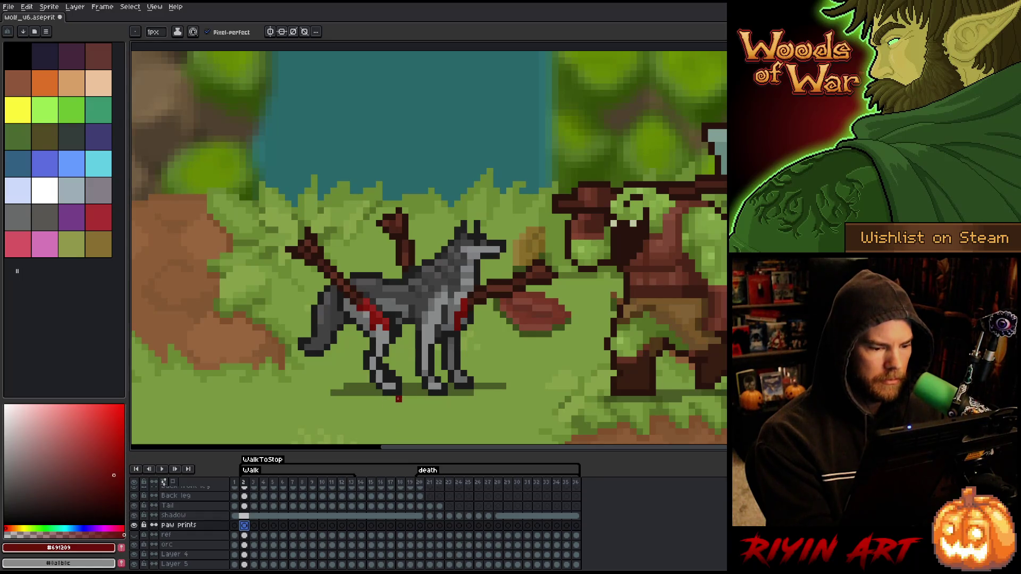
Step: Dab a red paw-print pixel under the wolf's foot on frame 2 and erase the stray pixel
click(379, 400)
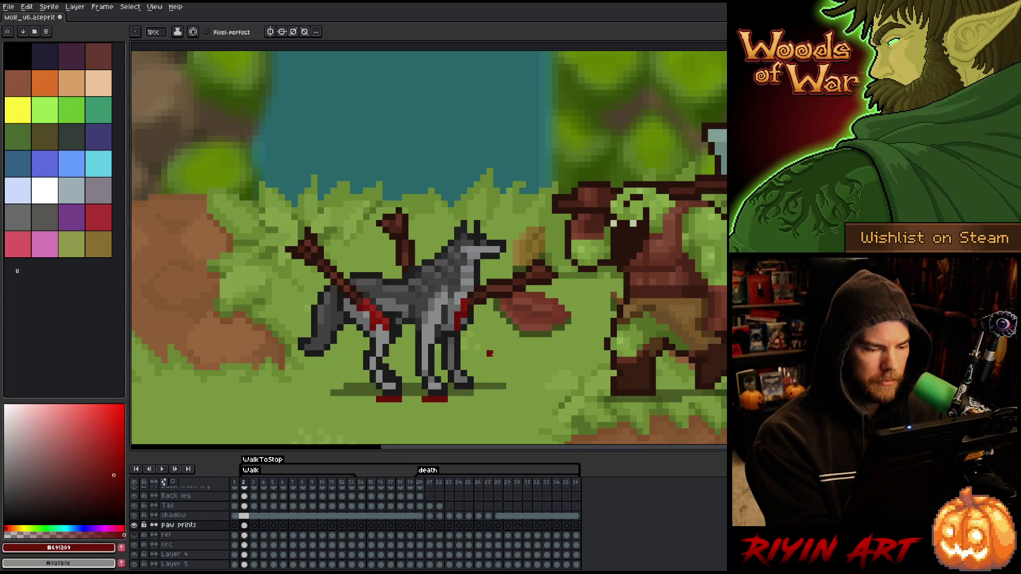
key(e)
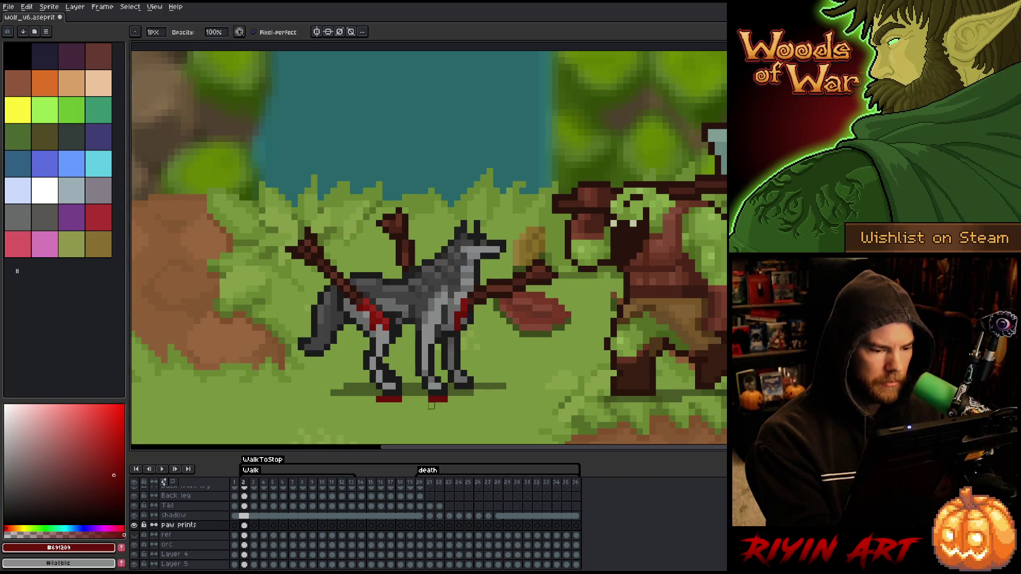
click(379, 398)
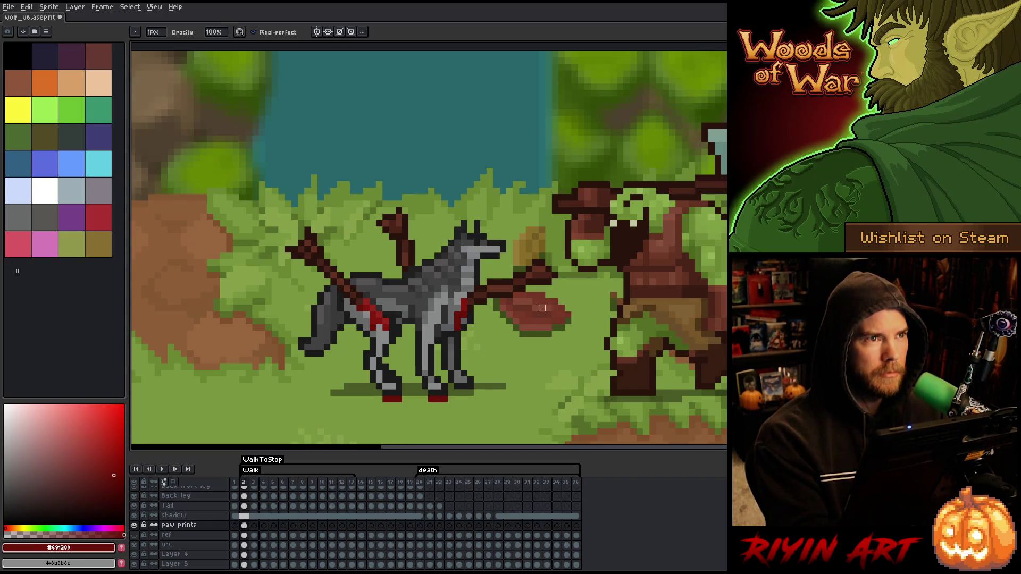
key(b)
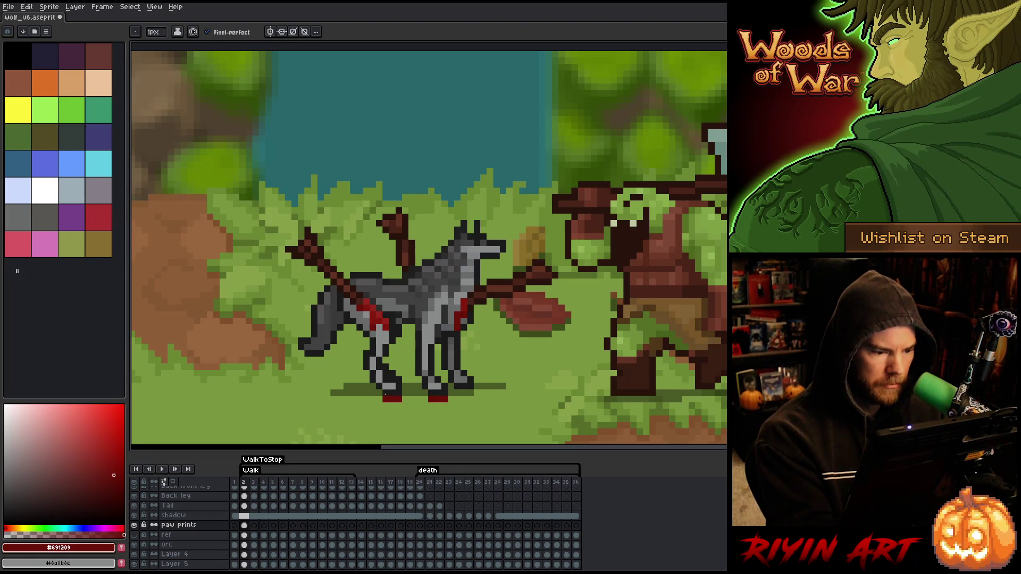
Step: Paste the paw prints into walk frame 5 and select them under the wolf
click(244, 525)
click(254, 525)
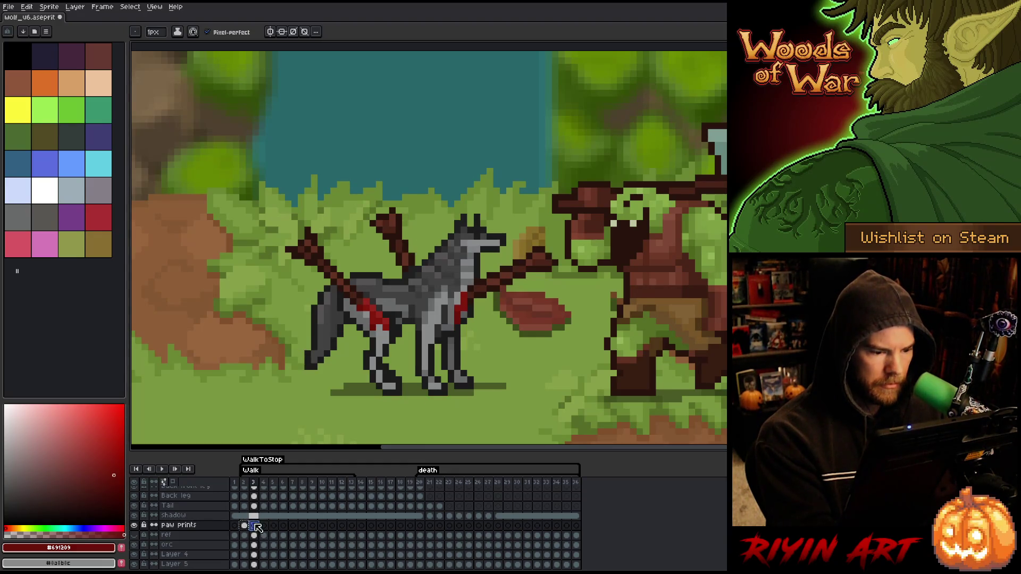
click(263, 525)
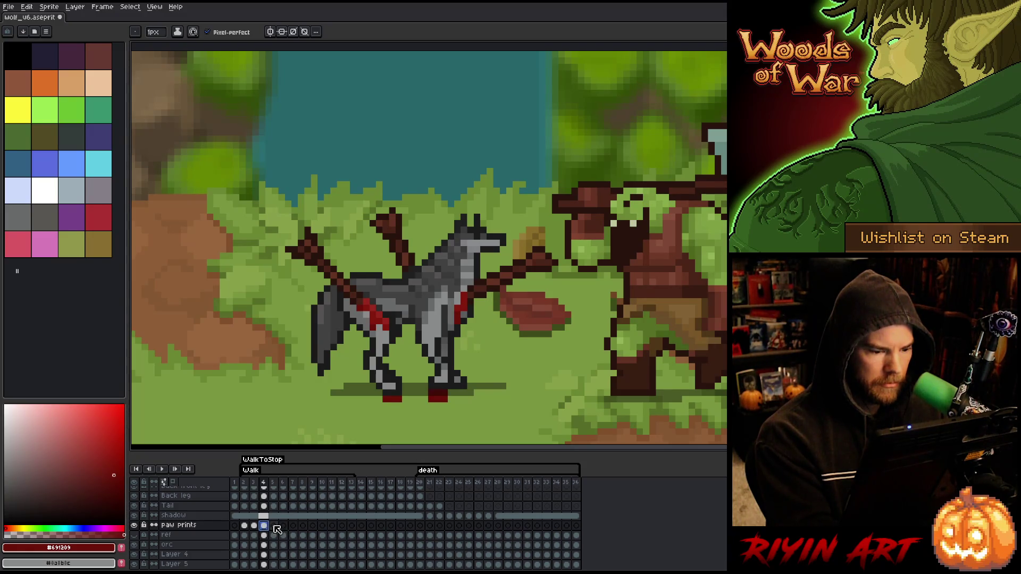
click(274, 526)
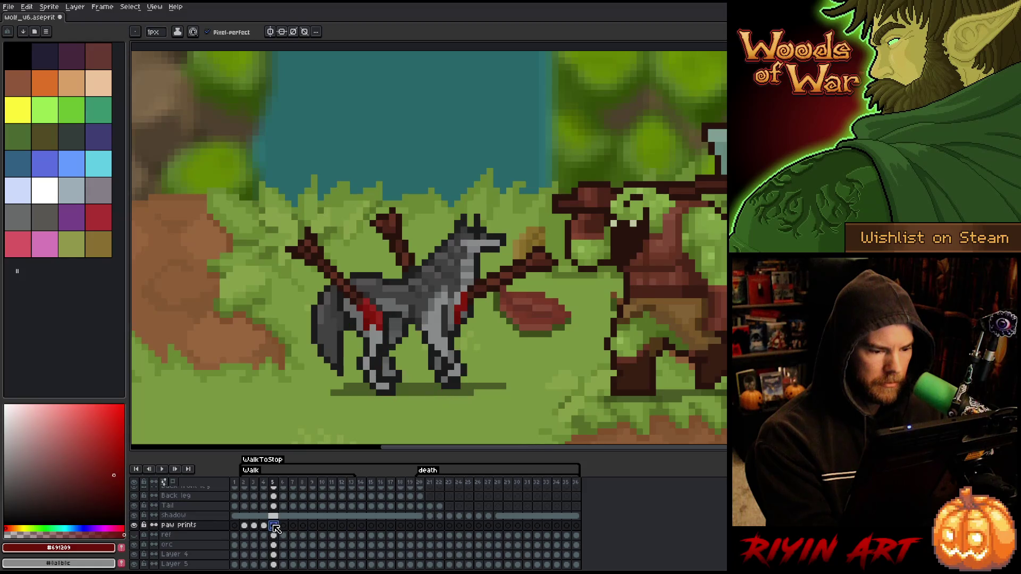
key(ctrl+v)
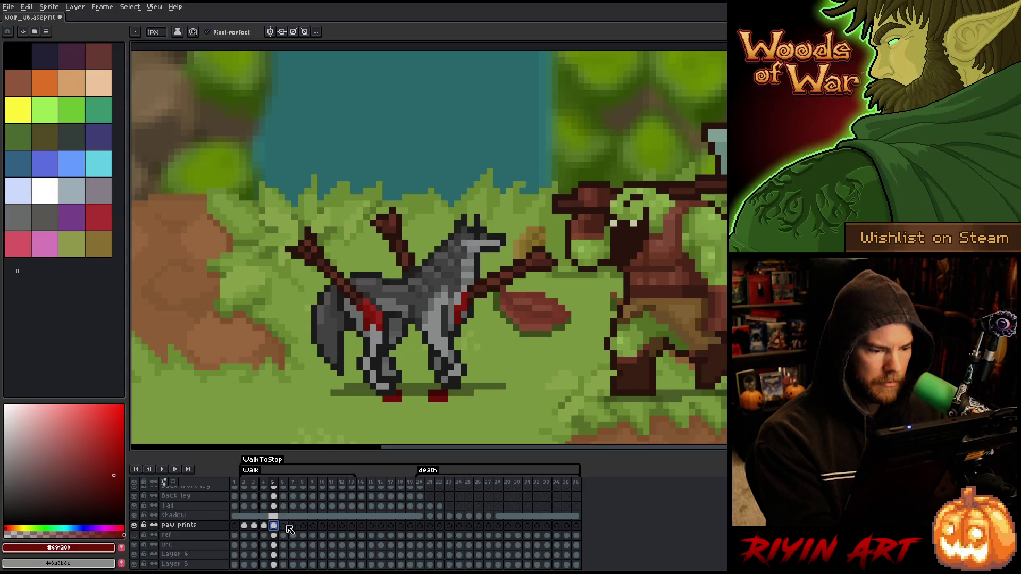
key(m)
mouse_move(380, 388)
mouse_down()
mouse_move(450, 405)
mouse_move(412, 400)
mouse_up()
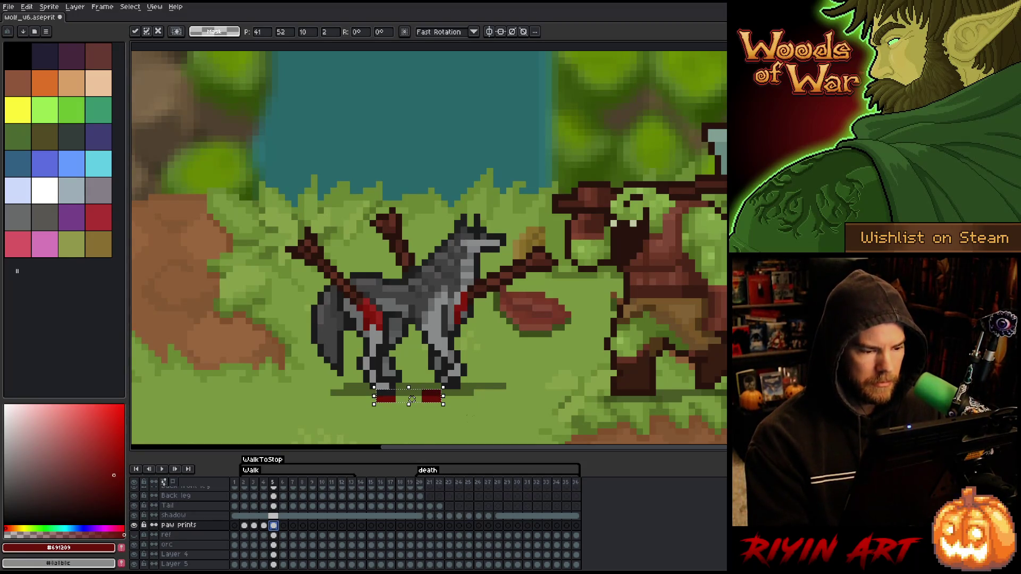
Step: Paste the prints into frames 6 and 7, shifting each left under the wolf's feet
key(period)
key(ctrl+v)
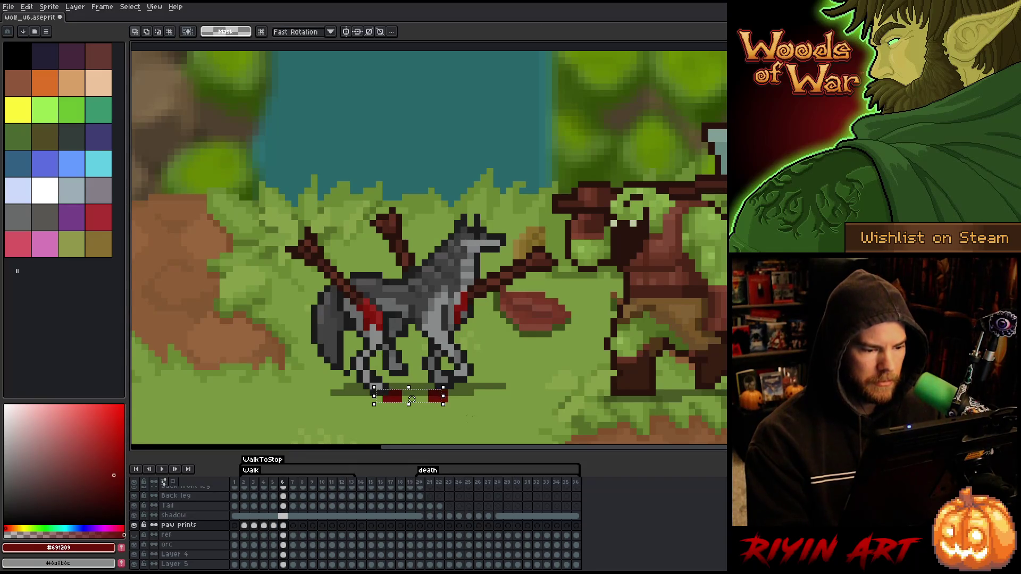
drag(411, 400, 406, 399)
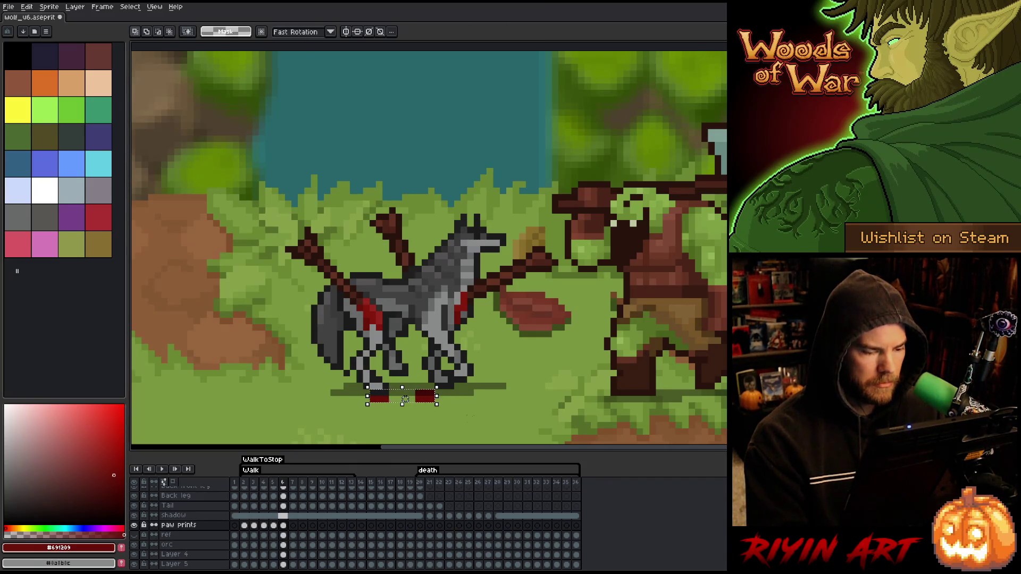
key(period)
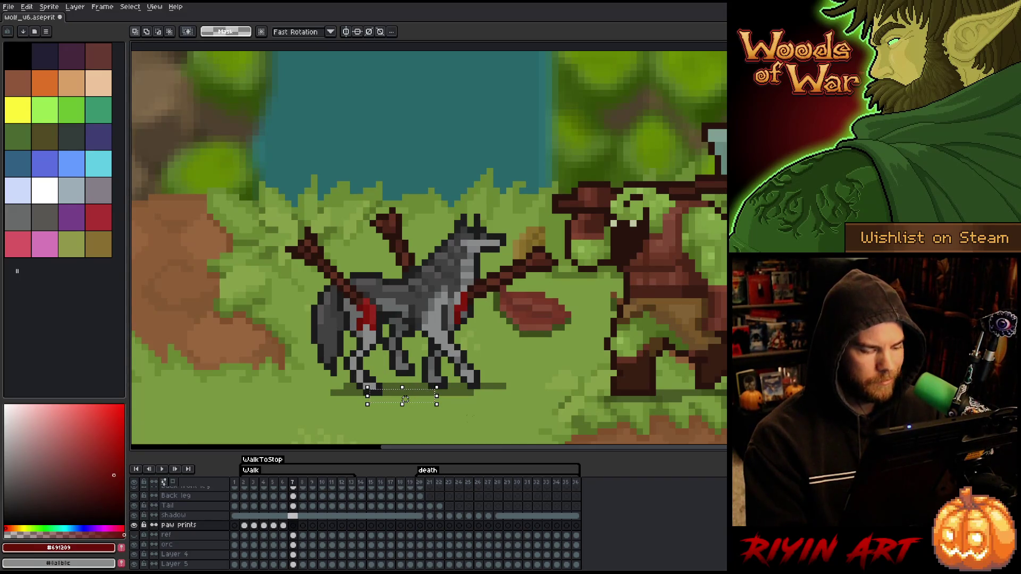
click(292, 527)
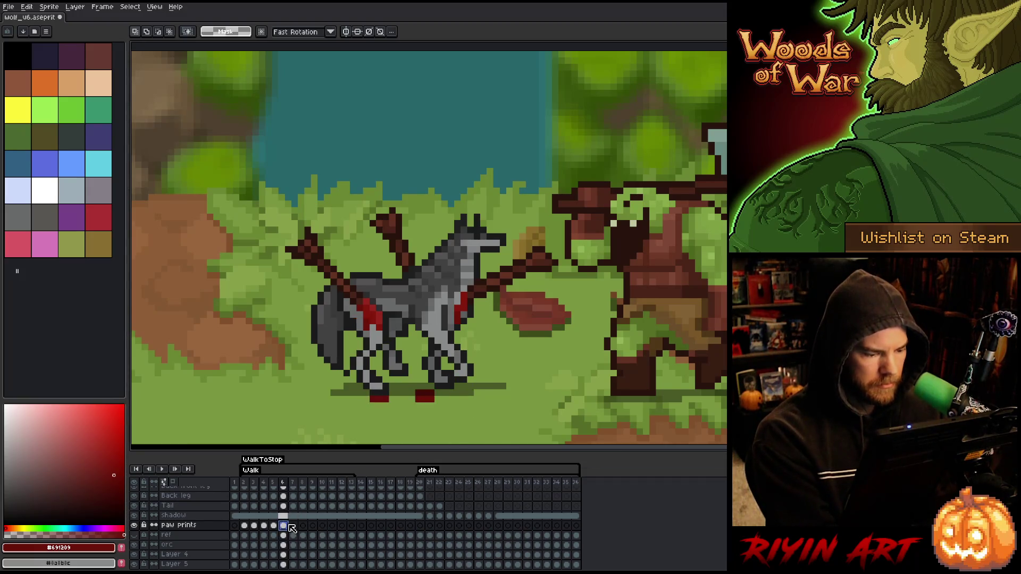
click(293, 527)
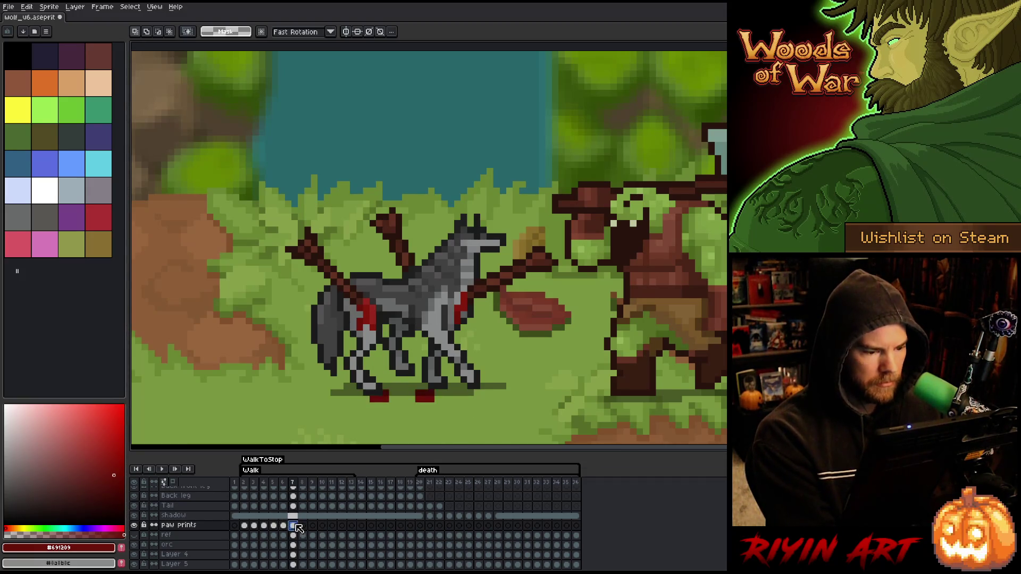
key(ctrl+t)
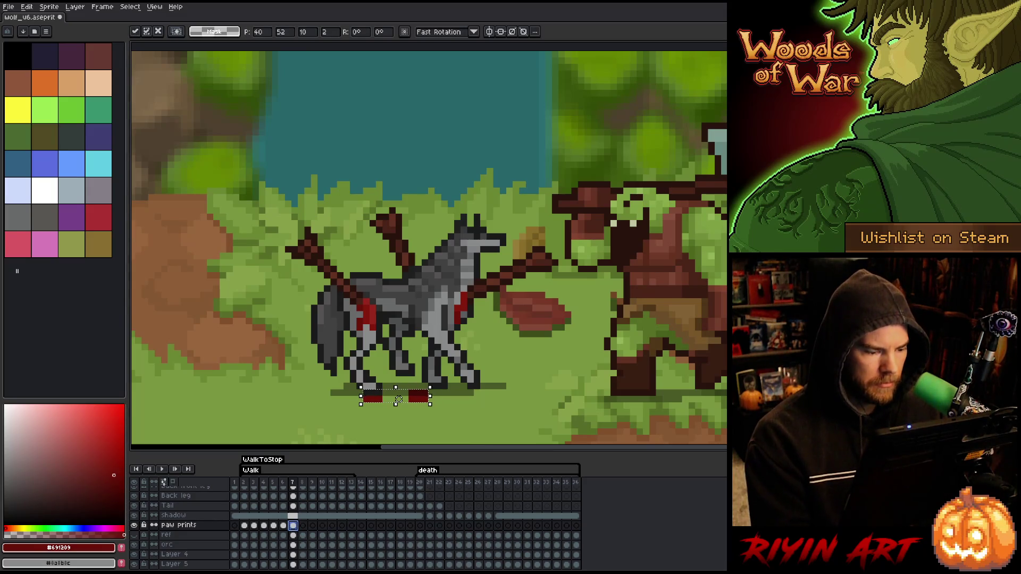
click(302, 526)
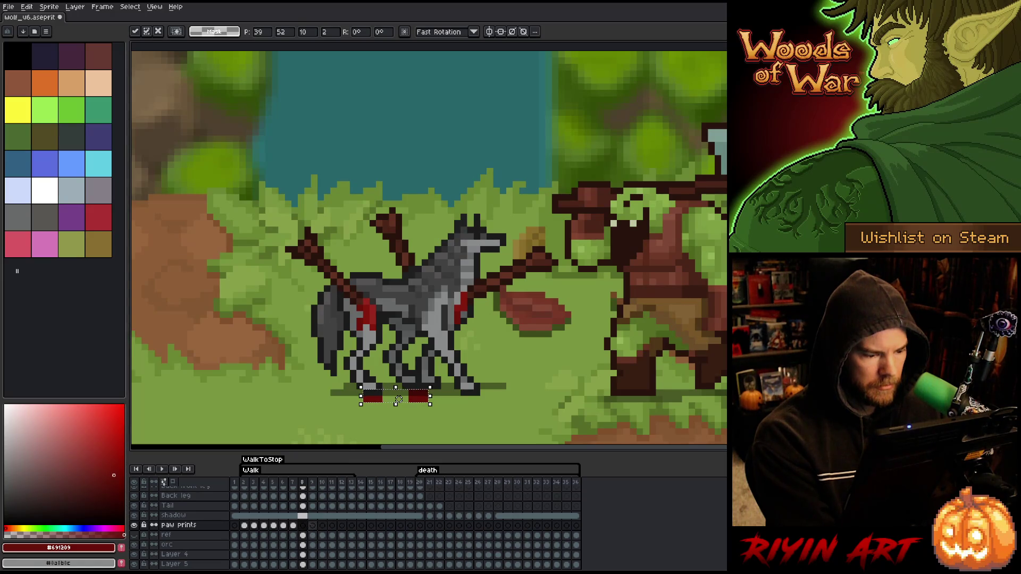
Step: Paste the paw prints into walk frame 11 and shift them left under the wolf's feet
click(313, 526)
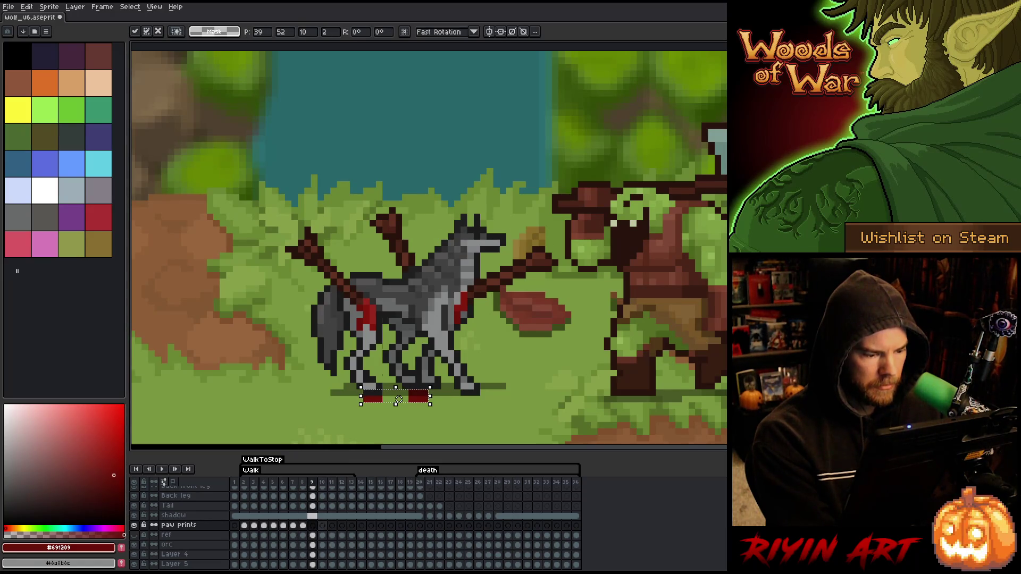
key(period)
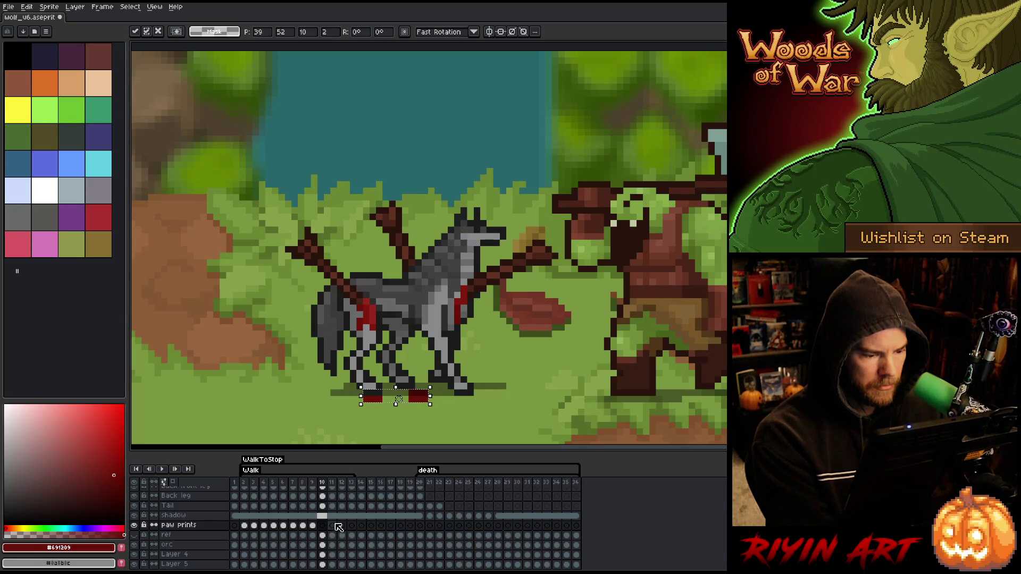
click(332, 525)
key(ctrl+v)
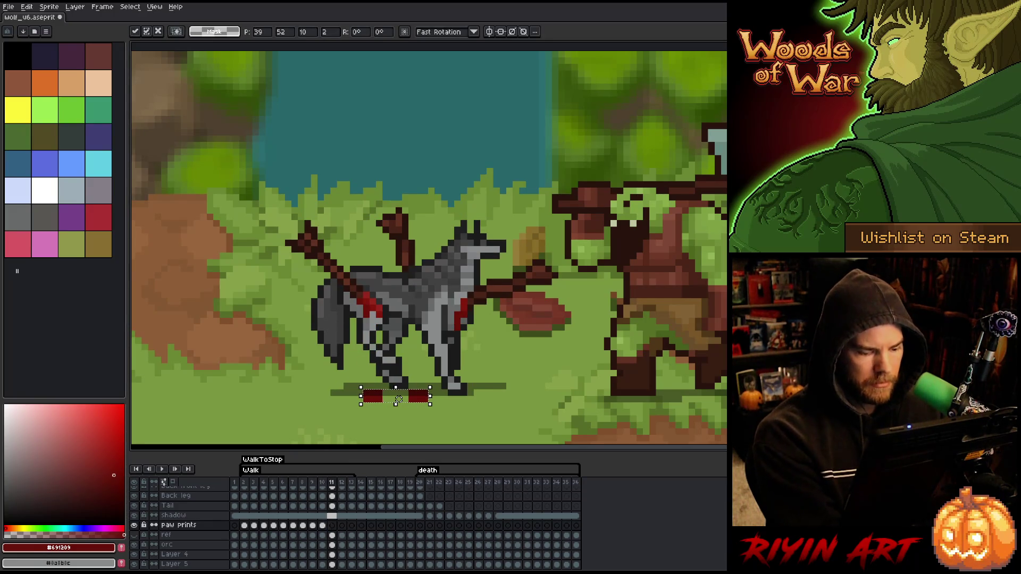
drag(399, 400, 392, 400)
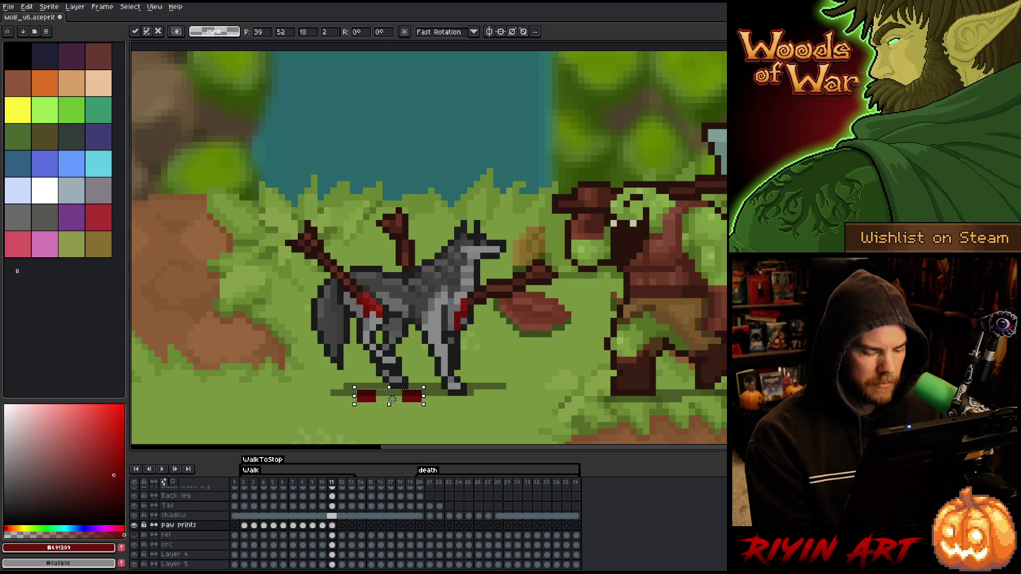
Step: Shift the paw prints left under the feet in frames 12 and 13, pasting them into 13
click(344, 526)
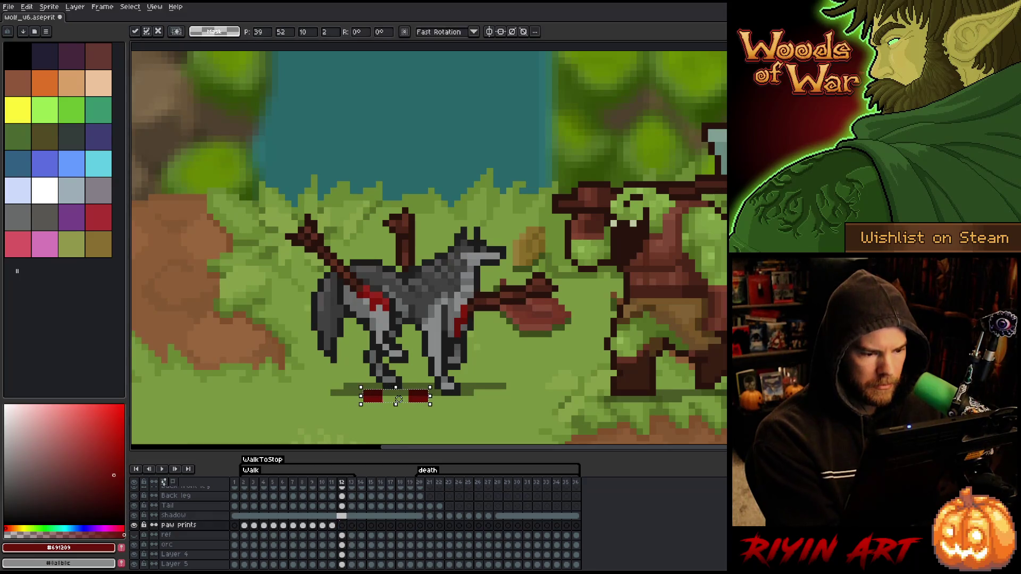
drag(399, 400, 392, 400)
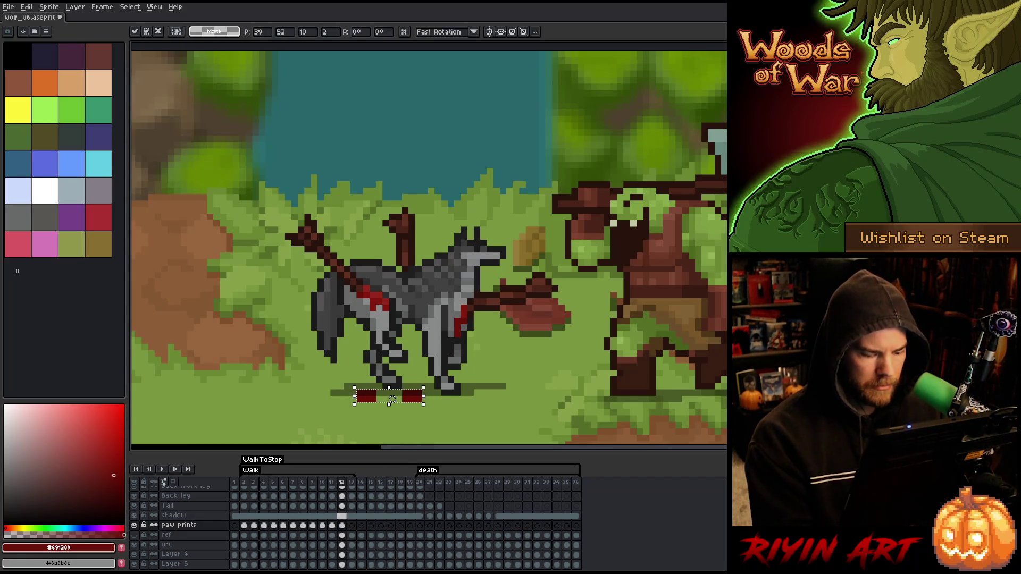
key(Return)
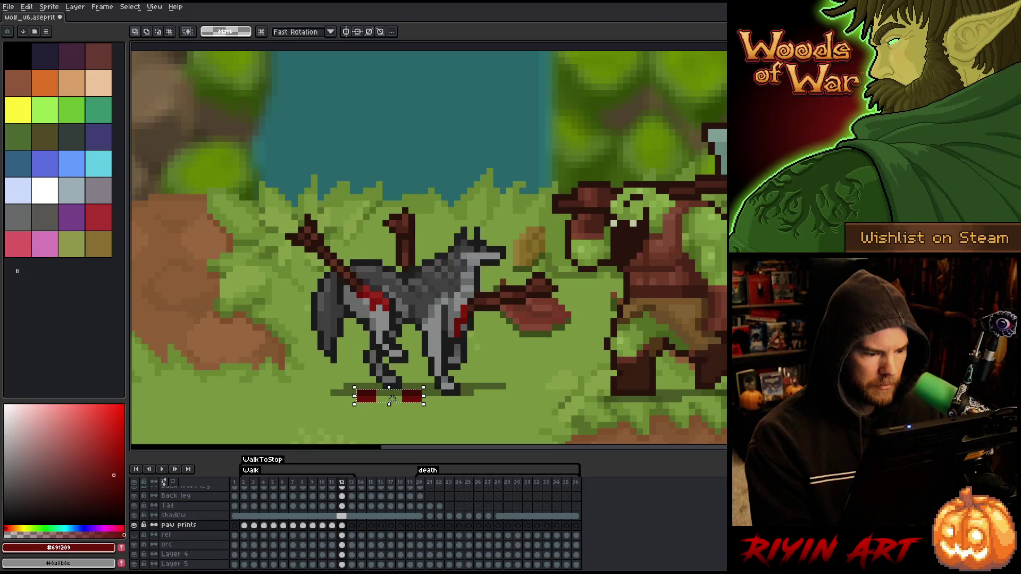
click(352, 526)
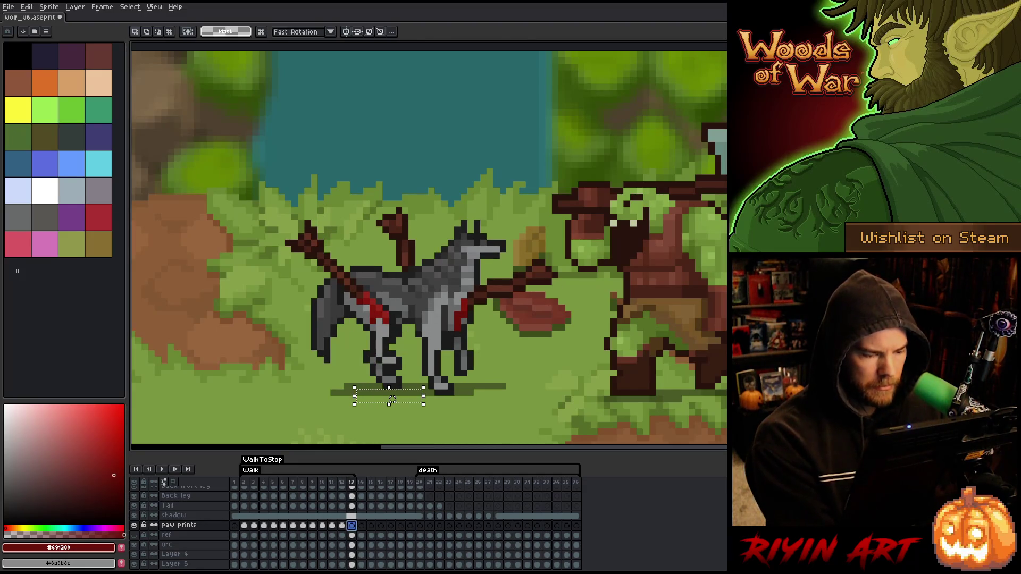
key(ctrl+v)
drag(399, 399, 392, 400)
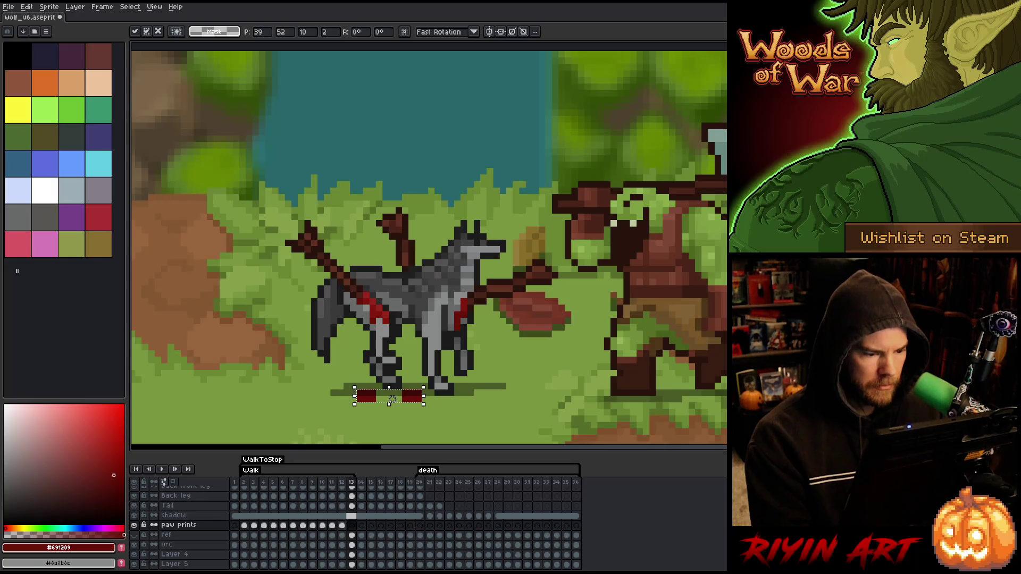
key(Return)
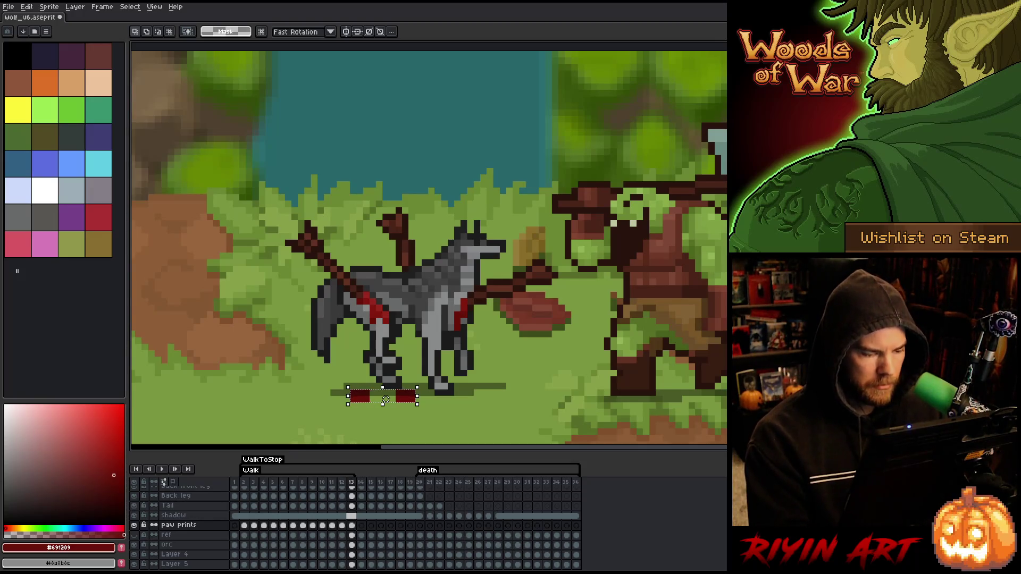
Step: Play the walk animation and step through frames to check the paw print alignment
key(Return)
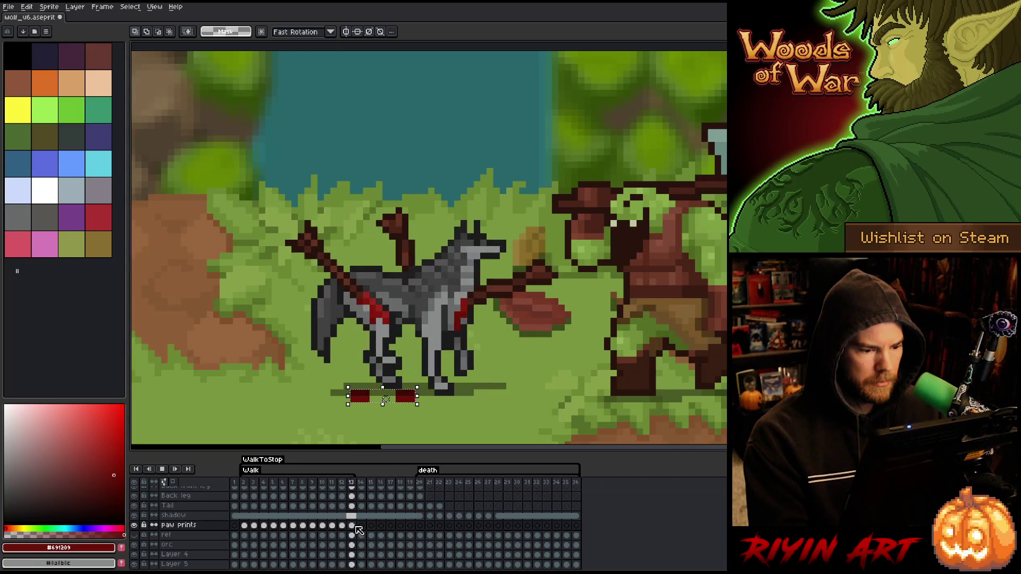
key(Return)
key(Right)
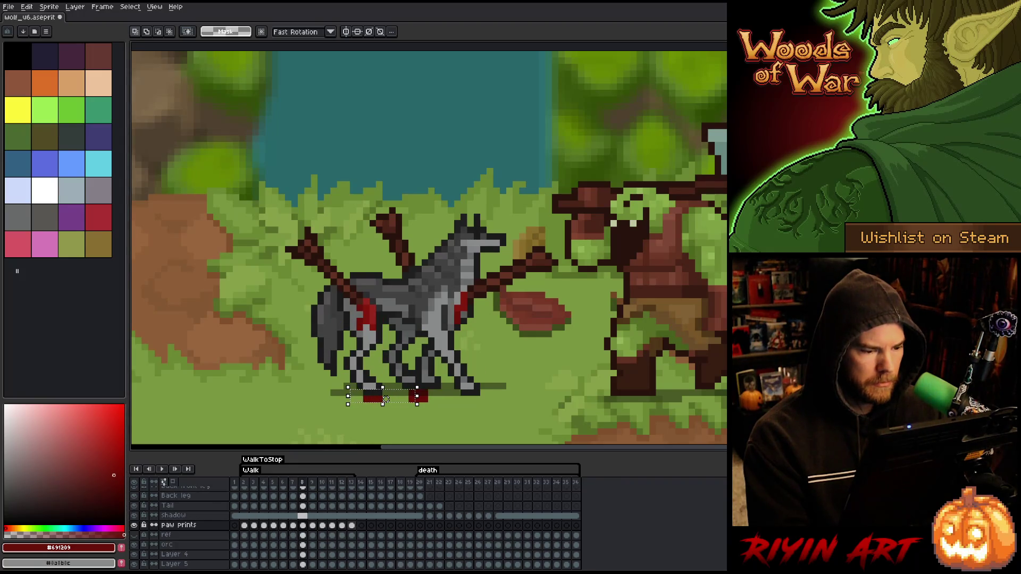
key(Left)
key(Right)
key(Right)
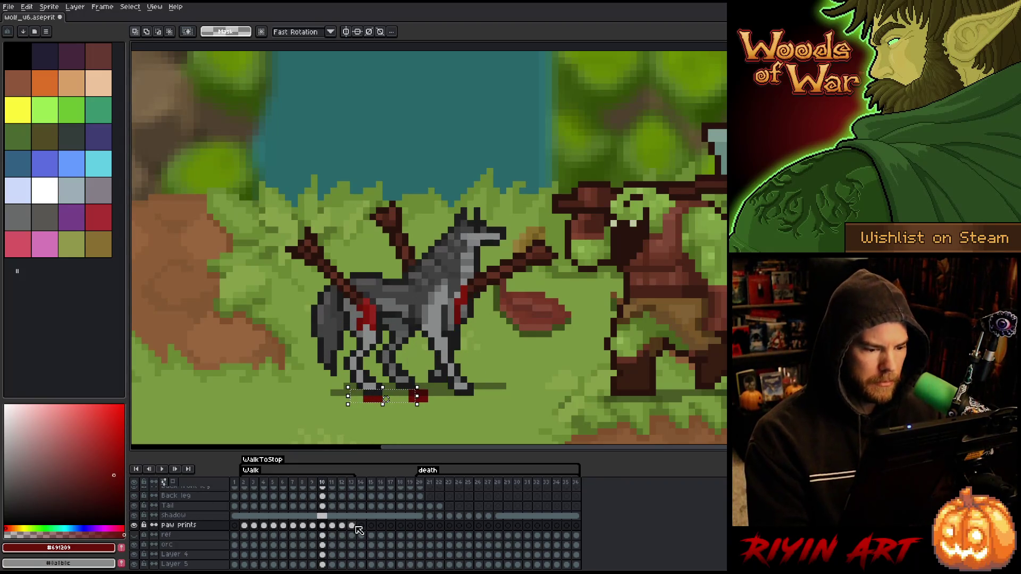
key(Left)
key(Right)
key(Left)
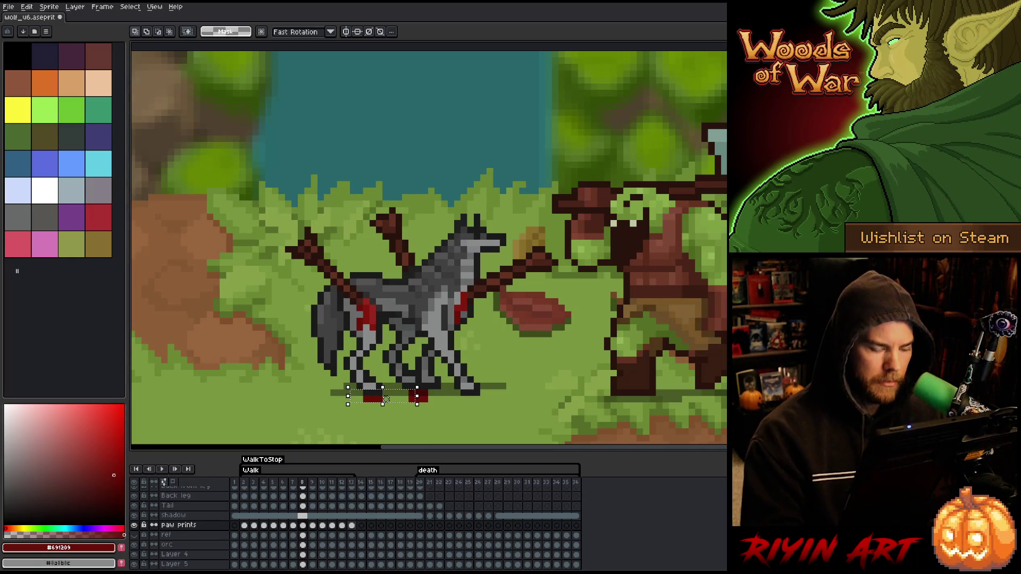
key(b)
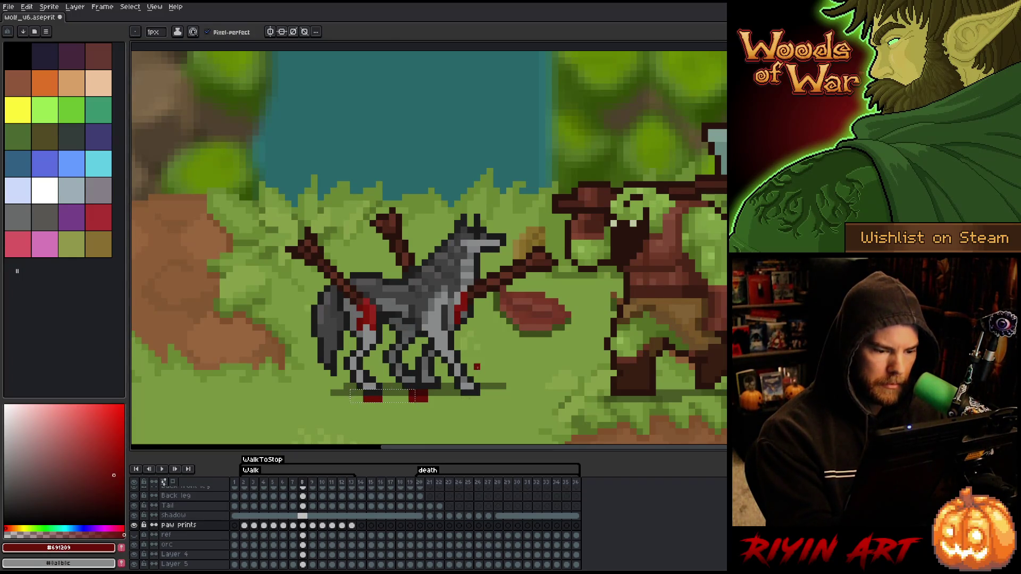
Step: Drop the paw print selection and enlarge the pencil brush to 2 pixels
key(ctrl+d)
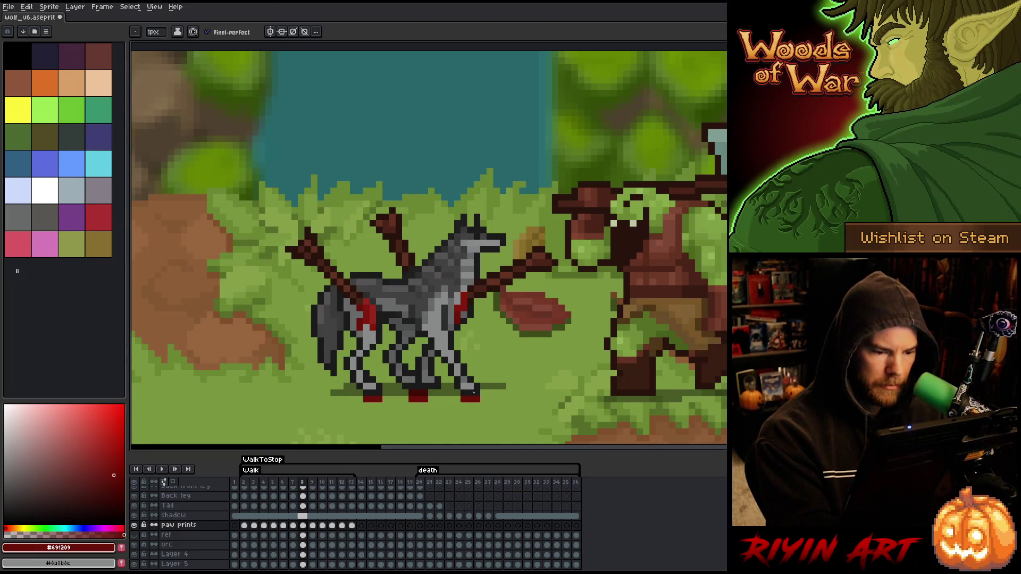
key(Right)
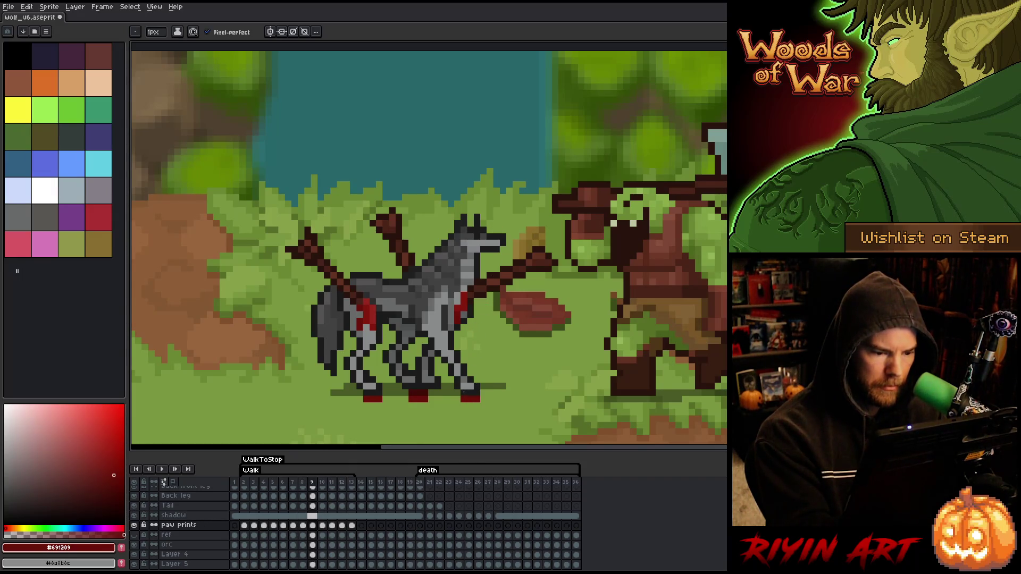
key(plus)
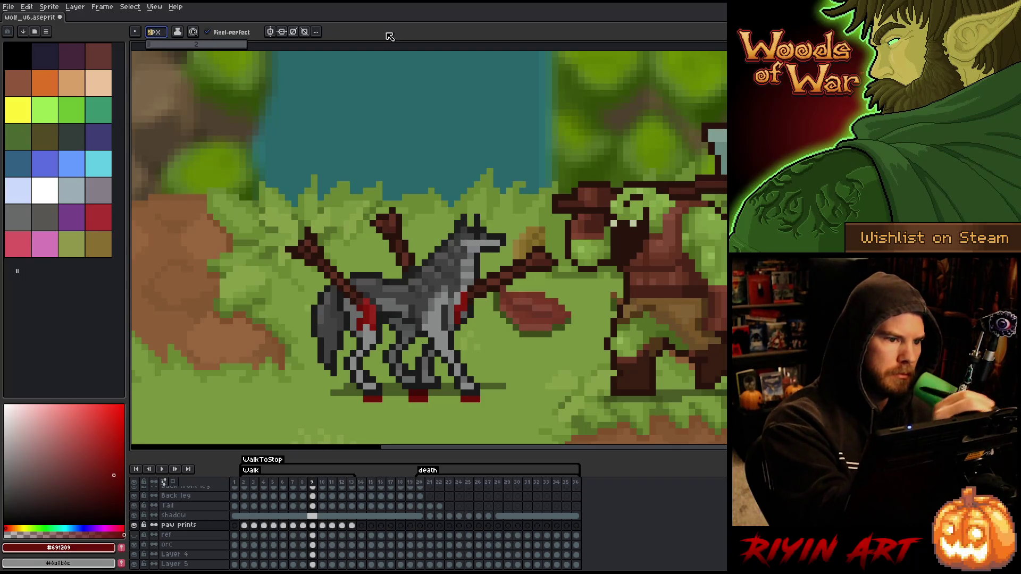
Step: Flip between walk frames 8 to 11 to compare the wolf's leg poses and prints
key(Right)
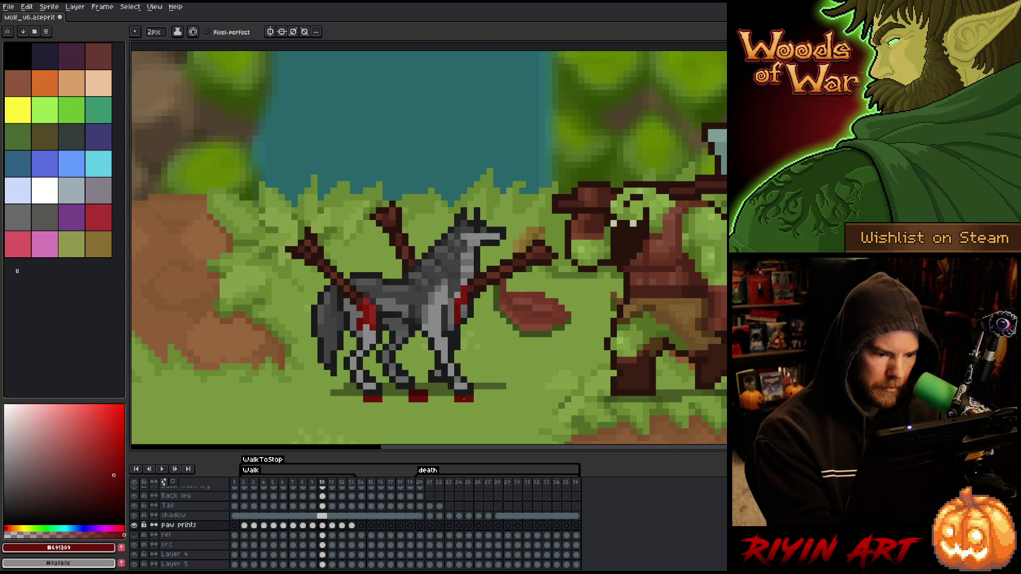
key(Left)
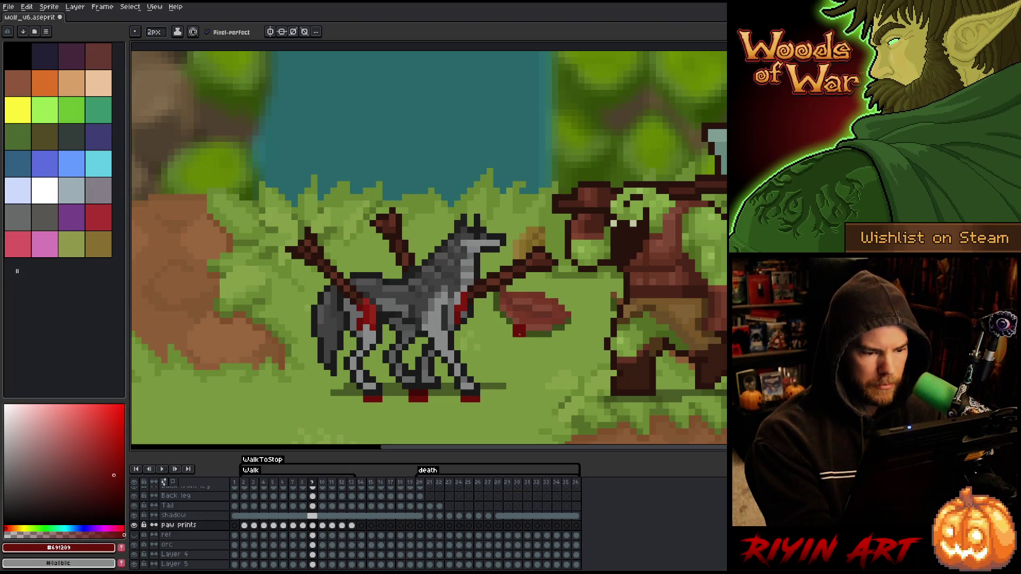
key(Right)
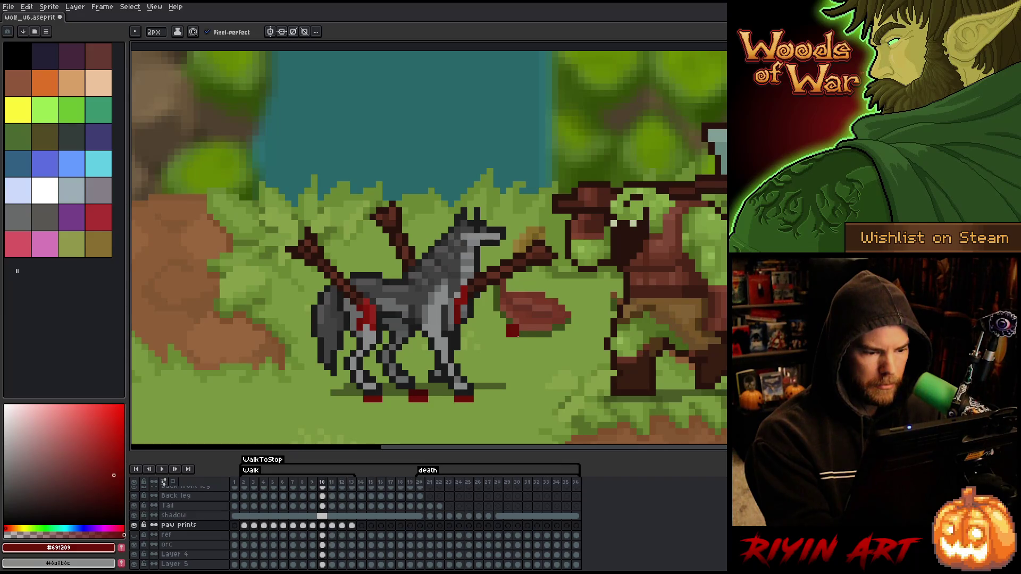
key(Left)
key(Right)
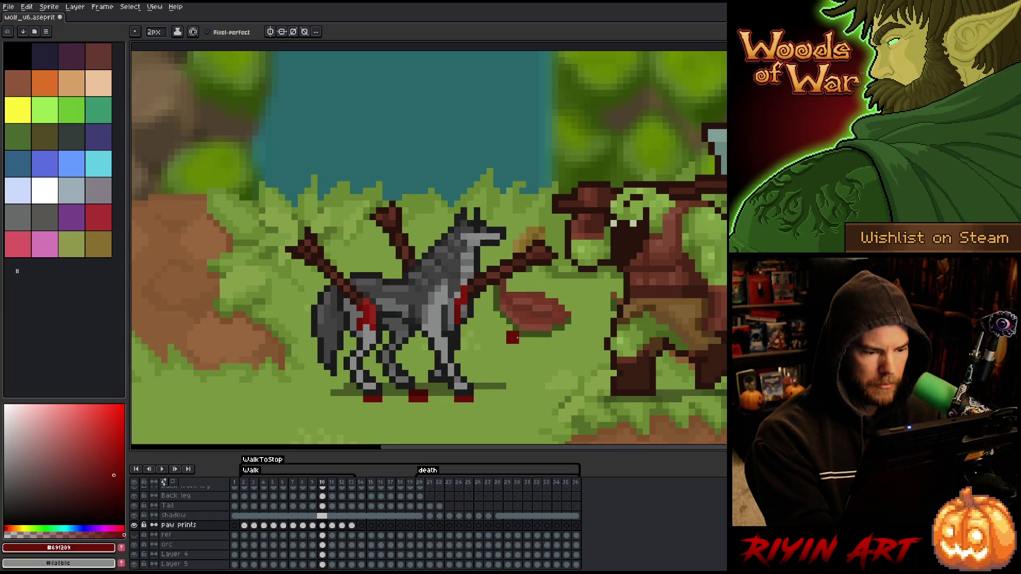
key(Right)
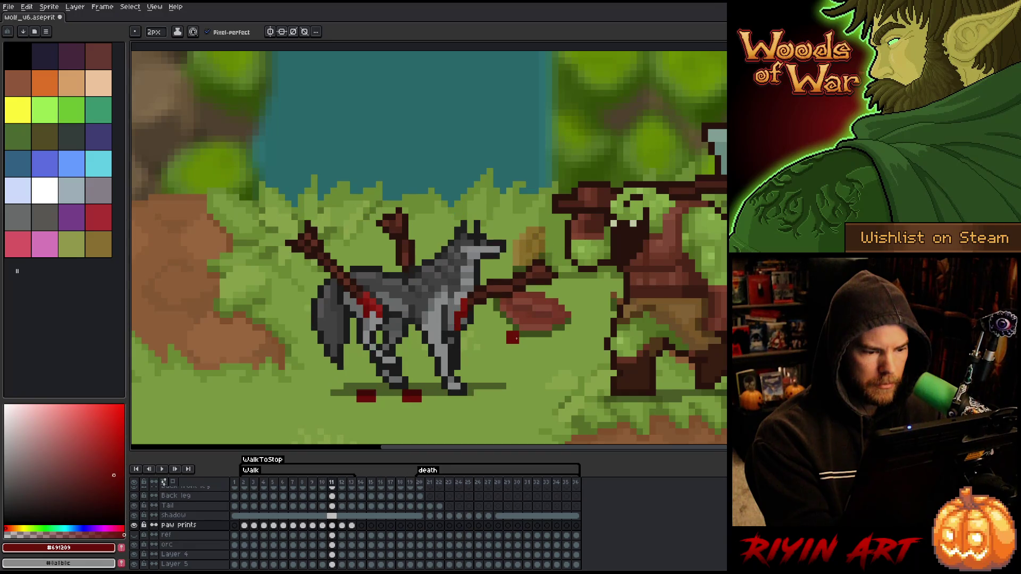
key(Left)
key(Left)
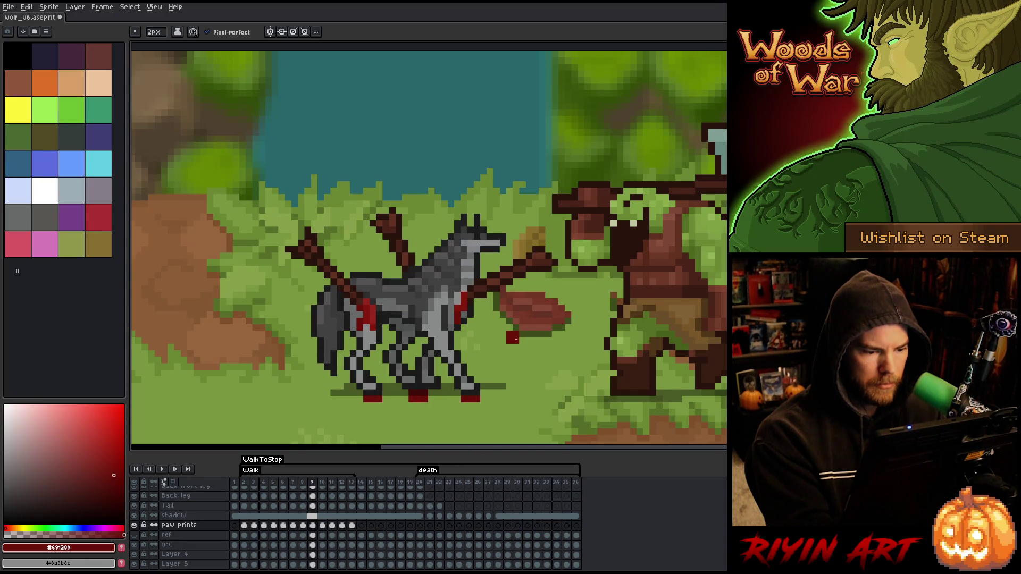
key(Right)
key(Left)
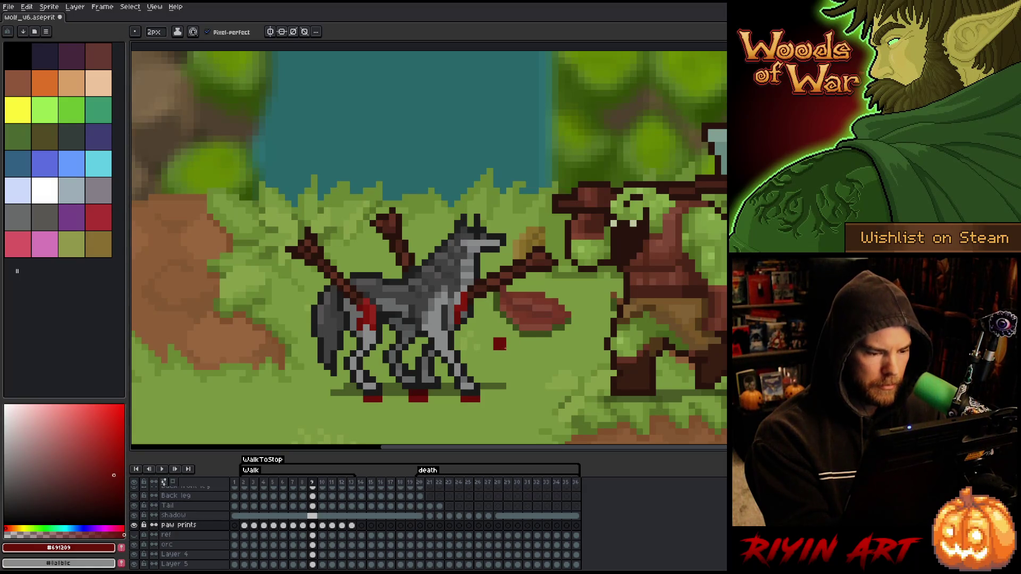
key(Left)
key(Left)
key(Right)
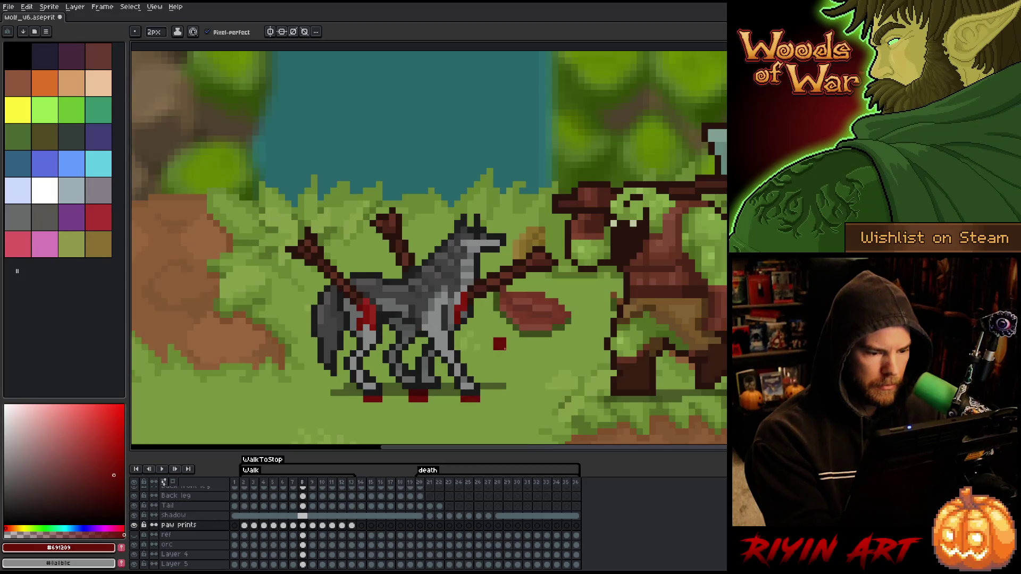
Step: Shift frame 8's paw prints one pixel left with a rectangular selection
key(Left)
key(Right)
key(Left)
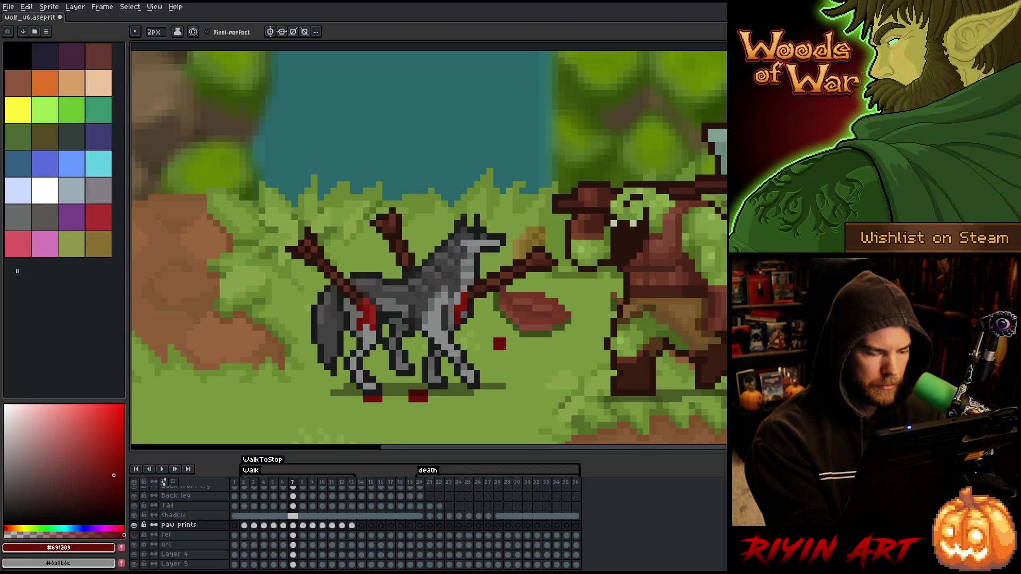
key(Right)
key(m)
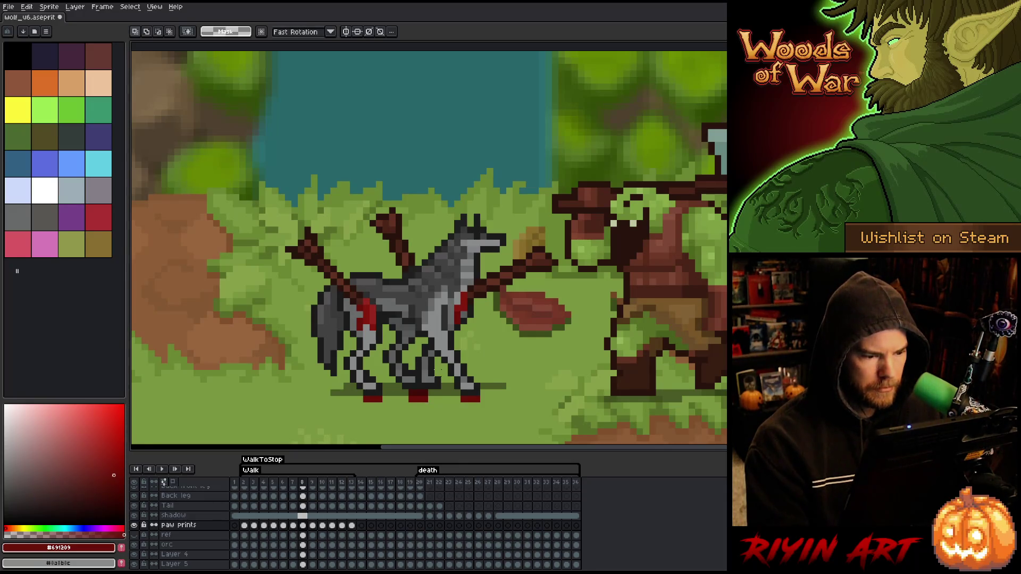
drag(466, 365, 337, 429)
key(Left)
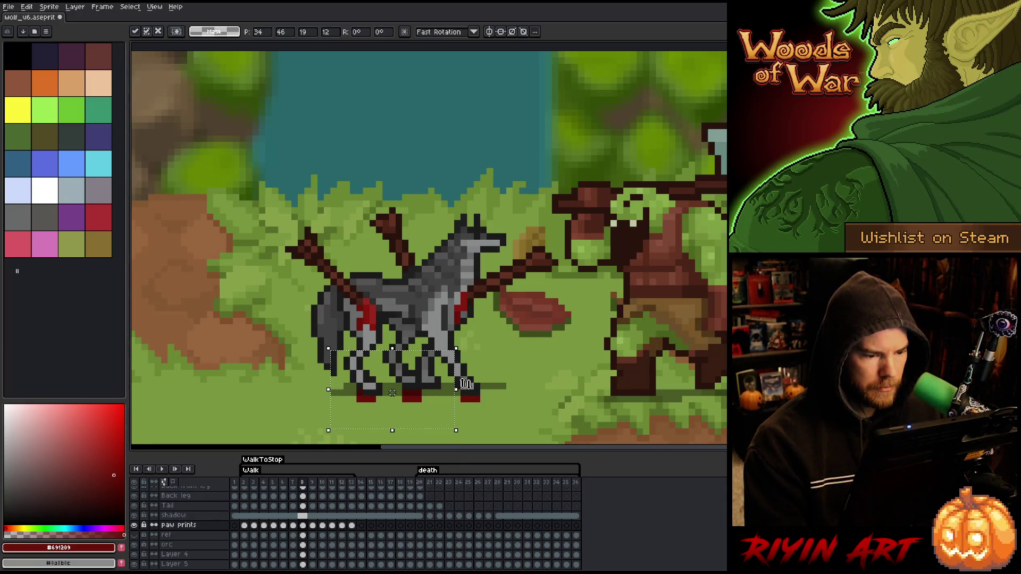
key(ctrl+d)
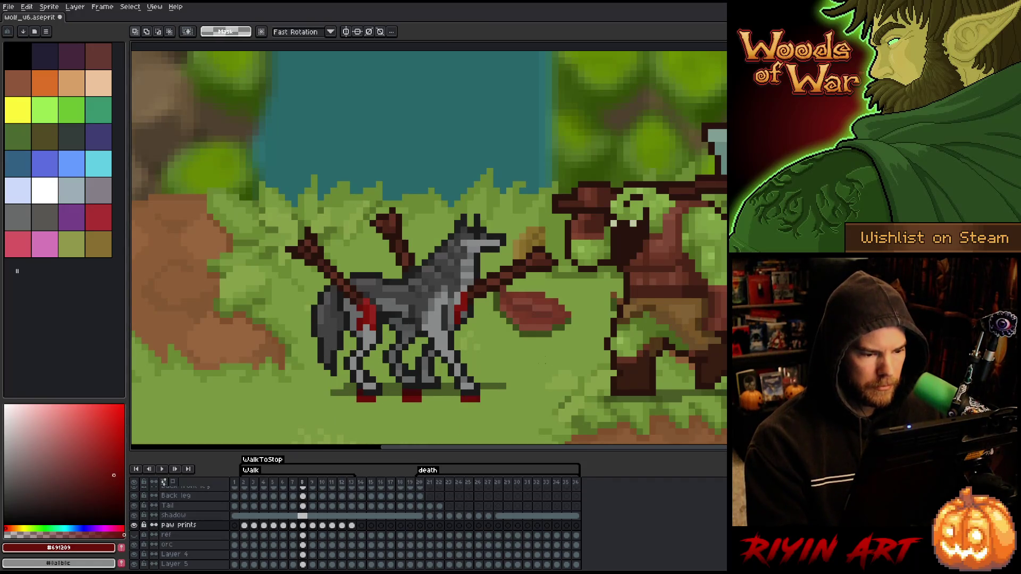
Step: Select the paw print area around the legs and paste it into walk frame 10
key(Right)
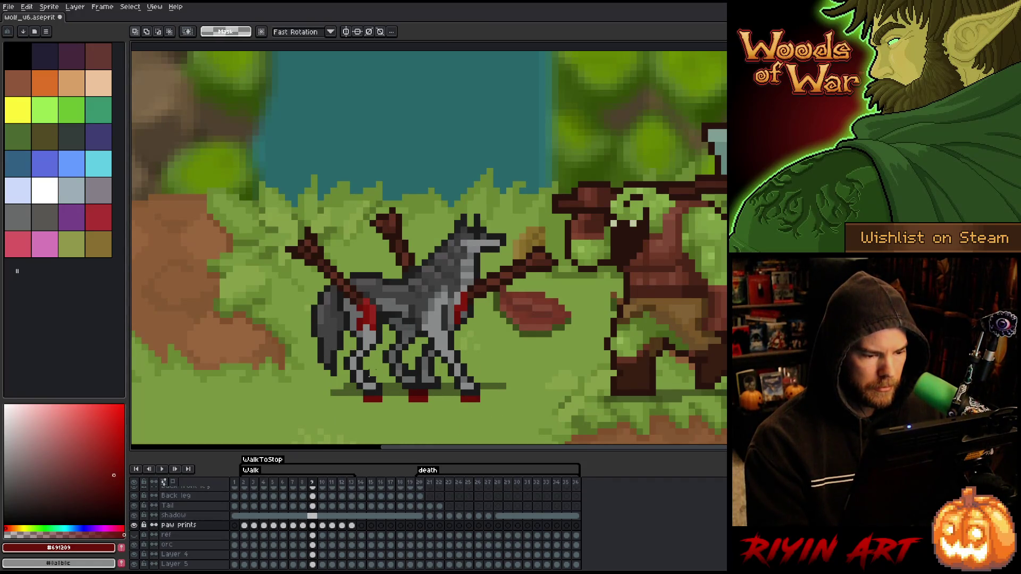
mouse_move(309, 354)
mouse_down()
mouse_move(374, 403)
mouse_move(431, 417)
mouse_up()
key(Left)
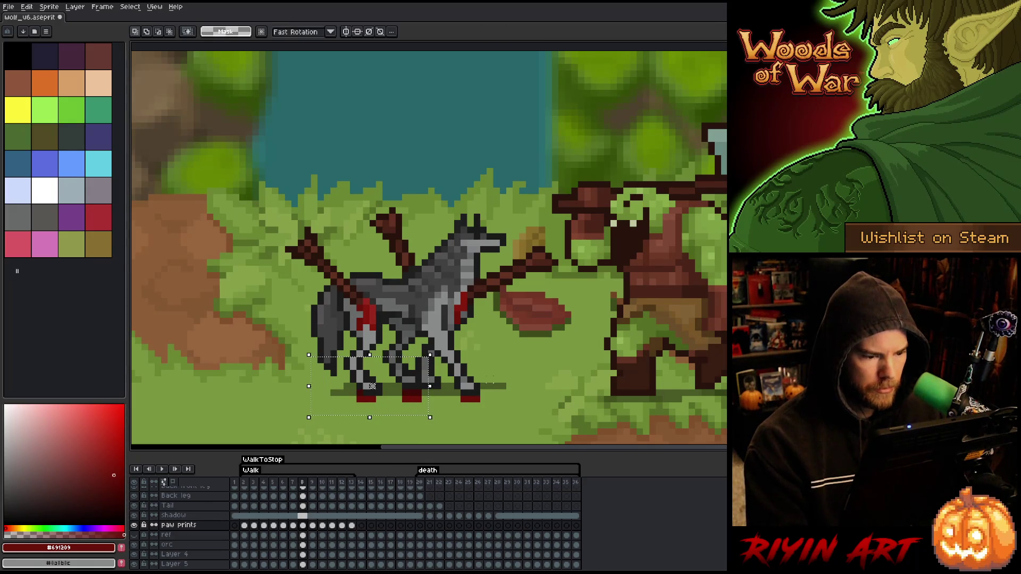
key(Right)
key(Right)
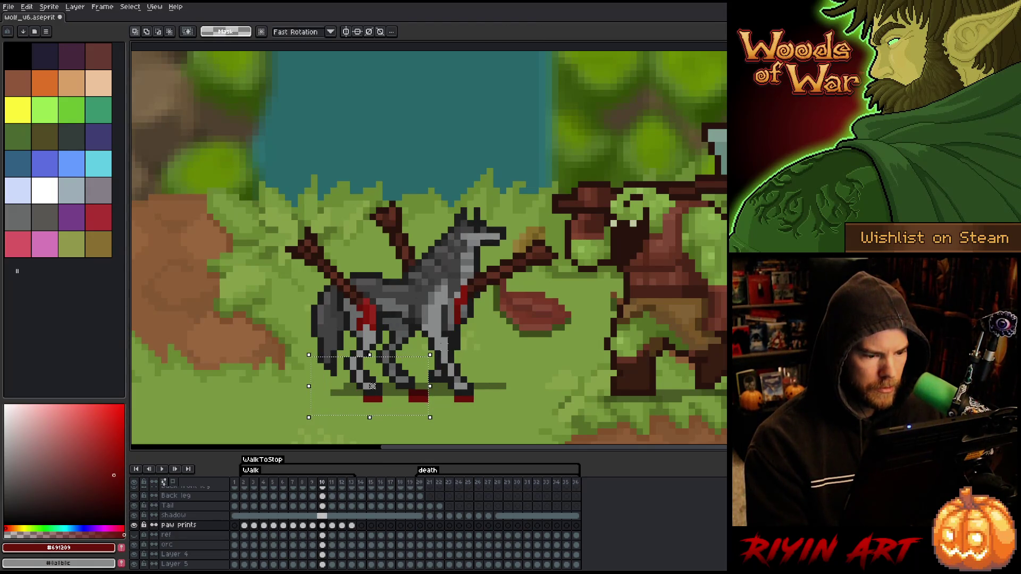
key(ctrl+v)
key(Return)
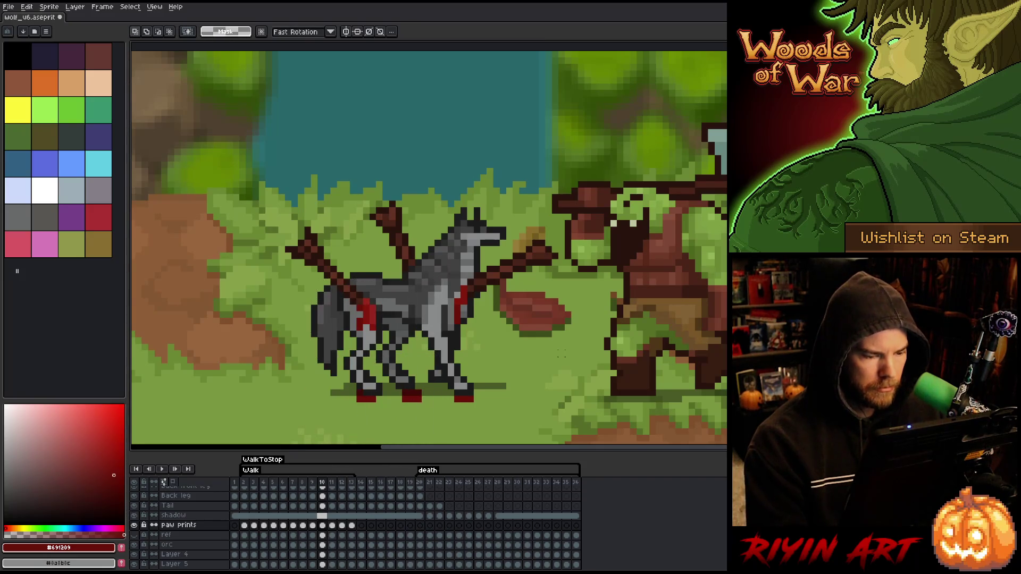
Step: Compare frames 9 and 10, then paste and commit the paw prints in frame 10 again
key(Left)
key(Right)
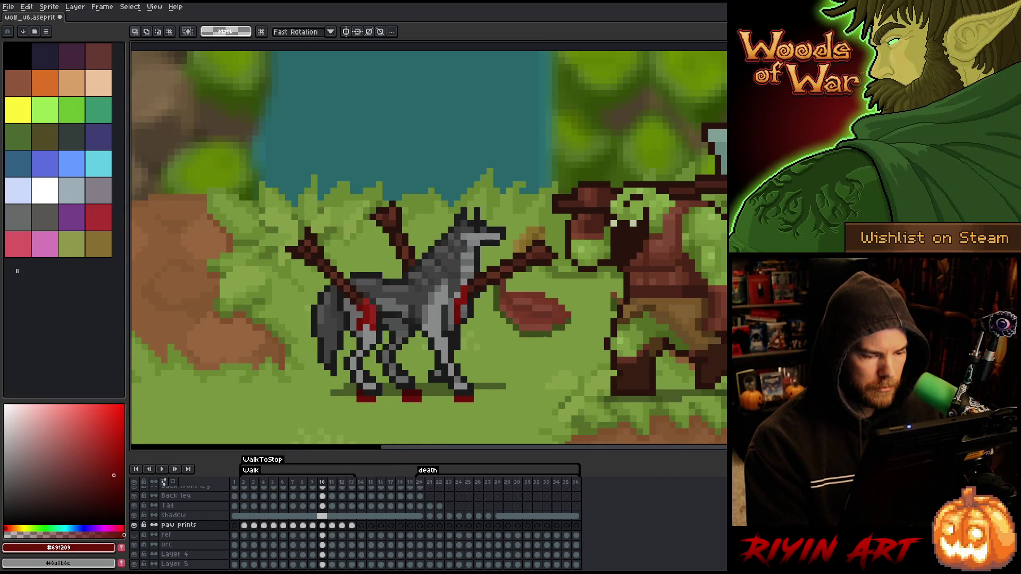
key(Left)
key(Right)
key(ctrl+v)
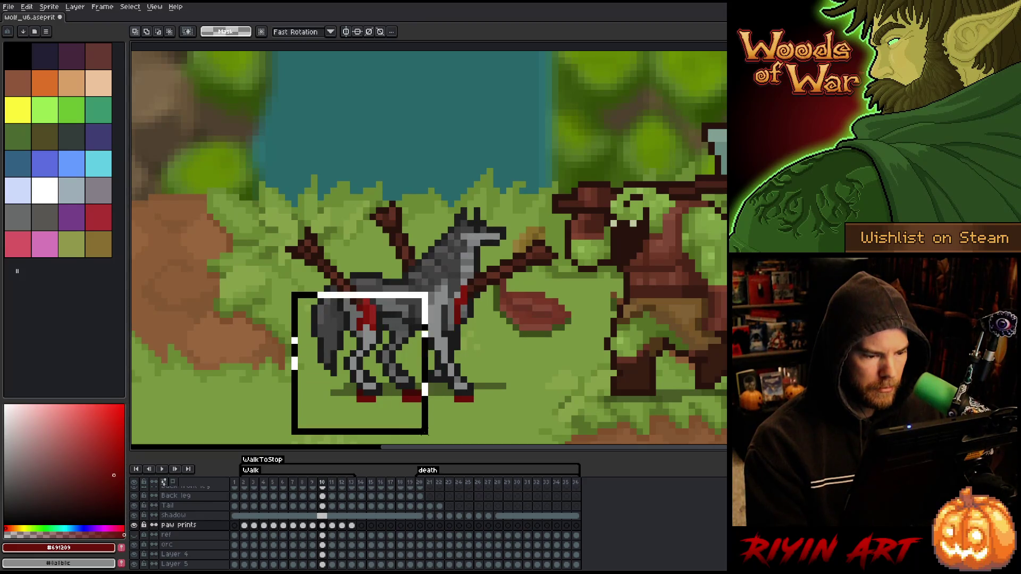
key(Return)
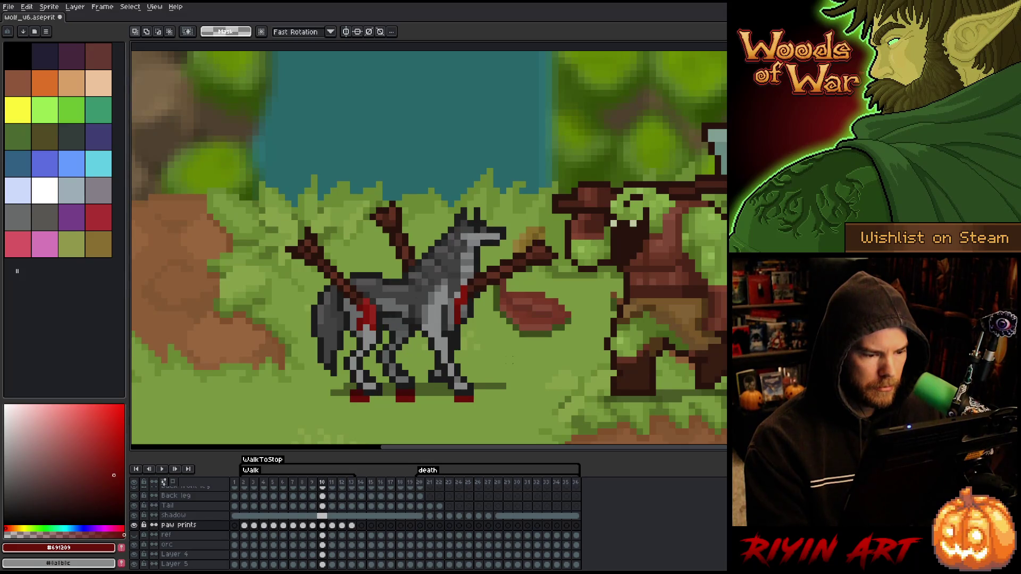
key(Right)
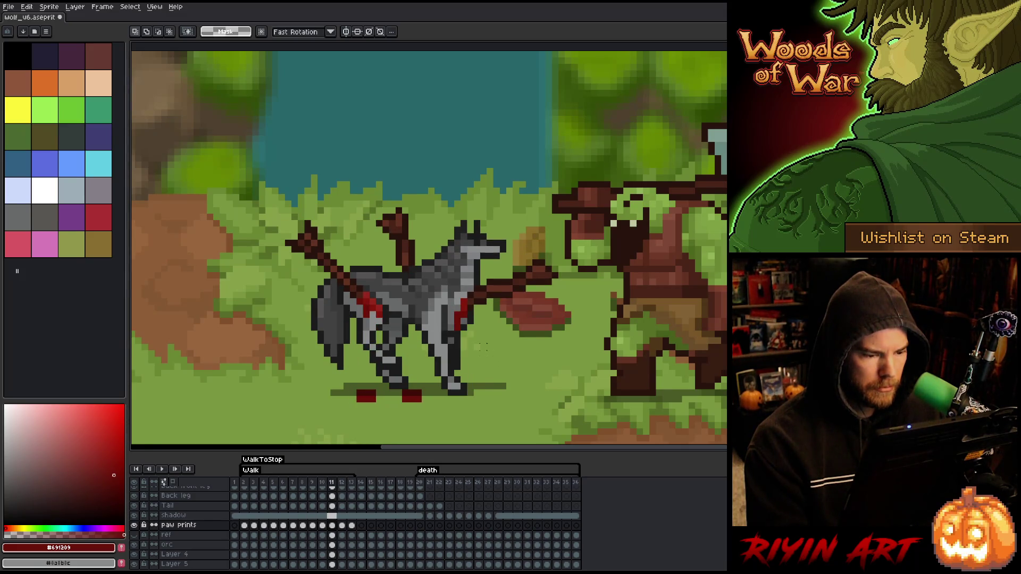
key(Left)
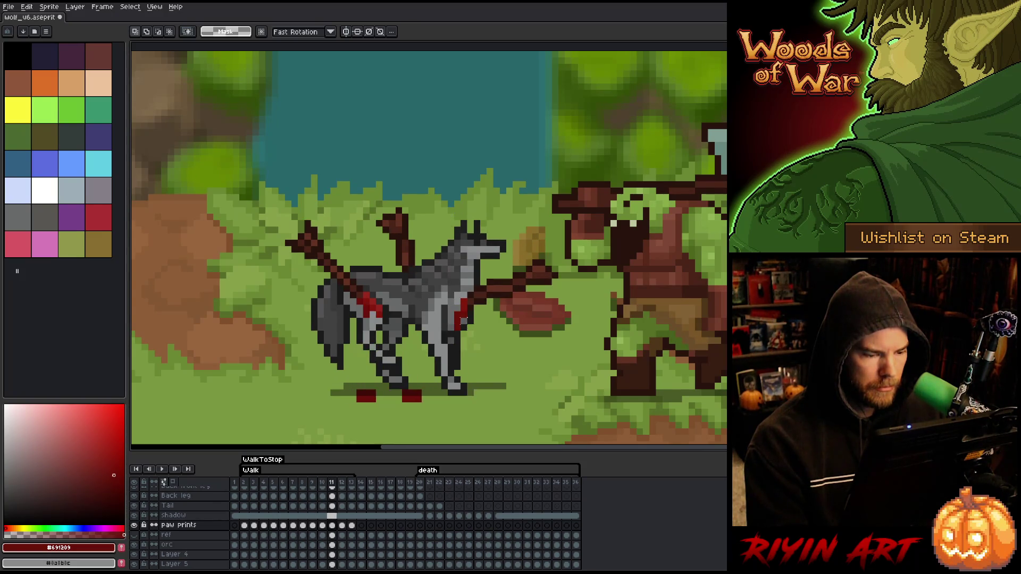
key(Left)
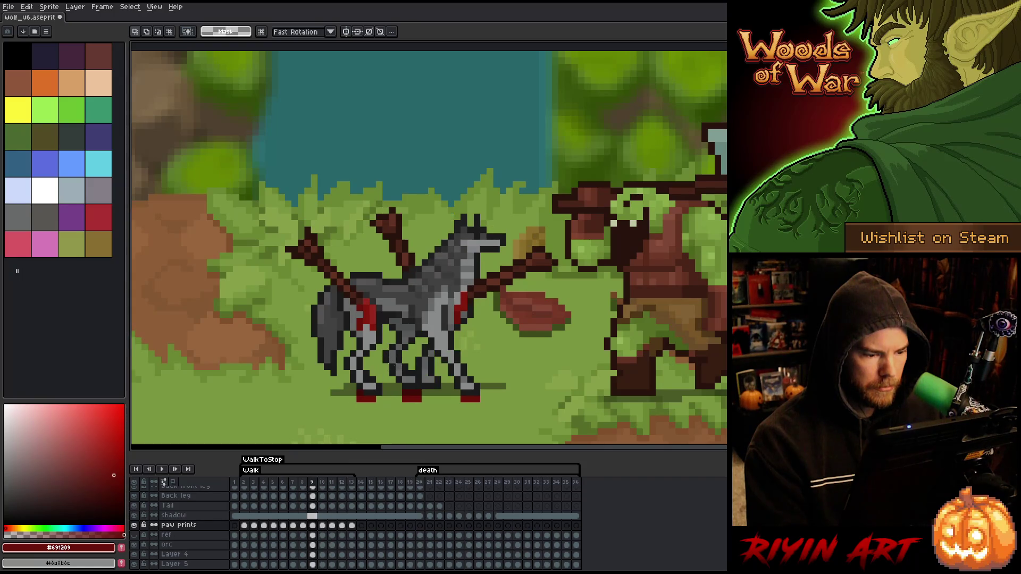
key(Right)
key(Left)
key(Right)
key(Right)
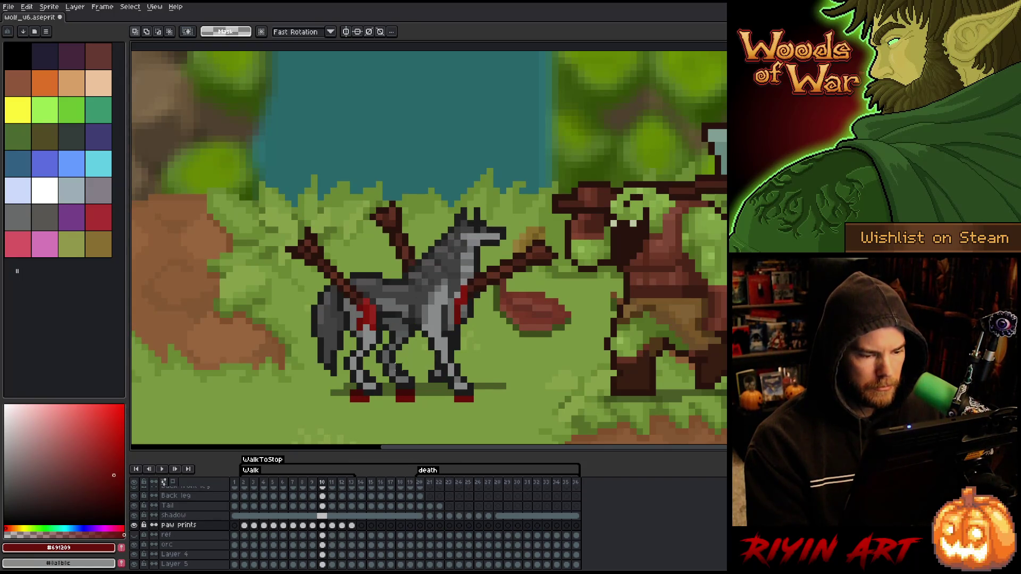
drag(476, 347, 290, 430)
key(Left)
key(Left)
key(Left)
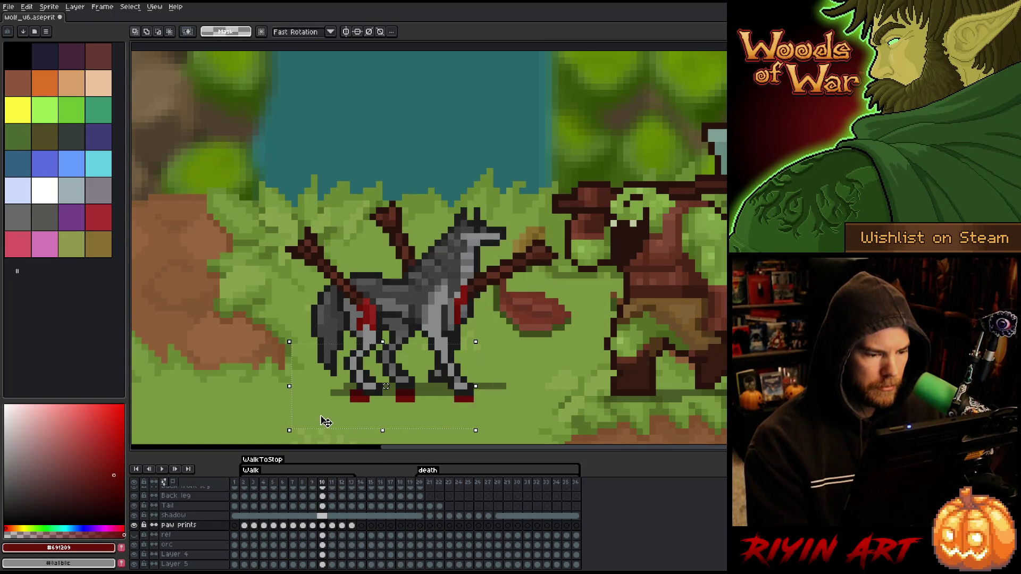
key(Right)
key(Left)
key(Right)
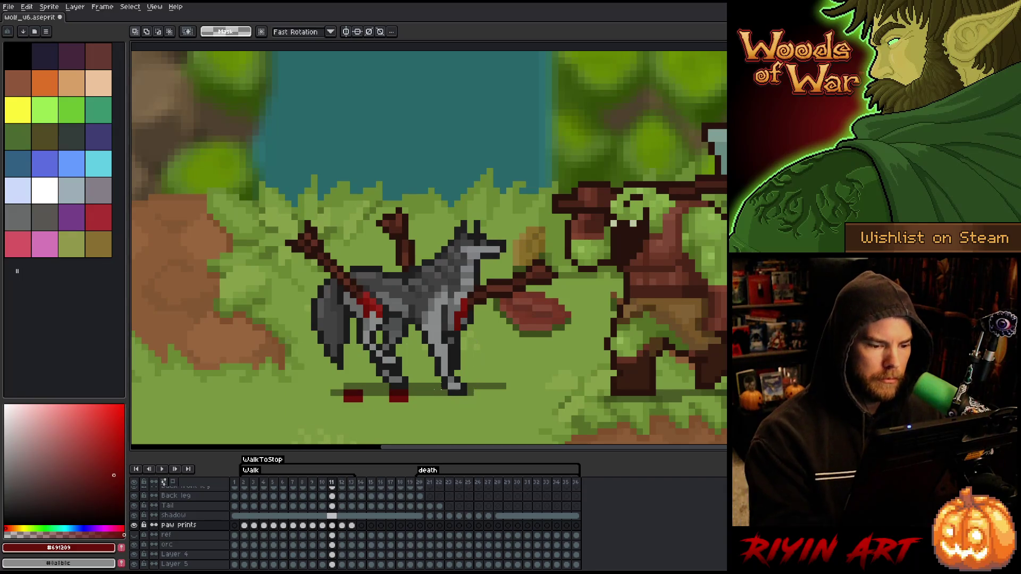
key(ctrl+d)
key(b)
drag(451, 397, 463, 398)
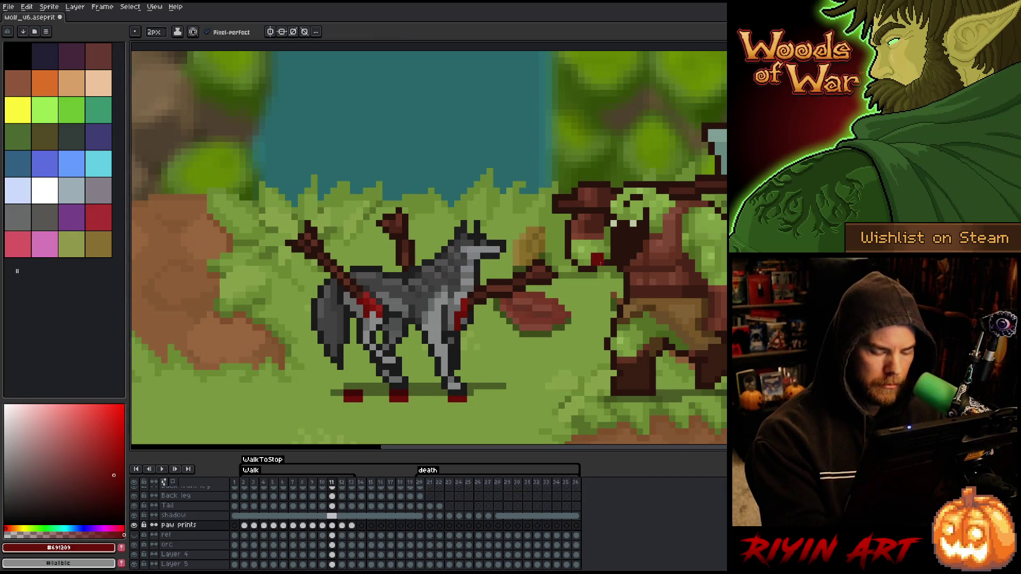
key(Left)
key(Right)
key(Right)
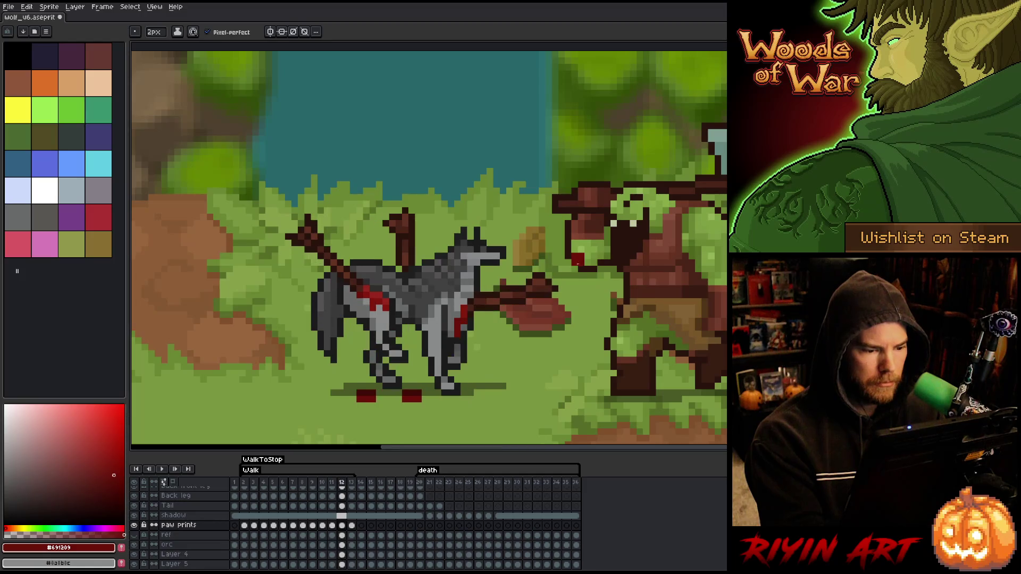
key(Left)
key(Right)
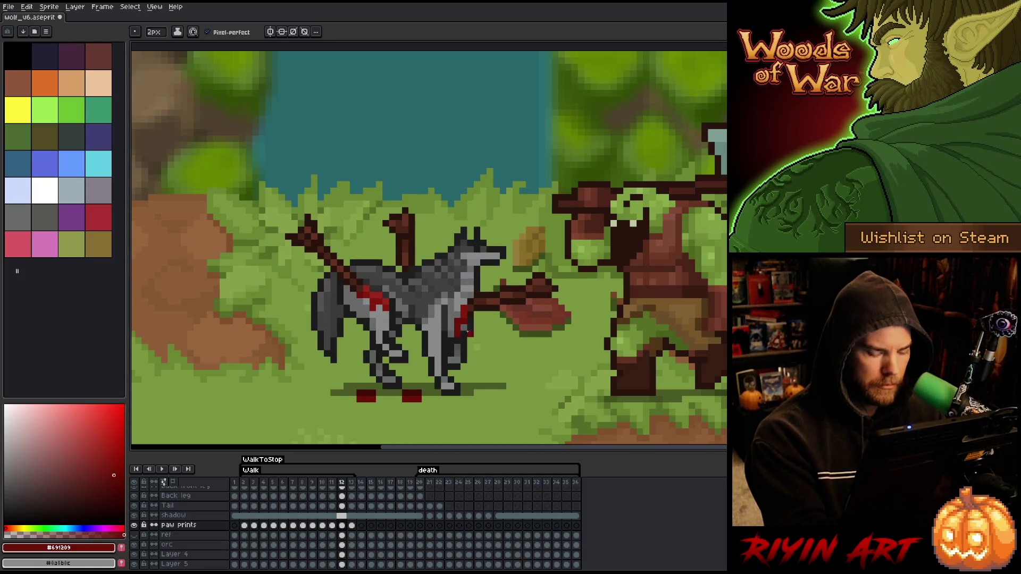
key(m)
click(352, 534)
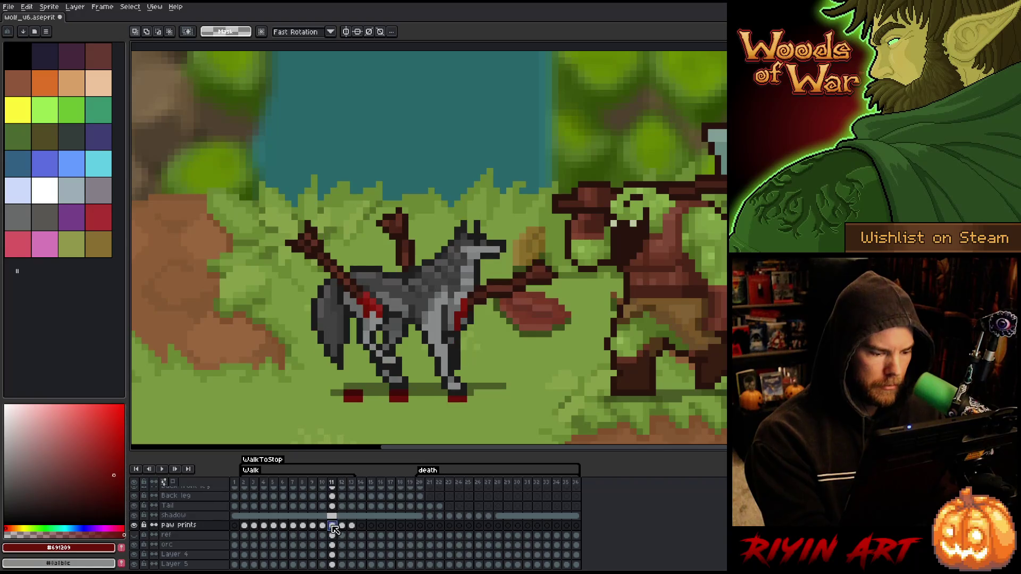
Step: Select frame 12's paw prints and commit them in place
click(343, 526)
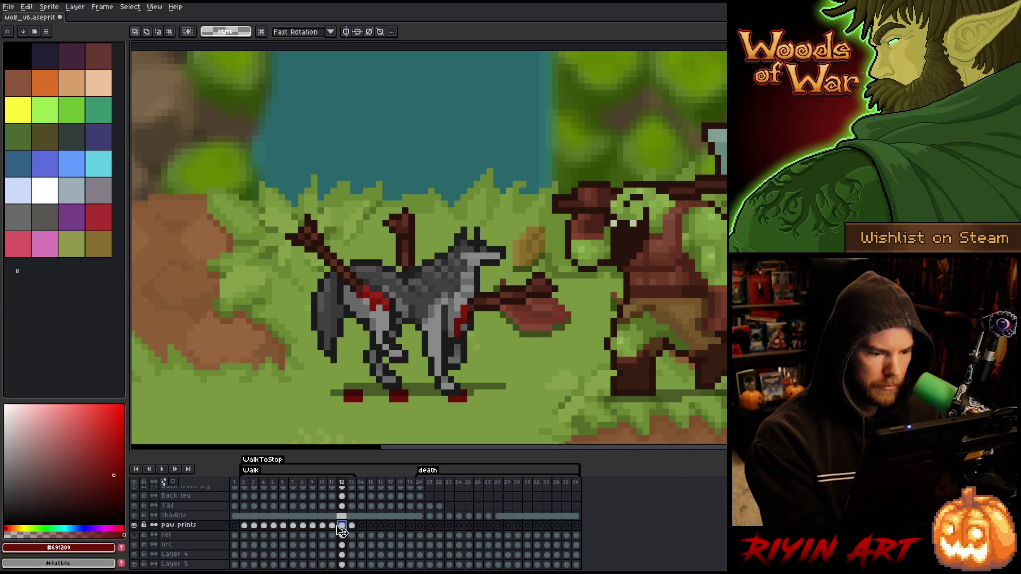
key(ctrl+t)
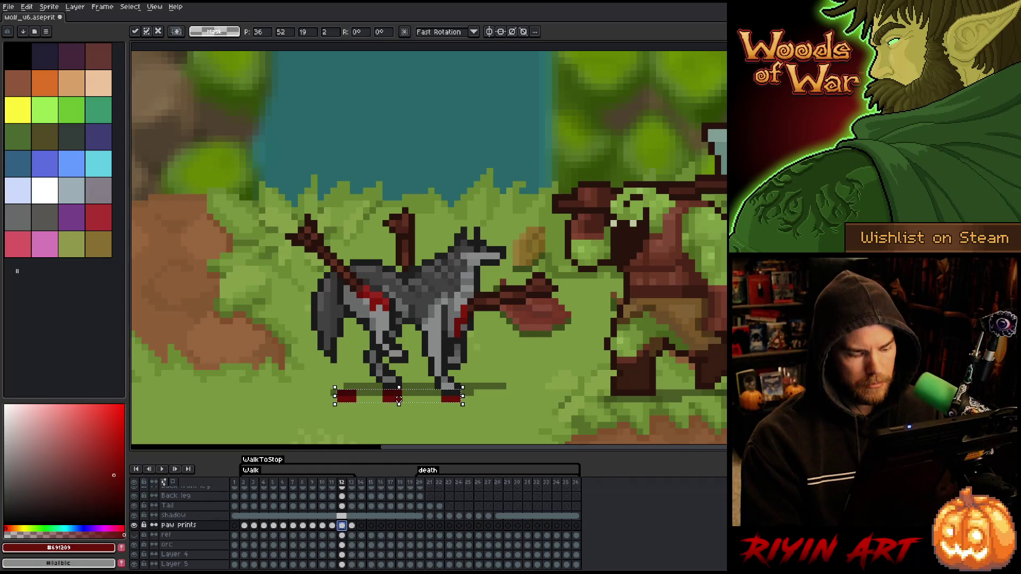
key(Return)
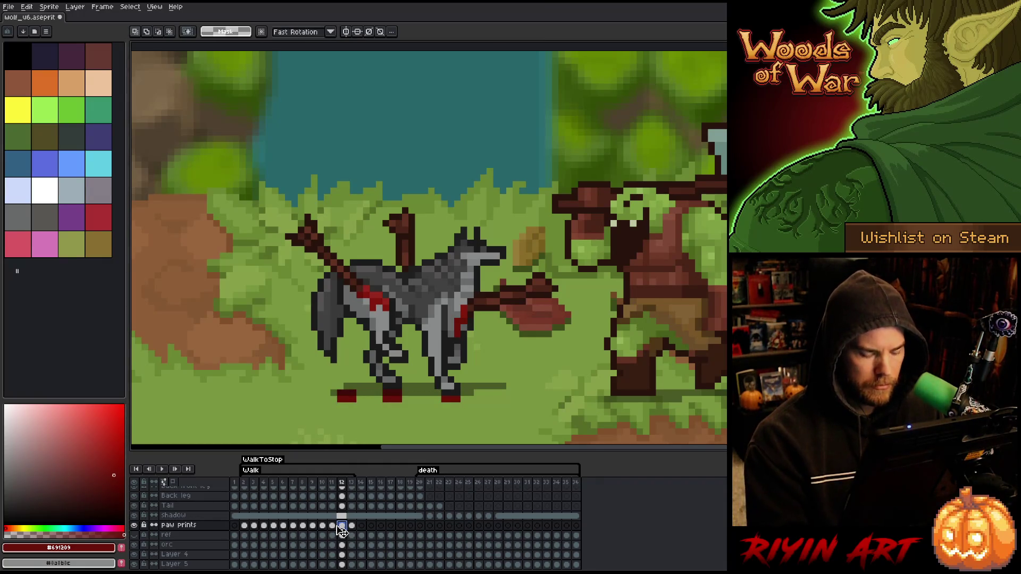
Step: Slide frame 13's paw prints left so they sit under the wolf's feet
key(period)
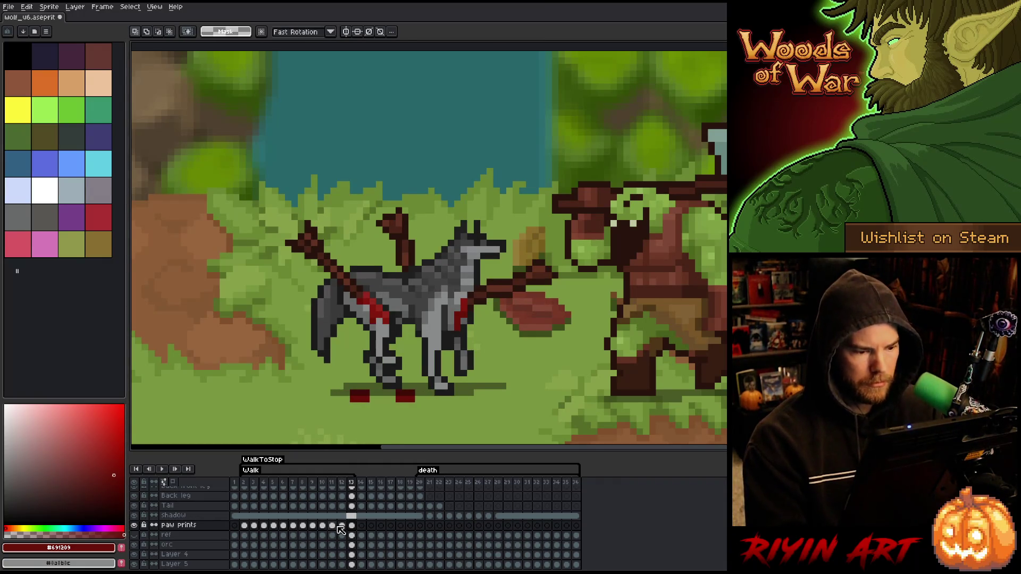
drag(386, 399, 379, 399)
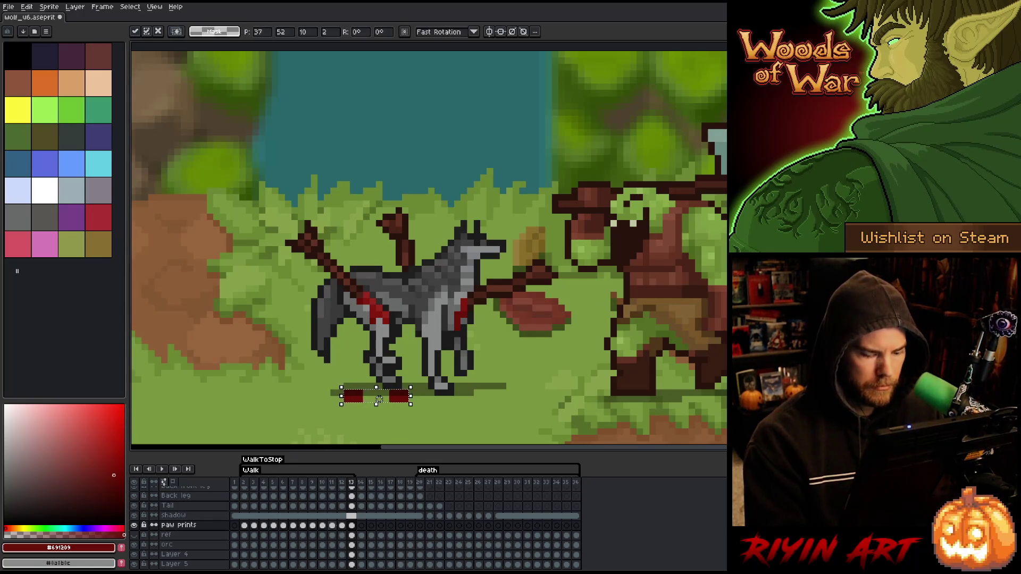
key(comma)
key(period)
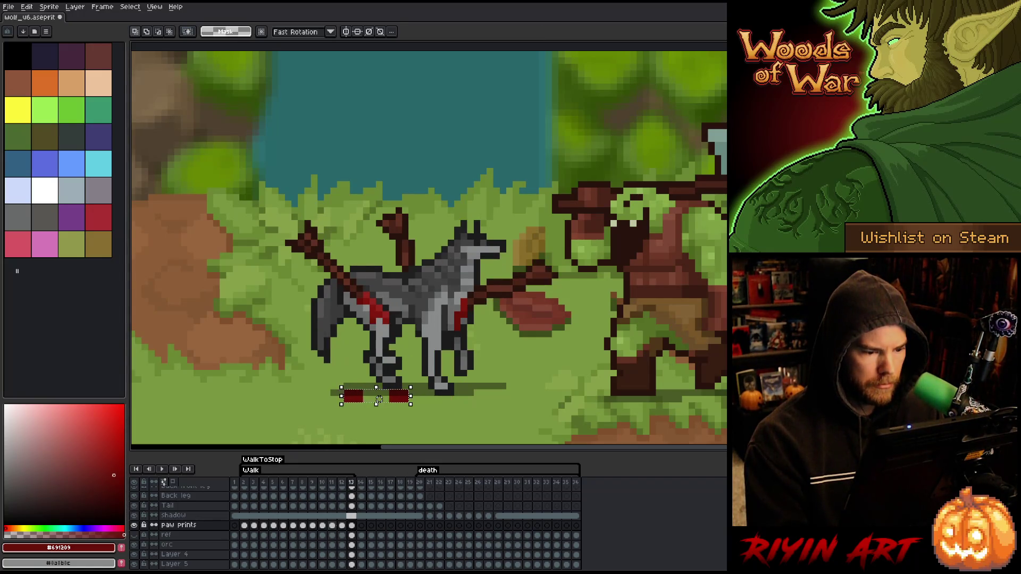
drag(379, 399, 366, 400)
key(comma)
key(period)
key(comma)
key(period)
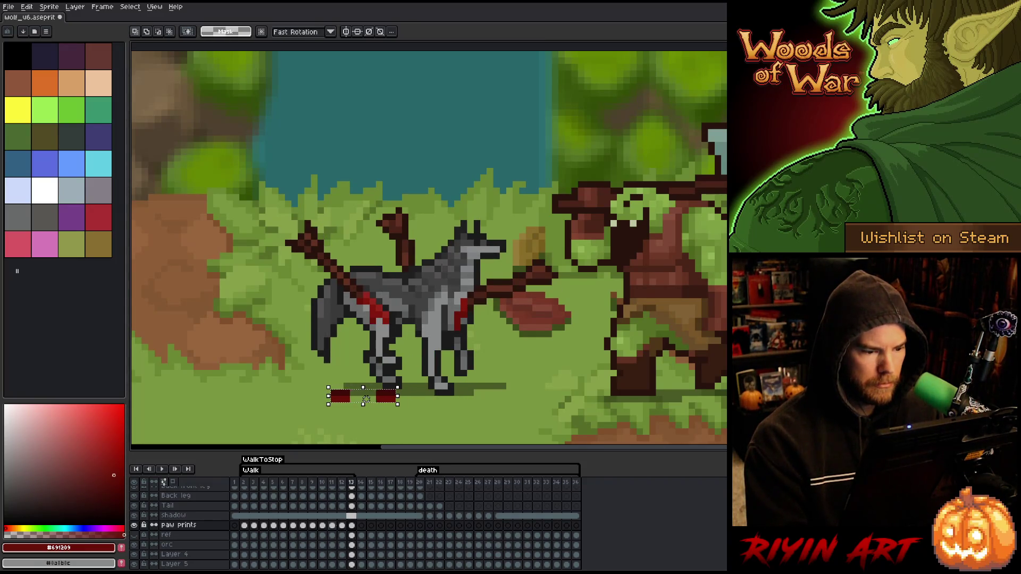
key(comma)
key(period)
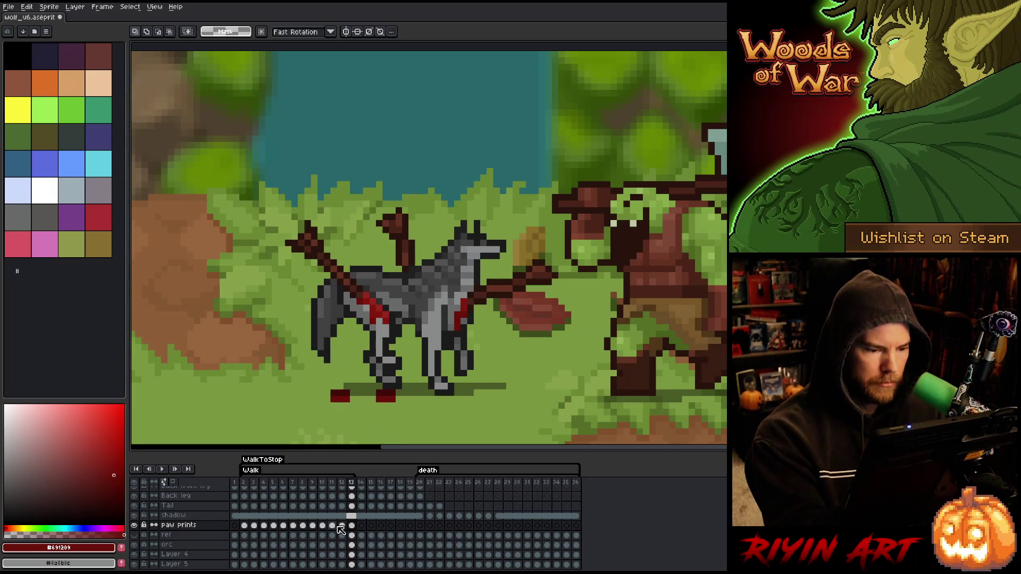
Step: Draw a third red paw print under the front foot and compare with frame 2
key(b)
click(441, 399)
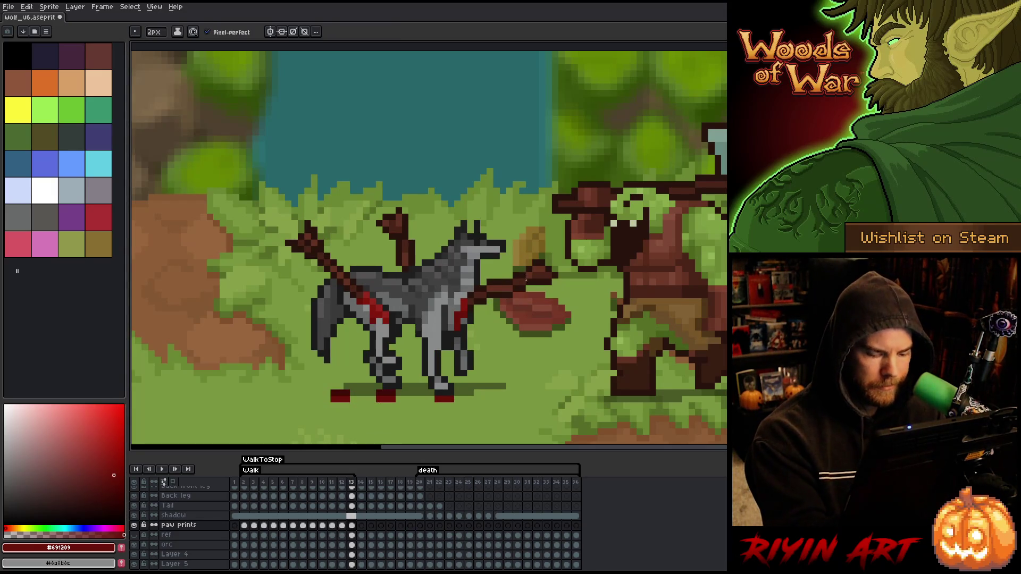
key(period)
key(comma)
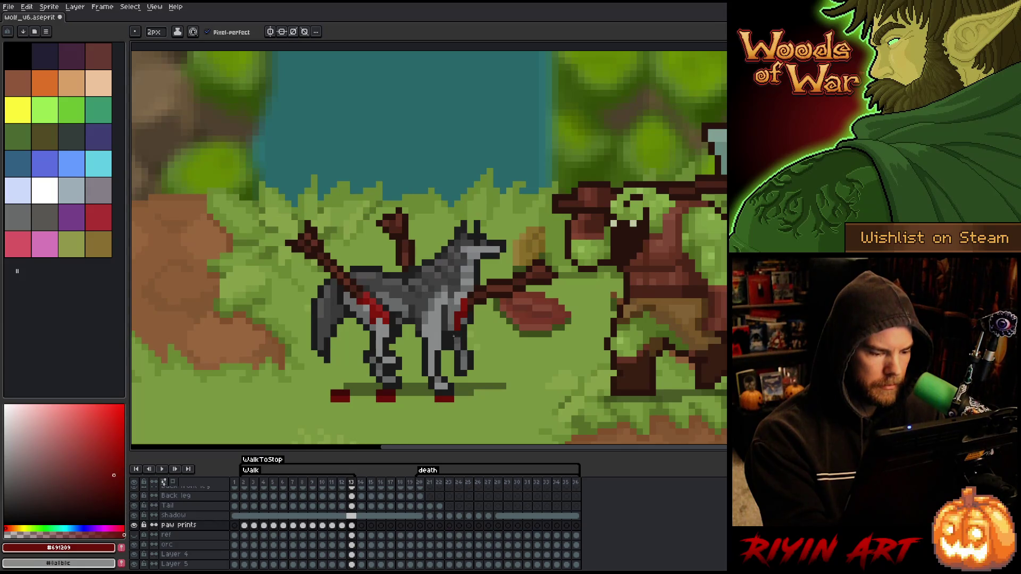
key(period)
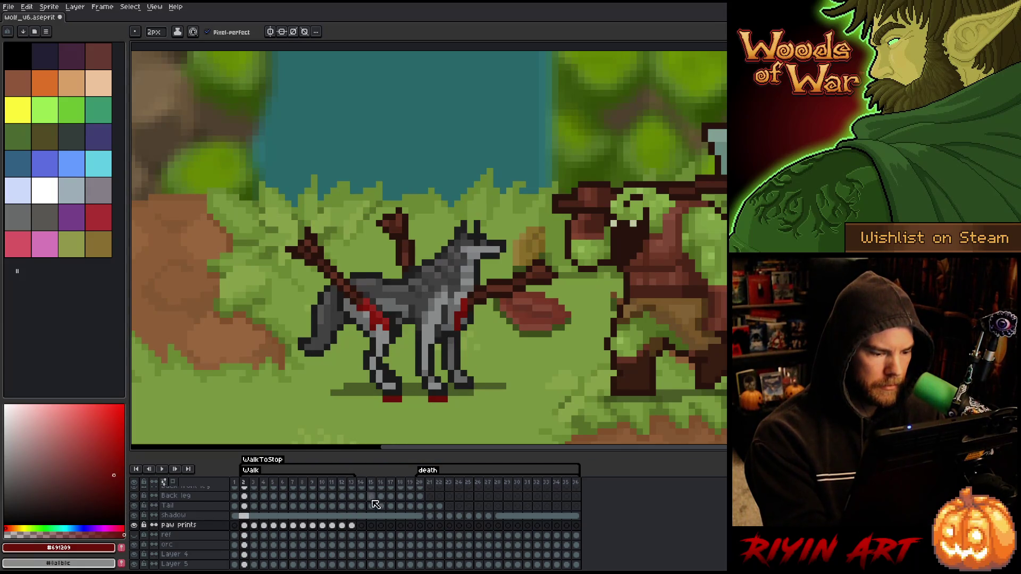
Step: Select the paw prints under the wolf's legs on frame 13's paw prints cel
click(352, 526)
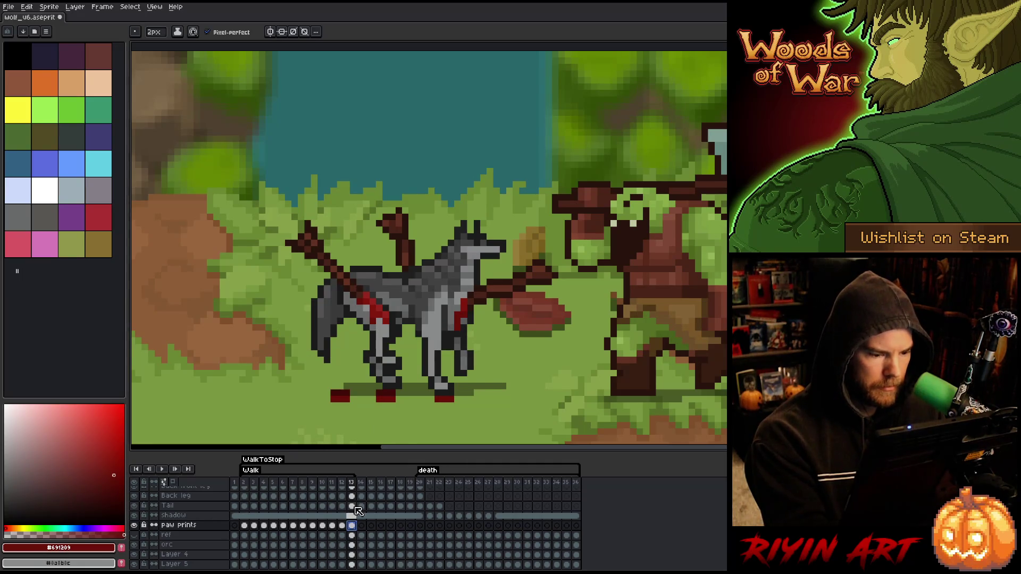
click(245, 526)
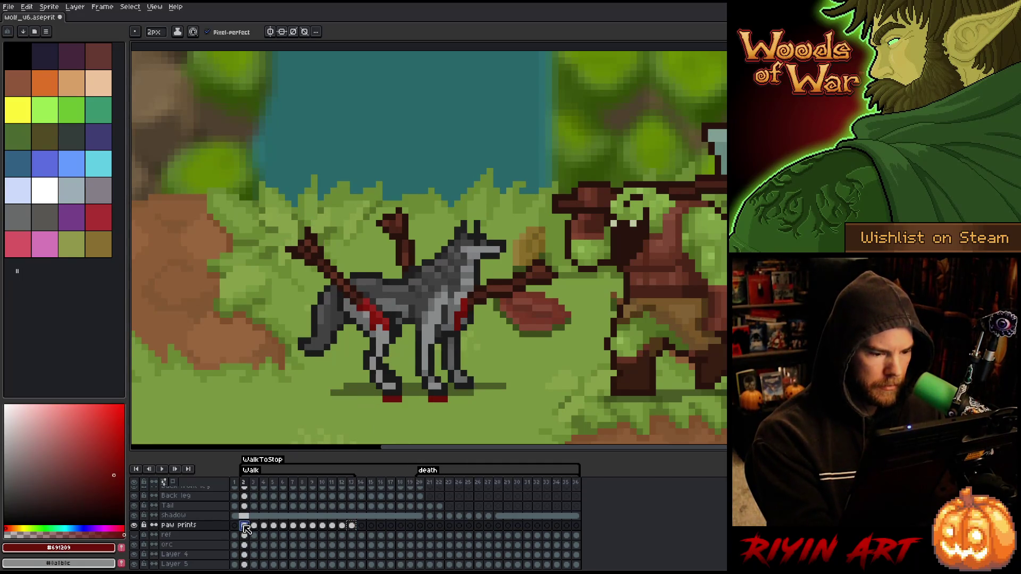
click(351, 526)
key(m)
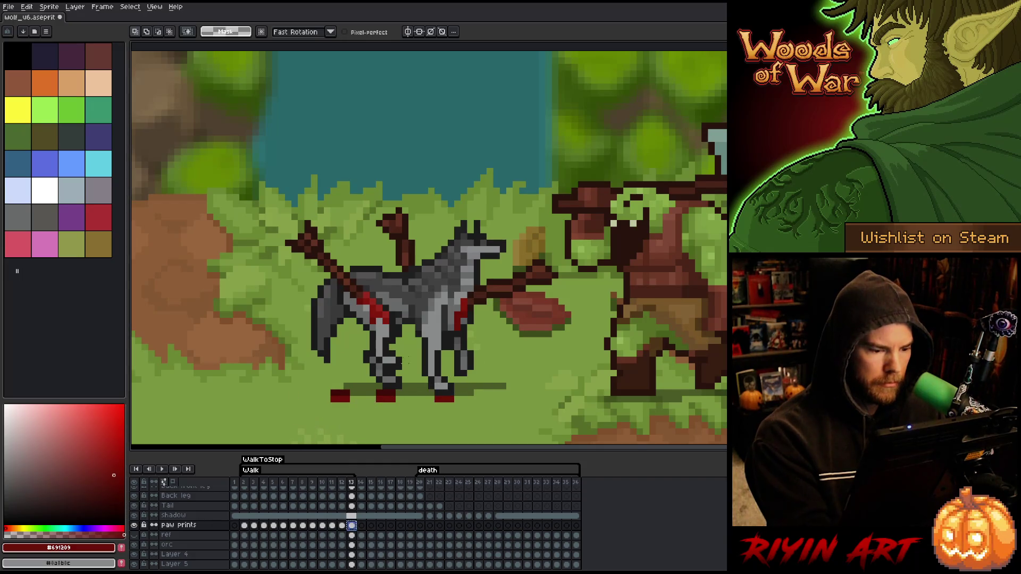
mouse_move(375, 361)
mouse_down()
mouse_move(301, 405)
mouse_move(391, 365)
mouse_up()
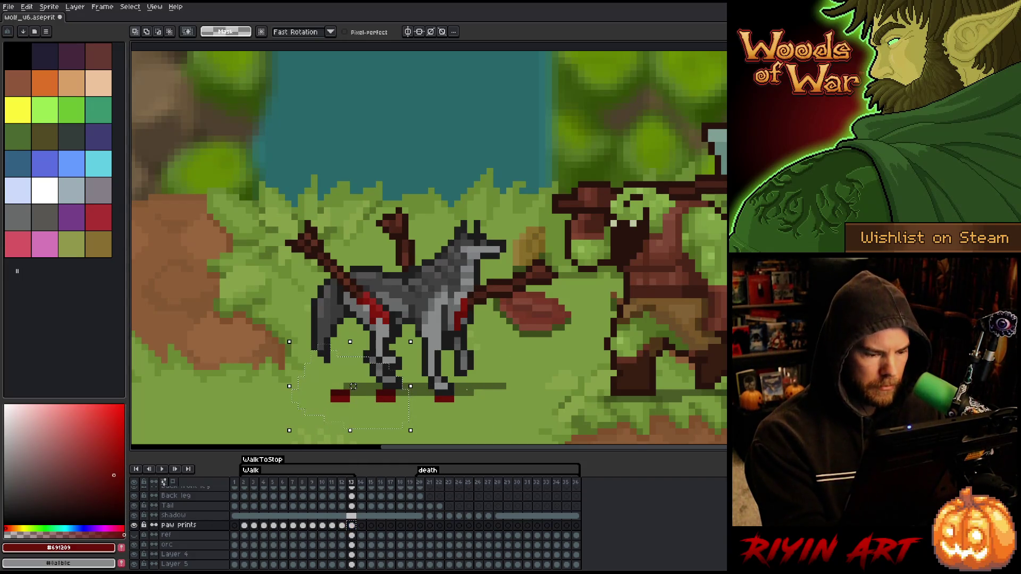
Step: Paste the prints into frame 2, commit them, and play the walk animation
click(245, 526)
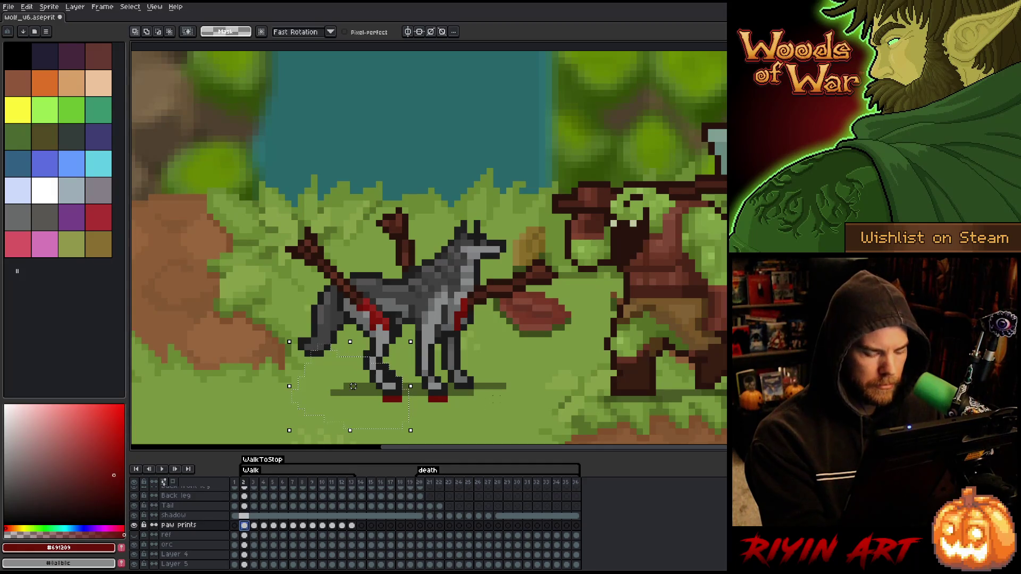
key(ctrl+v)
key(Return)
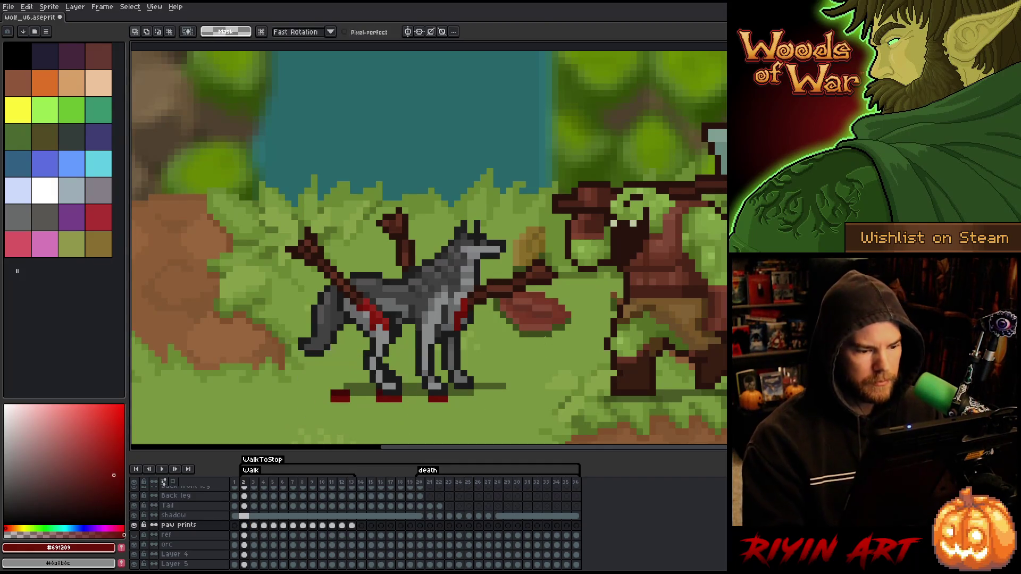
key(Return)
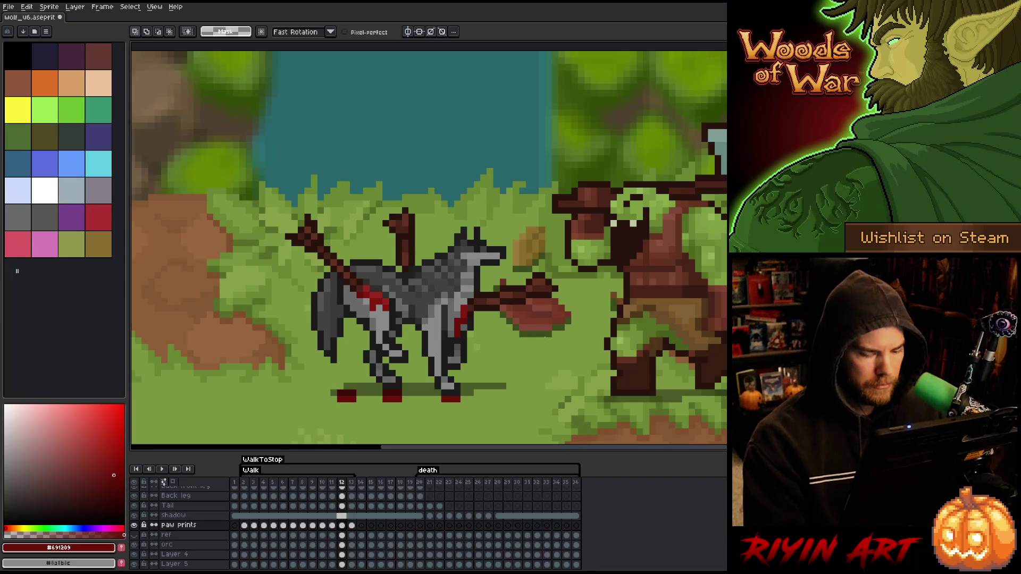
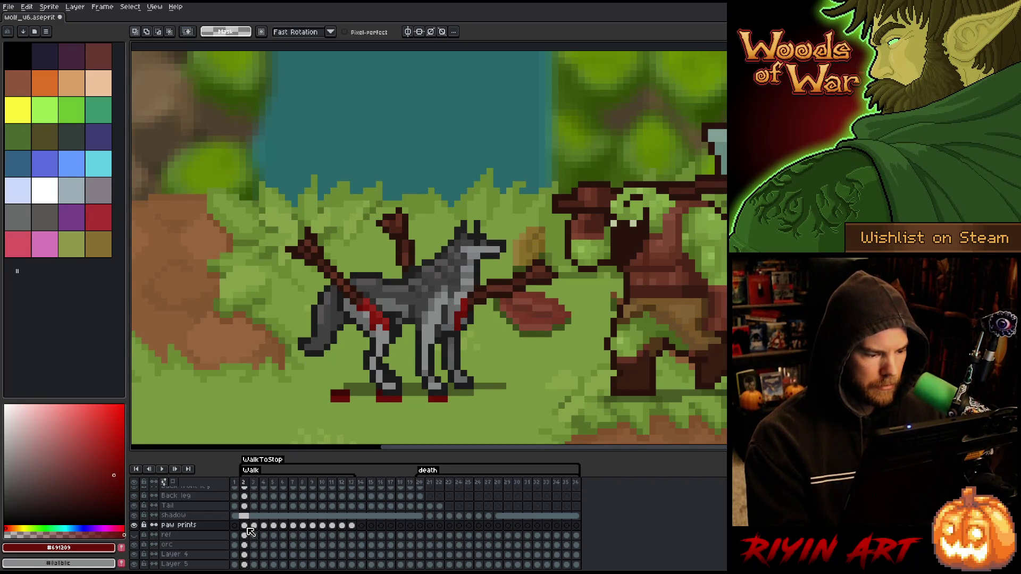
Step: Step through paw-print frames 3–5 and select the frame-5 prints, comparing with frame 4
click(254, 526)
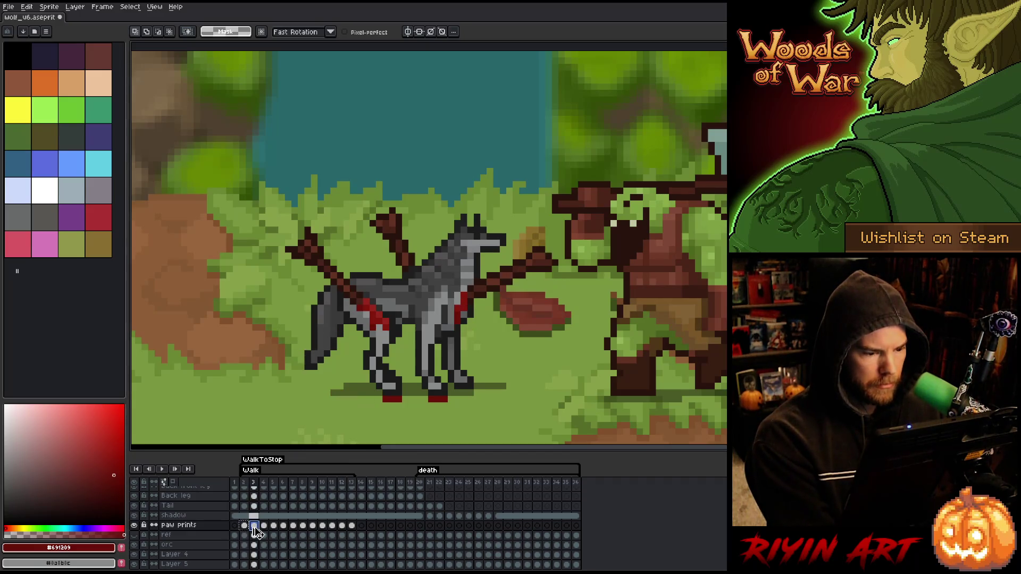
click(266, 527)
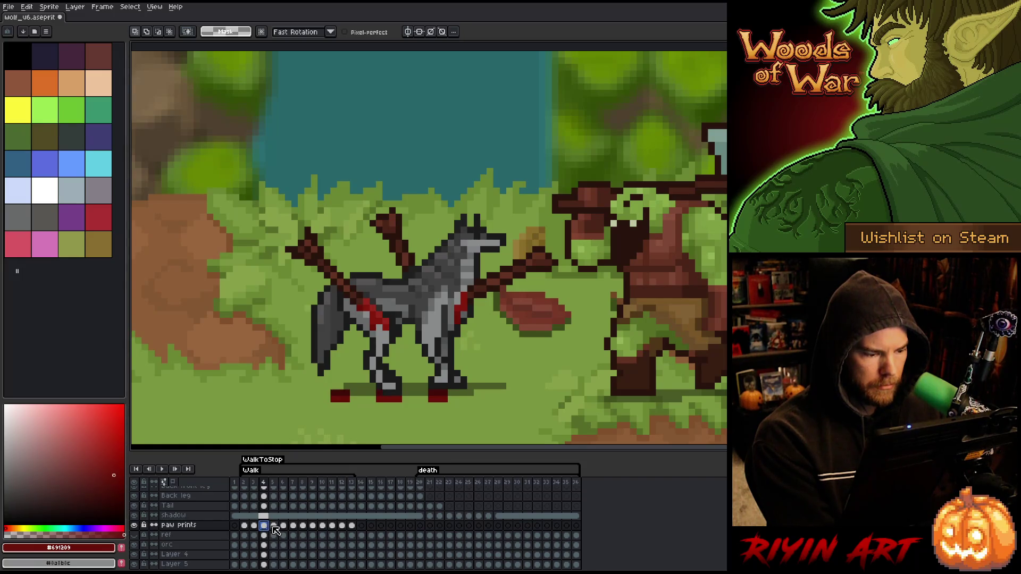
click(273, 526)
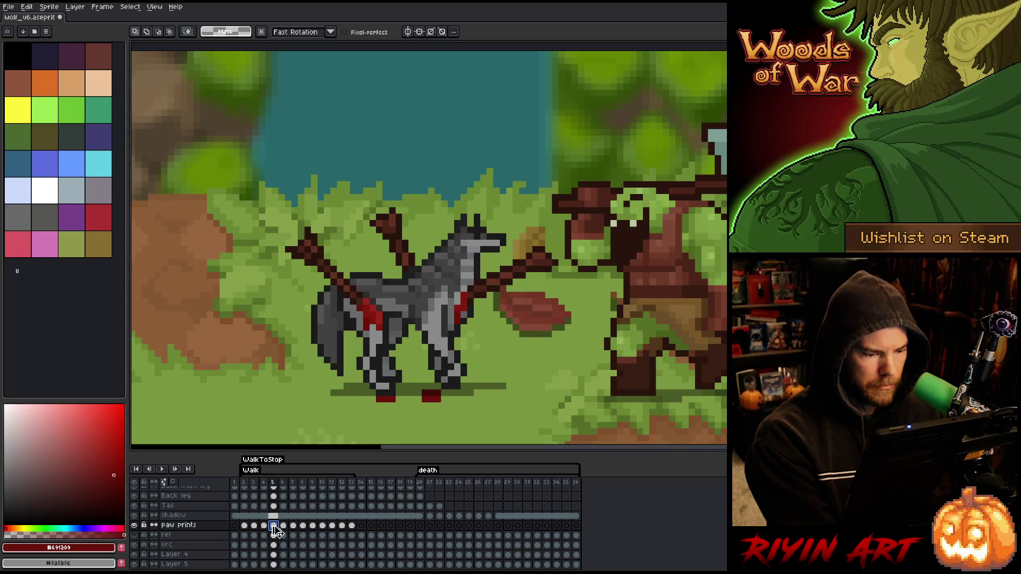
ctrl+click(275, 526)
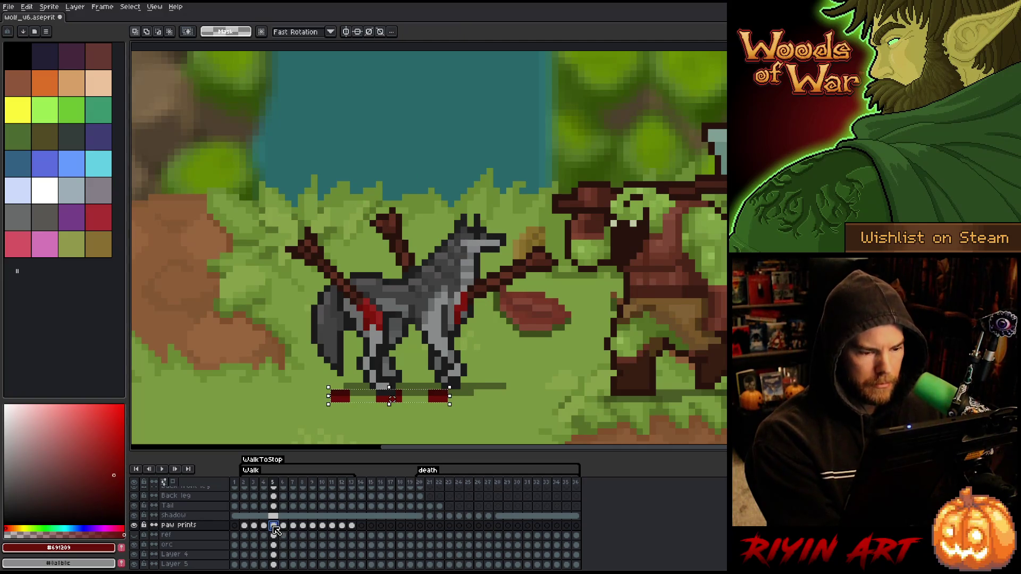
key(comma)
key(period)
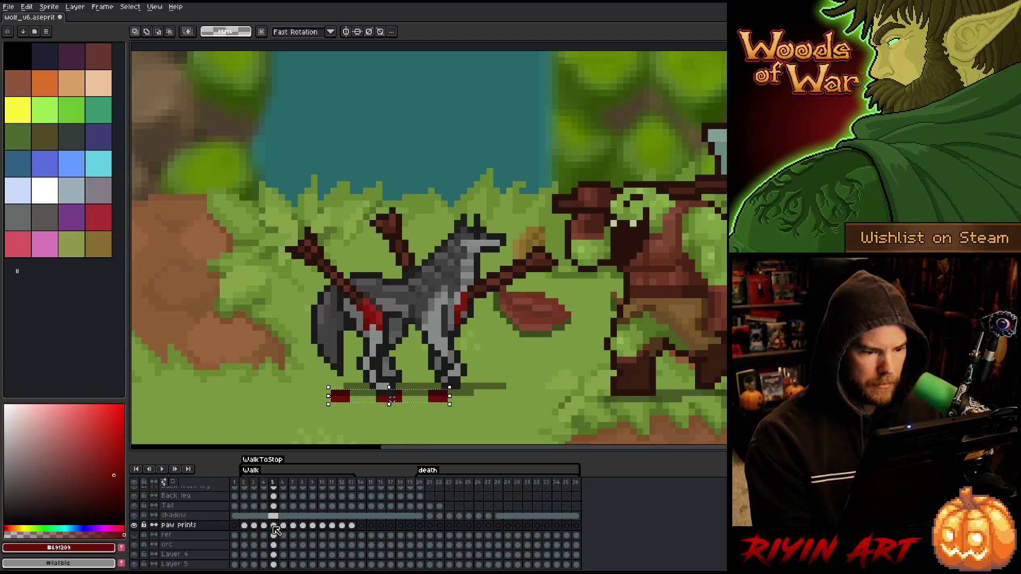
key(comma)
Step: Nudge the frame-5 paw prints one pixel left and recheck frames 2–4
key(period)
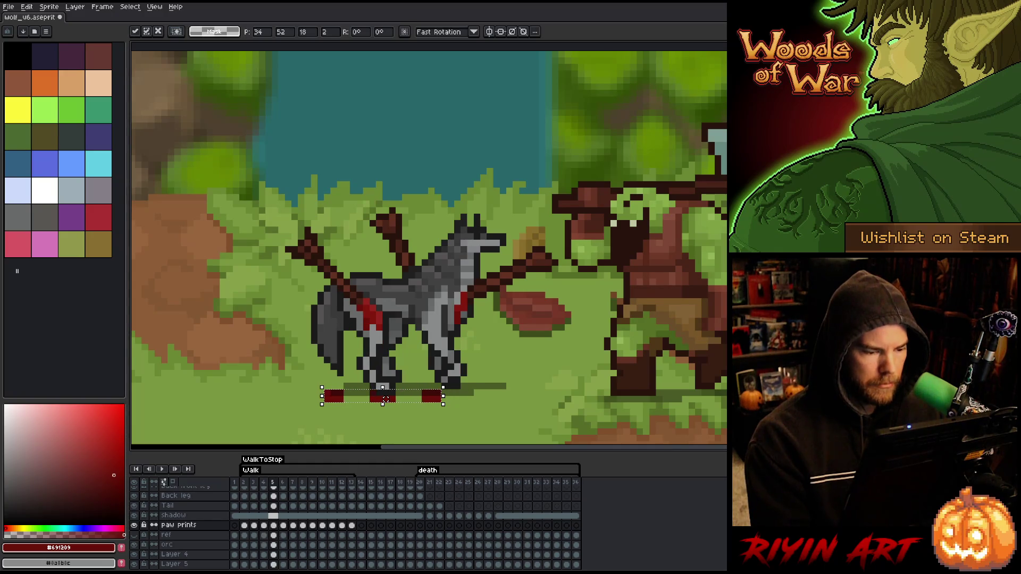
key(comma)
key(Left)
key(comma)
key(comma)
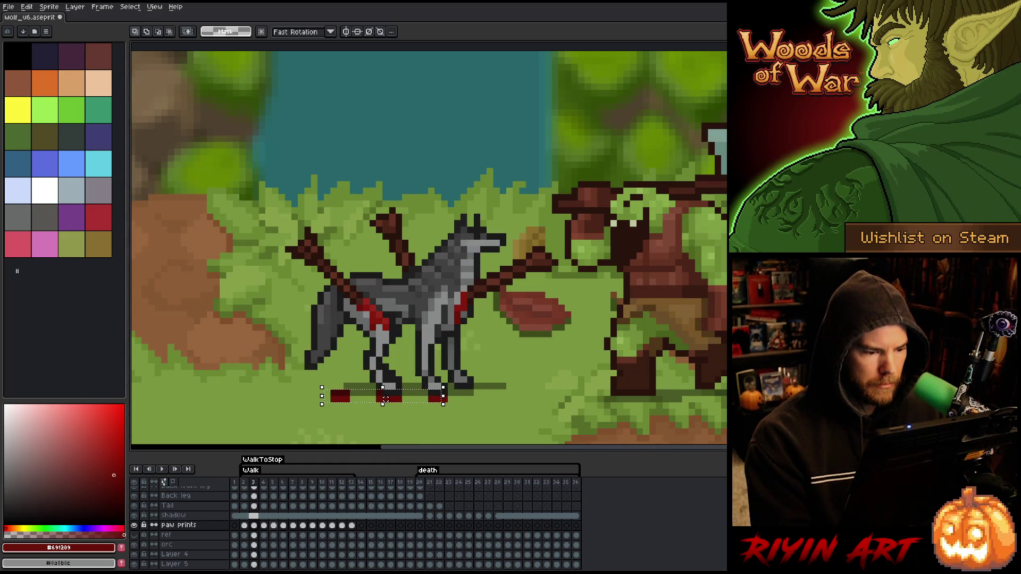
key(period)
key(period)
key(period)
key(period)
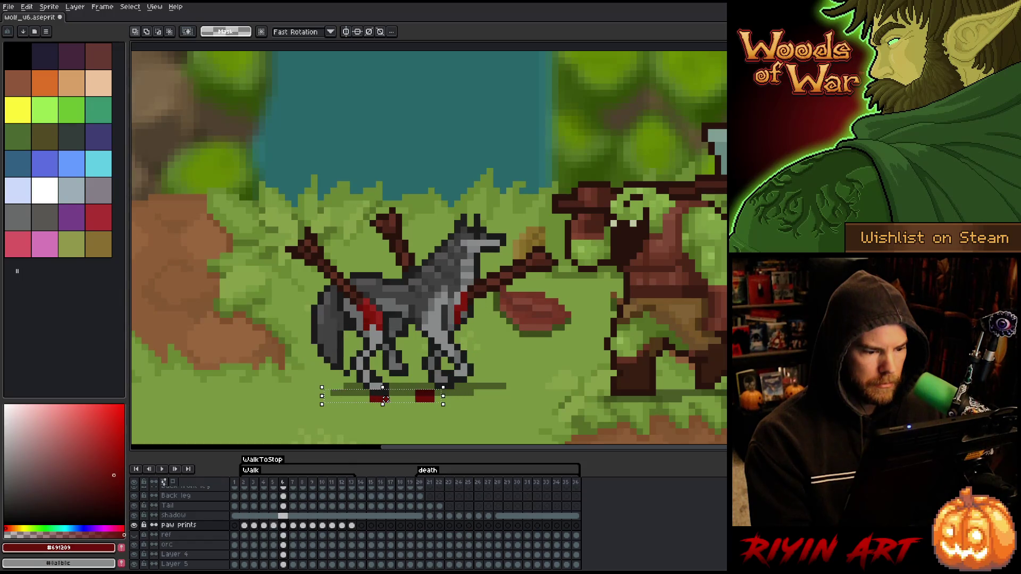
key(comma)
key(comma)
key(period)
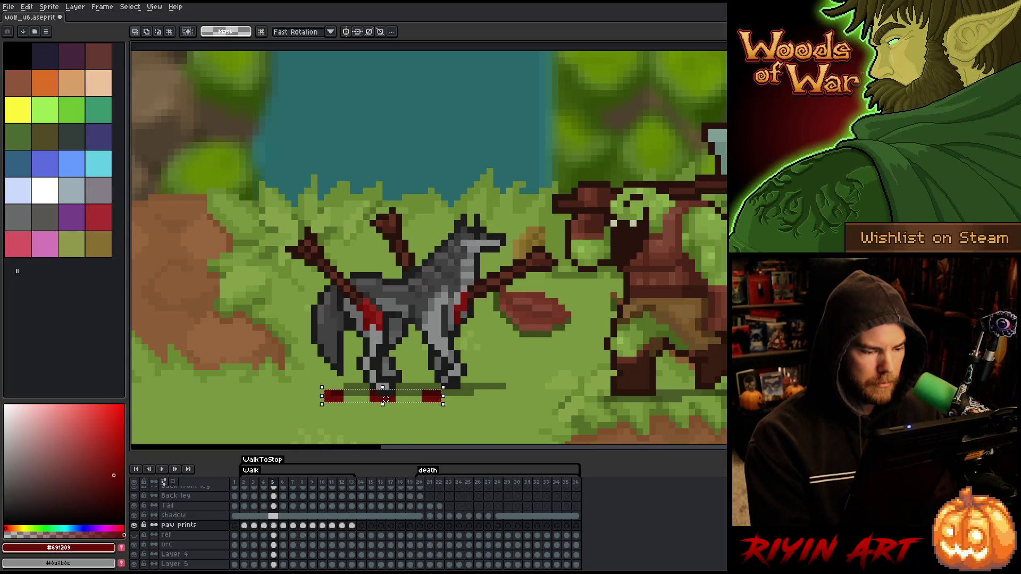
Step: Paste a third paw print into frame 6
key(period)
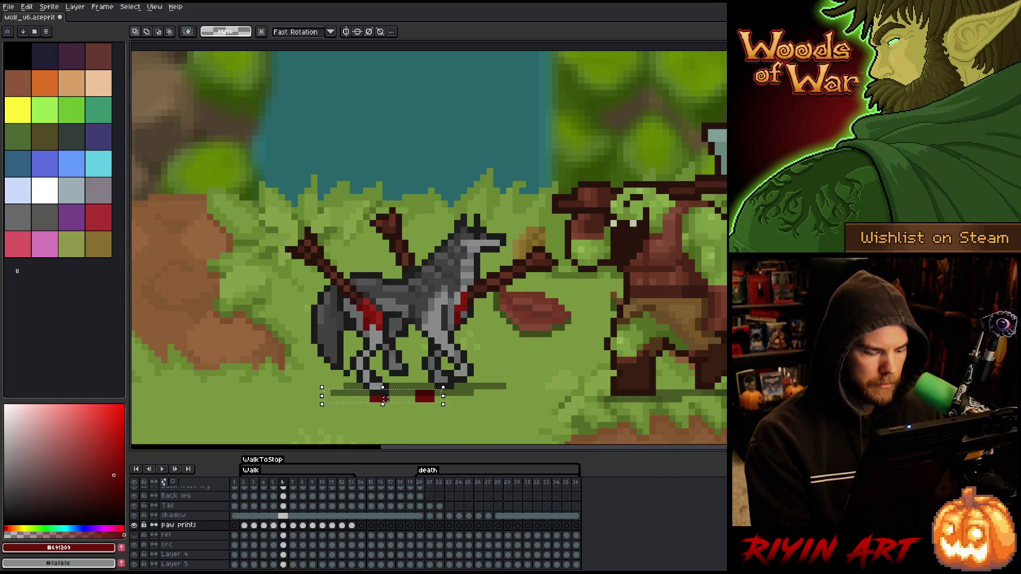
key(ctrl+v)
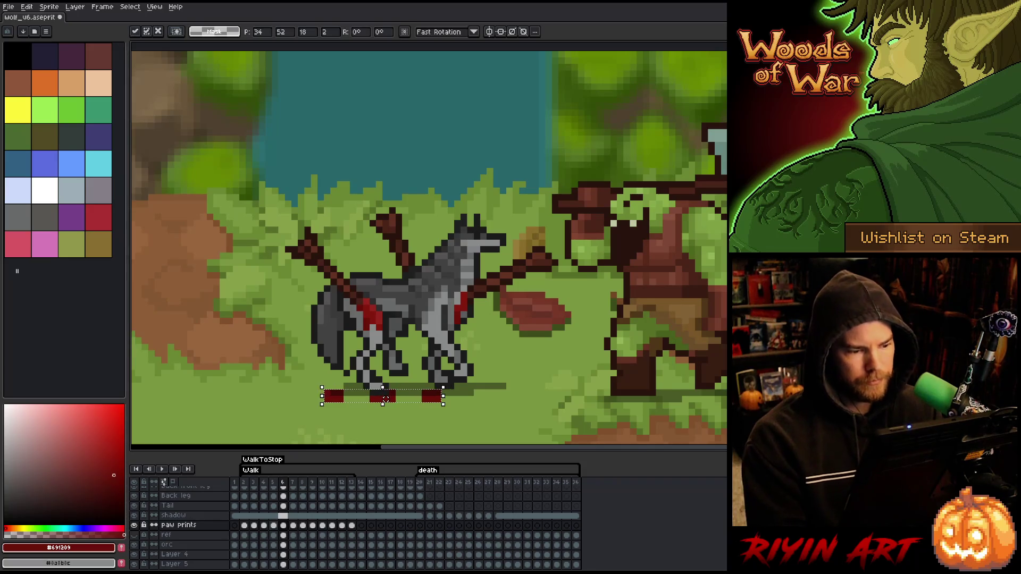
key(Return)
key(period)
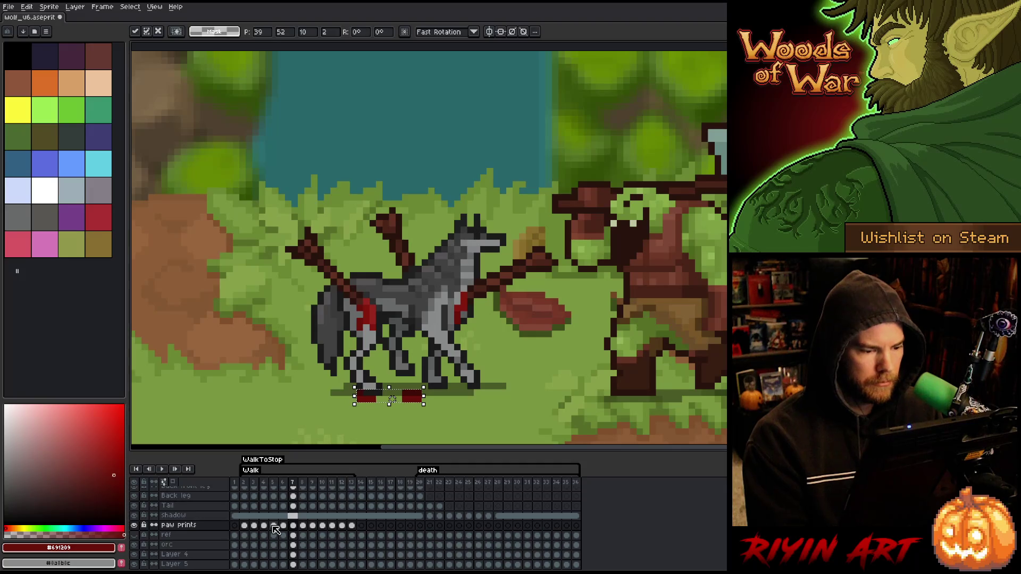
key(comma)
Step: Compare frames 5 and 6 and nudge the paw prints one pixel left
key(comma)
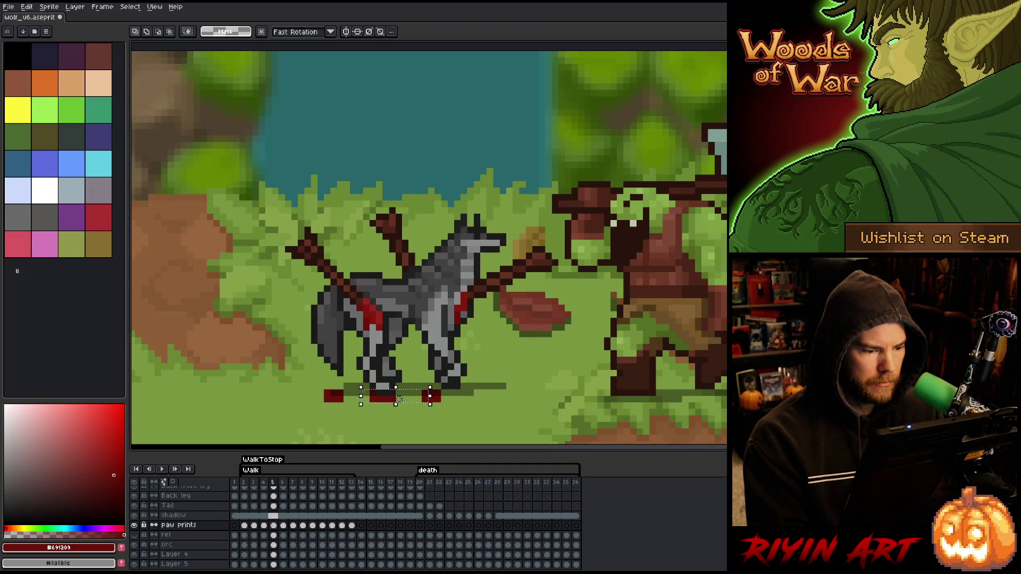
key(period)
key(comma)
key(period)
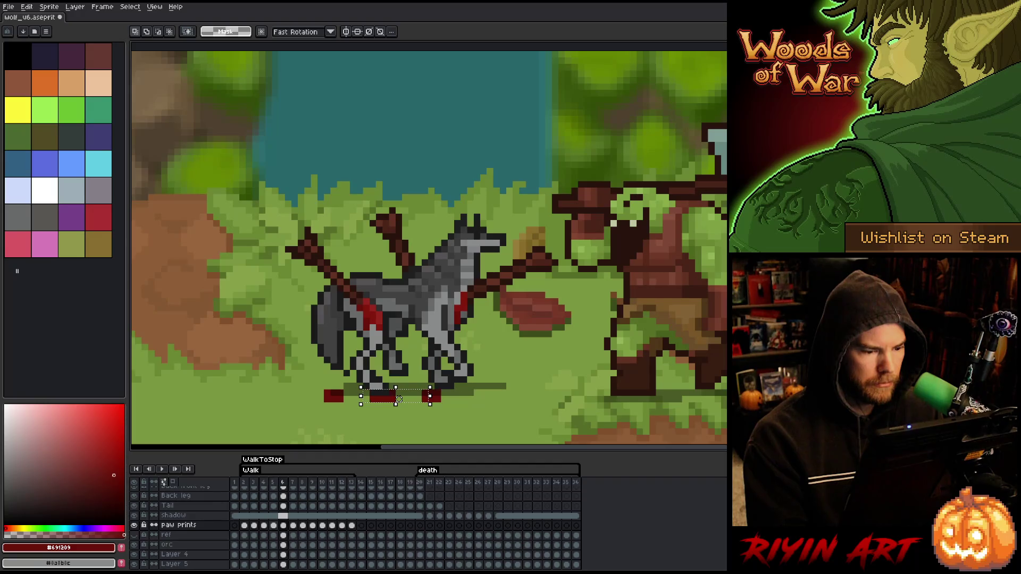
key(comma)
key(period)
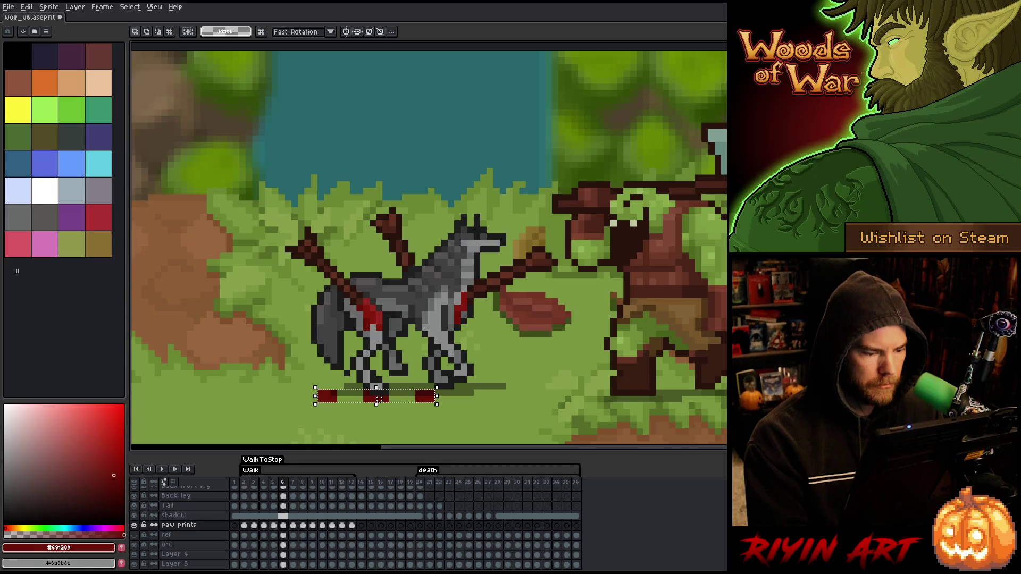
key(period)
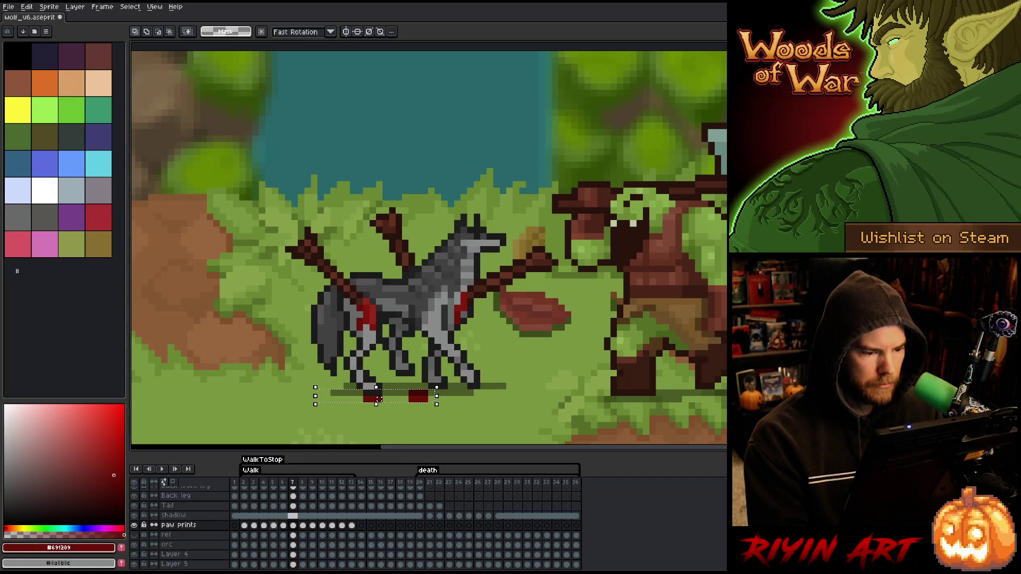
Step: Shift the paw prints one pixel left and paste a new print on the left
drag(378, 399, 372, 399)
key(comma)
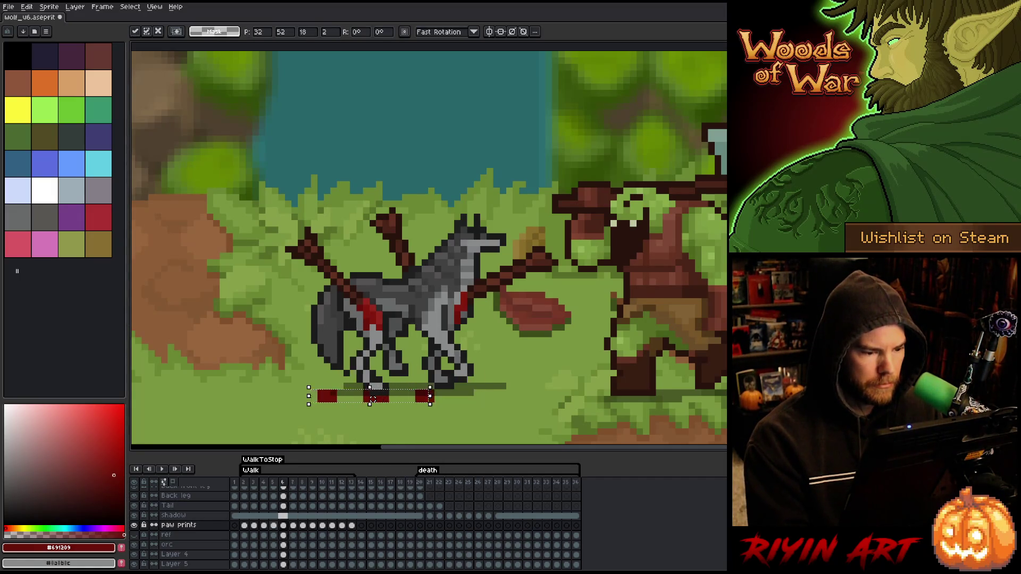
key(period)
key(period)
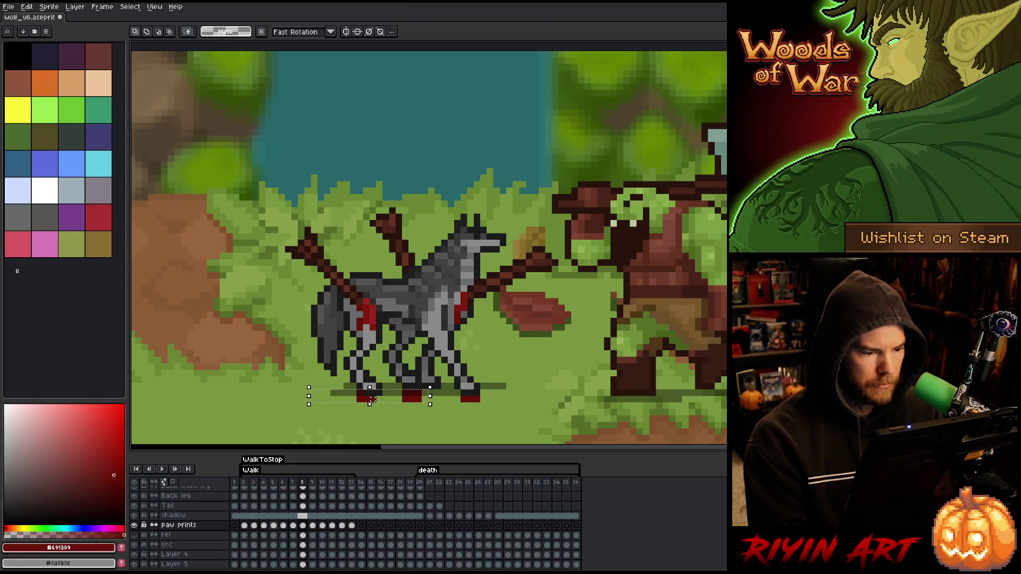
key(ctrl+v)
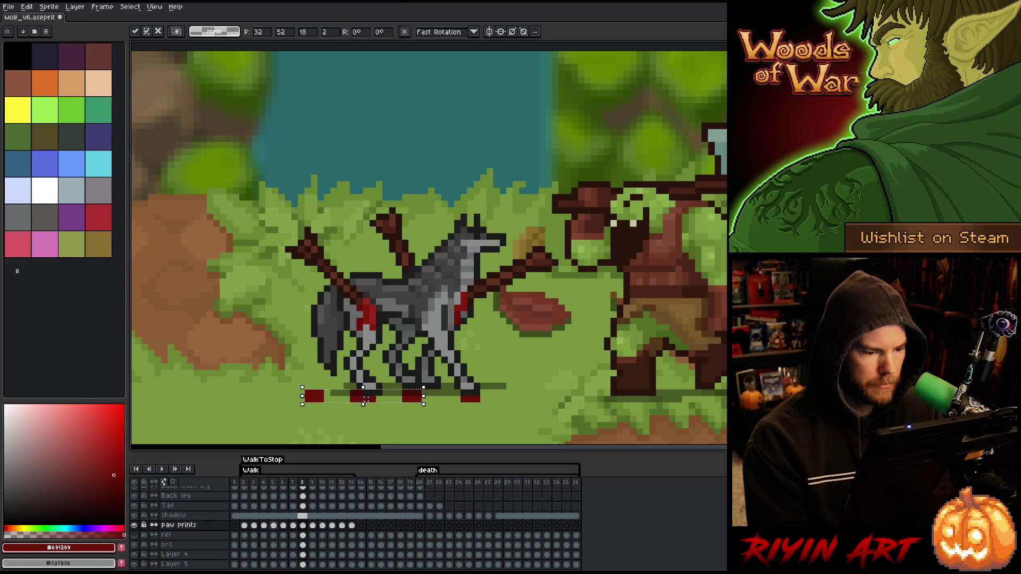
key(Return)
key(comma)
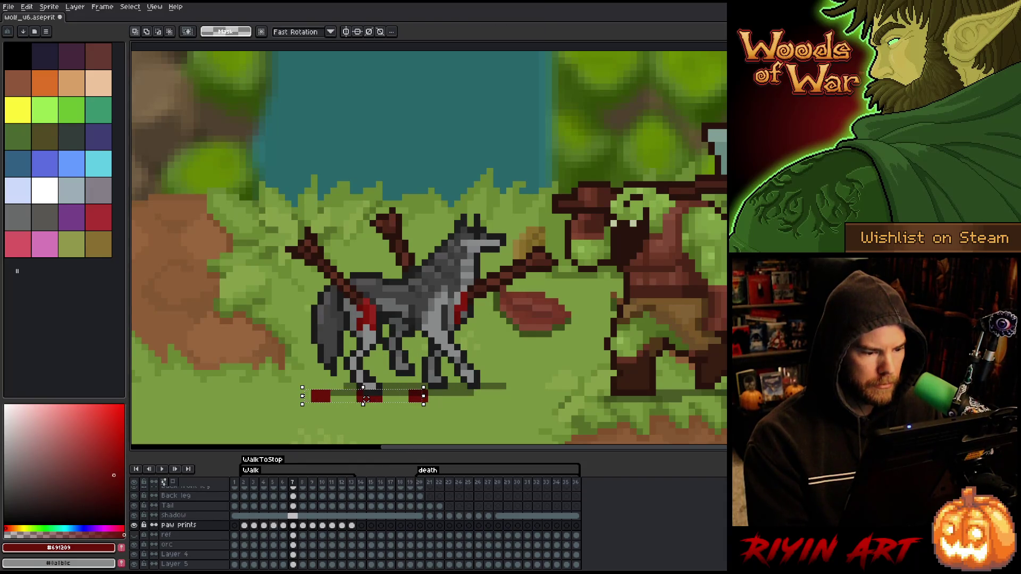
Step: Compare the wolf's walk poses across frames 4 and 7 through 10
key(comma)
key(comma)
key(comma)
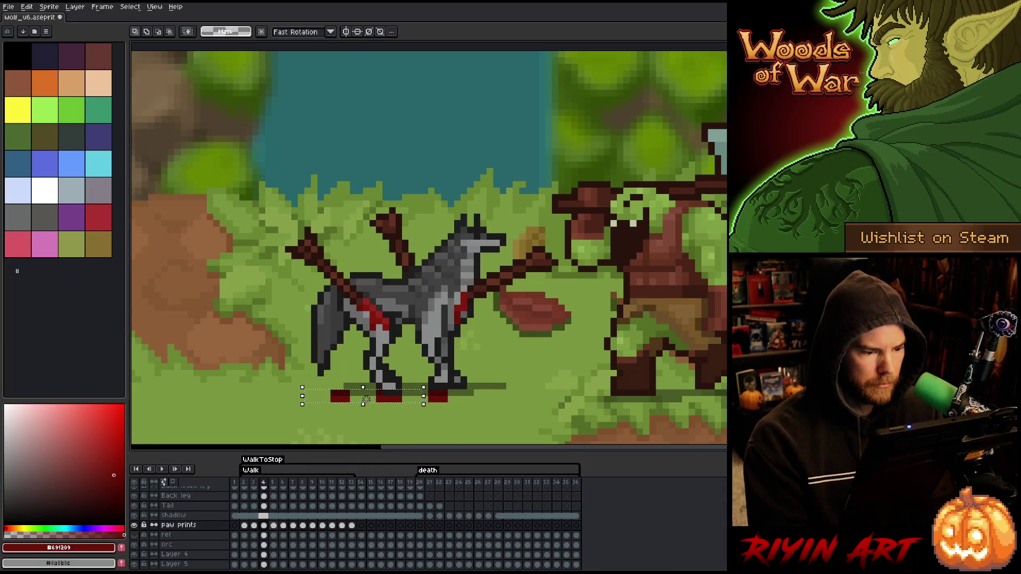
key(period)
key(period)
key(period)
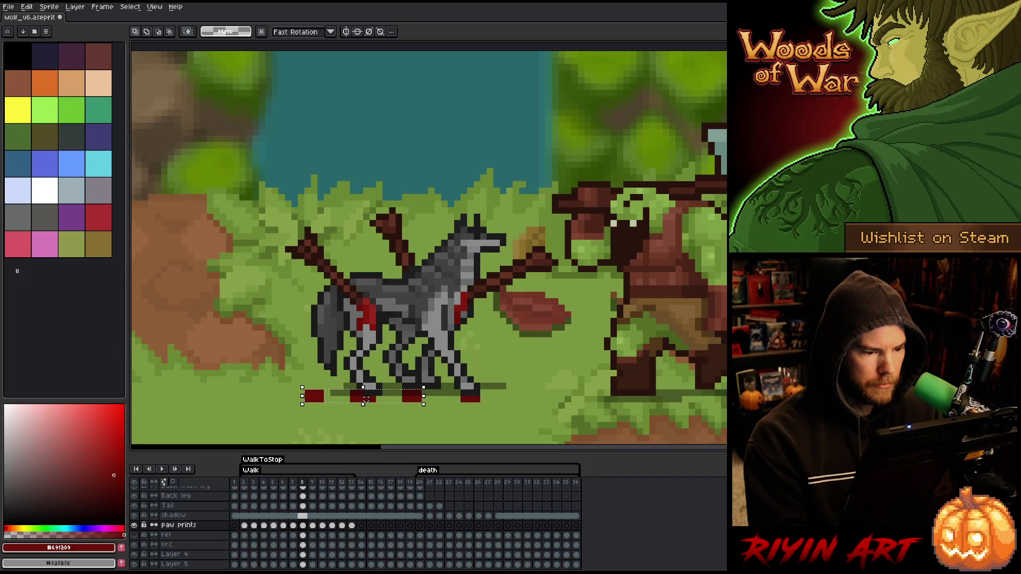
key(comma)
key(period)
key(comma)
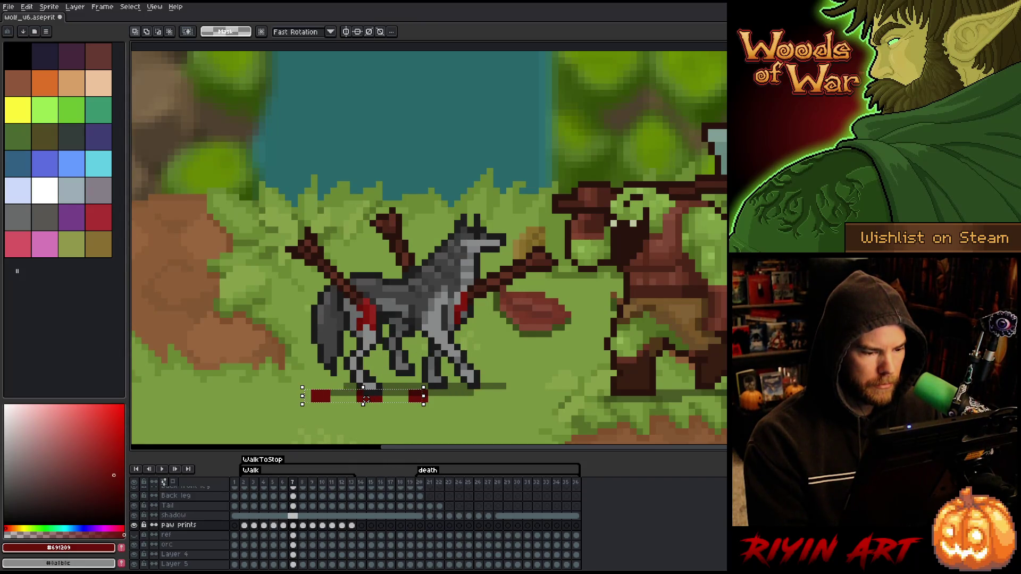
key(period)
key(comma)
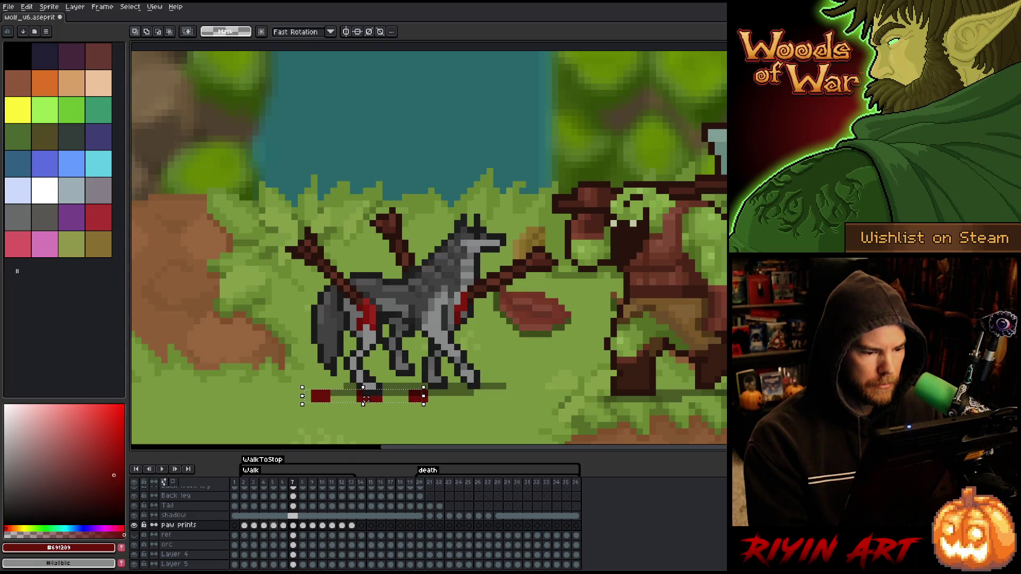
key(period)
key(comma)
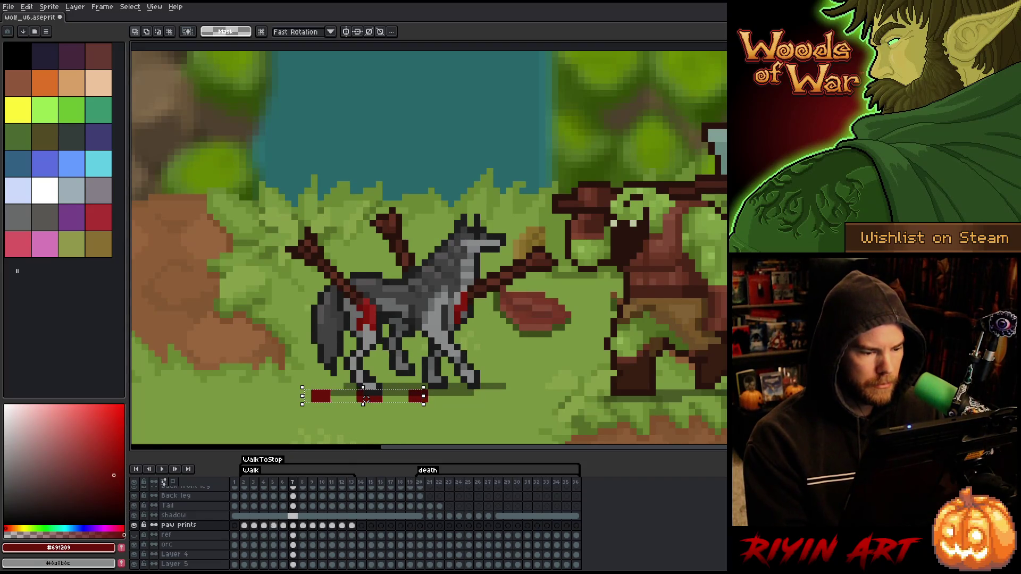
key(period)
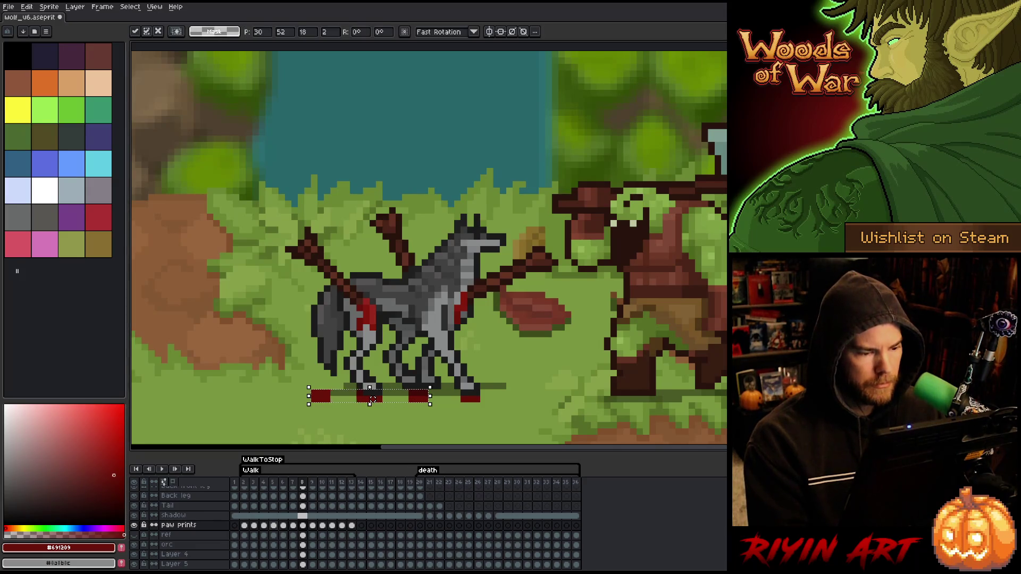
key(period)
key(period)
key(comma)
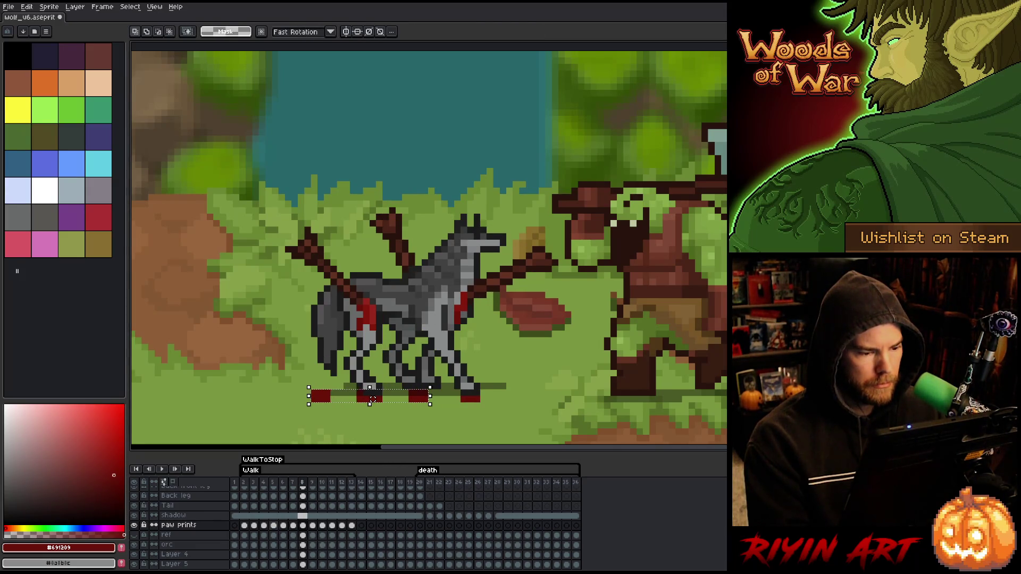
Step: Move the frame-9 paw prints one pixel right, check frames 8–10, and preview the walk
drag(372, 399, 379, 399)
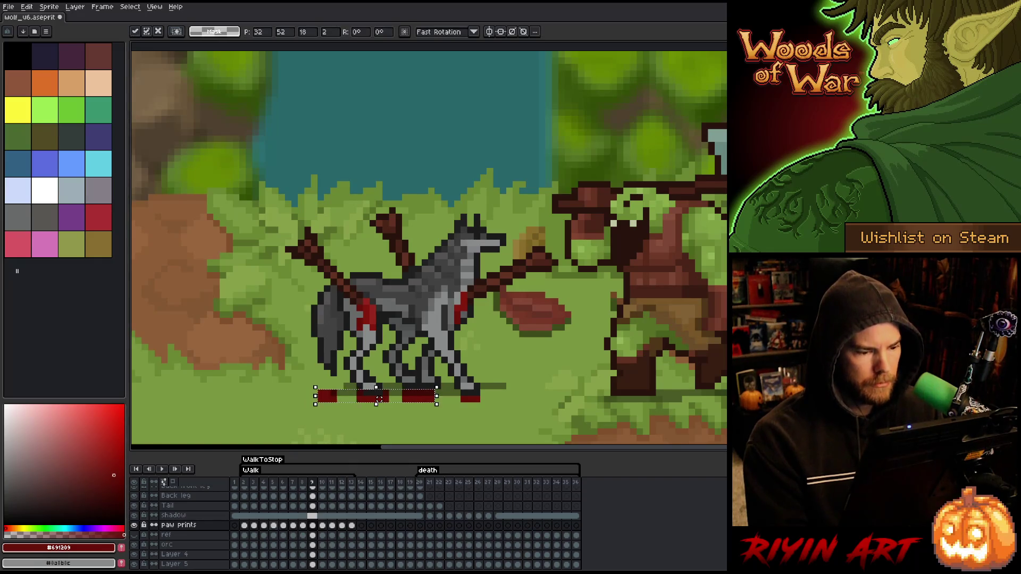
key(Return)
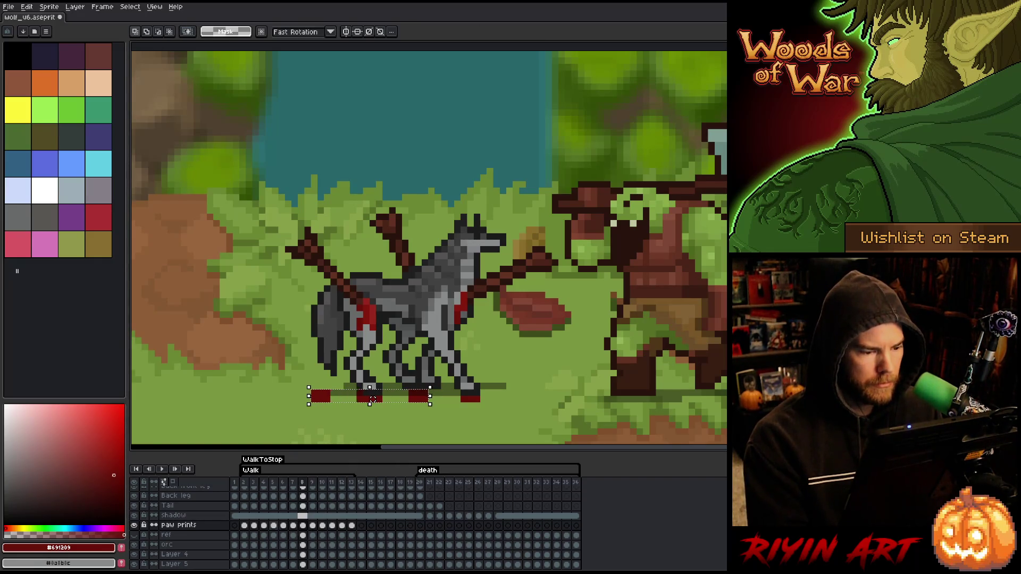
key(comma)
key(period)
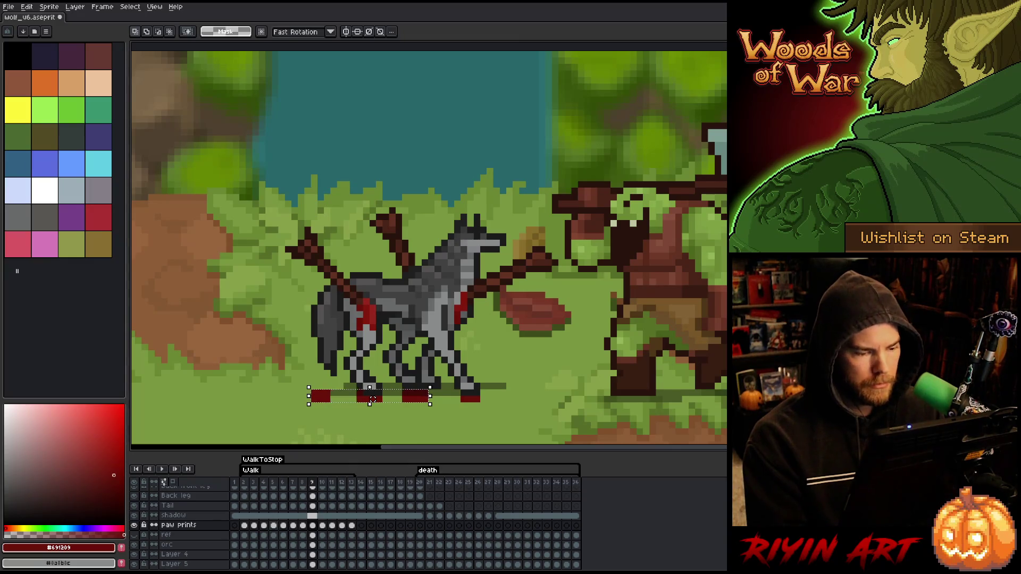
key(comma)
key(period)
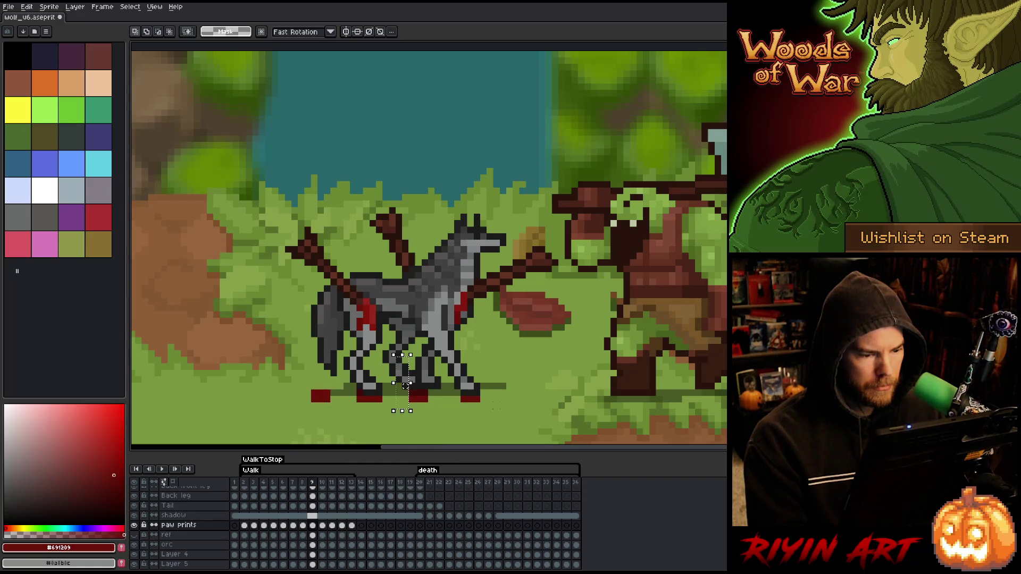
key(period)
key(comma)
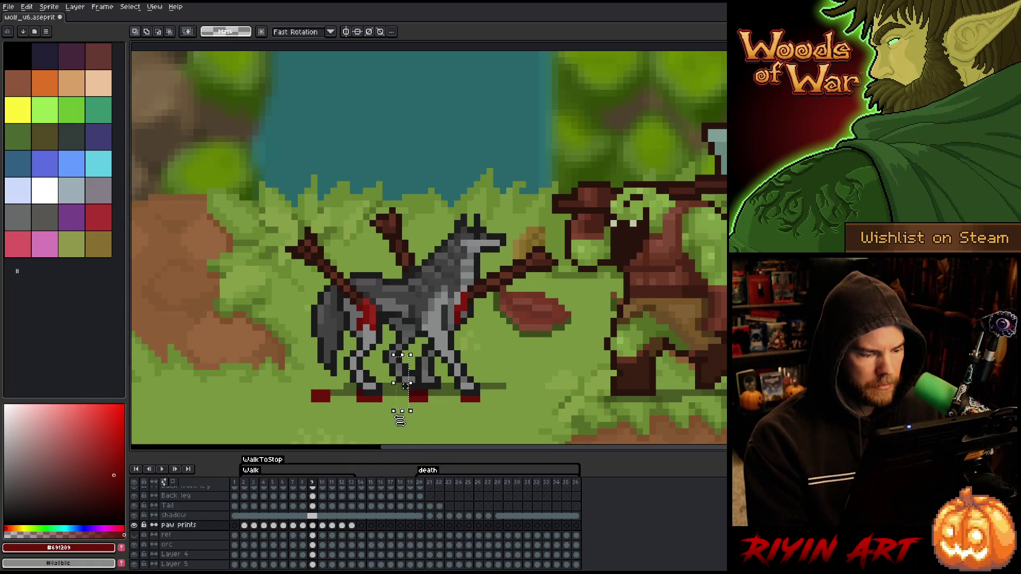
key(Return)
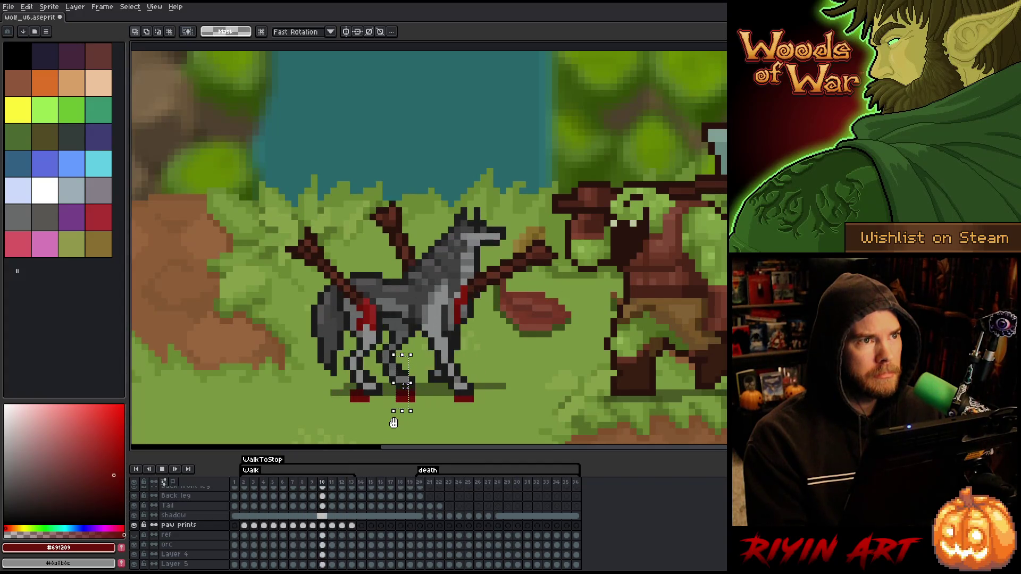
Step: Deselect the marquee around the wolf's hind leg with Ctrl+D
key(ctrl+d)
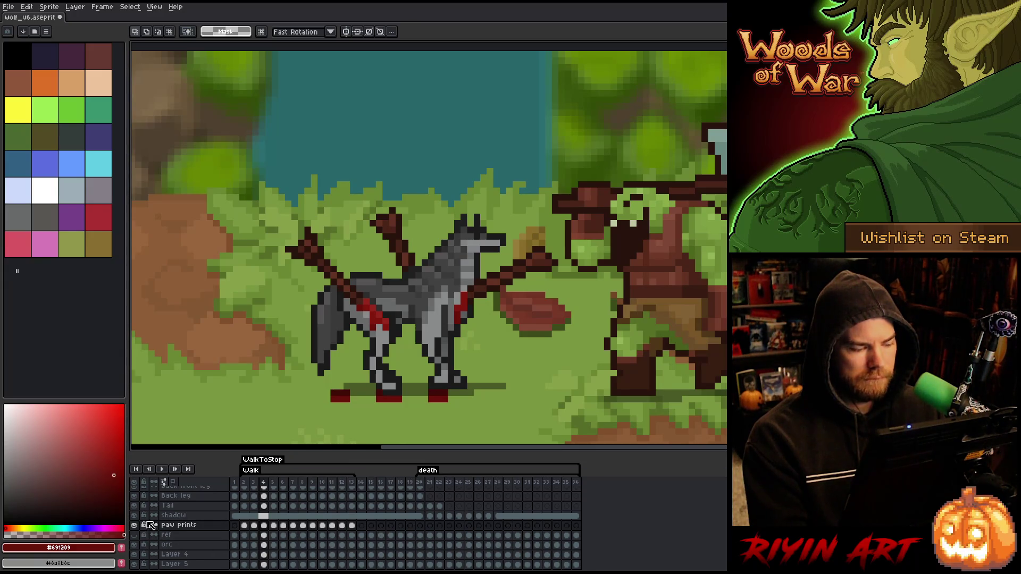
Step: Delete the old paw prints from cels in frames 2–13
drag(244, 515, 357, 527)
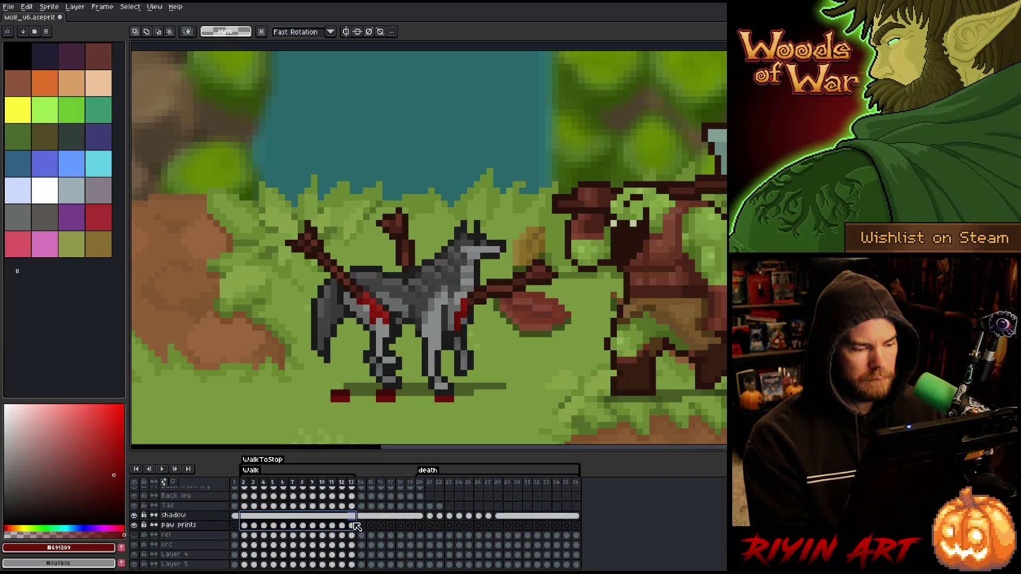
click(356, 527)
key(Delete)
shift+click(247, 528)
key(Delete)
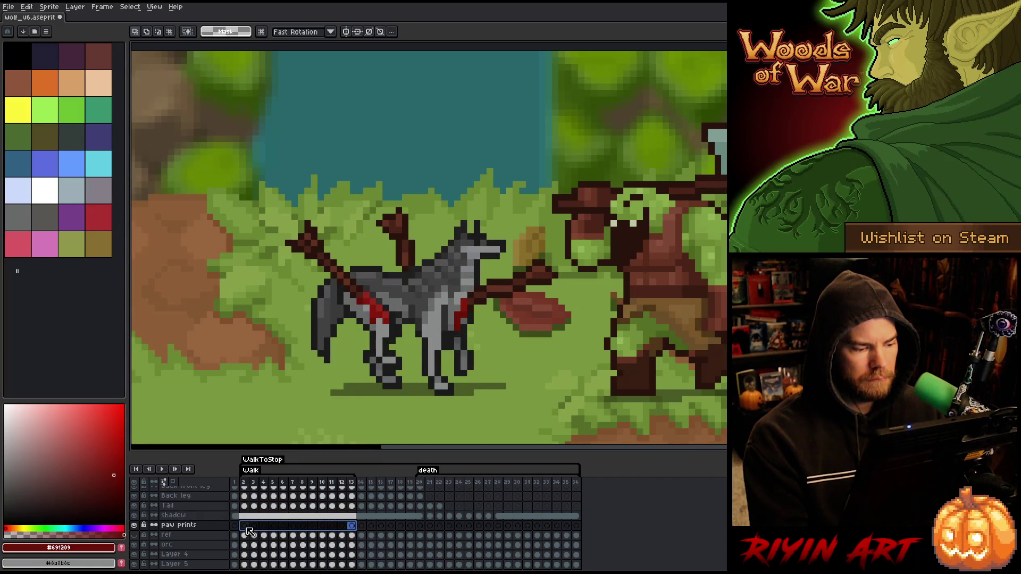
Step: Pencil a dark-red ground strip under the wolf's feet in frame 2, then select the walk-frame cels
click(246, 527)
key(b)
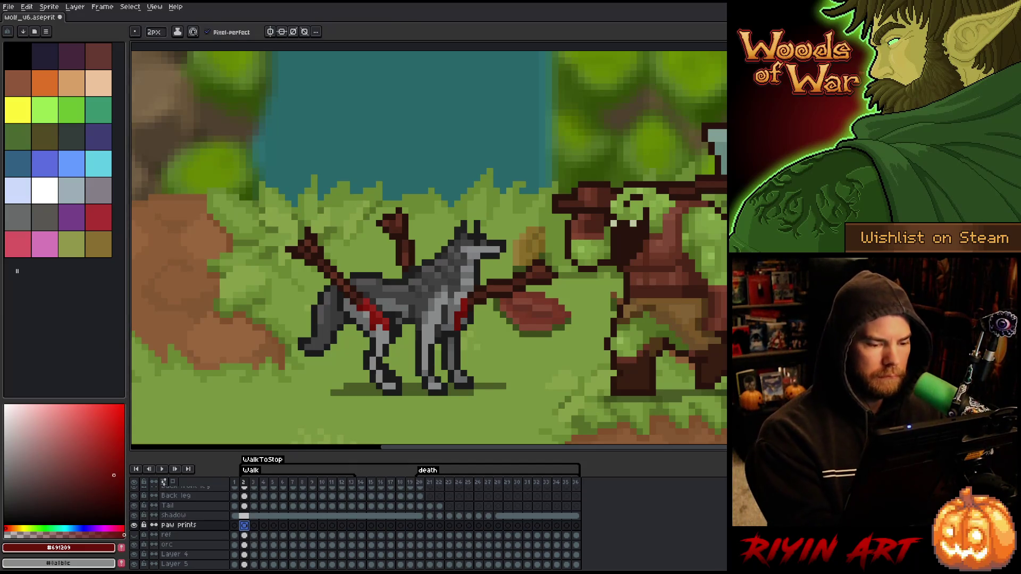
drag(429, 390, 294, 390)
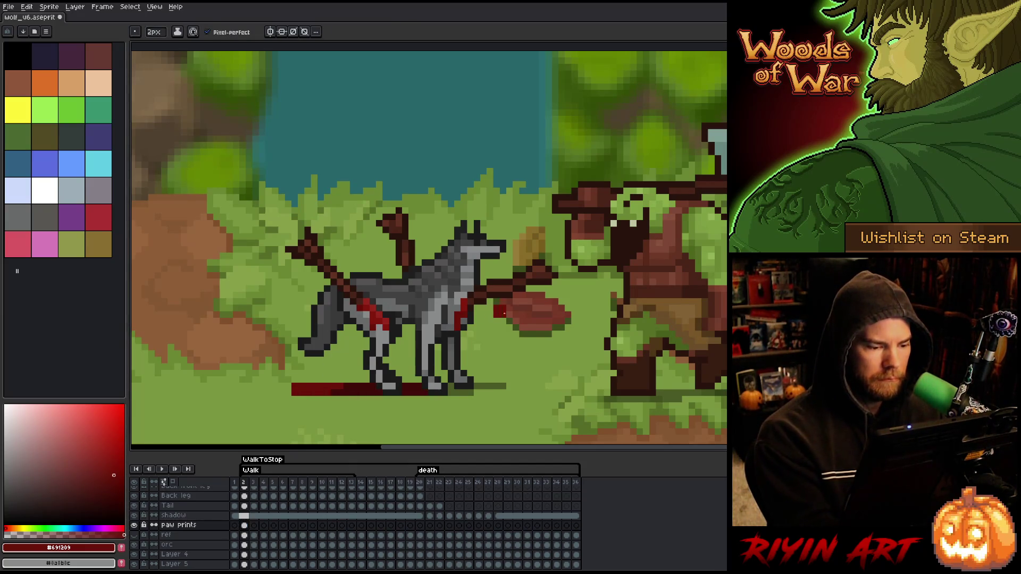
drag(428, 389, 453, 390)
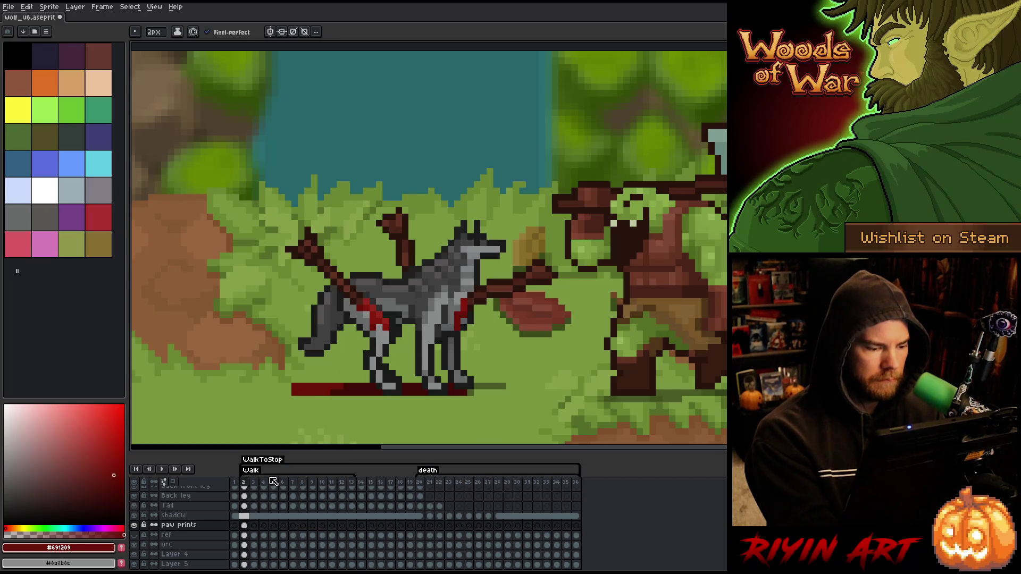
drag(244, 525, 358, 528)
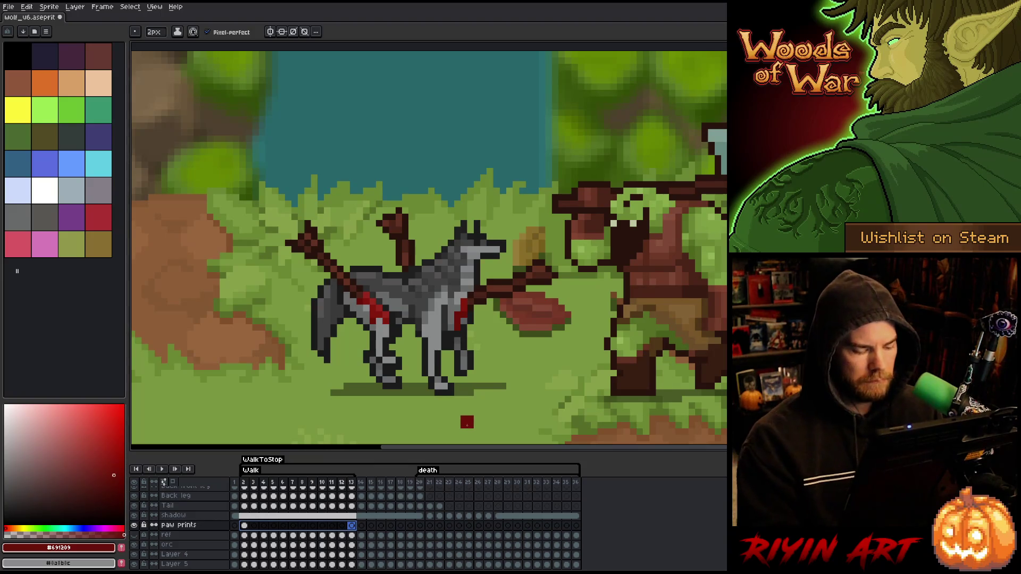
right_click(334, 525)
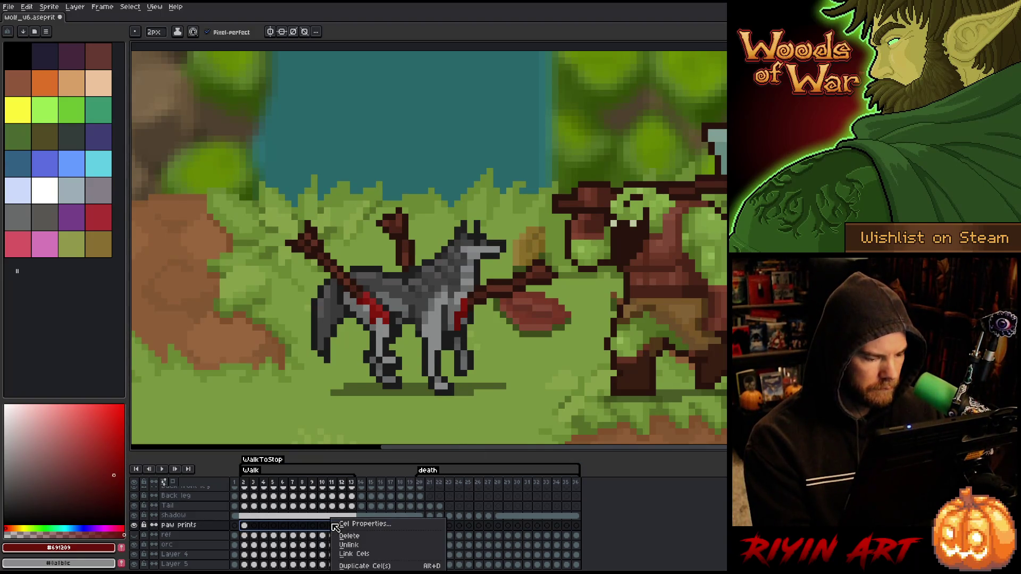
Step: Link the selected paw prints cels so the strip appears in frames 2–13
click(359, 555)
right_click(345, 525)
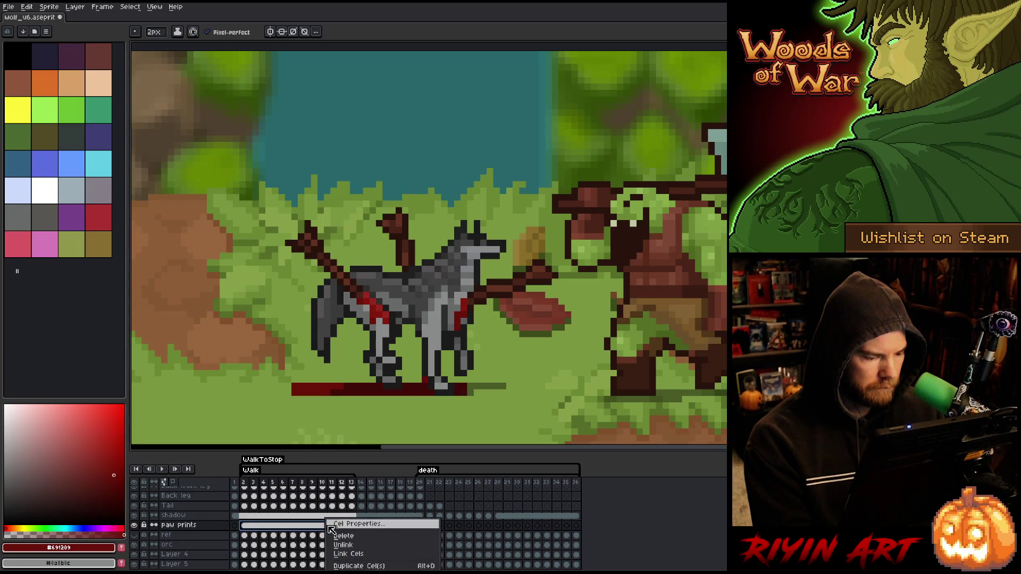
key(Escape)
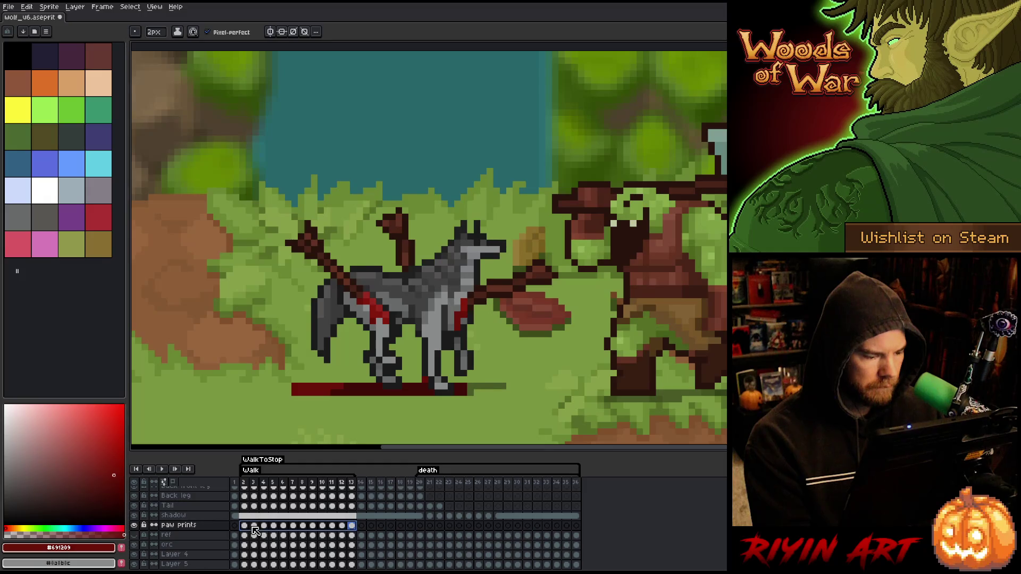
click(254, 526)
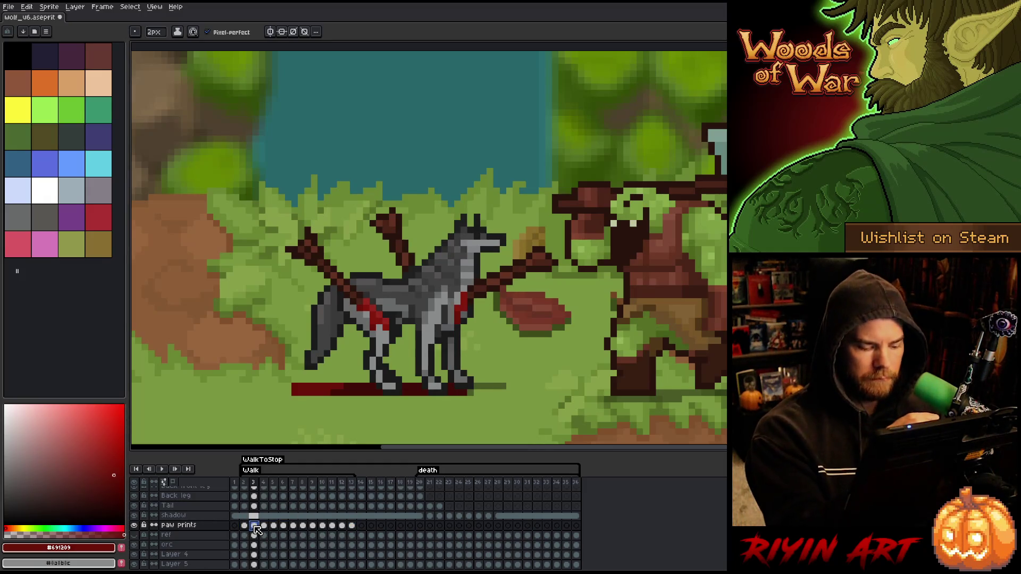
Step: Add red pixels at the strip's left end and check frames 4 and 5
click(291, 392)
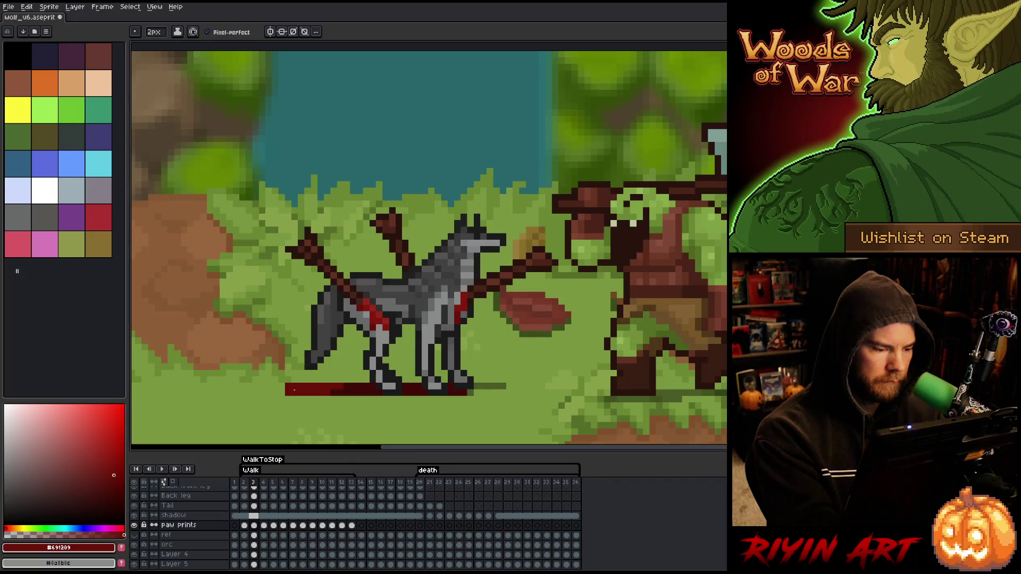
click(292, 402)
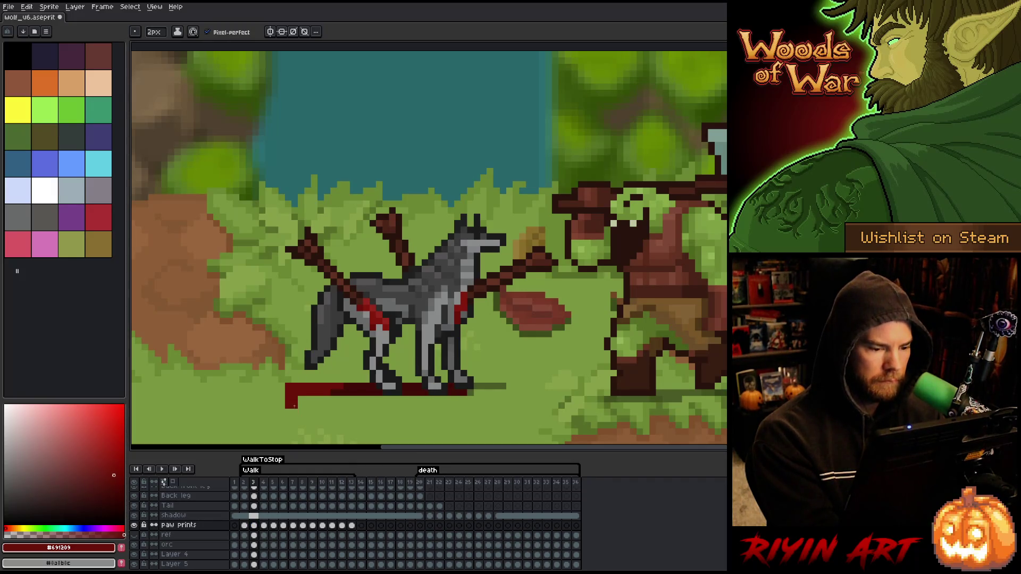
key(period)
key(period)
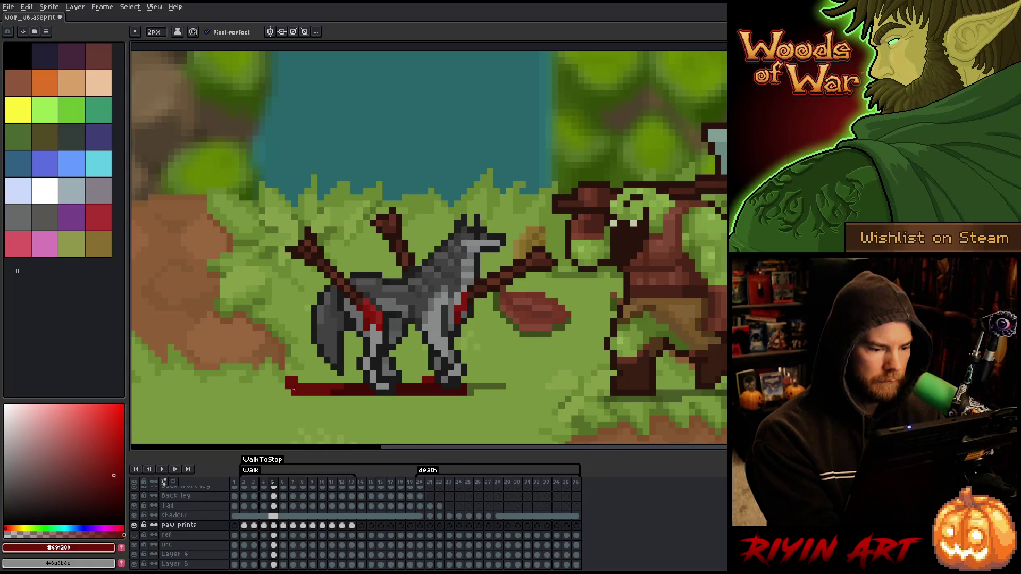
key(period)
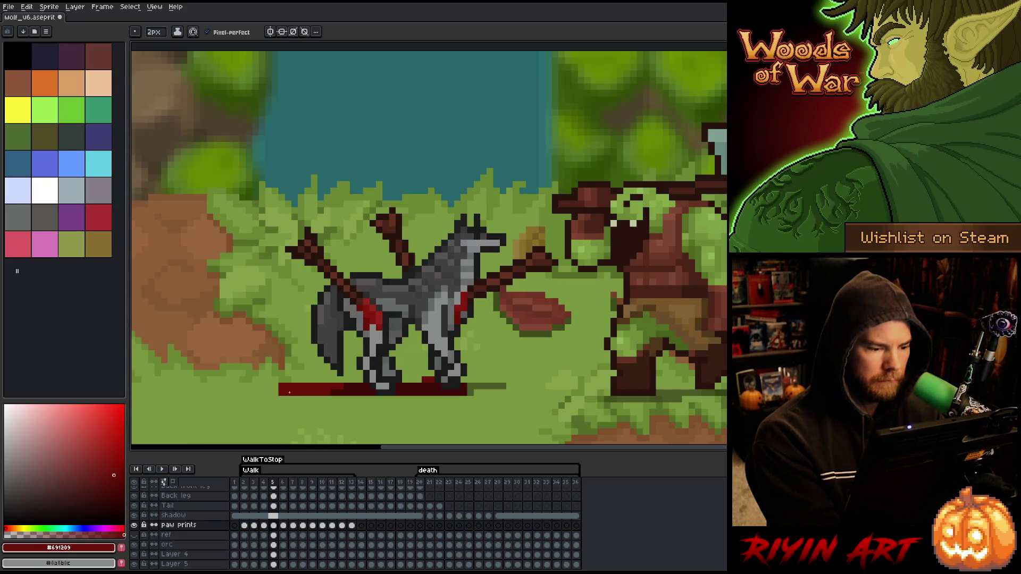
click(286, 399)
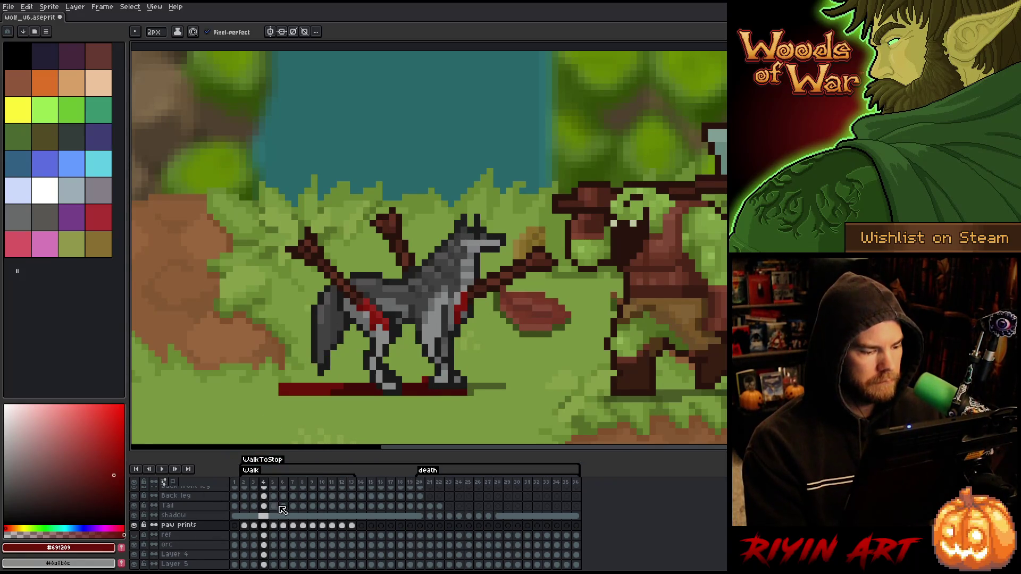
shift+click(357, 526)
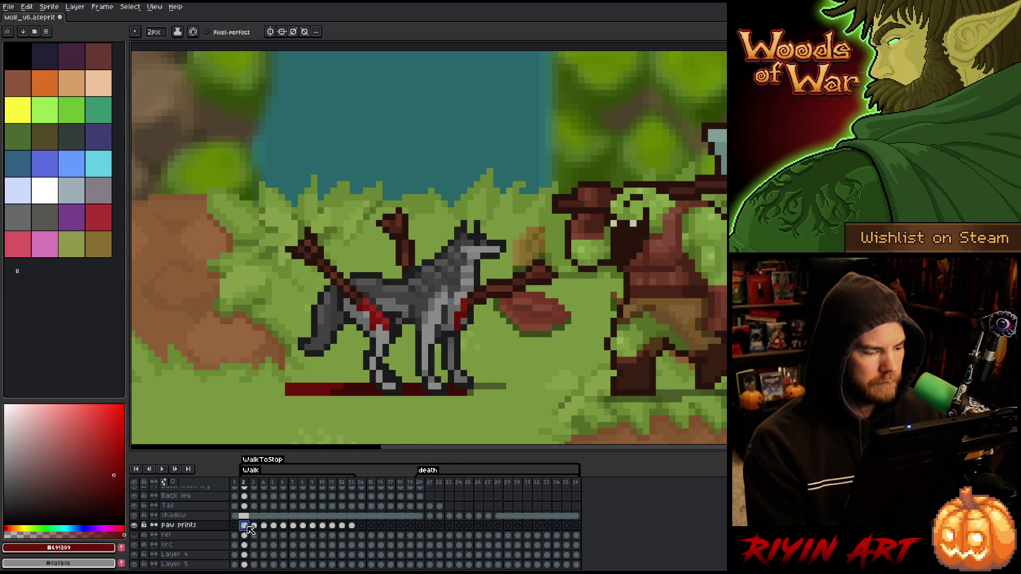
Step: Link the paw prints cels from frame 2 through frame 36
right_click(357, 527)
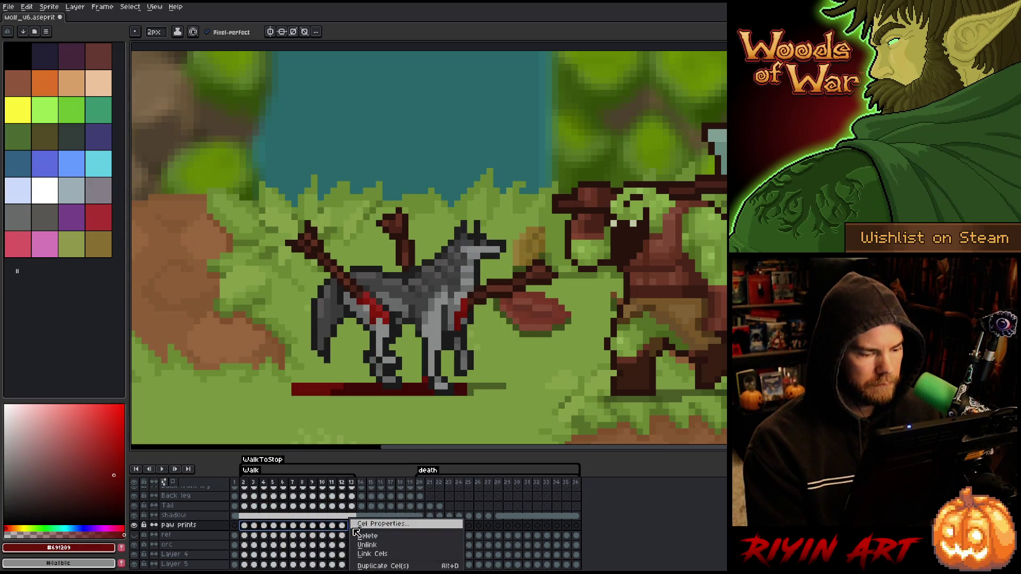
click(369, 559)
drag(254, 535, 581, 529)
right_click(581, 528)
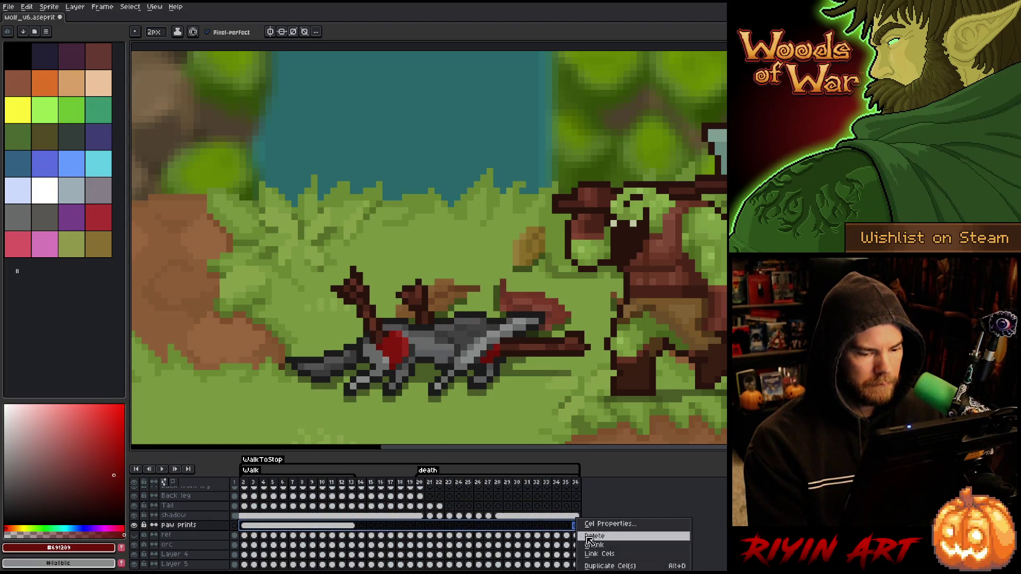
click(594, 560)
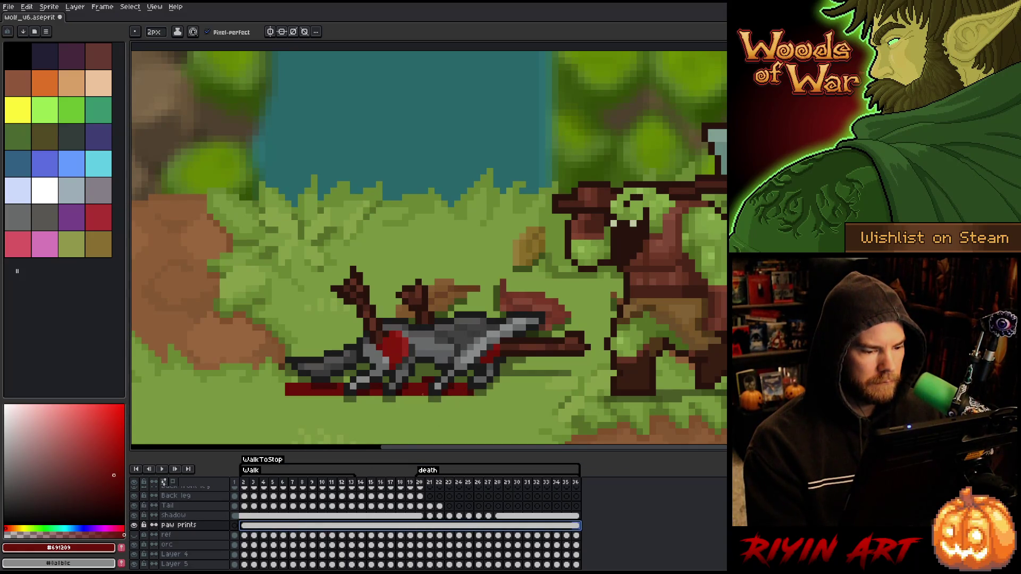
Step: Erase the strip's bottom red row, extend it left to the canvas edge, and preview
drag(348, 395, 444, 394)
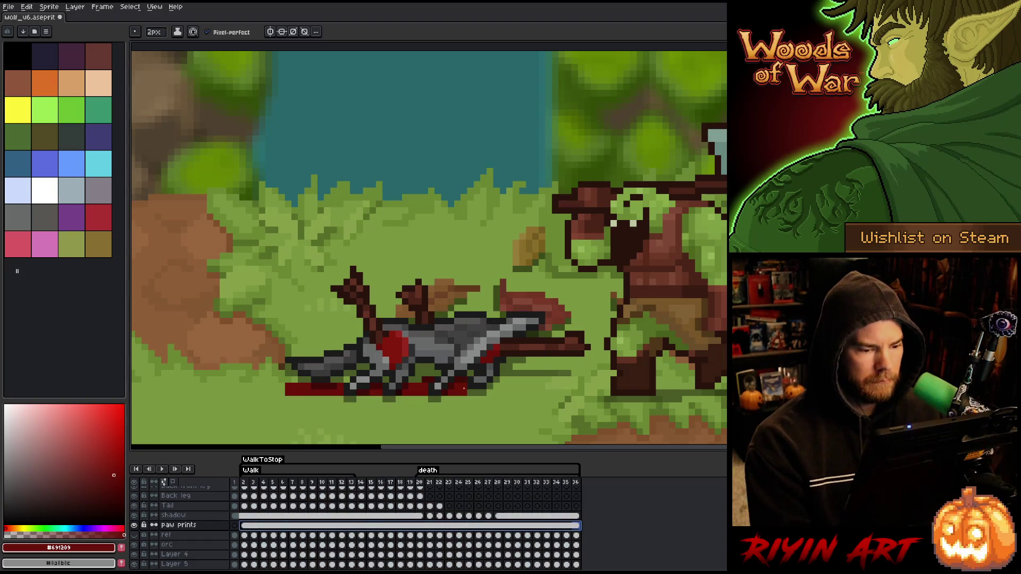
shift+click(174, 391)
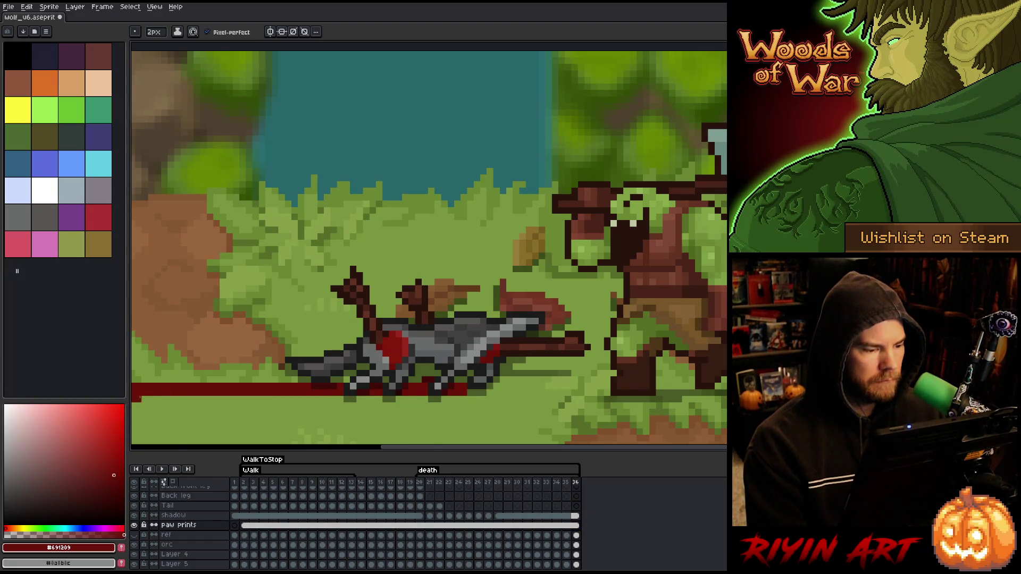
key(Return)
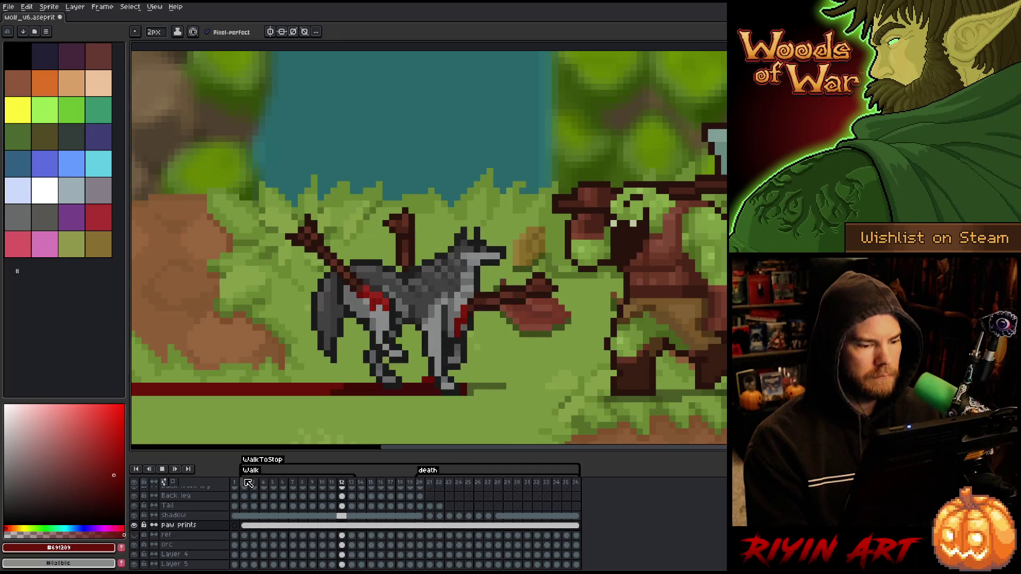
Step: Select the area around the wolf's legs and replay the animation
key(Return)
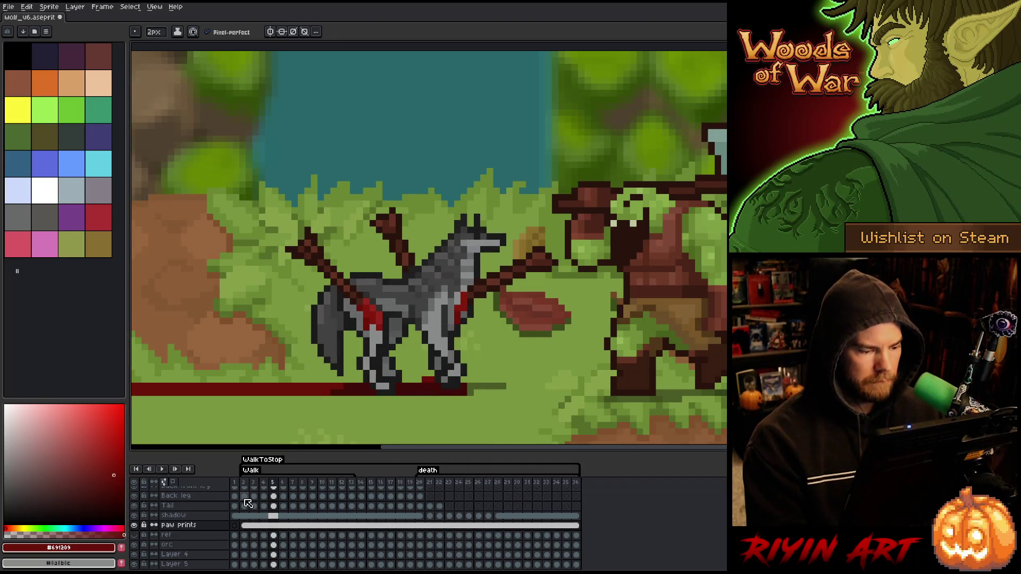
key(m)
drag(342, 322, 488, 385)
key(Return)
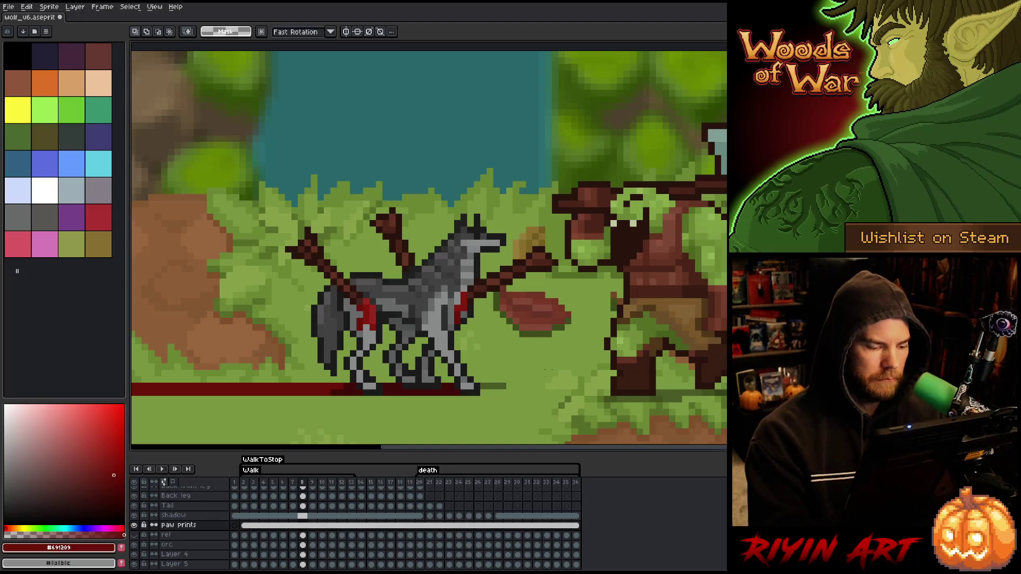
key(b)
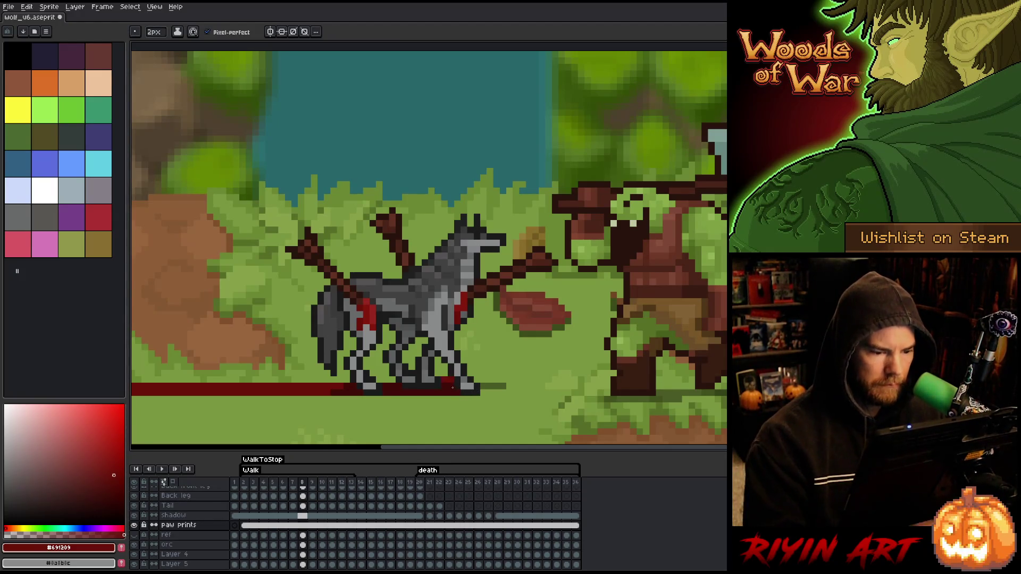
key(Return)
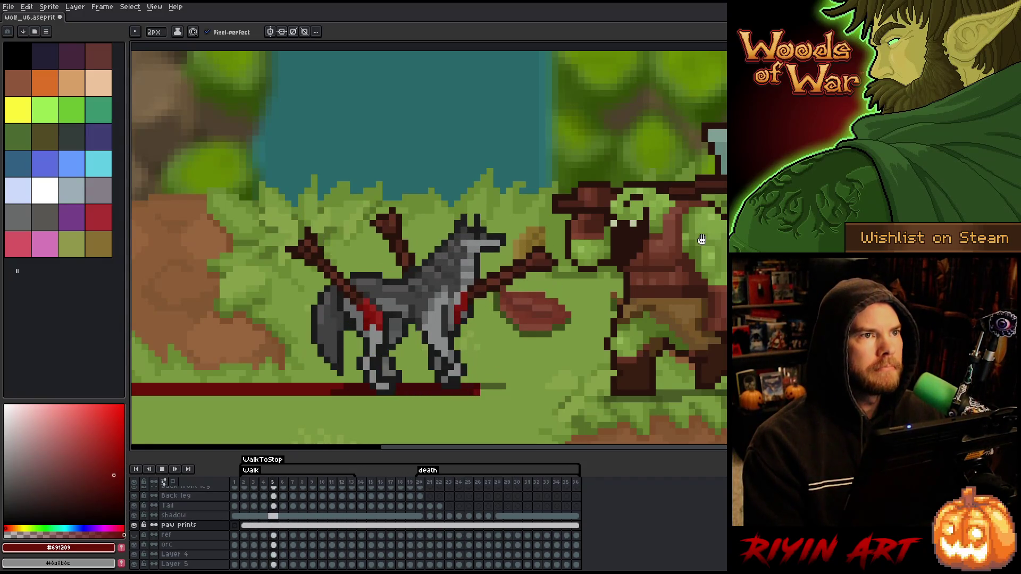
Step: Hide the paw prints layer and save the file
click(134, 525)
key(ctrl+s)
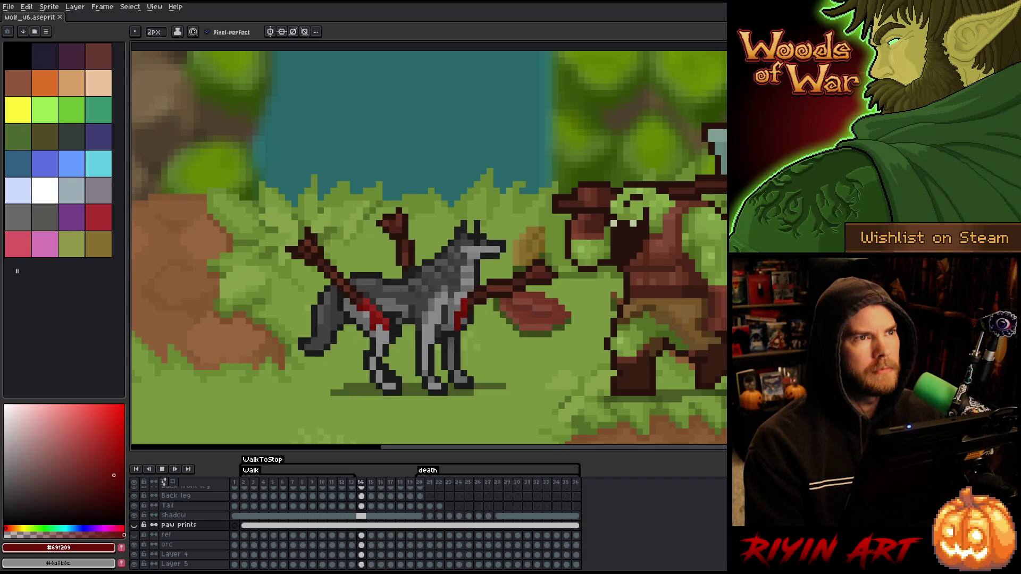
key(Return)
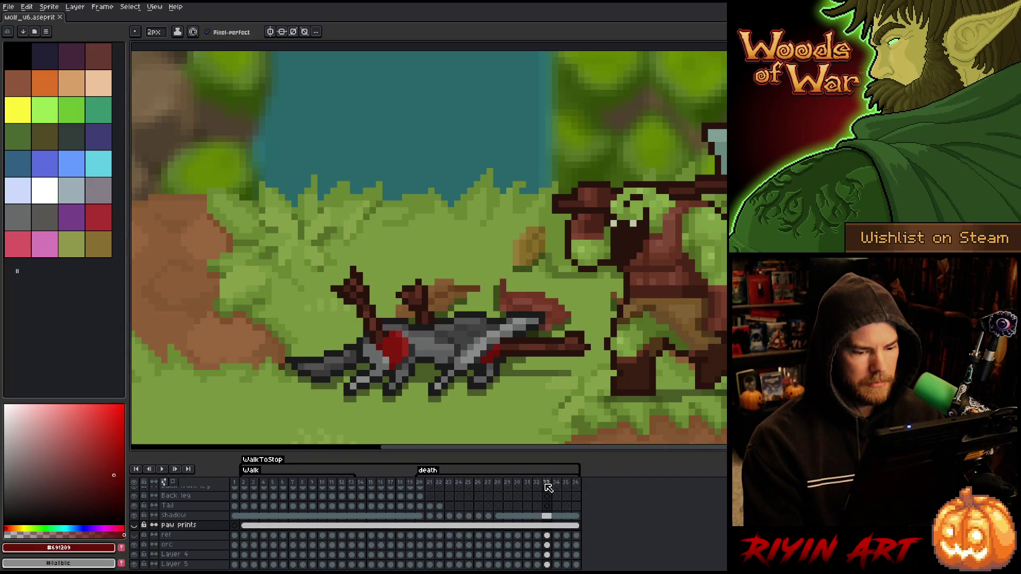
scroll(424, 292, down, 4)
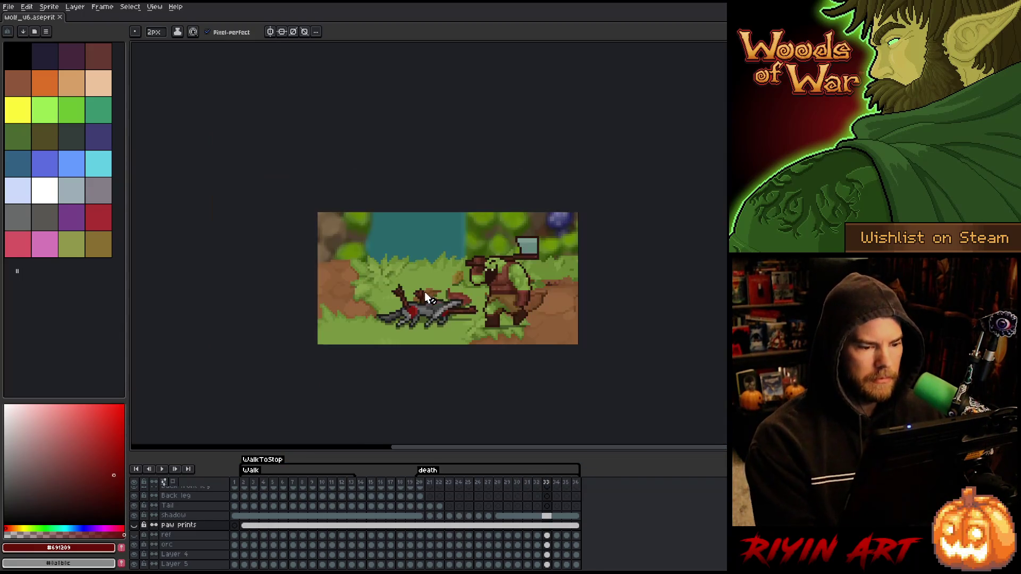
Step: Browse the TreeRevenge folder and open OrcBig_v12.aseprite via File > Open
scroll(458, 298, up, 4)
scroll(425, 300, down, 4)
scroll(409, 304, up, 4)
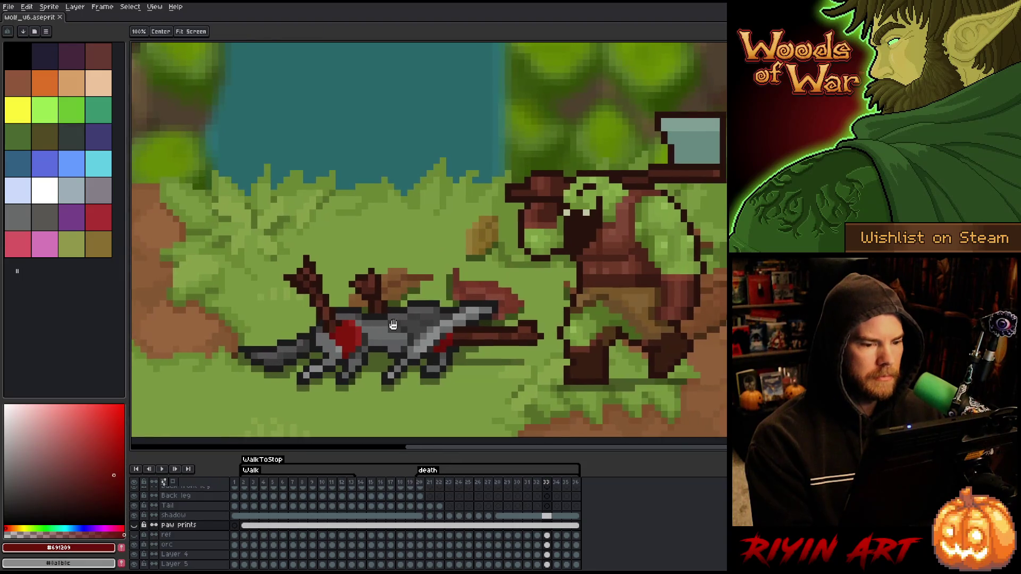
click(5, 8)
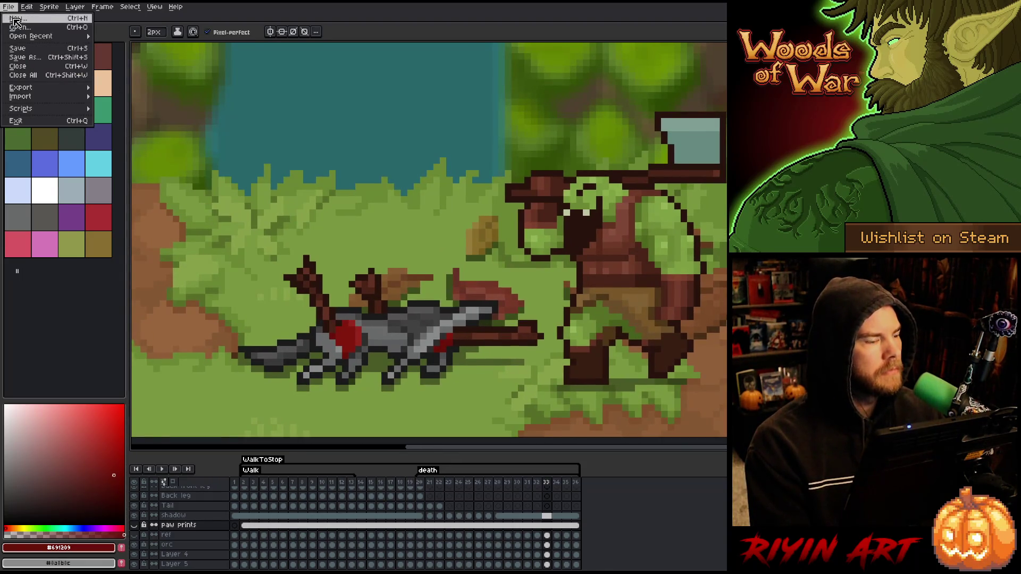
click(22, 28)
scroll(342, 250, down, 10)
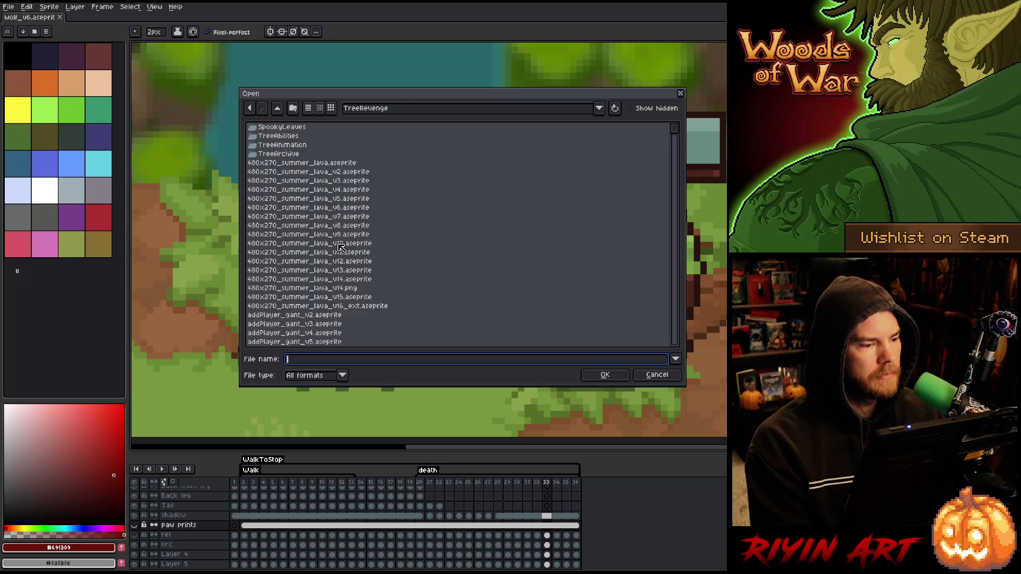
scroll(342, 249, down, 10)
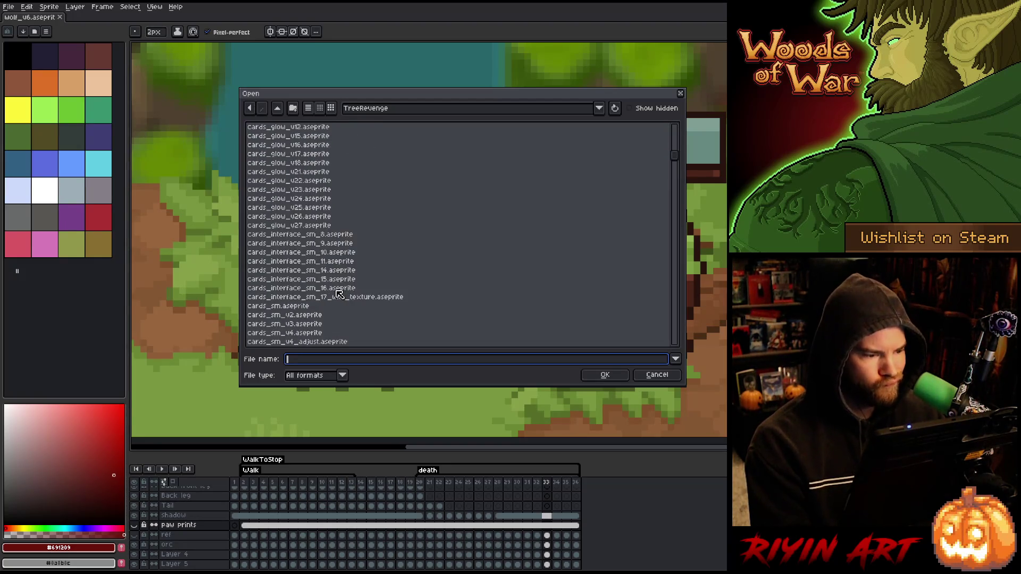
scroll(308, 302, down, 10)
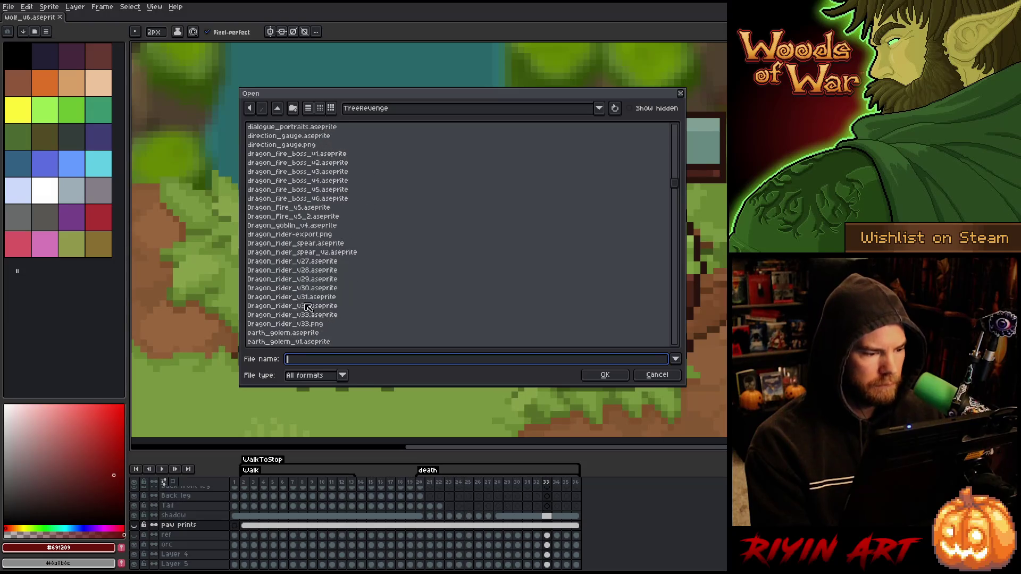
scroll(303, 314, down, 10)
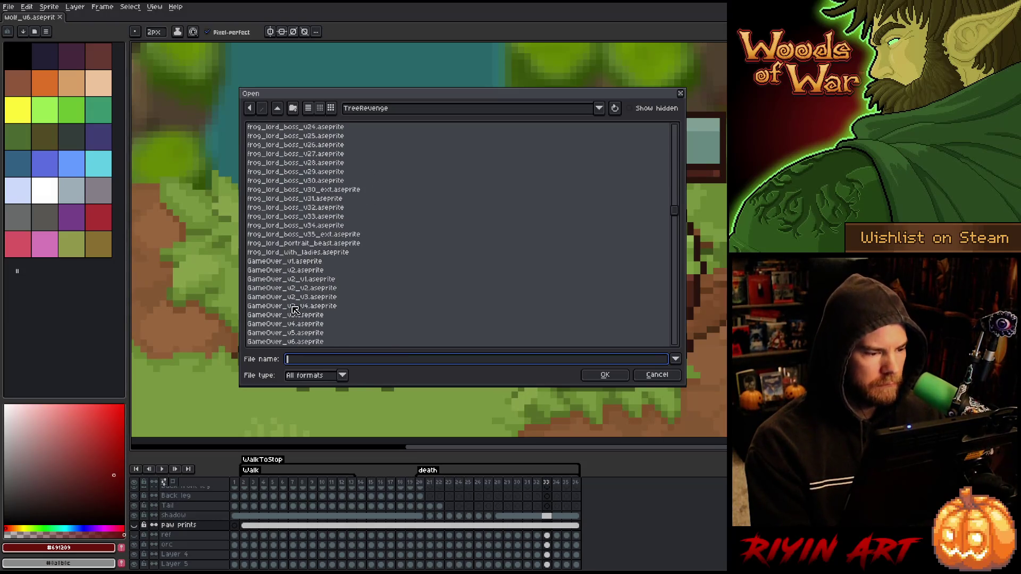
scroll(299, 315, down, 10)
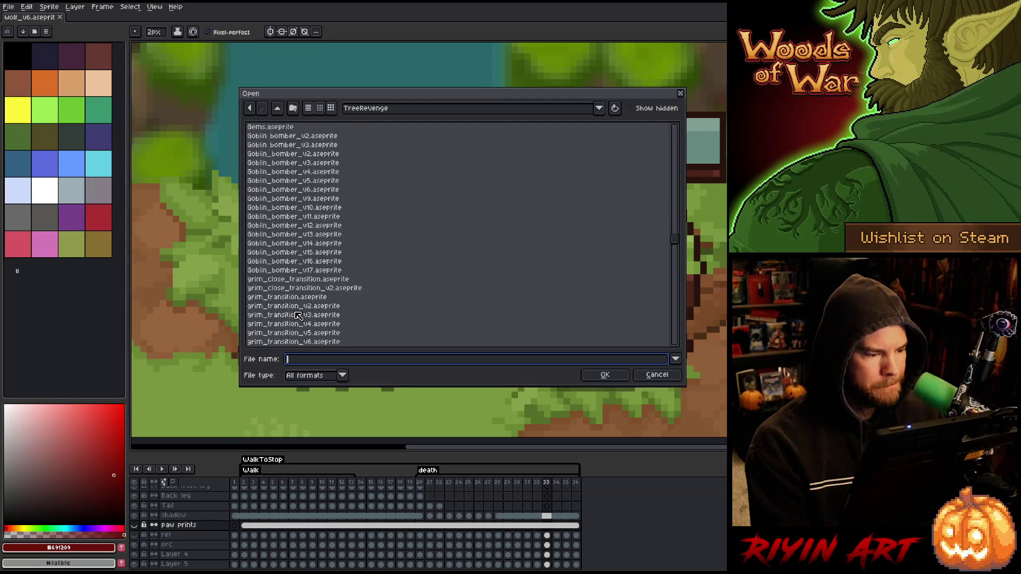
scroll(297, 319, down, 10)
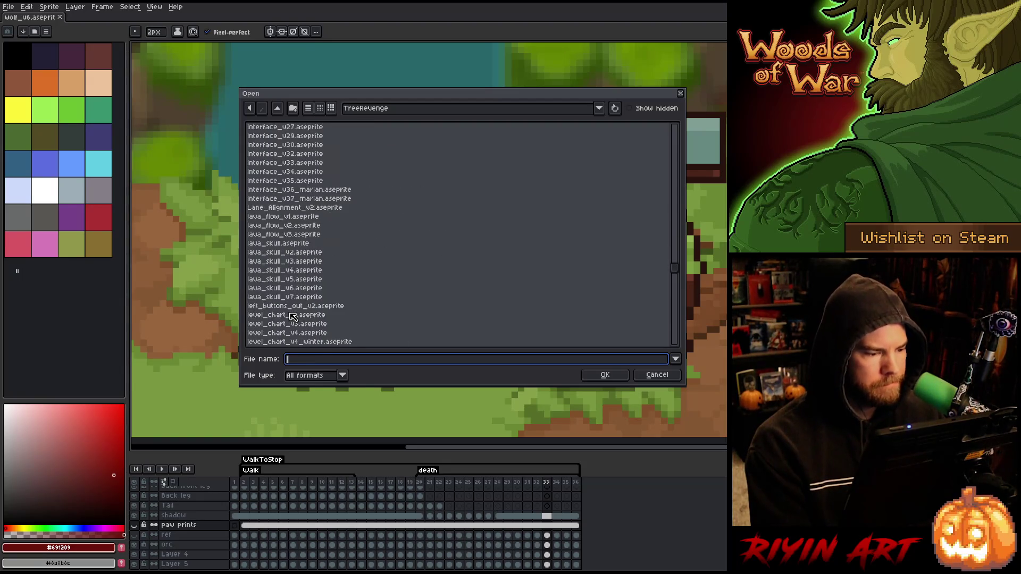
click(295, 315)
key(Down)
key(Down)
key(Down)
scroll(294, 316, down, 7)
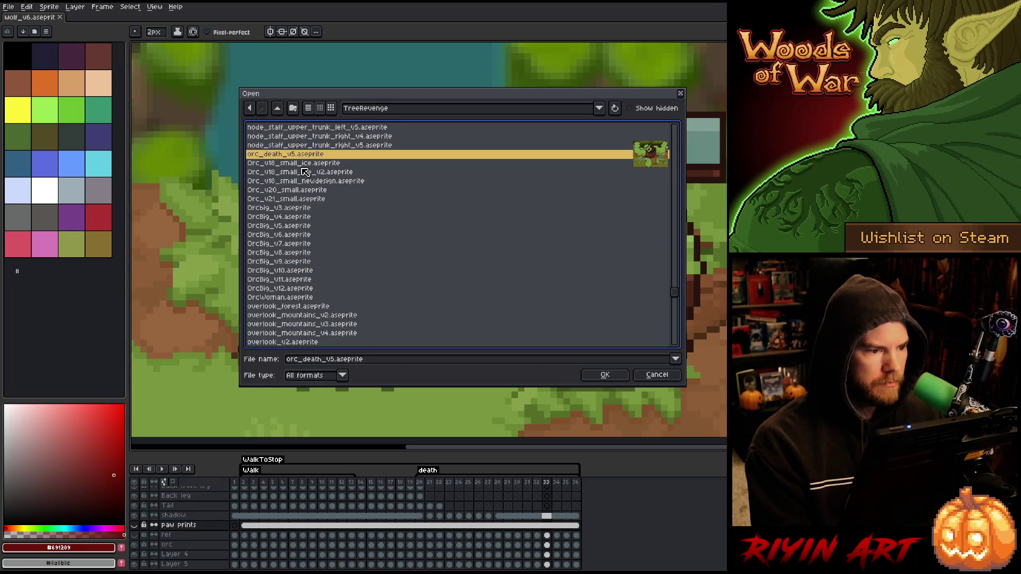
click(302, 202)
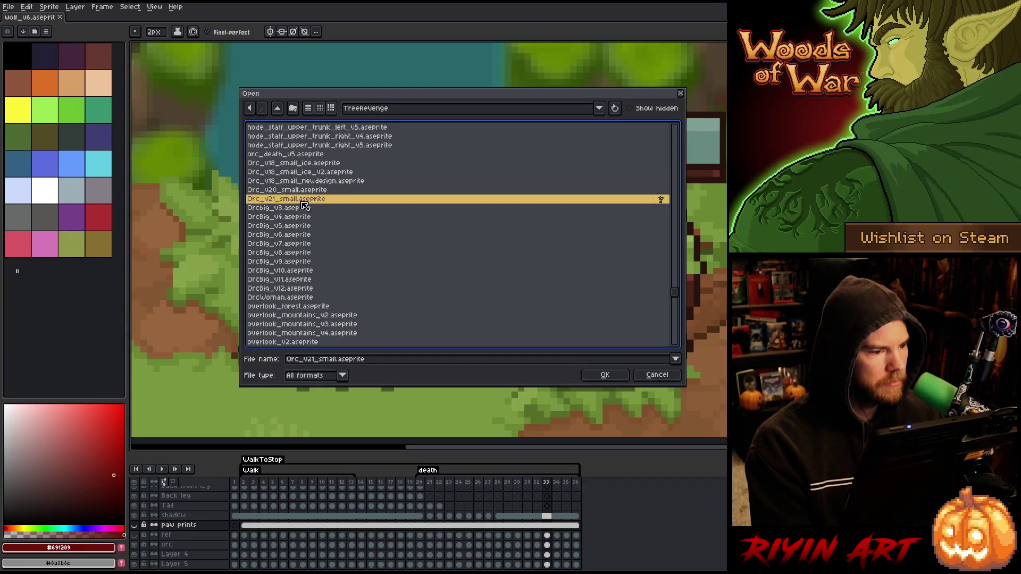
double_click(299, 288)
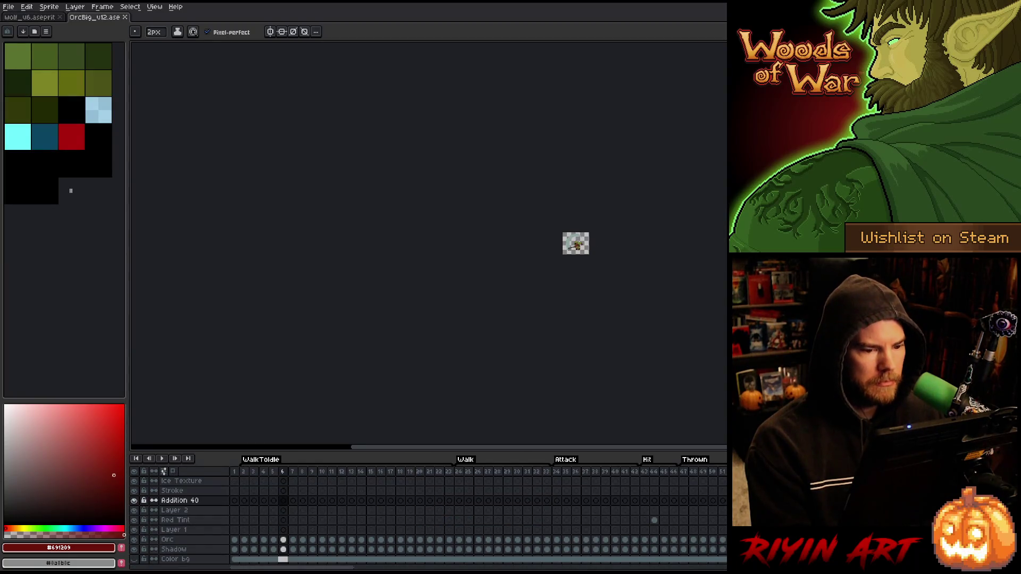
Step: Play the orc animation and toggle the Orc layer's visibility at frame 63
scroll(585, 246, up, 8)
key(Return)
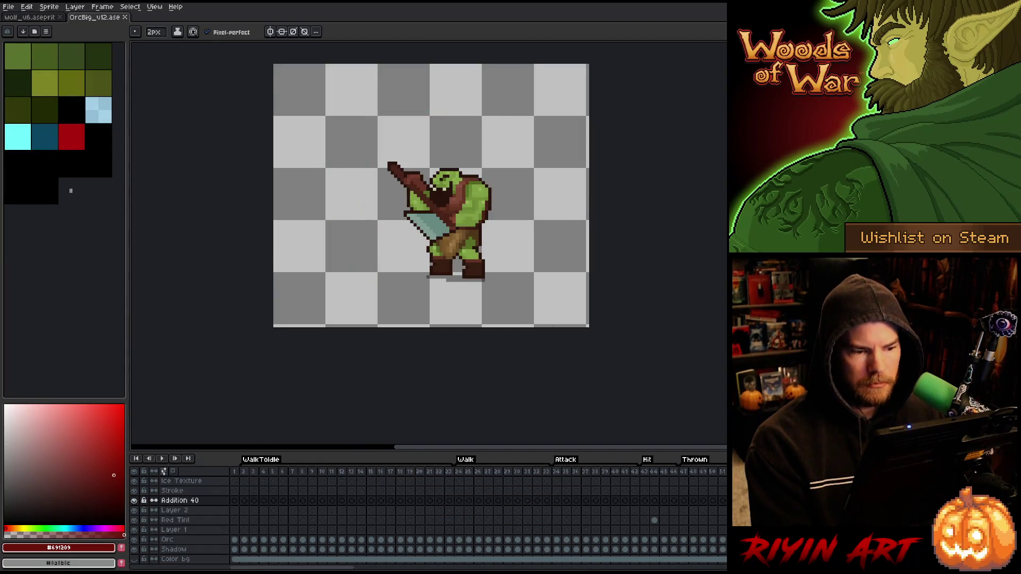
scroll(471, 219, up, 2)
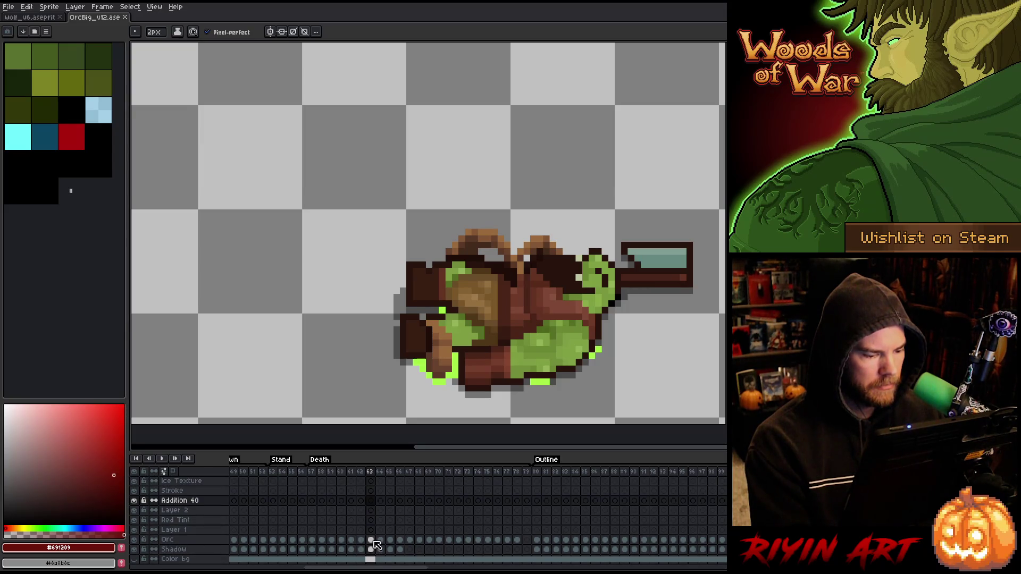
click(371, 540)
click(134, 539)
click(135, 540)
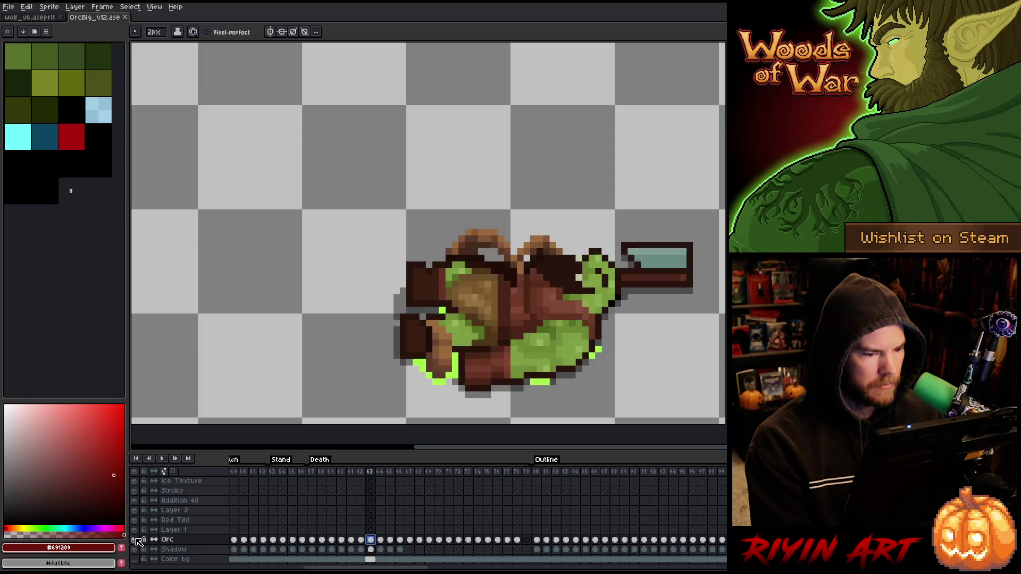
click(135, 540)
click(135, 540)
click(134, 540)
click(135, 540)
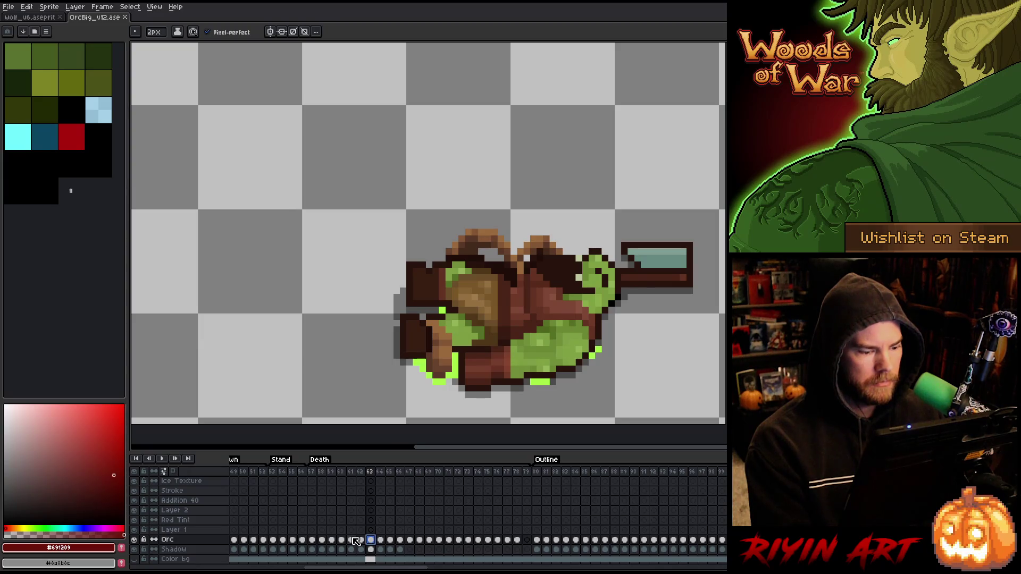
Step: Select death frames 64–67, marquee the root-covered orc, then return to the wolf_v6 tab
mouse_move(412, 473)
mouse_down()
mouse_move(458, 473)
mouse_move(385, 473)
mouse_move(403, 473)
mouse_up()
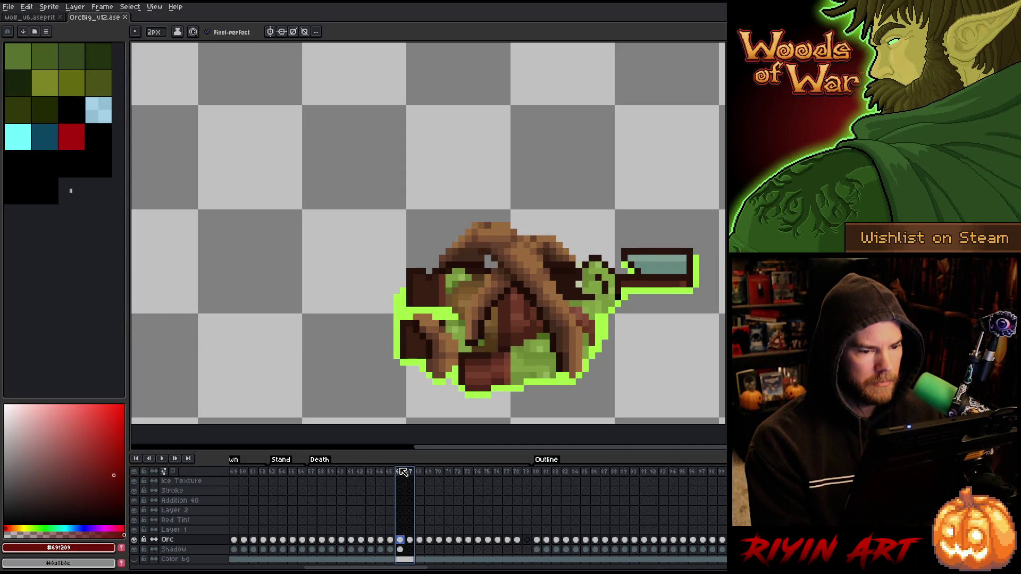
key(m)
mouse_move(320, 196)
mouse_down()
mouse_move(648, 405)
mouse_move(726, 400)
mouse_up()
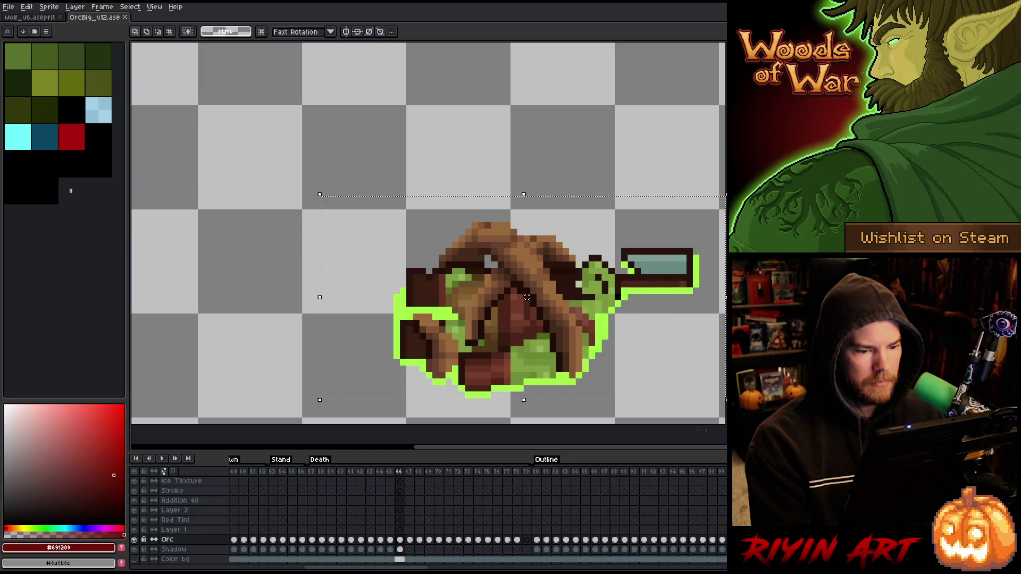
click(134, 540)
click(134, 539)
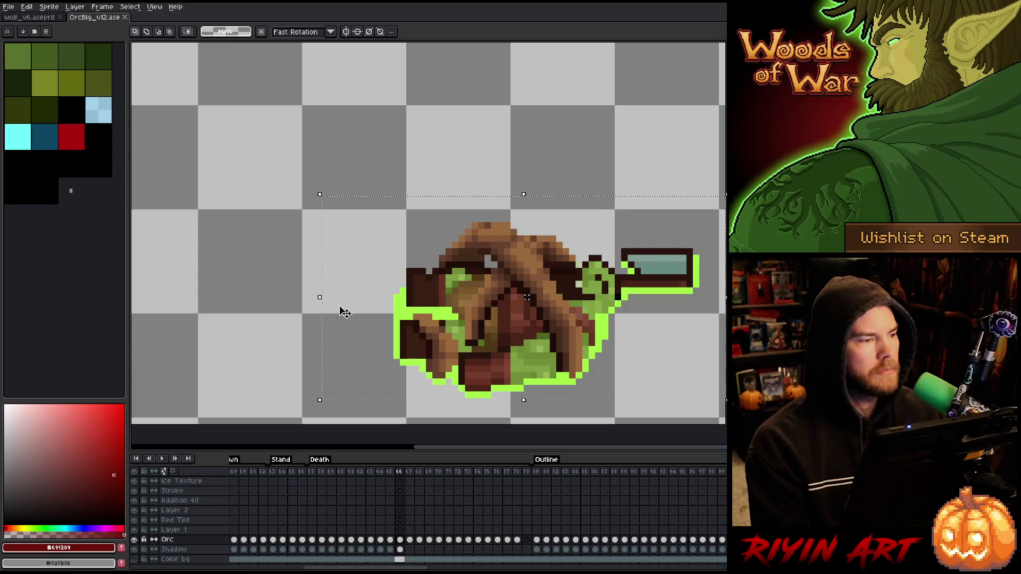
click(31, 18)
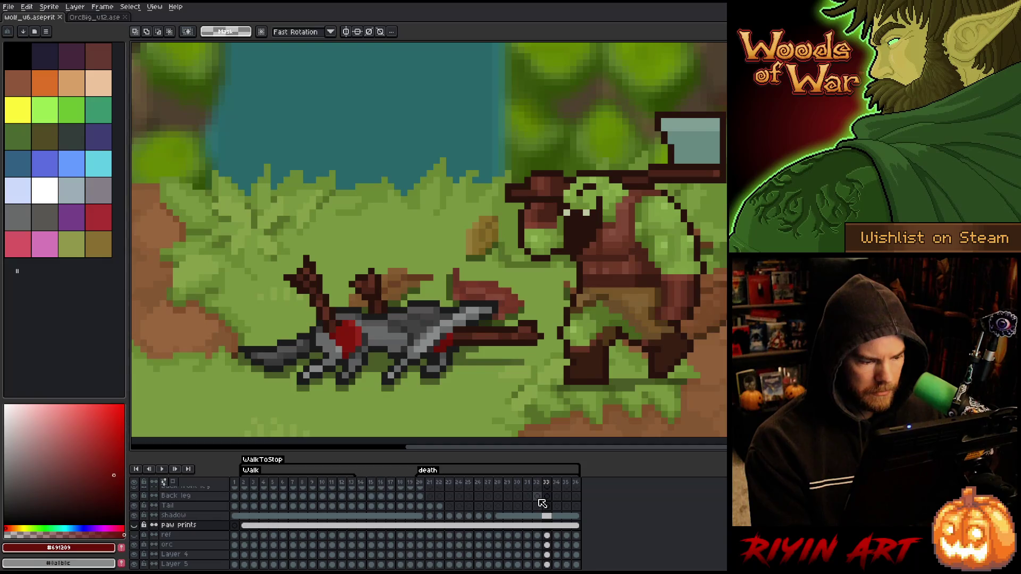
Step: Inspect the Layer 6 and Arrow Front layer properties, leaving Layer 6 active
scroll(542, 503, up, 4)
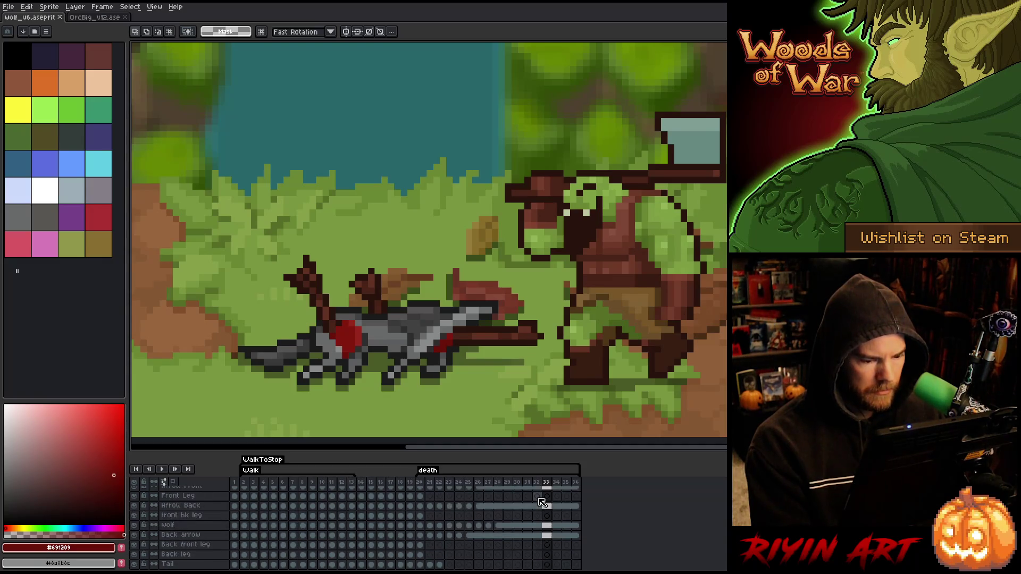
click(200, 495)
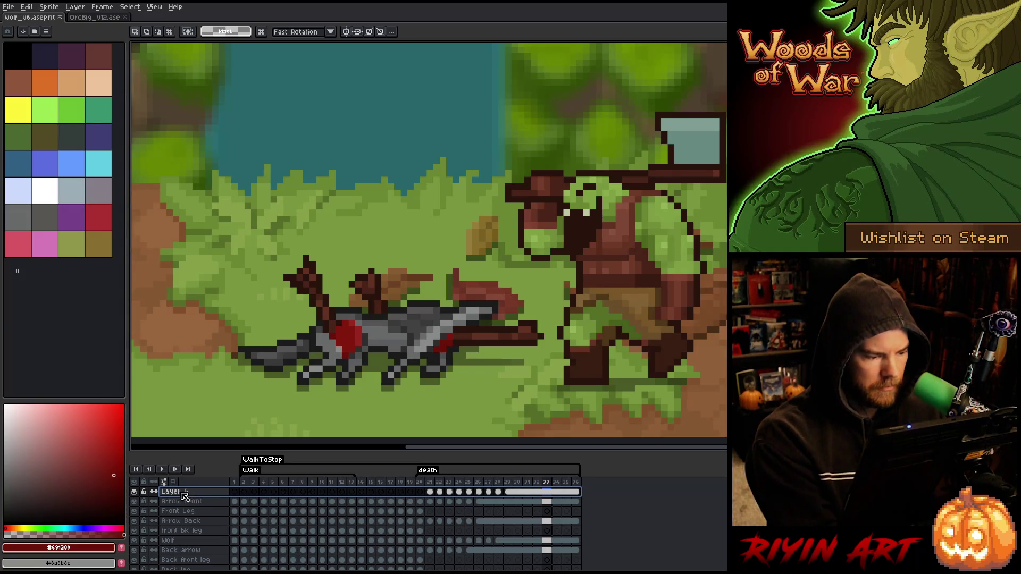
double_click(184, 495)
scroll(196, 532, down, 3)
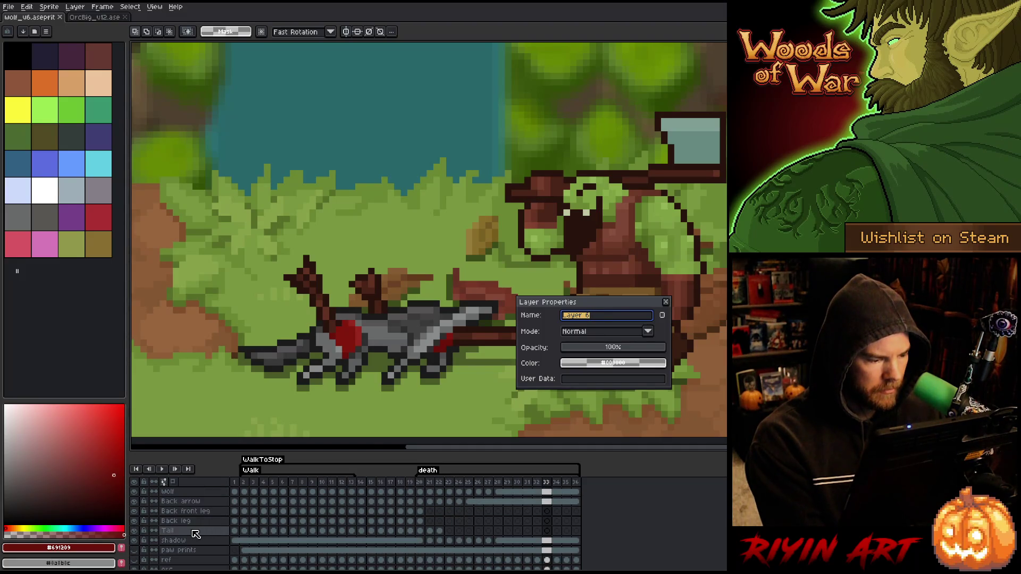
scroll(195, 532, up, 3)
click(197, 502)
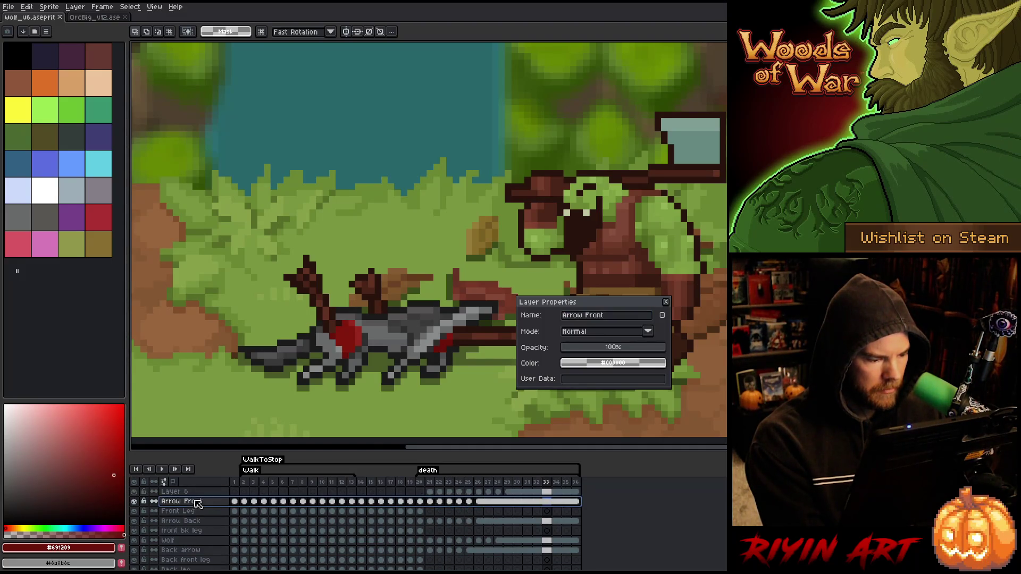
key(Return)
click(177, 493)
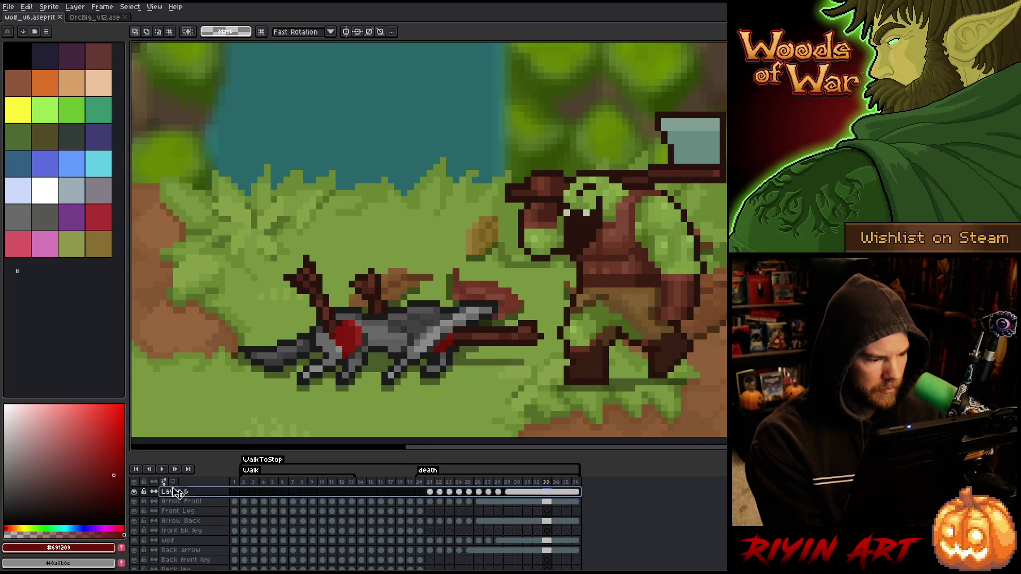
click(8, 6)
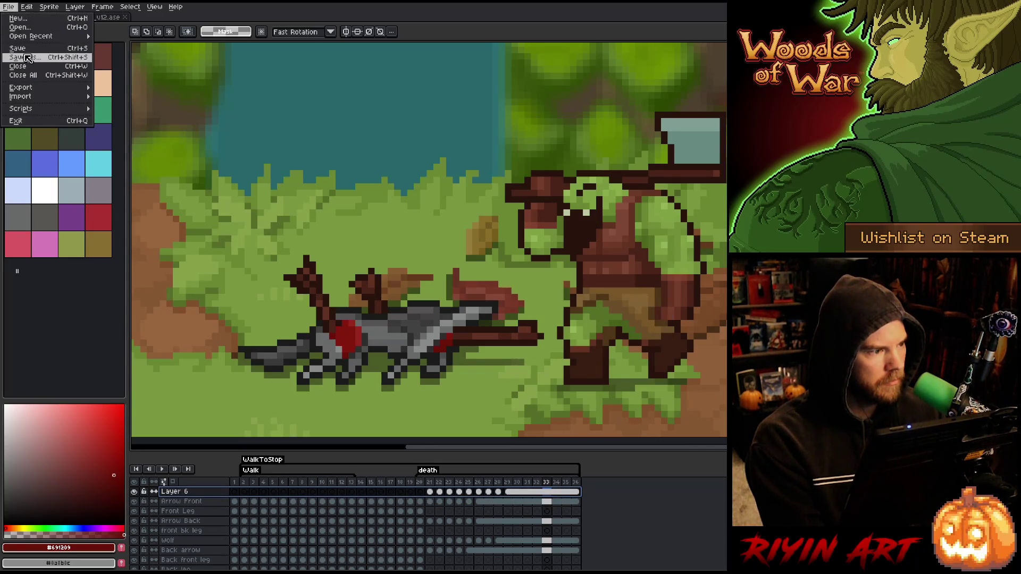
Step: Save the sprite as wolf_v7.aseprite, then merge the top wolf layers down three times with Ctrl+E
click(28, 58)
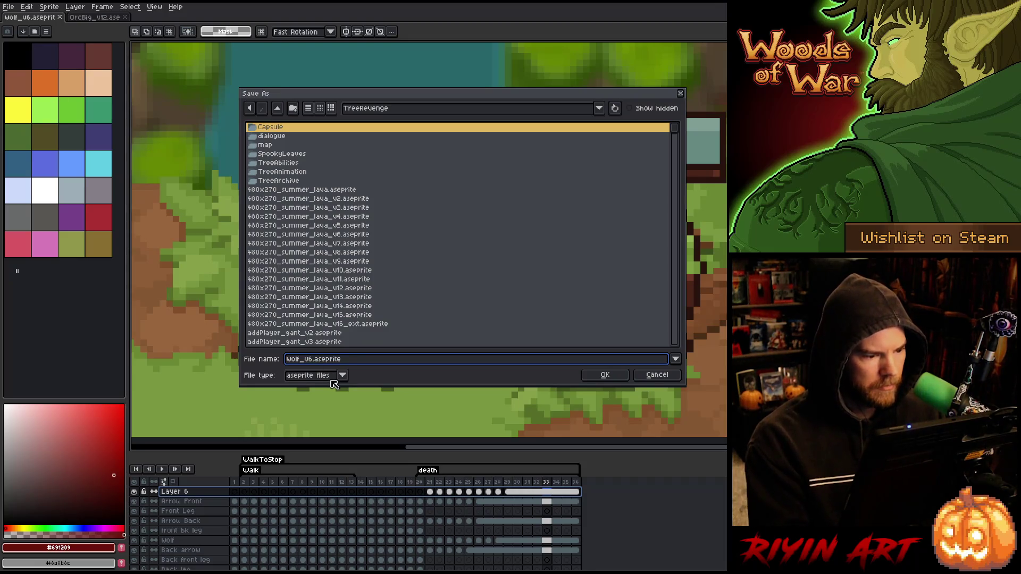
click(605, 375)
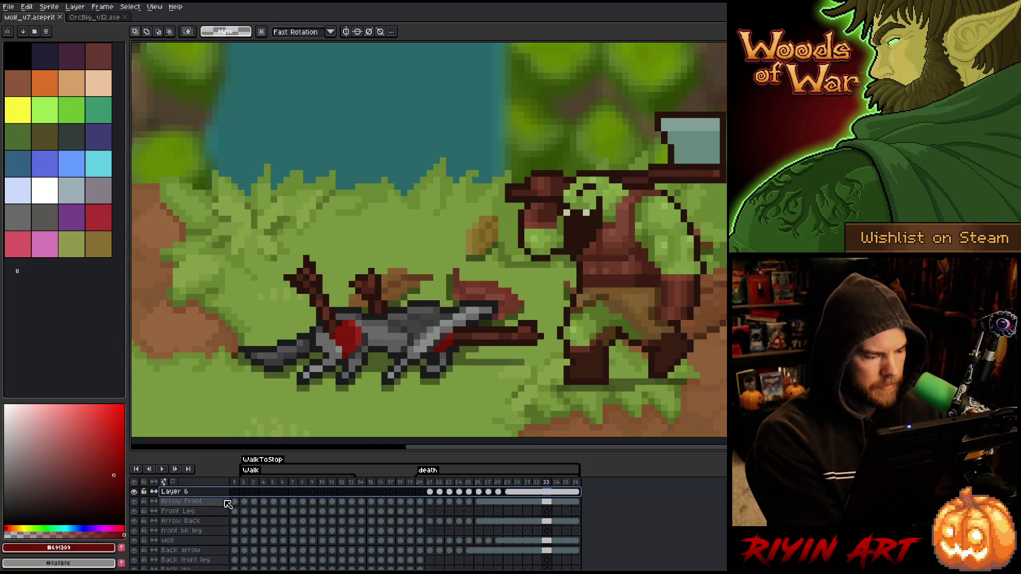
key(ctrl+e)
key(ctrl+e)
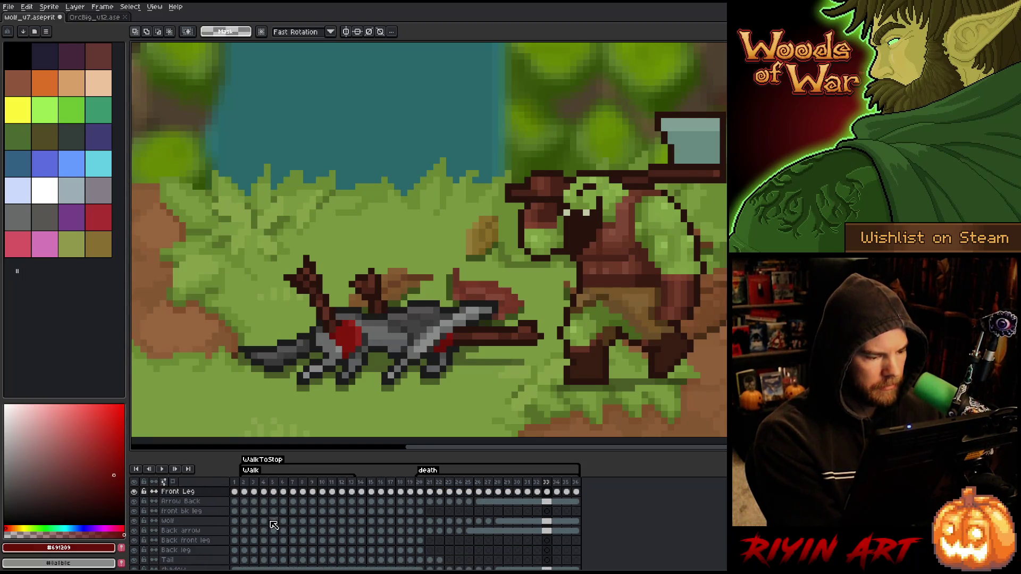
key(ctrl+e)
key(ctrl+e)
key(ctrl+e)
key(ctrl+e)
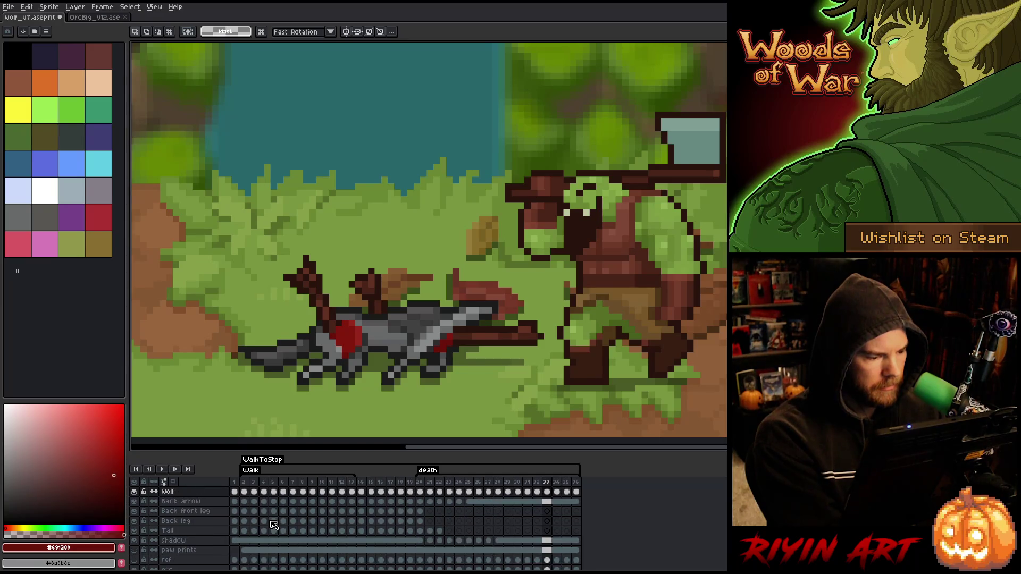
key(ctrl+e)
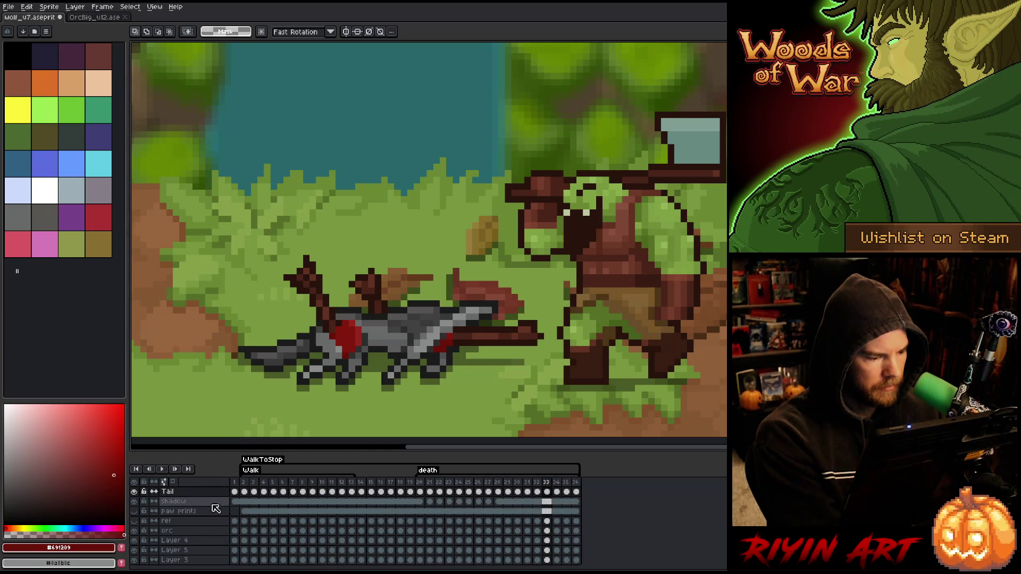
Step: Rename the merged Tail layer to Wolf and toggle its visibility to check it
double_click(169, 493)
text(Wolf)
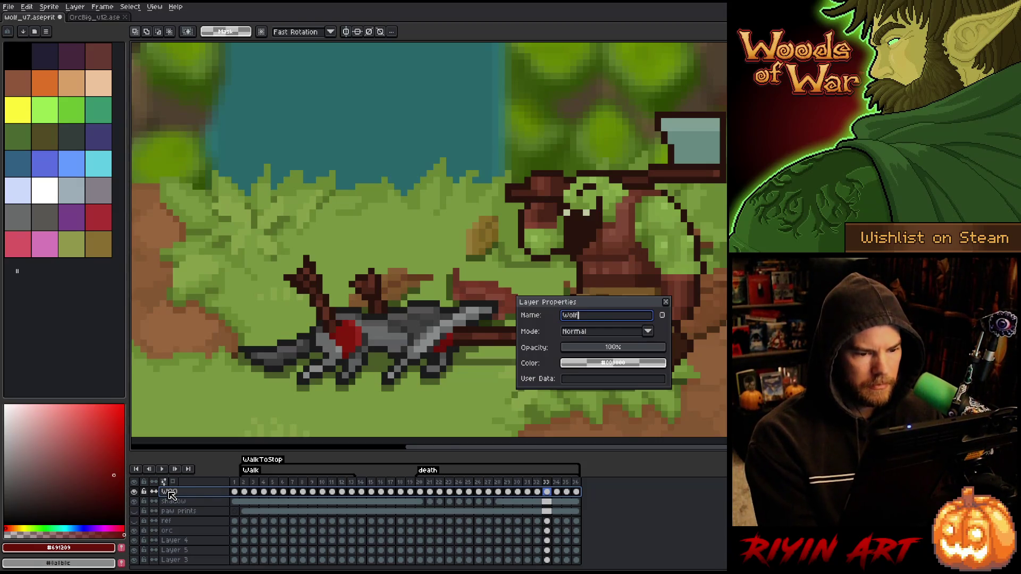
key(Return)
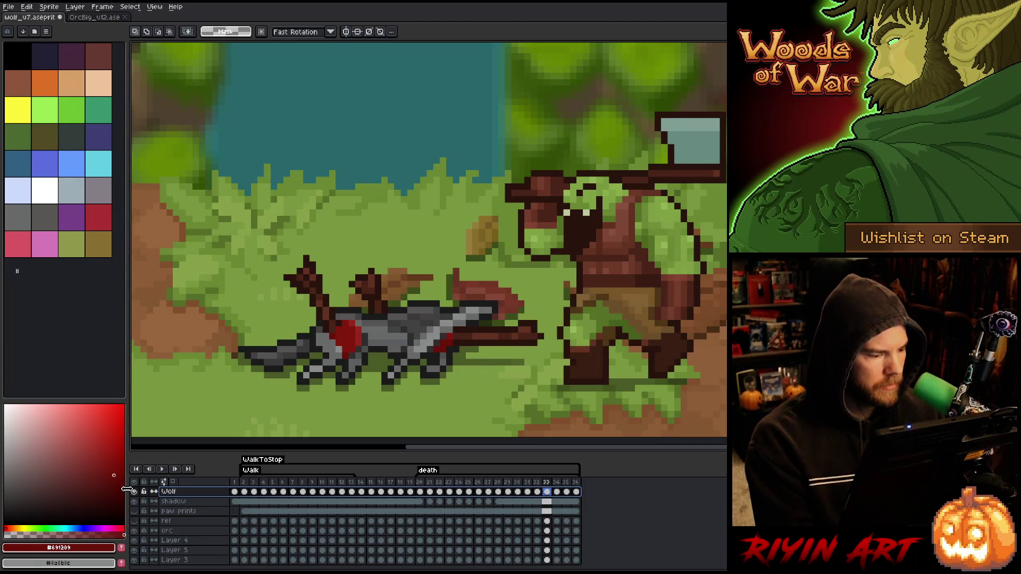
click(134, 492)
click(134, 491)
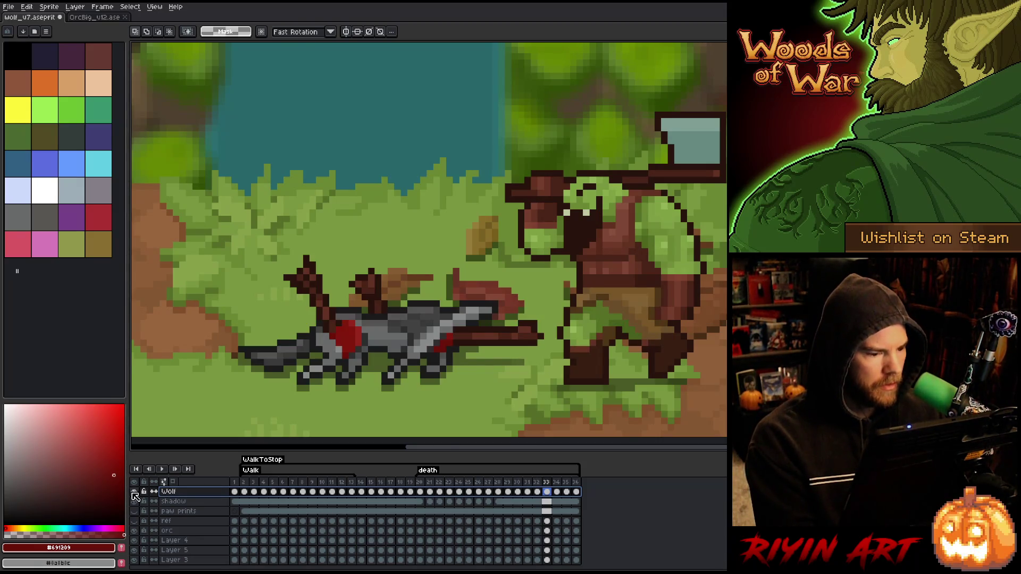
Step: Play the death animation, stop on frame 36, and append new frames 37–48 after it
click(424, 483)
key(Return)
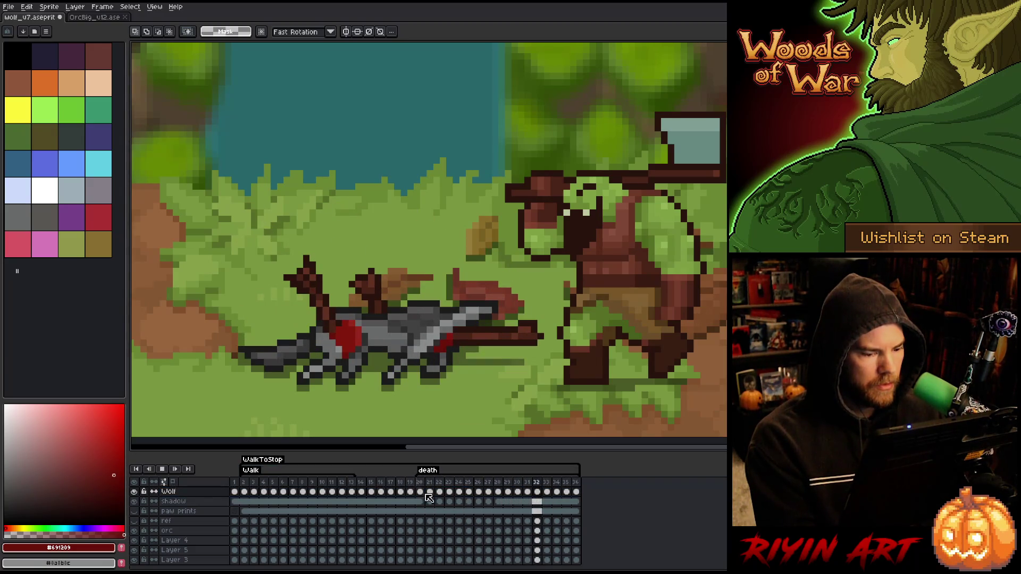
click(577, 487)
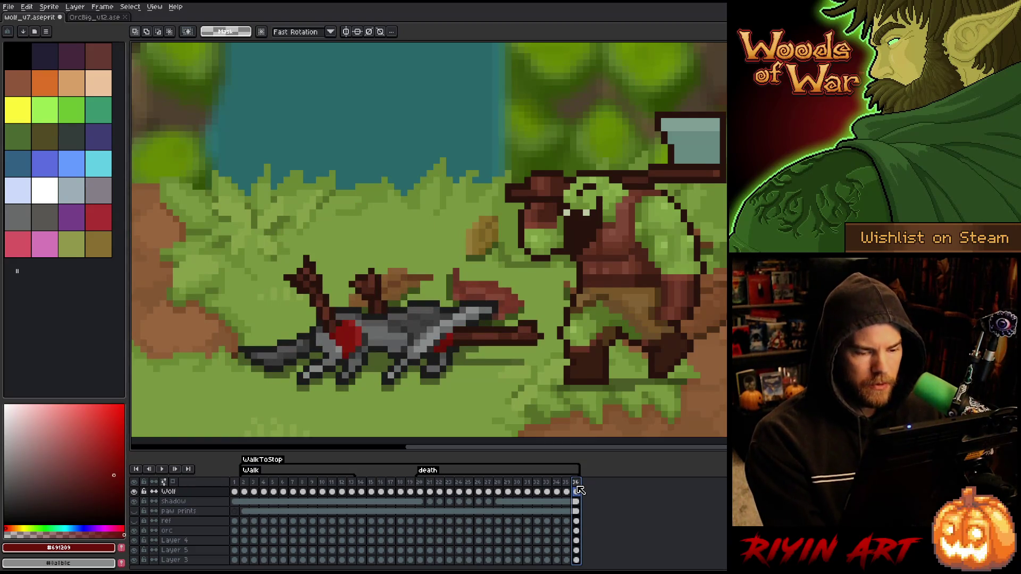
key(alt+n)
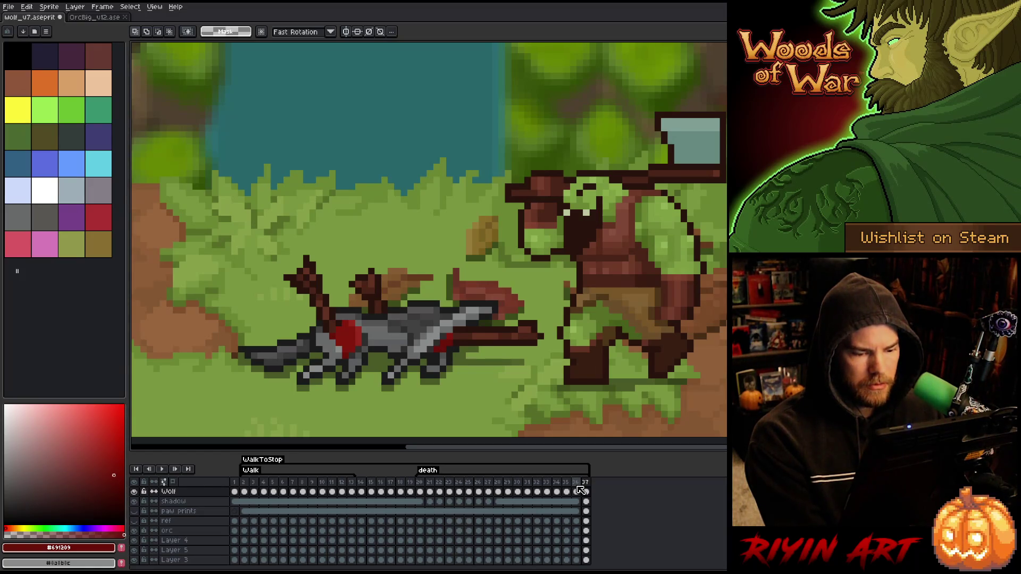
key(ctrl+z)
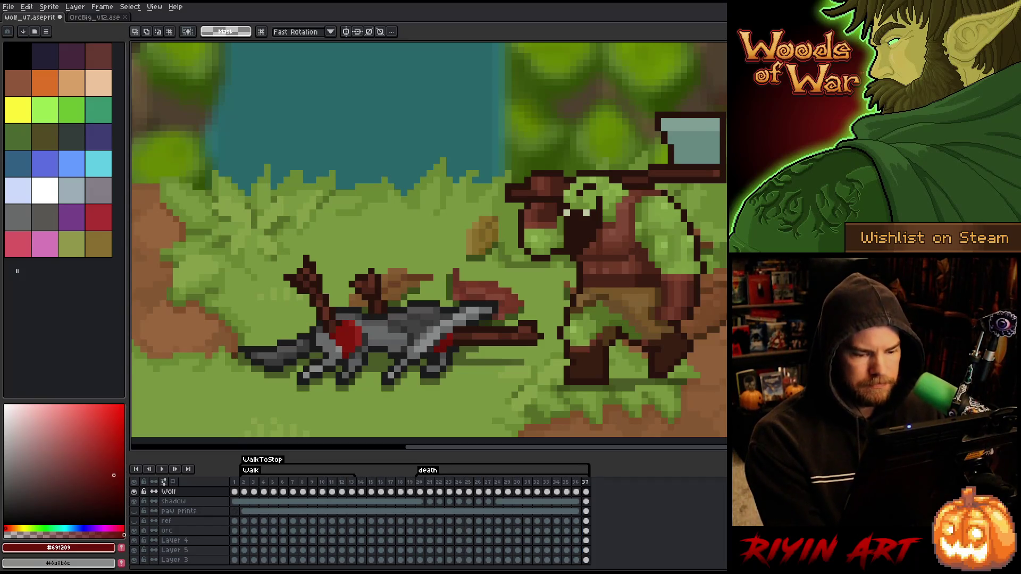
key(alt+n)
key(alt+n)
key(alt+n)
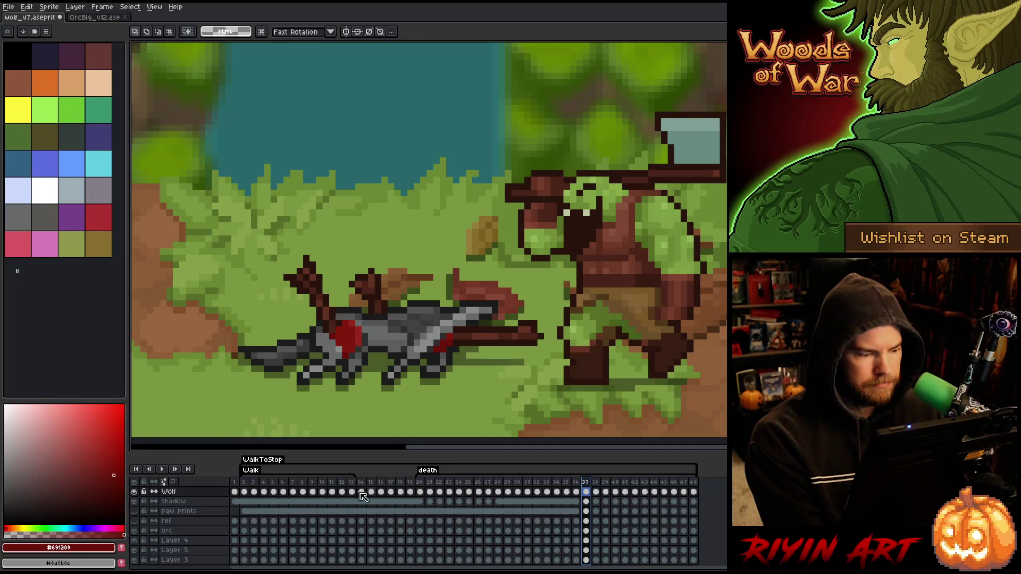
Step: Hide the orc layer and toggle the grass and background trees layers to identify them
click(171, 531)
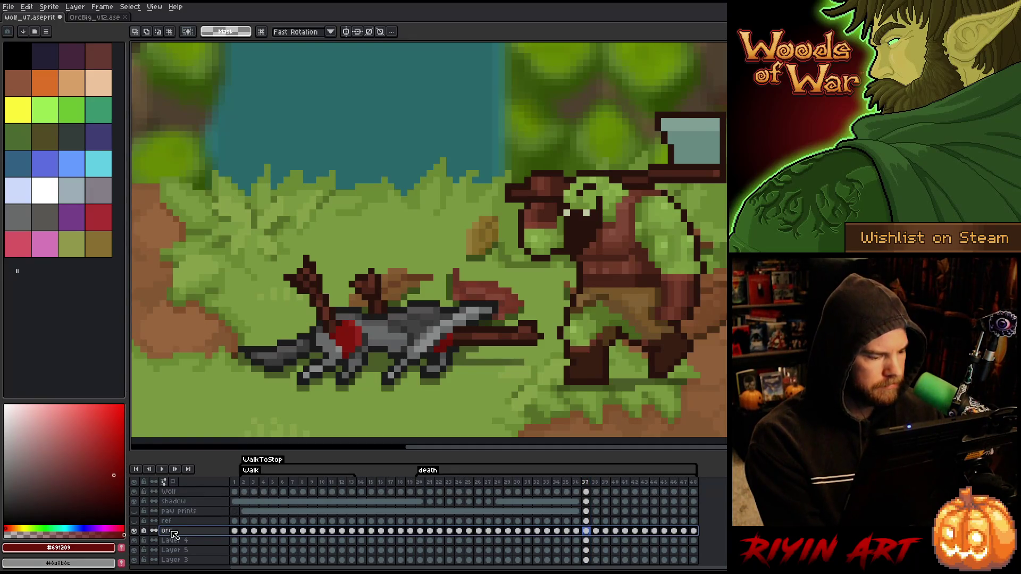
click(134, 531)
click(140, 540)
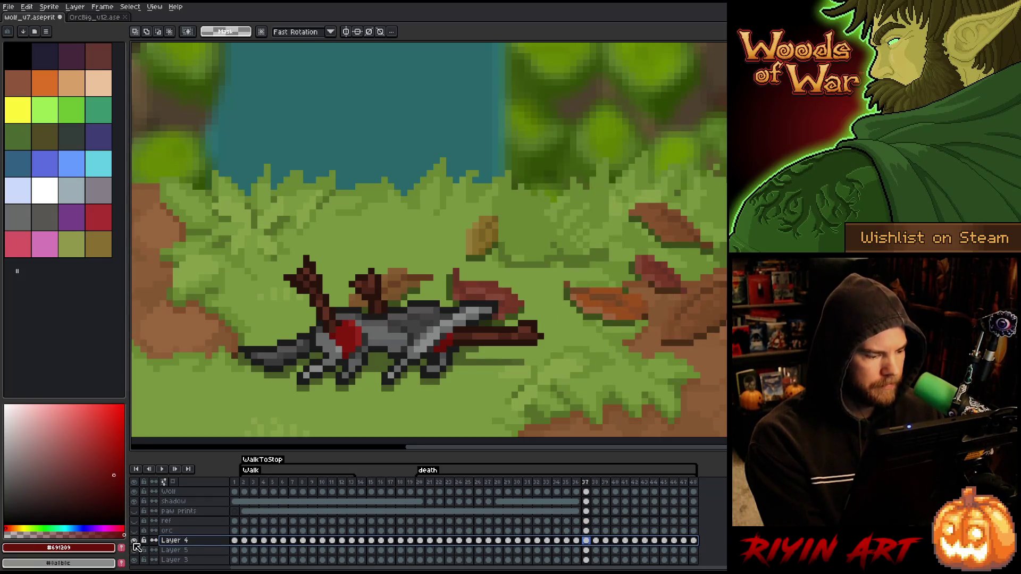
click(134, 541)
click(135, 542)
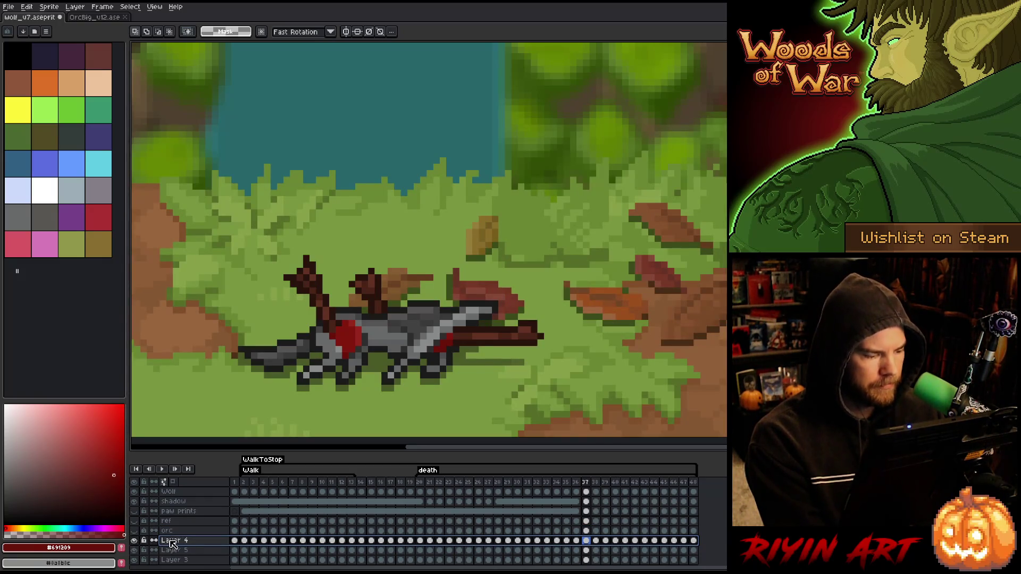
drag(134, 560, 134, 550)
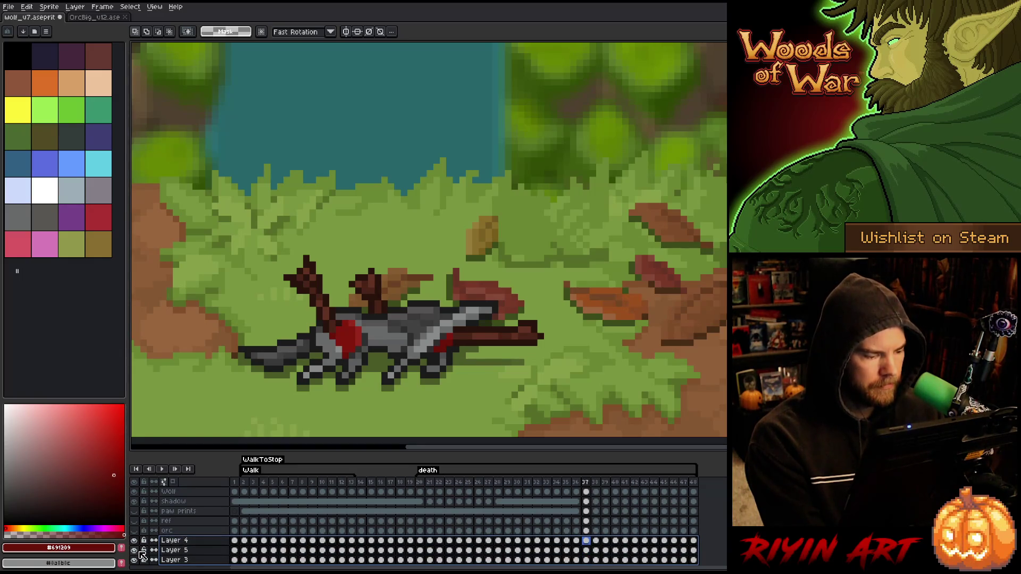
click(134, 549)
click(135, 540)
click(135, 541)
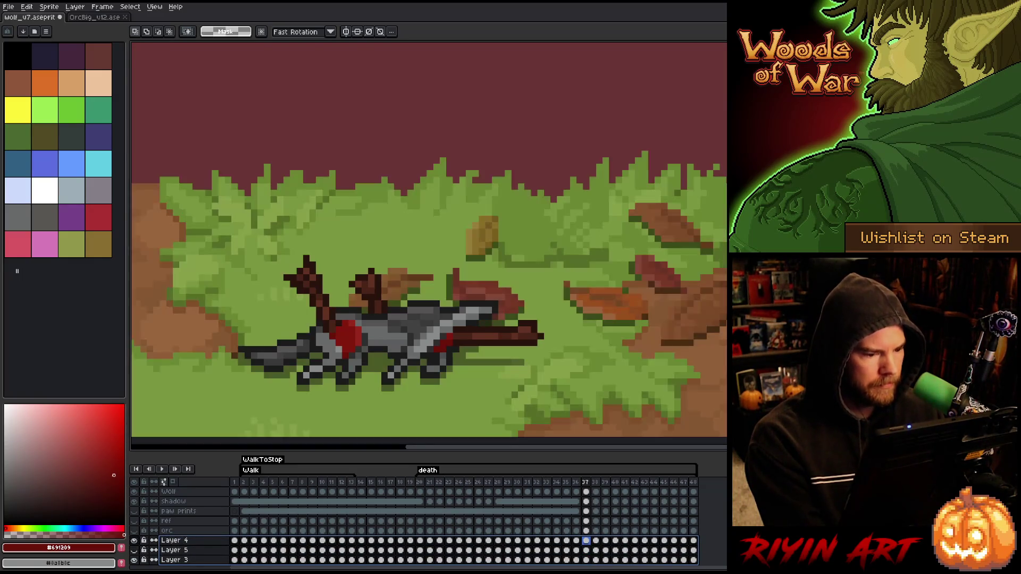
click(134, 550)
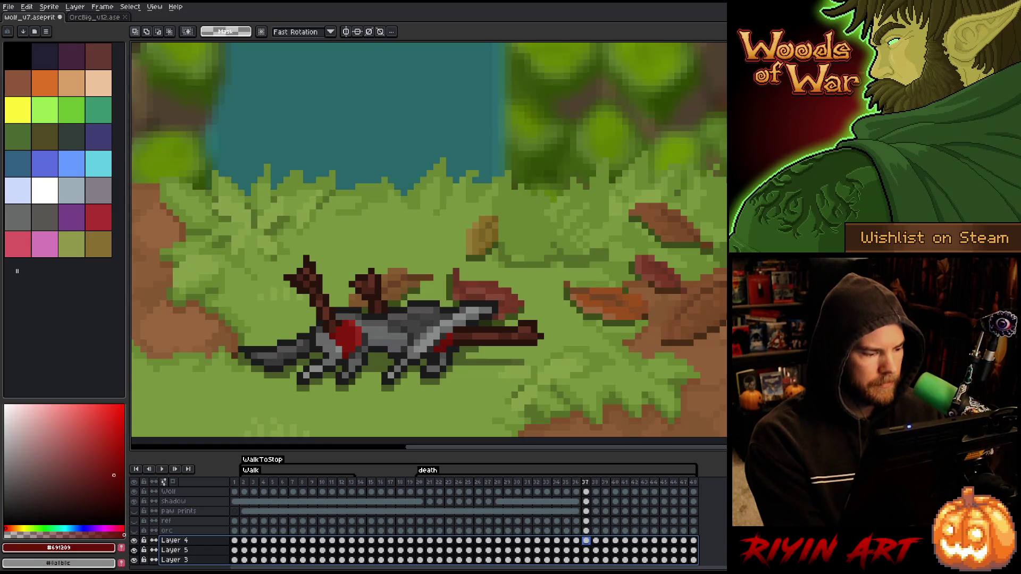
Step: Rename Layer 5 to Background
click(189, 549)
right_click(195, 553)
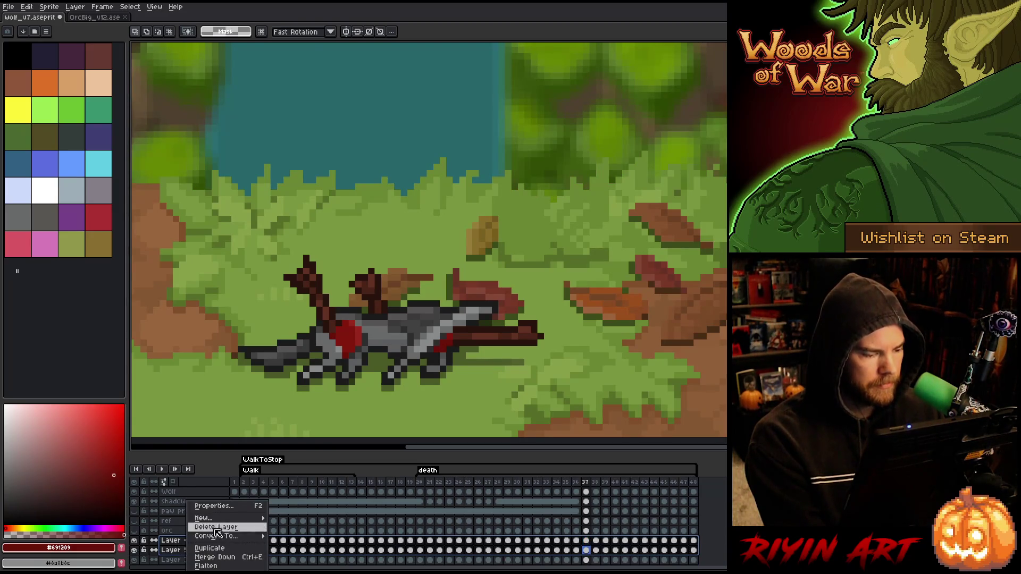
mouse_move(234, 518)
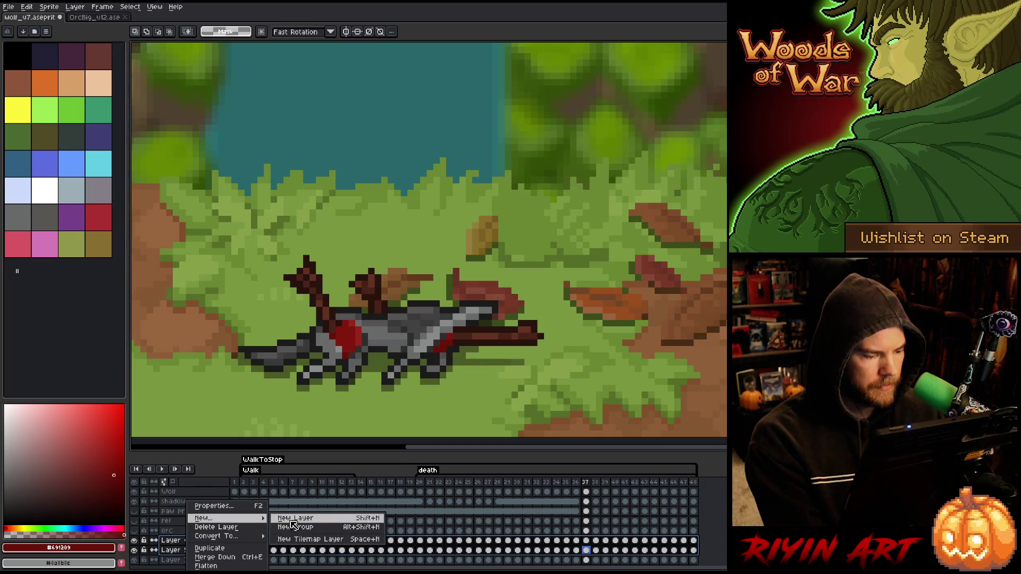
click(178, 540)
click(185, 541)
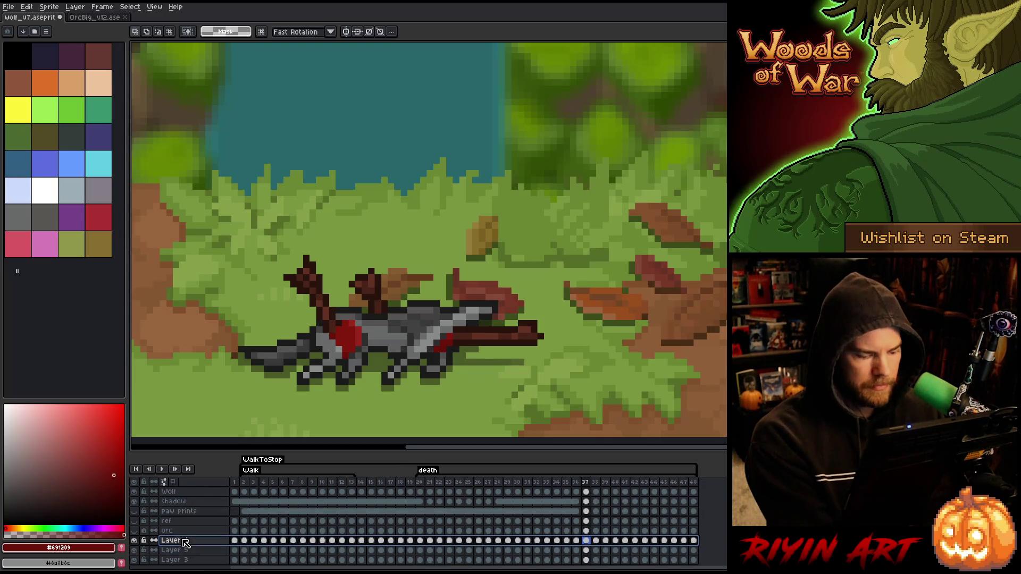
double_click(182, 541)
text(Background)
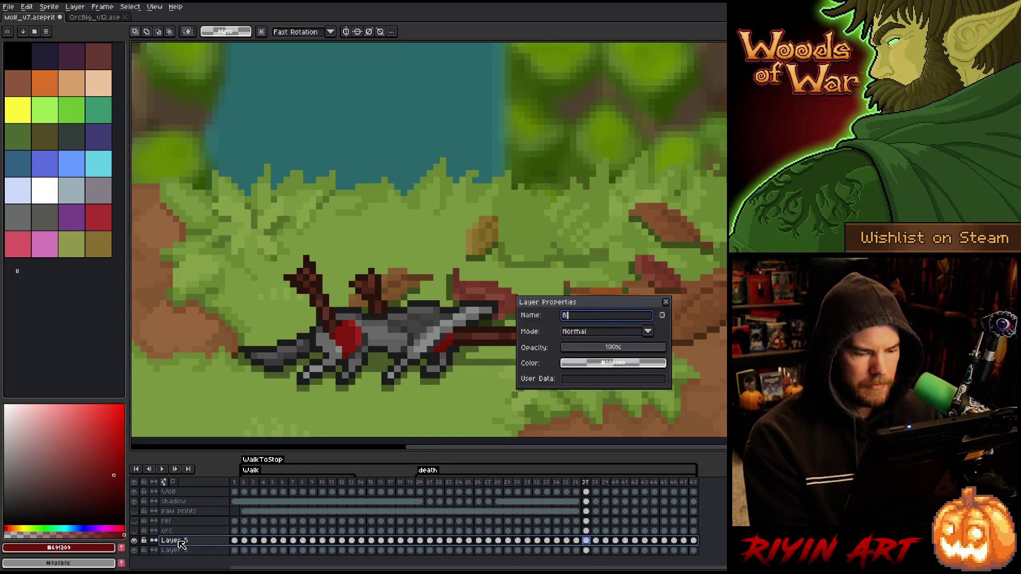
key(Return)
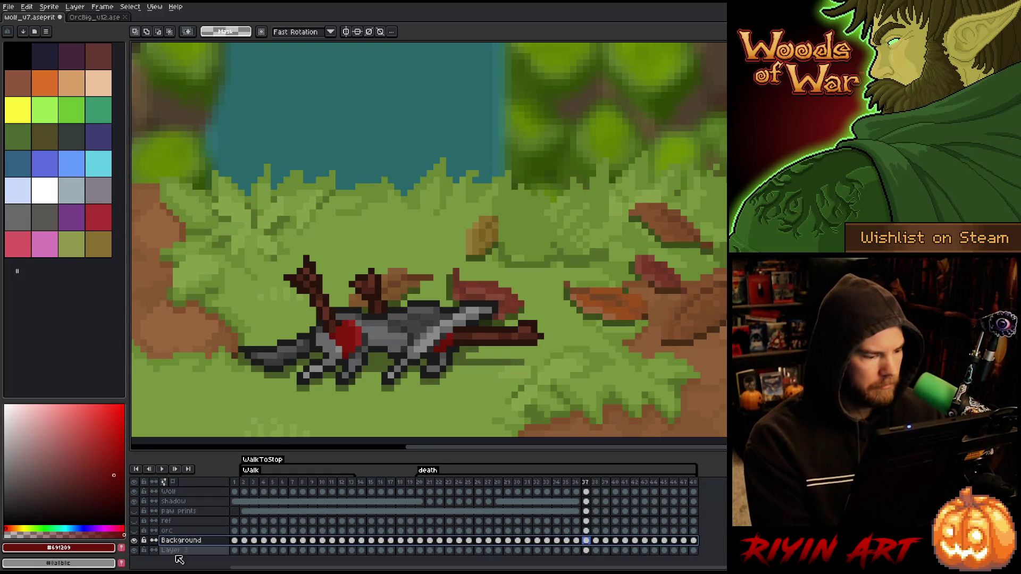
Step: Rename Layer 3 to Color BG and reselect the Wolf layer
click(175, 551)
double_click(175, 551)
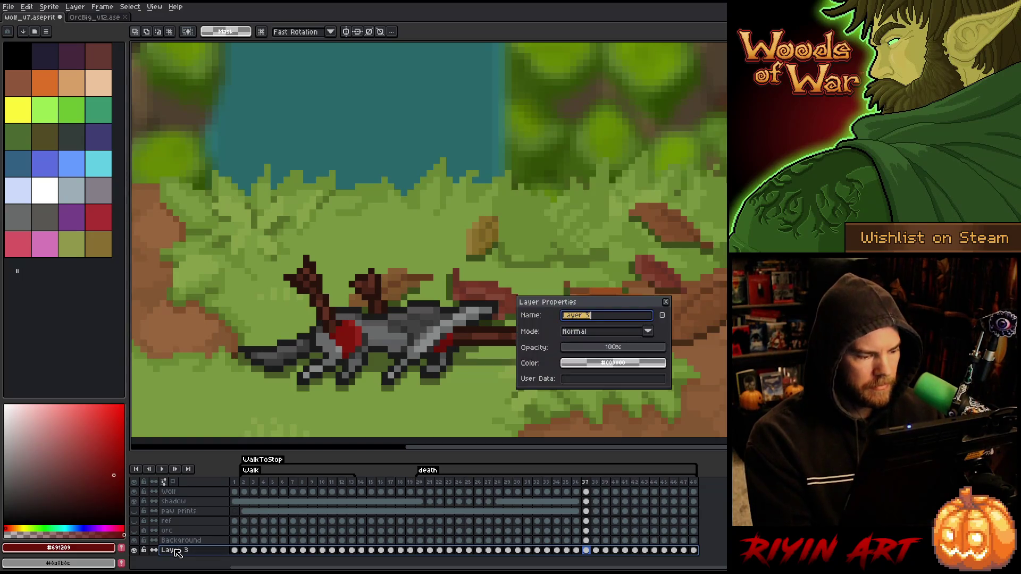
text(Color BG)
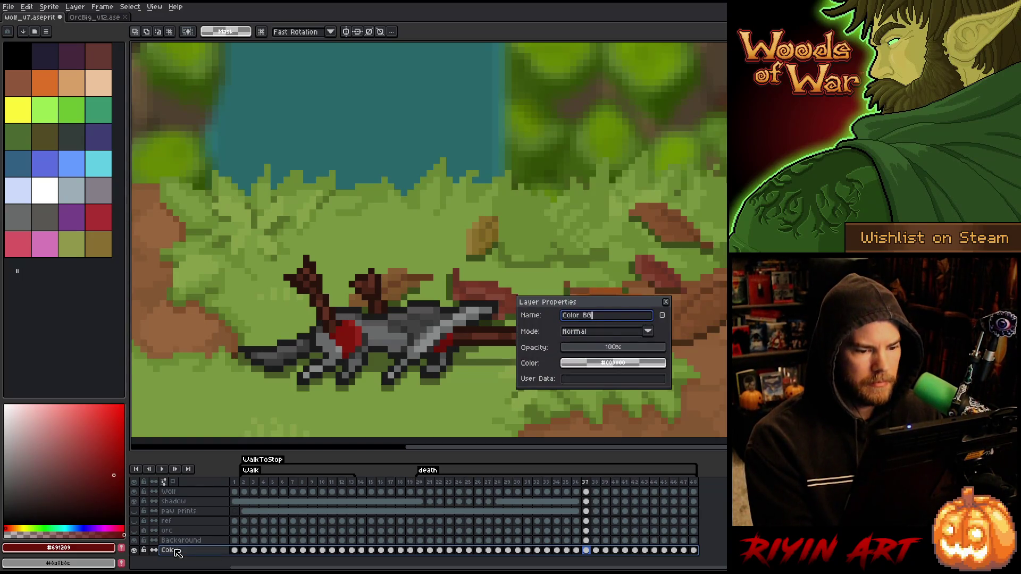
key(Return)
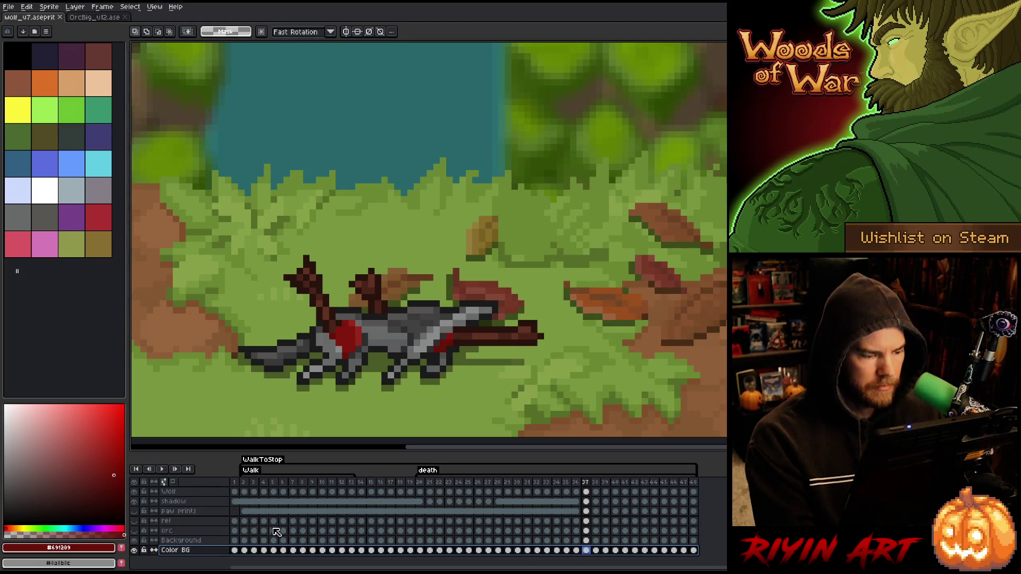
click(189, 492)
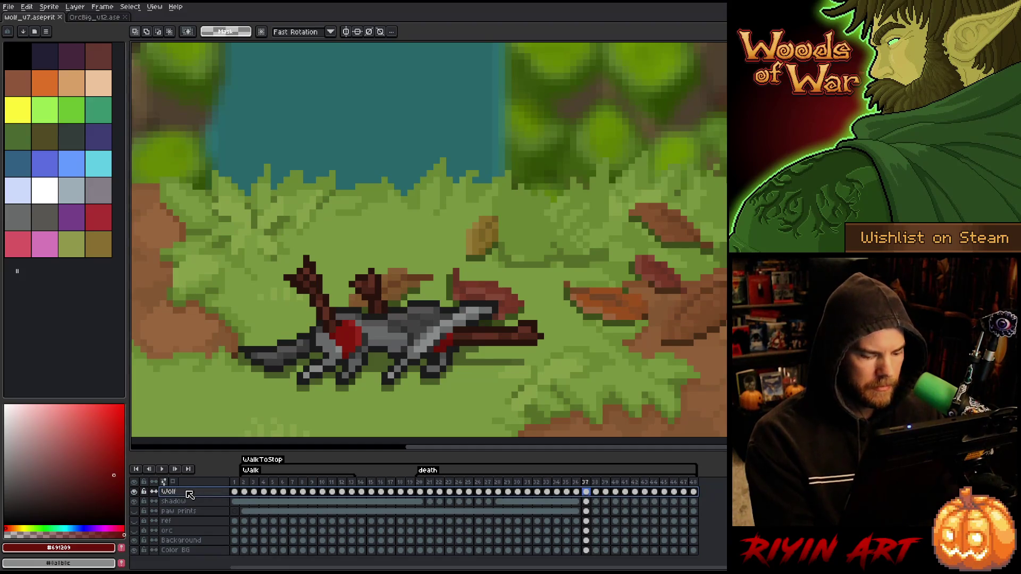
Step: Add a new layer above Wolf and name it Roots
key(shift+n)
double_click(189, 493)
text(Roots)
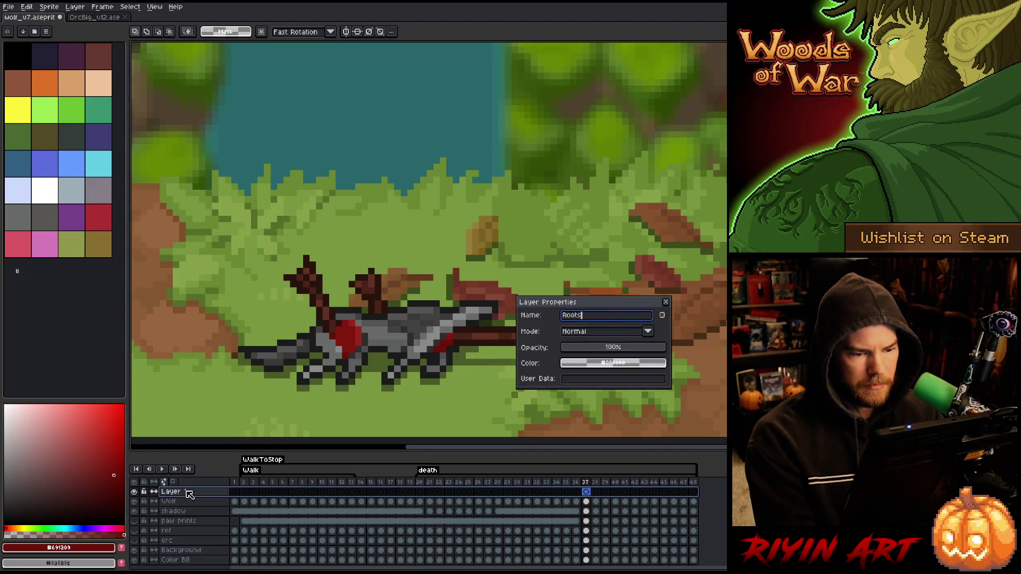
key(Return)
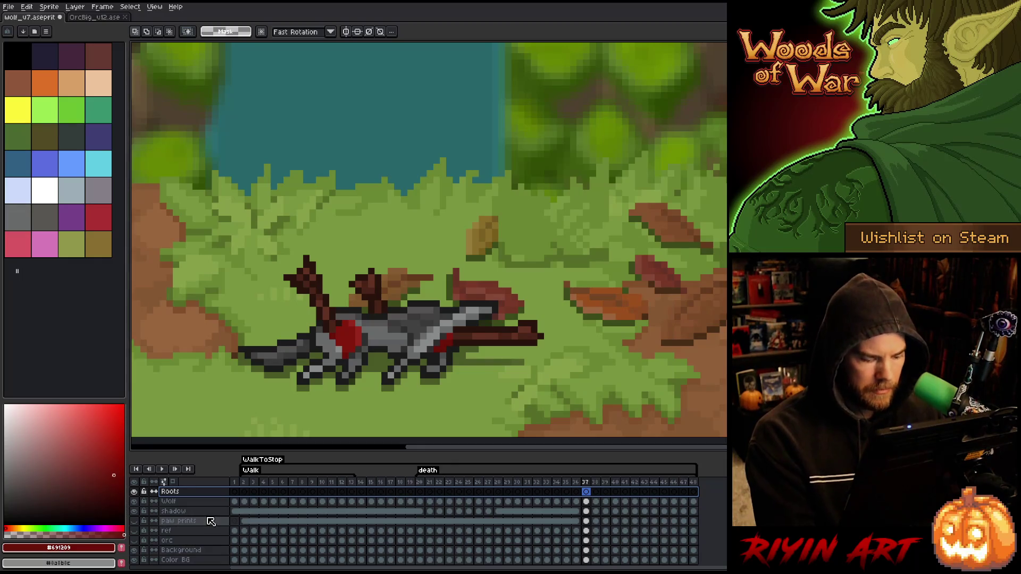
click(136, 532)
click(139, 532)
Step: Add another new top layer named color ref
key(shift+n)
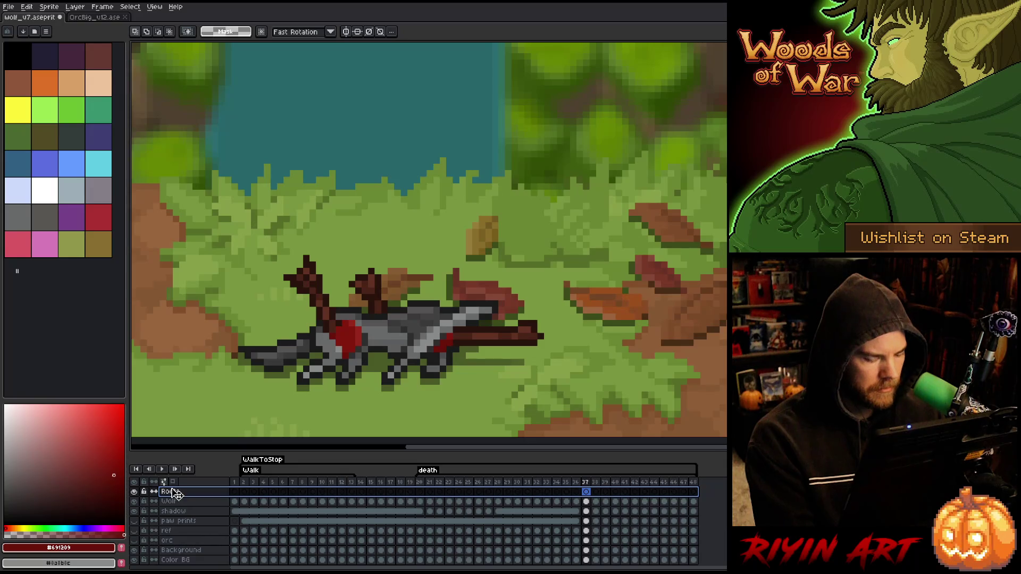
double_click(176, 492)
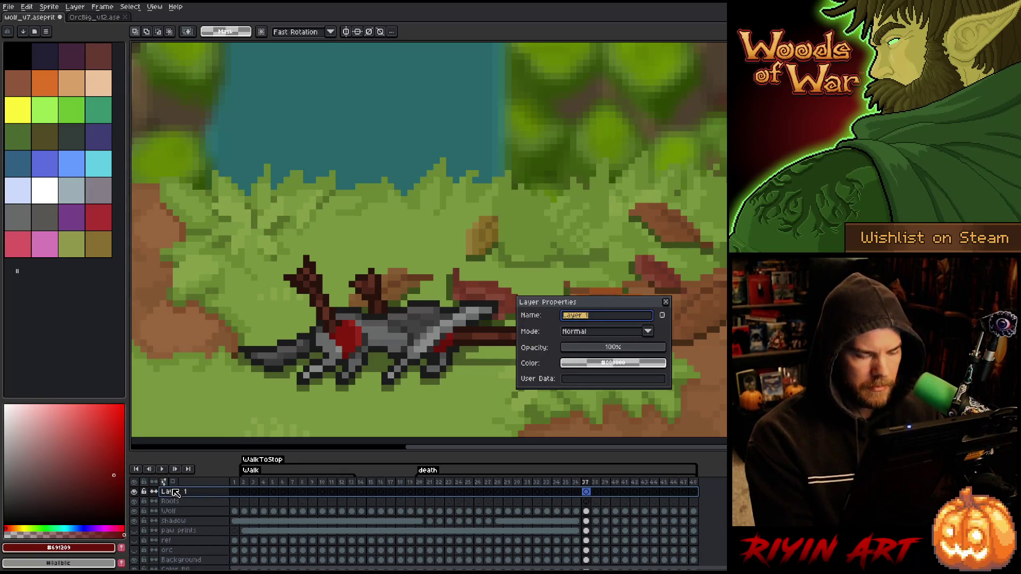
text(col ref)
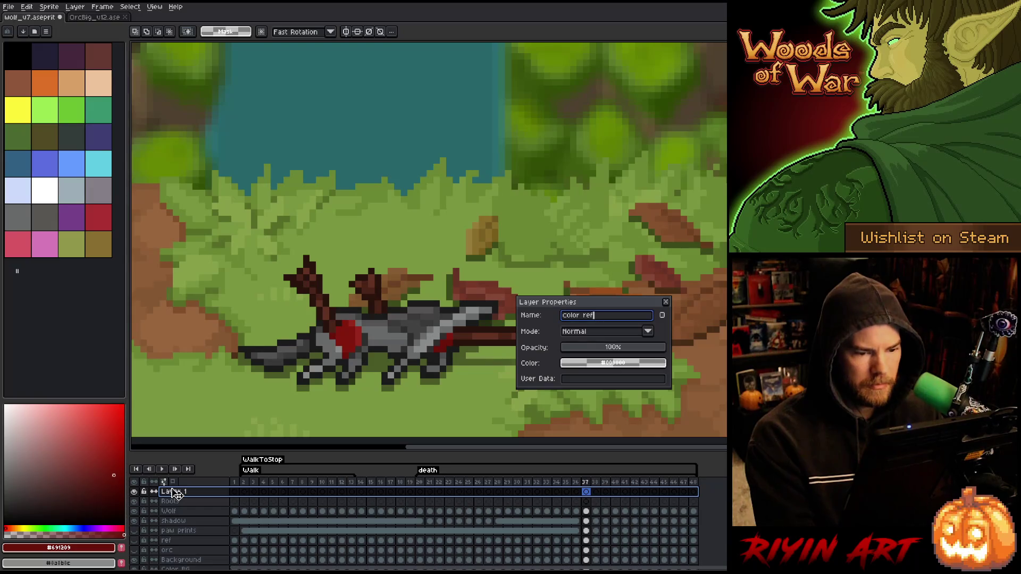
key(Return)
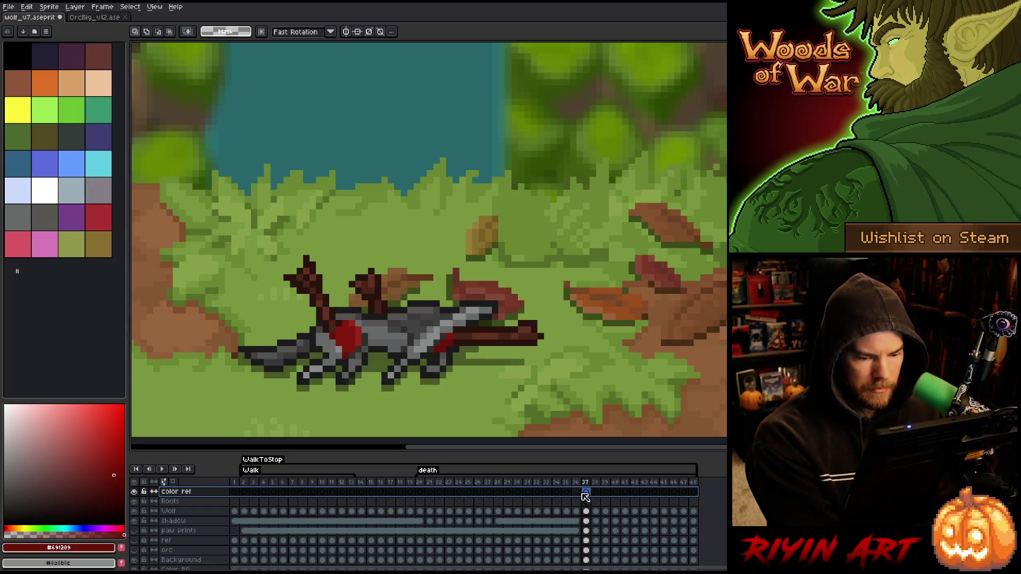
Step: On frame 28, paste the tree-roots reference image and move it to the top of the canvas
click(508, 493)
click(498, 493)
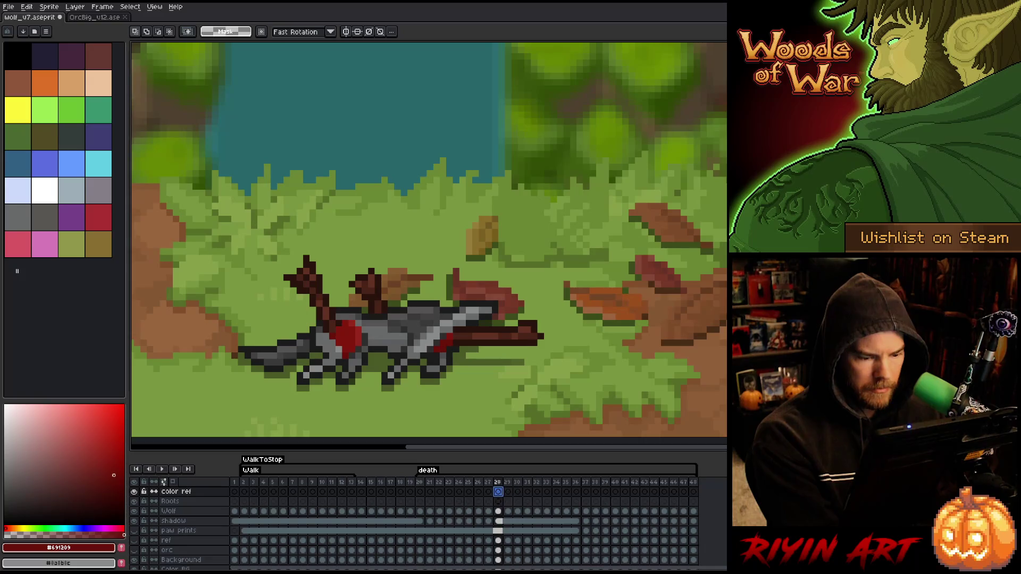
key(ctrl+v)
mouse_move(486, 423)
mouse_down()
mouse_move(422, 219)
mouse_move(376, 112)
mouse_move(344, 69)
mouse_up()
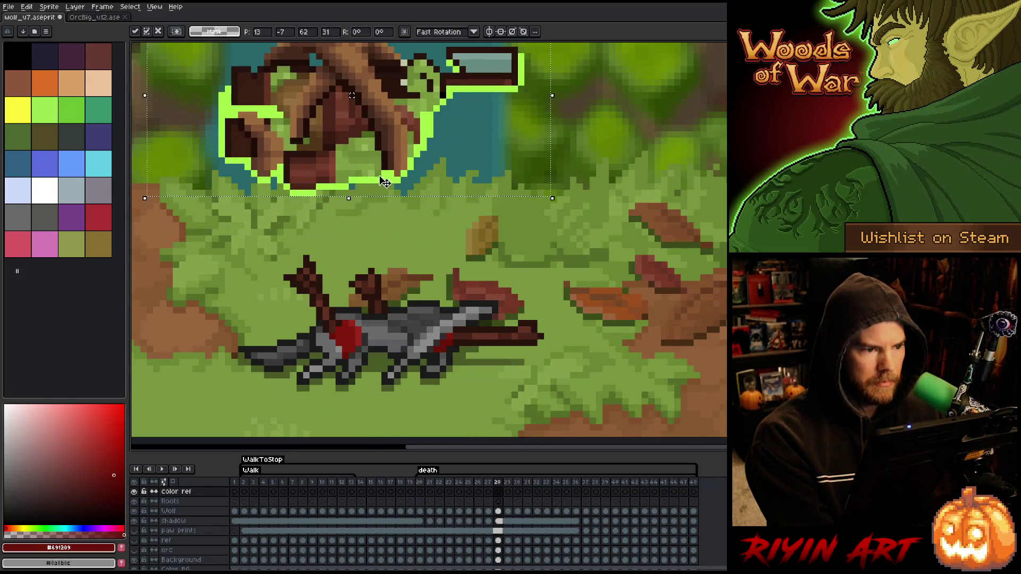
Step: Shift the pasted roots image slightly left and commit it
scroll(409, 215, down, 3)
drag(408, 215, 367, 220)
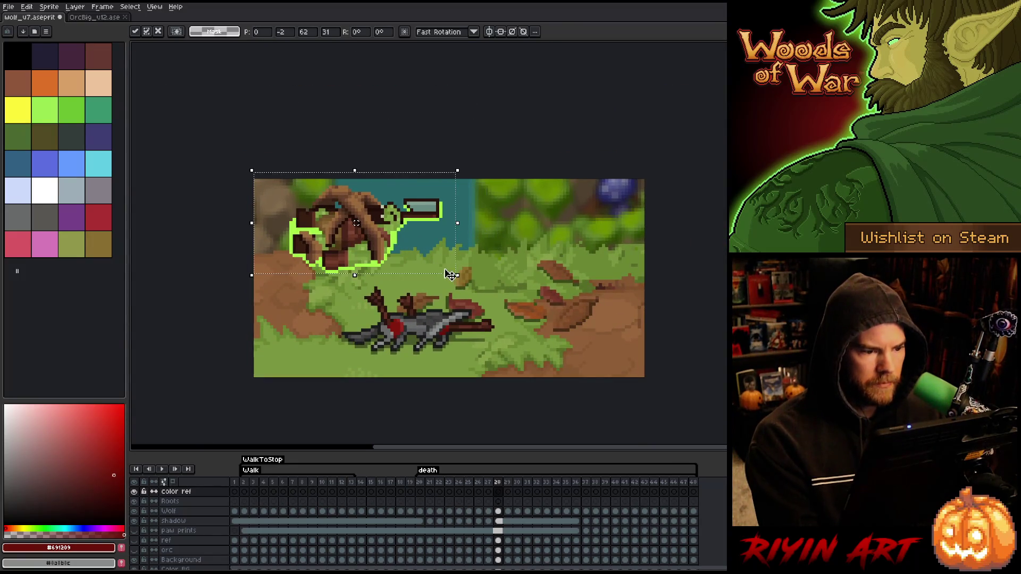
scroll(366, 221, up, 1)
key(Return)
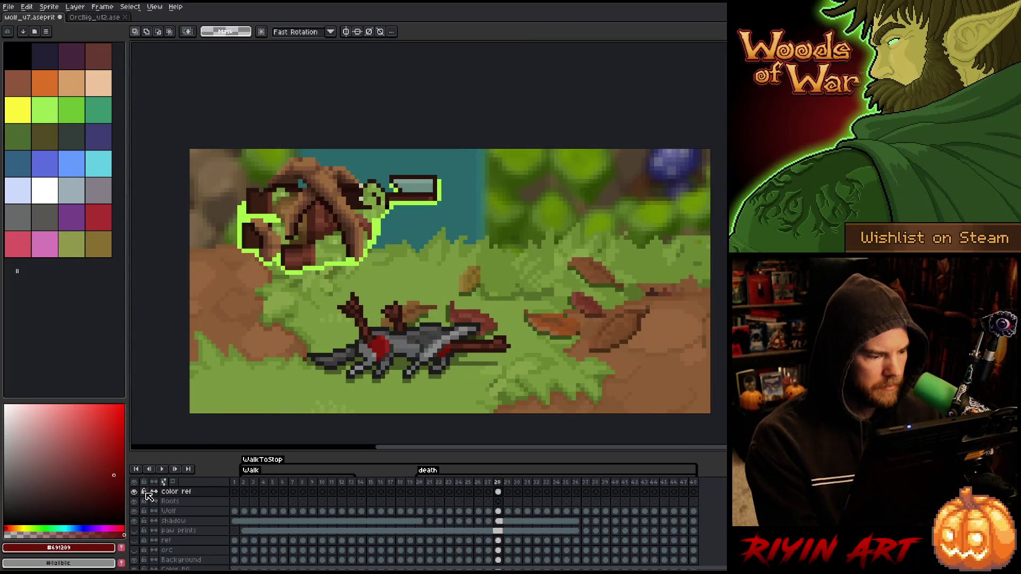
Step: Link the color ref cels from frame 28 to 48 into one shared cel
drag(506, 494, 694, 495)
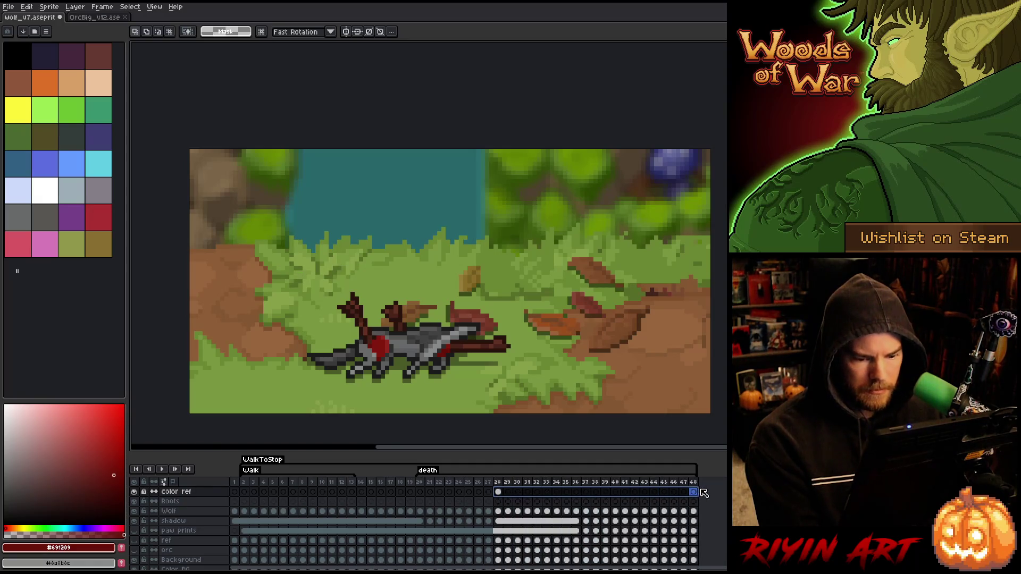
right_click(695, 494)
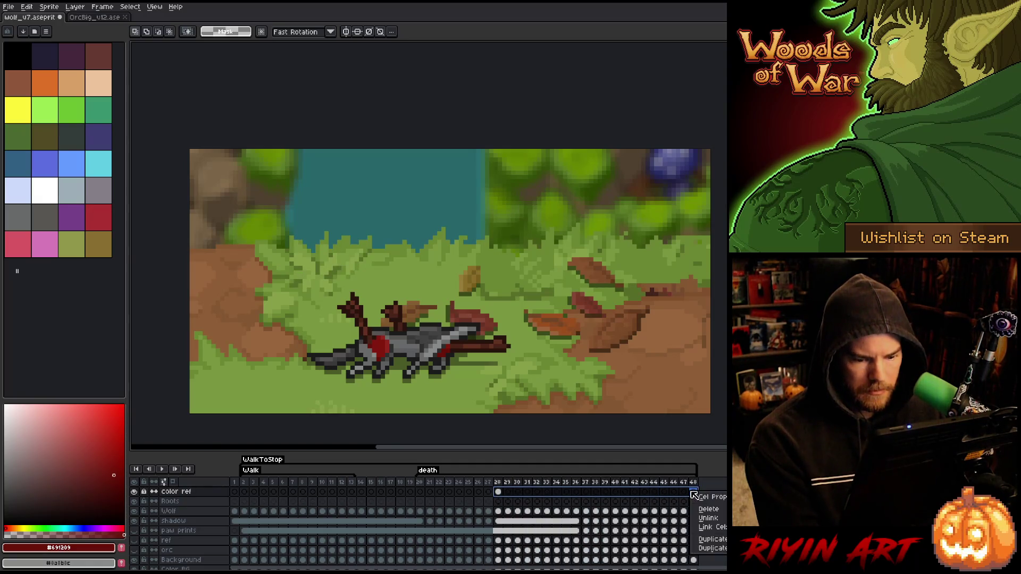
click(715, 527)
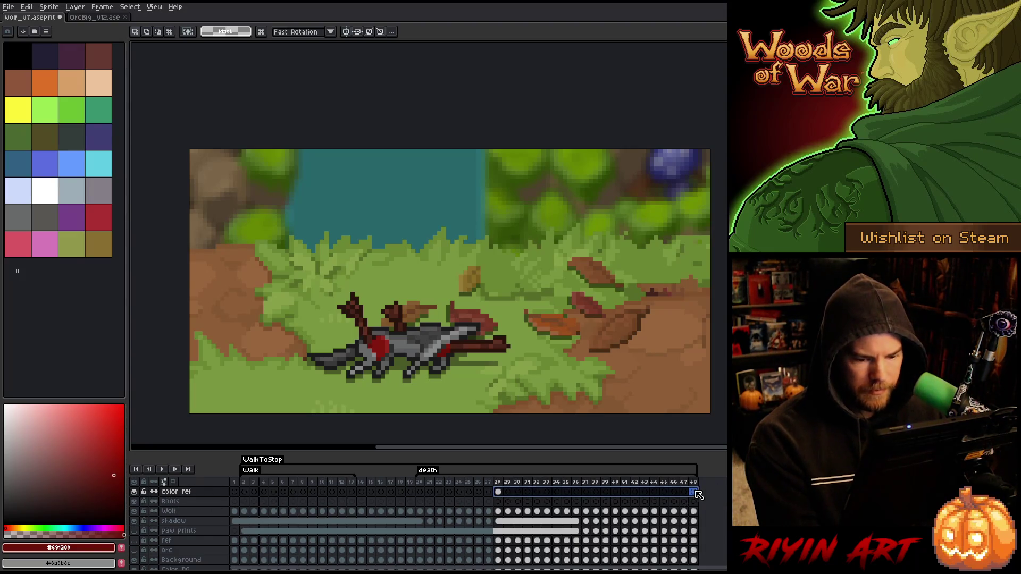
right_click(695, 493)
click(713, 527)
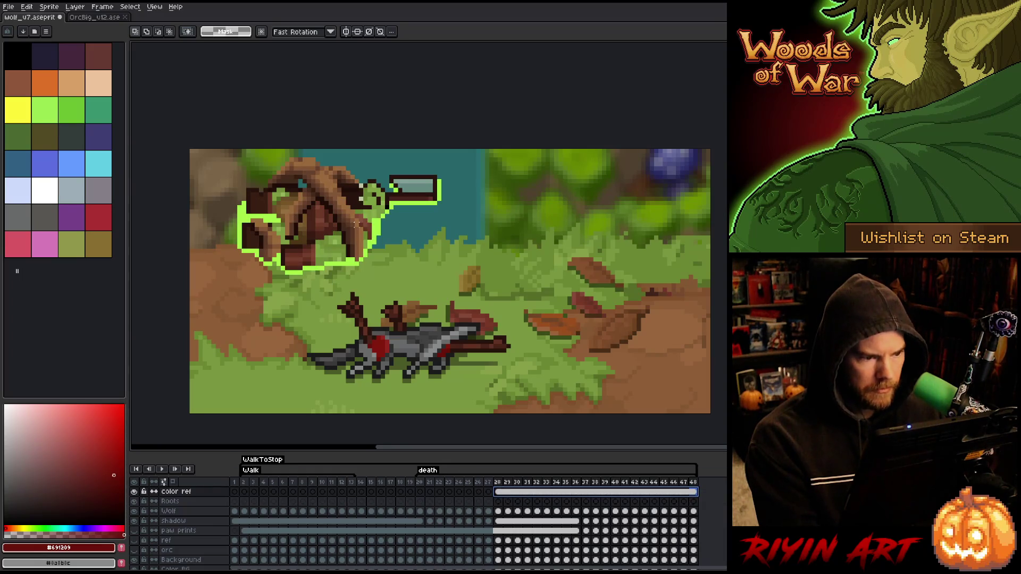
Step: Move the roots reference to the canvas's right side and zoom in on the dead wolf
key(v)
mouse_move(300, 217)
mouse_down()
mouse_move(577, 222)
mouse_move(529, 217)
mouse_move(561, 217)
mouse_up()
scroll(407, 301, up, 1)
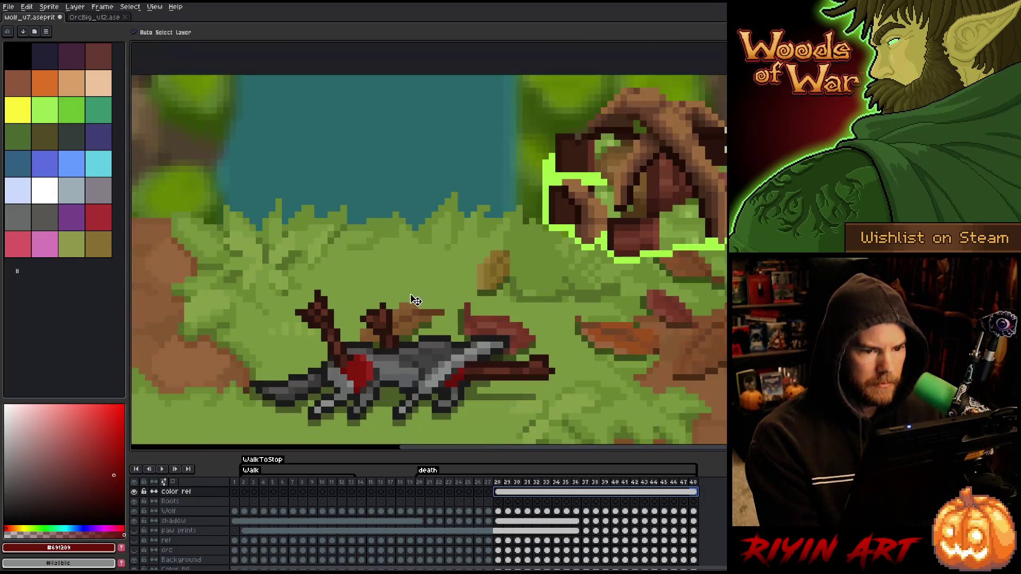
mouse_move(388, 341)
mouse_down()
mouse_move(419, 309)
mouse_move(445, 317)
mouse_up()
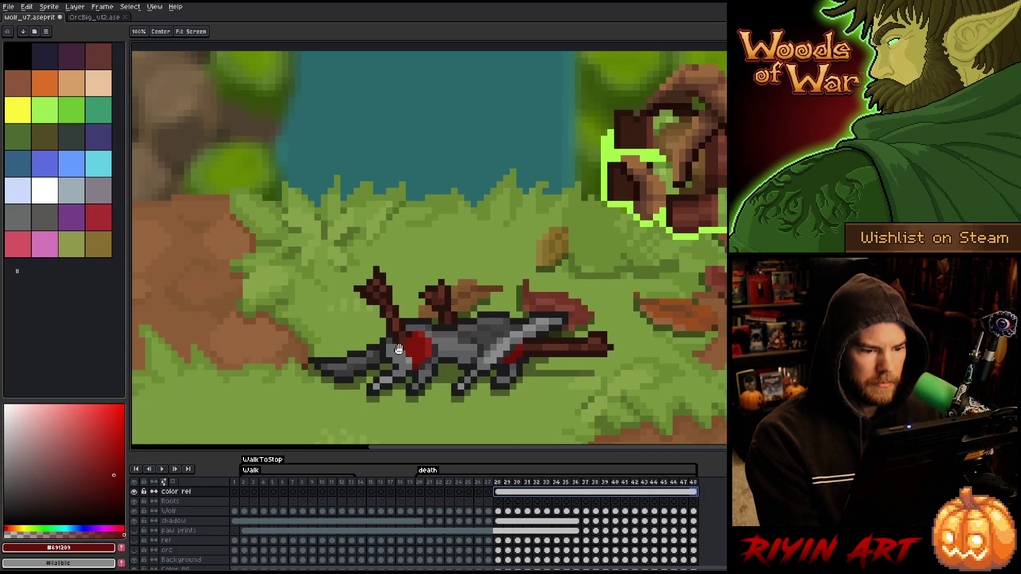
Step: Preview frames 21–29, select the Roots cel at frame 30, and save the file
click(502, 512)
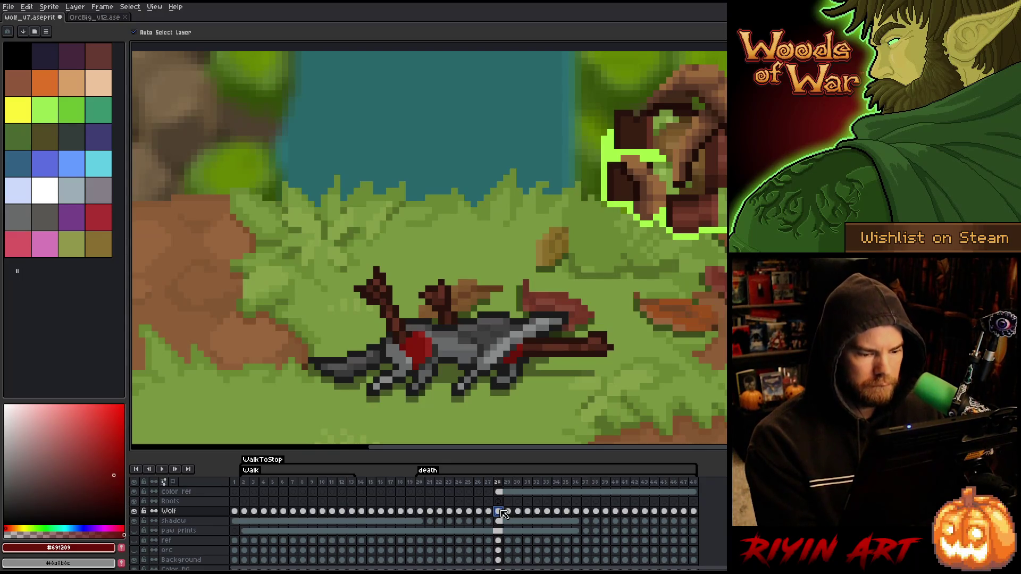
click(500, 503)
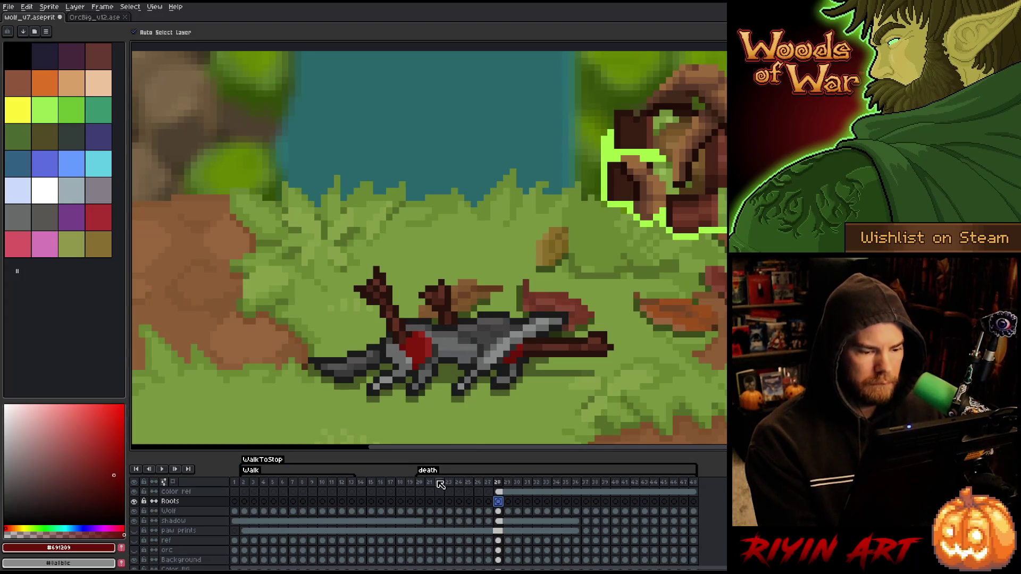
drag(441, 484, 512, 491)
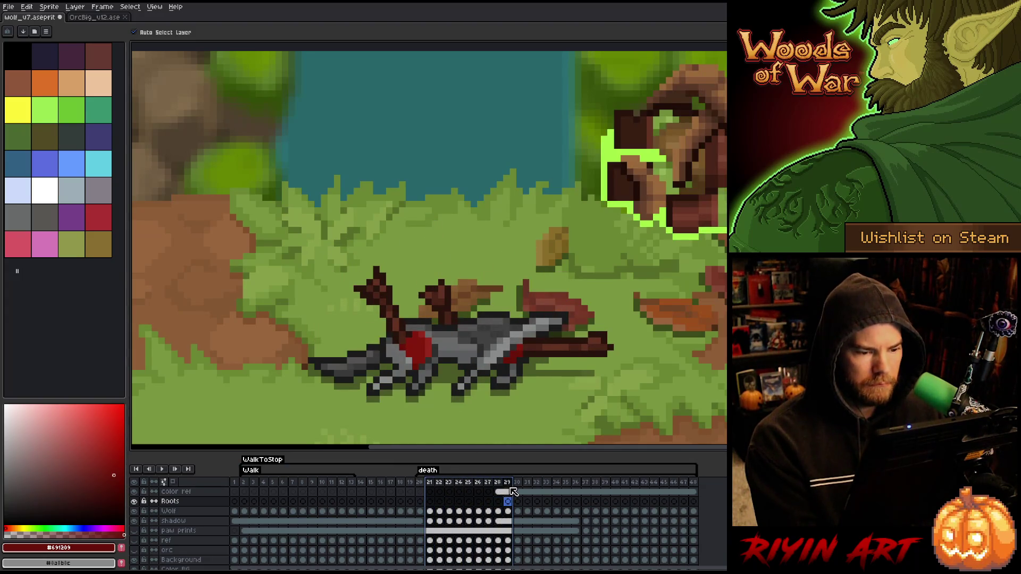
click(519, 502)
drag(524, 406, 477, 353)
key(ctrl+s)
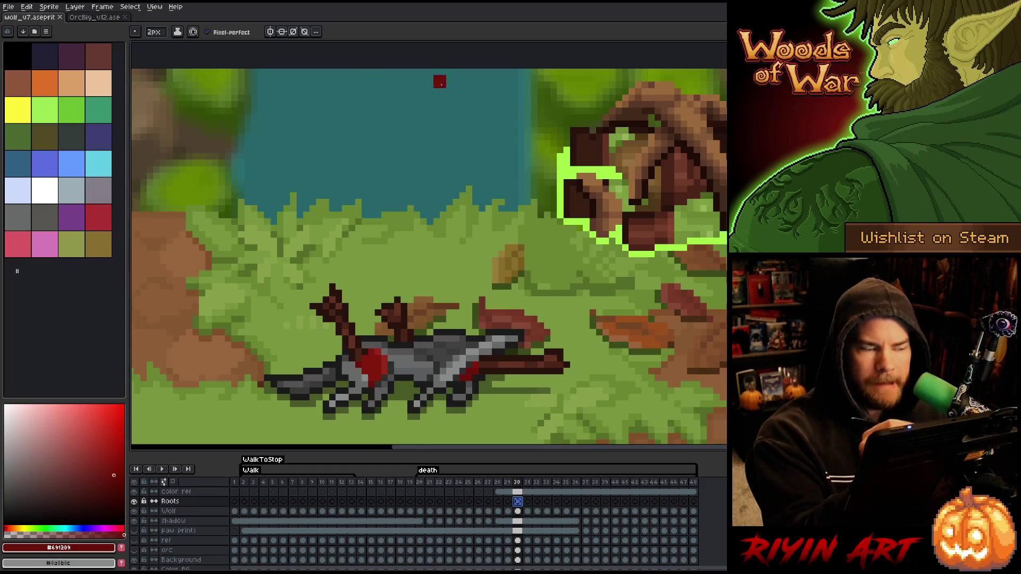
Step: With a 1-pixel brush and brown picked from the artwork, draw small root sprouts below the wolf on frame 30
key(minus)
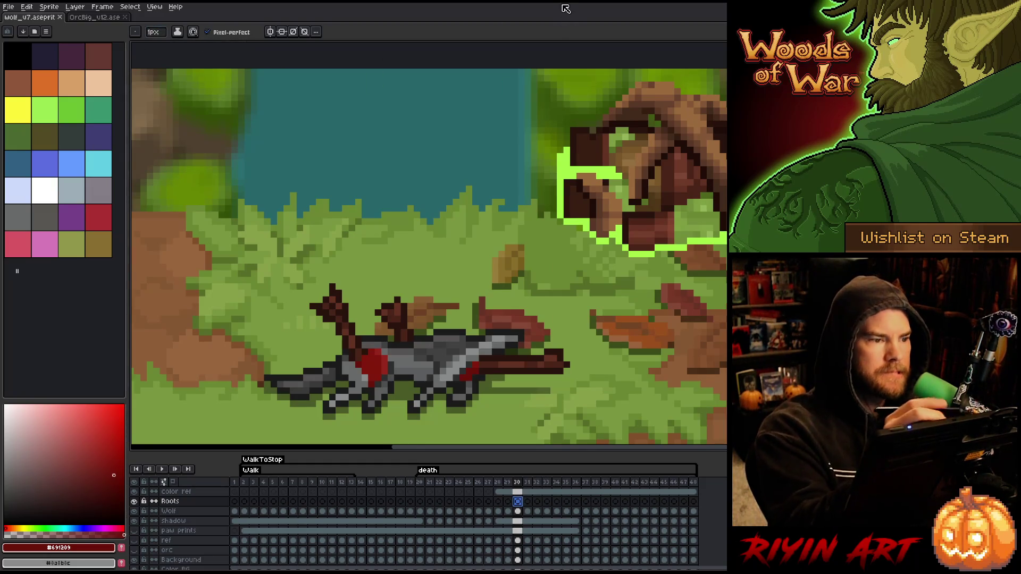
alt+click(646, 226)
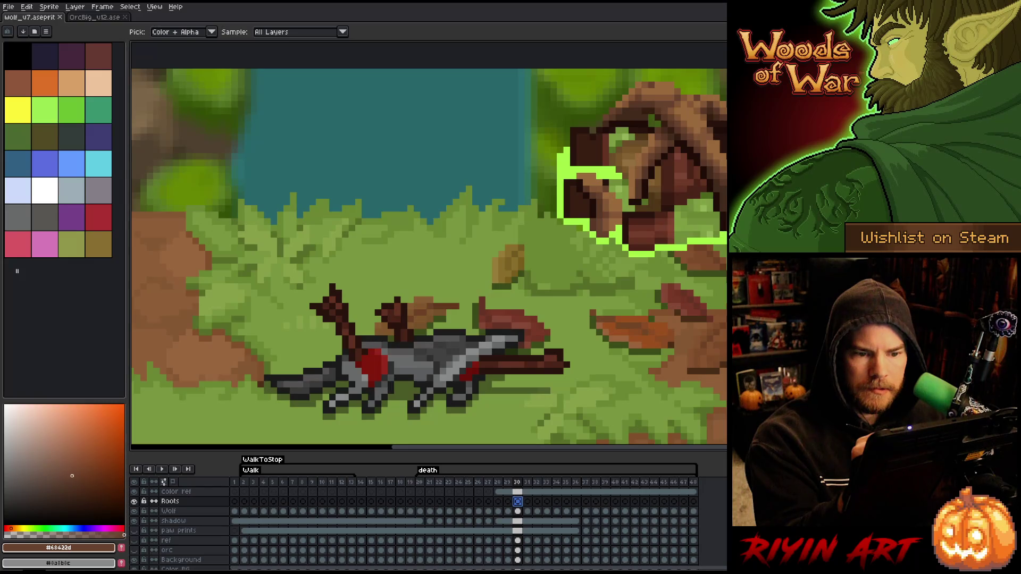
alt+click(639, 181)
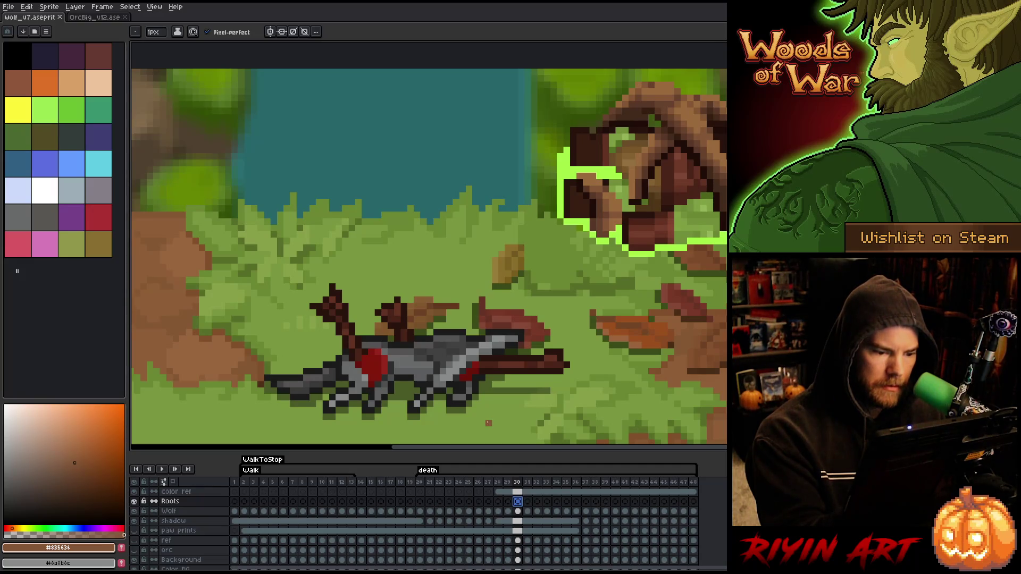
click(493, 412)
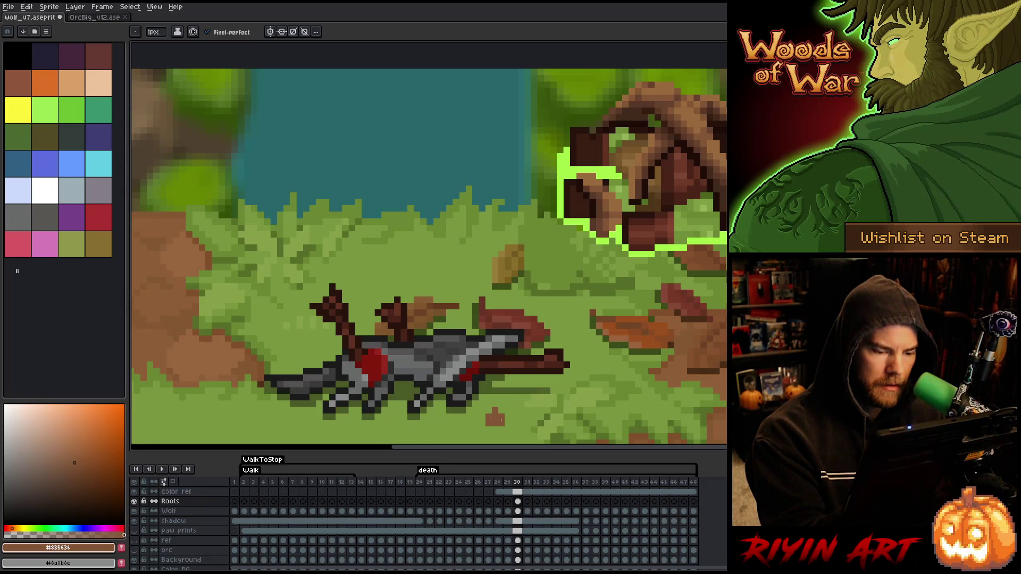
drag(437, 371, 496, 329)
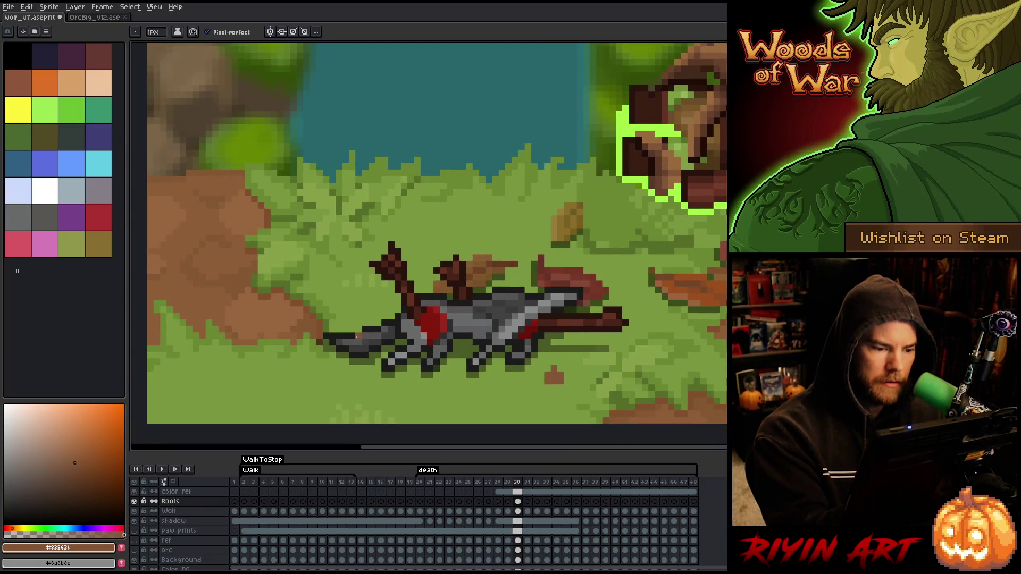
drag(351, 380, 352, 387)
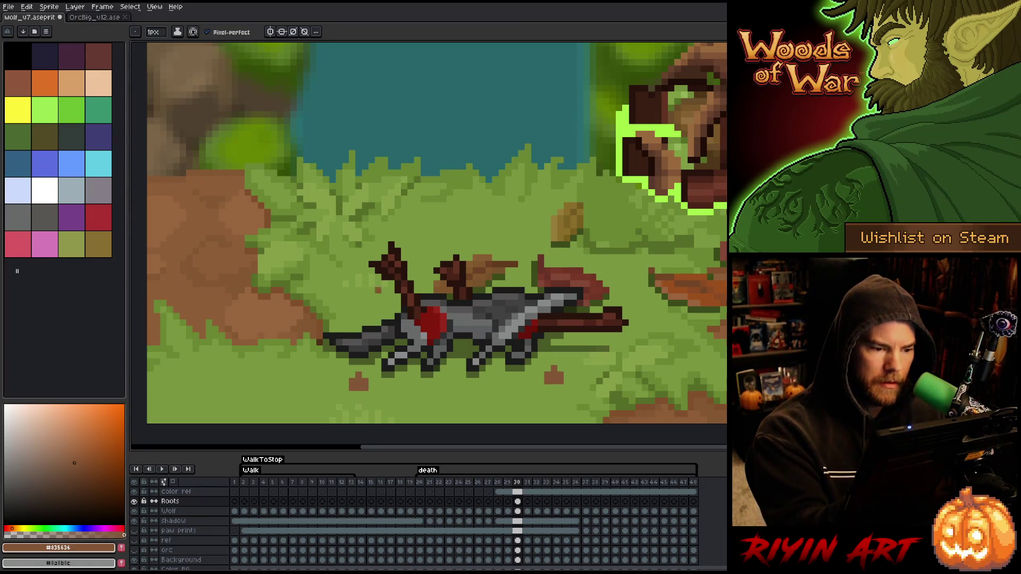
key(ctrl+z)
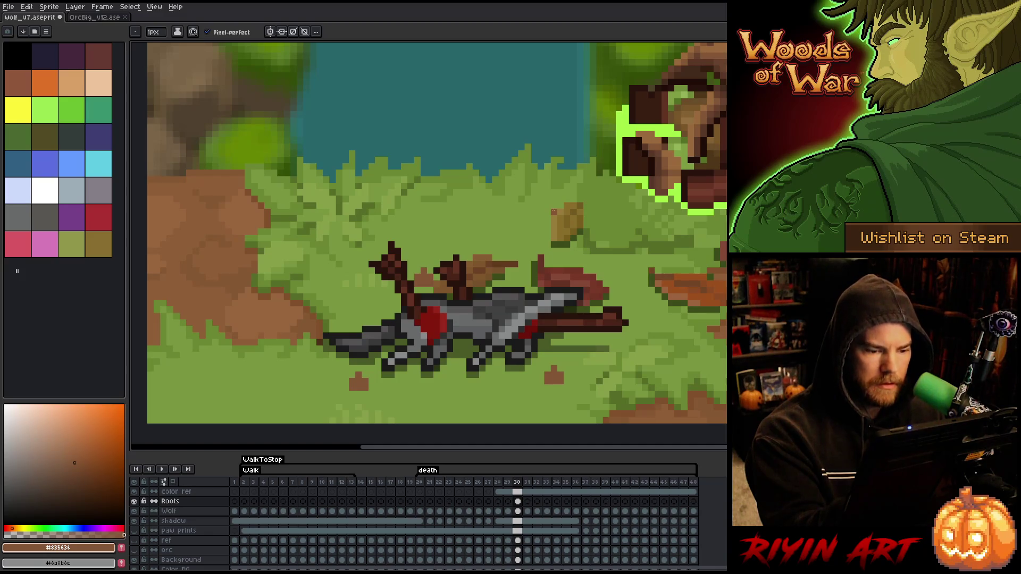
drag(461, 395, 470, 401)
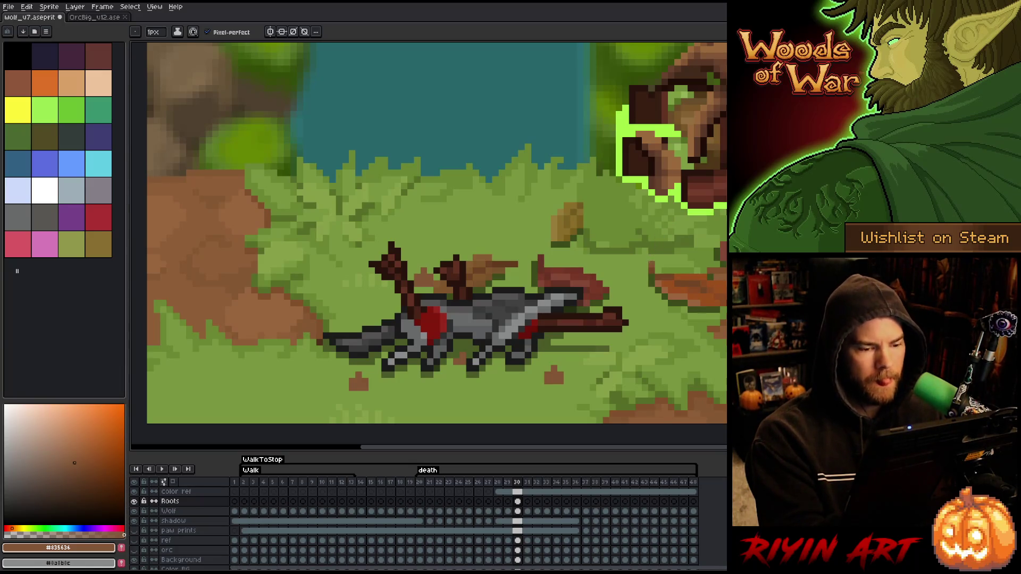
click(517, 502)
Step: On frame 31, reshape the root sprout squarer and darken one of its pixels
click(527, 502)
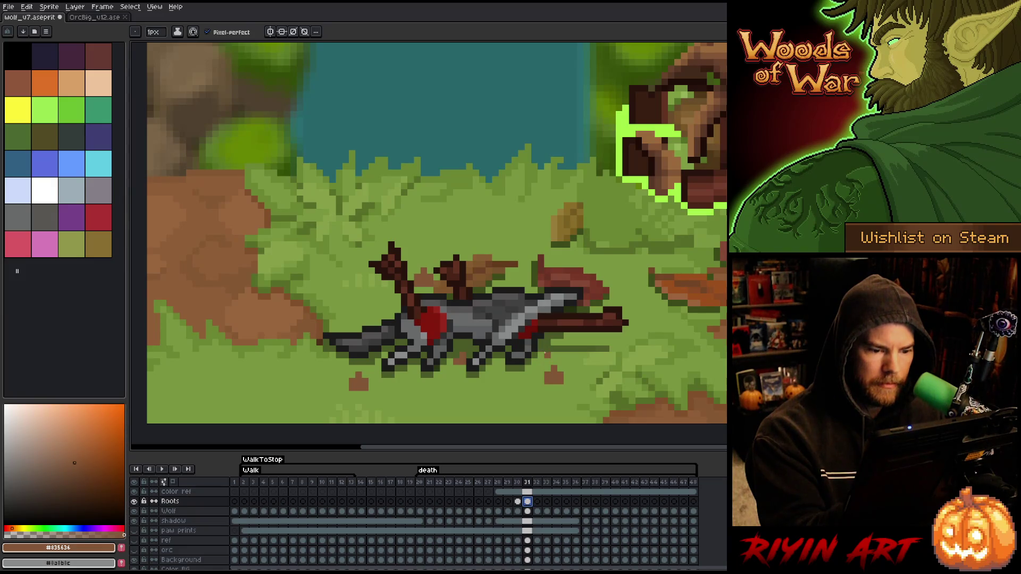
drag(541, 382, 541, 374)
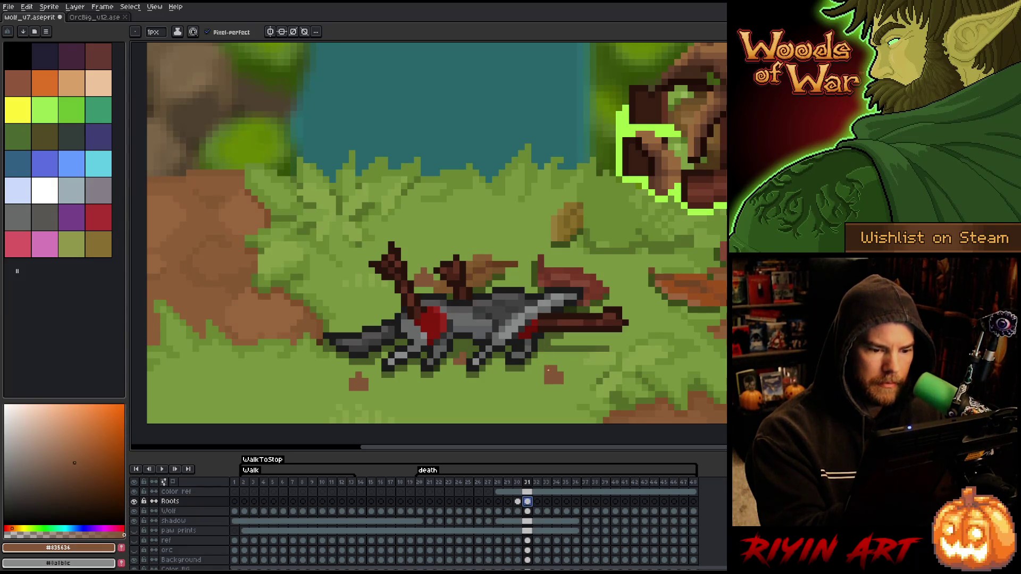
click(561, 369)
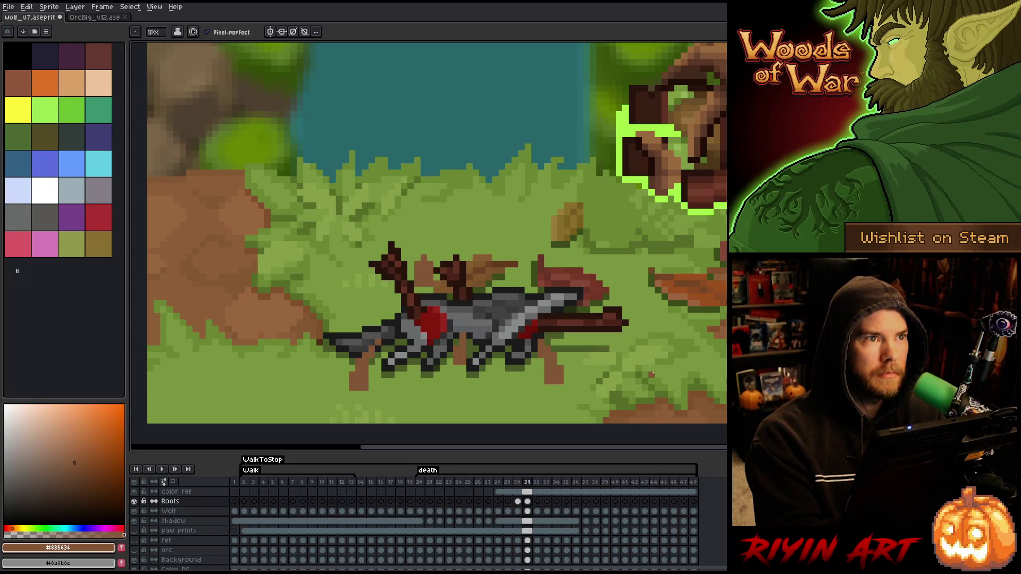
click(527, 502)
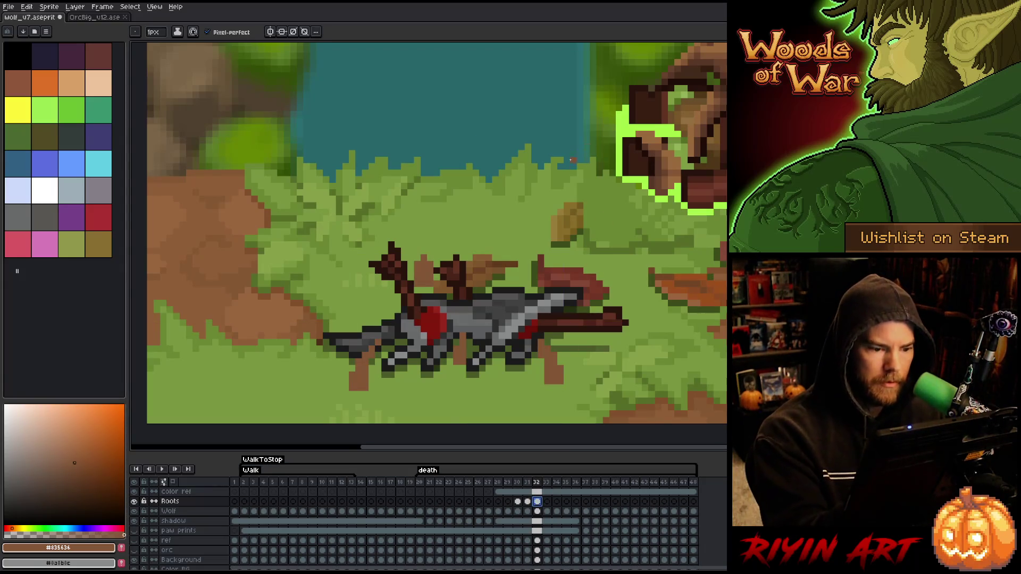
Step: On frame 32, extend a light-brown root up over the wolf and compare against frame 31
click(537, 501)
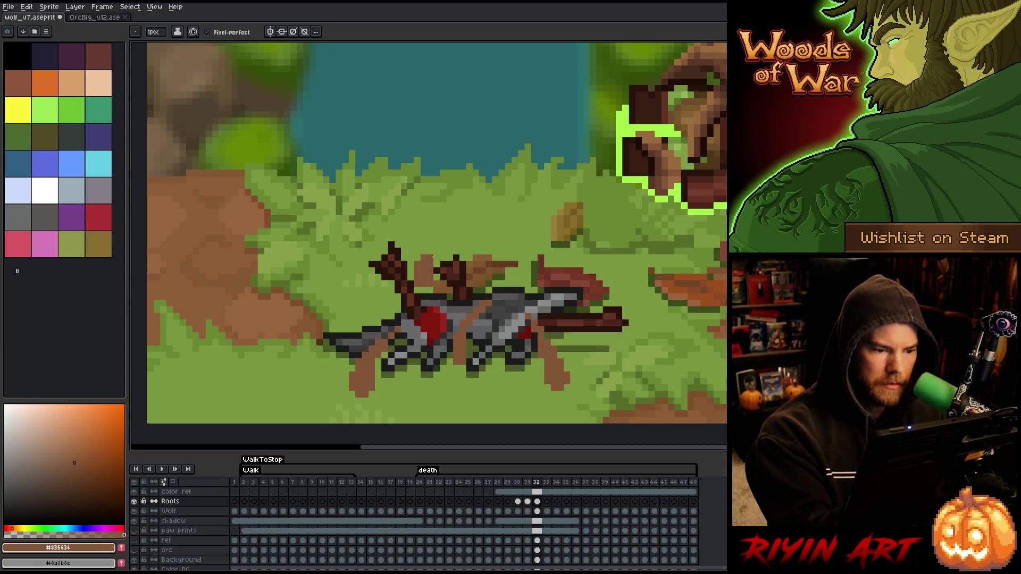
mouse_move(412, 275)
mouse_down()
mouse_move(424, 245)
mouse_move(424, 254)
mouse_up()
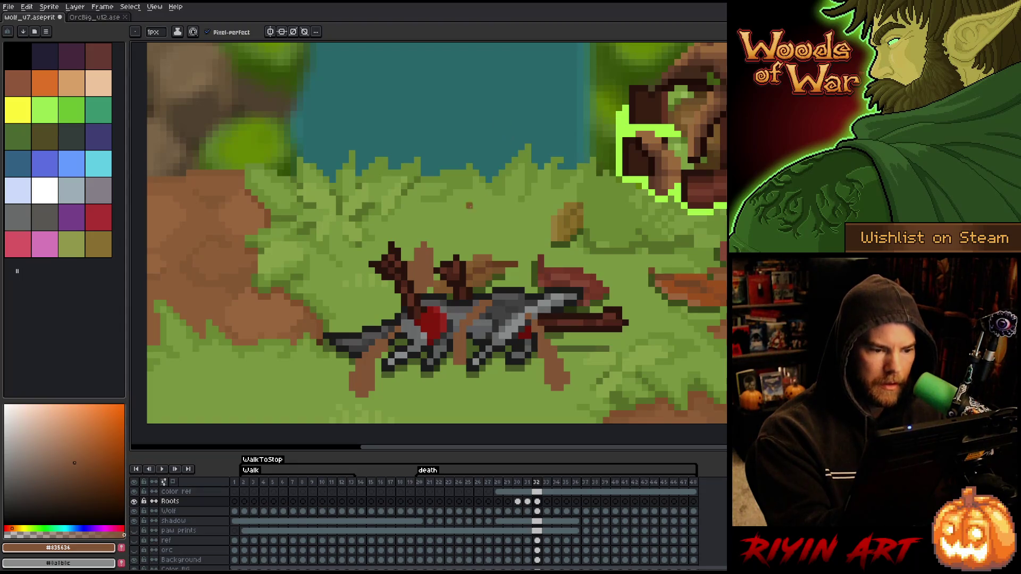
key(Left)
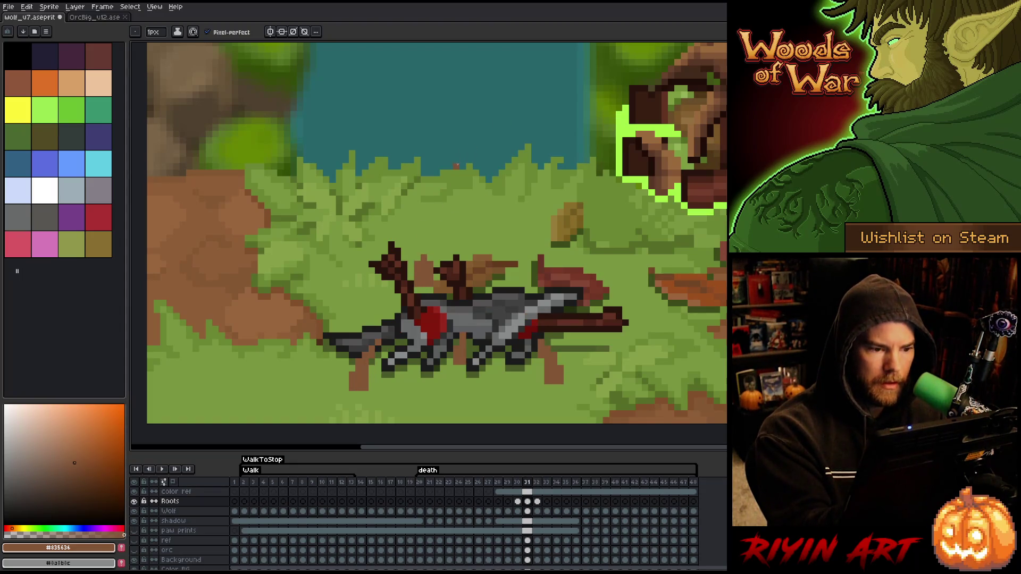
key(Right)
key(Left)
key(Right)
key(Left)
key(Right)
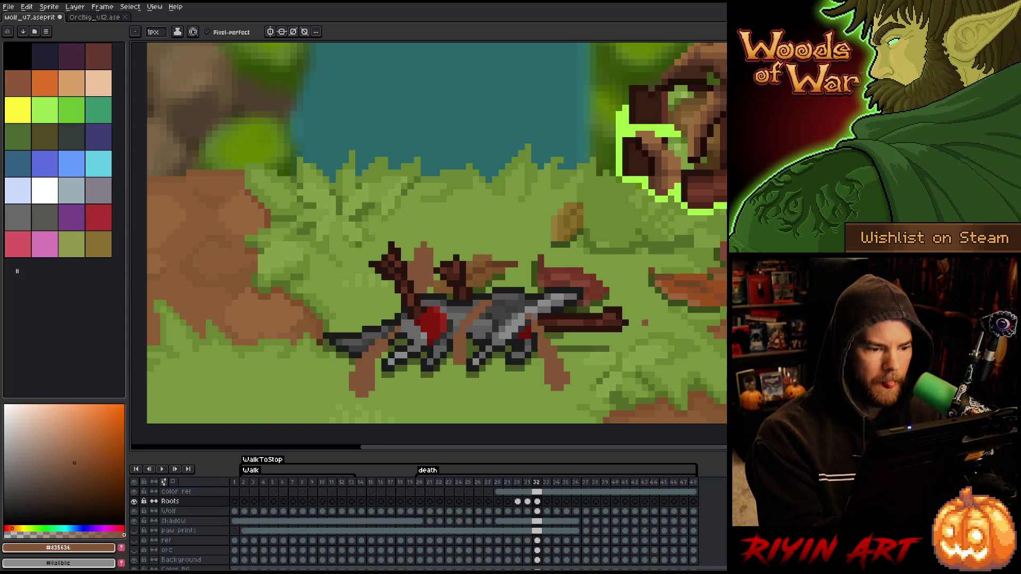
key(Left)
key(Right)
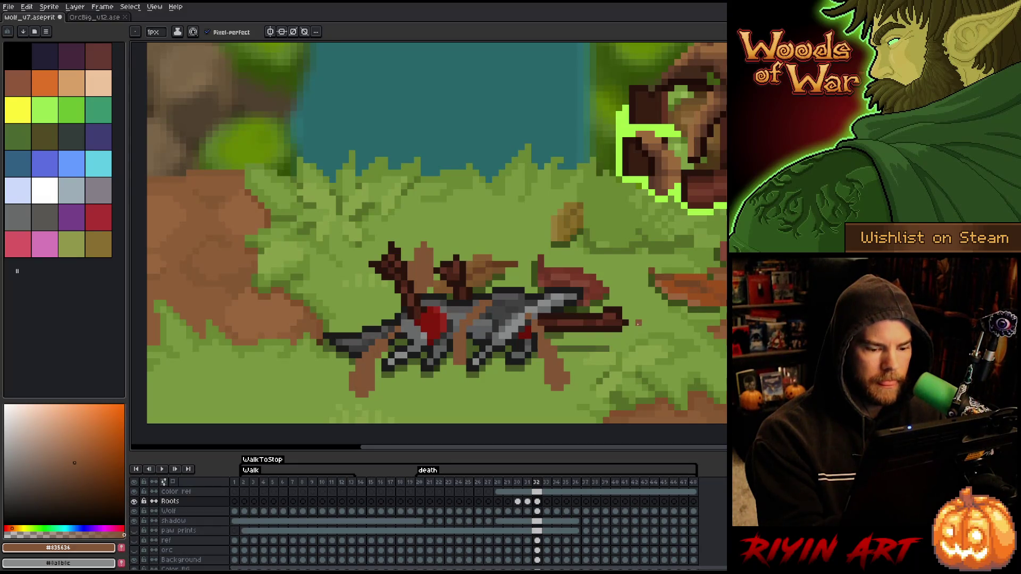
click(547, 502)
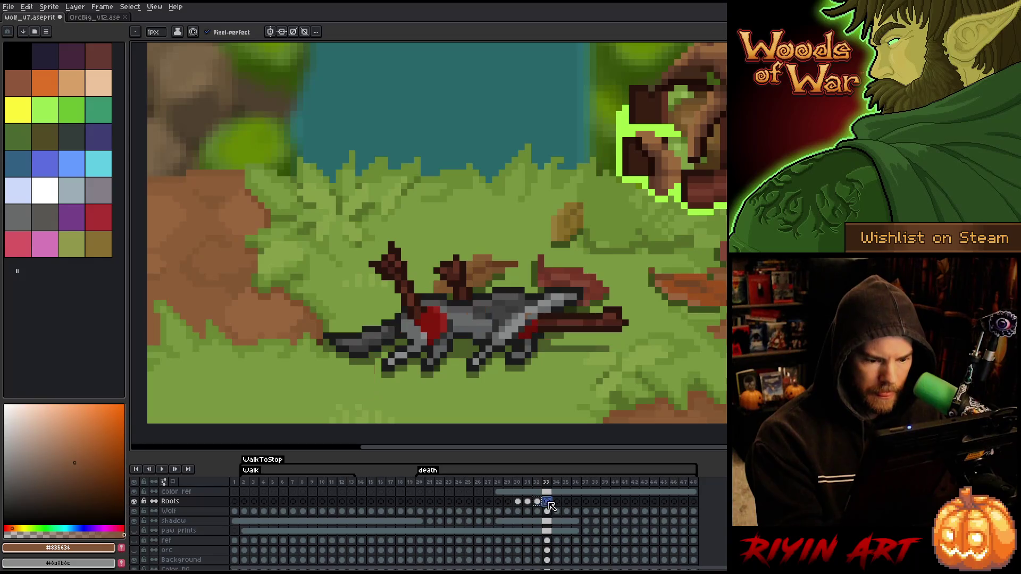
Step: Paste the roots into frame 33, then lasso and reposition the roots beside the wolf's head on frame 32
key(ctrl+v)
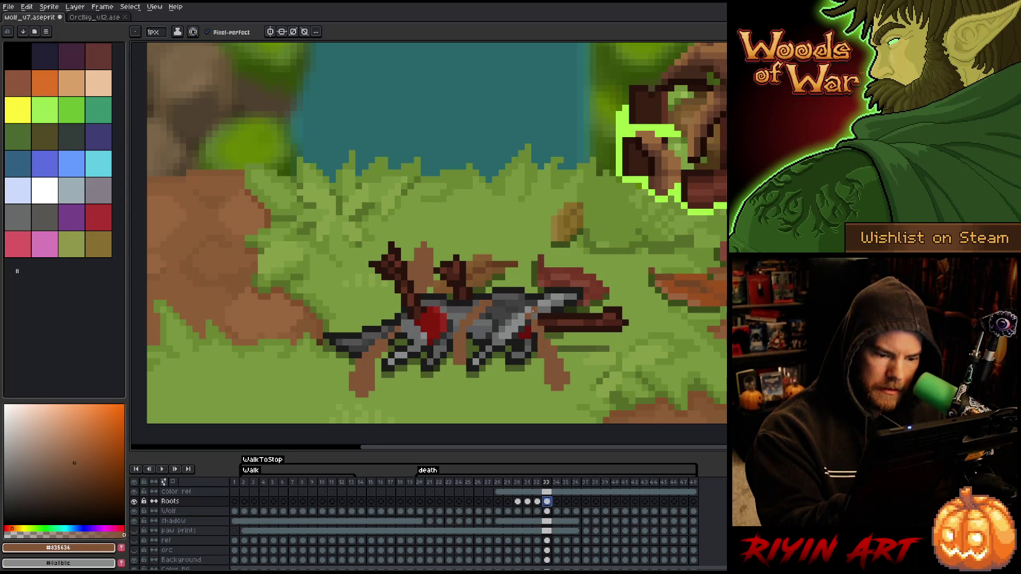
key(Left)
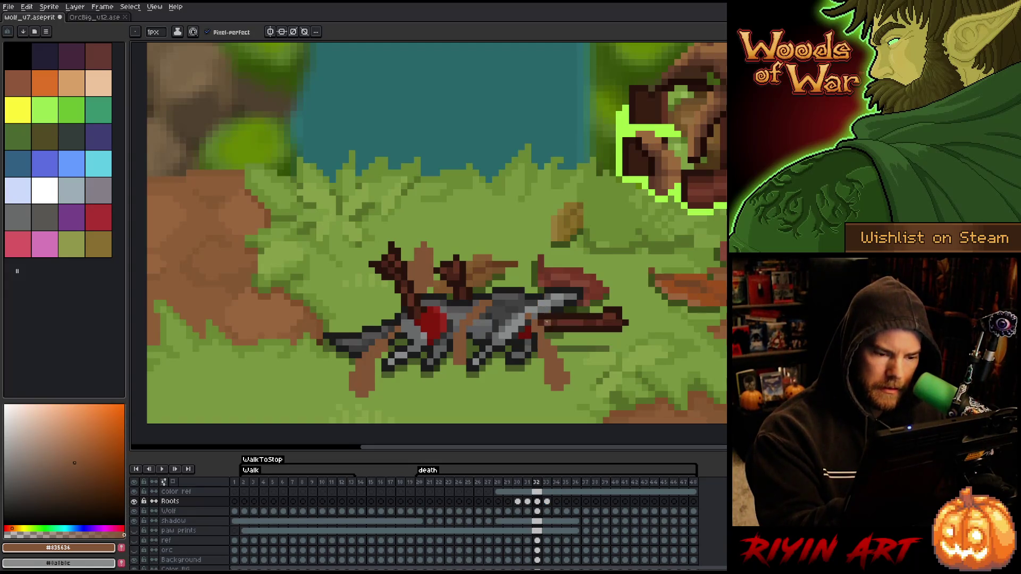
key(m)
mouse_move(580, 309)
mouse_down()
mouse_move(548, 353)
mouse_move(539, 261)
mouse_up()
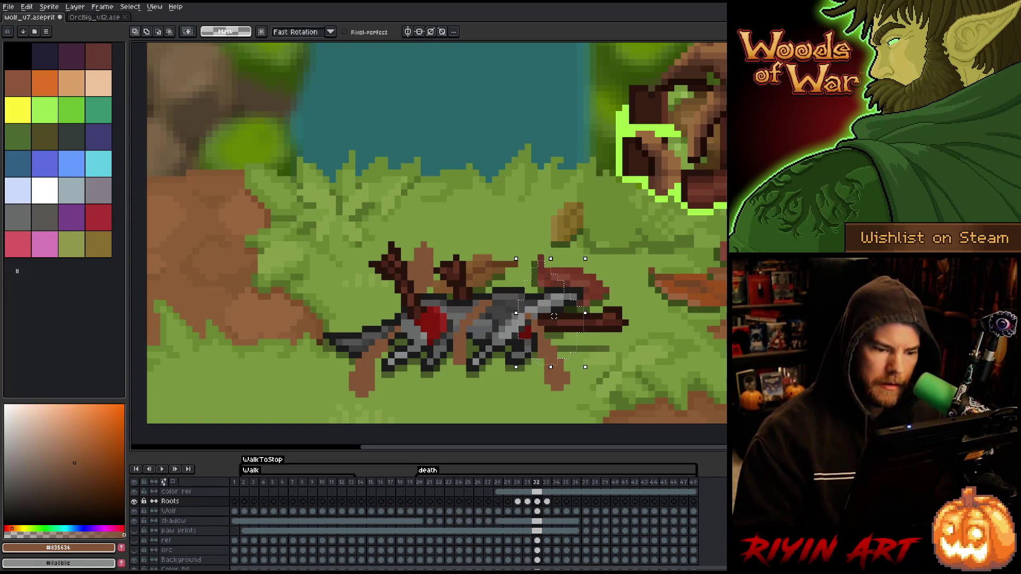
click(561, 316)
key(ctrl+d)
key(b)
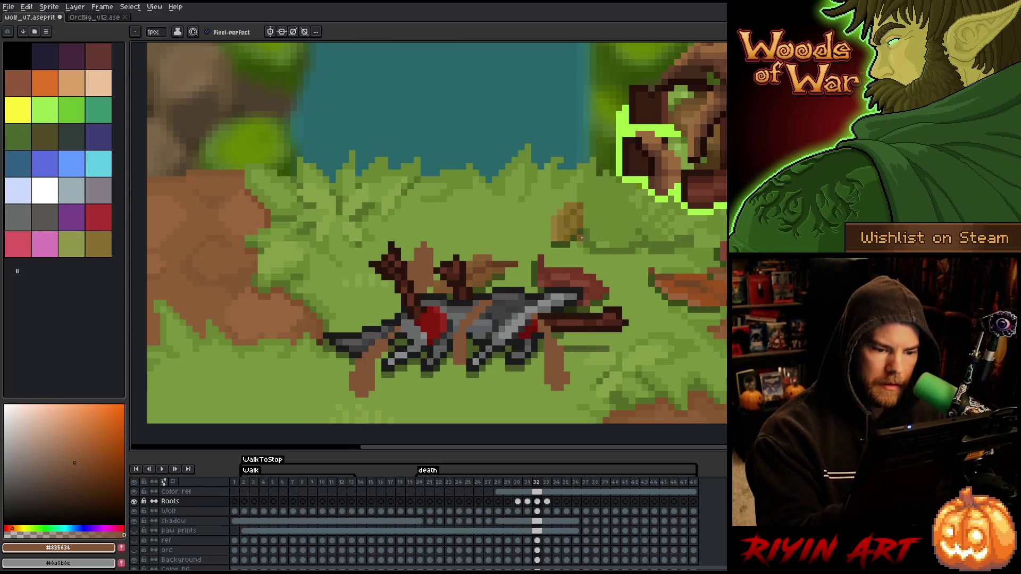
Step: Flip through frames 30–32 to compare the root growth, then switch to the eraser
key(Left)
key(Left)
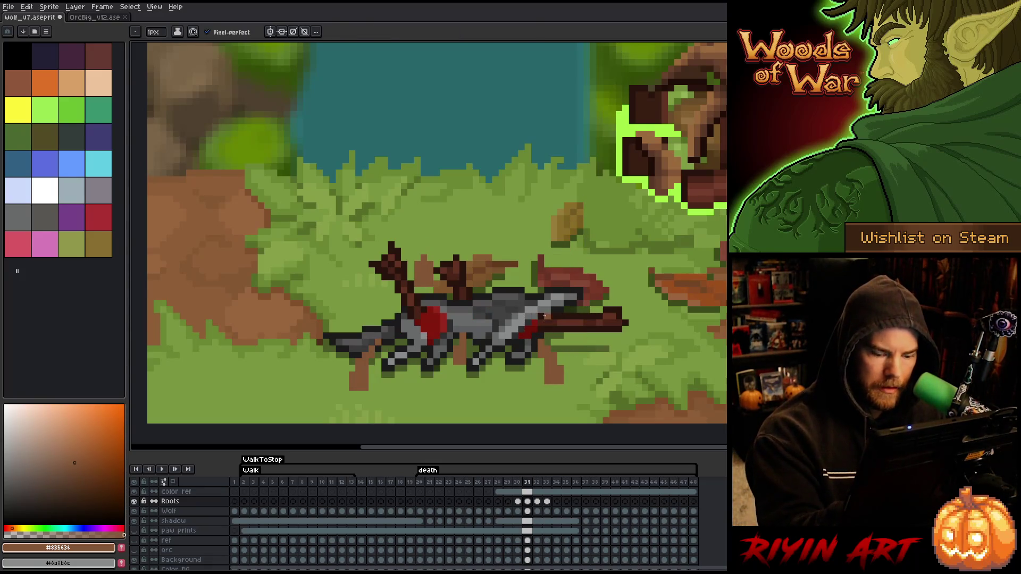
key(Right)
key(Right)
key(Left)
key(Left)
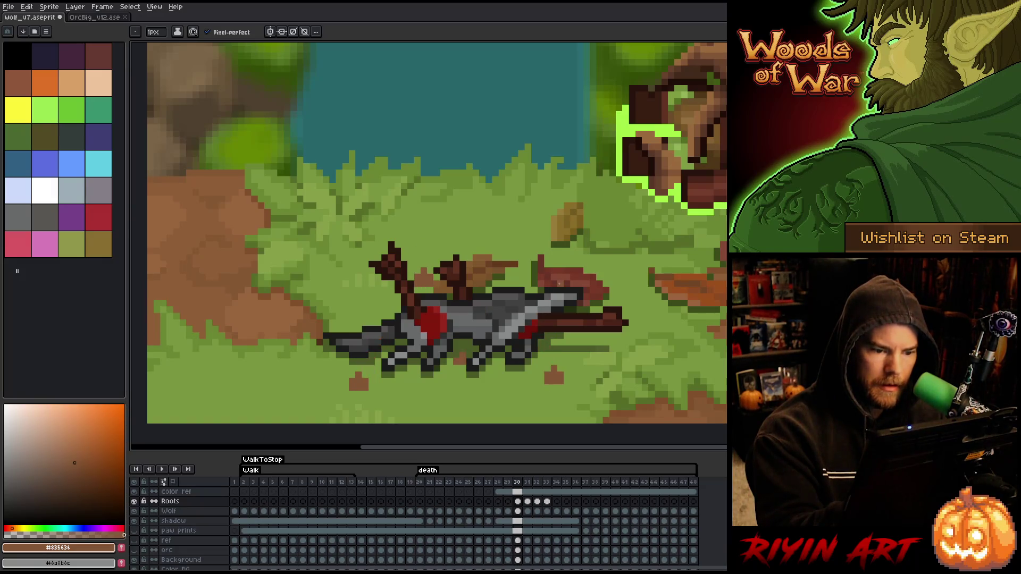
key(Right)
key(Right)
key(Left)
key(Left)
key(Right)
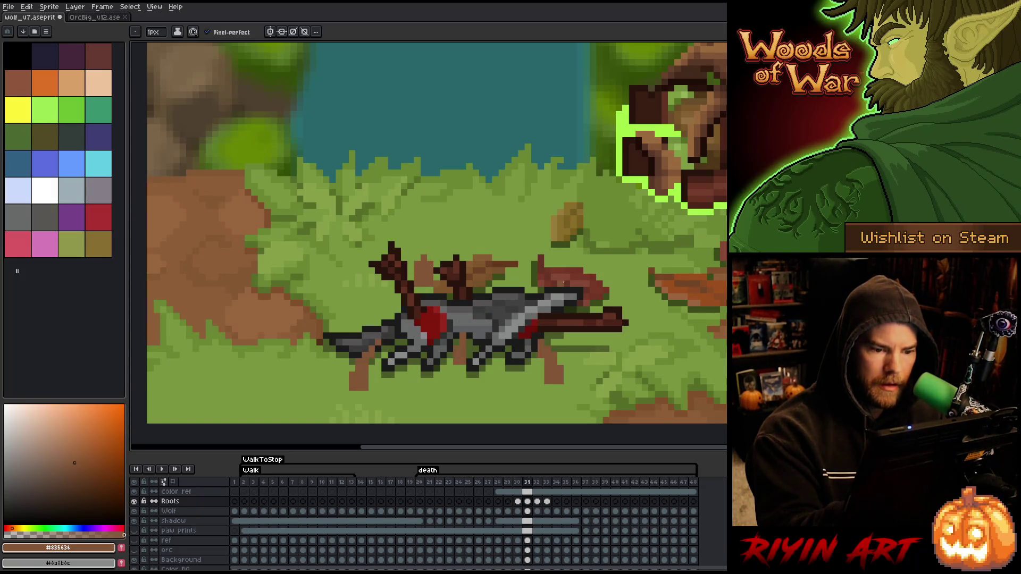
key(Right)
key(Left)
key(Left)
key(Right)
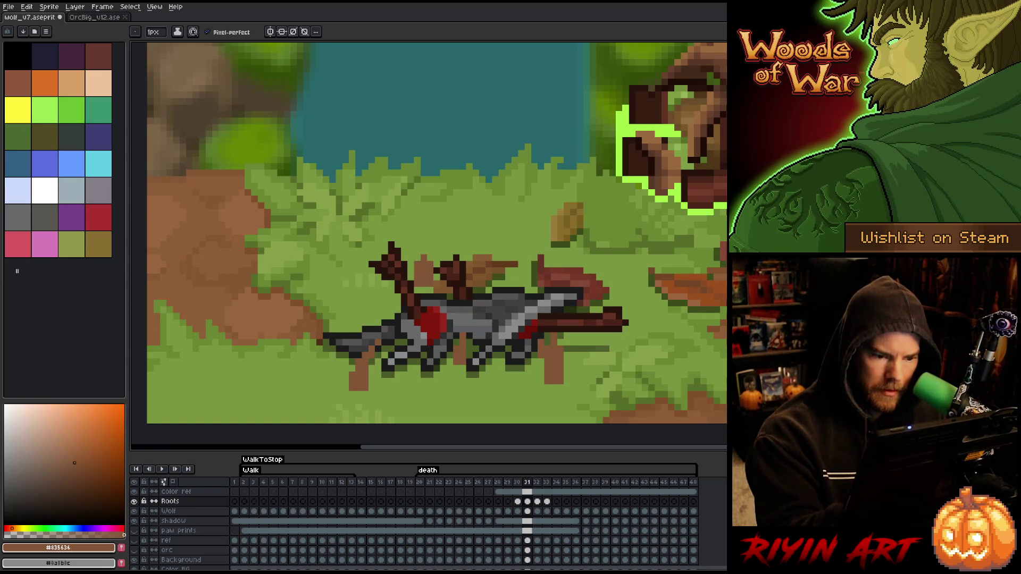
key(e)
key(Right)
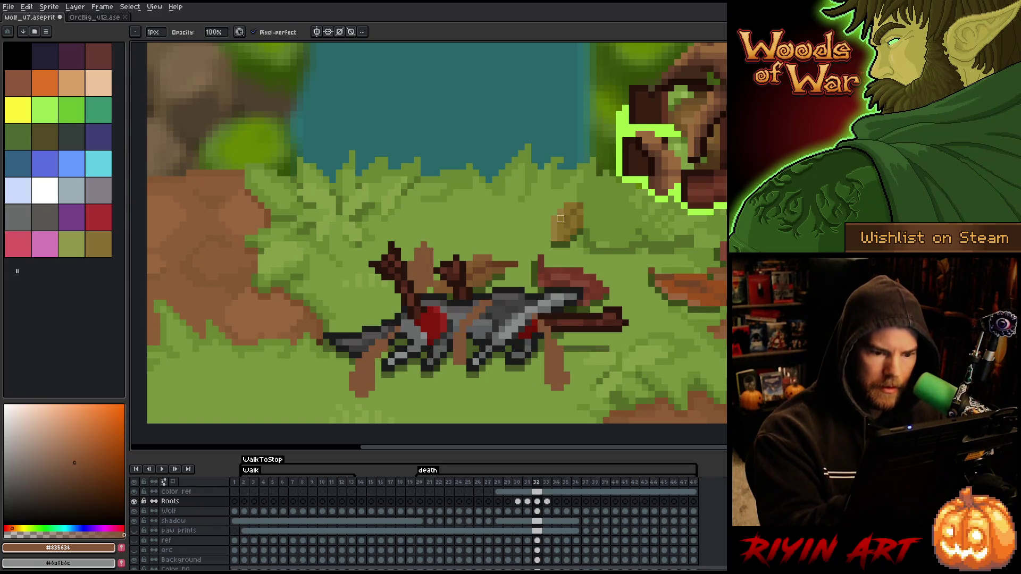
Step: On frame 33, paint two brown root strokes down over the wolf and compare with frame 32
key(b)
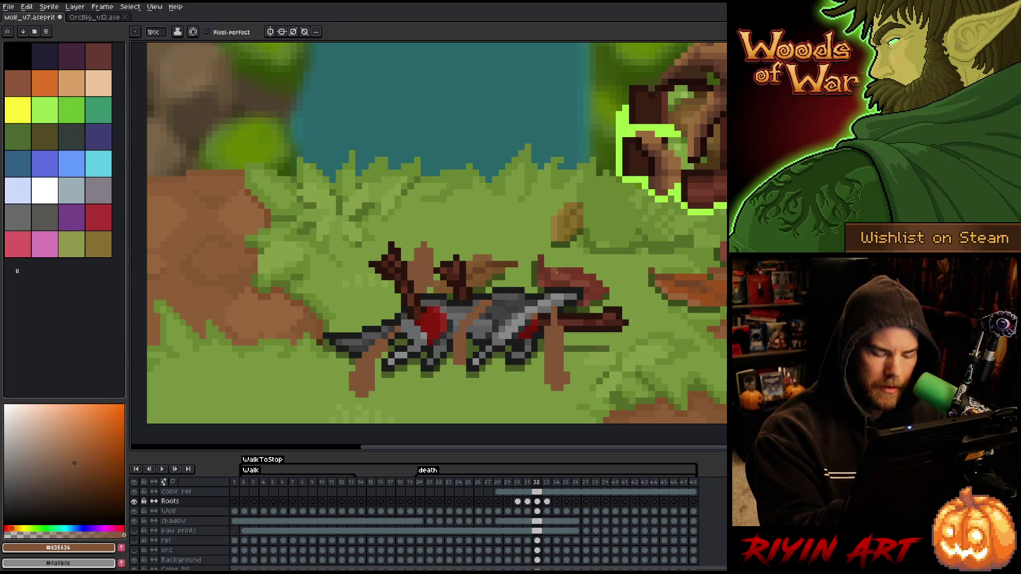
key(e)
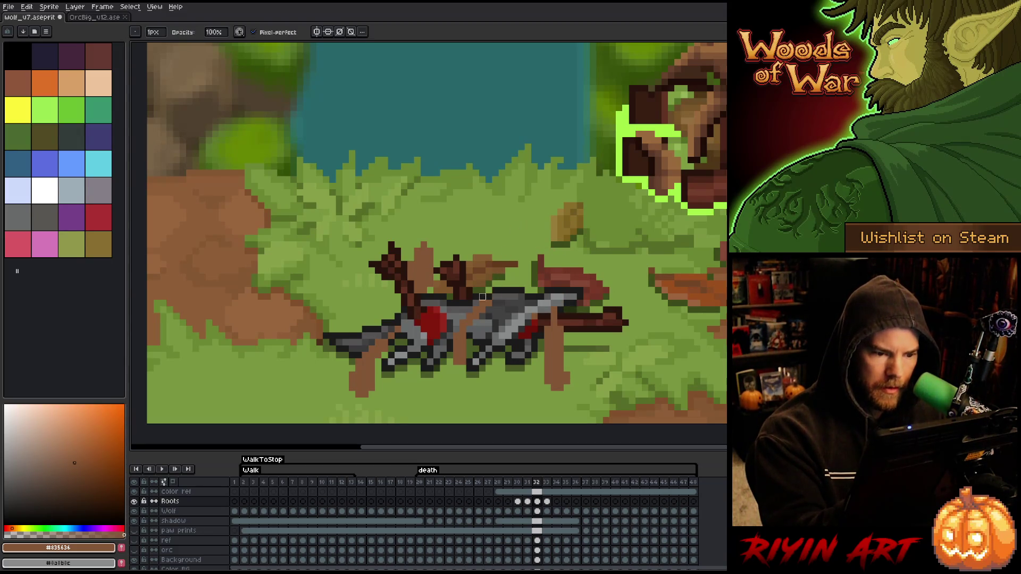
key(Right)
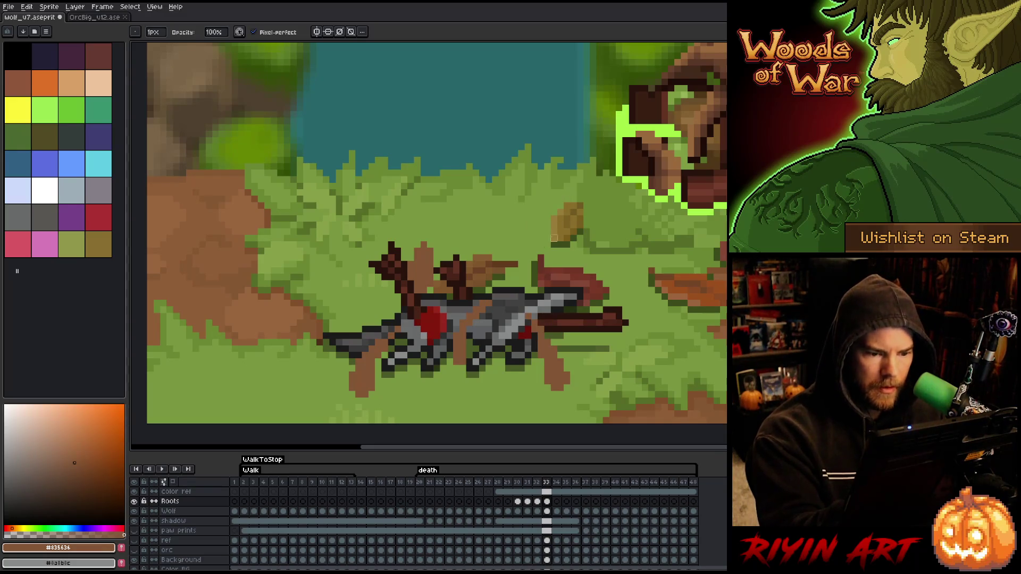
key(b)
drag(555, 296, 556, 338)
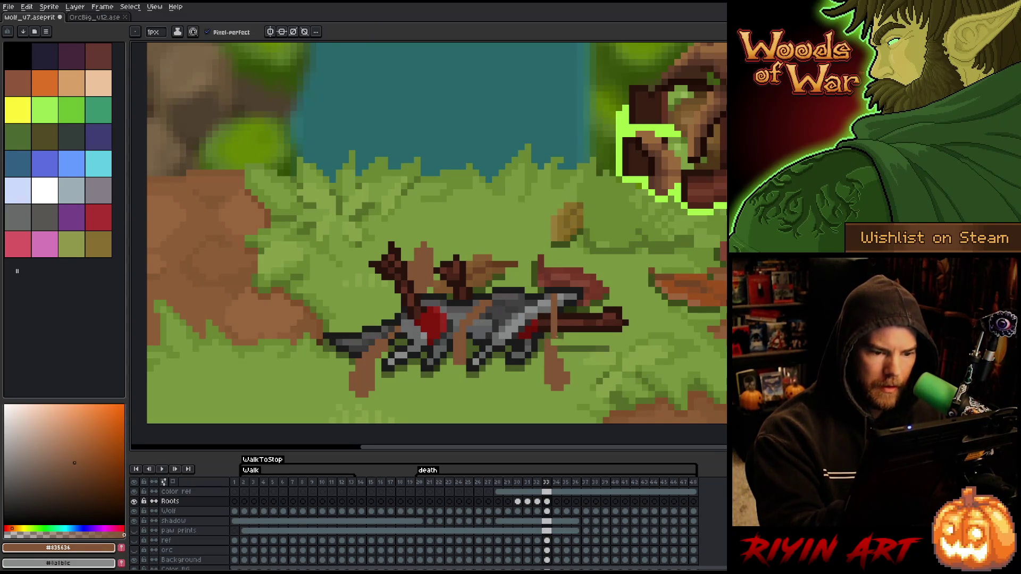
drag(548, 290, 554, 334)
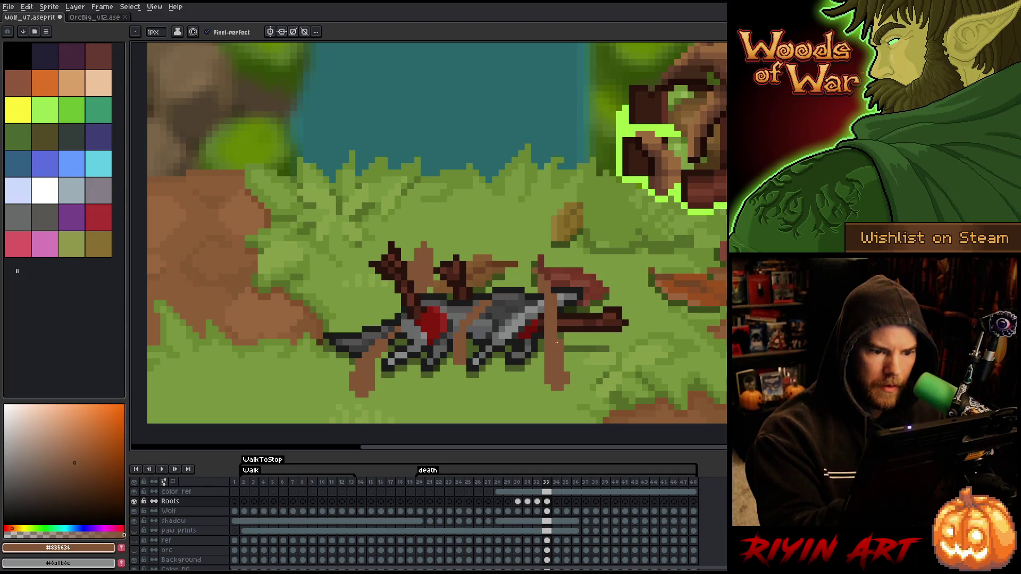
key(Left)
key(Right)
key(Left)
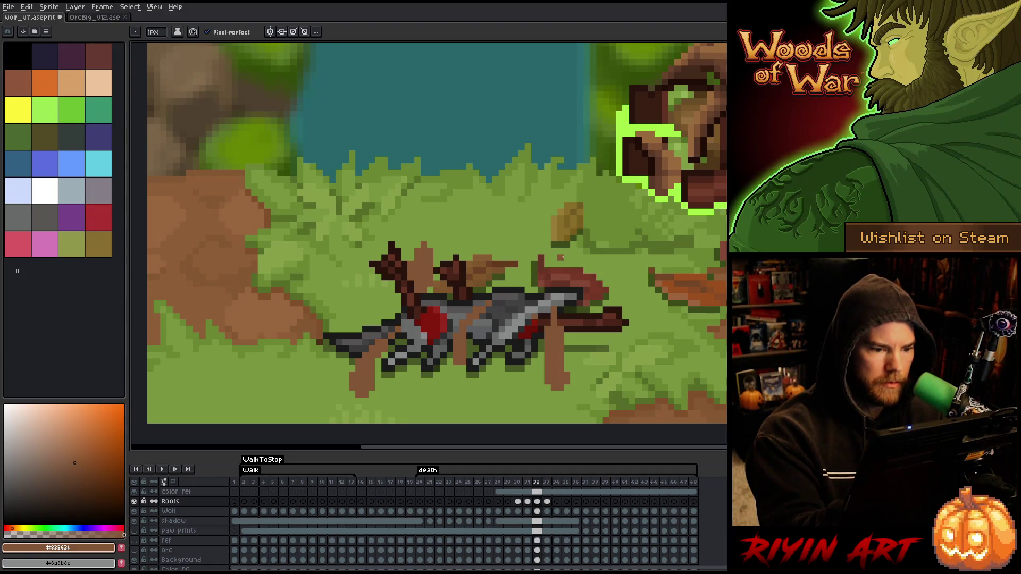
key(Right)
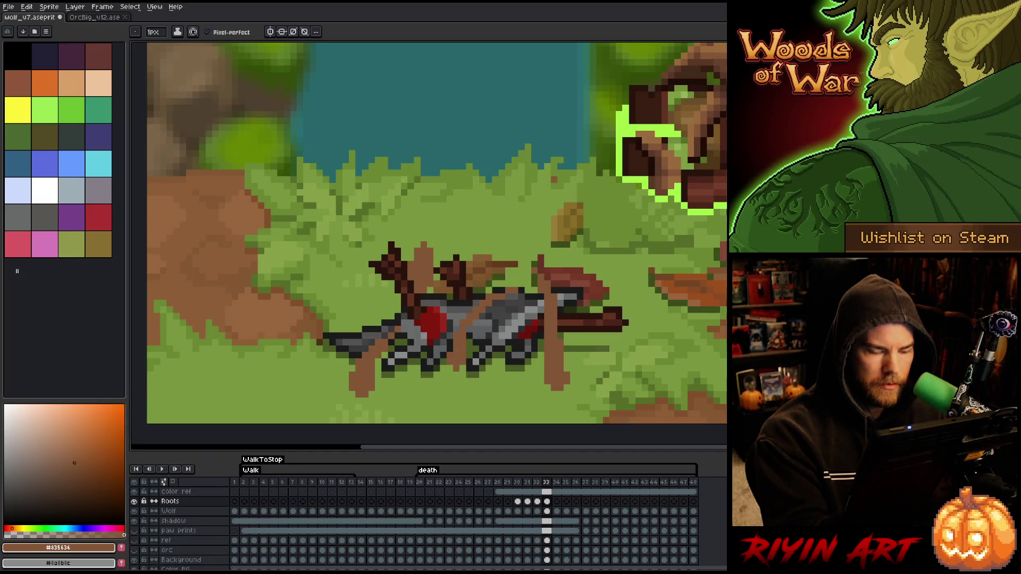
Step: Erase dark pixels along the wolf's leg and darken the left root's edge on frame 33
key(b)
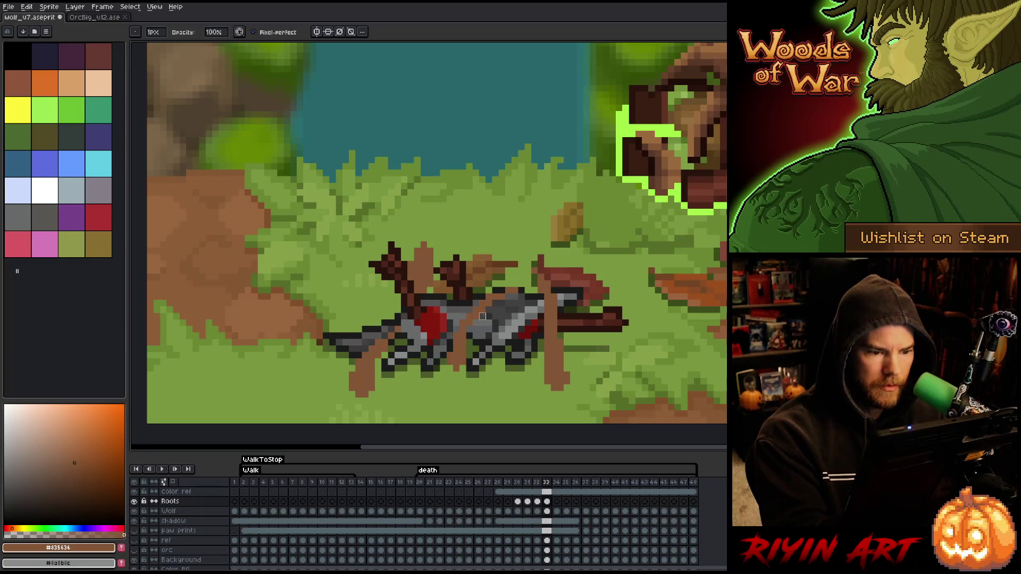
key(e)
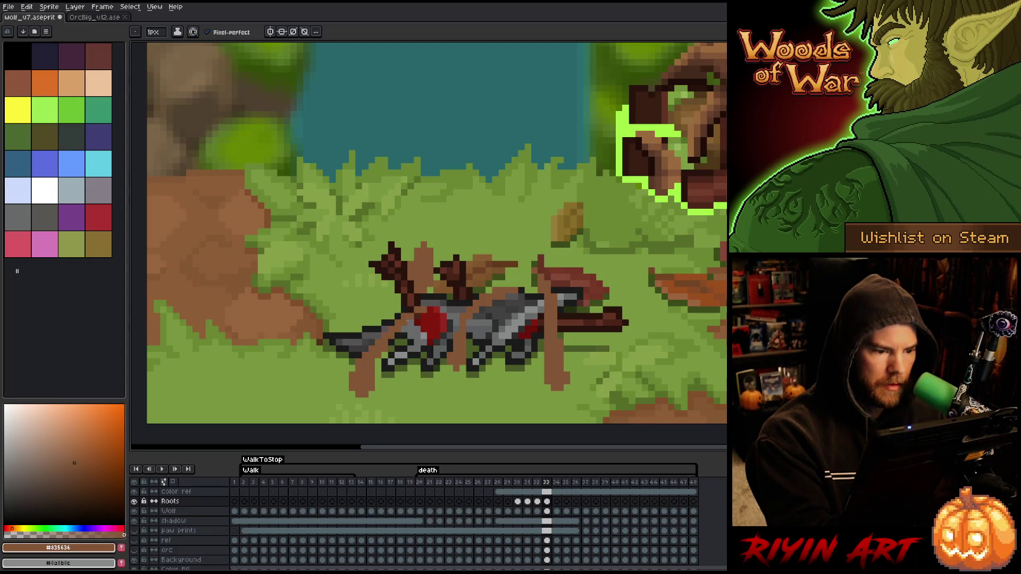
drag(414, 304, 367, 349)
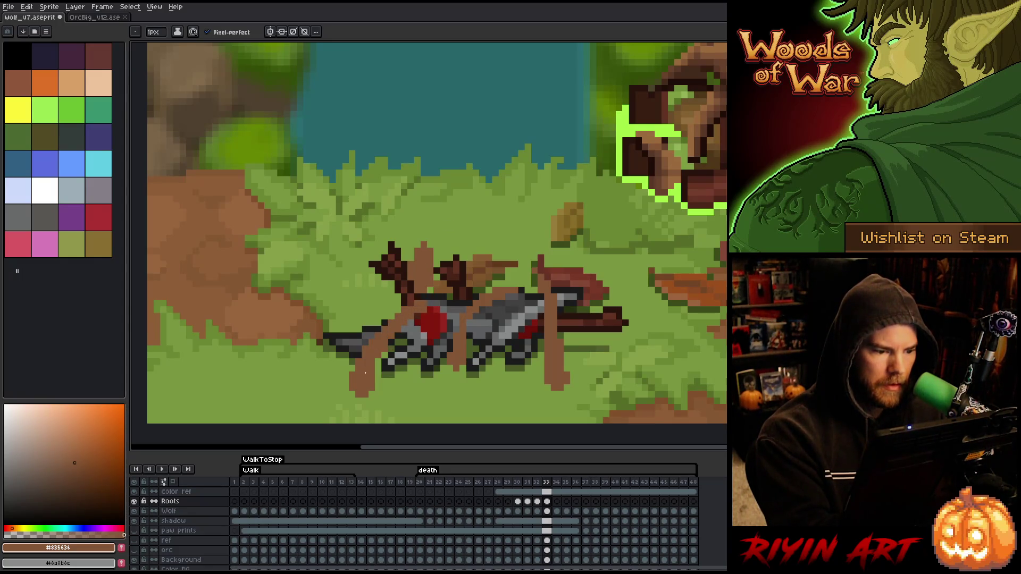
click(352, 368)
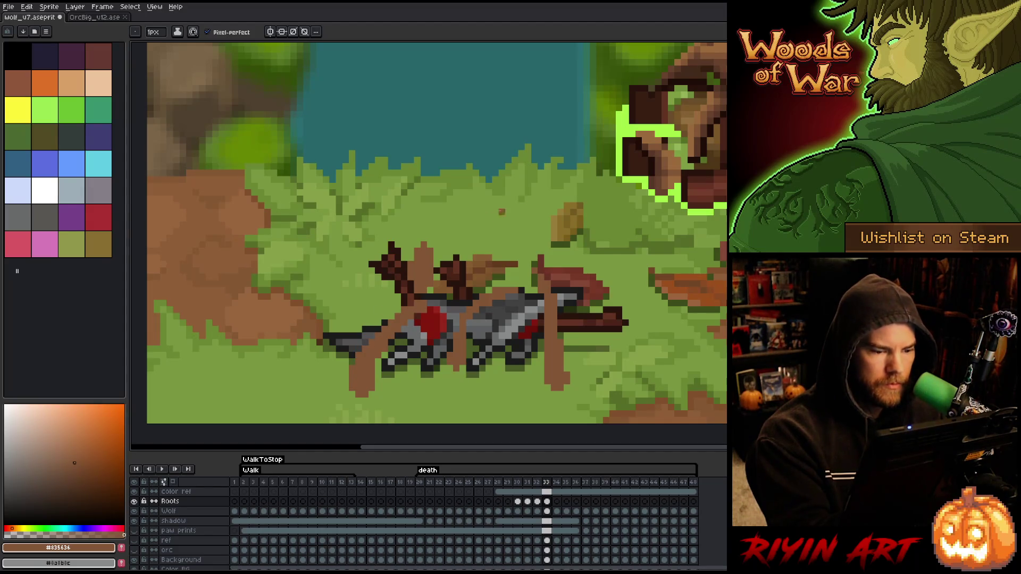
key(Left)
key(Right)
key(Left)
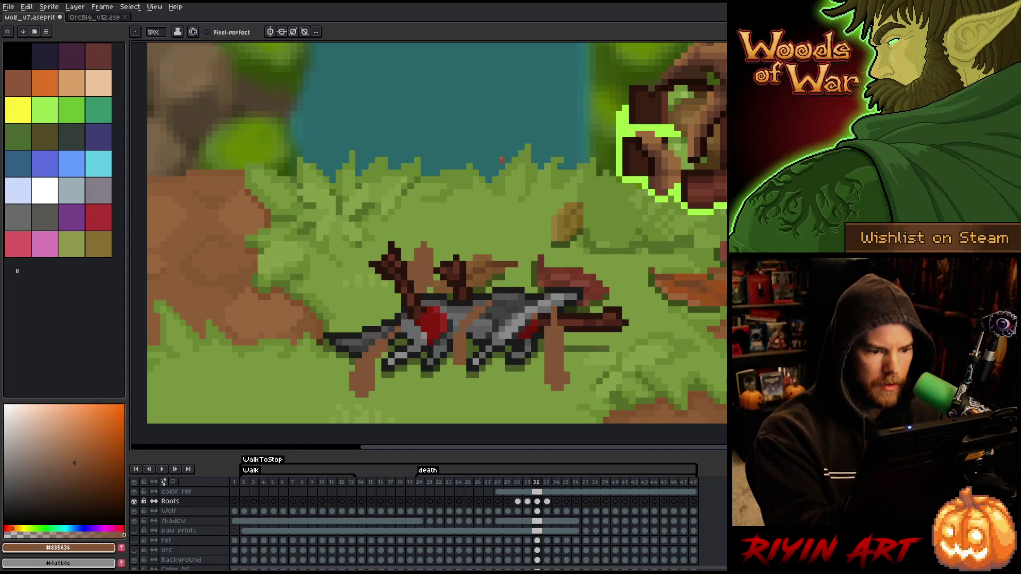
key(Right)
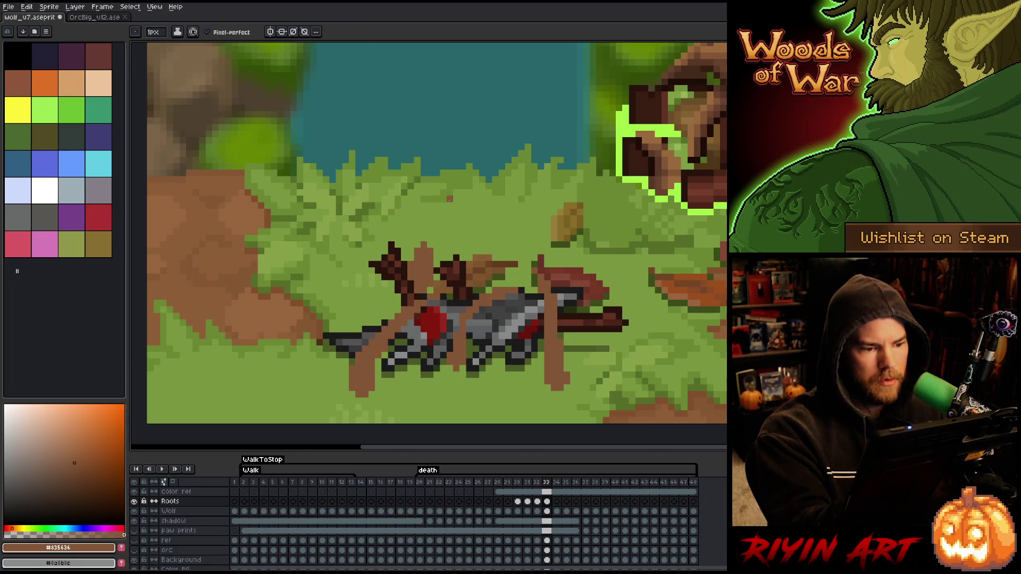
Step: Pick the darker root brown and review the root growth from frame 30 through 33
alt+click(713, 110)
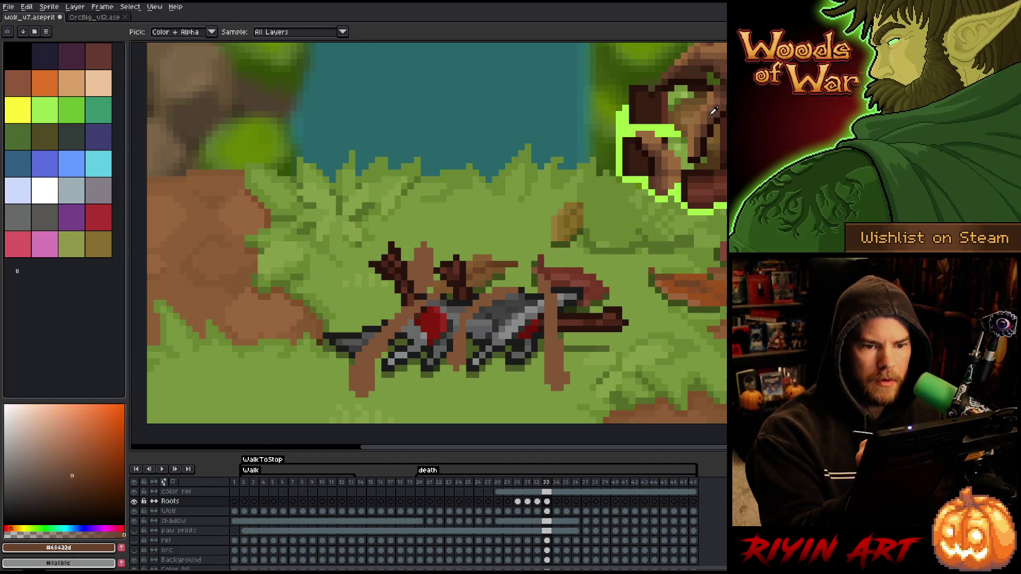
key(g)
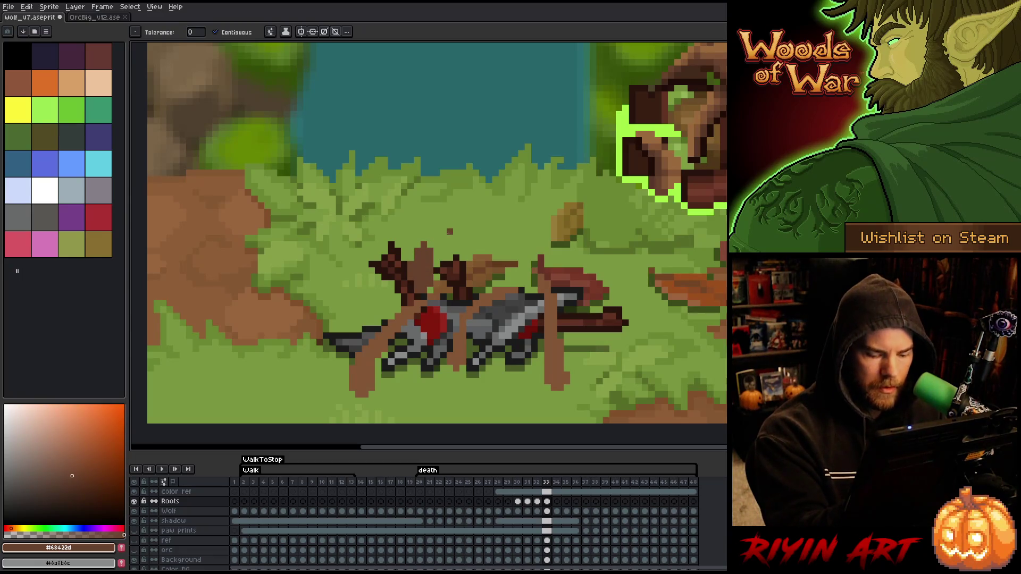
key(comma)
key(comma)
key(comma)
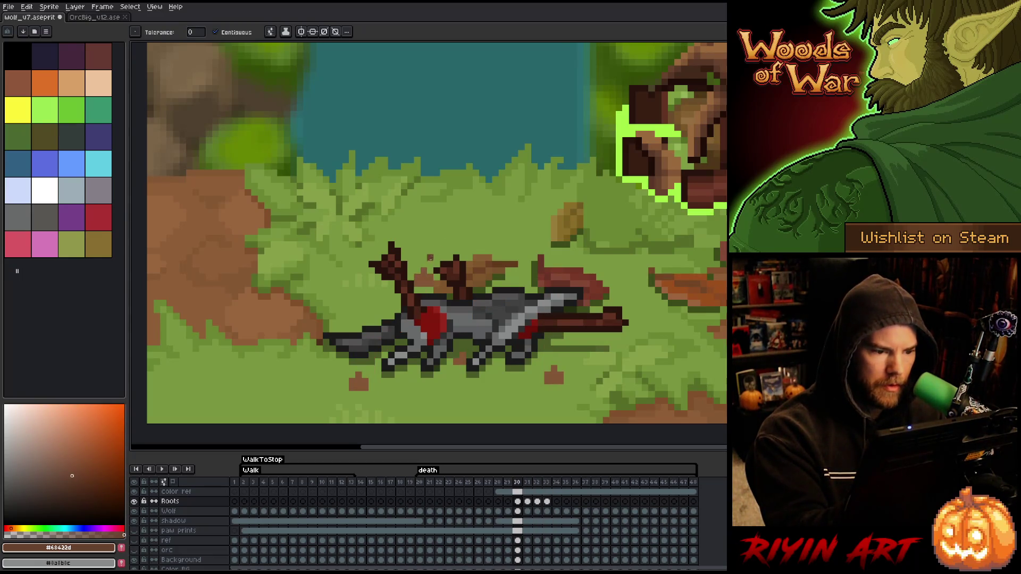
key(period)
key(period)
key(period)
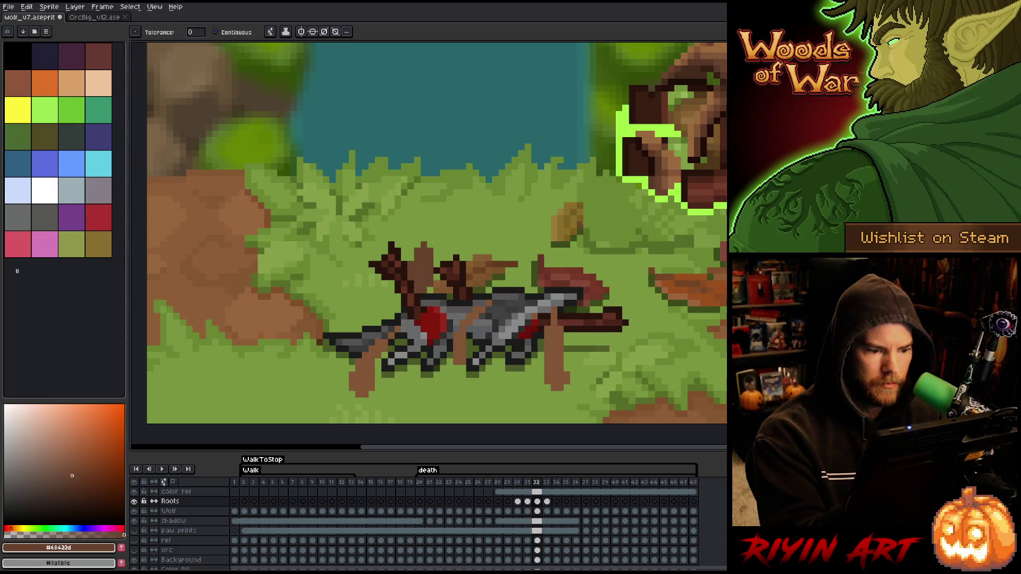
key(comma)
key(comma)
key(comma)
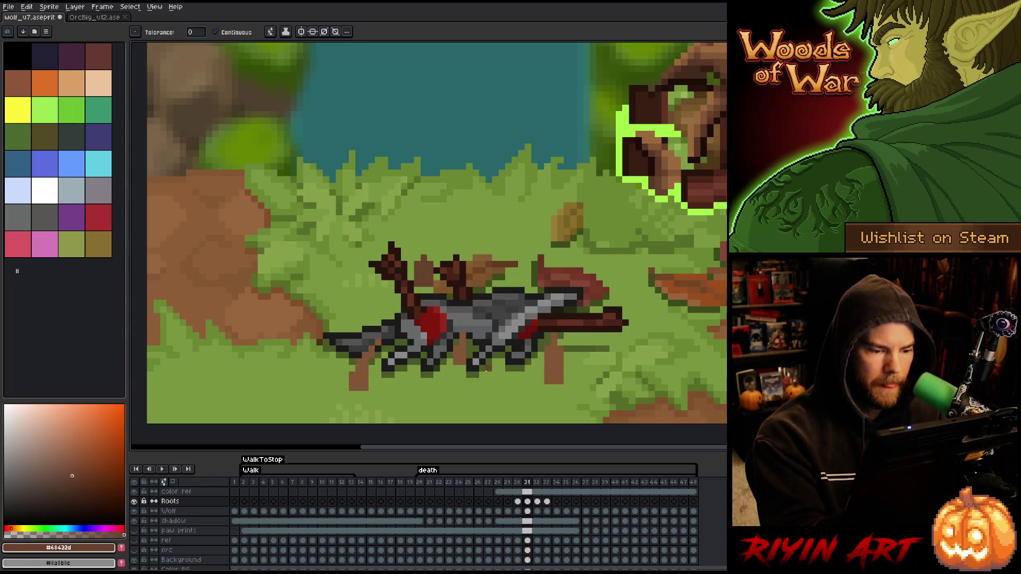
key(period)
key(period)
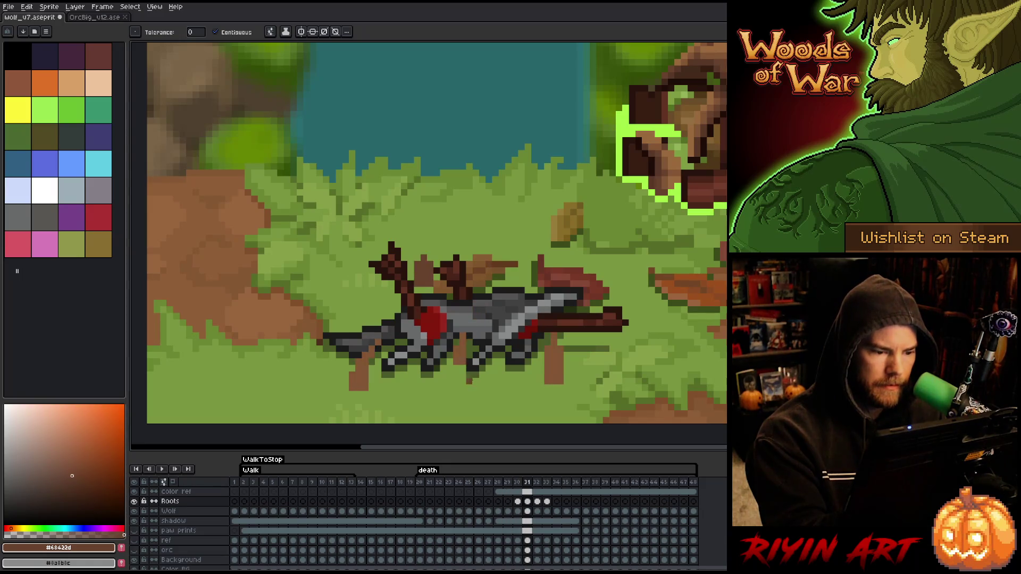
key(period)
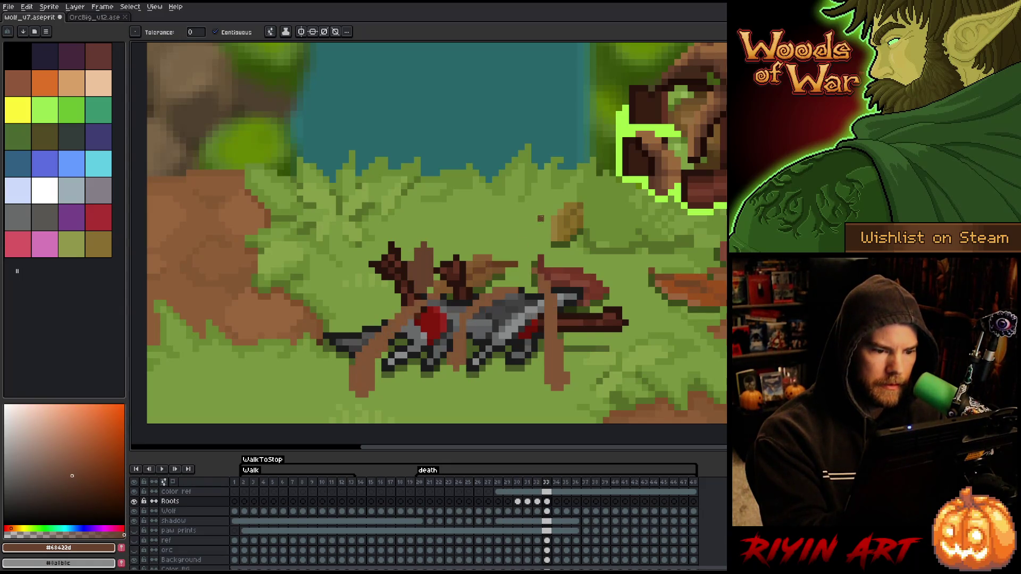
key(comma)
key(comma)
key(comma)
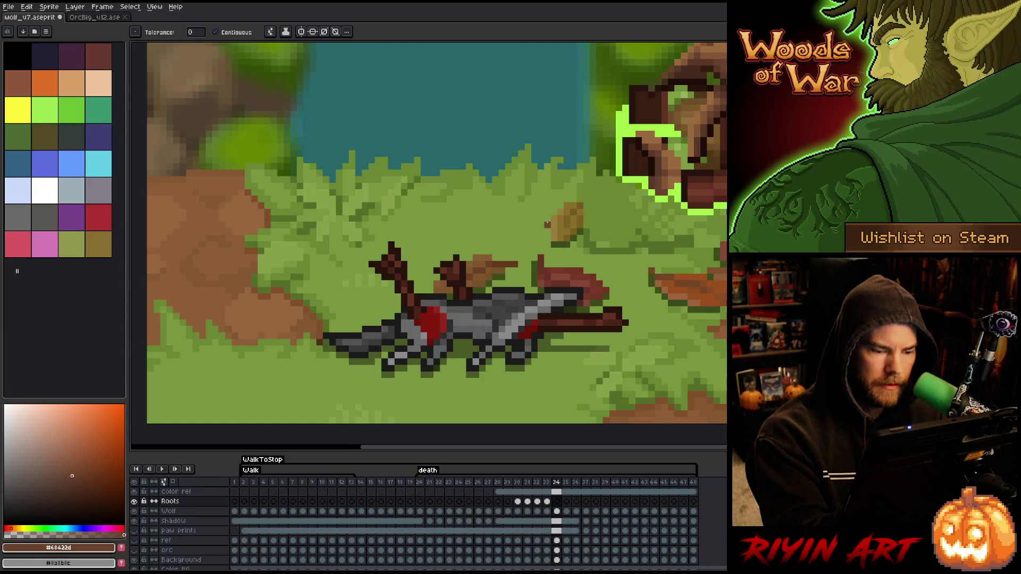
key(period)
key(period)
key(period)
Step: Select the Roots cel on frame 33, flip against frame 32, then sample the lighter root brown on frame 34
click(547, 501)
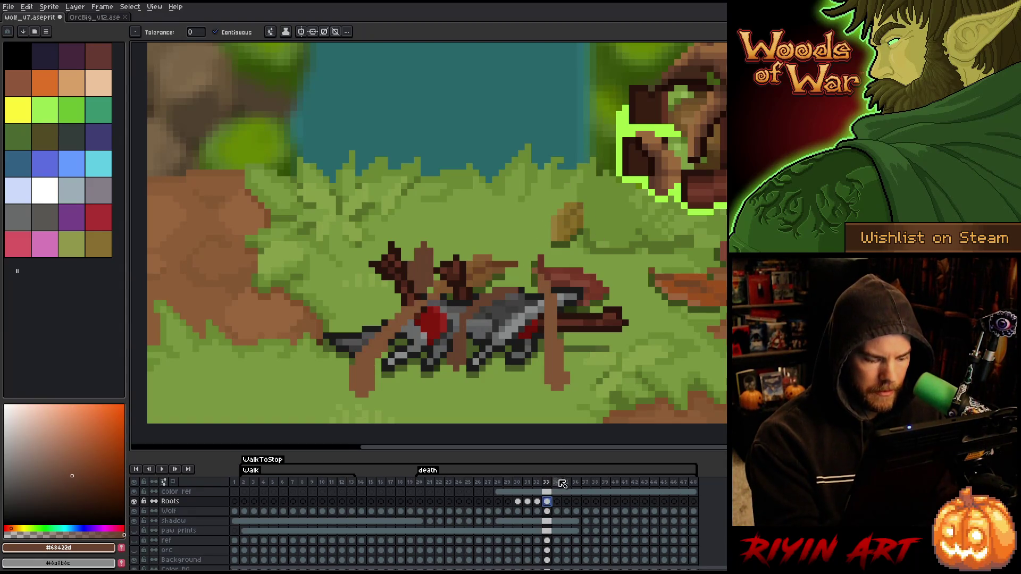
key(comma)
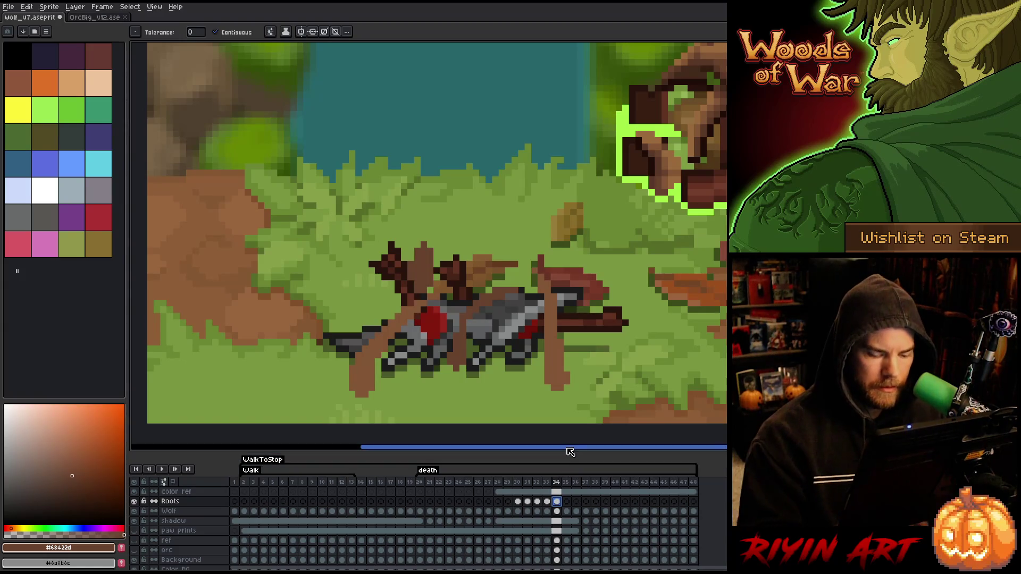
key(period)
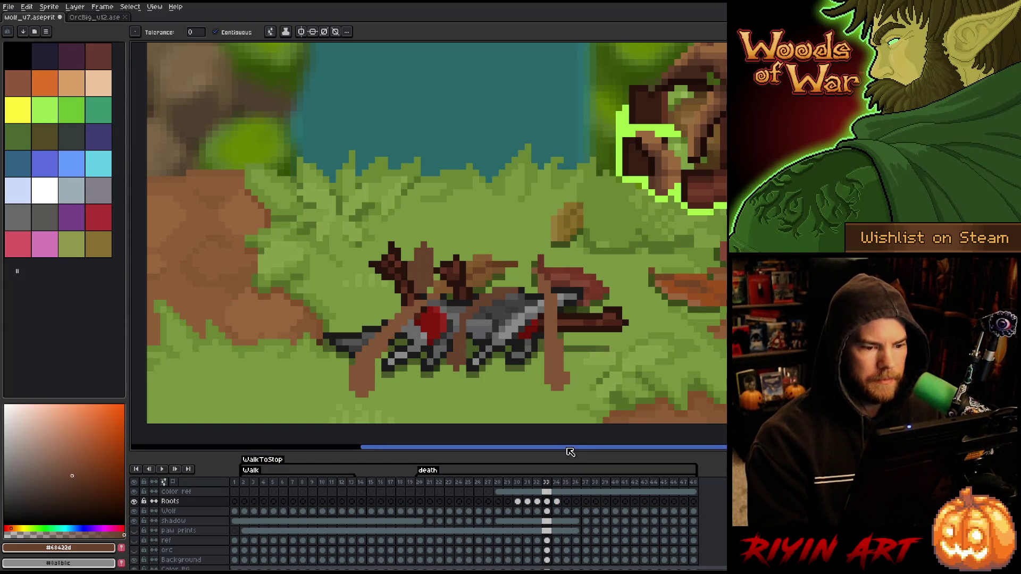
key(comma)
key(period)
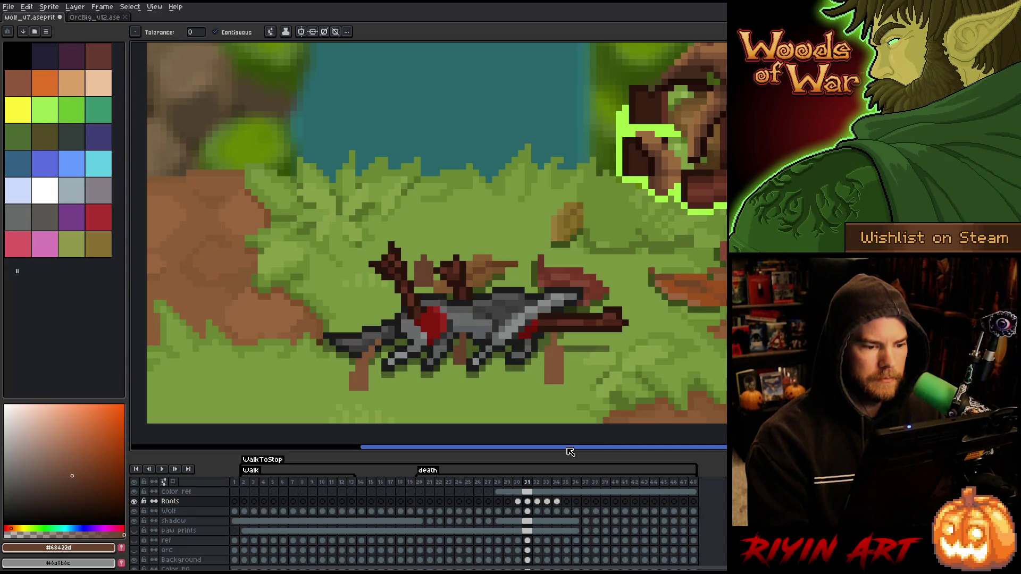
key(comma)
key(period)
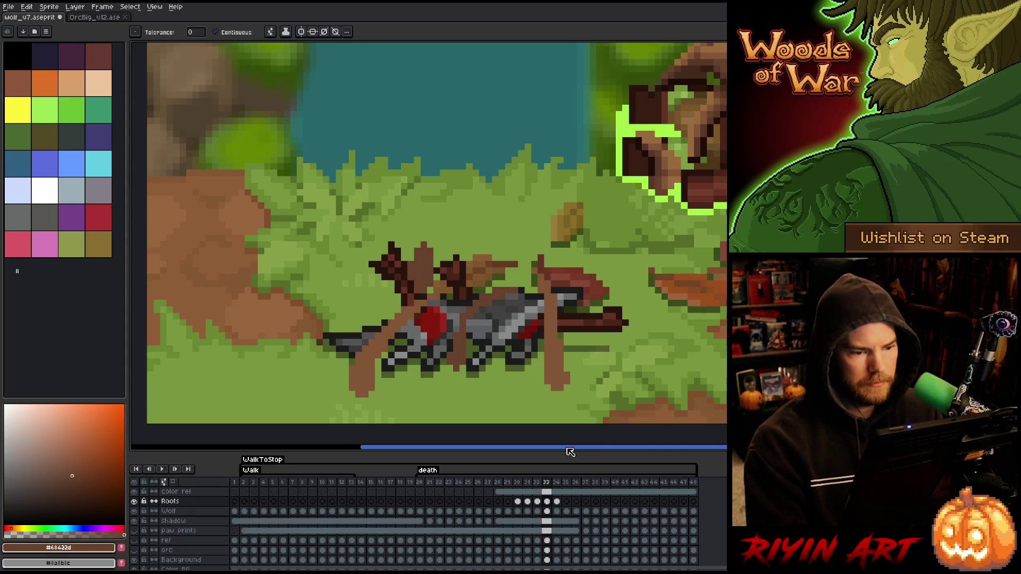
key(period)
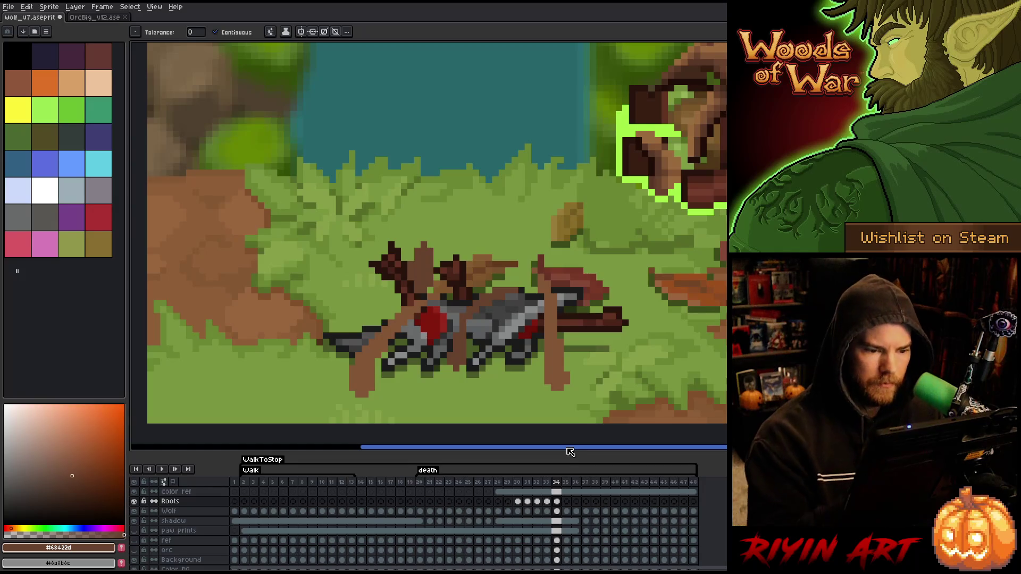
key(i)
click(549, 305)
Step: On frame 34, draw a light-brown diagonal root over the wolf and add a dark-brown stroke on its body
key(b)
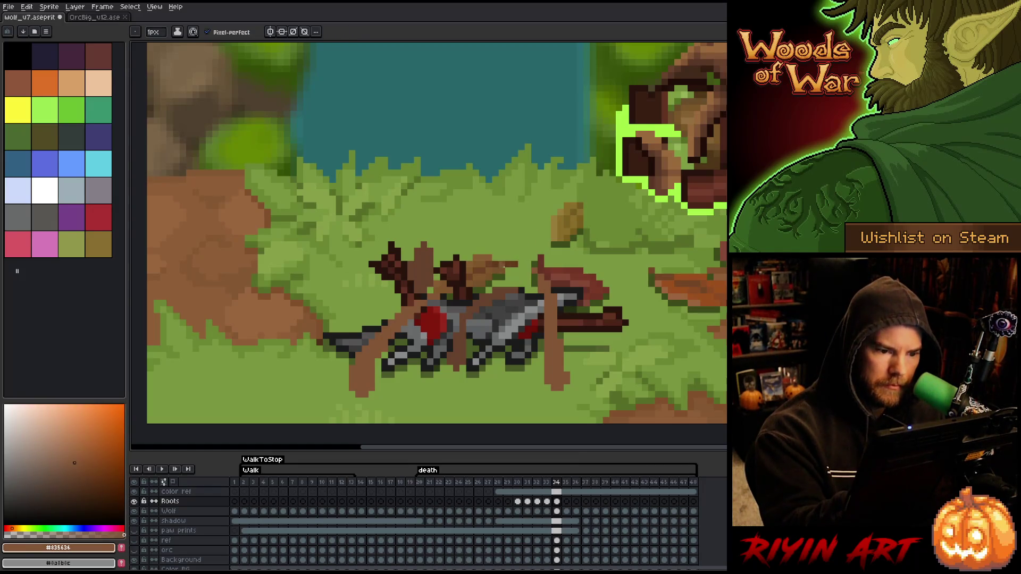
mouse_move(505, 260)
mouse_down()
mouse_move(522, 245)
mouse_move(552, 292)
mouse_move(522, 248)
mouse_move(566, 370)
mouse_up()
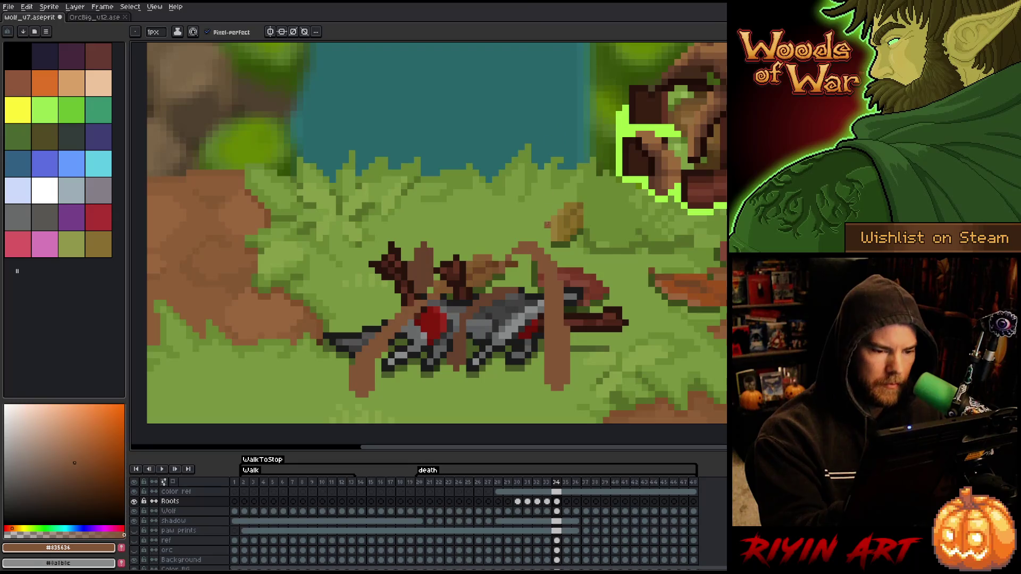
alt+click(538, 289)
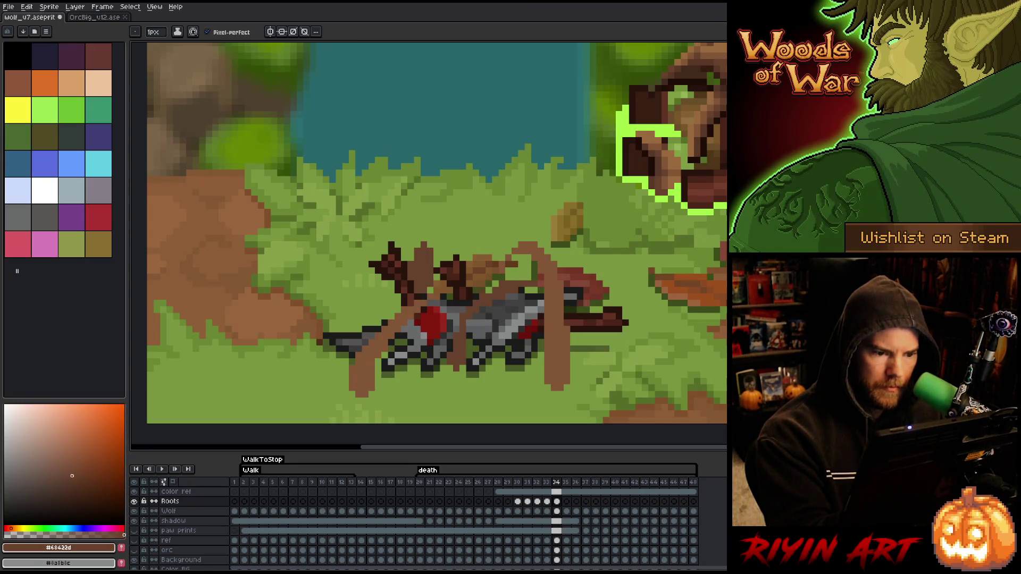
drag(470, 320, 469, 333)
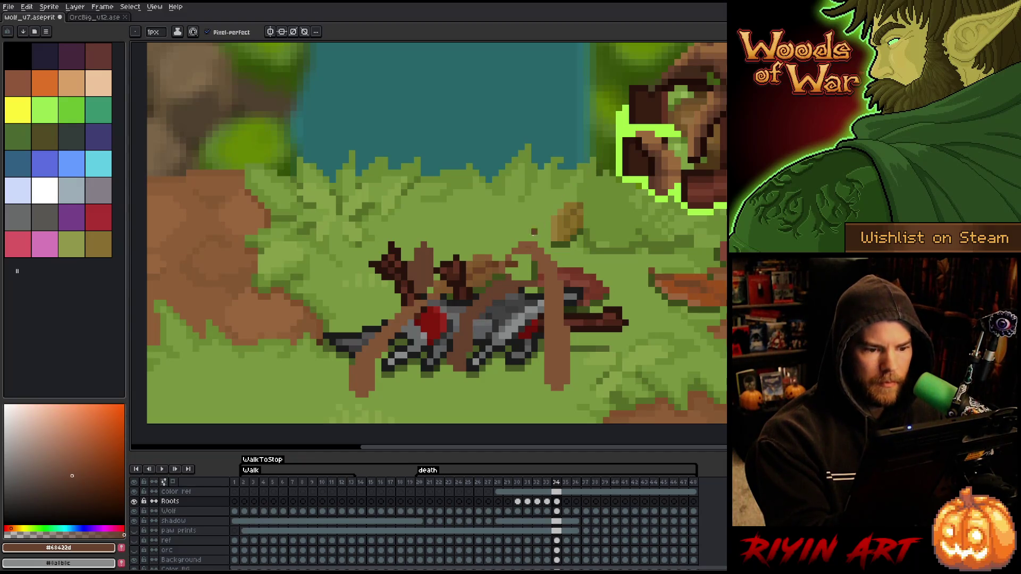
Step: Flip through frames 32, 33 and 34 to check the arching root's motion
key(b)
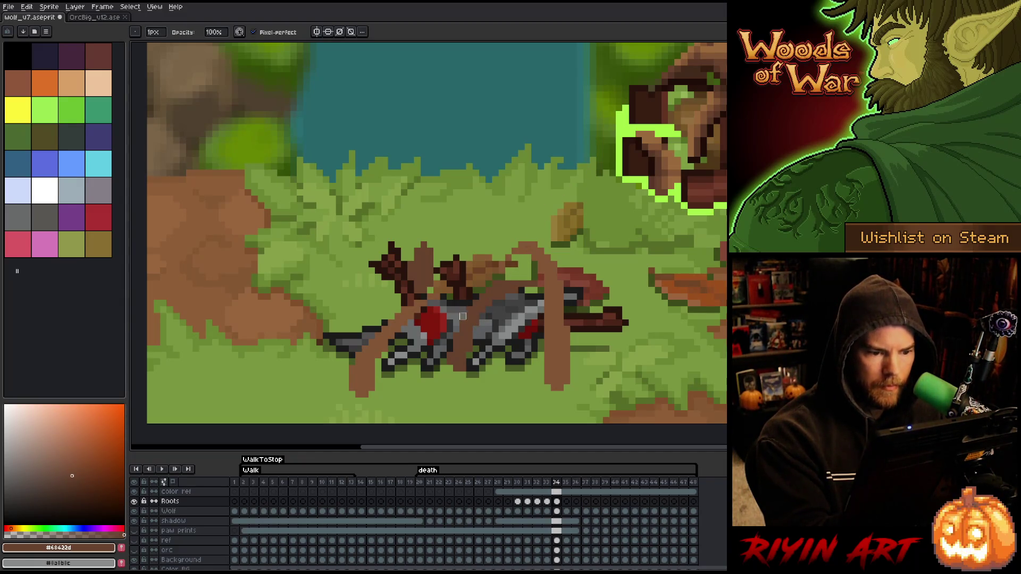
key(Left)
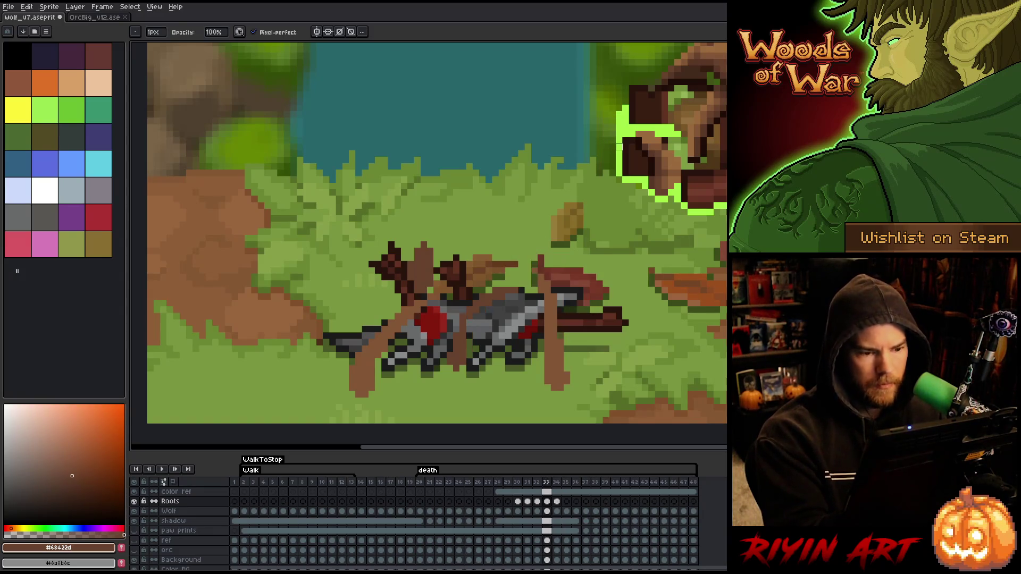
key(Right)
key(Left)
key(Right)
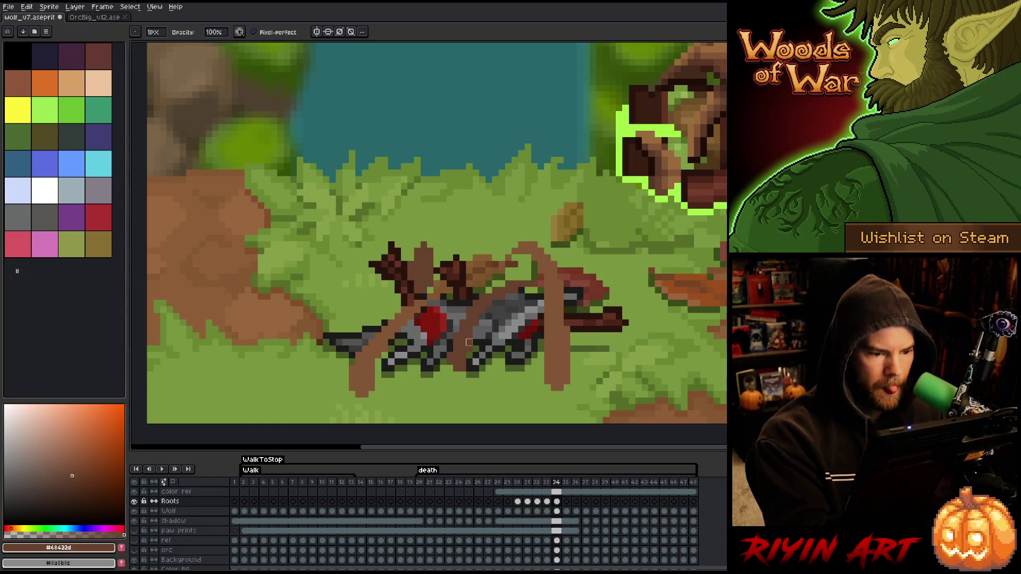
key(e)
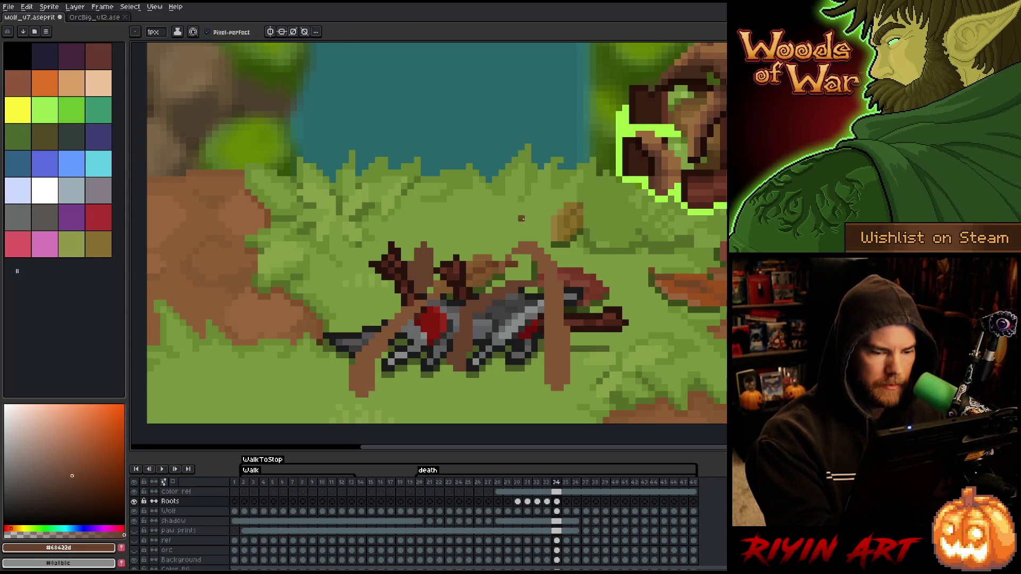
key(Left)
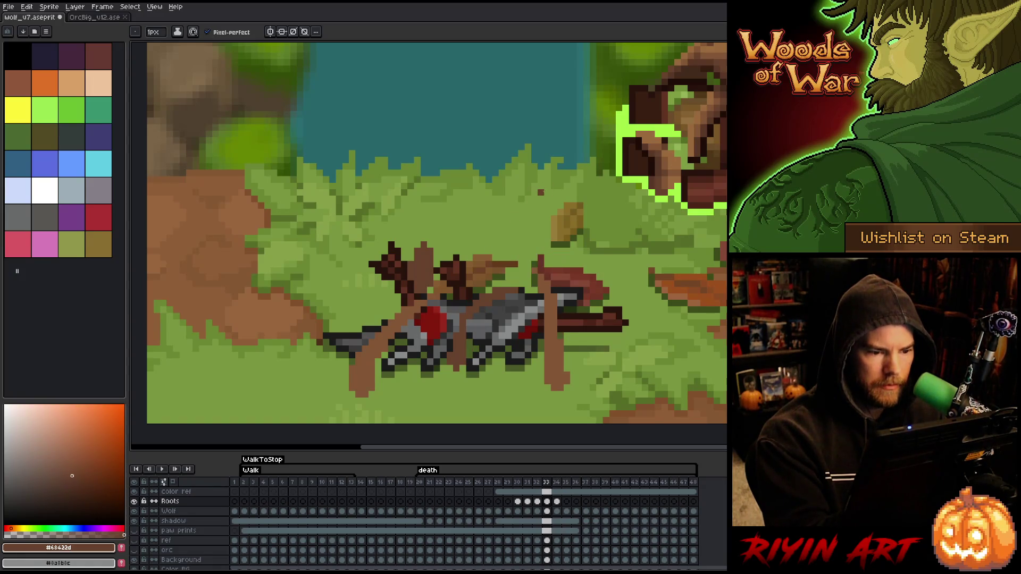
key(Right)
key(Left)
key(Left)
key(Right)
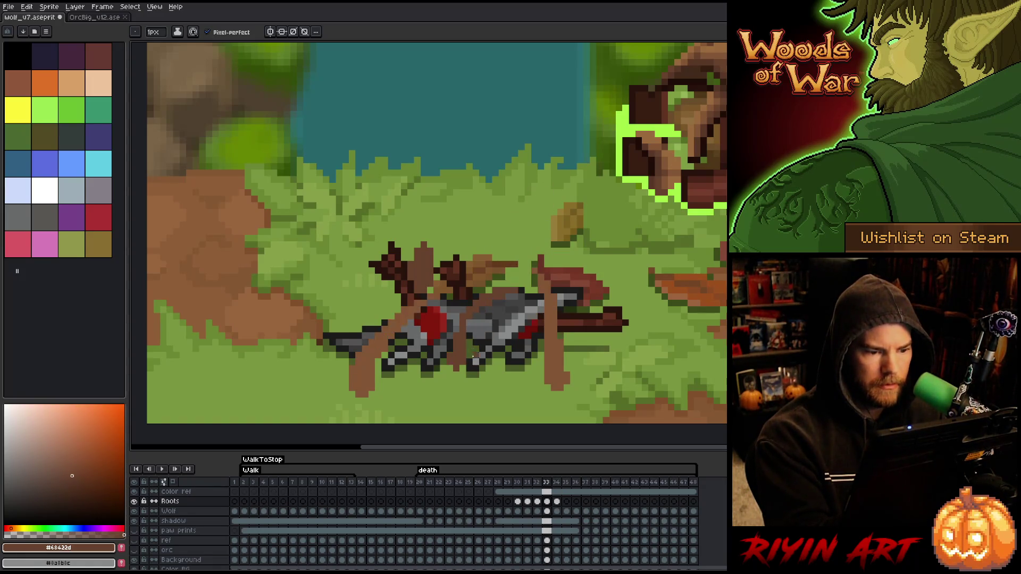
key(Right)
key(Left)
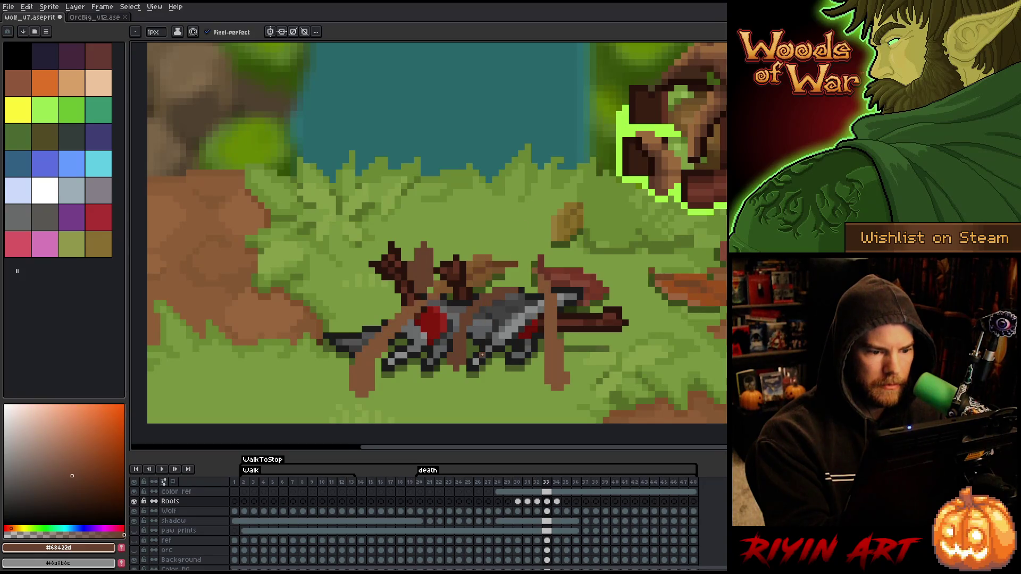
key(Right)
key(Left)
key(Right)
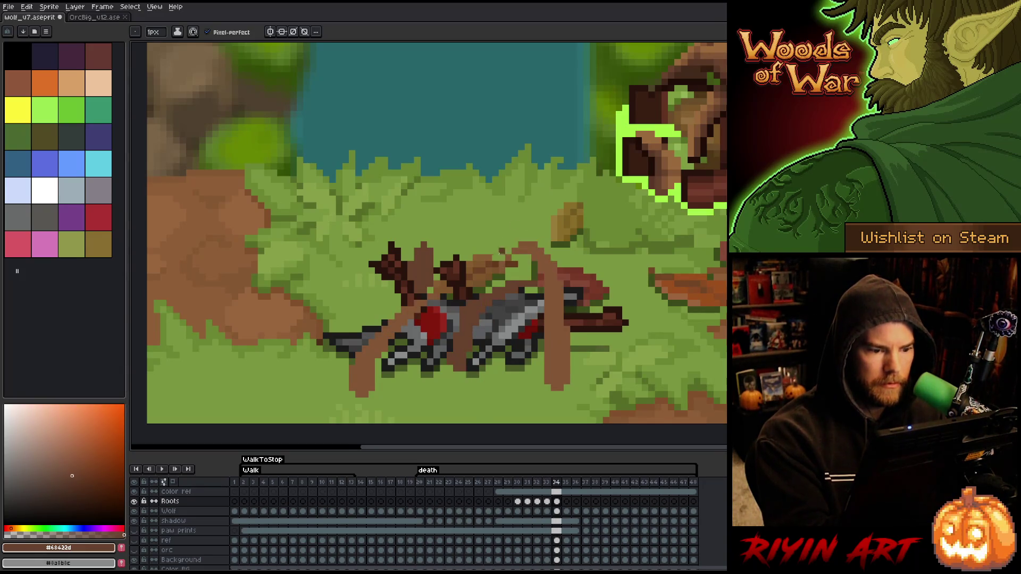
Step: Recheck frame 34's roots against frame 33, ending back on frame 34
key(b)
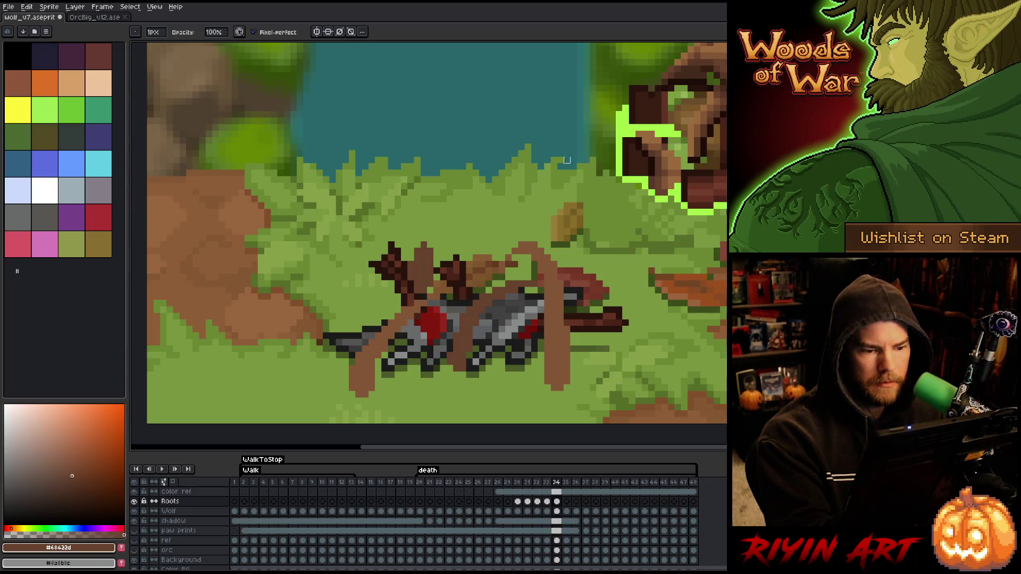
key(Left)
key(Right)
key(Left)
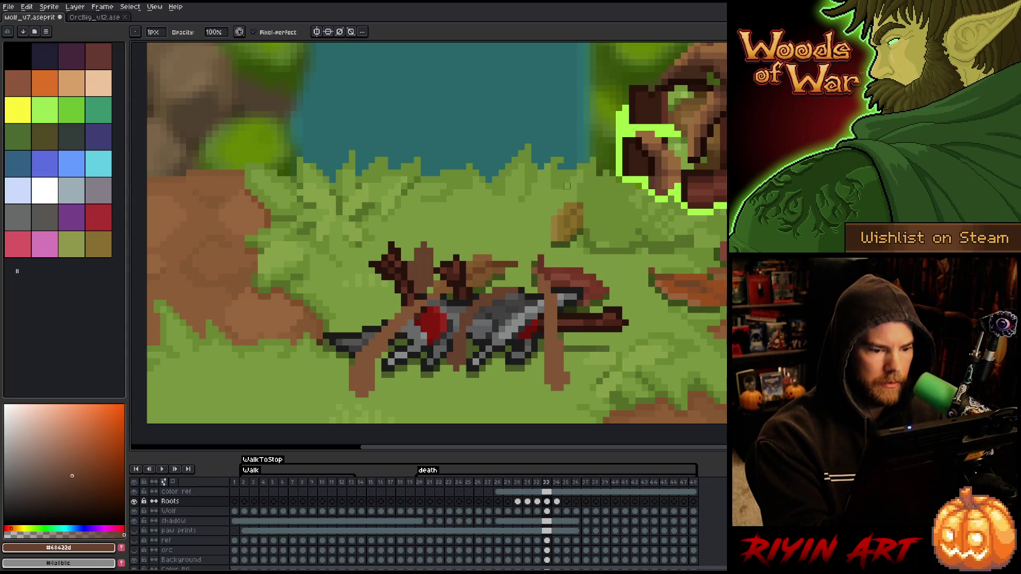
key(Left)
key(Right)
key(Right)
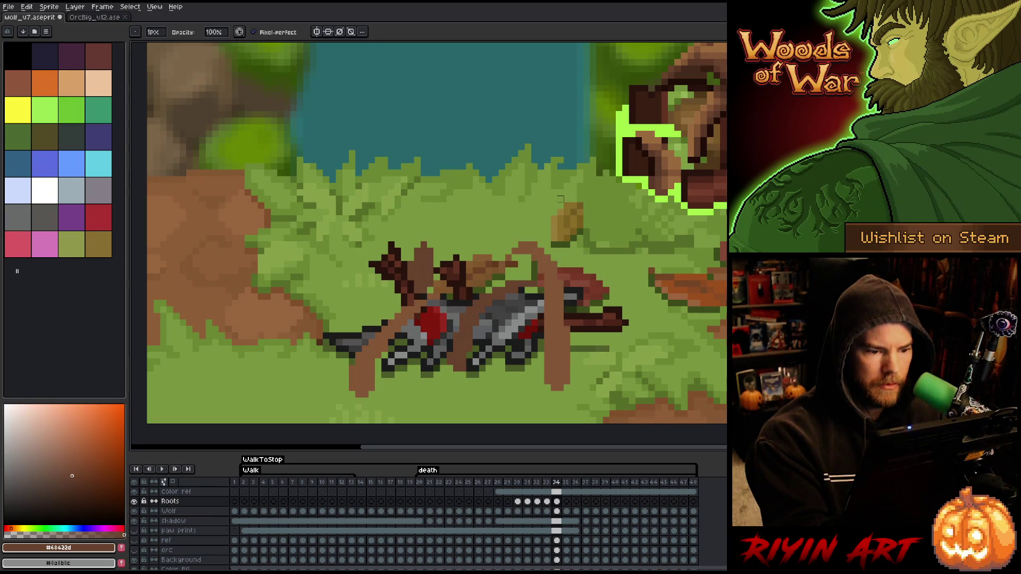
key(Left)
key(Right)
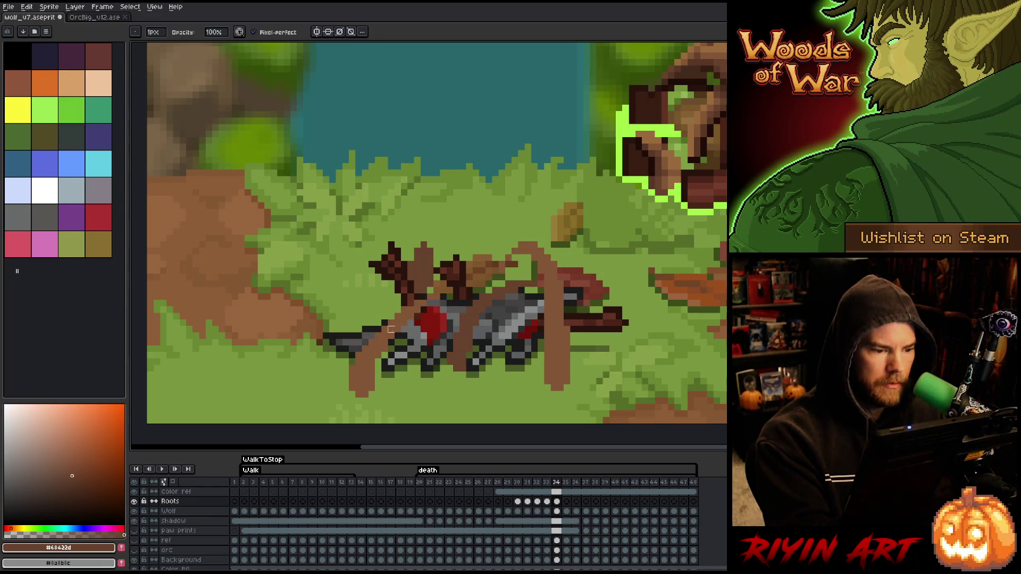
Step: On frame 34, shade the roots dark brown, erase strays along the legs, and repaint the diagonal root lighter
alt+click(392, 326)
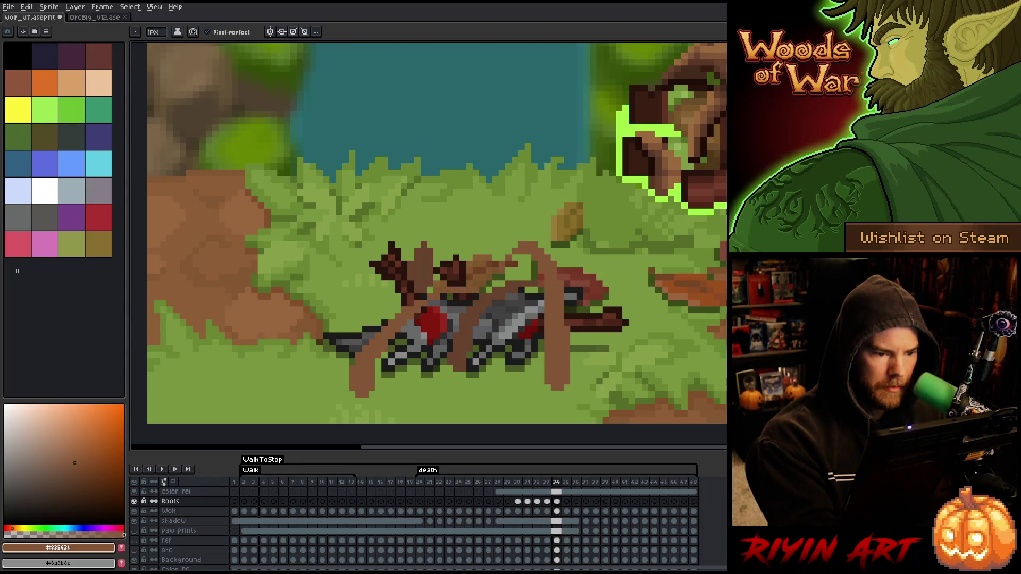
mouse_move(423, 297)
mouse_down()
mouse_move(483, 289)
mouse_move(432, 290)
mouse_move(372, 335)
mouse_move(379, 329)
mouse_up()
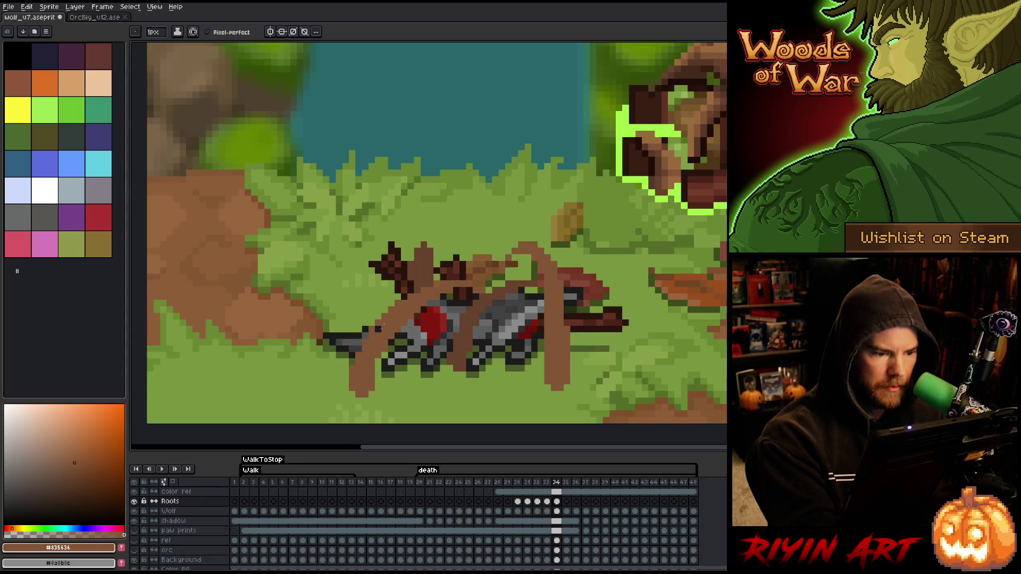
key(e)
mouse_move(426, 302)
mouse_down()
mouse_move(396, 326)
mouse_move(390, 375)
mouse_up()
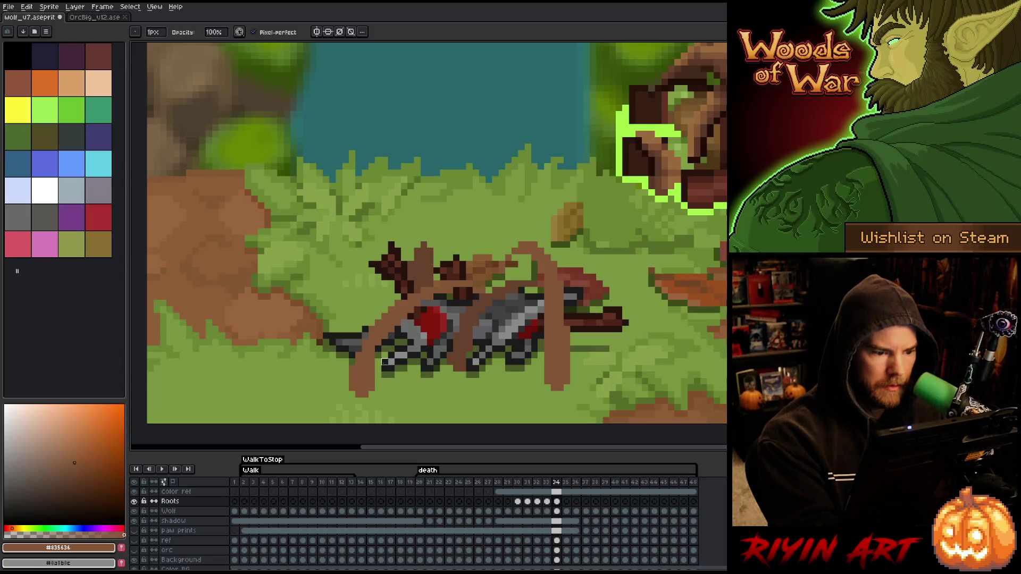
key(b)
drag(366, 332, 440, 286)
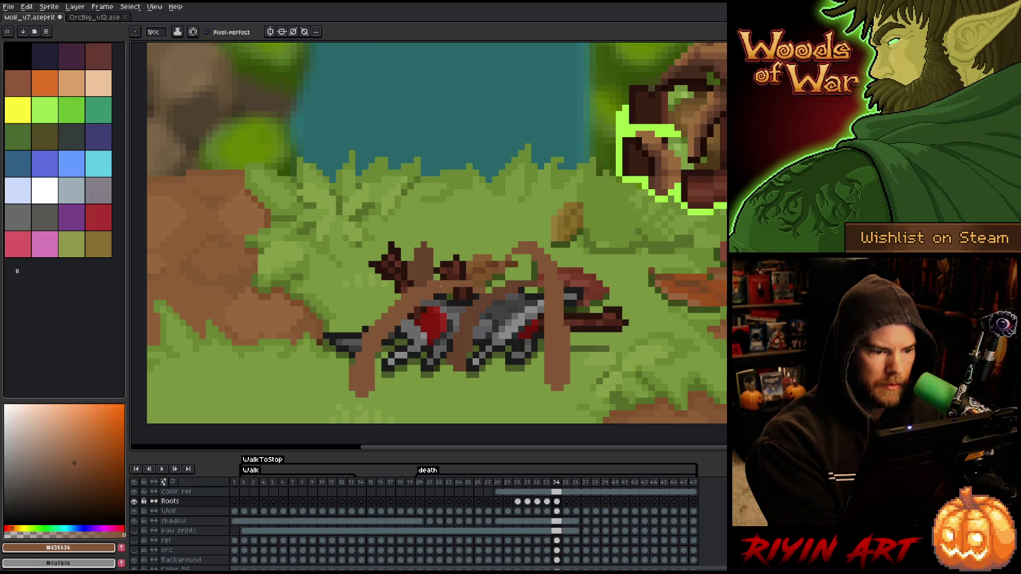
key(e)
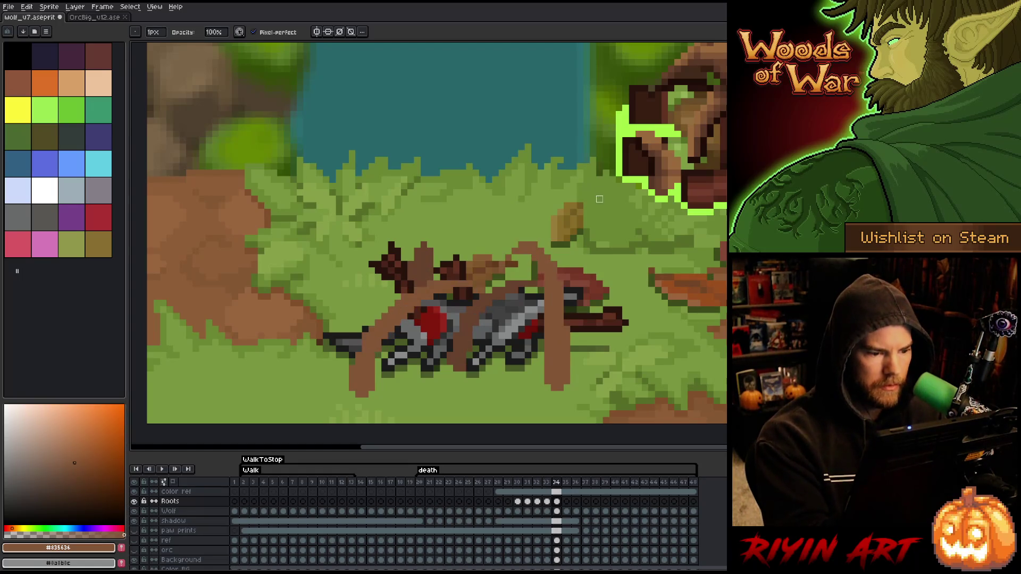
key(b)
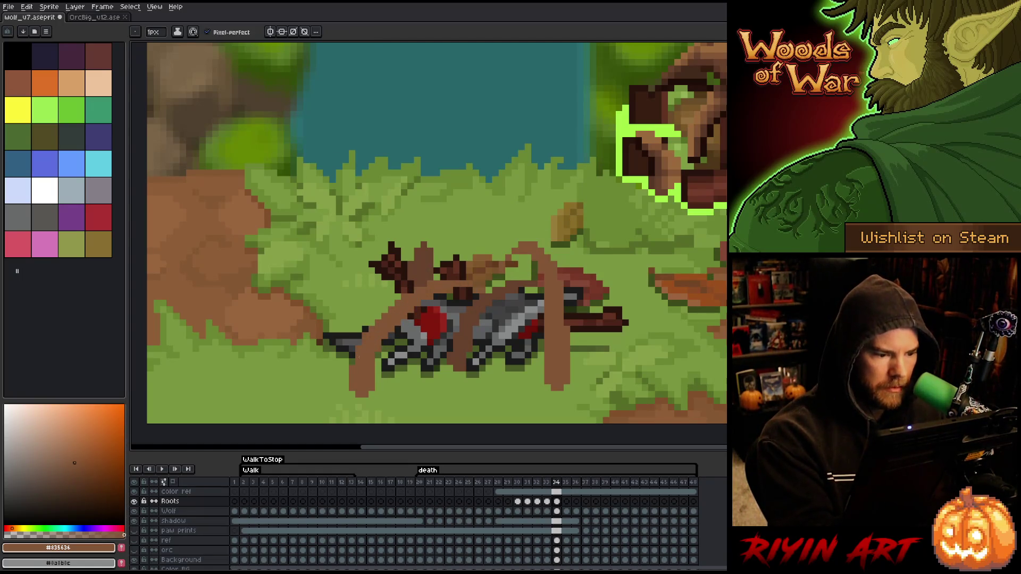
Step: Compare the reworked roots on frame 34 against frame 33
key(comma)
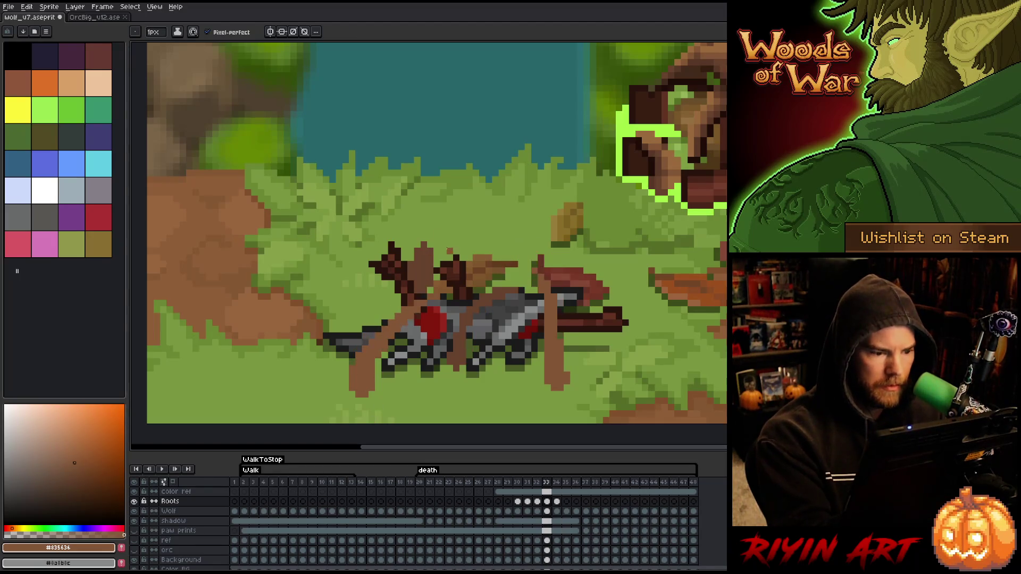
key(period)
key(comma)
key(period)
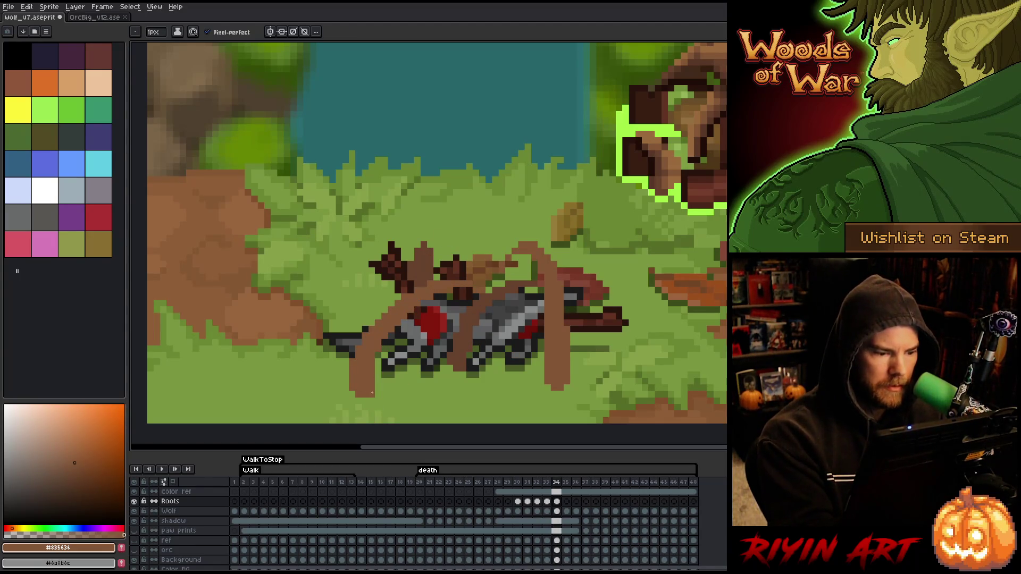
key(comma)
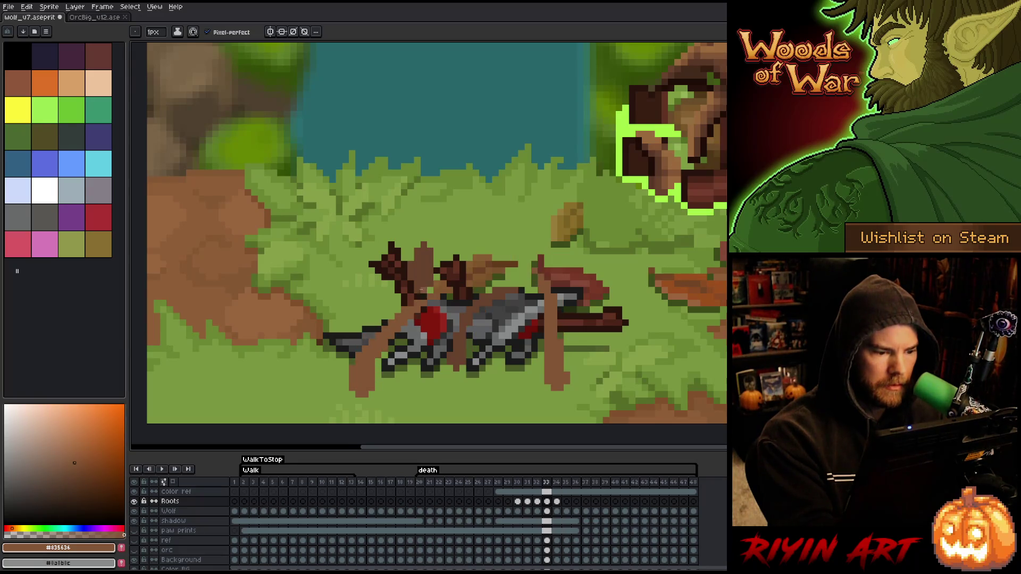
key(period)
key(Left)
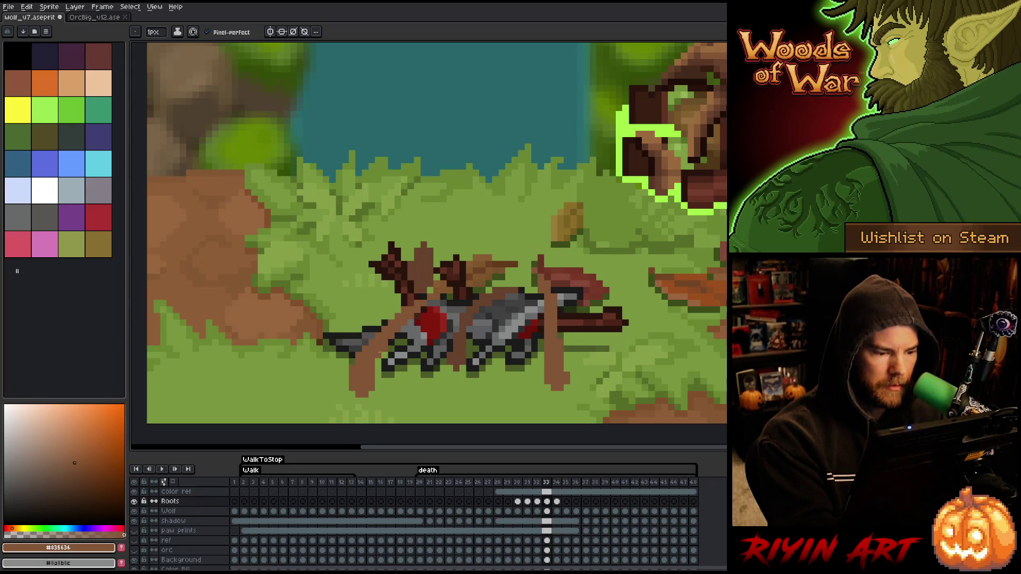
key(Right)
key(e)
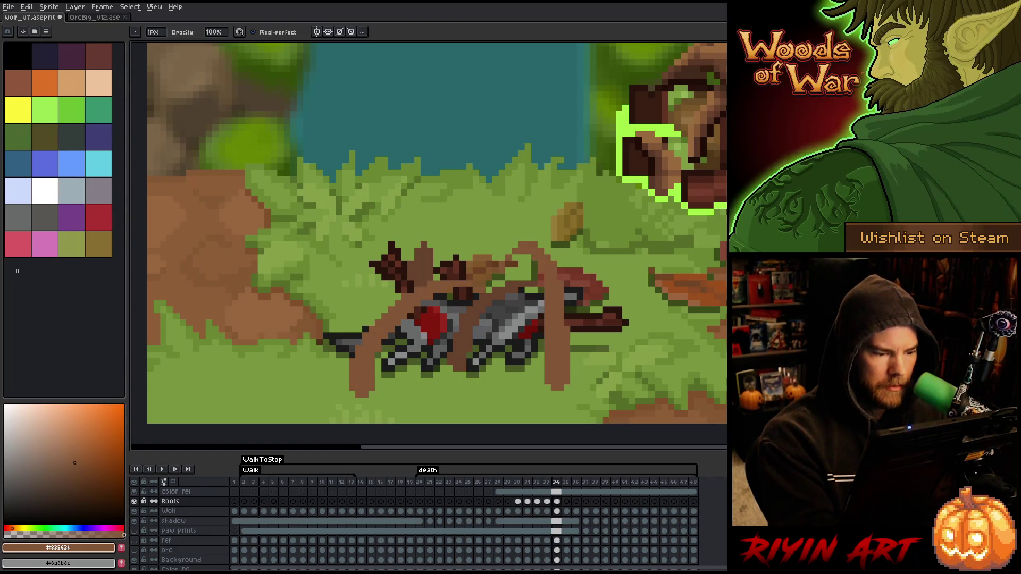
key(b)
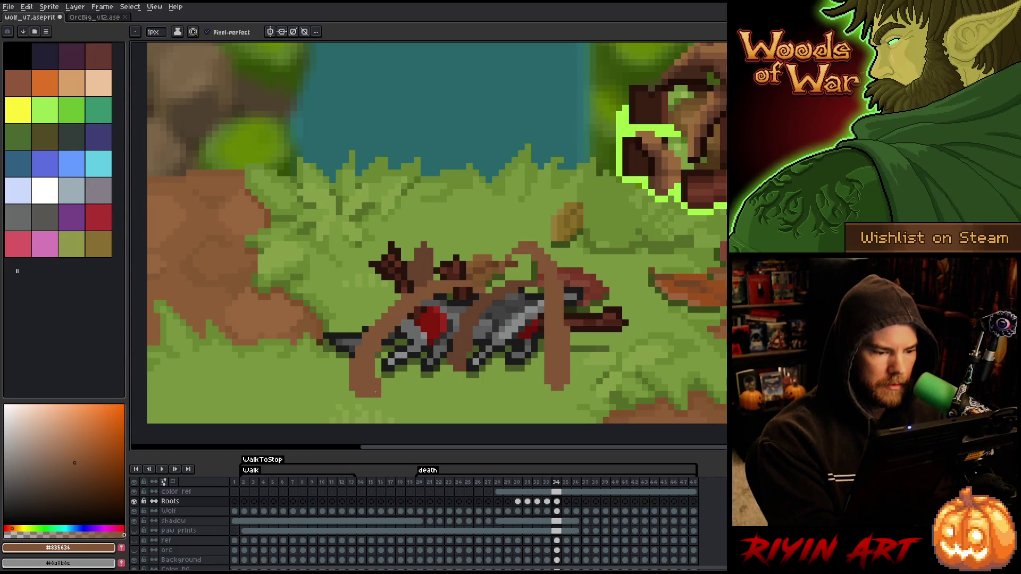
Step: Flick between frames 33 and 34 again to confirm the root growth, ending on frame 34
key(Left)
key(Right)
key(Left)
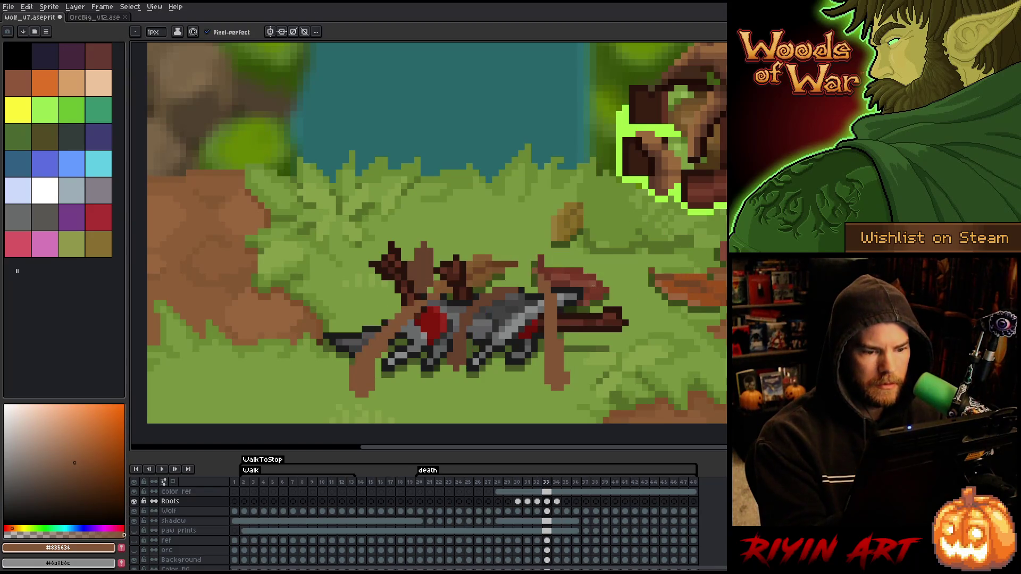
key(Right)
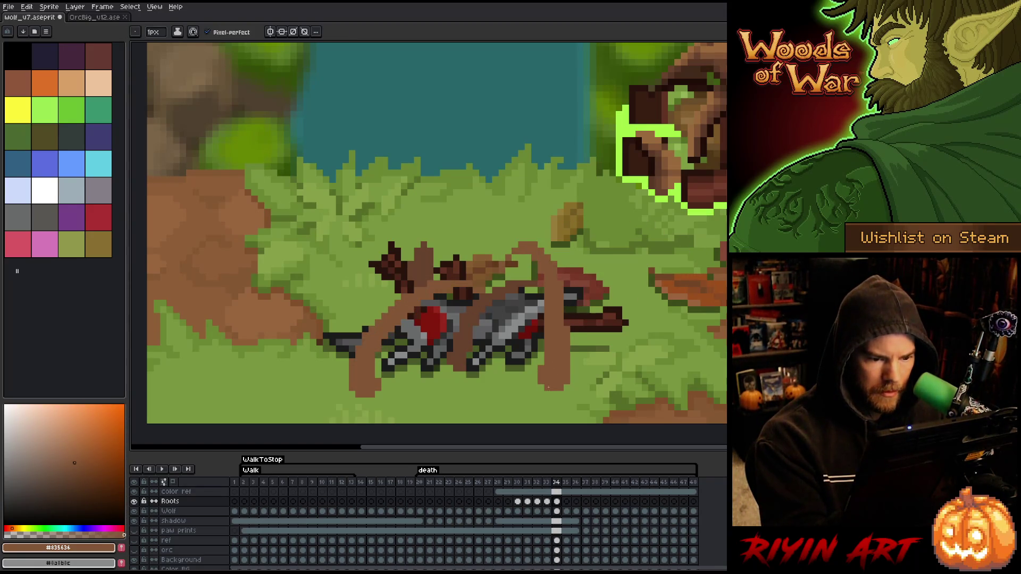
key(Left)
key(Right)
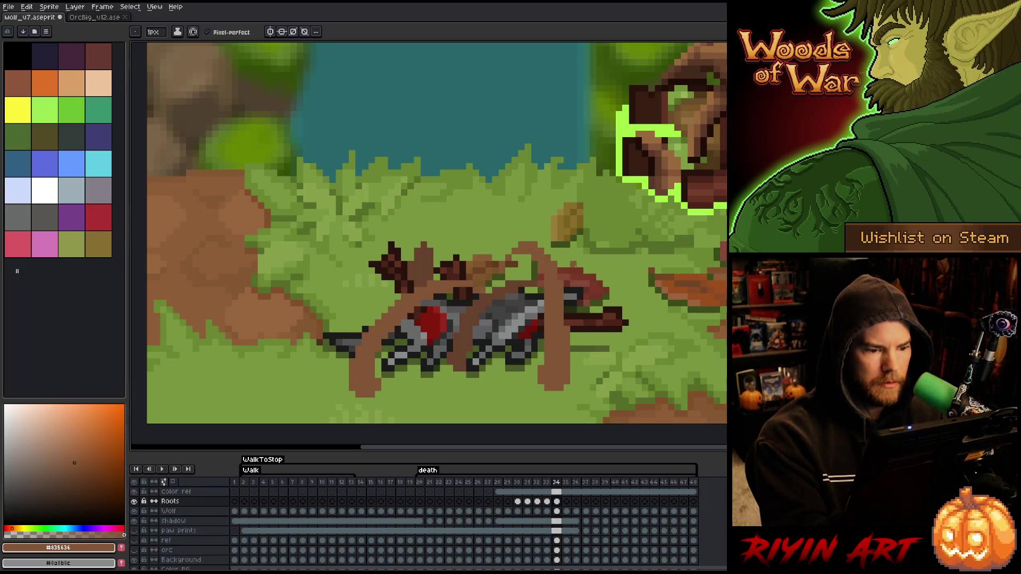
key(Left)
key(Right)
key(Left)
key(Right)
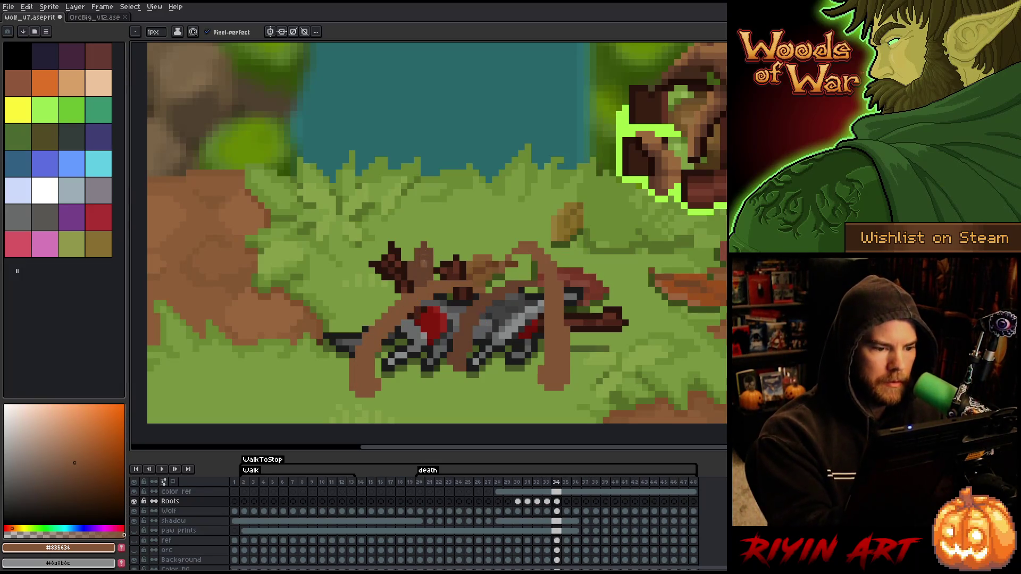
Step: Sample brown #68422d, extend the root down-left on frame 34, and compare with frame 33
alt+click(427, 259)
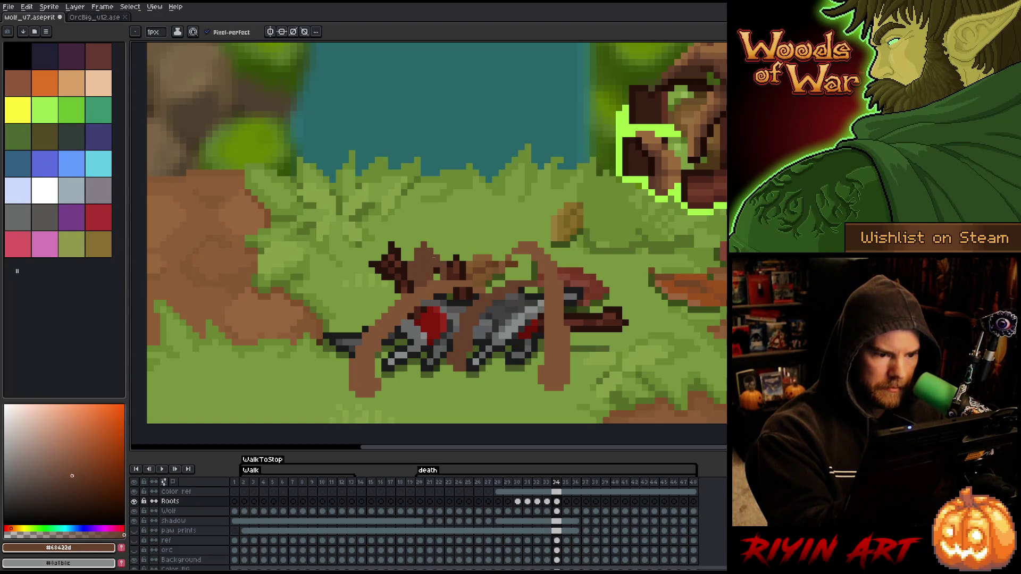
drag(424, 235, 411, 256)
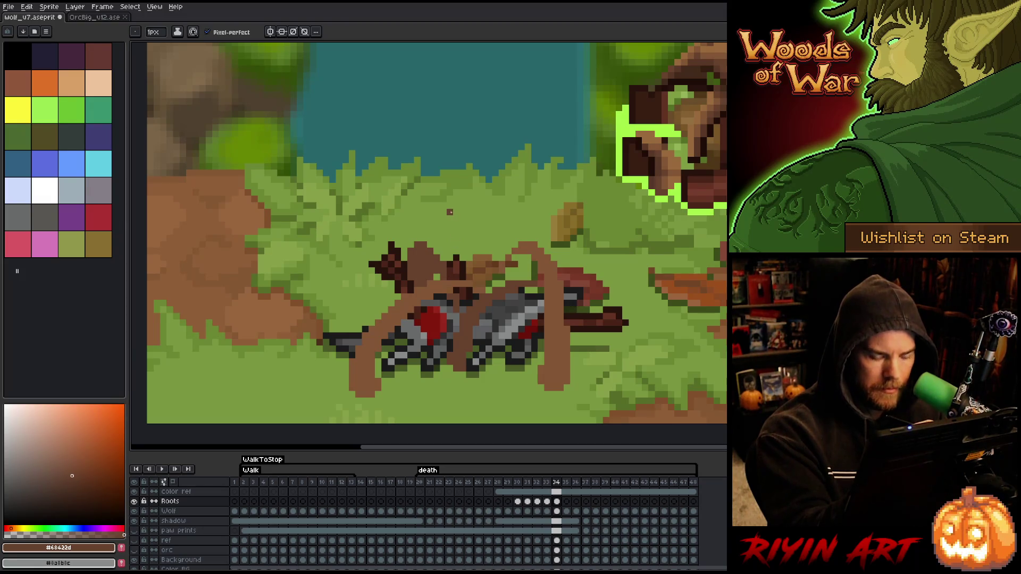
key(Left)
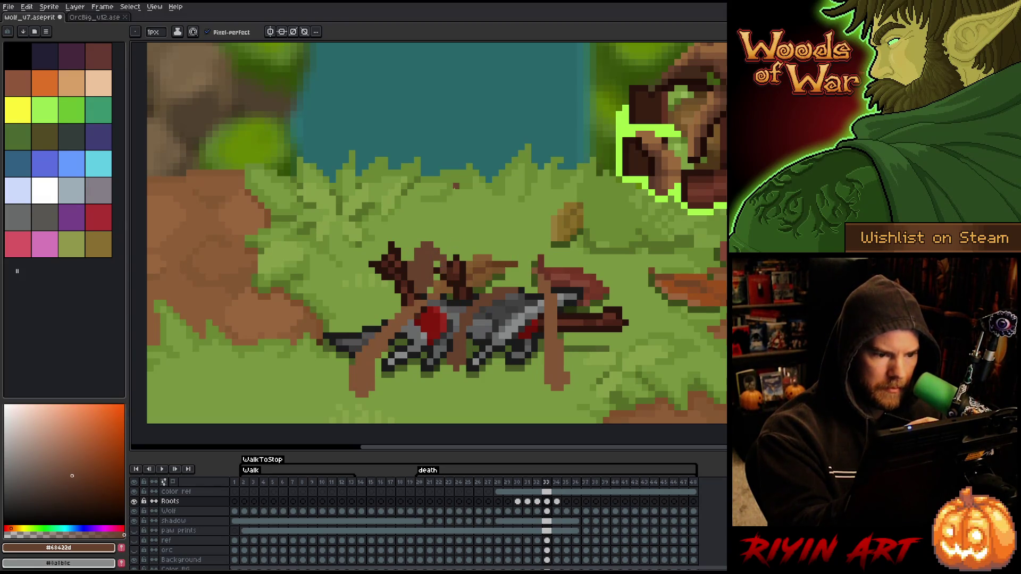
key(Right)
key(Left)
key(Right)
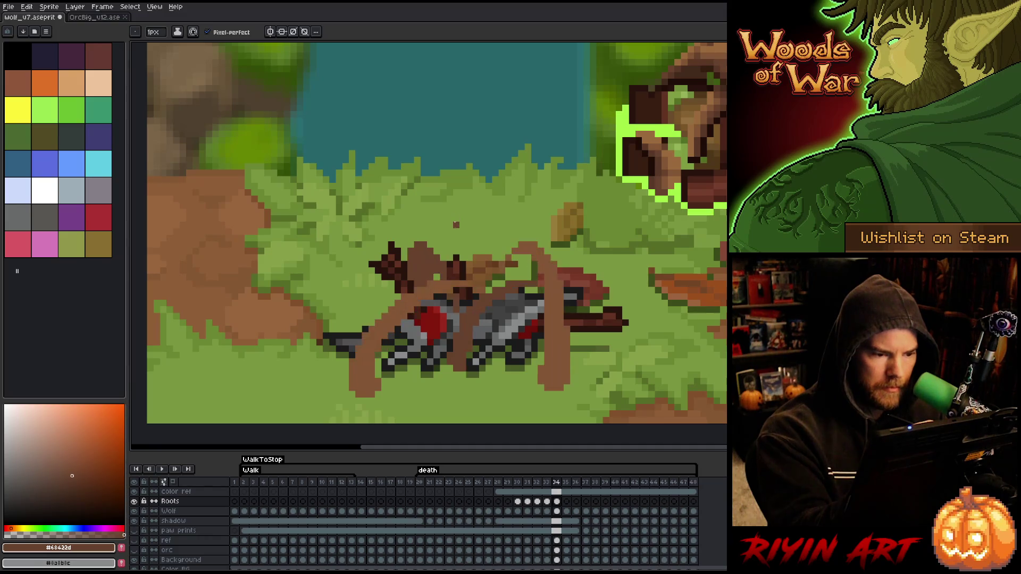
key(Right)
key(Left)
key(Left)
key(Right)
key(Left)
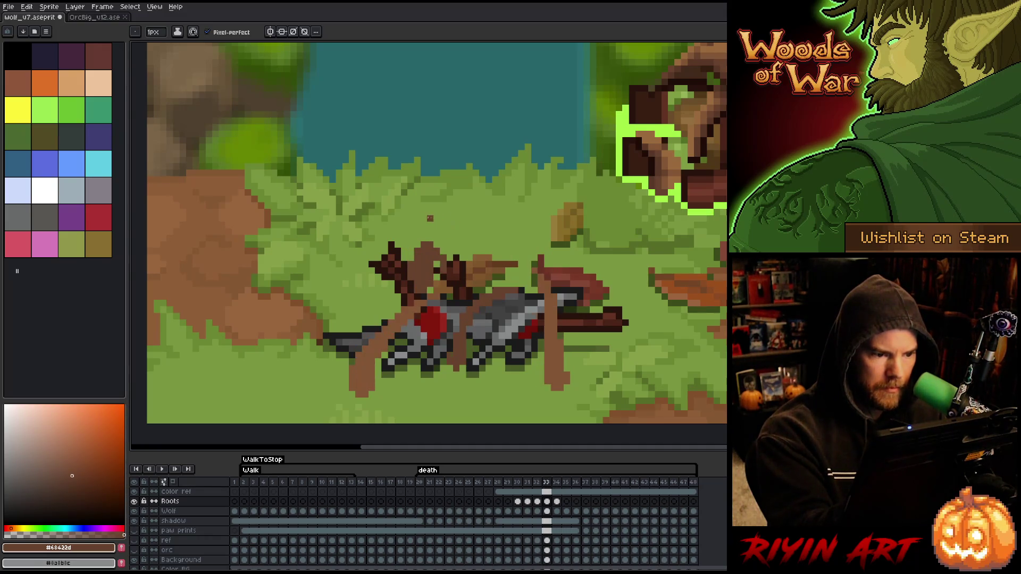
Step: Add brown pixels left of the root on frame 33 and at the root's top-left on frame 34
drag(422, 243, 410, 264)
key(Right)
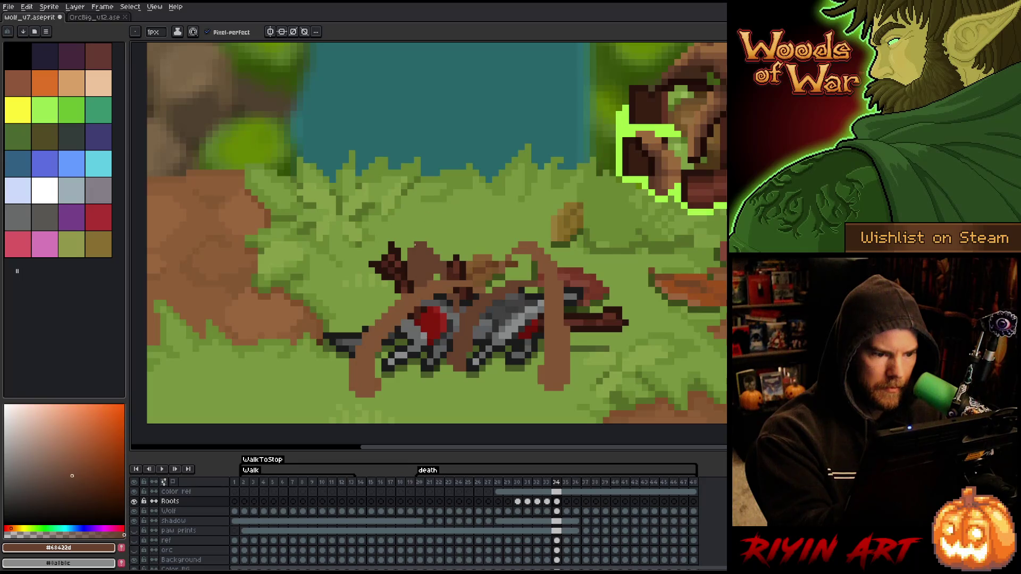
click(410, 246)
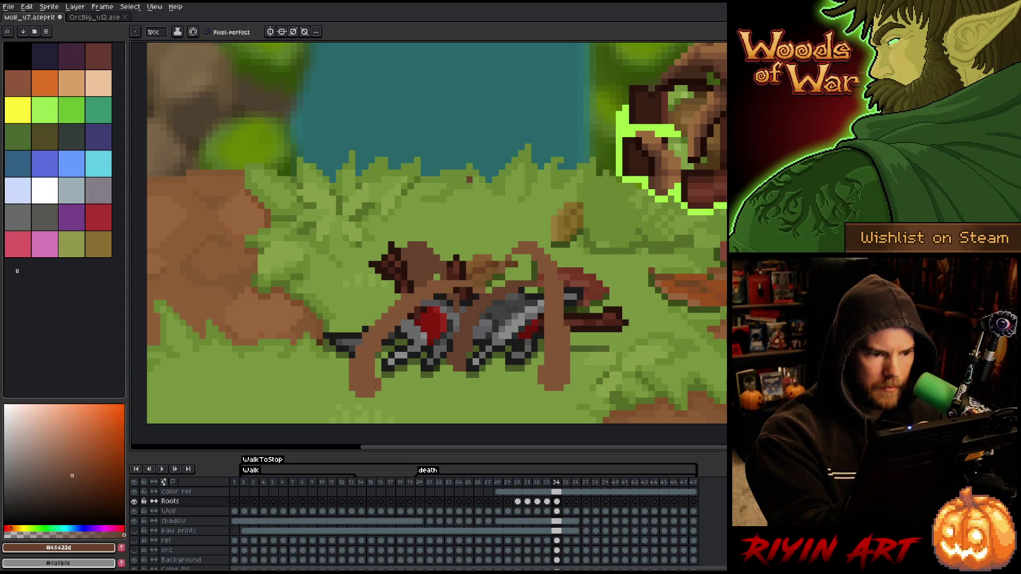
key(Left)
key(Right)
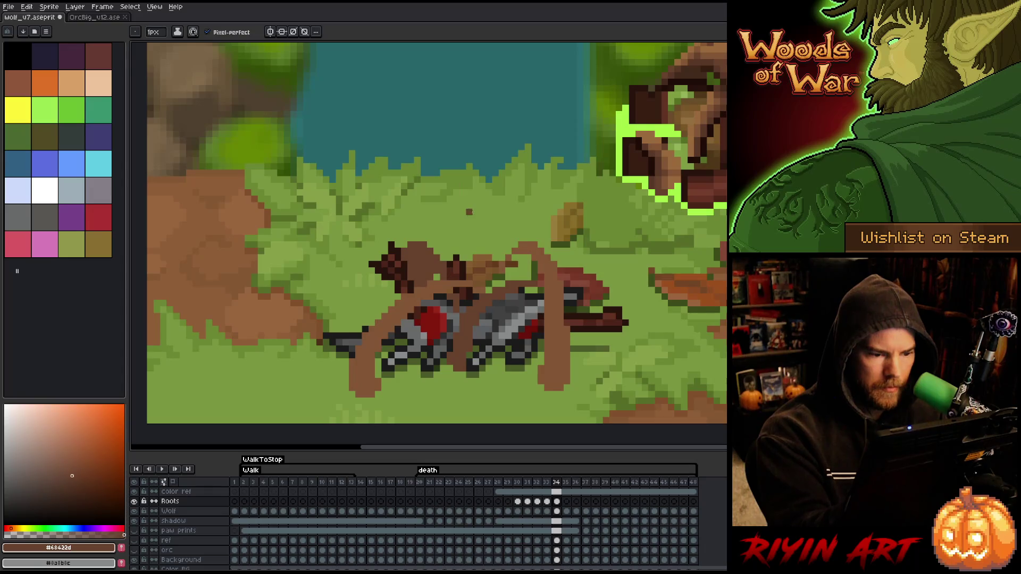
key(Left)
key(Right)
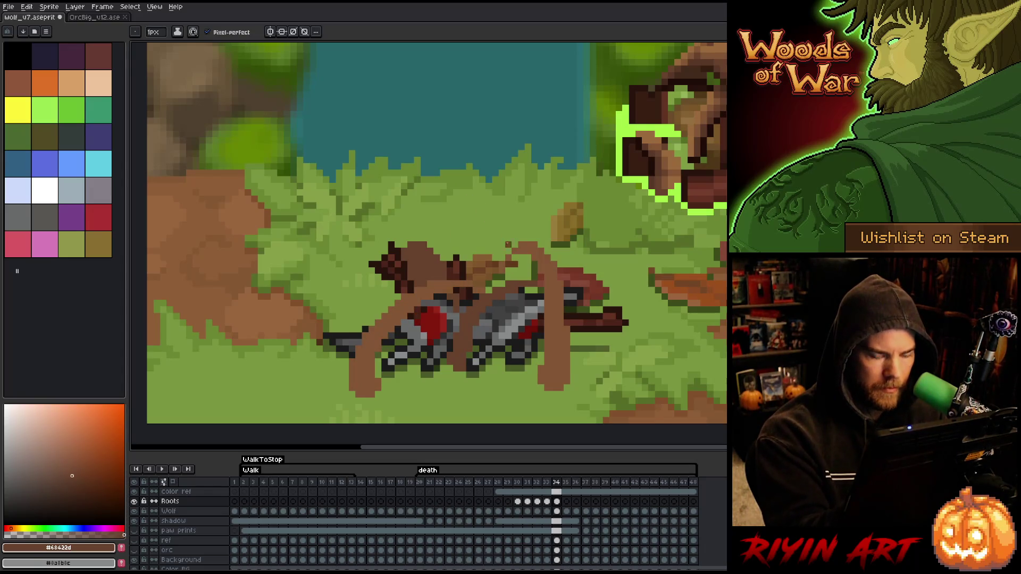
Step: Sample dark brown #583826 and draw a thin vertical dark strip on frame 33's root
alt+click(425, 270)
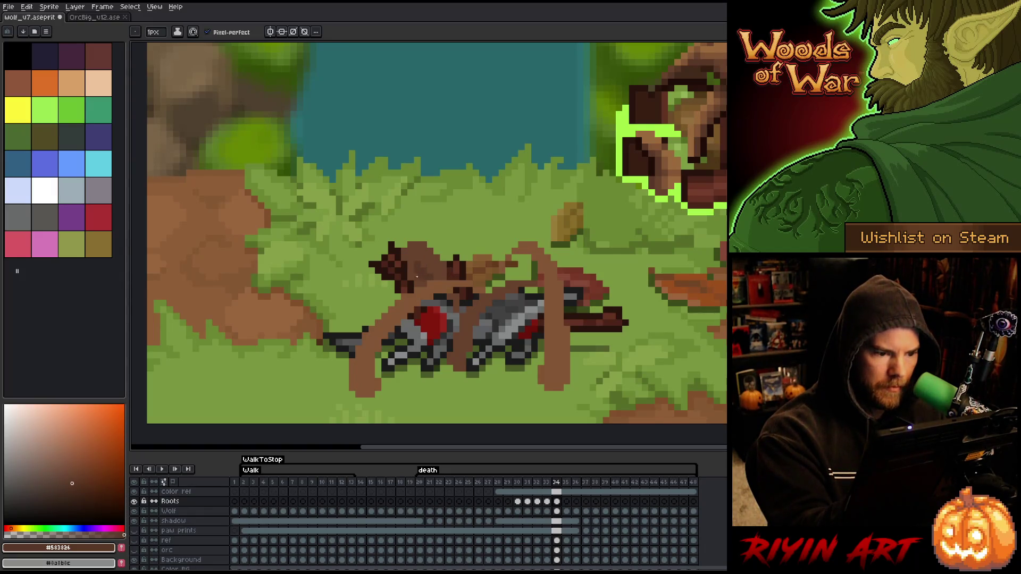
key(Left)
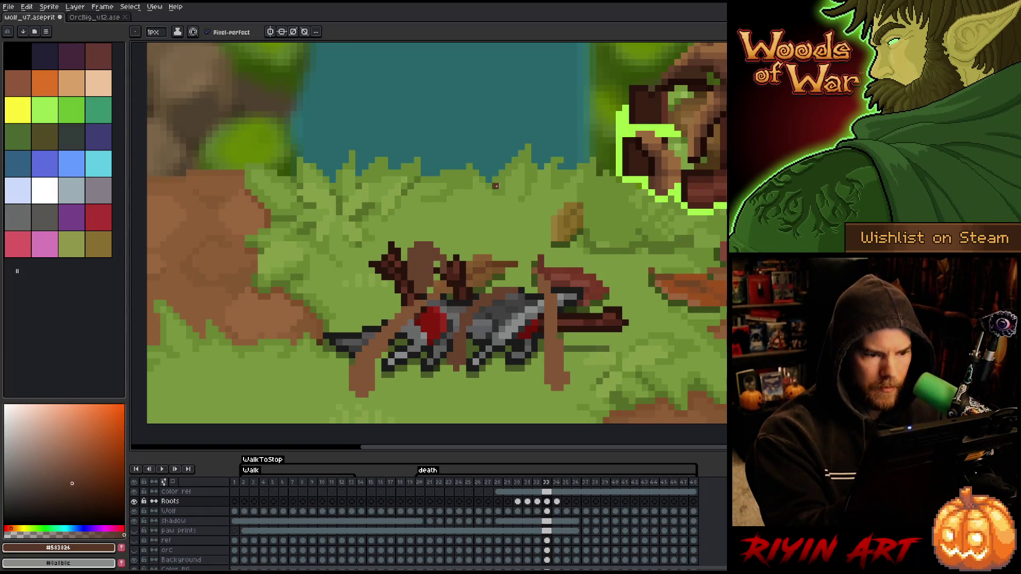
drag(426, 262, 423, 290)
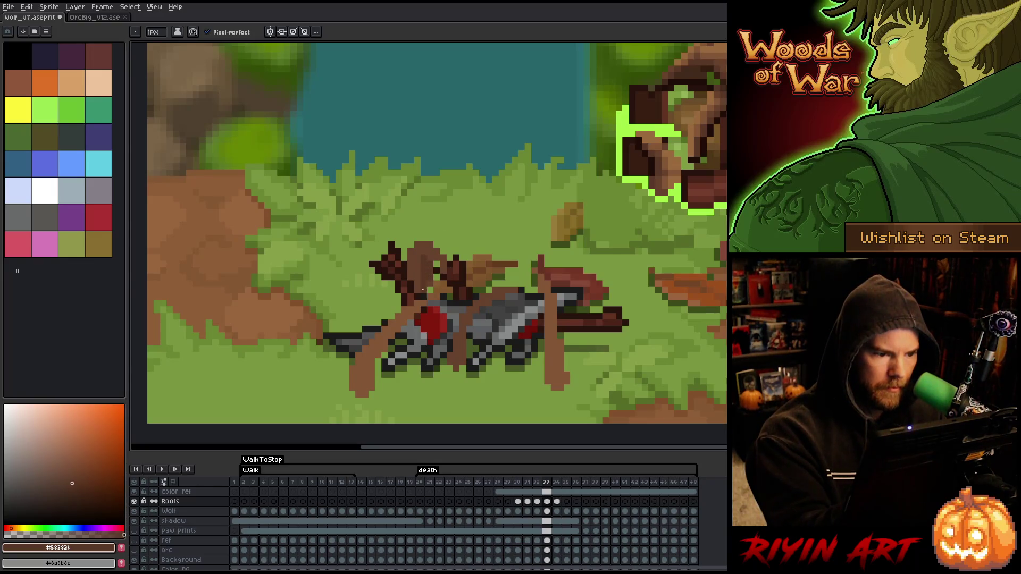
key(Right)
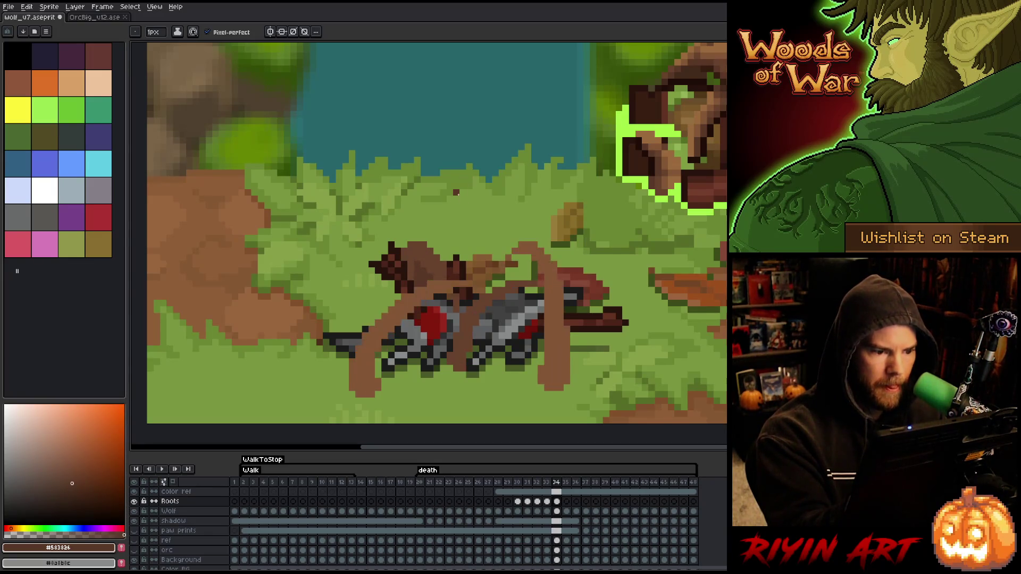
key(Left)
key(Right)
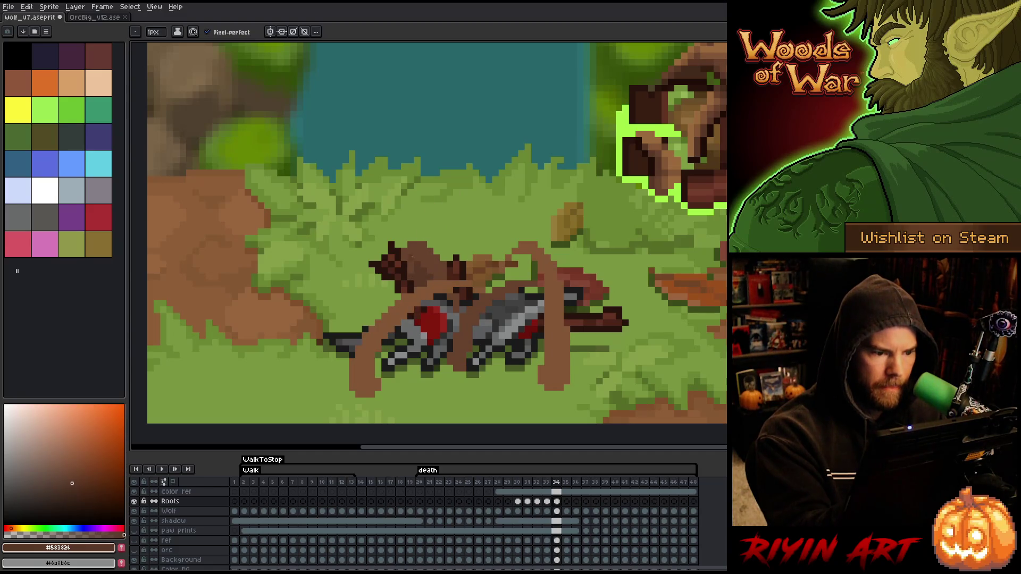
Step: Preview the neighbouring frames and move on to frame 35
key(Left)
key(Right)
key(Right)
key(Left)
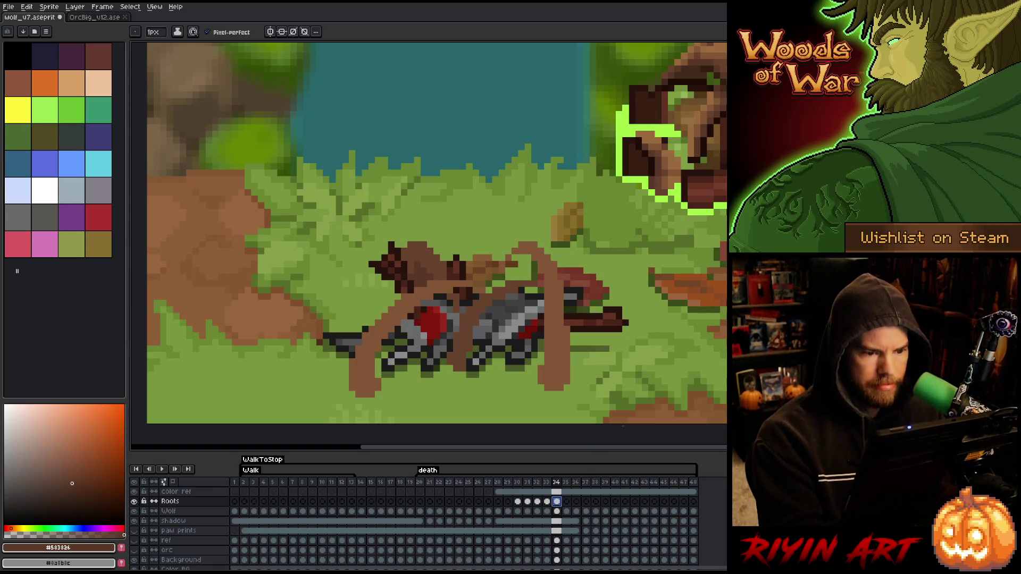
key(Right)
key(Right)
key(Left)
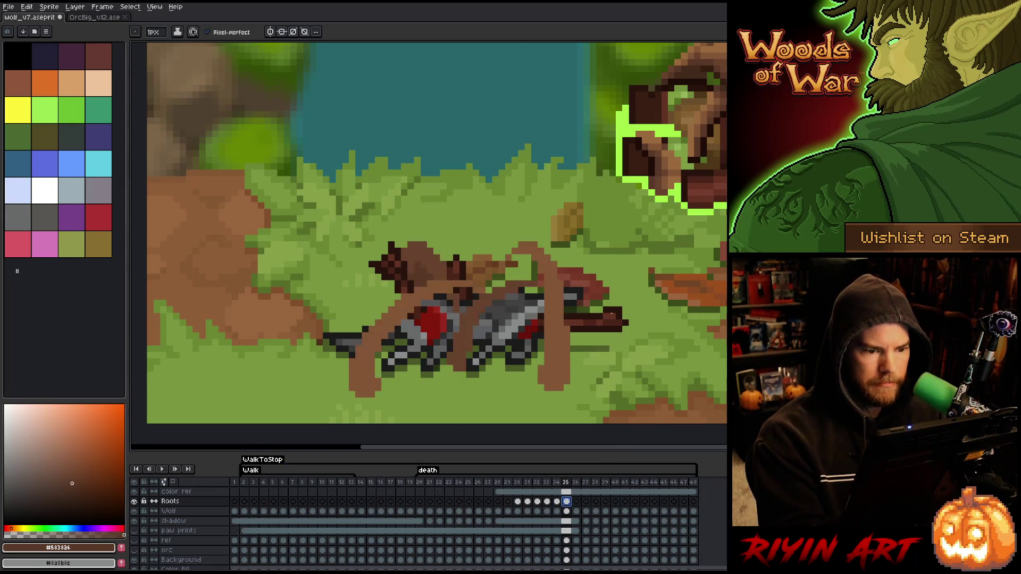
Step: Sample the lighter #835636 and a darker root brown, try a root stroke on frame 35, and undo it
alt+click(553, 294)
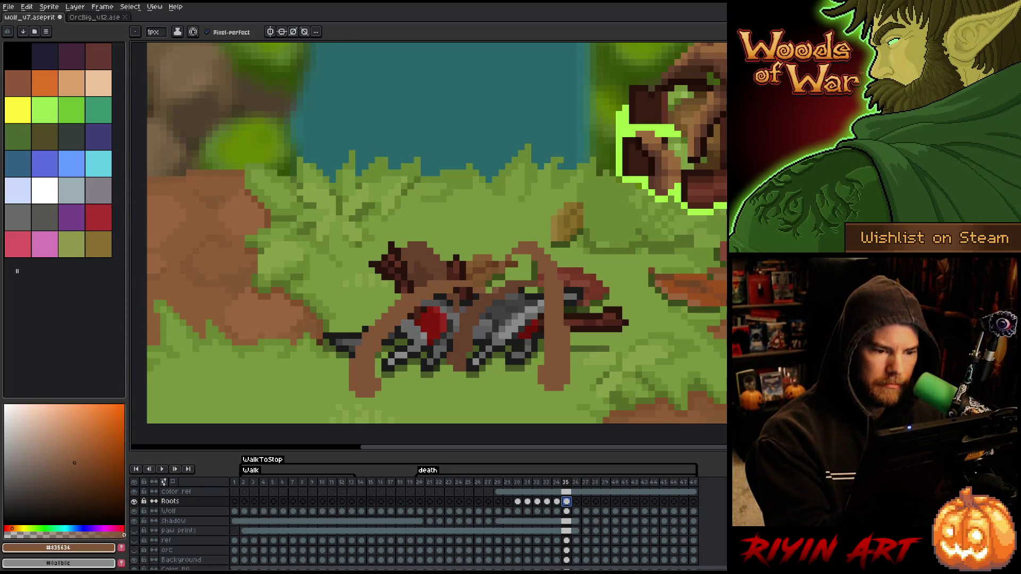
alt+click(533, 270)
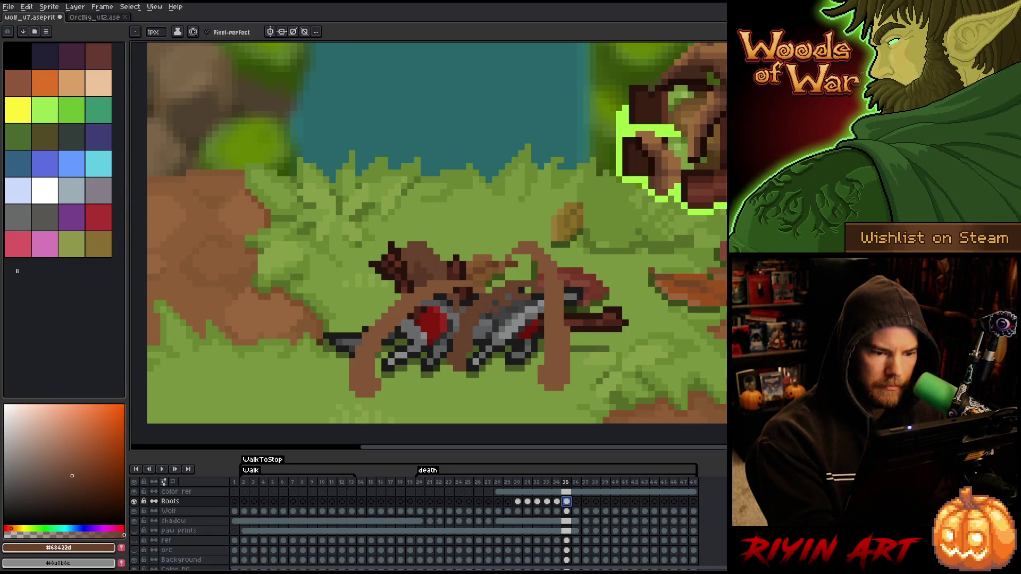
click(536, 285)
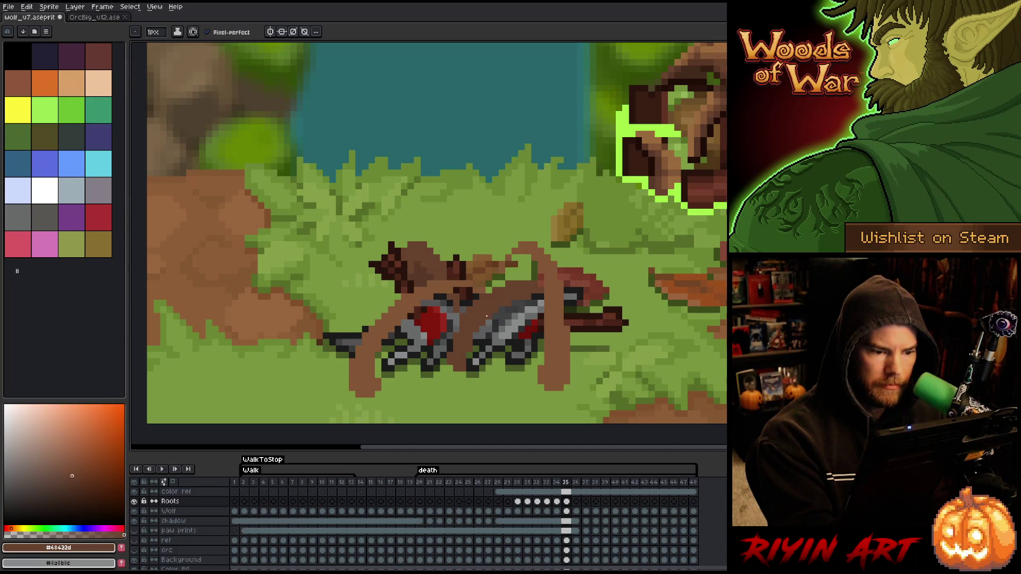
key(ctrl+z)
key(ctrl+z)
key(ctrl+z)
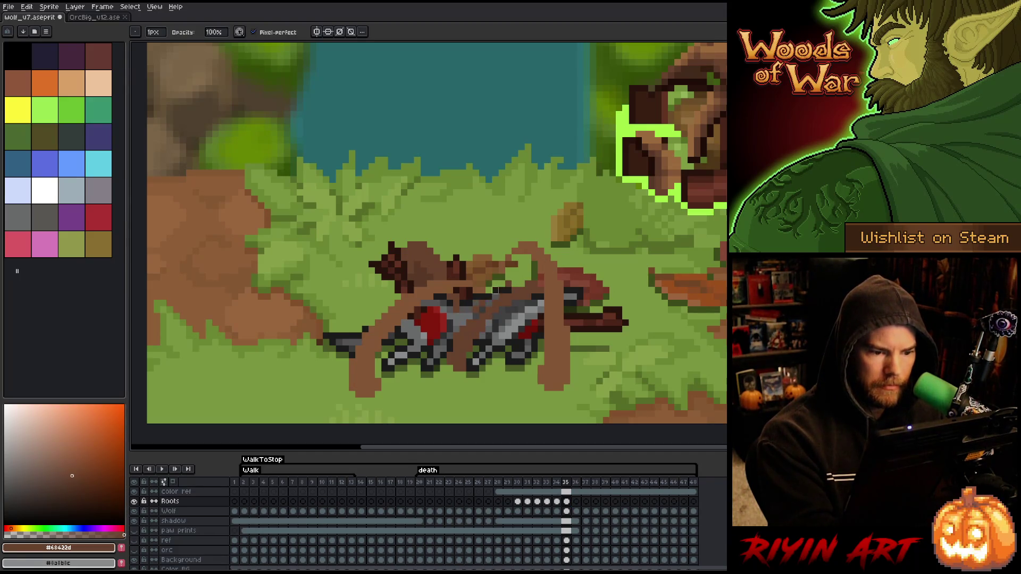
key(b)
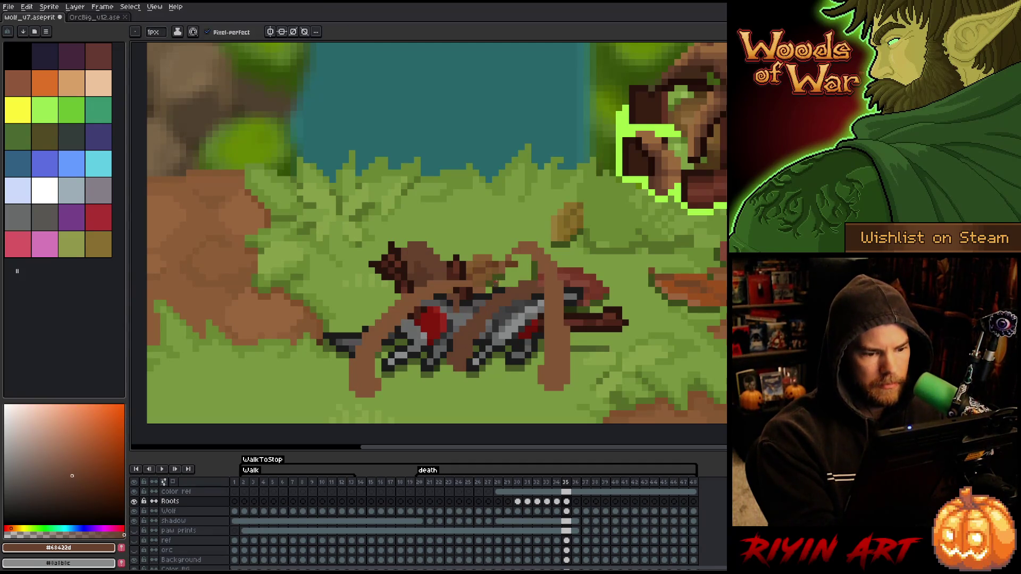
Step: Compare frames 34 and 35, then try a short up-right #835636 root stroke and undo it
key(e)
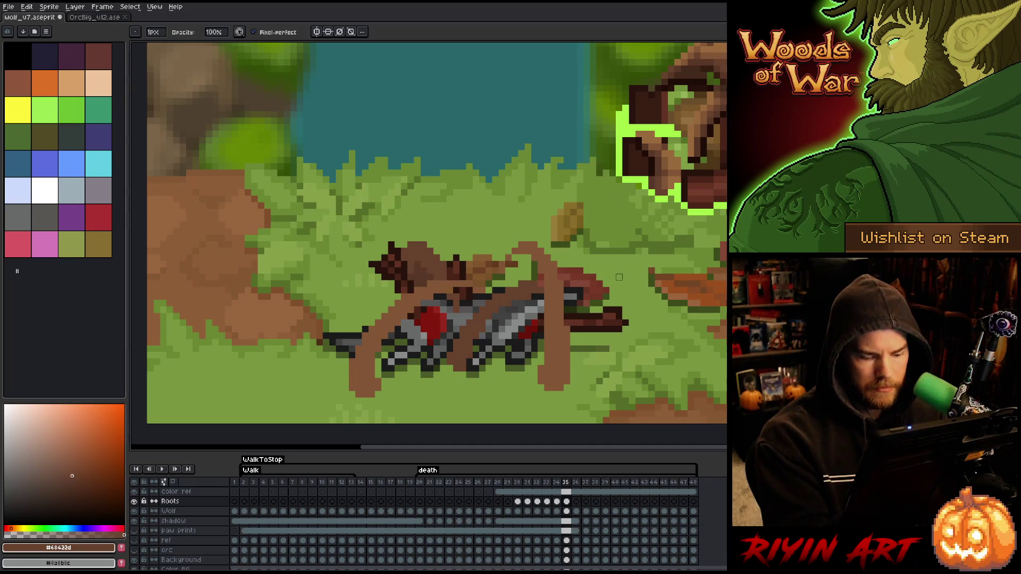
key(comma)
key(period)
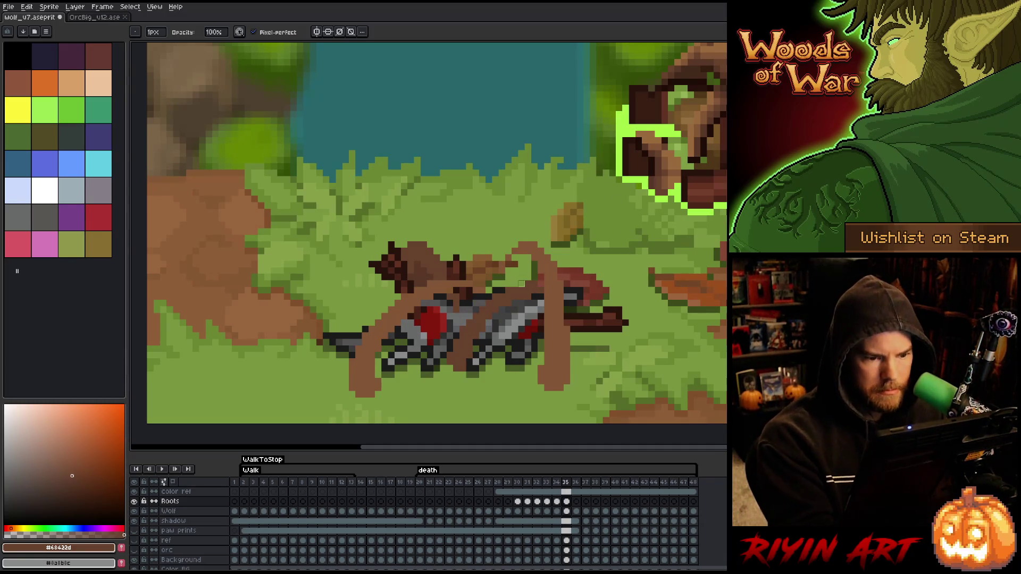
key(b)
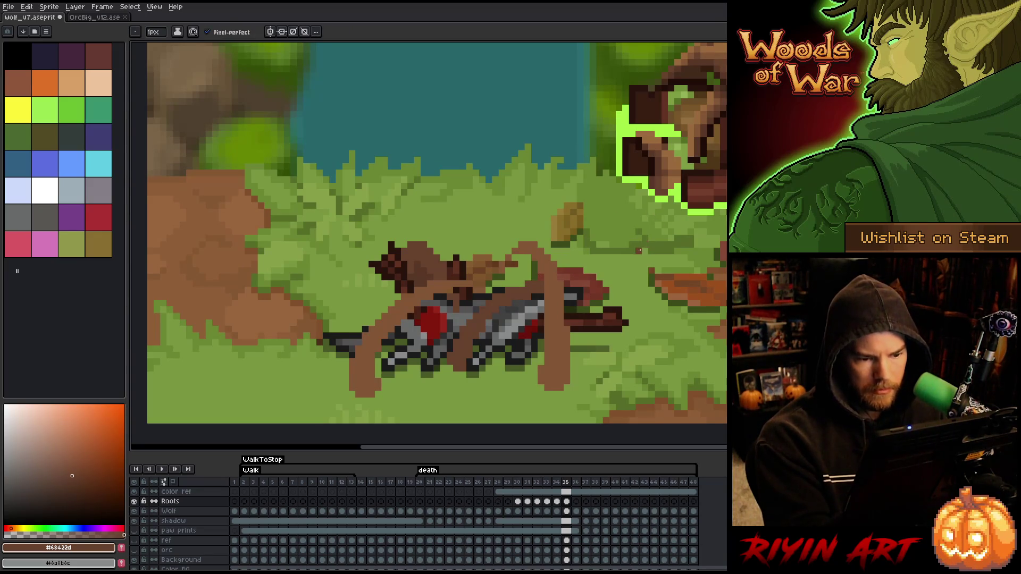
alt+click(561, 291)
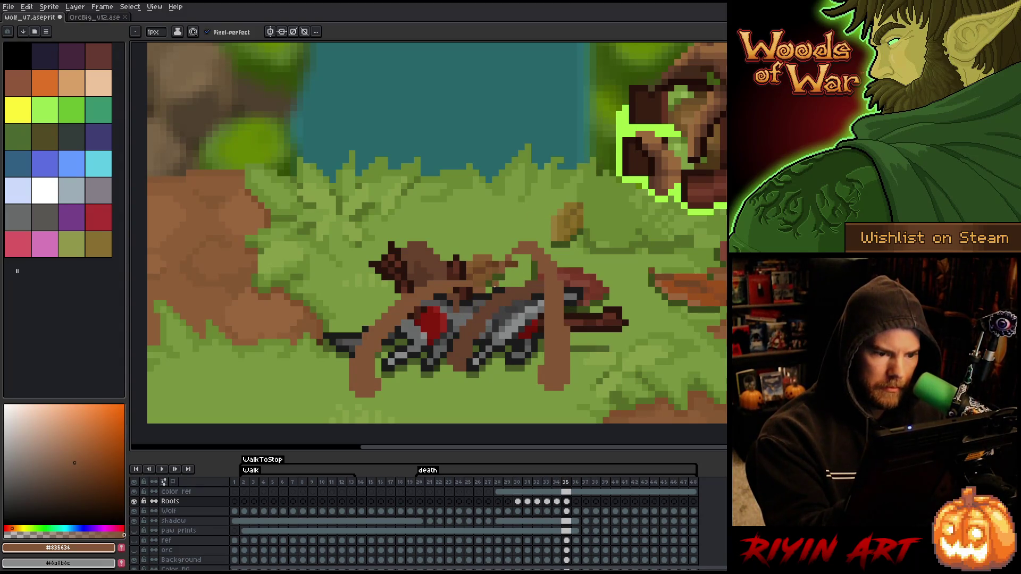
mouse_move(500, 279)
mouse_down()
mouse_move(530, 271)
mouse_move(518, 258)
mouse_move(534, 245)
mouse_up()
key(b)
key(ctrl+z)
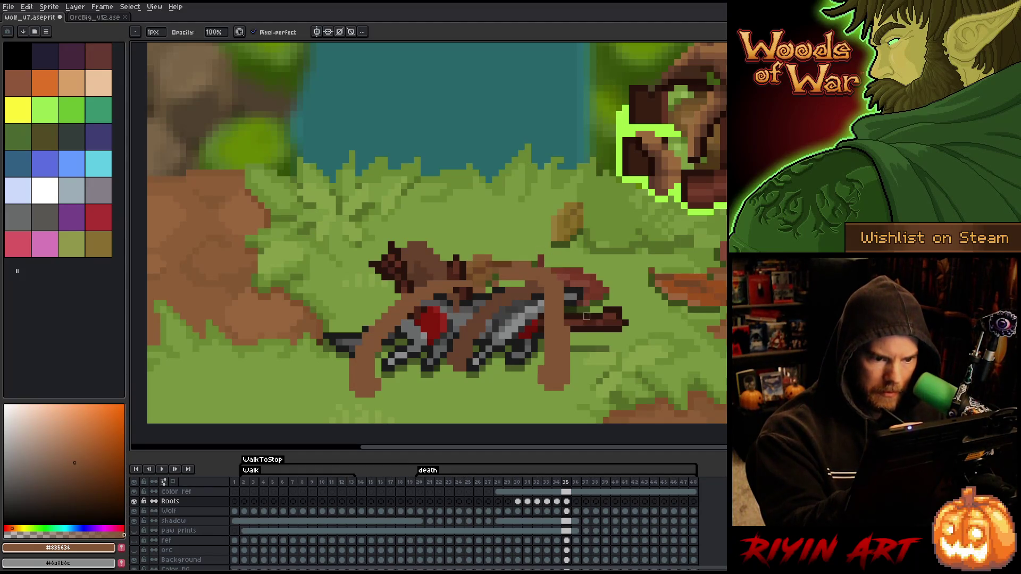
Step: Erase a dark root strand, test and undo dark-brown shading lines, then paint lighter brown over the wolf
key(e)
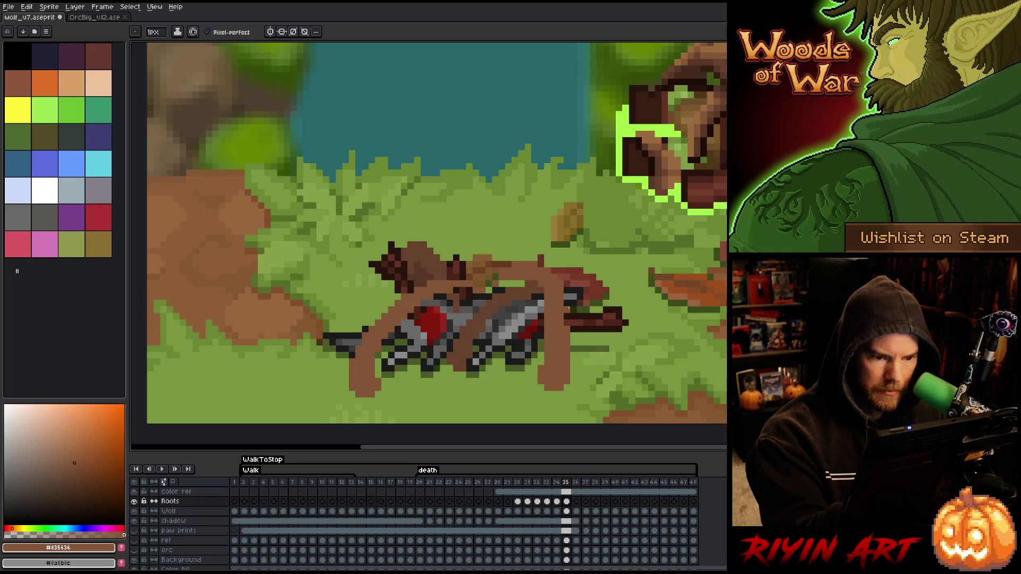
drag(565, 301, 567, 337)
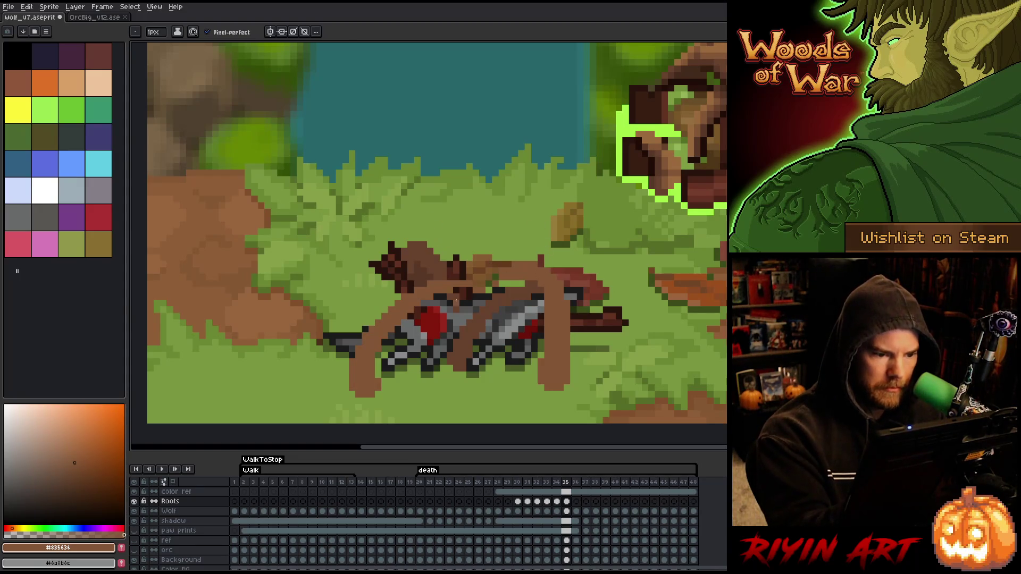
alt+click(456, 295)
drag(461, 308, 462, 326)
mouse_move(473, 358)
mouse_down()
mouse_move(477, 384)
mouse_move(477, 371)
mouse_up()
key(ctrl+z)
key(ctrl+z)
key(ctrl+z)
key(ctrl+y)
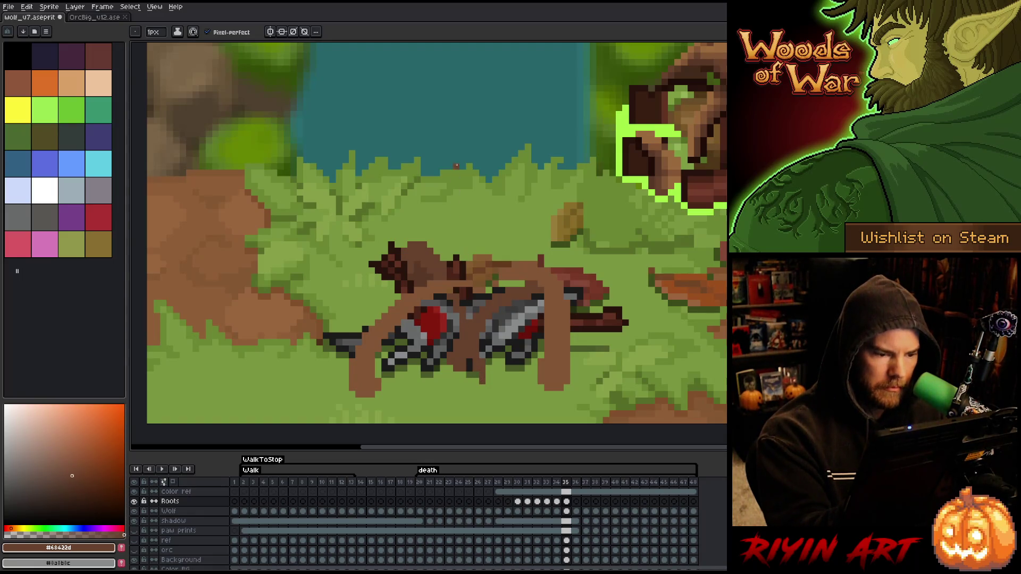
key(ctrl+z)
key(ctrl+z)
key(ctrl+z)
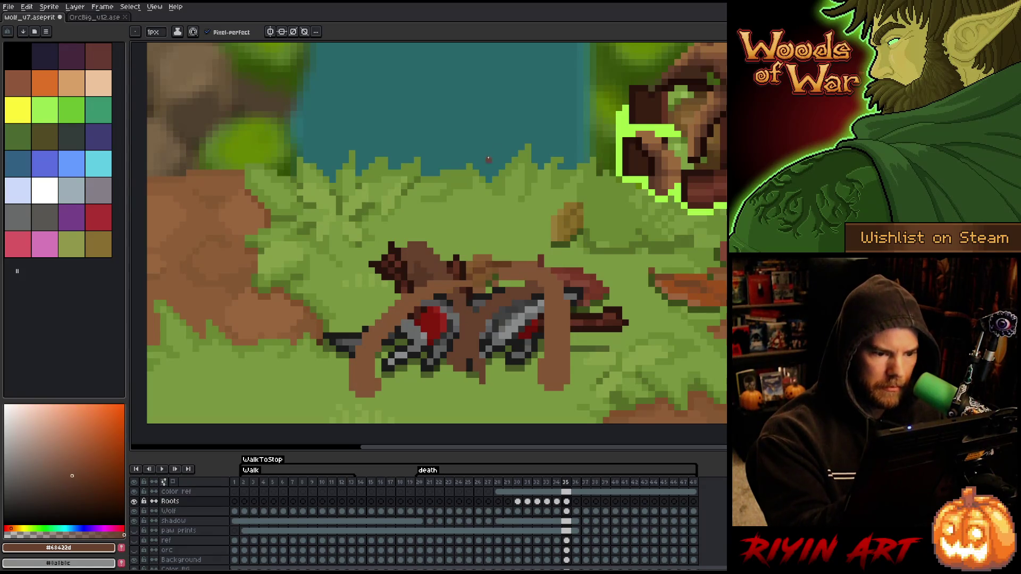
alt+click(534, 258)
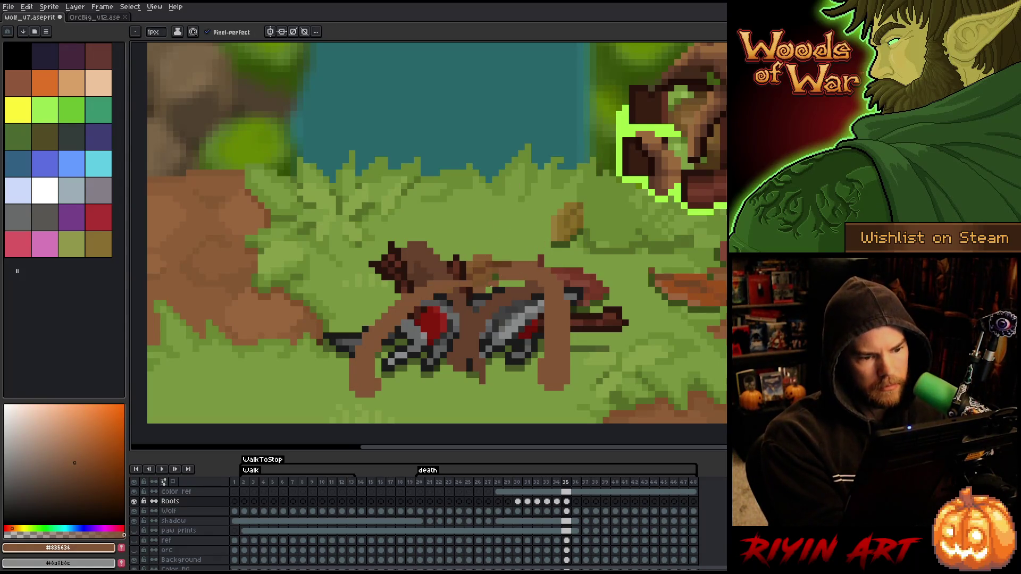
drag(466, 290, 420, 313)
Step: Paint light-brown root strokes and spots across the wolf's body on frame 35
click(436, 297)
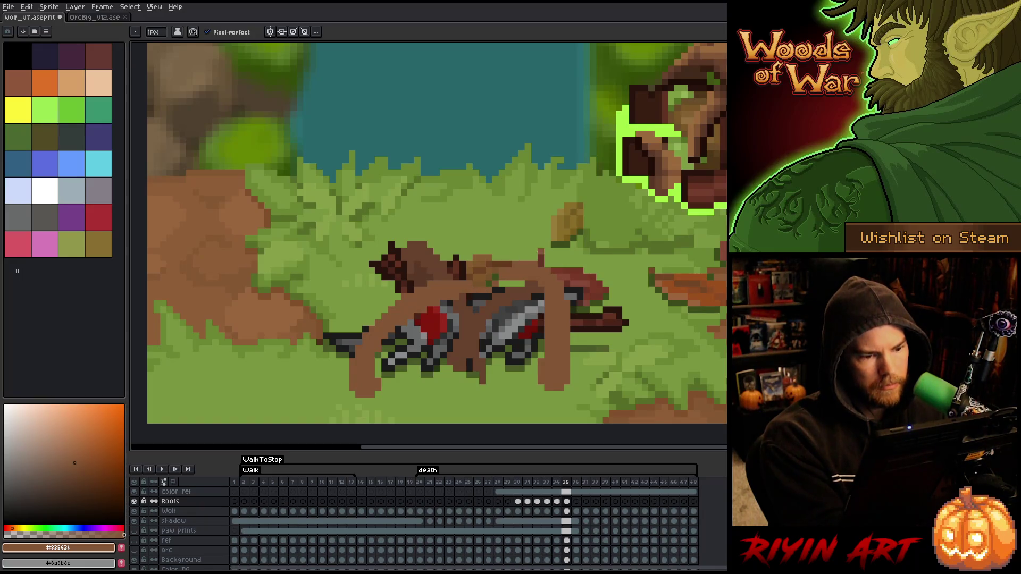
key(ctrl+z)
click(397, 355)
mouse_move(393, 354)
mouse_down()
mouse_move(383, 335)
mouse_move(462, 290)
mouse_move(417, 318)
mouse_up()
click(388, 338)
click(430, 310)
drag(473, 296, 450, 303)
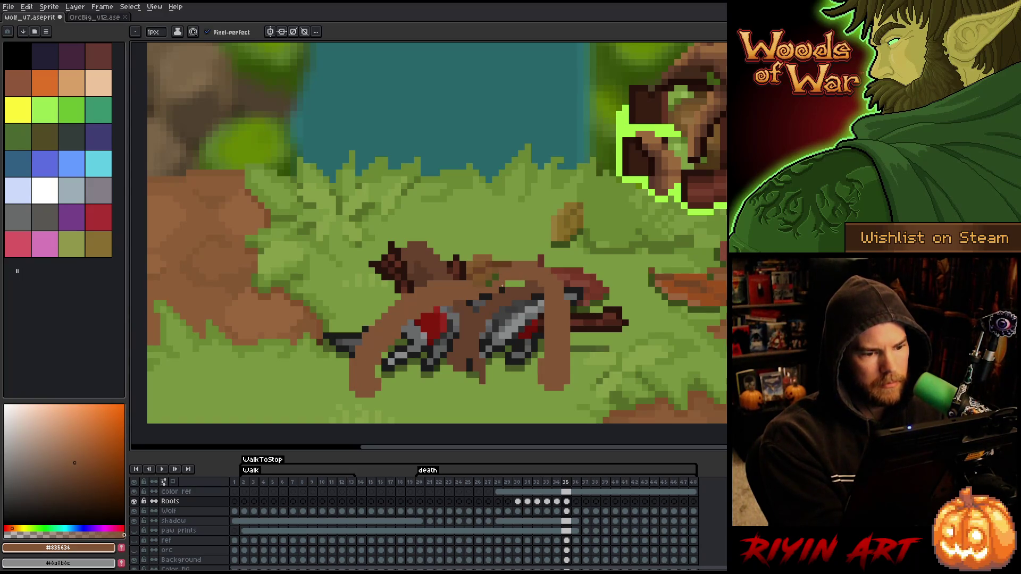
Step: Erase the root pixels around the wolf's head
key(e)
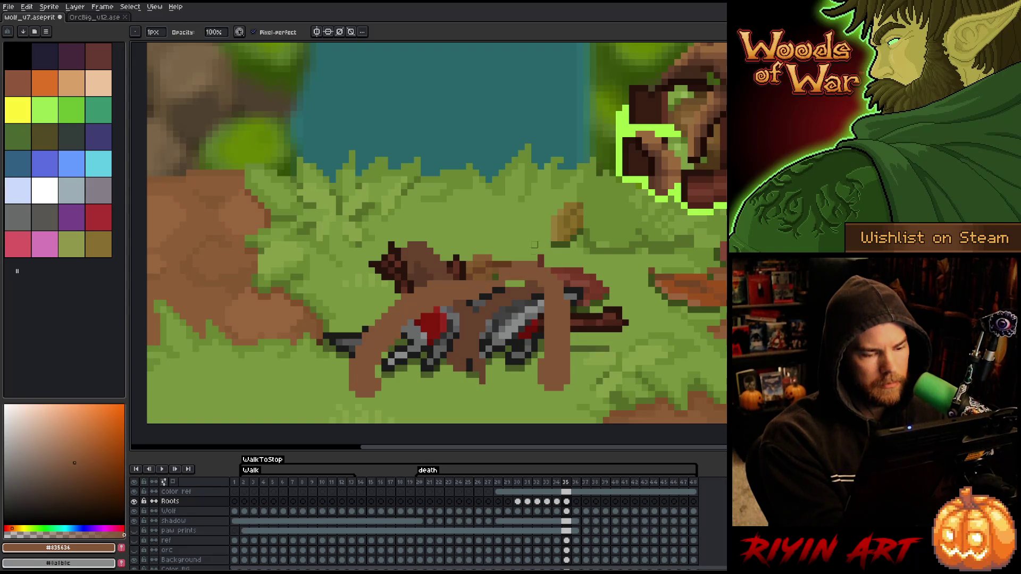
drag(444, 284, 410, 300)
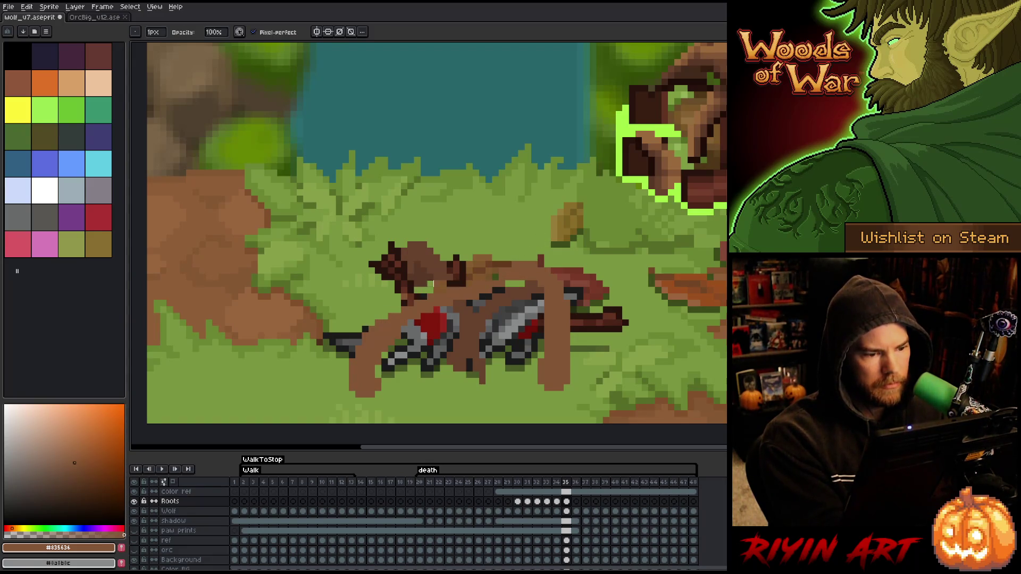
key(ctrl+z)
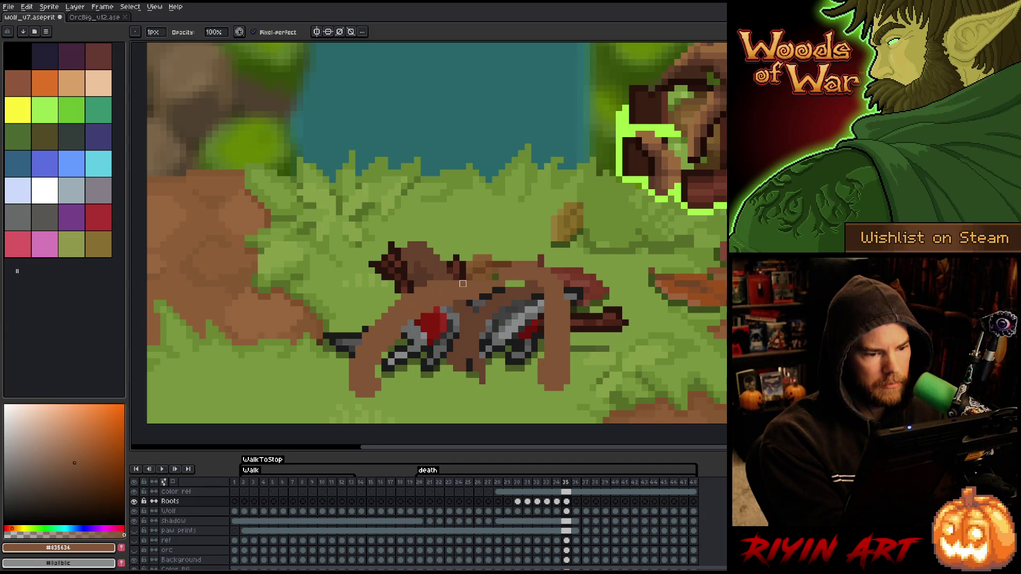
mouse_move(456, 283)
mouse_down()
mouse_move(372, 327)
mouse_move(378, 317)
mouse_up()
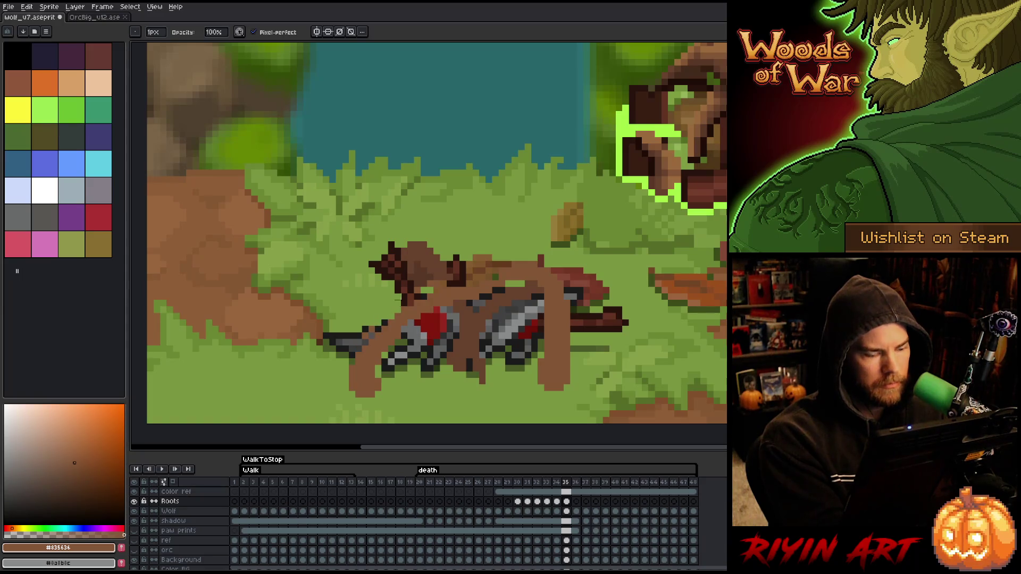
key(e)
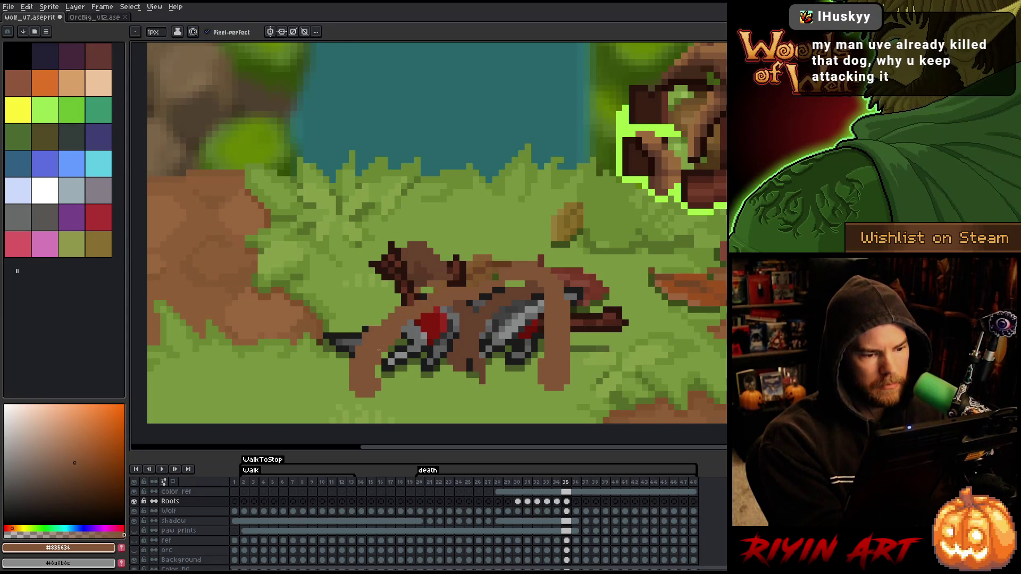
key(b)
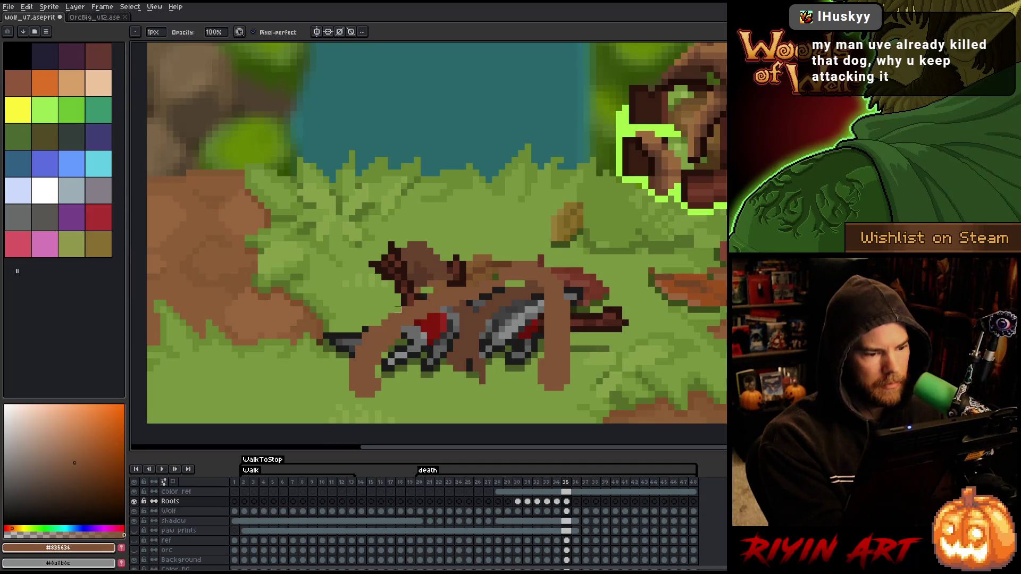
key(e)
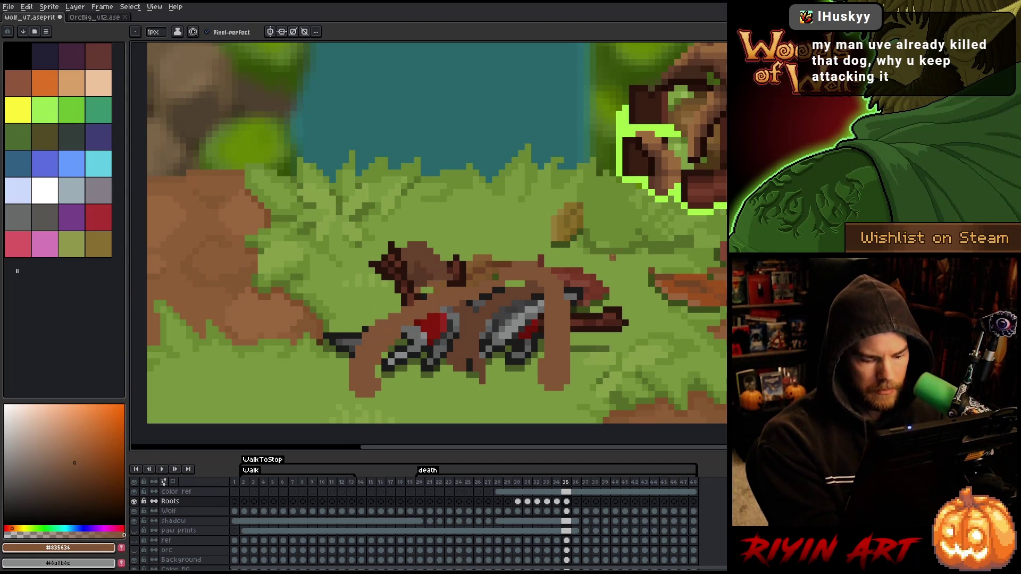
Step: Flip between frames 34 and 35 to compare the roots, then pick a darker brown from the canvas
key(Left)
key(Right)
key(Left)
key(Right)
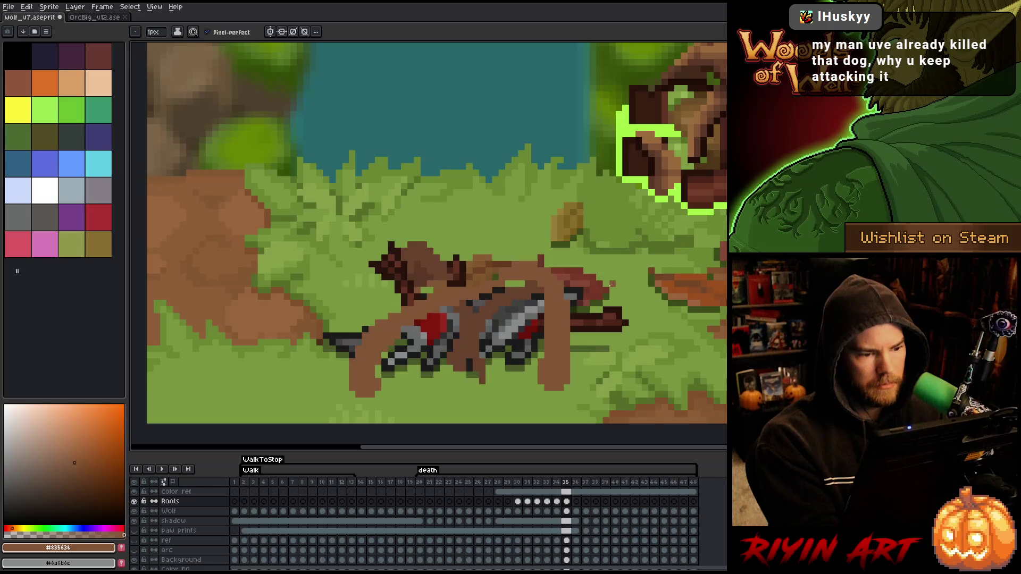
key(b)
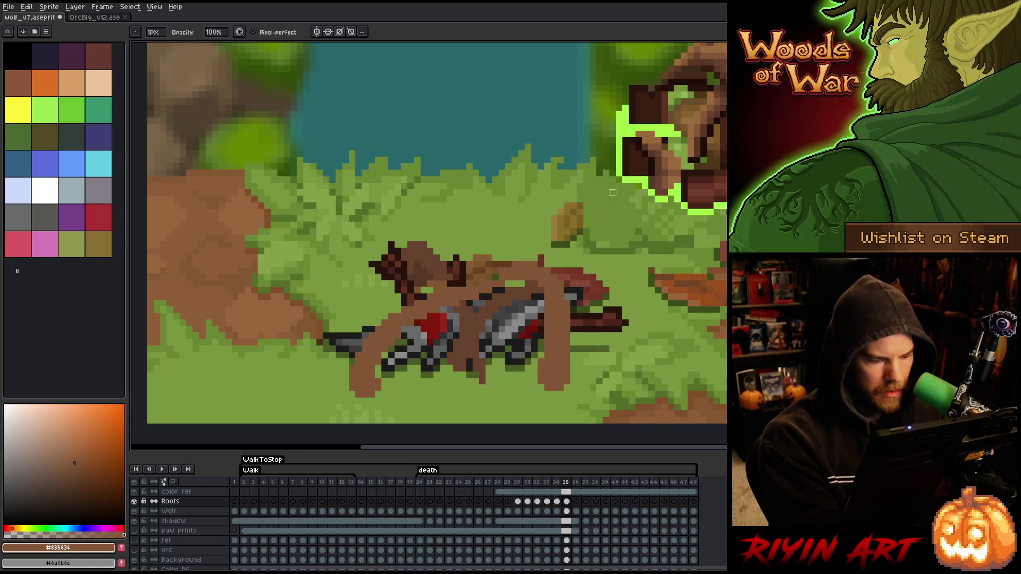
key(Left)
key(Right)
key(Left)
key(Right)
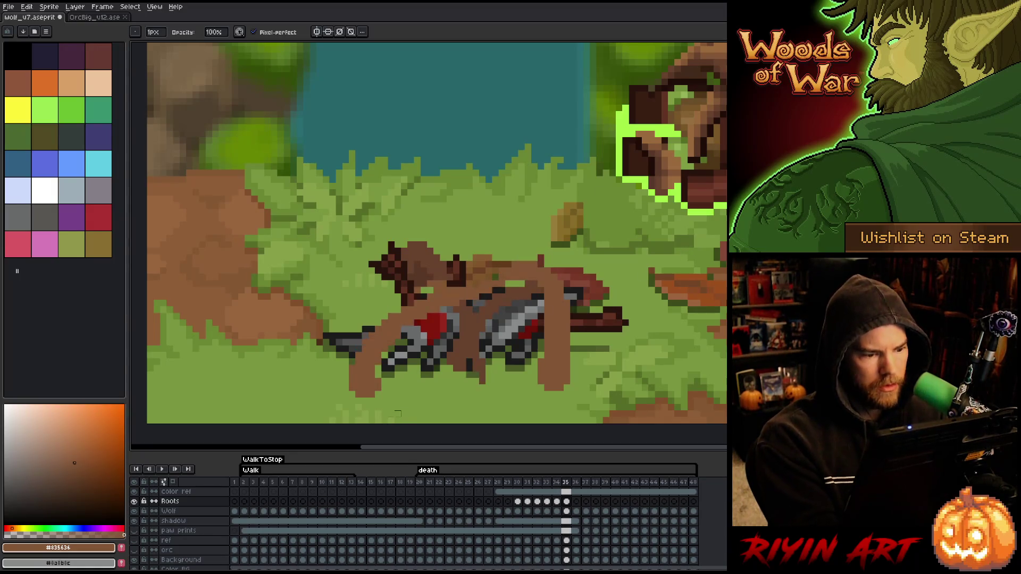
key(e)
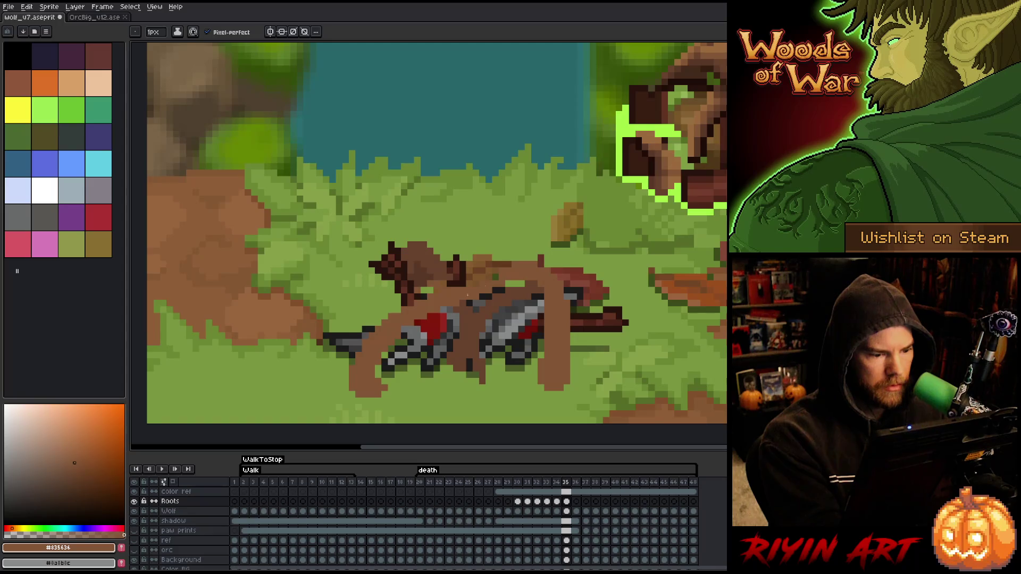
key(Left)
key(Right)
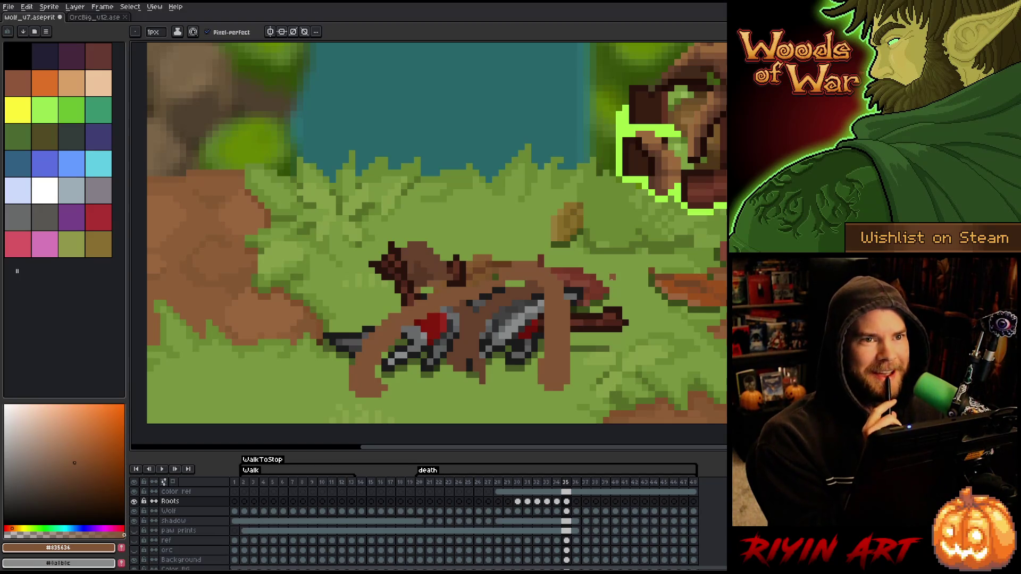
key(Left)
key(Right)
key(Left)
key(Right)
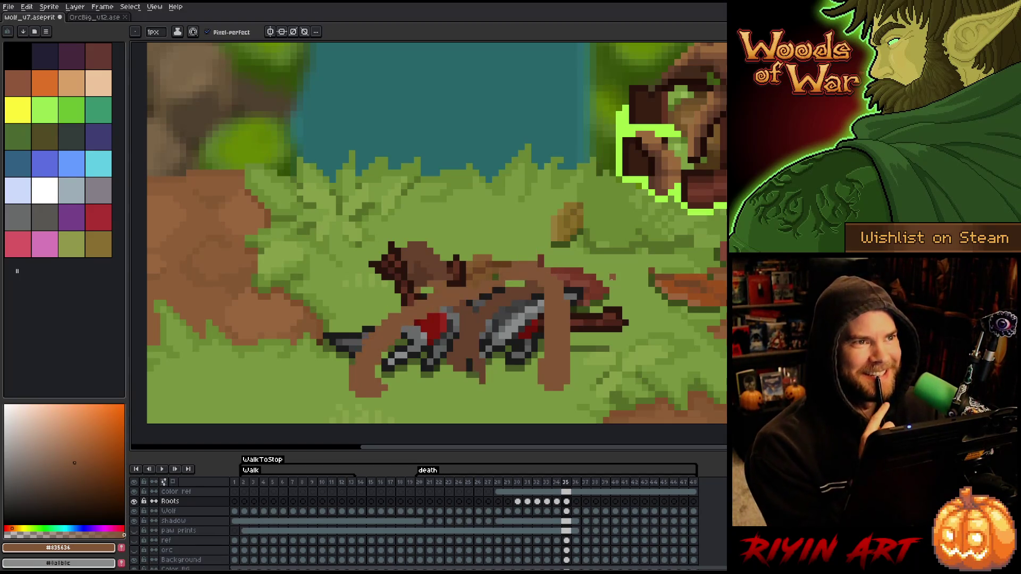
key(Left)
key(Right)
key(Left)
key(Right)
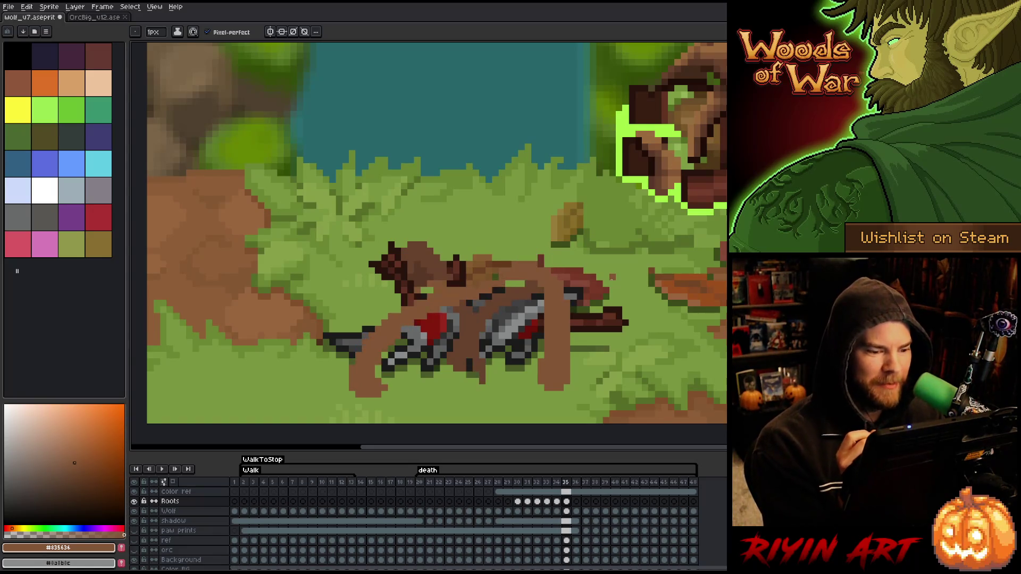
key(alt)
alt+click(422, 275)
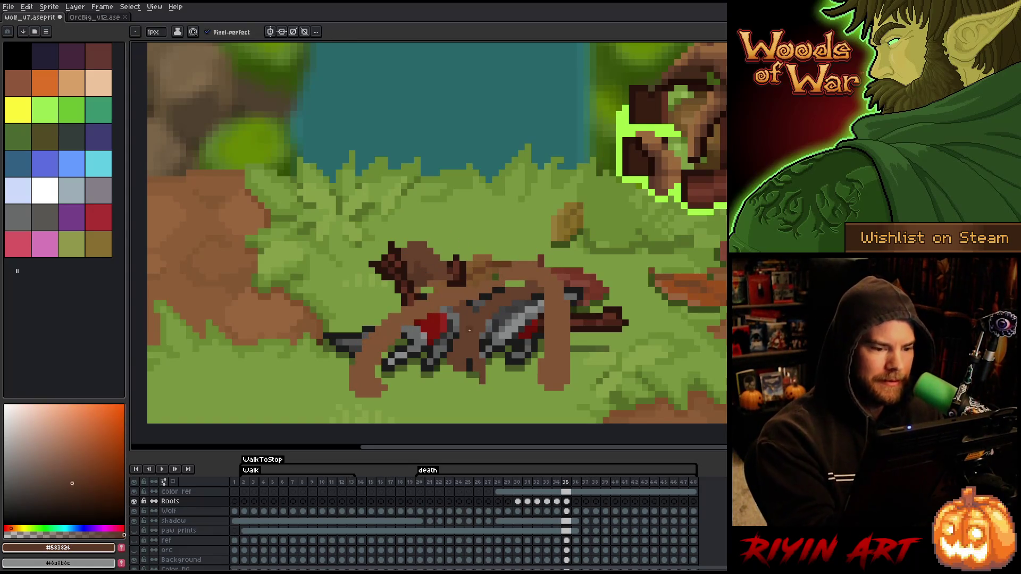
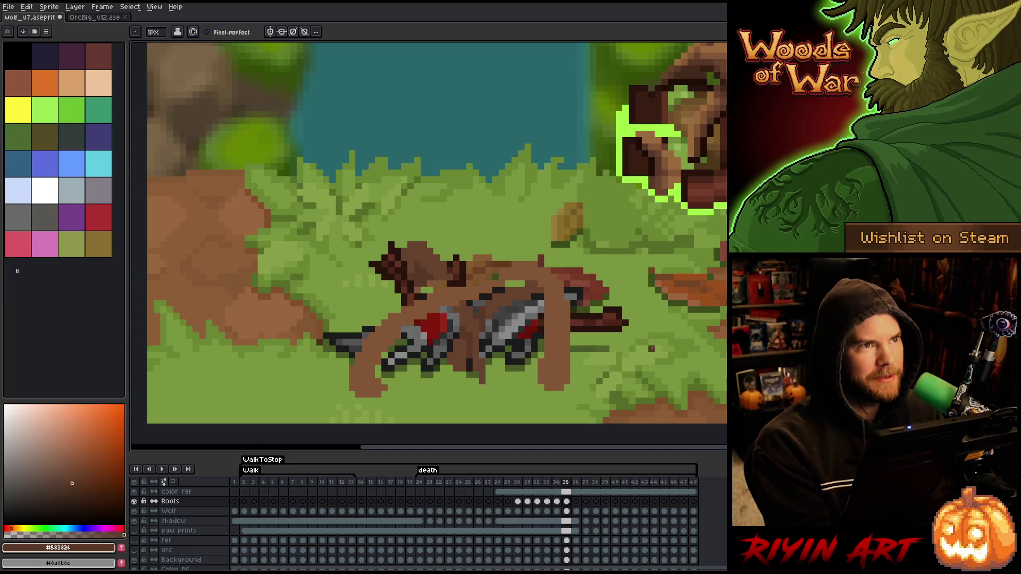
Step: Compare the roots on frames 34 and 35, then sample the #68422d and #583826 browns
key(Left)
key(Right)
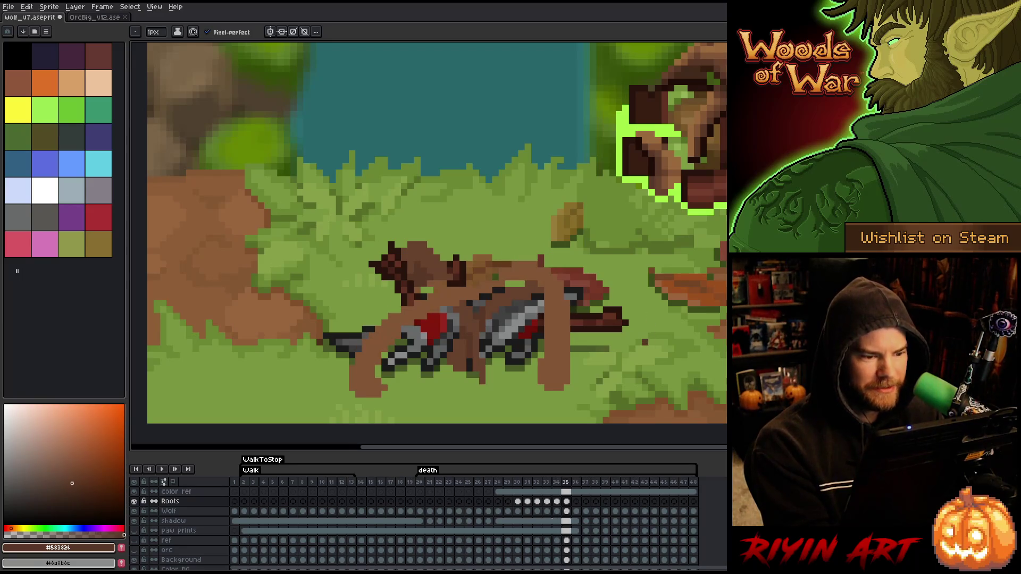
key(Left)
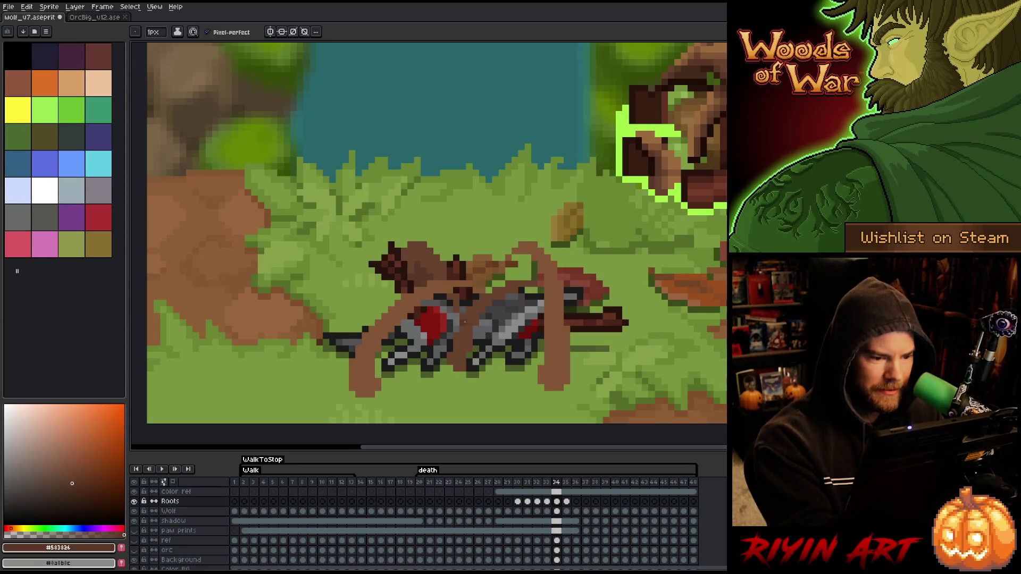
key(Right)
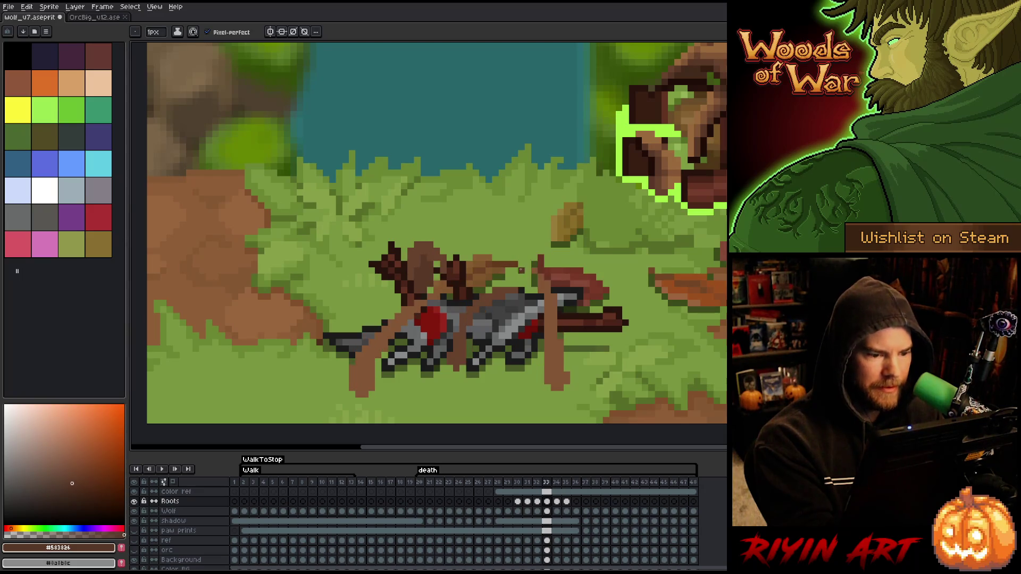
key(Left)
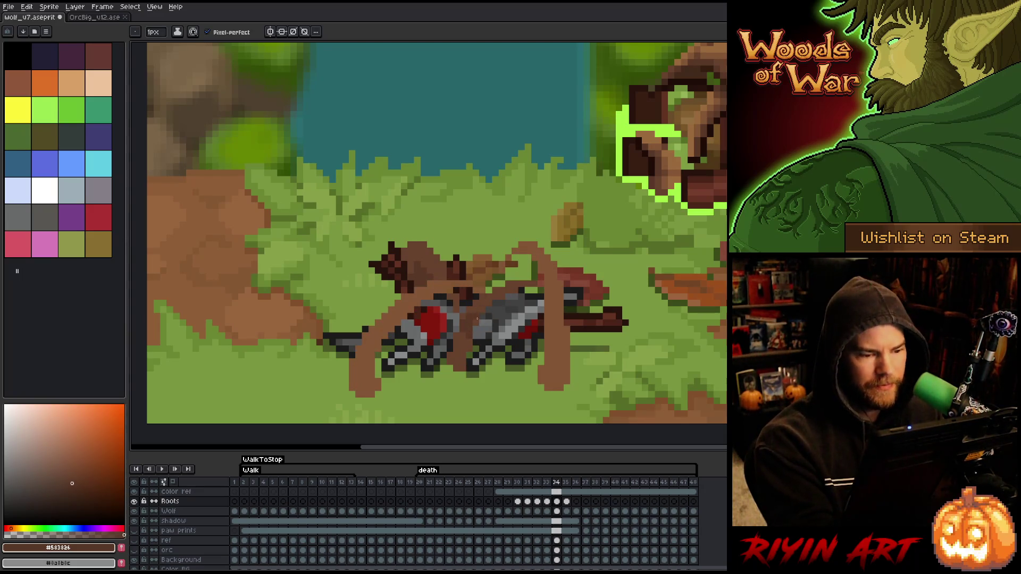
alt+click(471, 323)
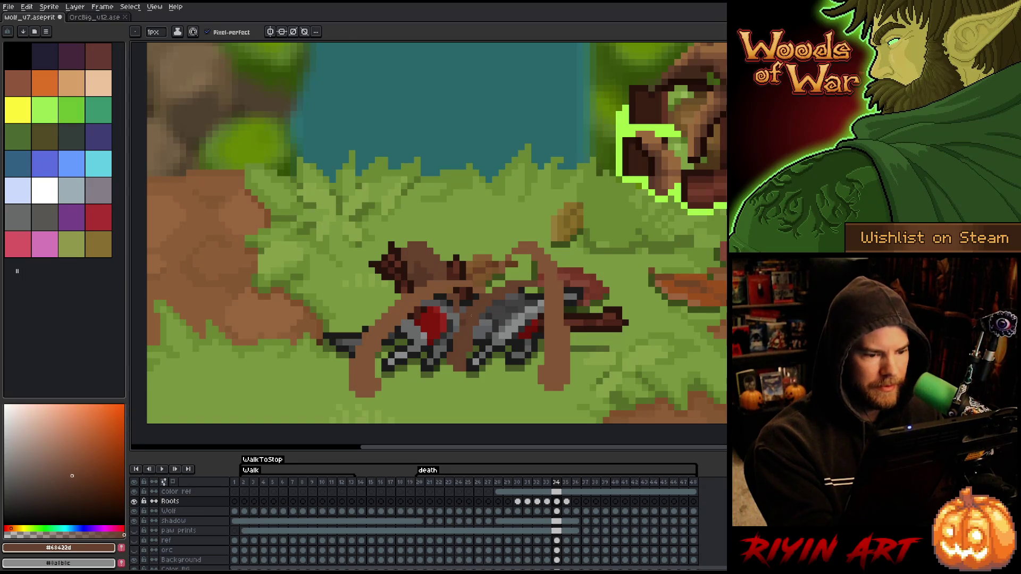
alt+click(466, 334)
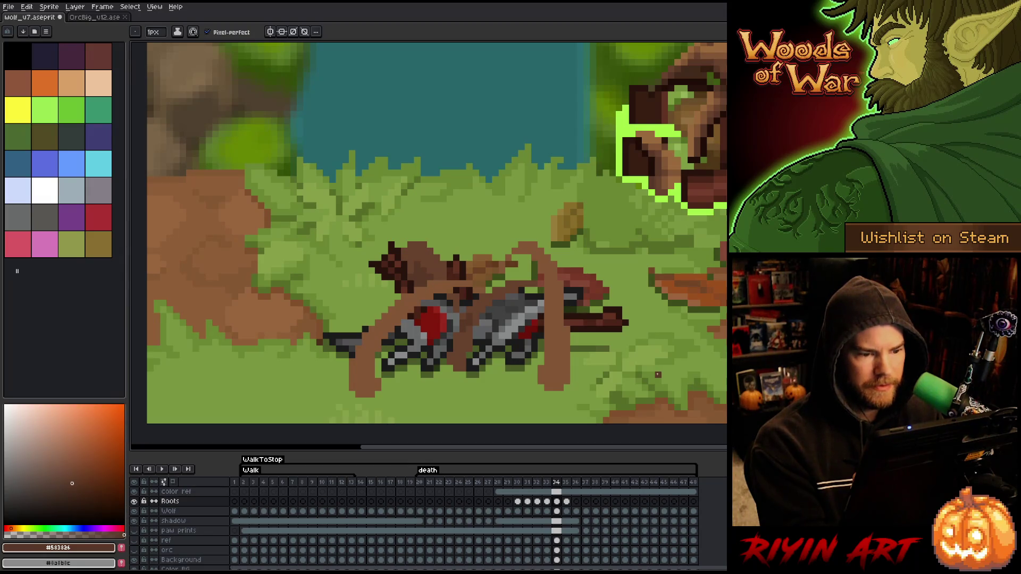
Step: On frame 35, sample the #68422d and #583826 browns from the wolf's head
key(Right)
key(Left)
key(Right)
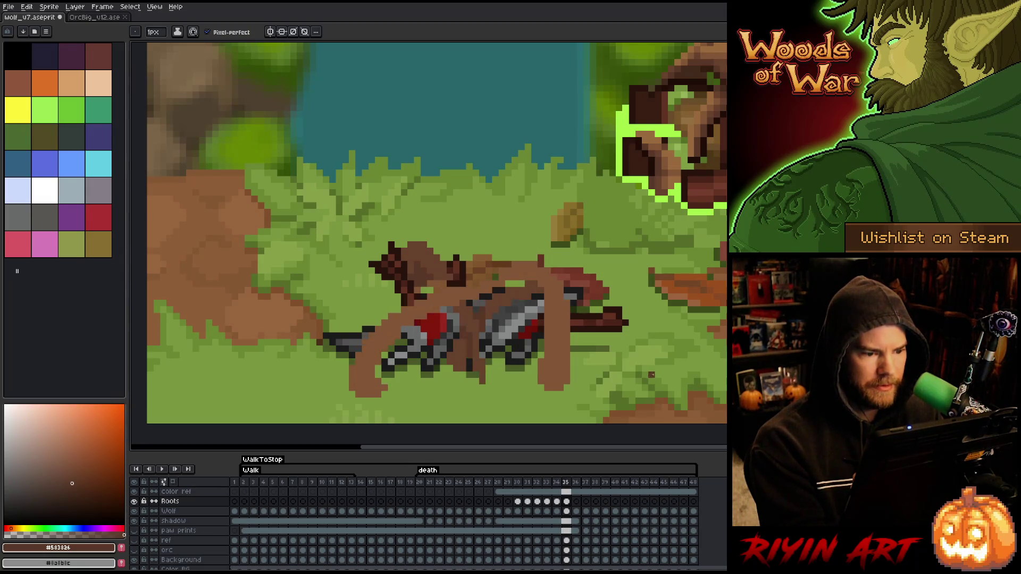
alt+click(451, 283)
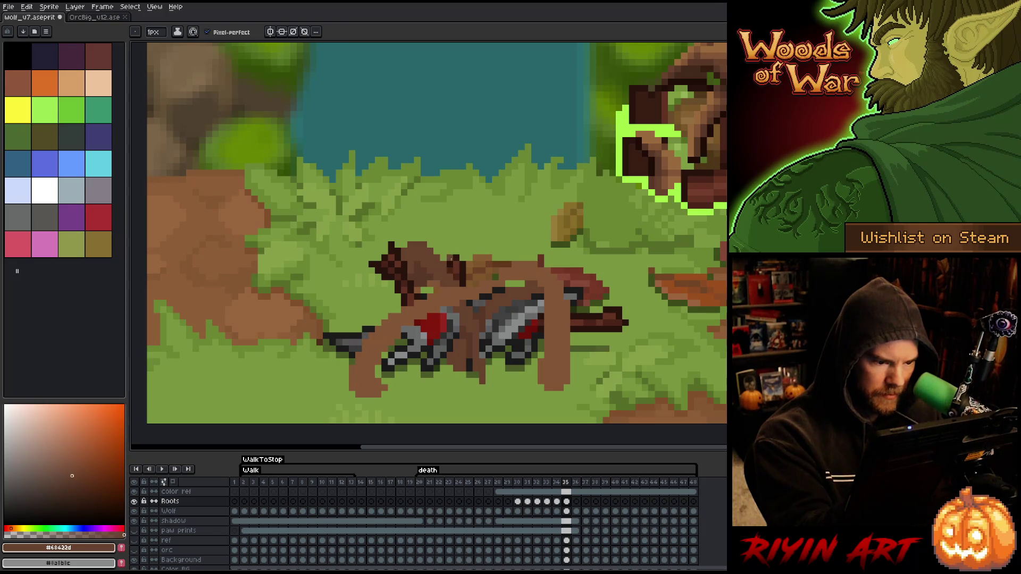
alt+click(432, 283)
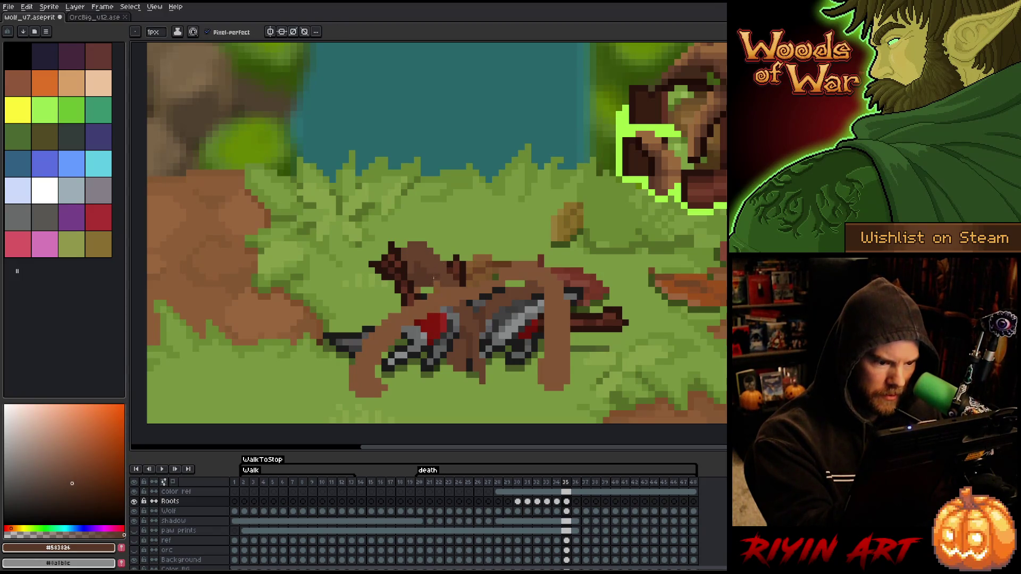
key(e)
key(b)
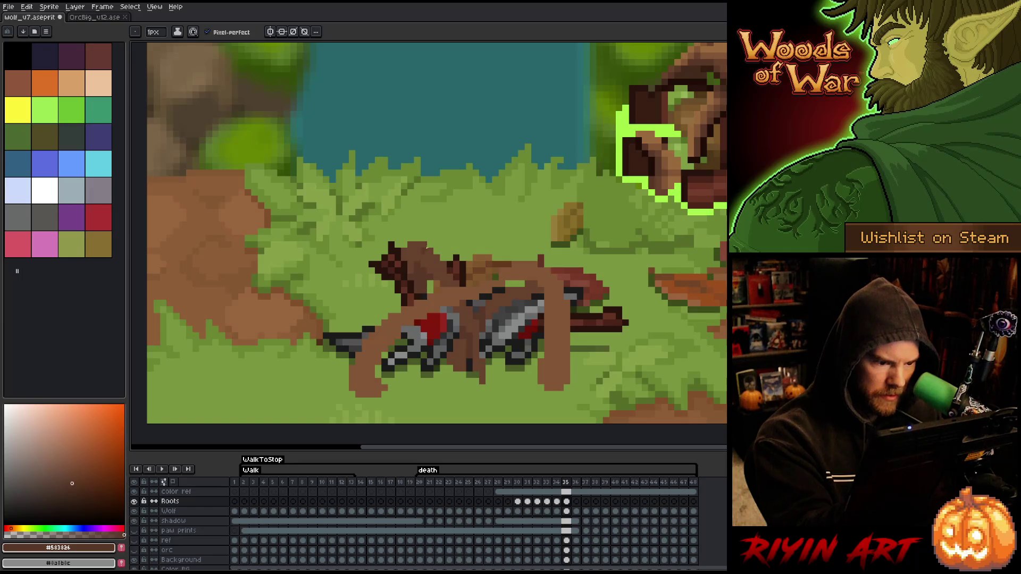
Step: Alt-pick the #68422d brown and add a root pixel on frame 35
key(comma)
key(period)
key(comma)
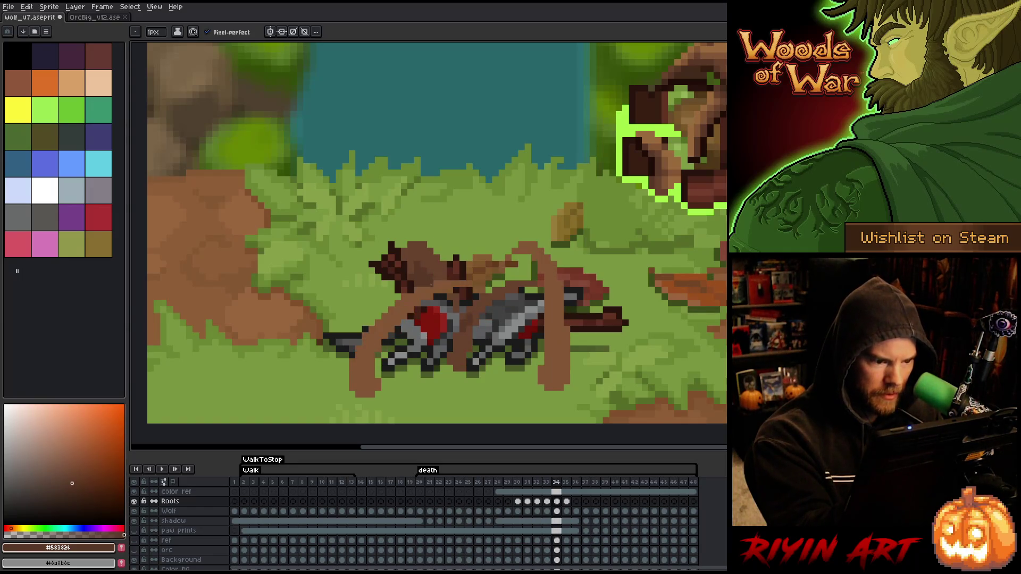
key(period)
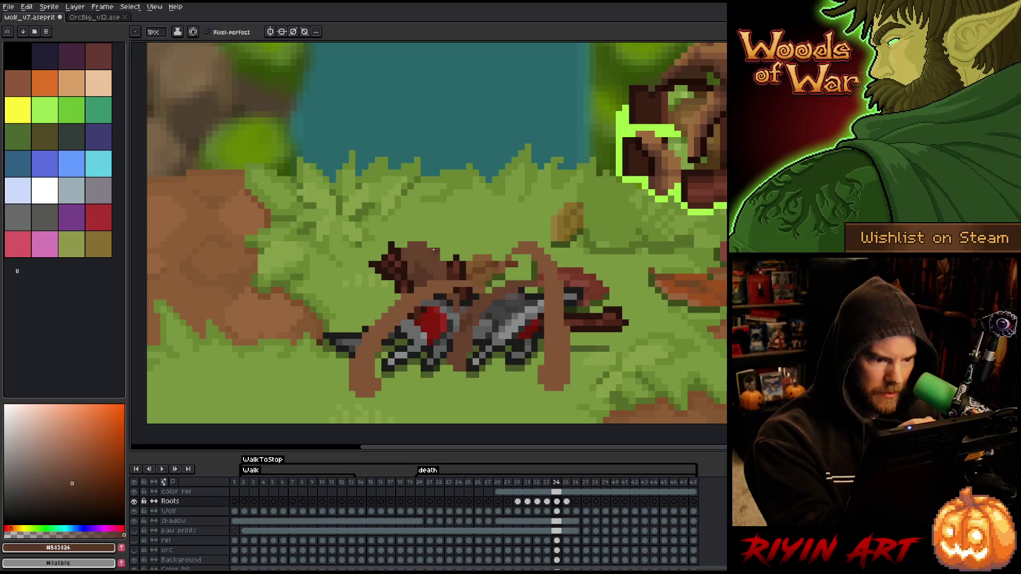
key(comma)
key(period)
key(alt)
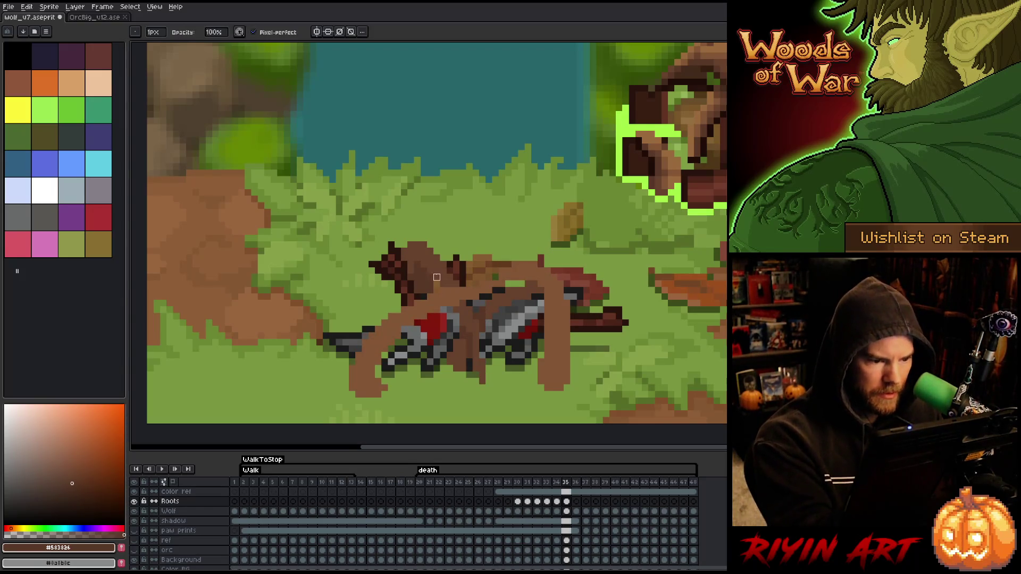
alt+click(447, 272)
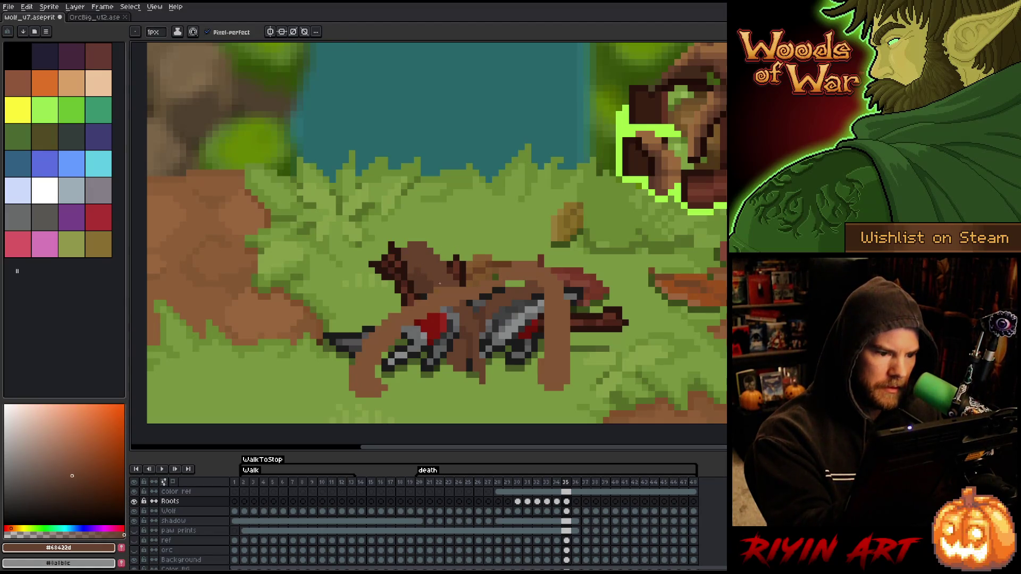
key(comma)
key(period)
click(508, 245)
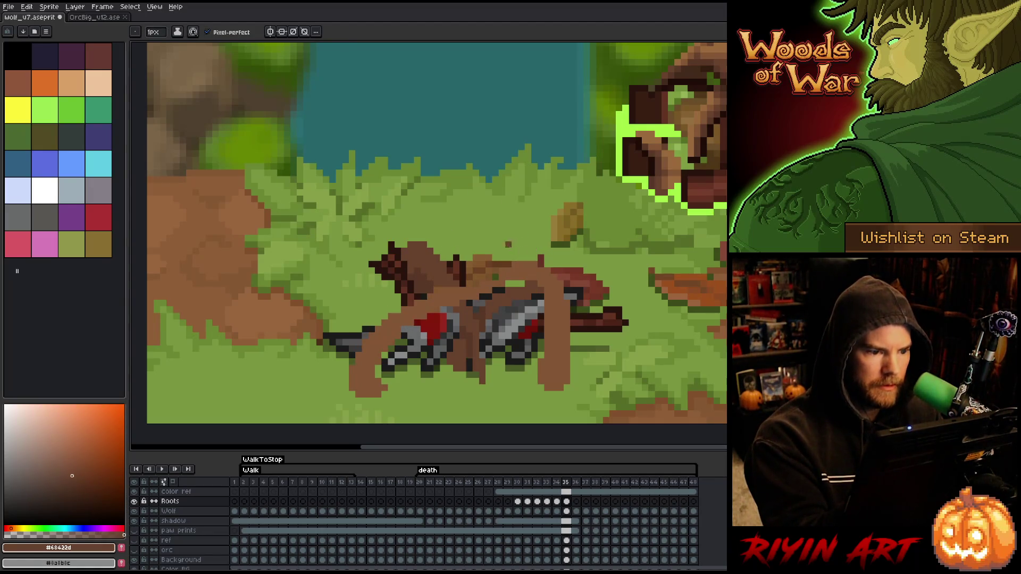
Step: Sample the darker #583826 brown and review the roots across frames 33 to 36
alt+click(411, 261)
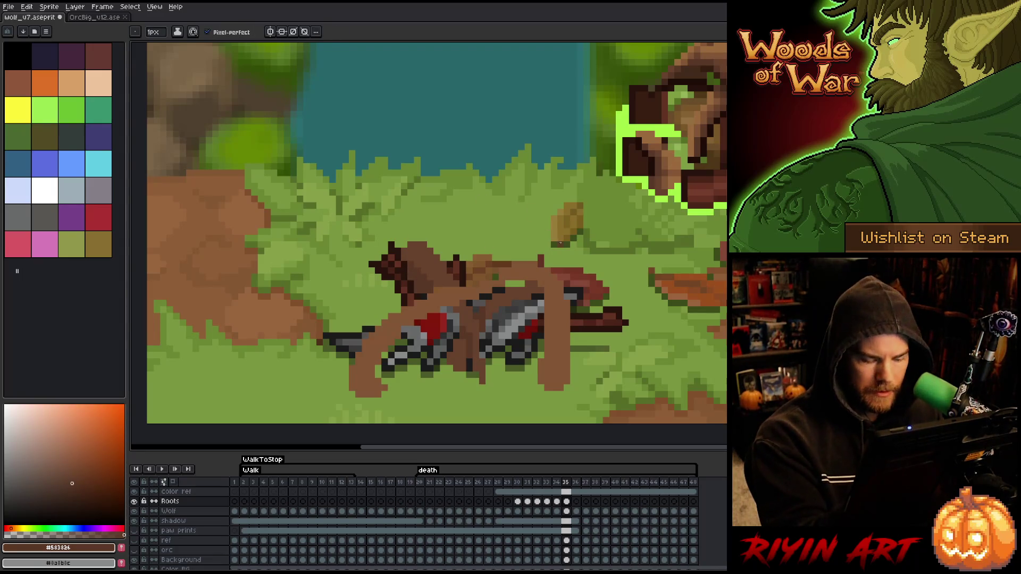
key(comma)
key(period)
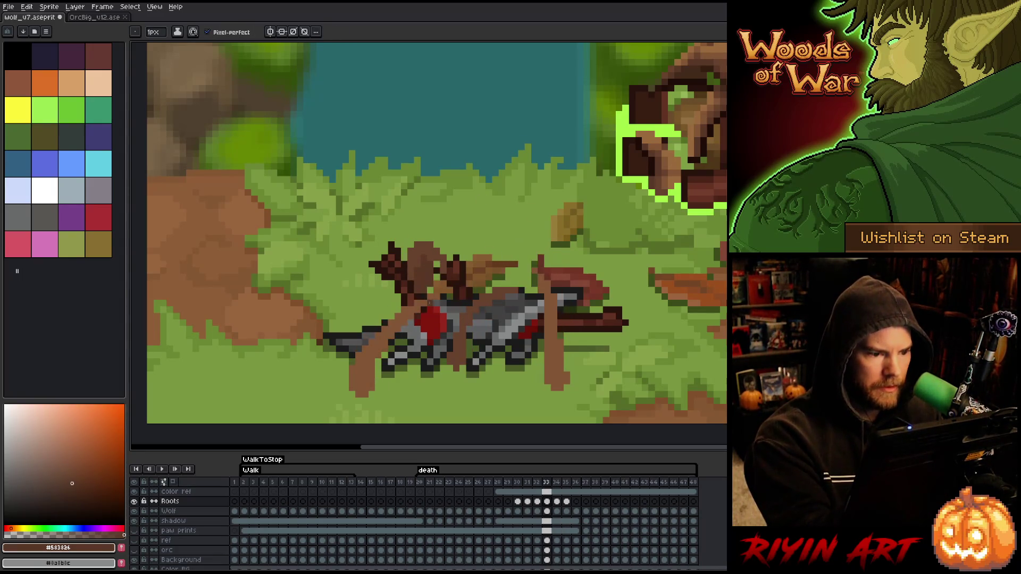
key(period)
key(comma)
key(comma)
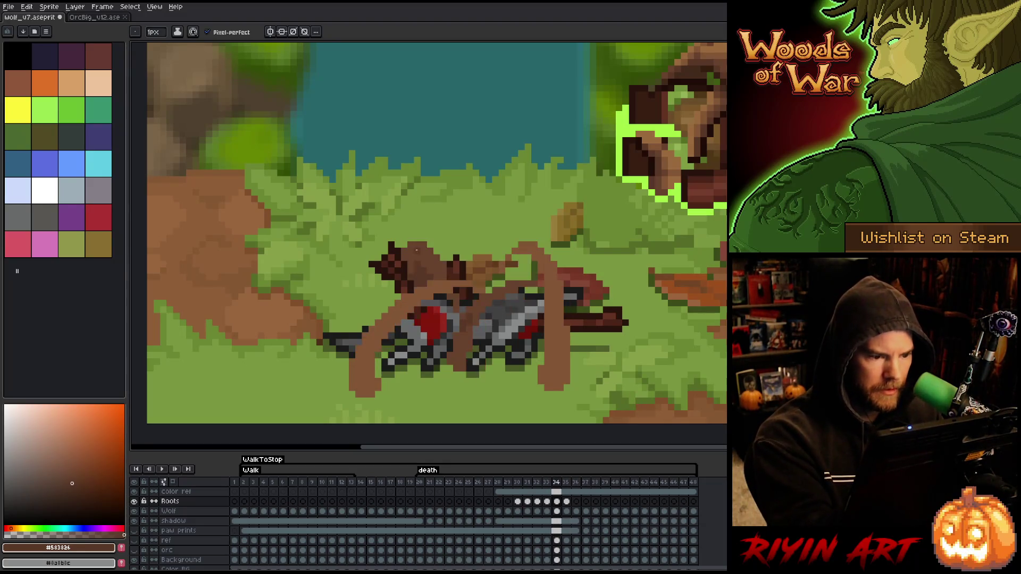
key(Left)
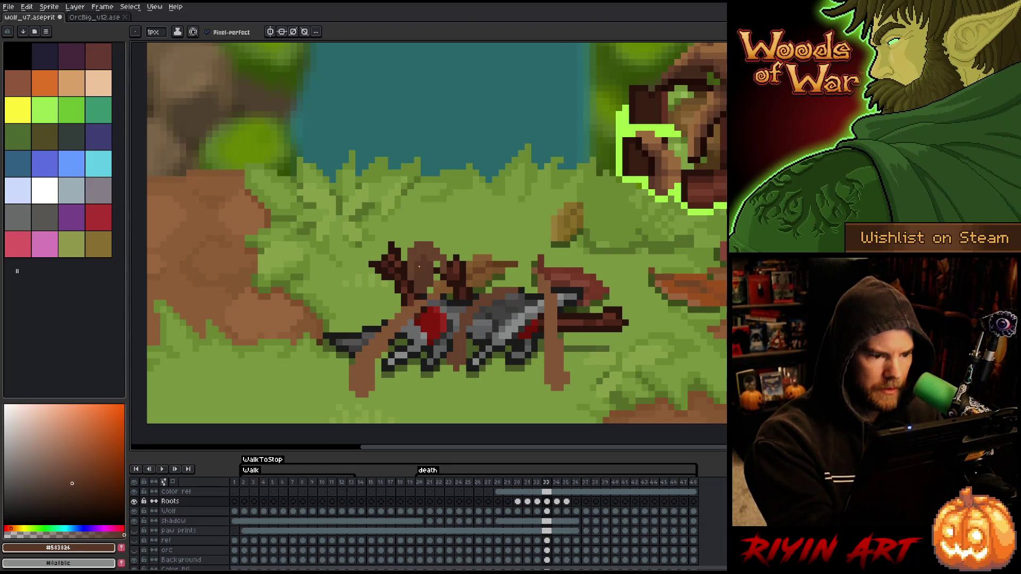
key(Right)
key(Right)
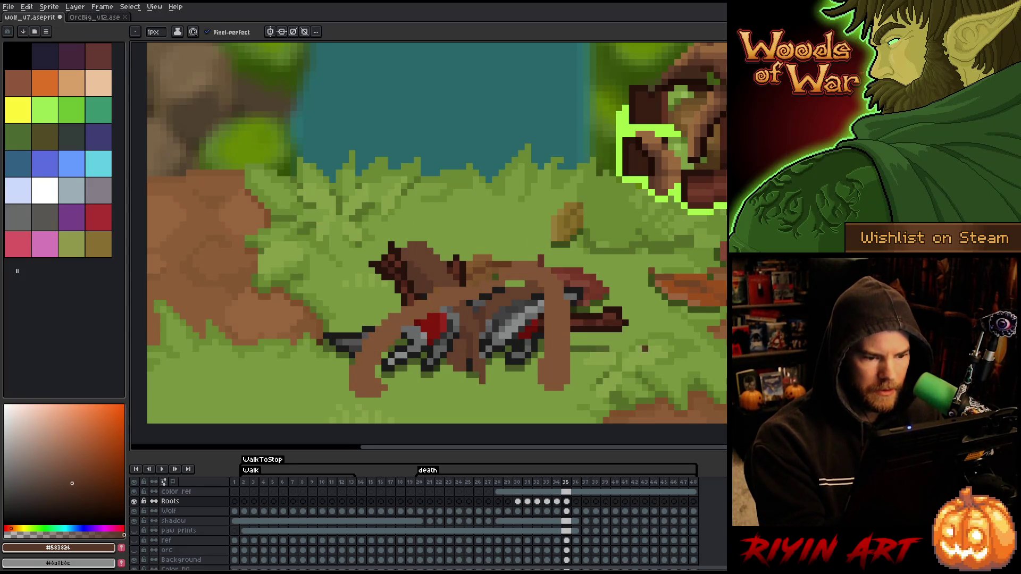
key(Left)
key(Right)
key(Left)
key(Right)
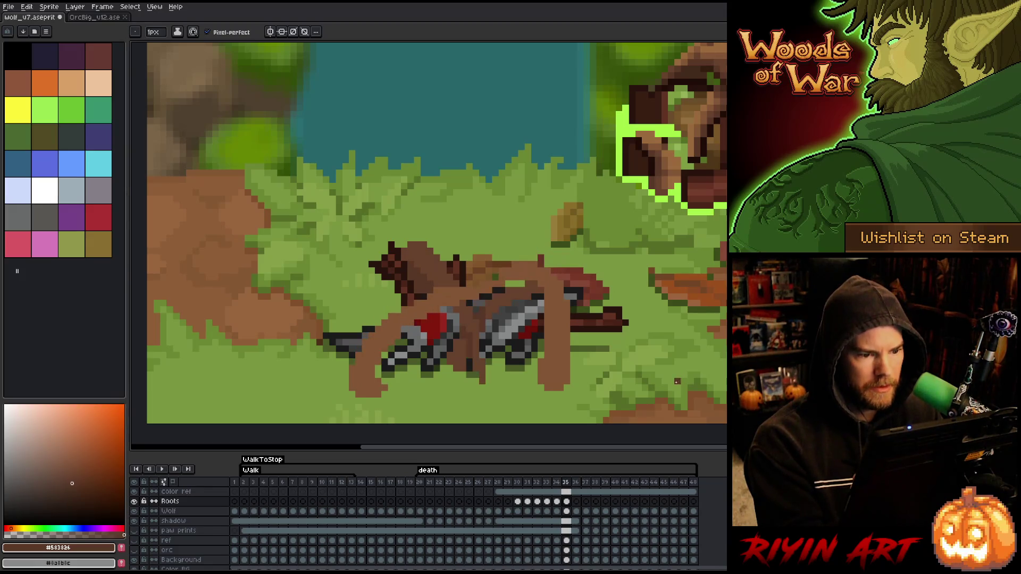
Step: Sample the #68422d and lighter #835636 browns, preview other Roots frames, and save the wolf file
alt+click(491, 285)
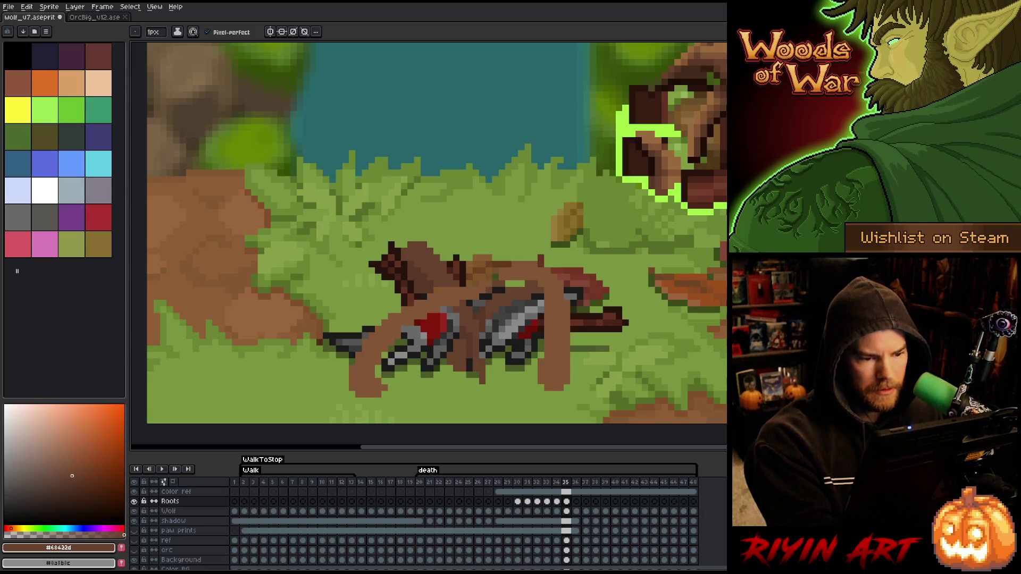
alt+click(509, 276)
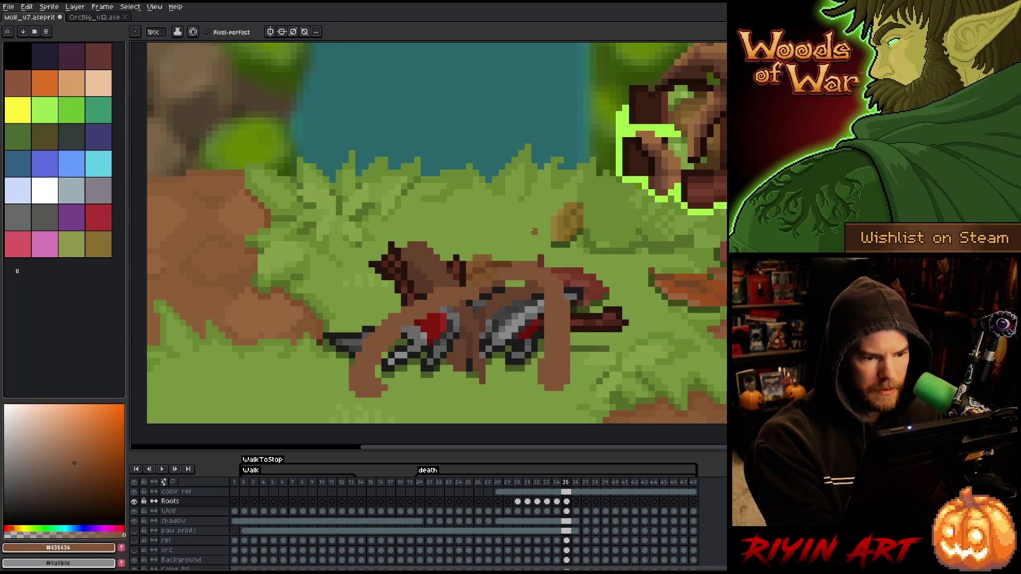
click(557, 501)
click(566, 502)
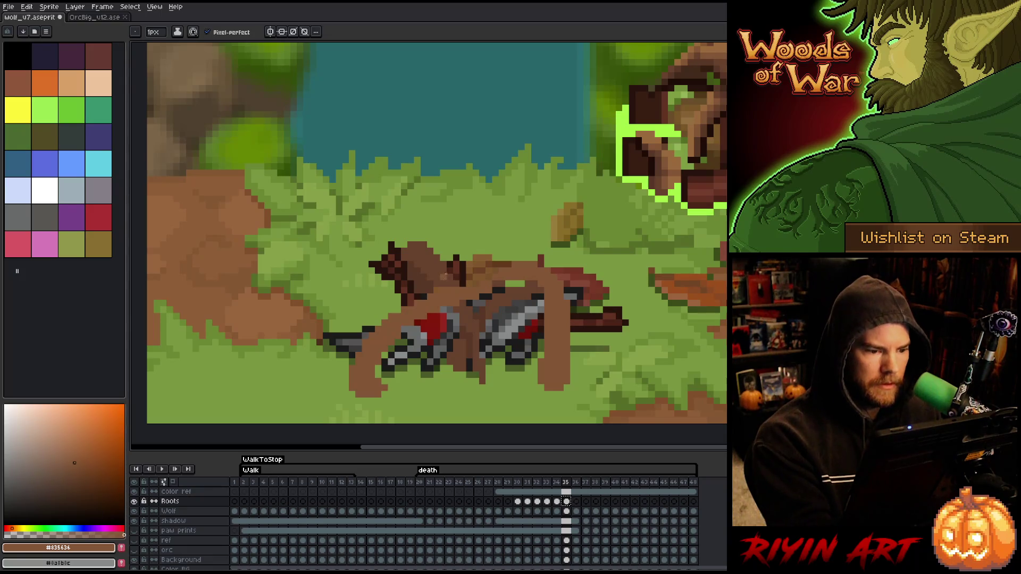
alt+click(440, 287)
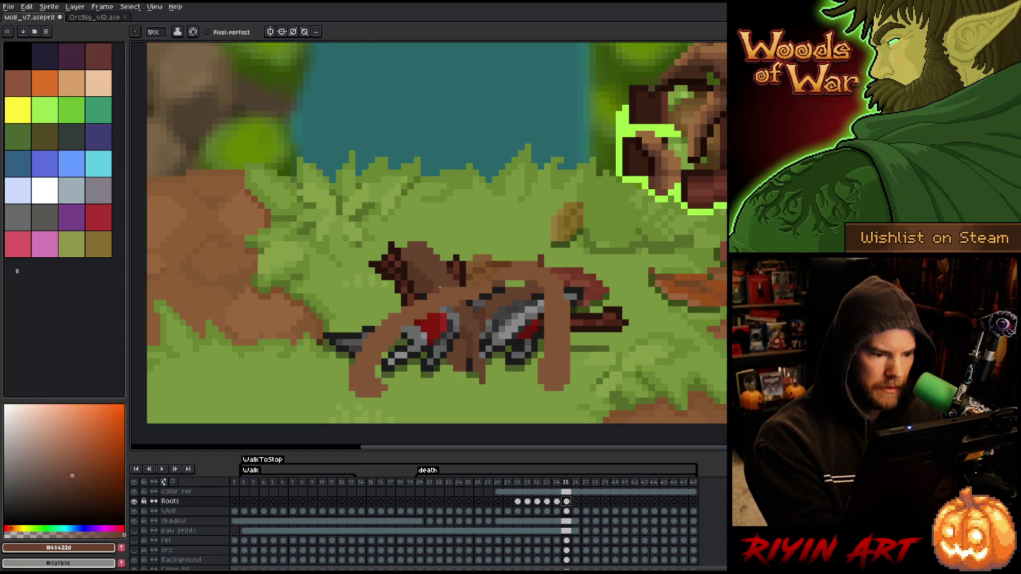
key(ctrl+s)
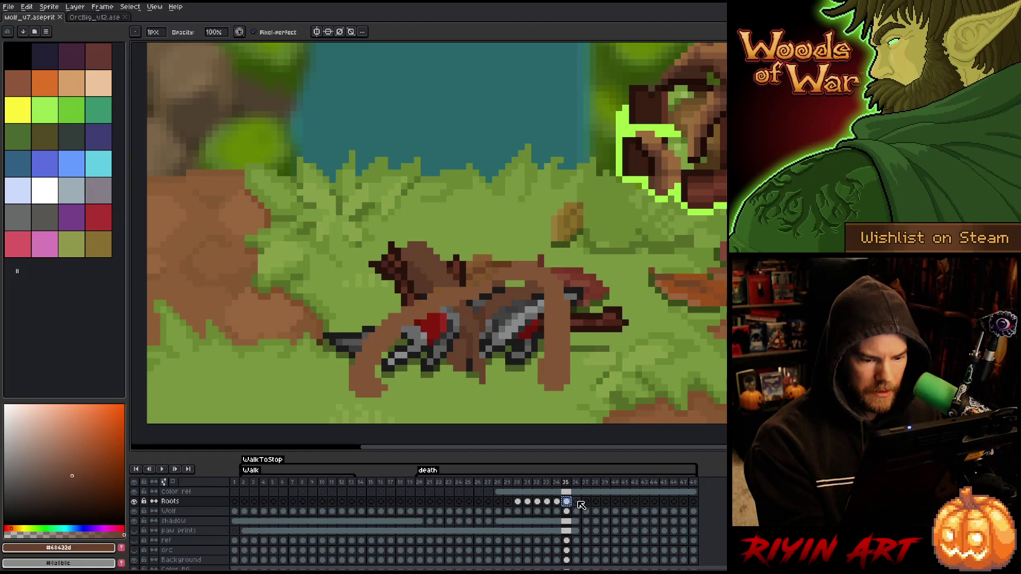
Step: Paste the roots into frame 36 and erase two stray dark pixels on the root
click(575, 502)
key(ctrl+v)
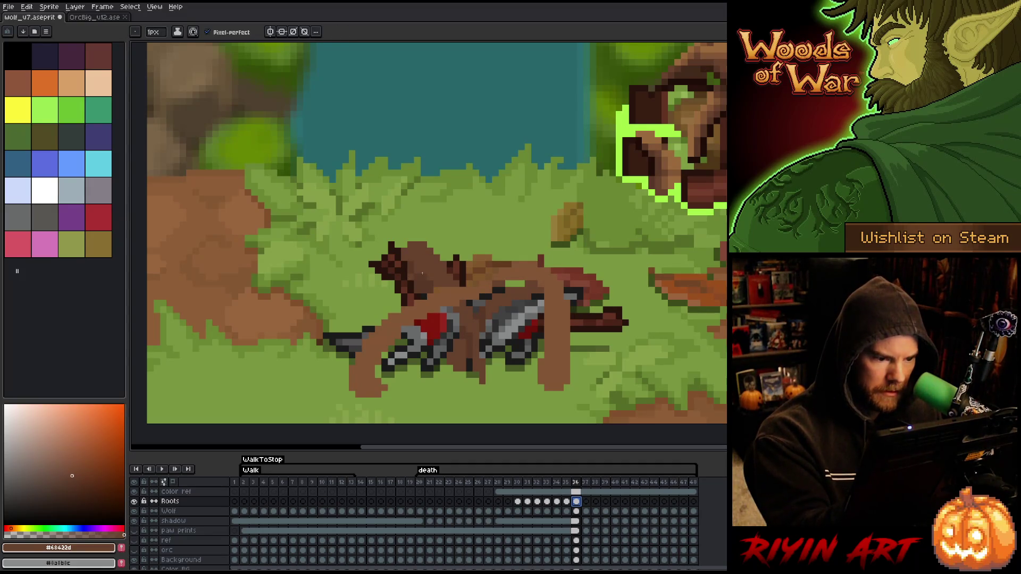
key(Escape)
key(b)
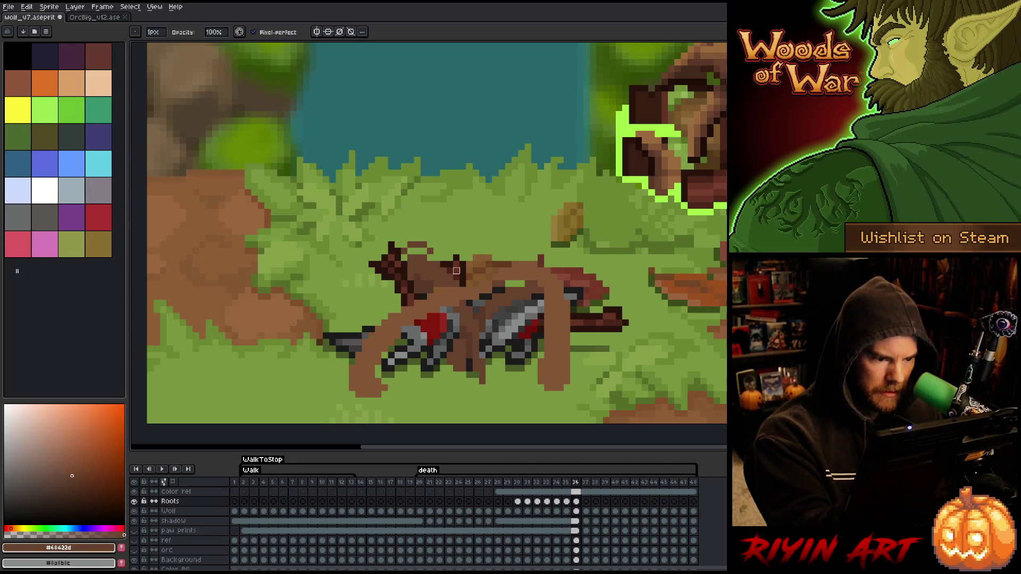
key(e)
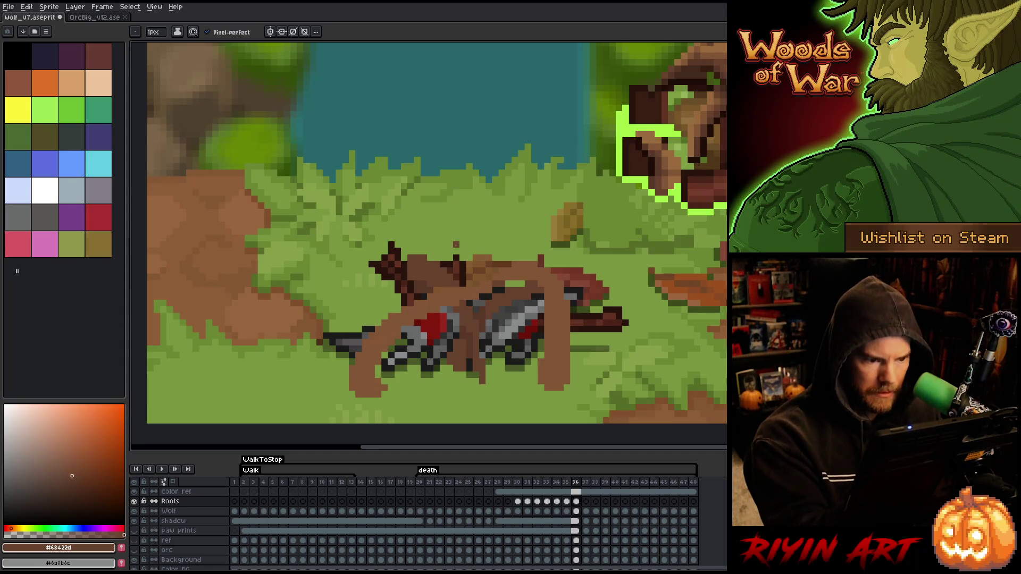
key(b)
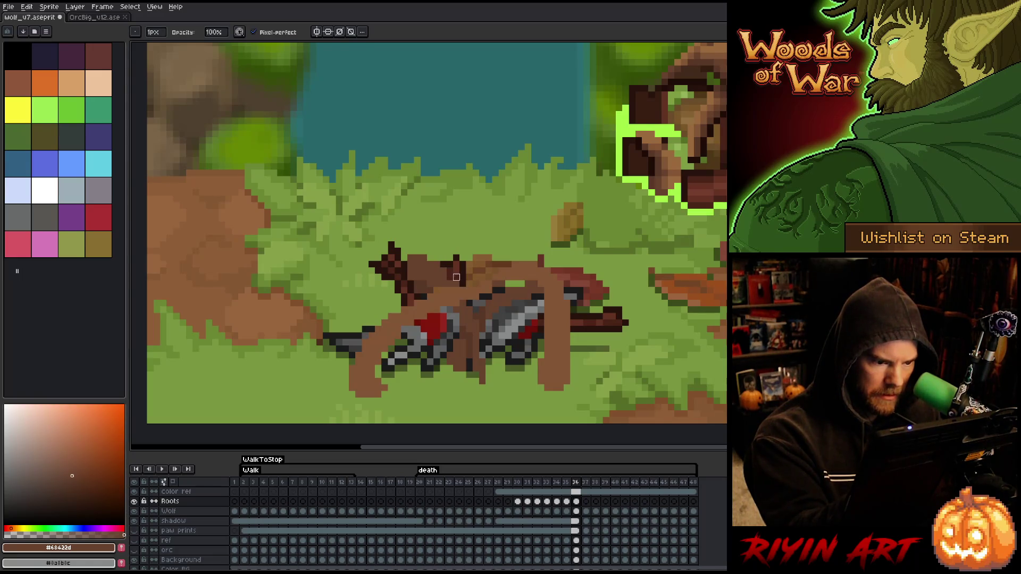
key(e)
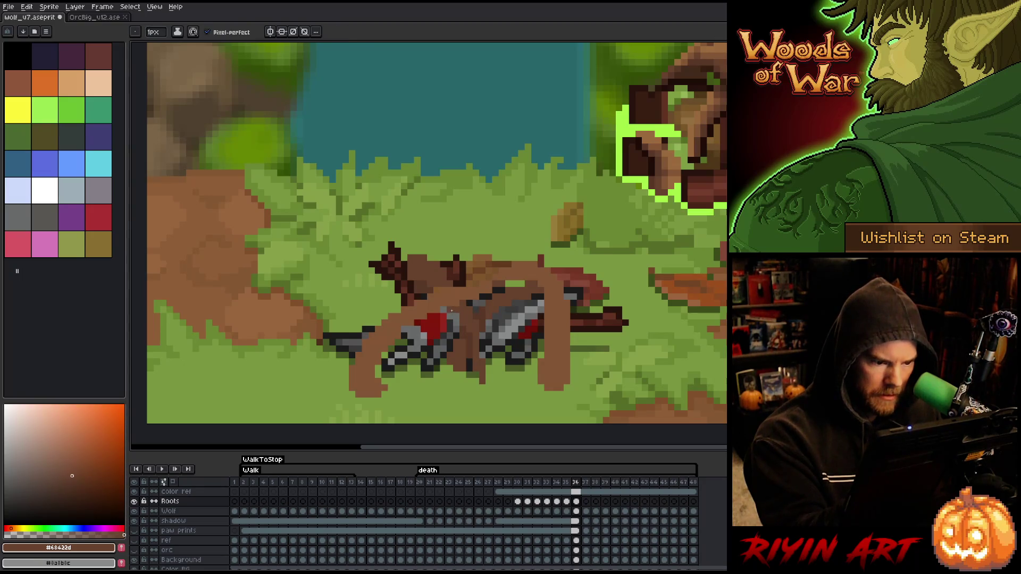
drag(470, 357, 472, 370)
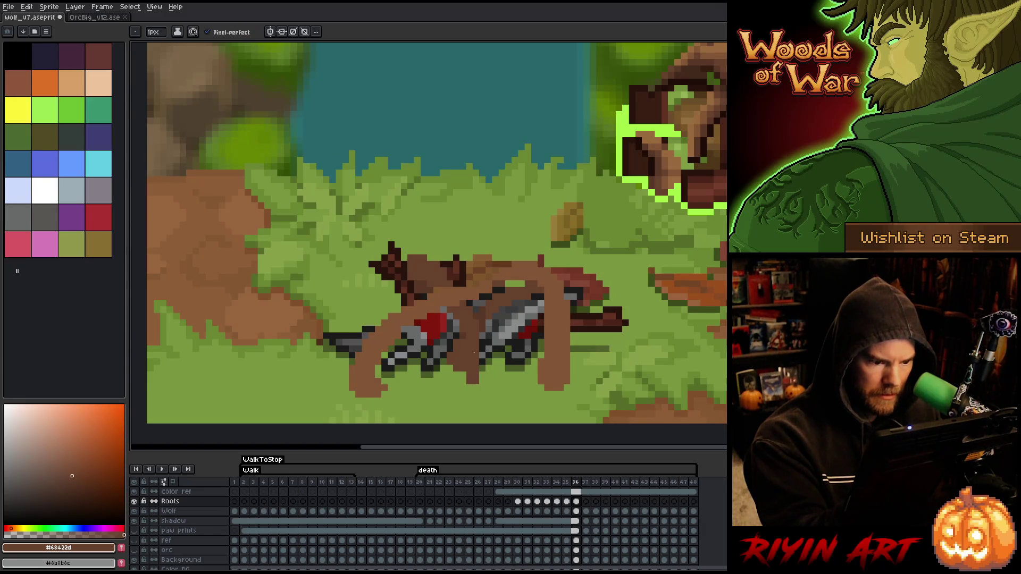
Step: Pick the darker and mid root browns while comparing frames 35 and 36
alt+click(467, 351)
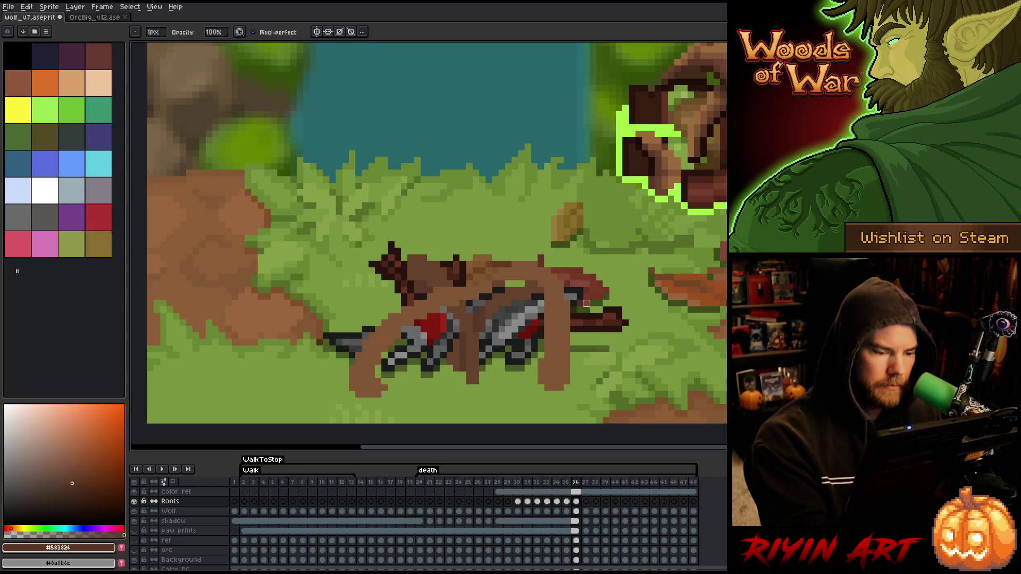
key(e)
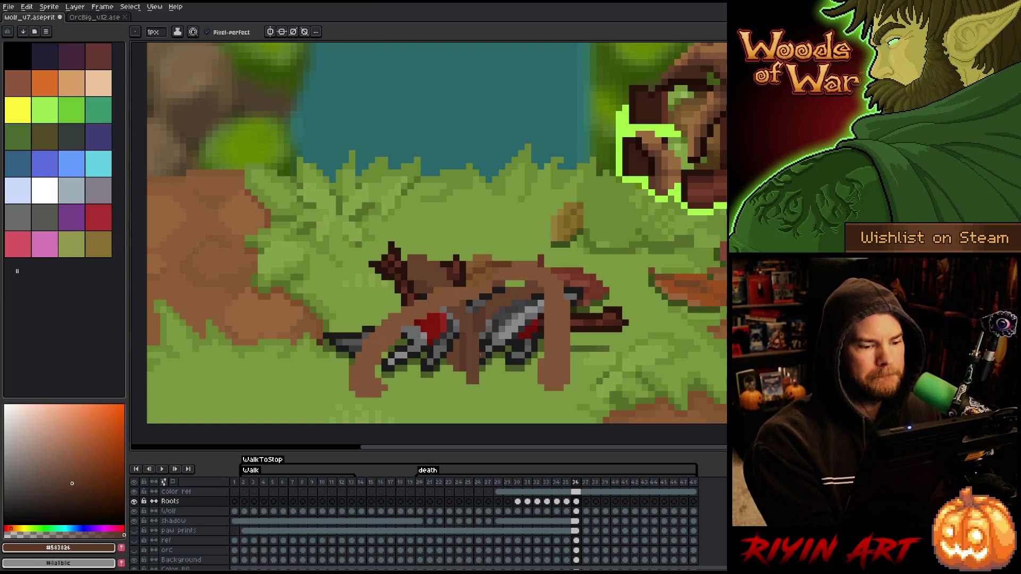
key(Left)
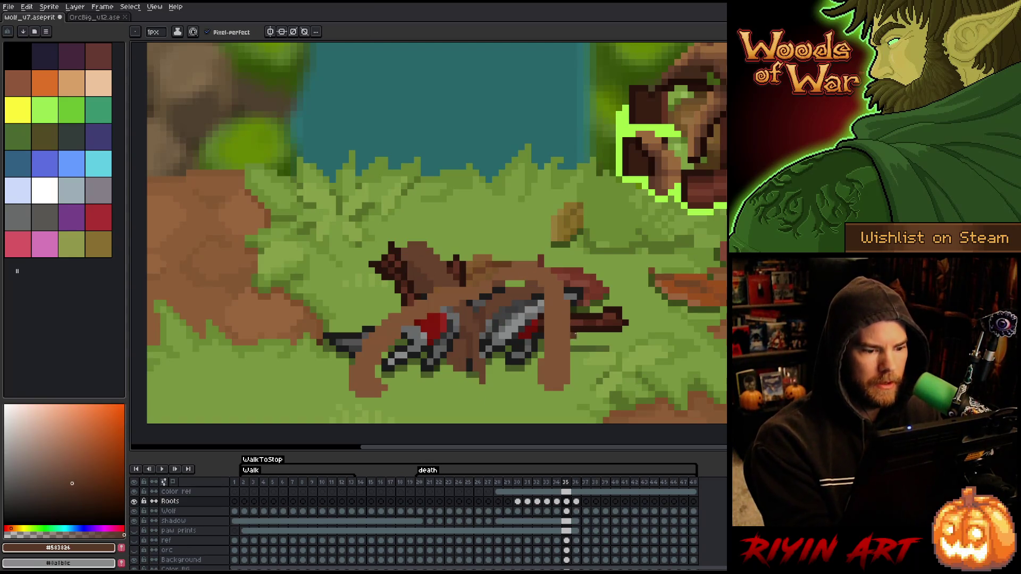
key(Right)
key(Left)
key(Right)
key(Left)
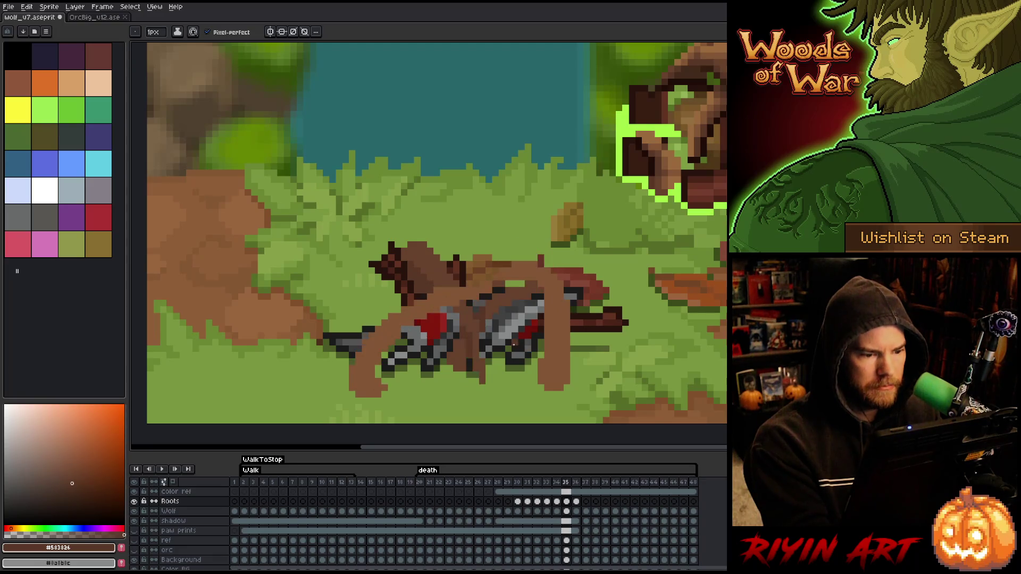
key(b)
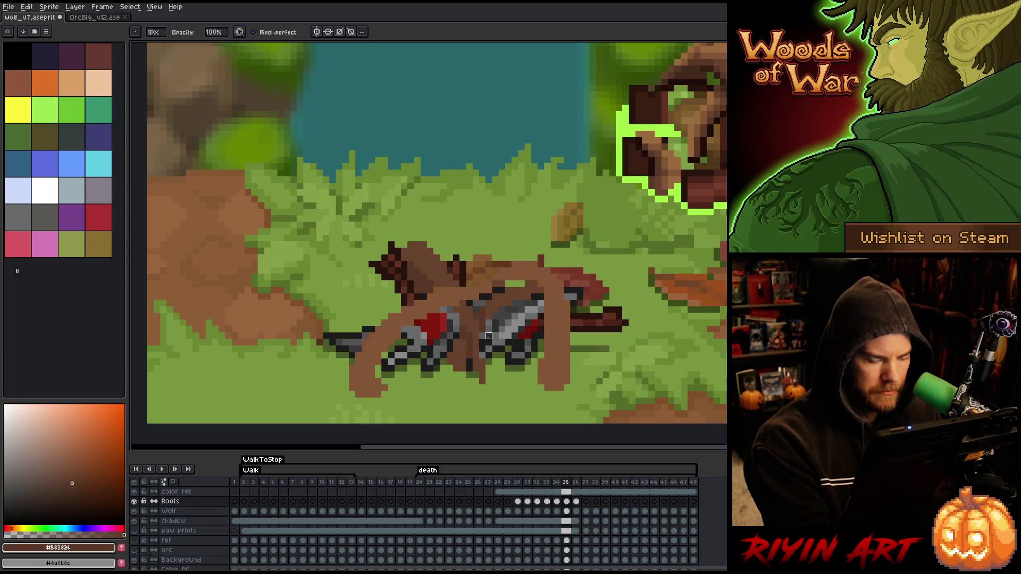
key(e)
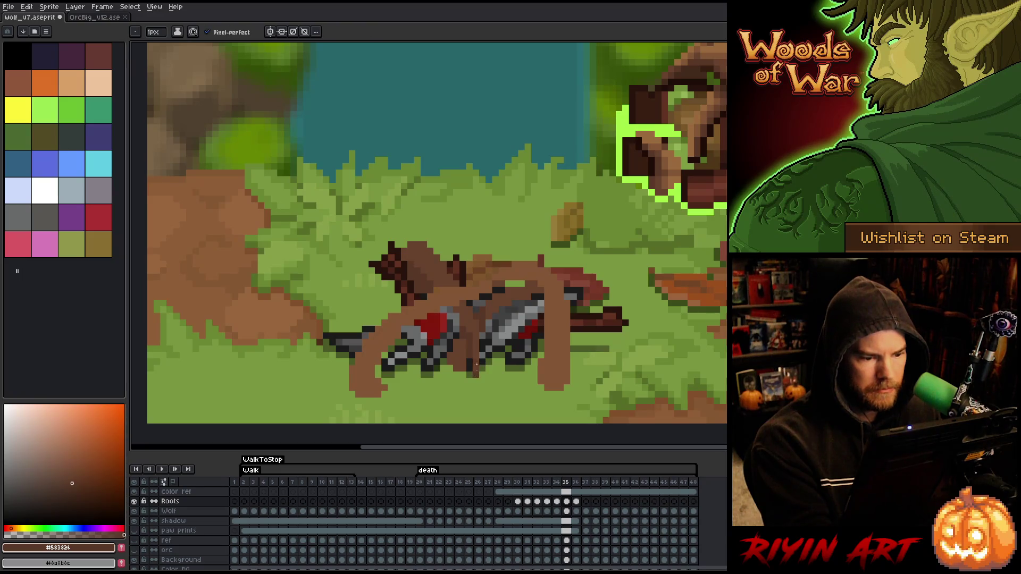
alt+click(475, 371)
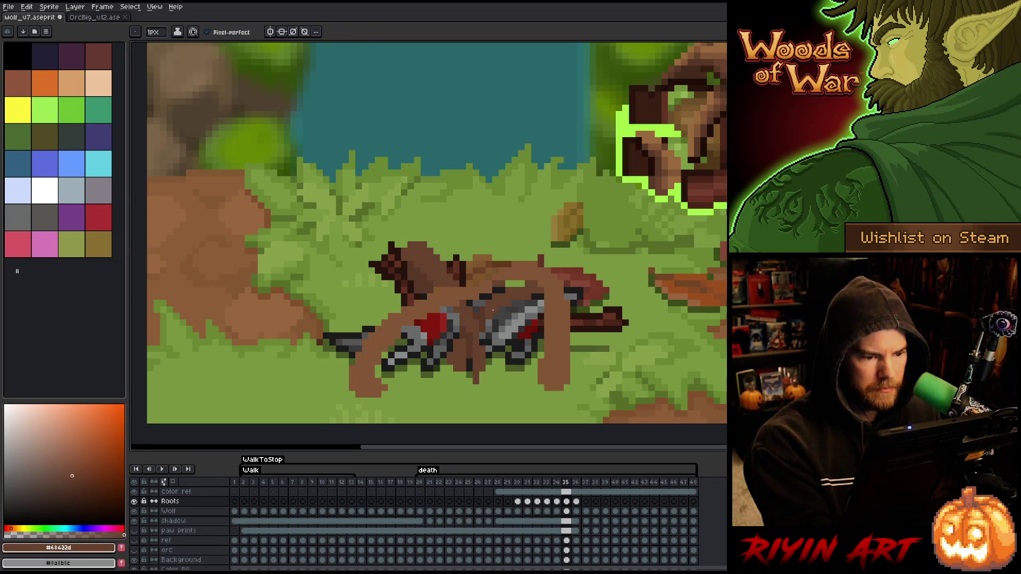
Step: On frame 36, pick the lighter root brown from the art
key(Right)
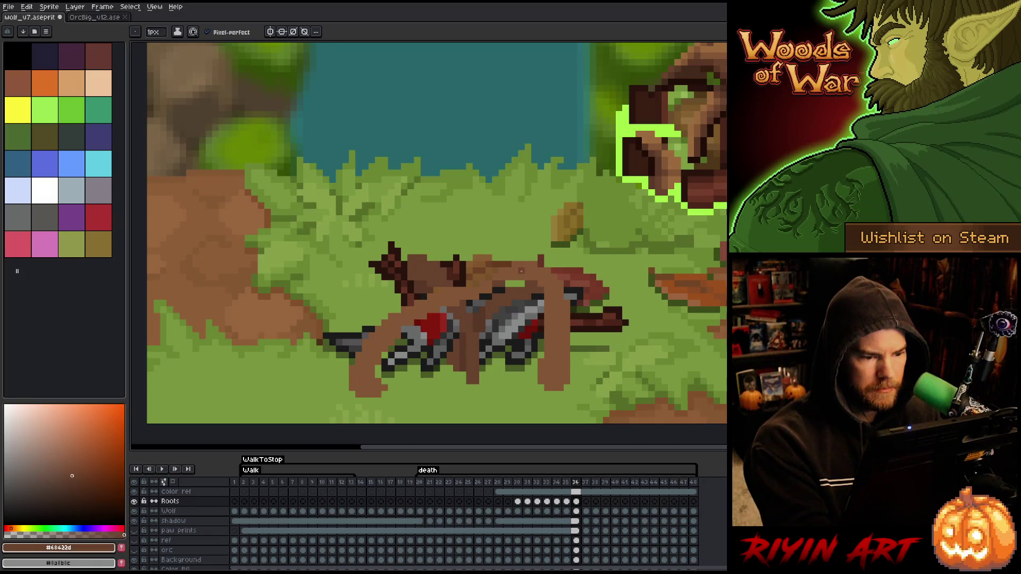
key(Left)
key(Right)
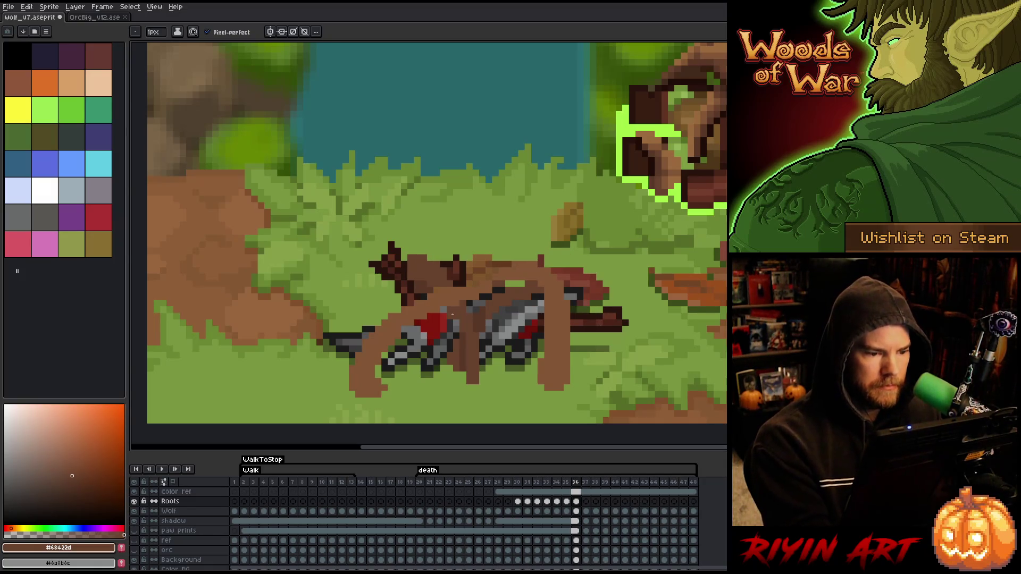
alt+click(419, 310)
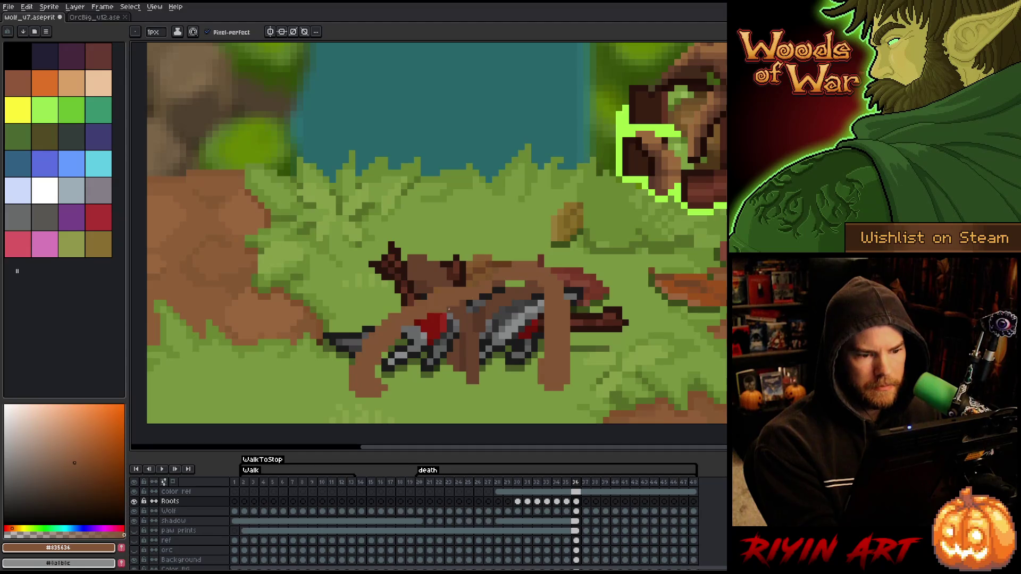
key(Left)
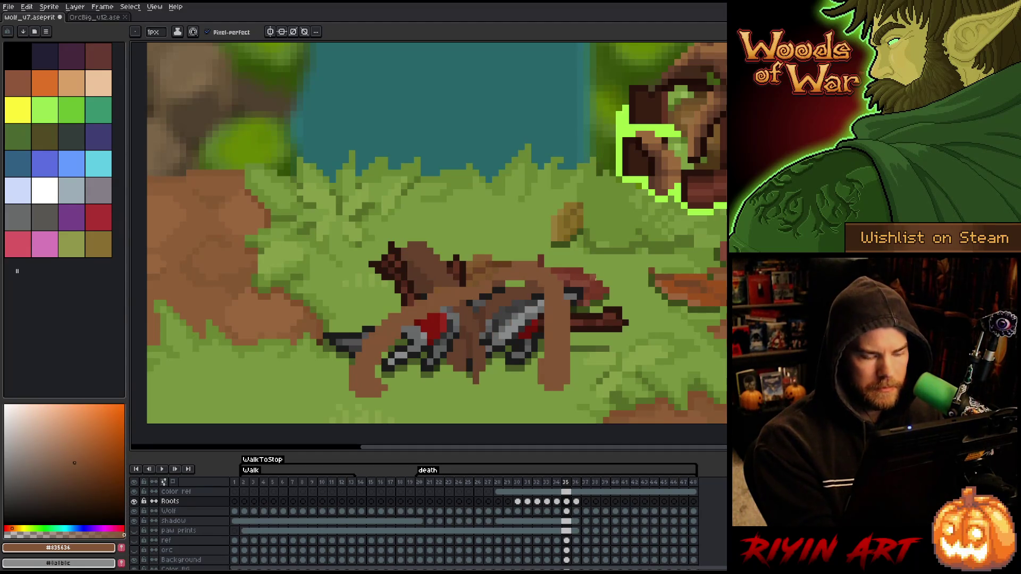
key(Right)
Step: Freehand-select the grey wolf body and the area around its tail, then deselect
key(m)
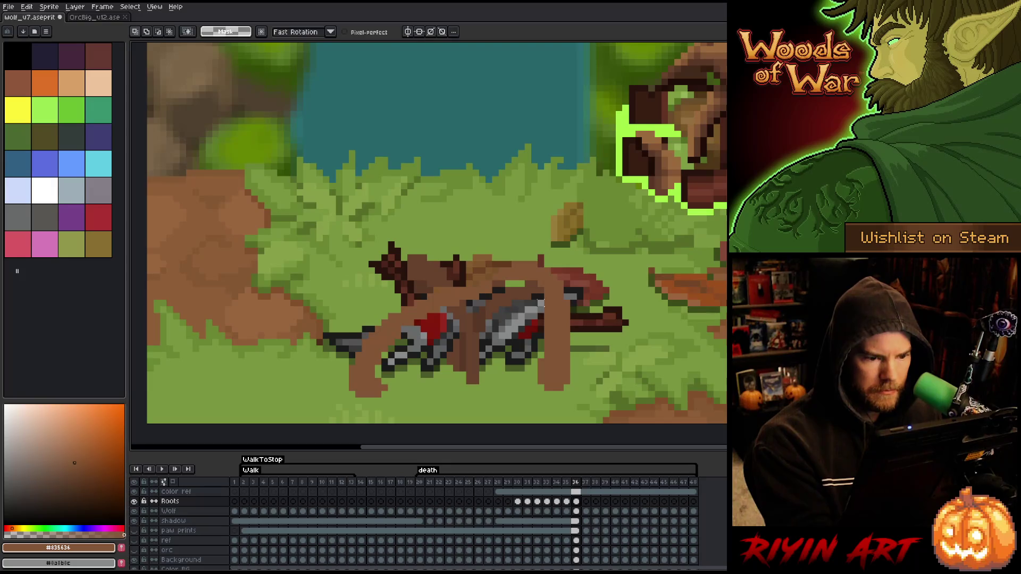
mouse_move(541, 293)
mouse_down()
mouse_move(492, 297)
mouse_move(476, 319)
mouse_move(489, 354)
mouse_move(509, 323)
mouse_up()
key(ctrl+d)
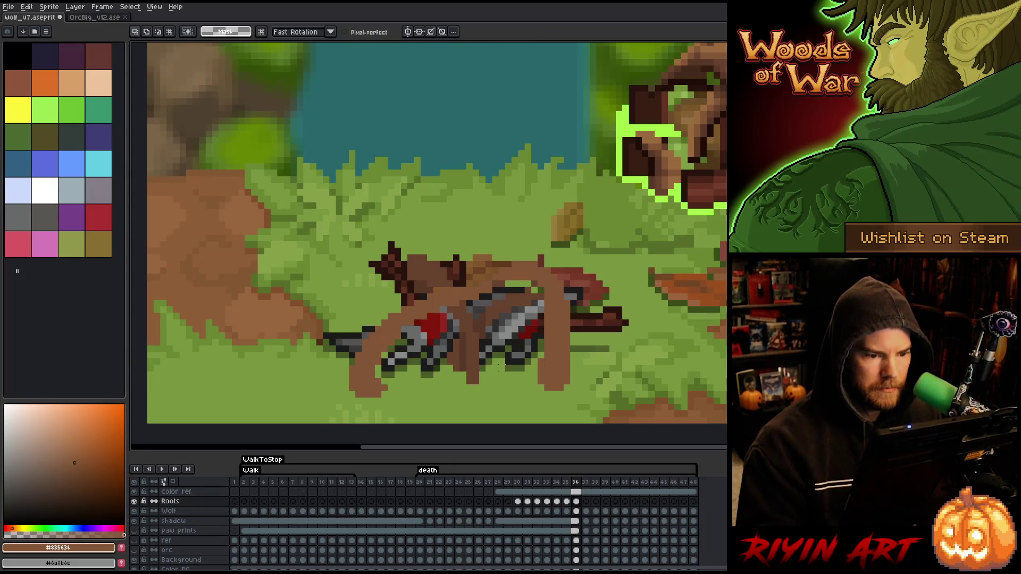
mouse_move(612, 305)
mouse_down()
mouse_move(538, 250)
mouse_move(495, 265)
mouse_move(498, 281)
mouse_move(542, 285)
mouse_move(548, 372)
mouse_move(640, 353)
mouse_up()
key(ctrl+d)
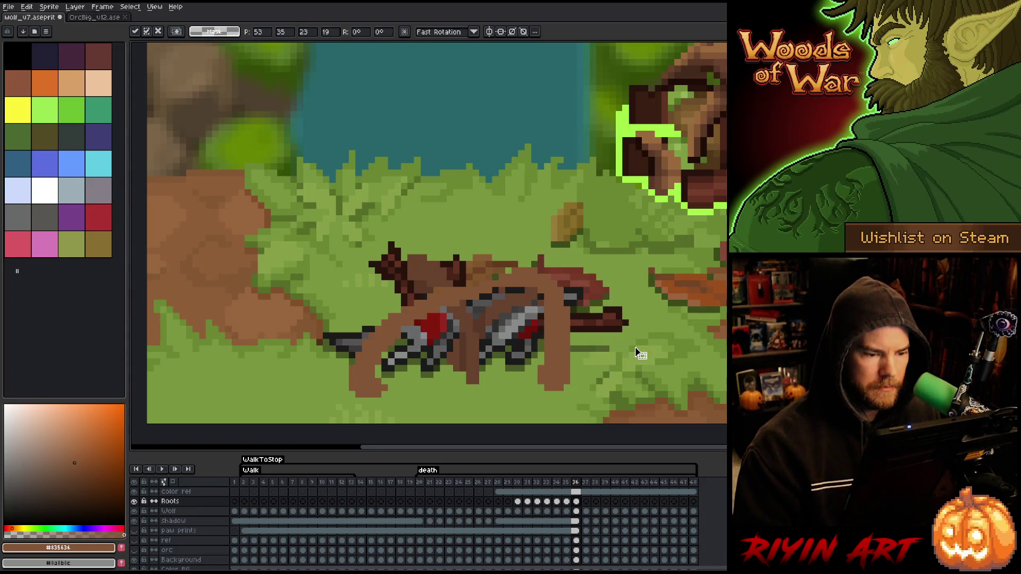
Step: Paint a brown root diagonally across the wolf and pick the darkest brown for shading
key(b)
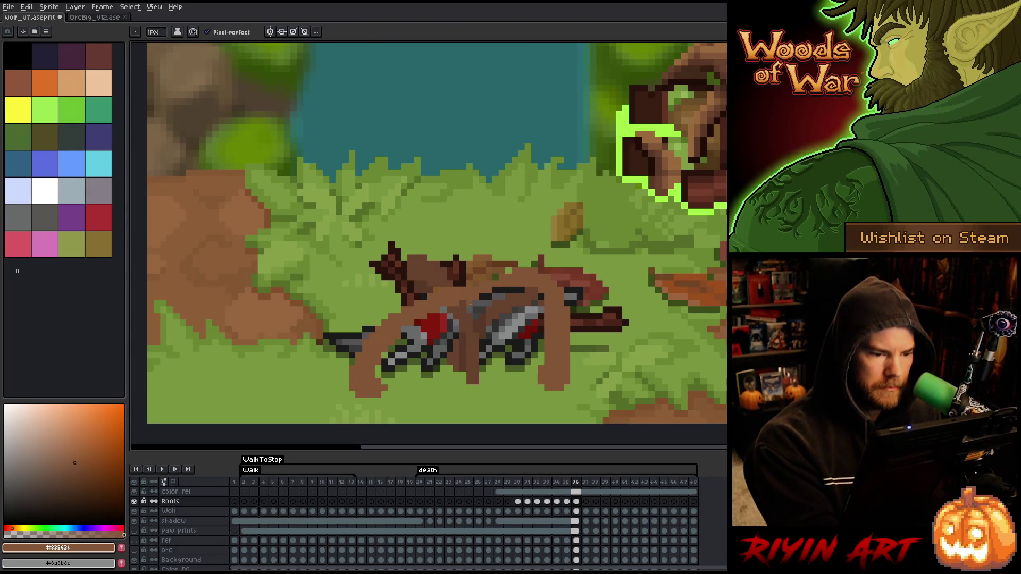
key(e)
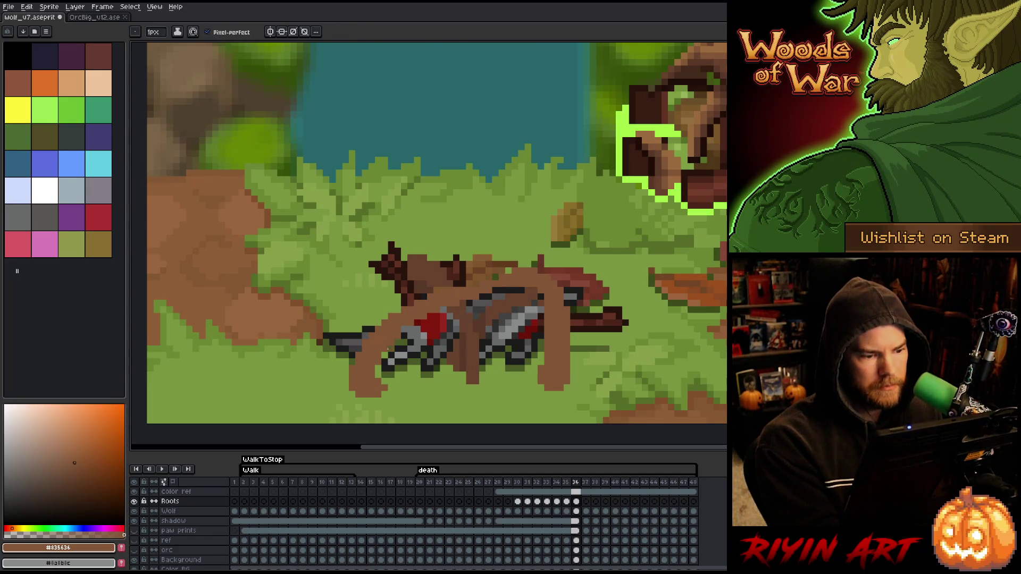
drag(376, 368, 495, 292)
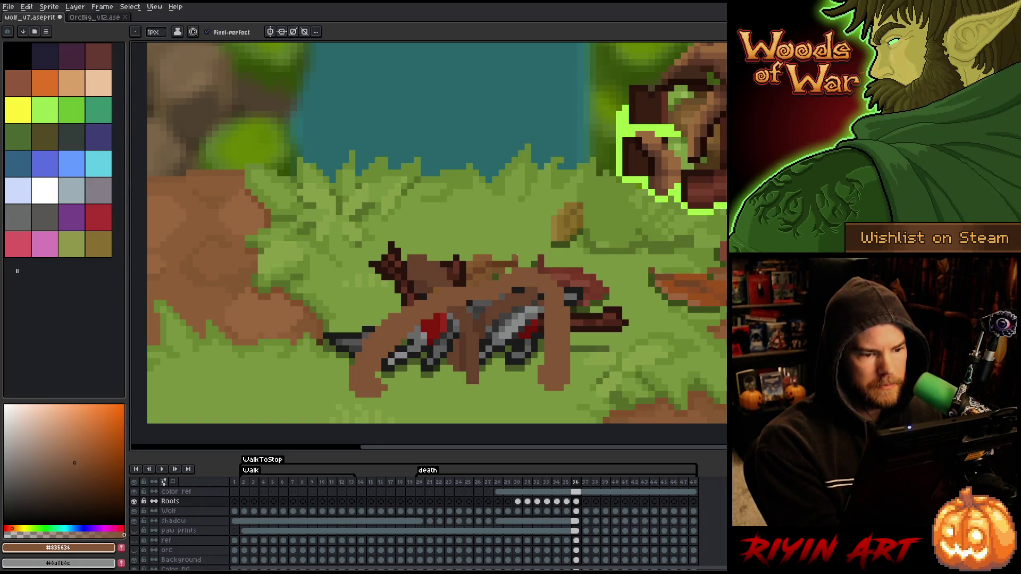
alt+click(449, 278)
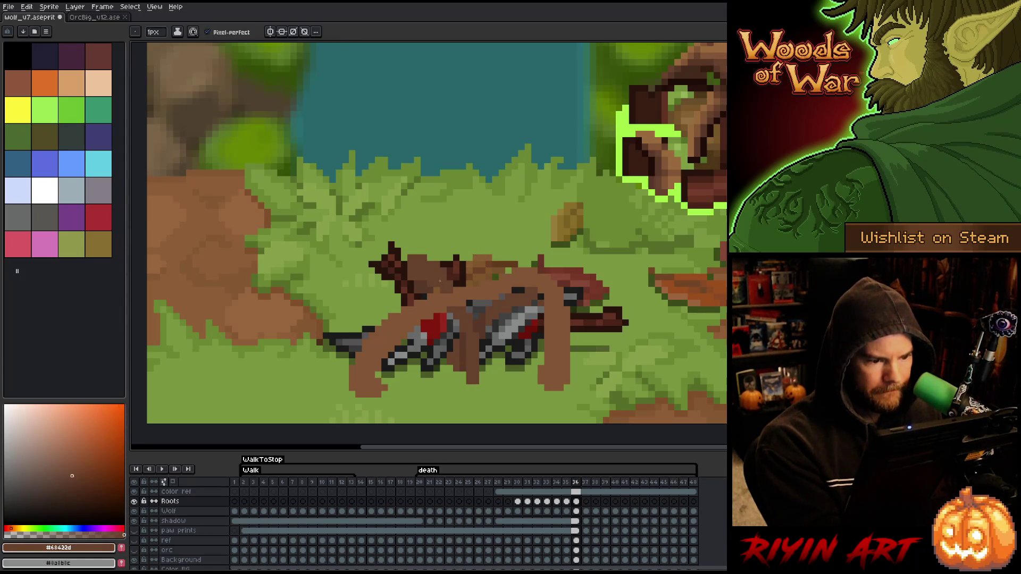
alt+click(436, 291)
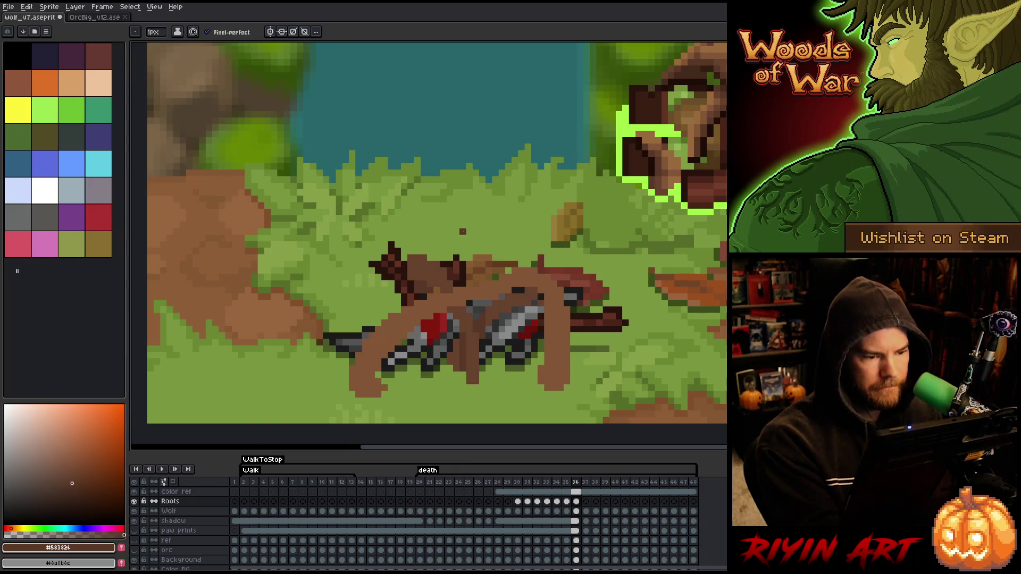
key(comma)
key(period)
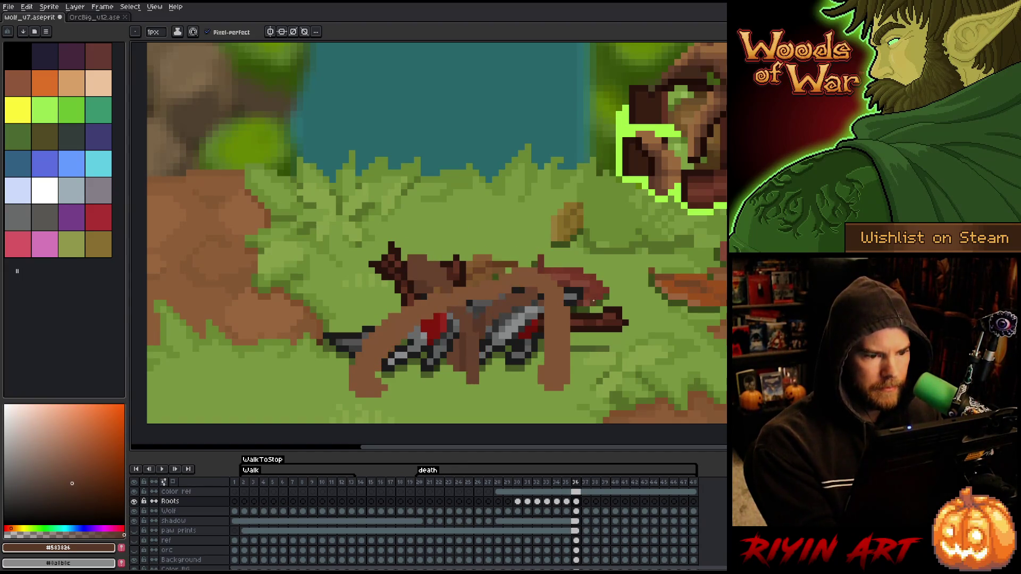
Step: Draw a dark diagonal root line over the wolf and fill lighter brown along it
mouse_move(428, 296)
mouse_down()
mouse_move(359, 353)
mouse_move(379, 375)
mouse_up()
alt+click(372, 349)
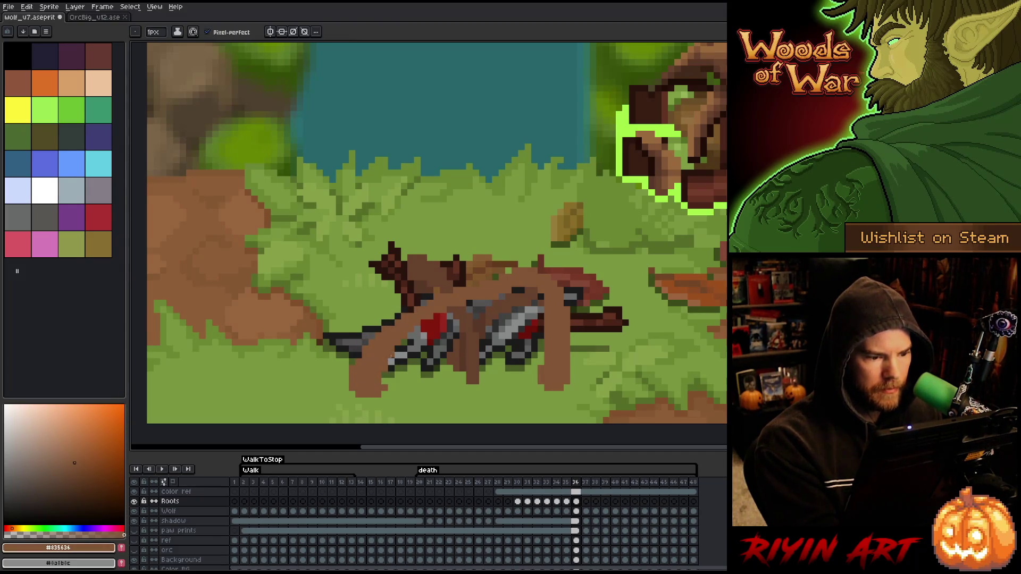
mouse_move(426, 325)
mouse_down()
mouse_move(416, 340)
mouse_move(441, 316)
mouse_up()
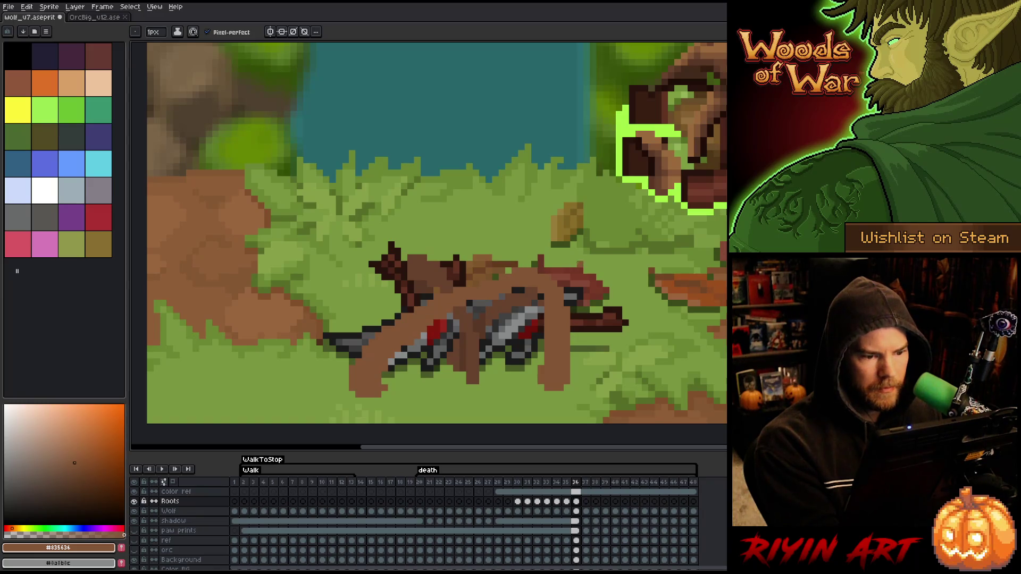
key(ctrl+z)
key(ctrl+y)
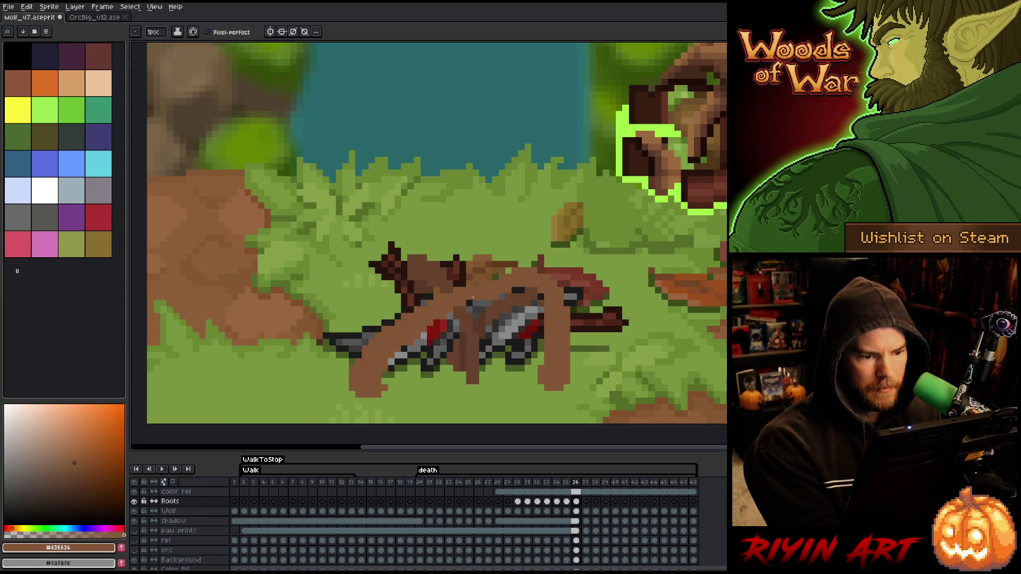
key(Left)
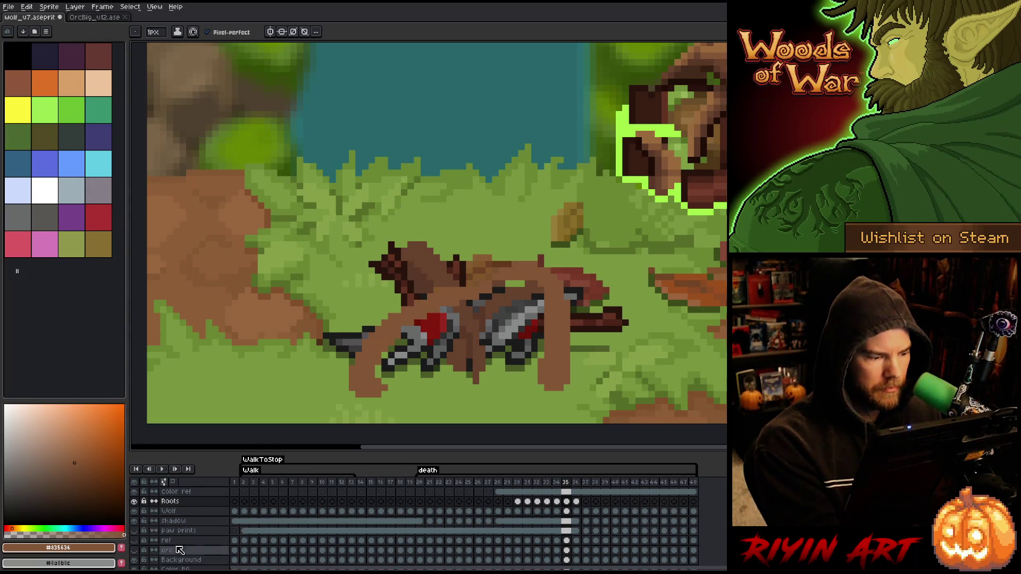
Step: Toggle the forest Background layer to inspect the wolf, comparing frames 35 and 36
click(185, 560)
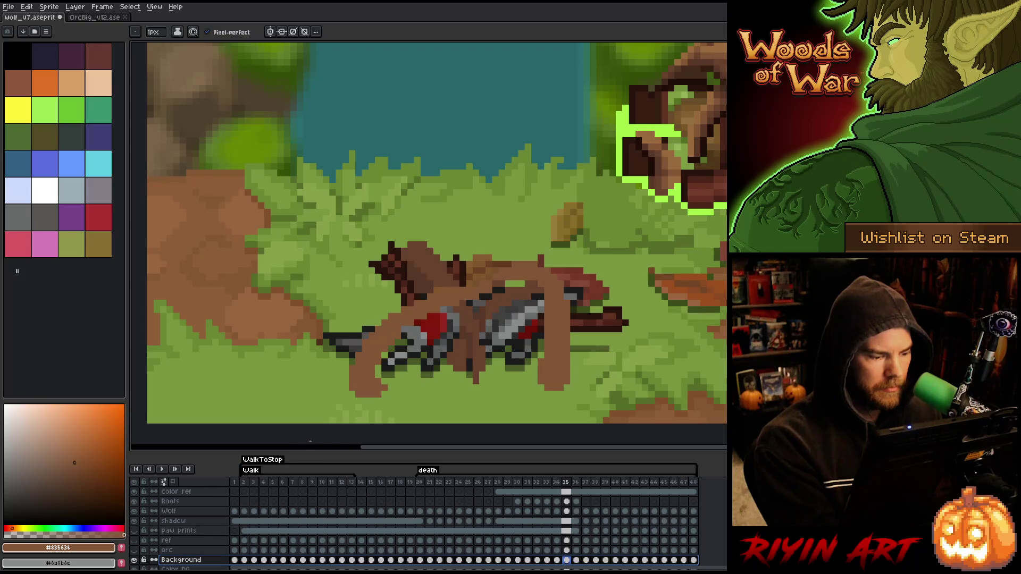
click(136, 561)
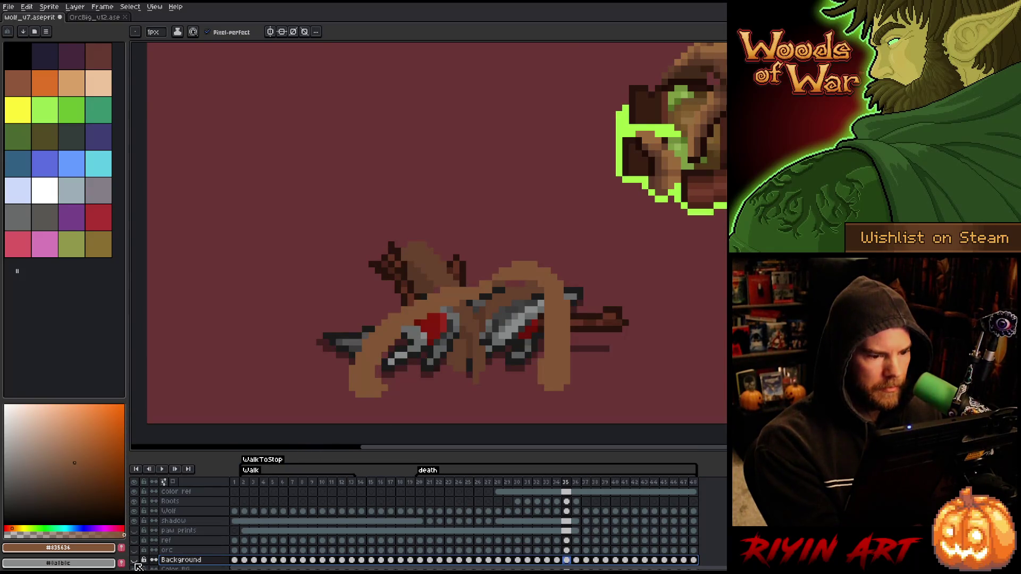
click(135, 561)
click(135, 561)
click(135, 561)
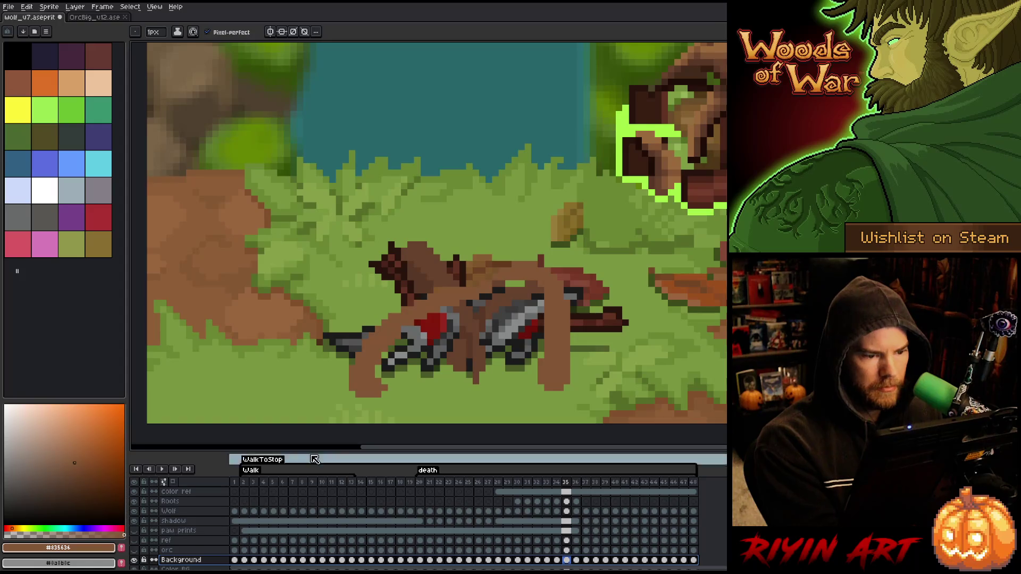
key(Right)
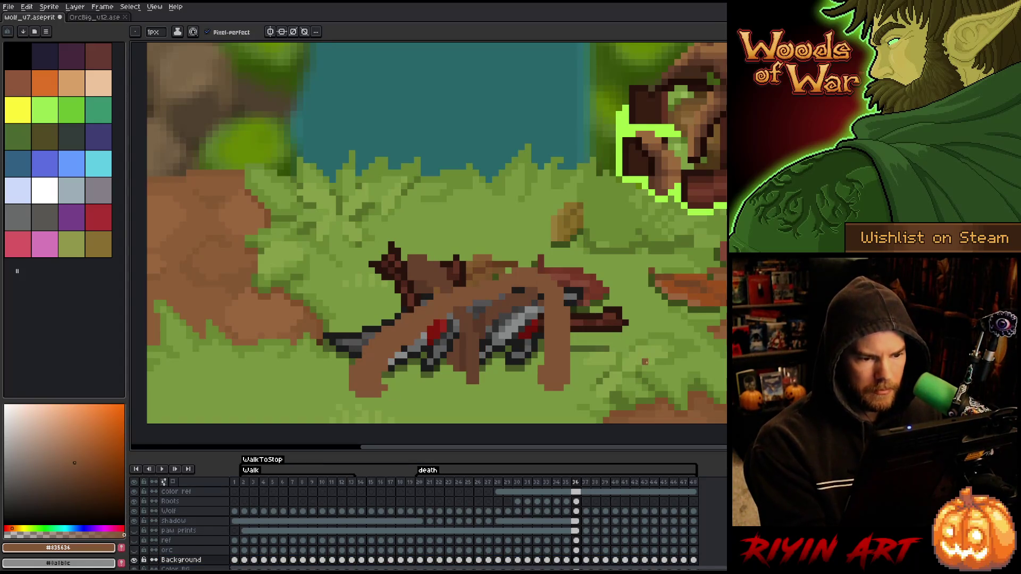
key(Left)
key(Right)
key(Left)
key(Right)
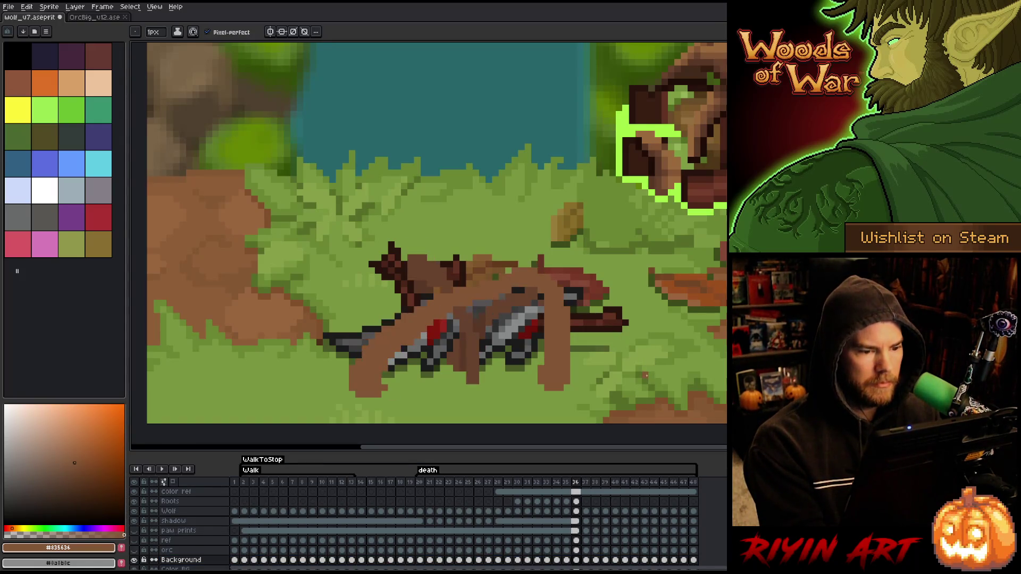
Step: On the Roots layer, paint a dark brown root pixel on frame 36
key(e)
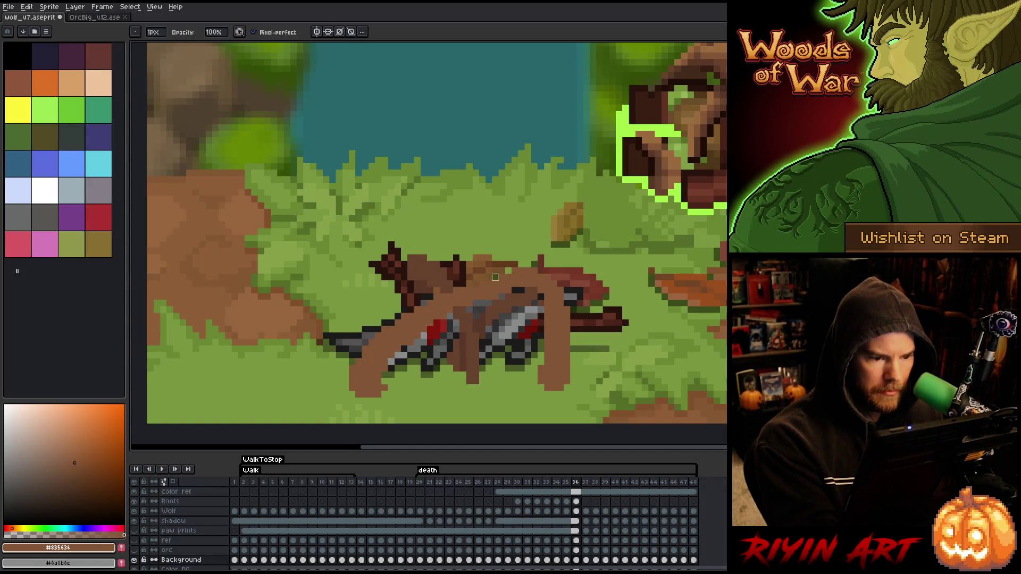
key(b)
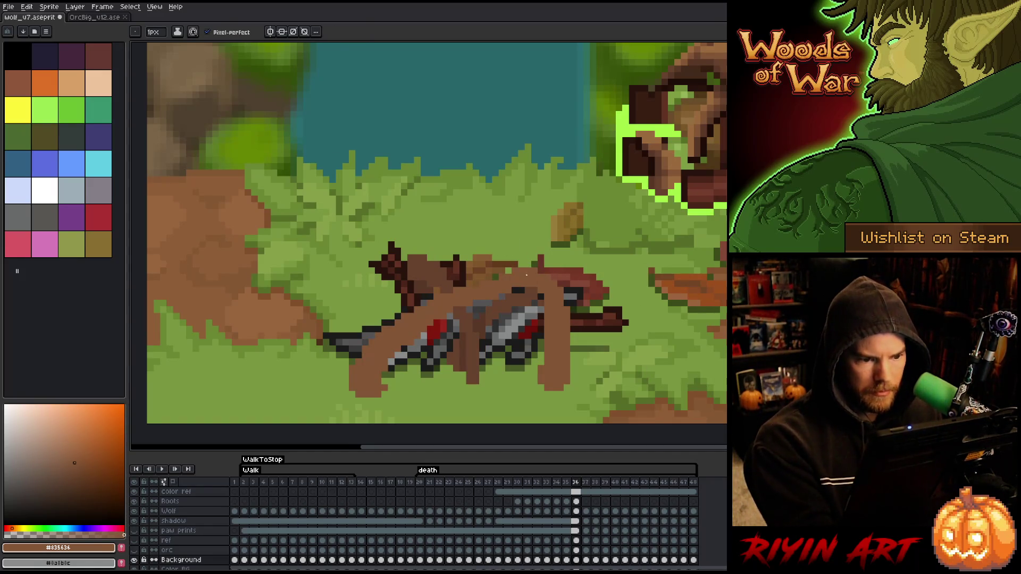
alt+click(496, 311)
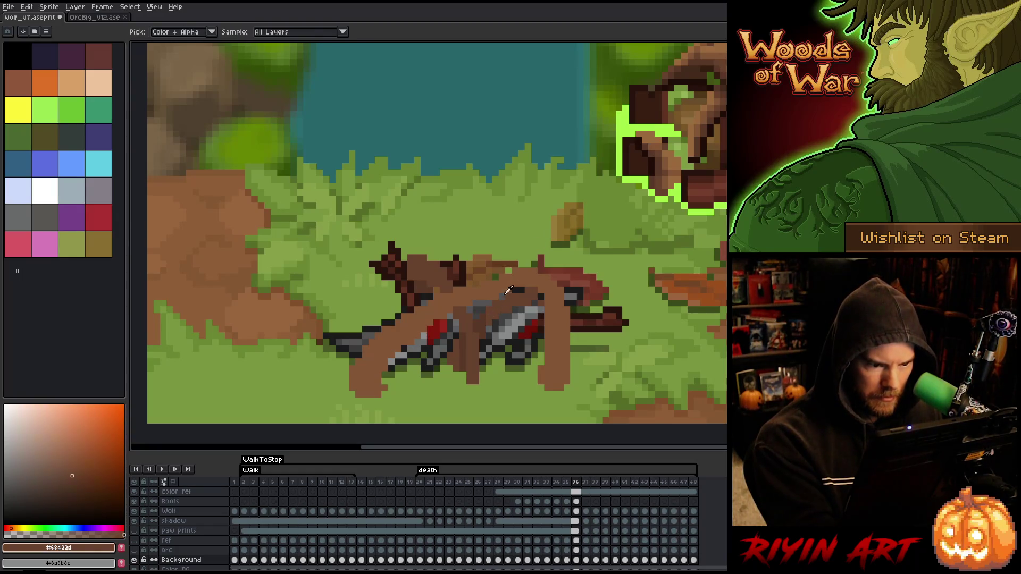
ctrl+click(534, 251)
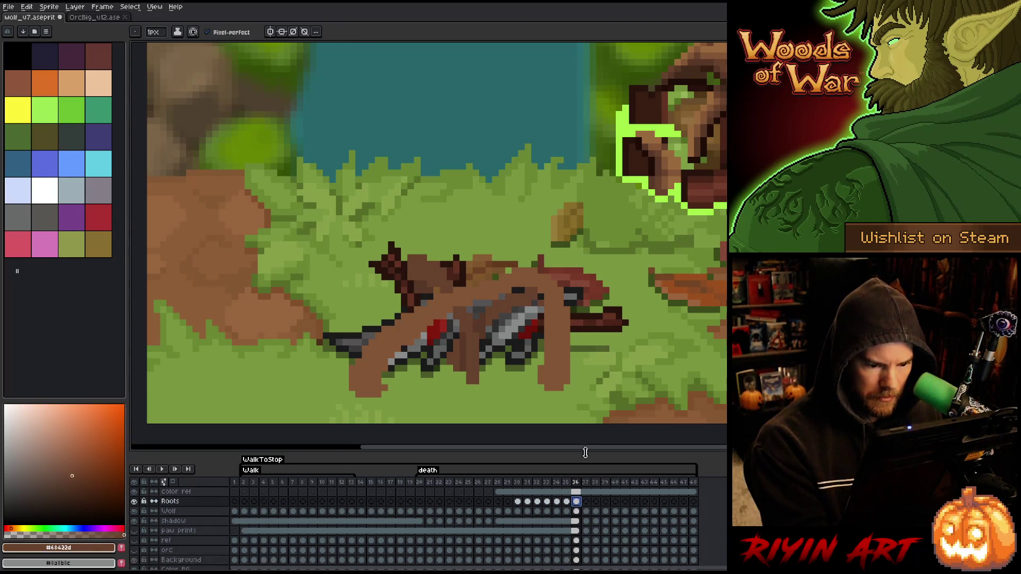
click(521, 250)
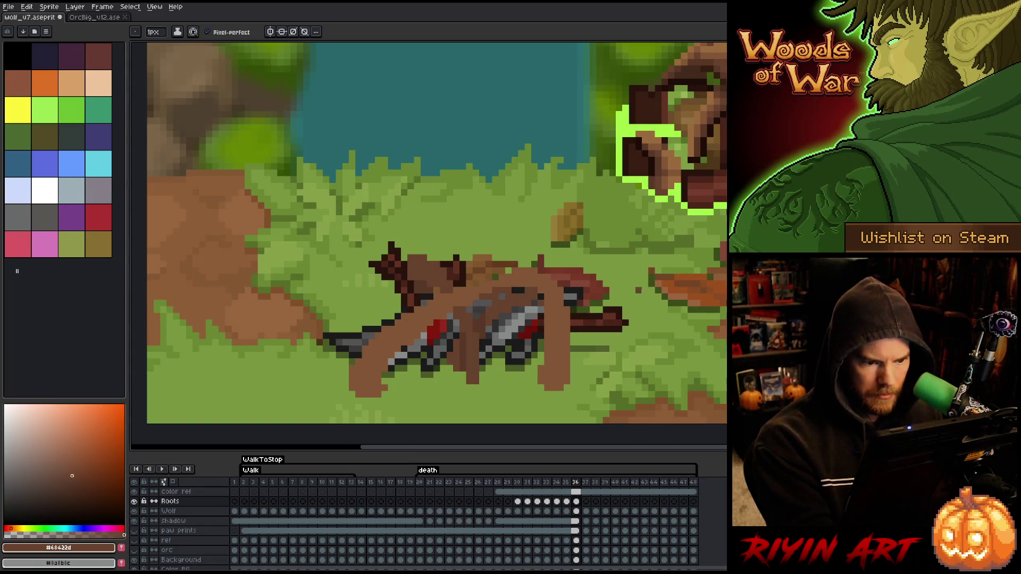
alt+click(504, 303)
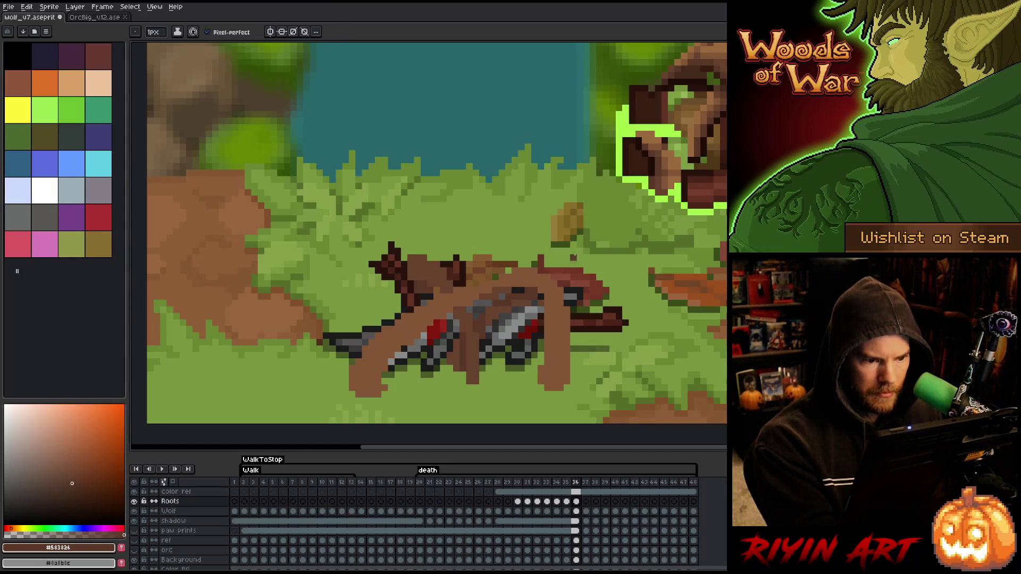
key(comma)
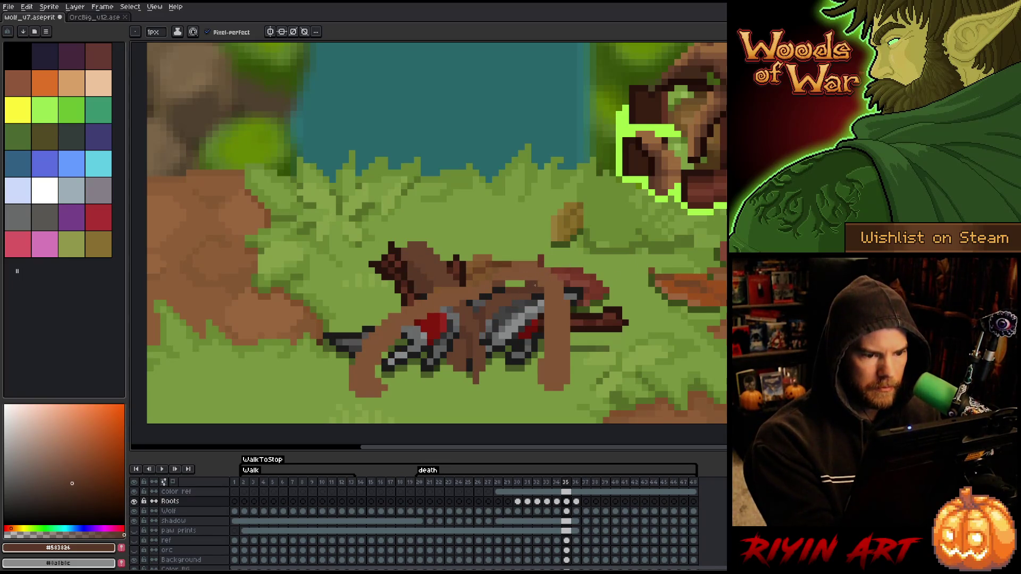
key(period)
key(comma)
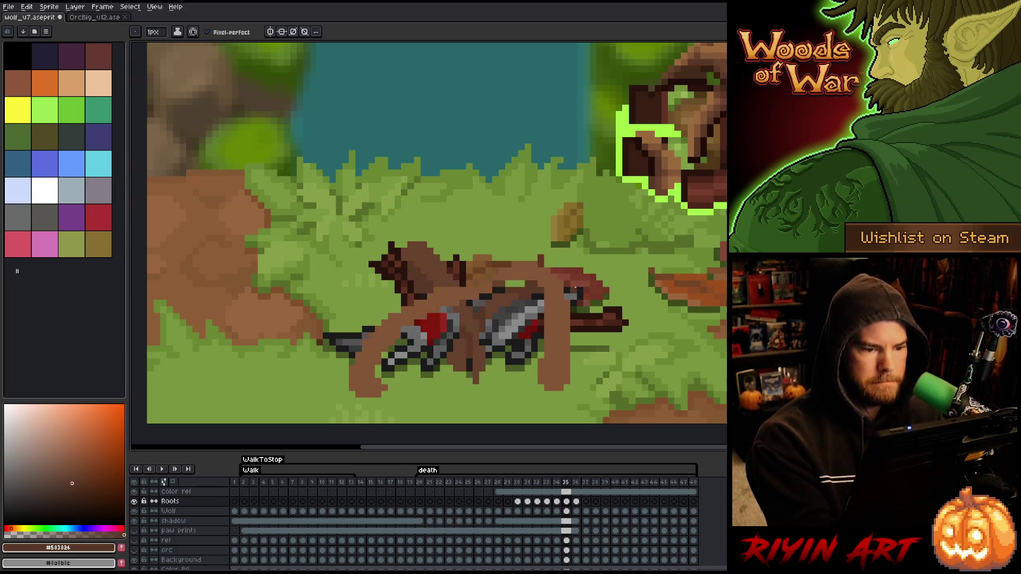
key(period)
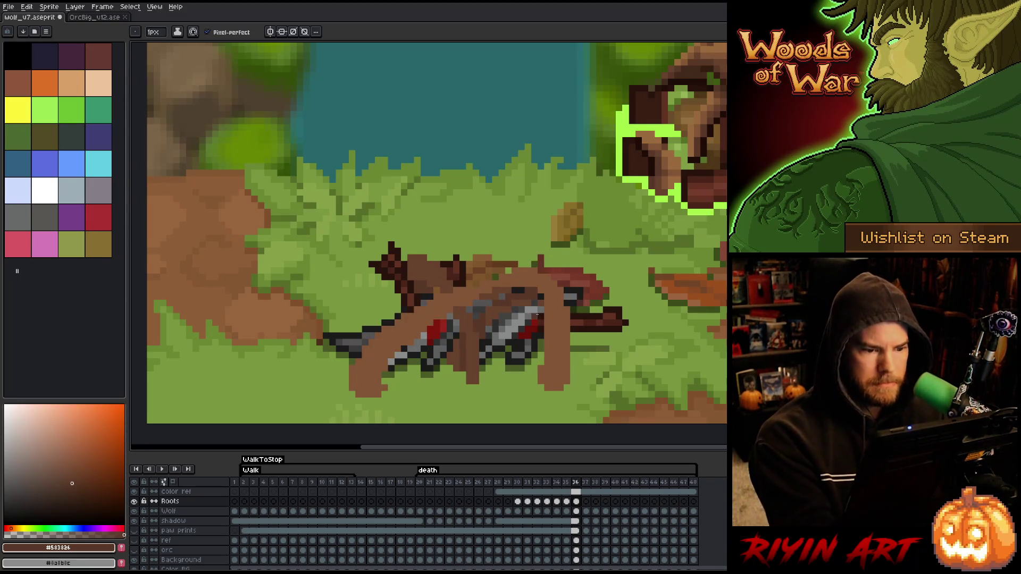
Step: Redraw the pixels along the wolf's bloody side on frame 36
key(e)
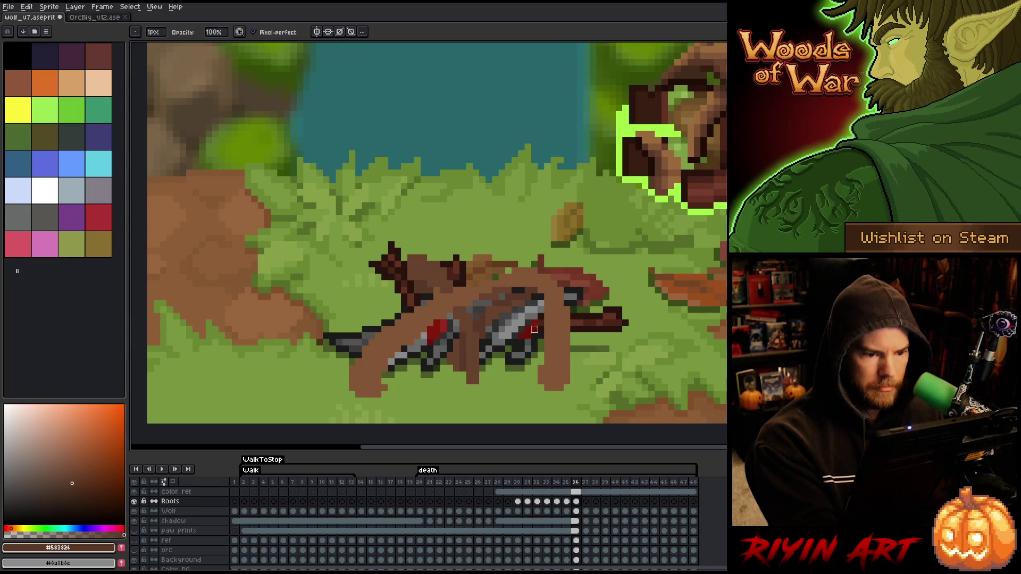
key(Left)
key(Right)
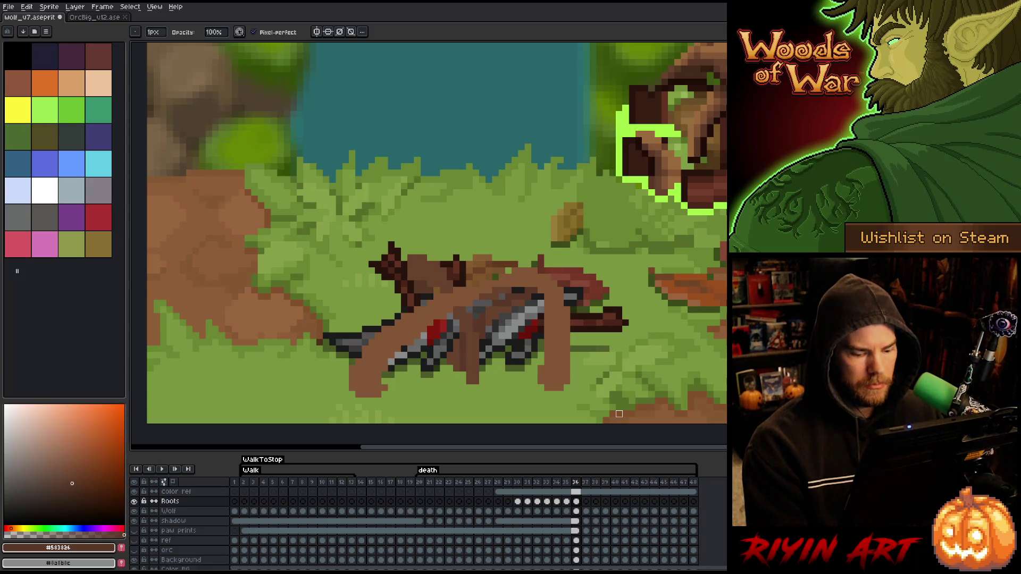
key(Left)
key(Right)
key(Left)
key(Right)
key(Left)
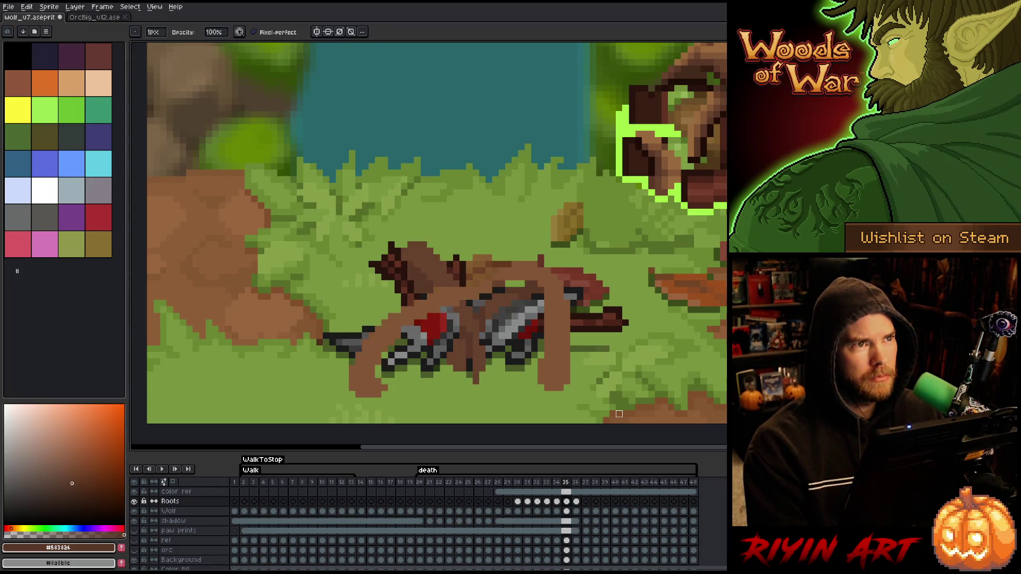
key(Right)
key(Left)
key(Right)
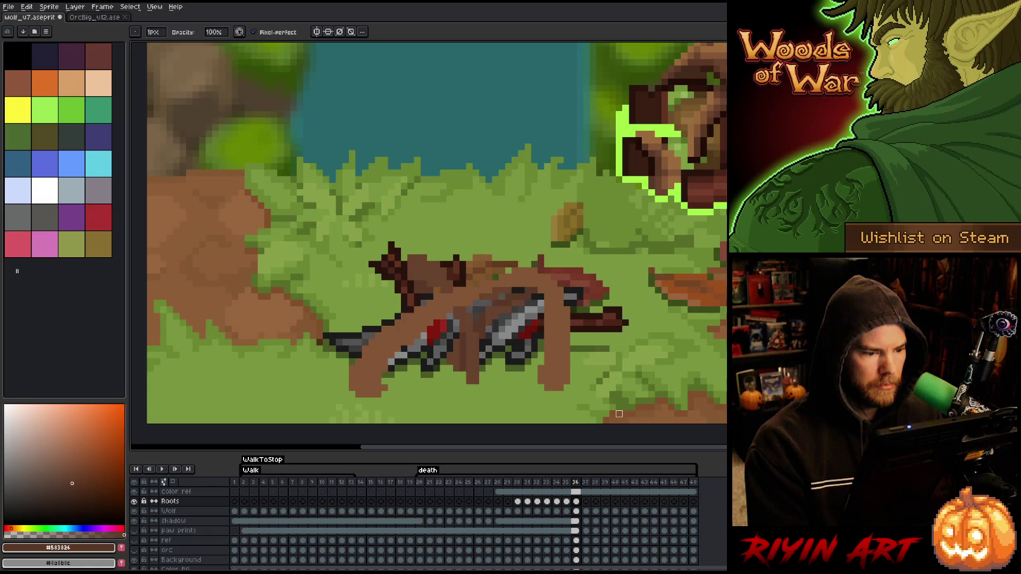
mouse_move(431, 323)
mouse_down()
mouse_move(402, 367)
mouse_move(389, 367)
mouse_up()
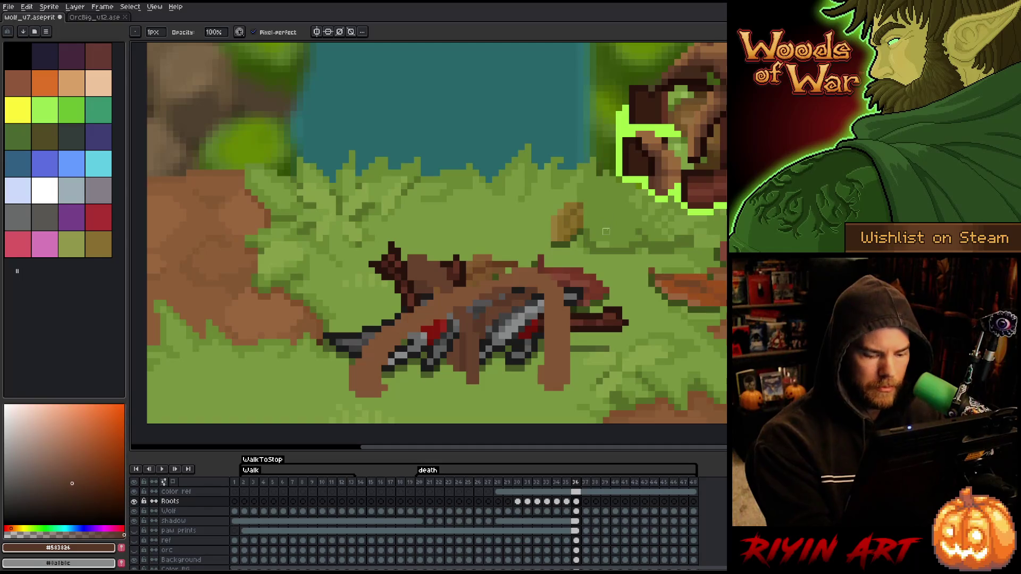
Step: Flip back and forth through frames 34–36 to compare the wolf poses and root growth
key(Left)
key(Right)
key(Left)
key(Right)
key(Left)
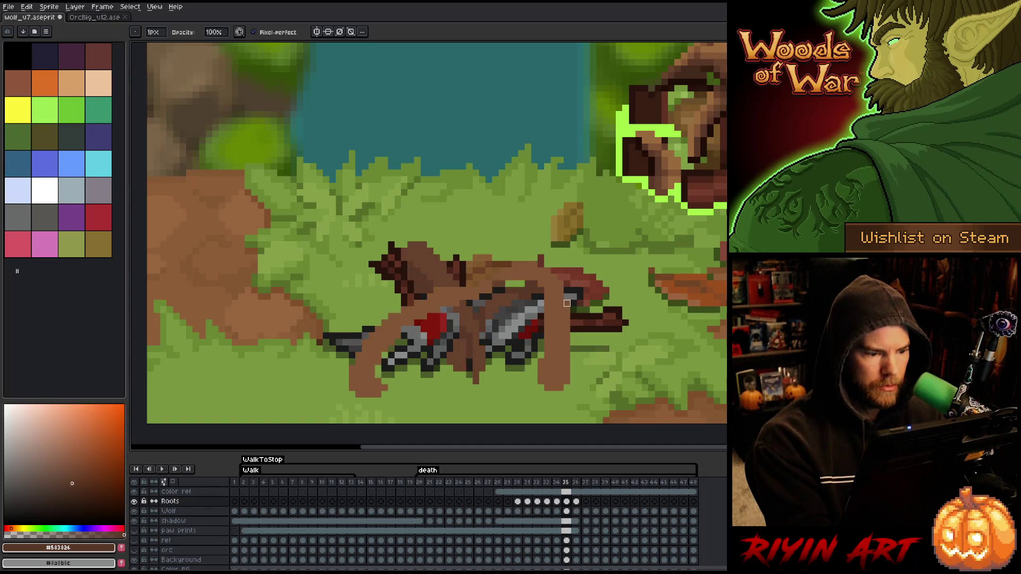
key(Right)
key(Left)
key(Right)
key(Left)
key(Right)
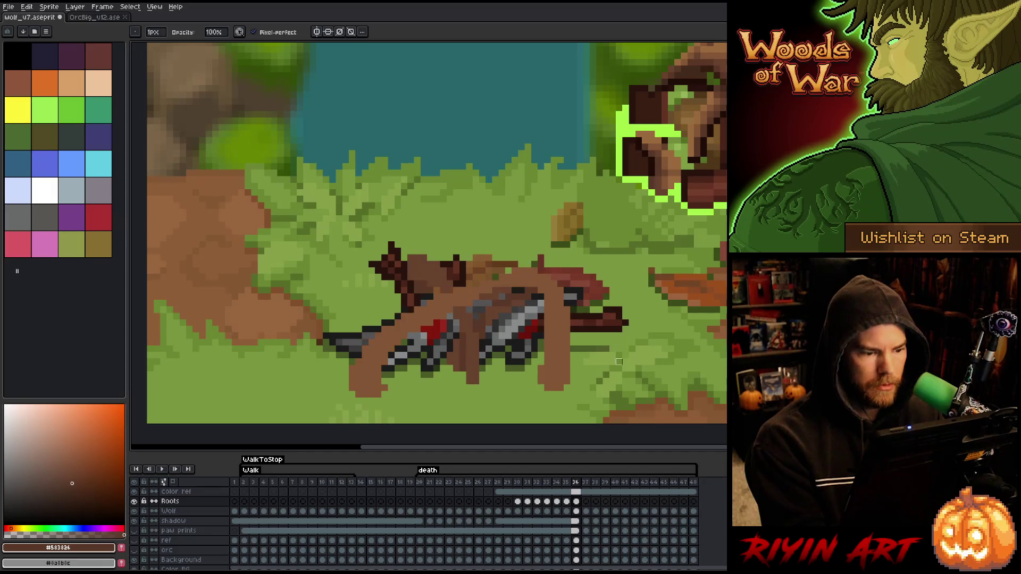
key(m)
key(e)
key(Left)
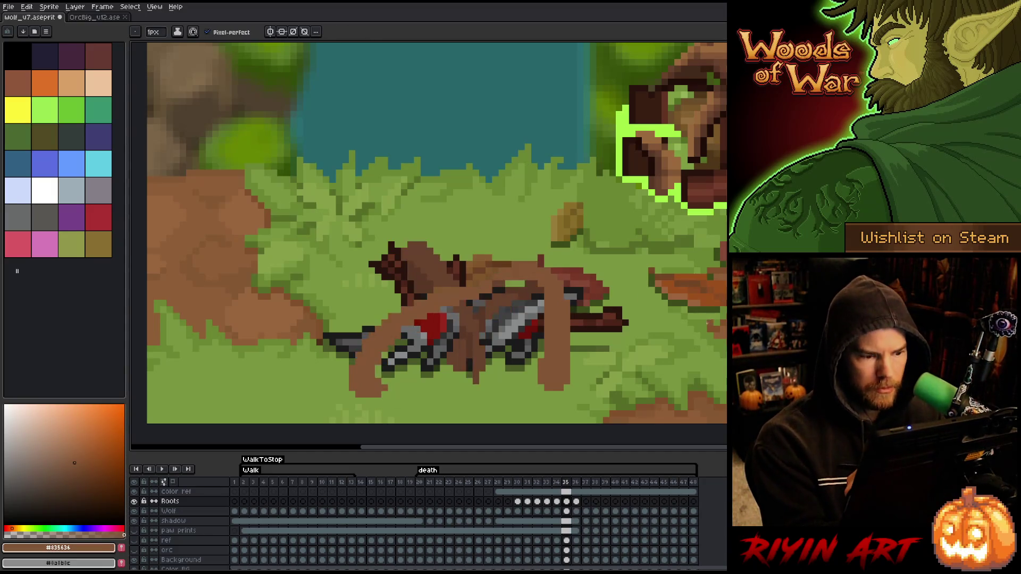
key(Right)
key(Left)
key(Right)
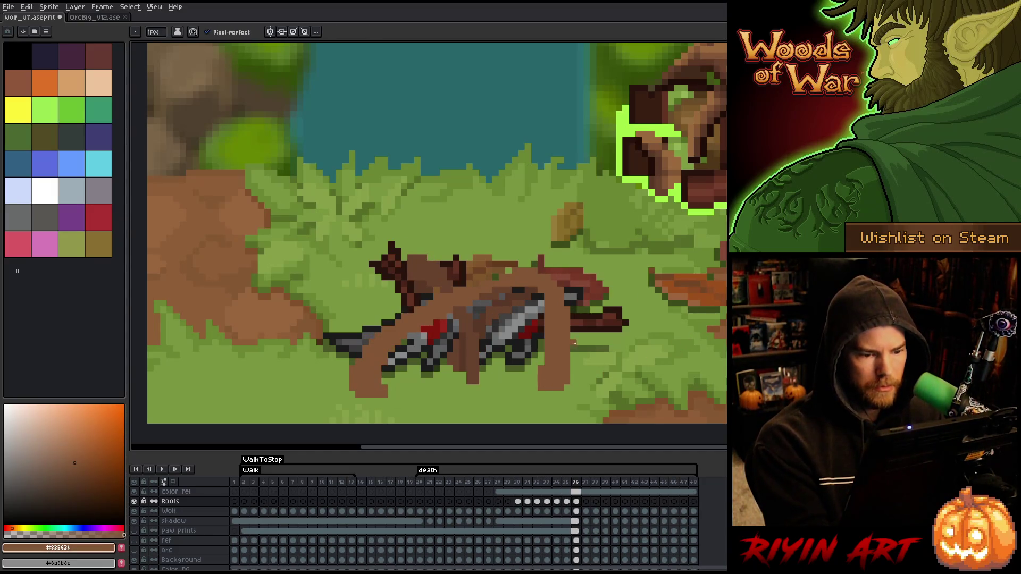
key(Left)
key(Right)
key(Left)
key(Left)
key(Right)
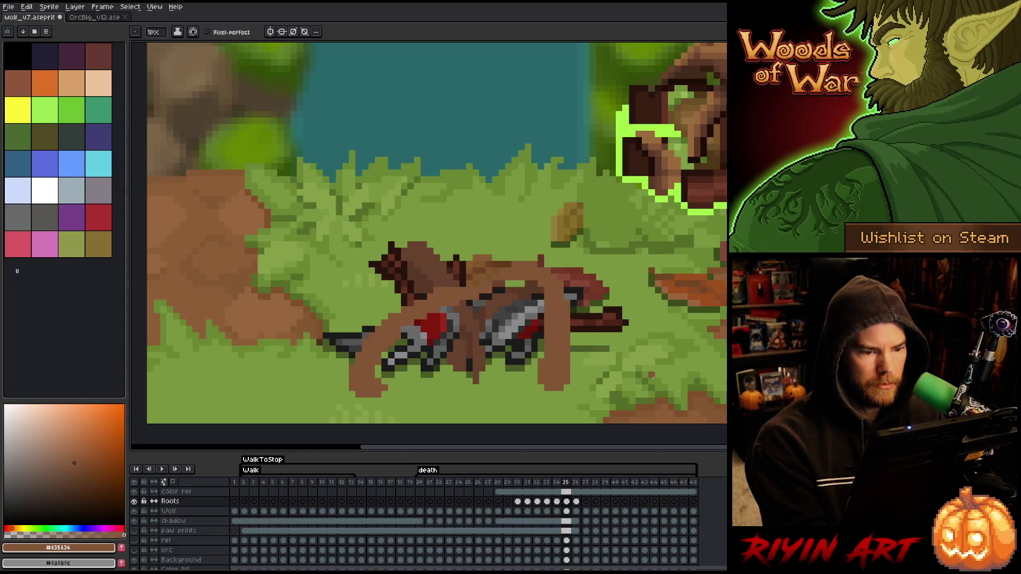
key(Left)
key(Right)
key(Left)
key(Right)
key(Right)
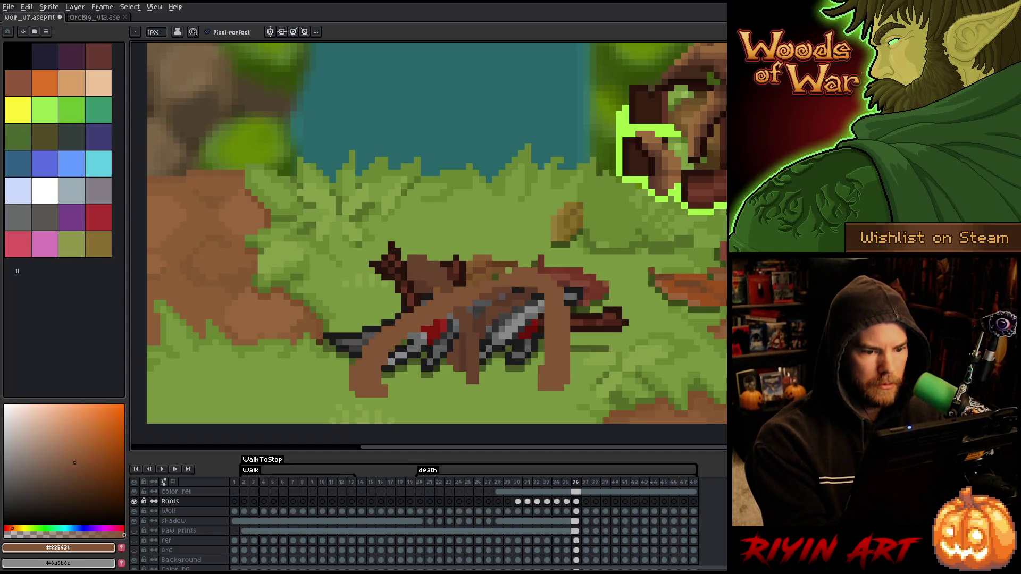
key(Right)
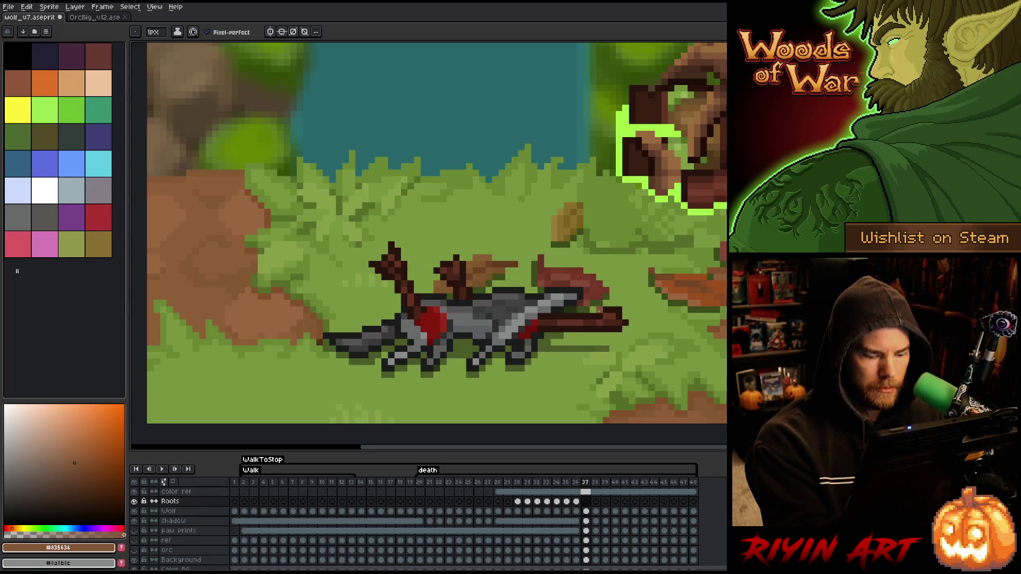
key(Left)
key(Left)
key(Left)
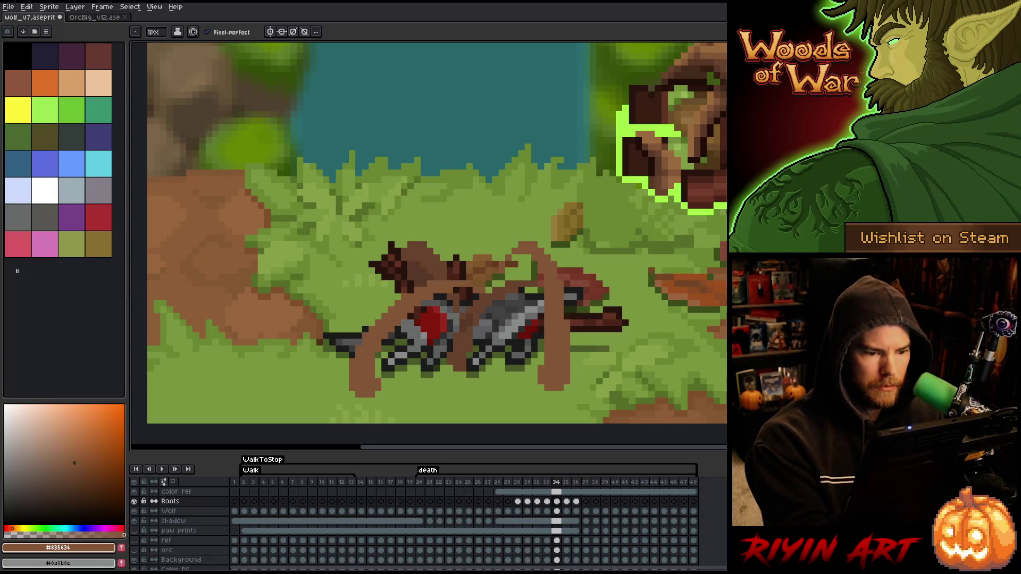
key(Right)
key(Left)
key(Right)
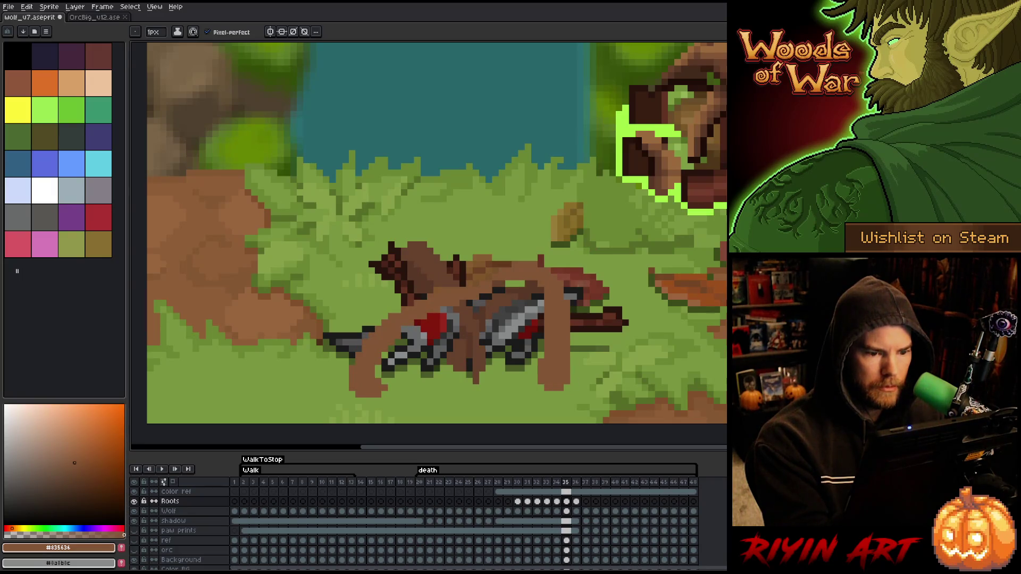
key(e)
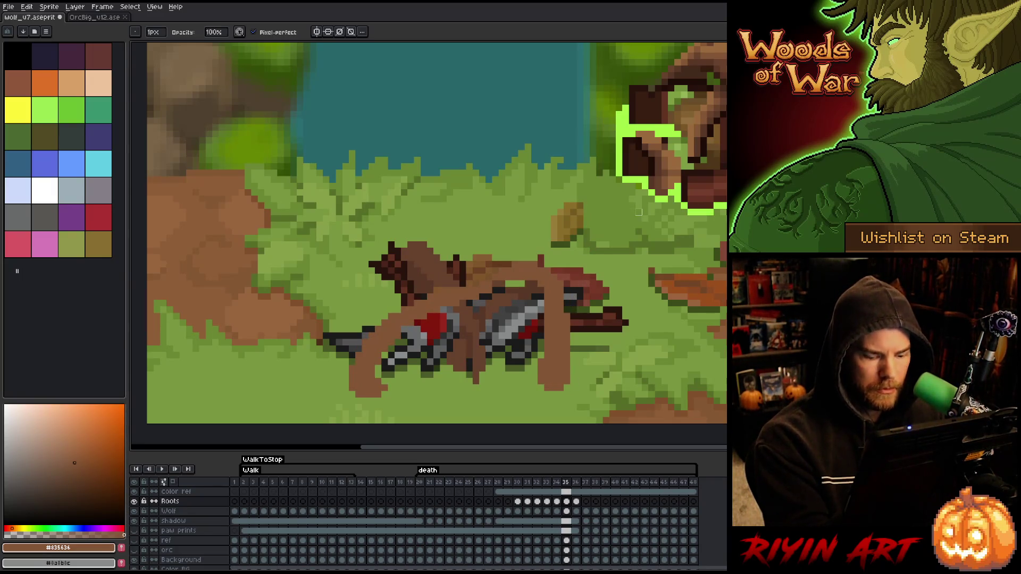
key(Right)
key(Left)
key(Right)
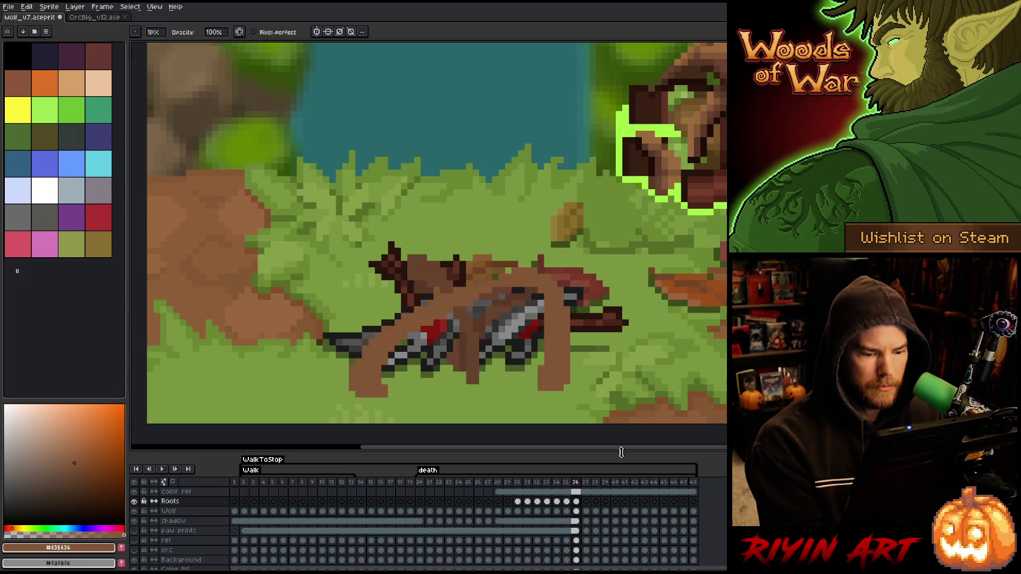
Step: Copy the frame 36 Roots cel into frame 37, then select frames 30–37 for frame actions
click(576, 501)
key(Right)
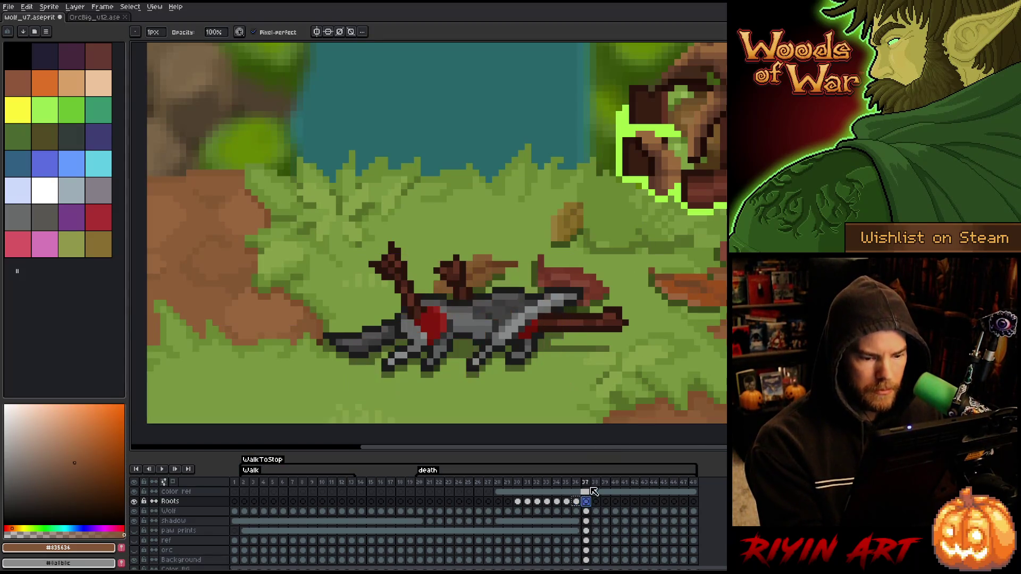
key(ctrl+v)
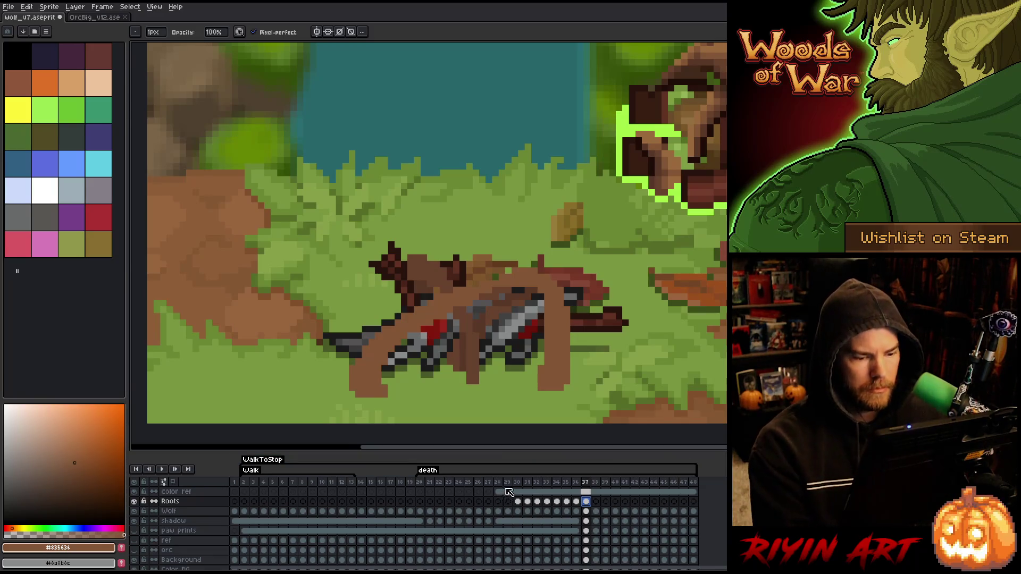
drag(517, 482, 596, 485)
right_click(588, 483)
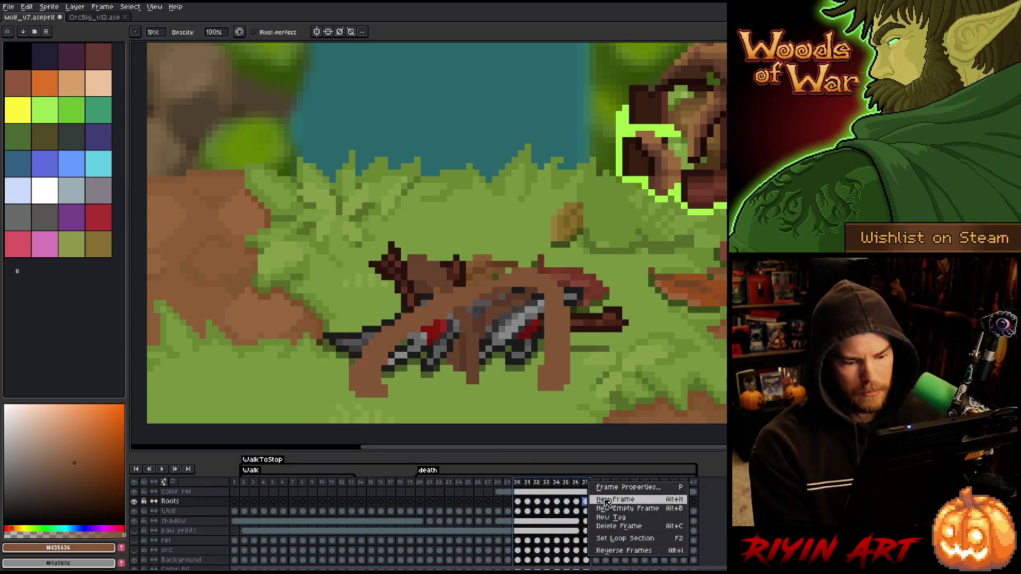
Step: Tag frames 30–37 as 'Tag', then play the animation and stop it
click(619, 518)
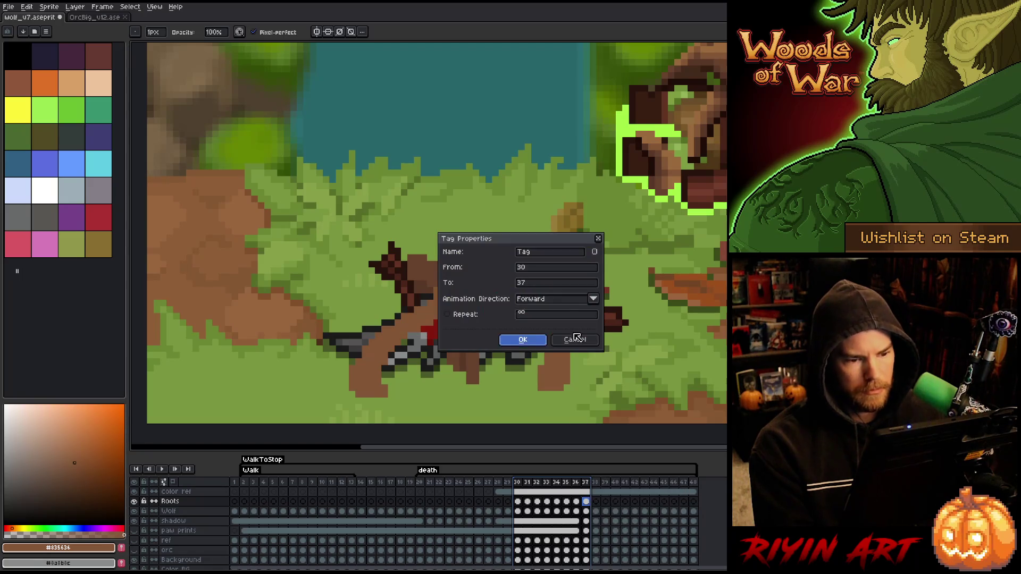
click(524, 340)
key(Return)
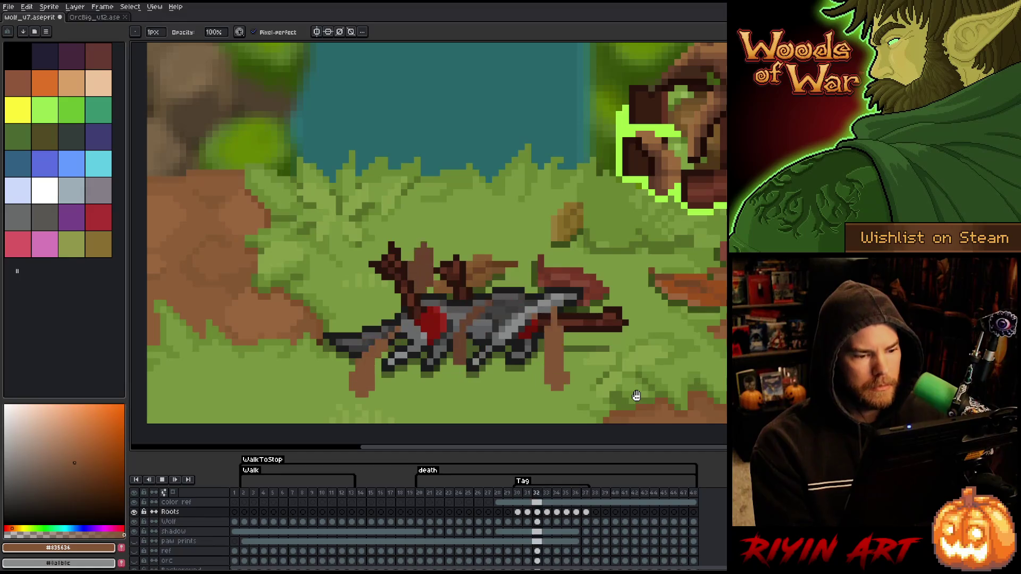
click(168, 512)
Step: Solo the Roots layer, replay the animation, and sample the darker root brown
alt+click(134, 512)
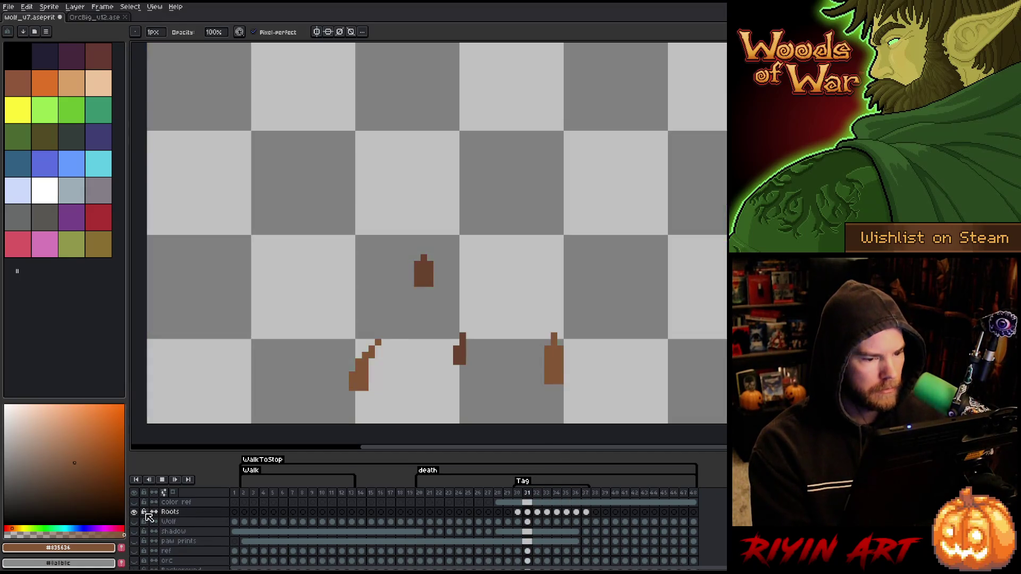
key(Return)
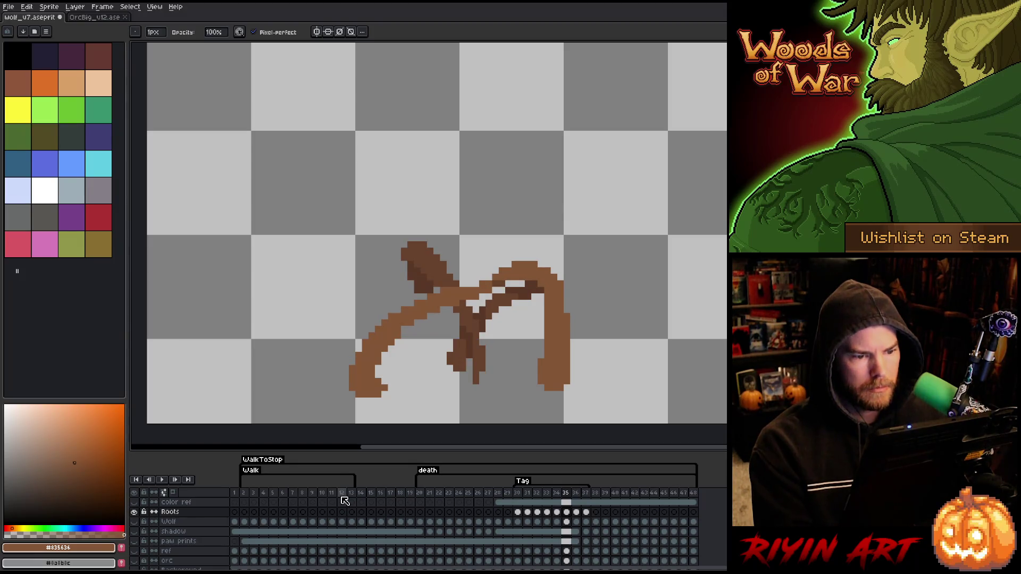
alt+click(532, 296)
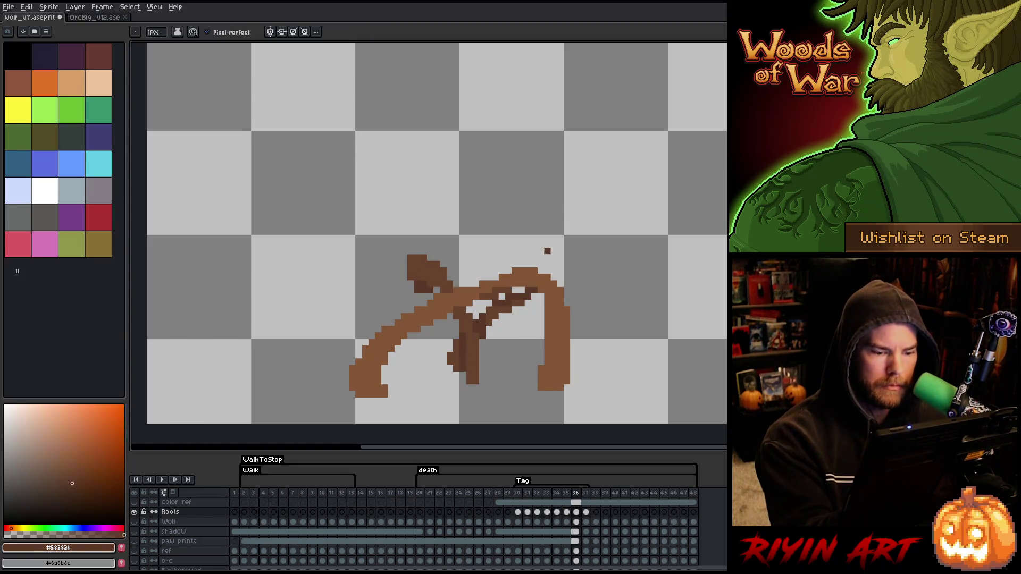
click(540, 294)
Step: Step through neighbouring frames to compare the Roots layer's growth around frame 35
key(Left)
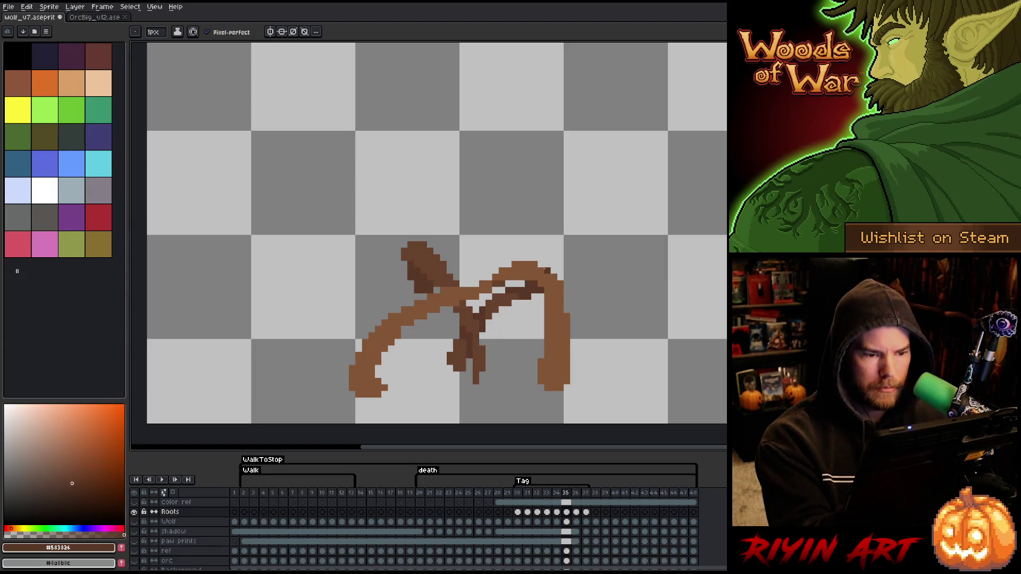
key(Right)
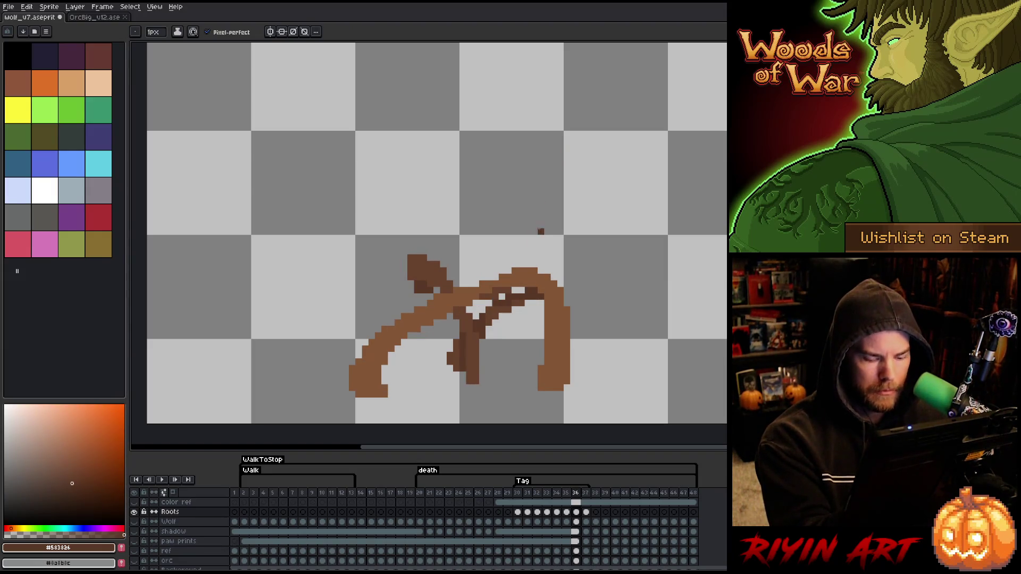
key(Right)
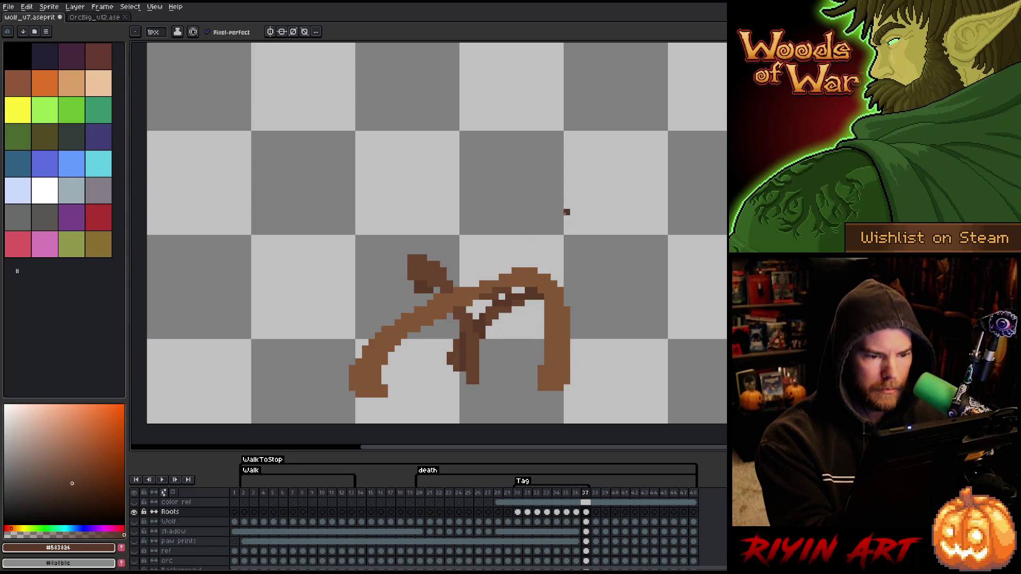
key(Right)
key(Left)
key(Left)
key(Left)
key(Left)
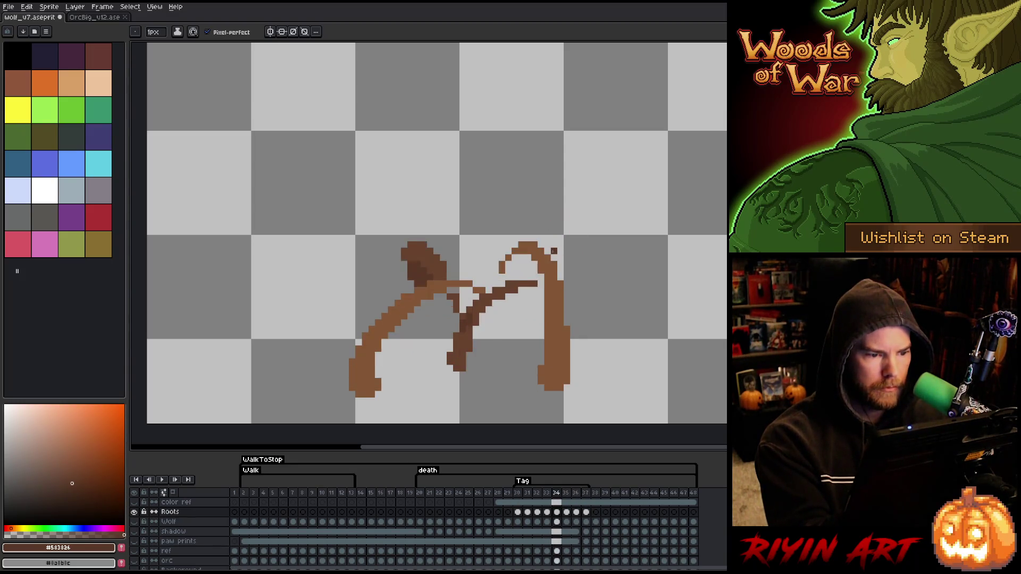
key(Left)
key(Right)
key(Right)
key(Left)
key(Right)
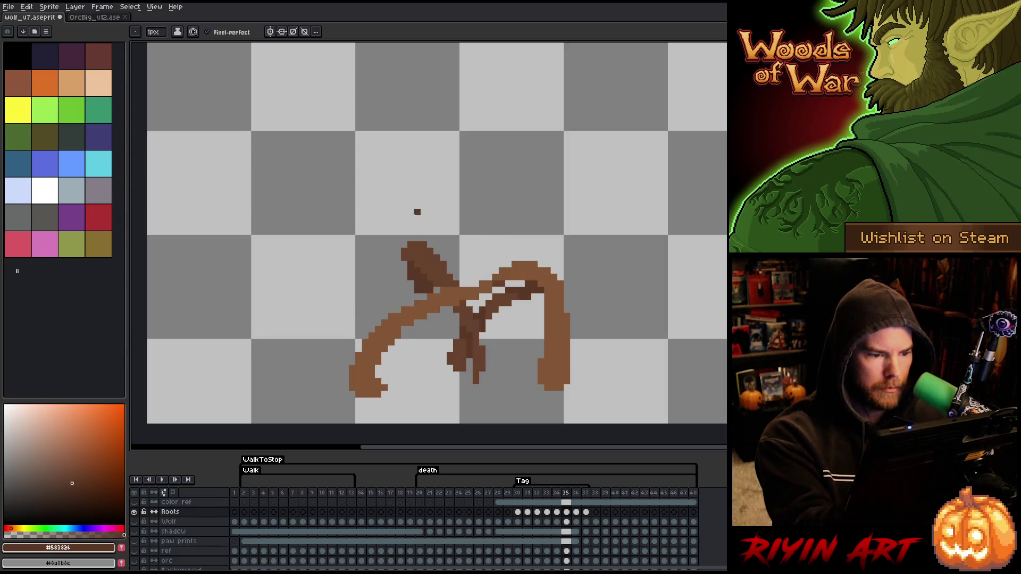
key(Left)
key(Right)
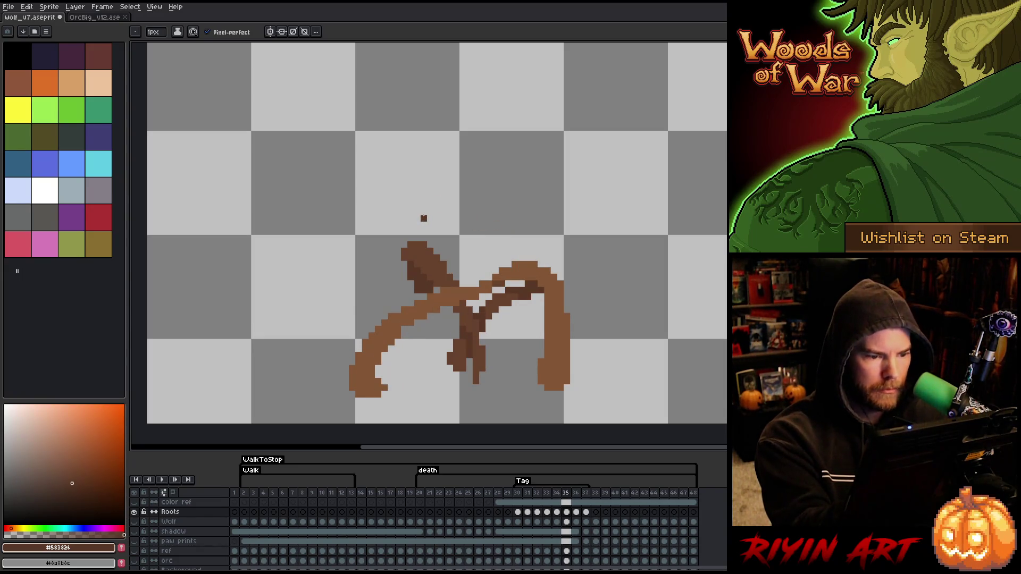
key(b)
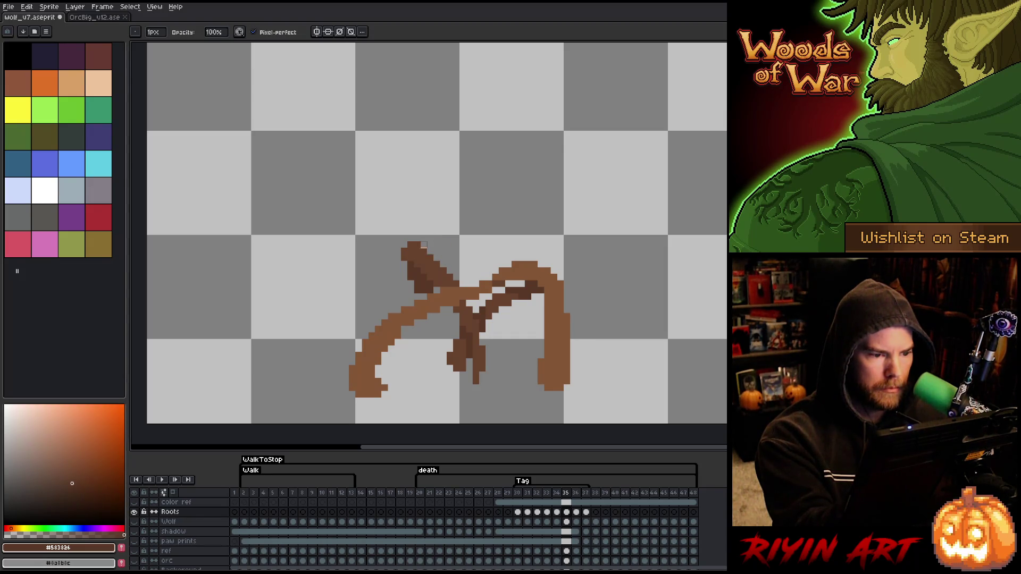
Step: Erase stray brown pixels at the top of the root and sample the root browns
drag(423, 245, 405, 251)
alt+click(414, 261)
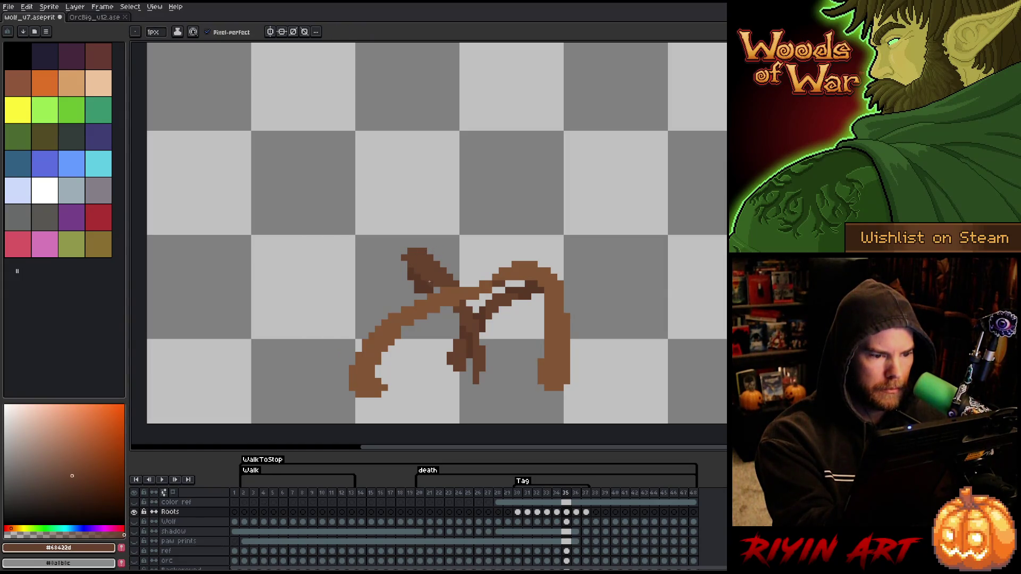
key(Left)
key(Right)
key(Left)
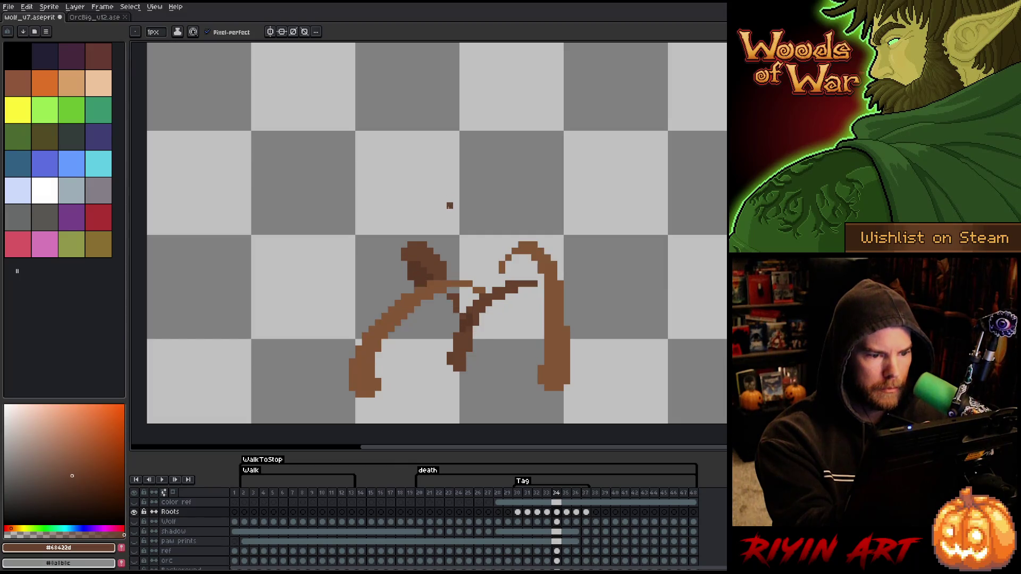
key(Right)
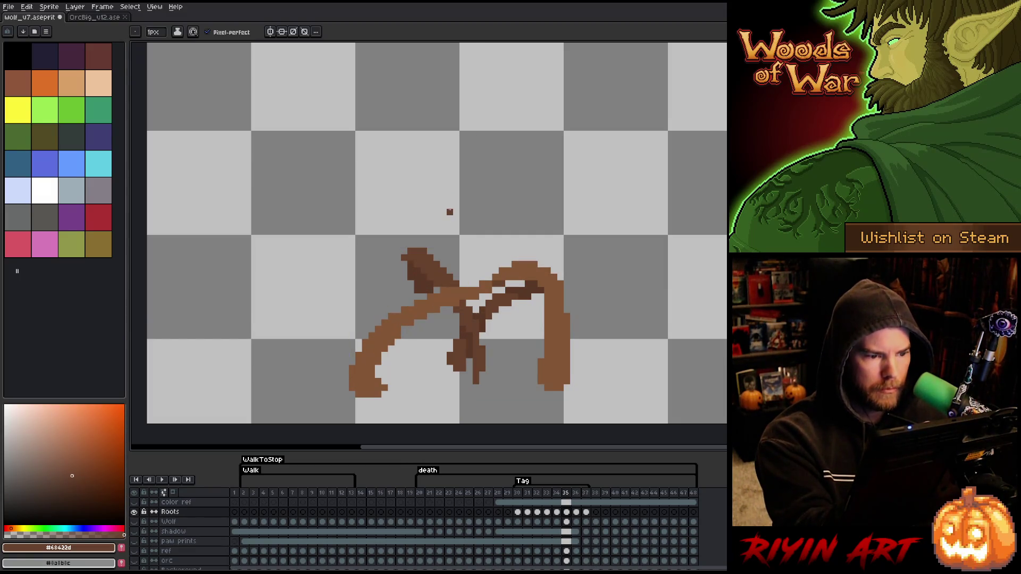
key(Left)
key(Right)
key(Left)
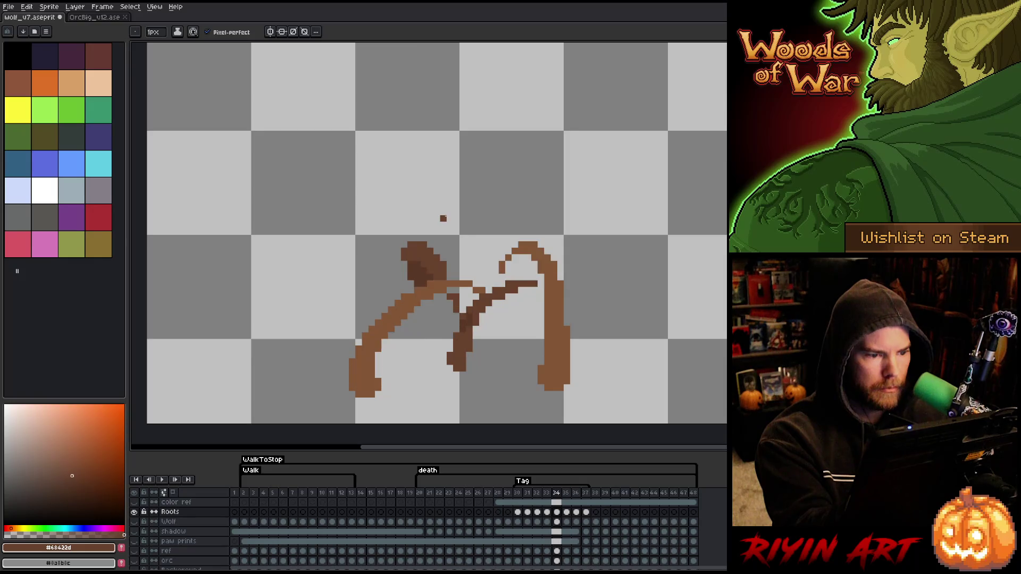
key(Right)
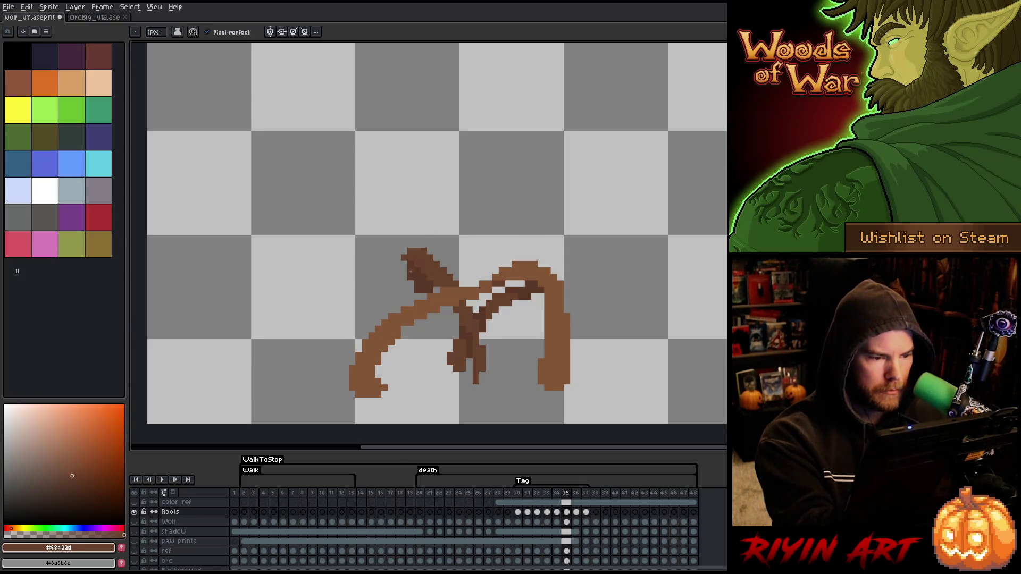
alt+click(410, 262)
alt+click(406, 262)
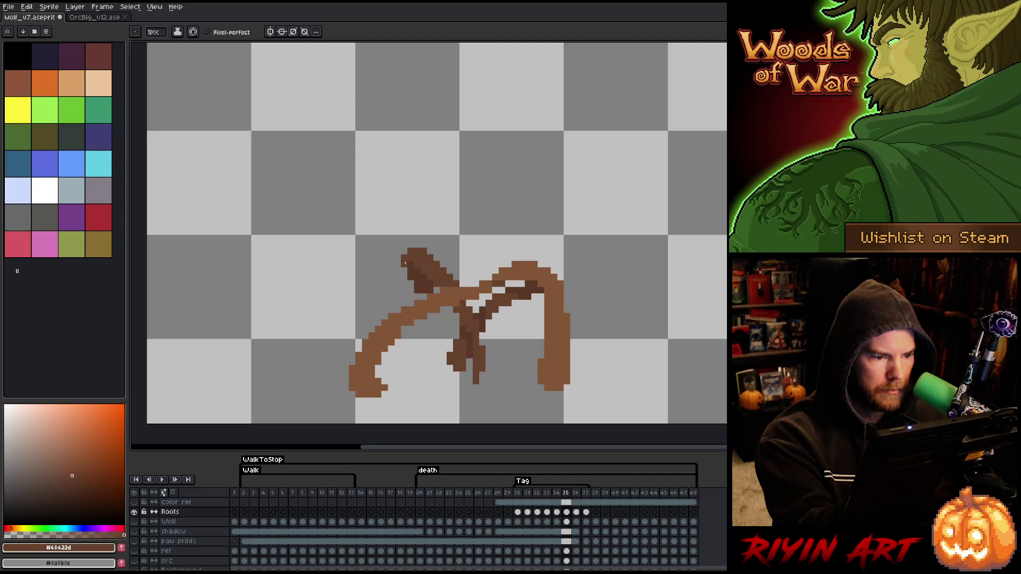
alt+click(405, 268)
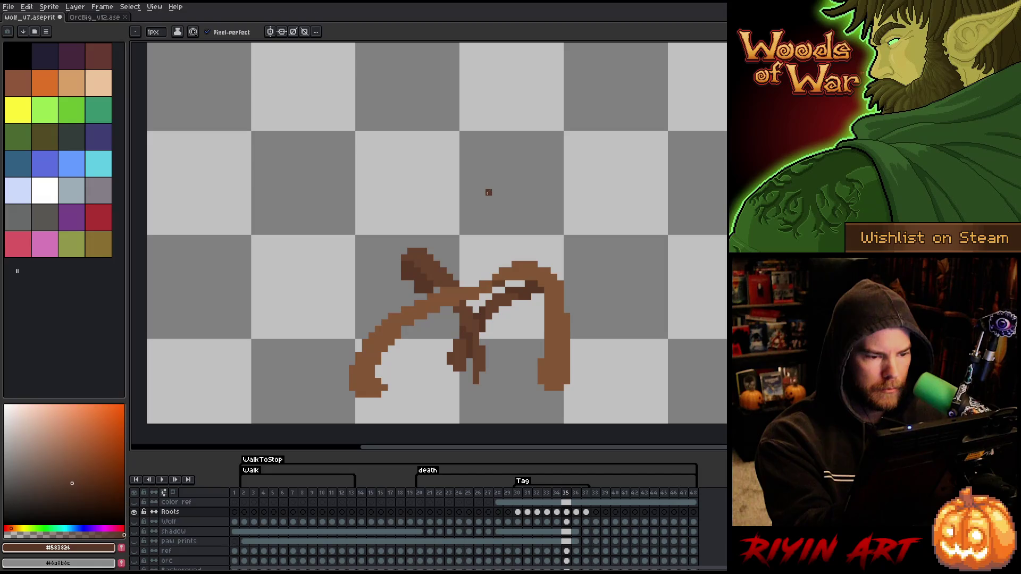
Step: Compare frames 34 and 35, sampling dark and lighter browns along the root
key(Left)
key(Right)
key(Left)
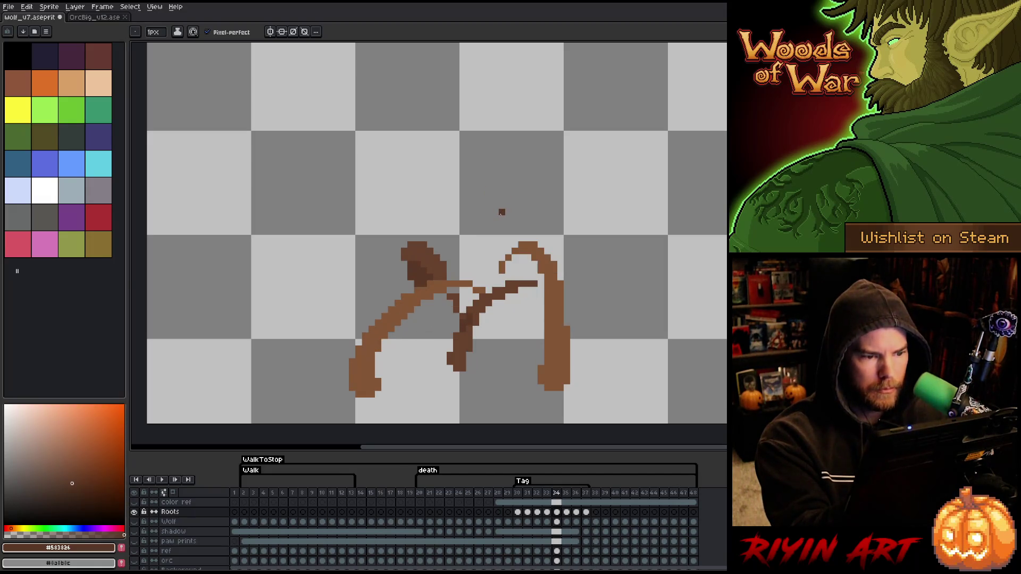
key(Right)
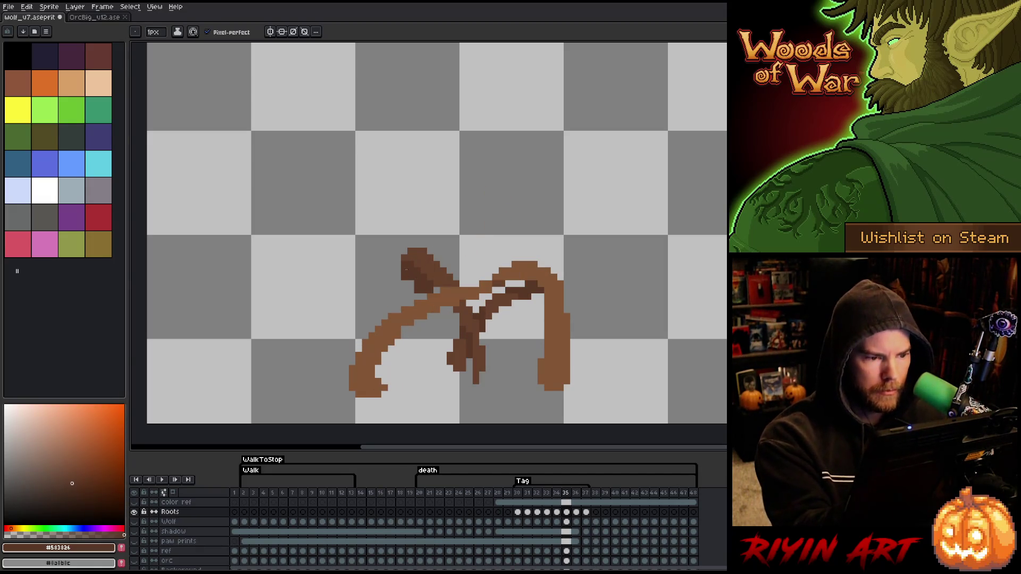
key(e)
key(Left)
key(Right)
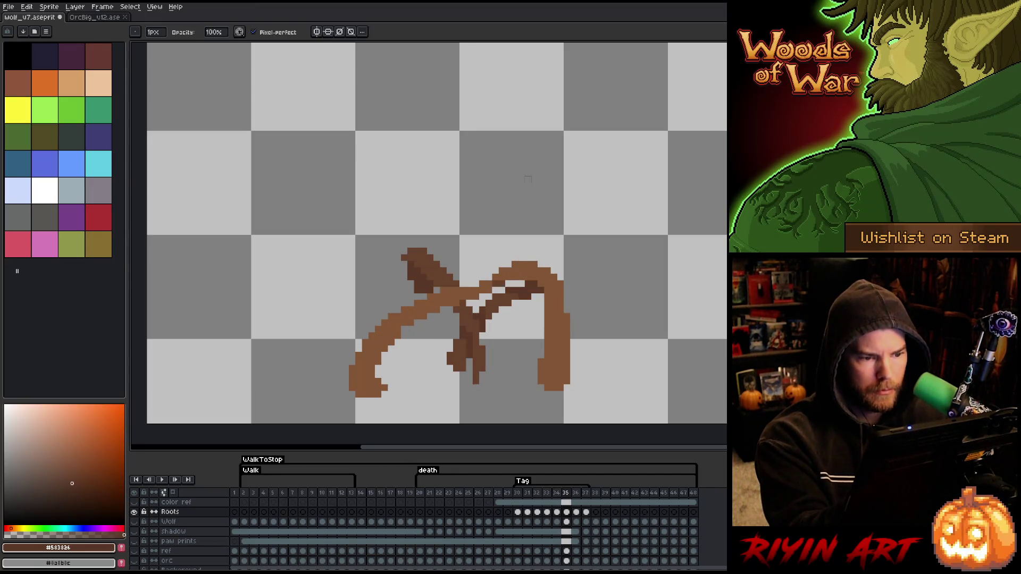
key(Left)
key(Right)
key(Left)
key(Right)
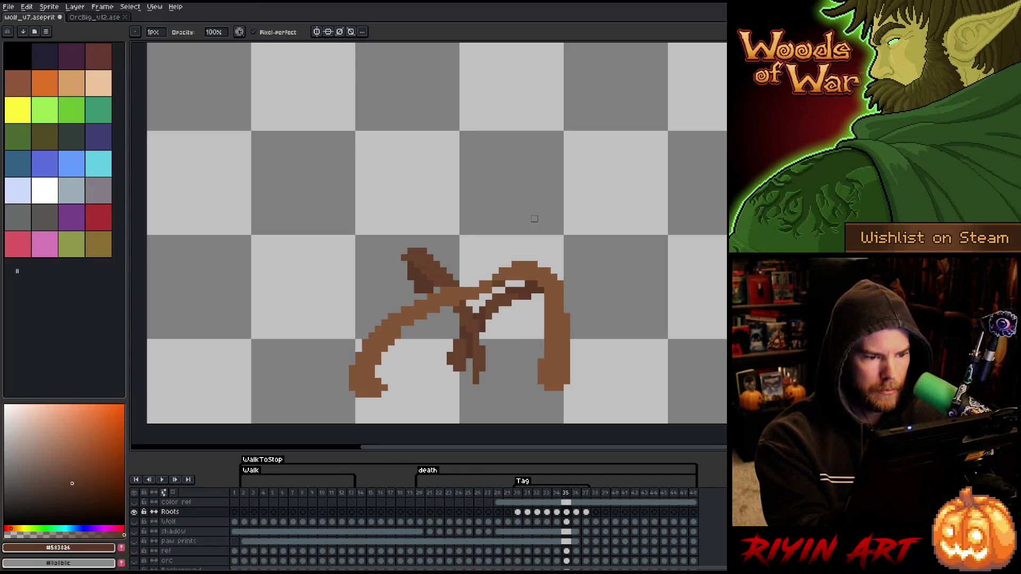
key(Left)
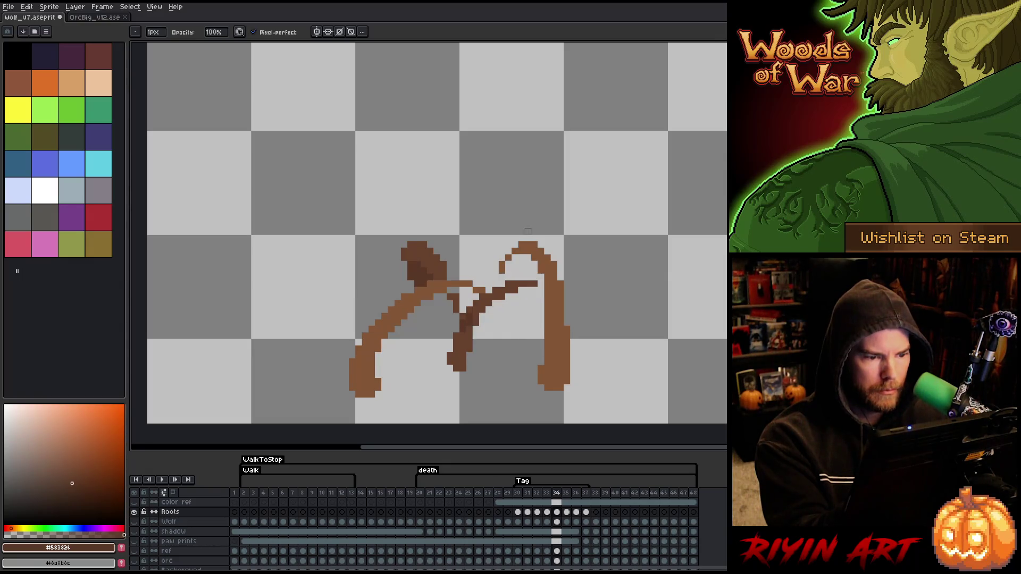
key(Right)
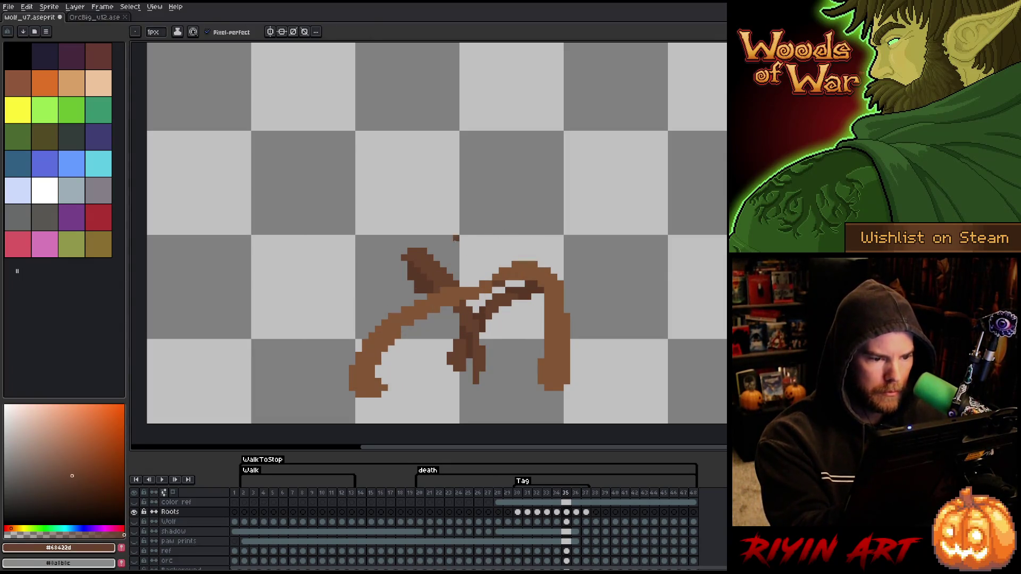
alt+click(432, 287)
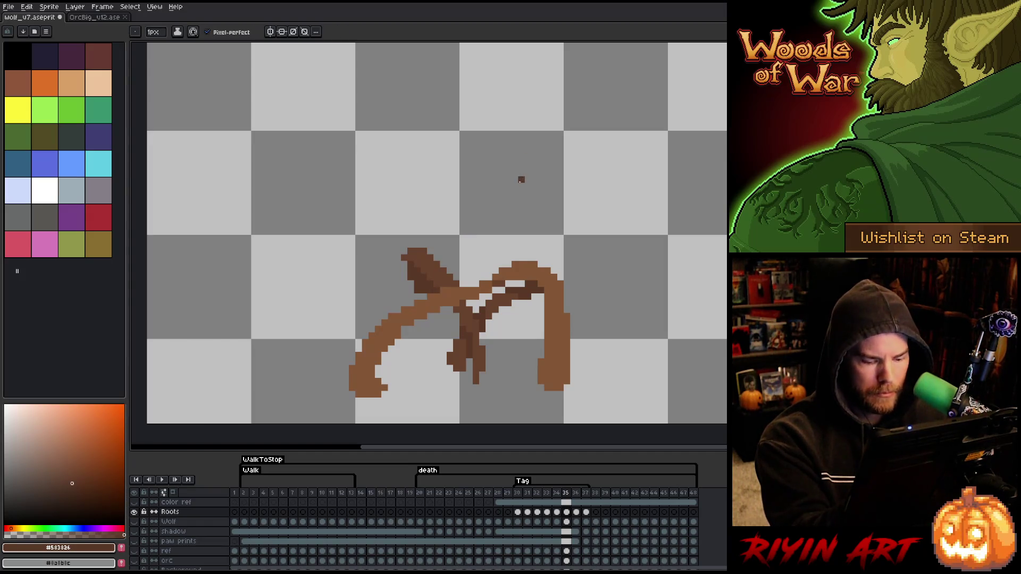
key(Left)
key(Right)
key(Left)
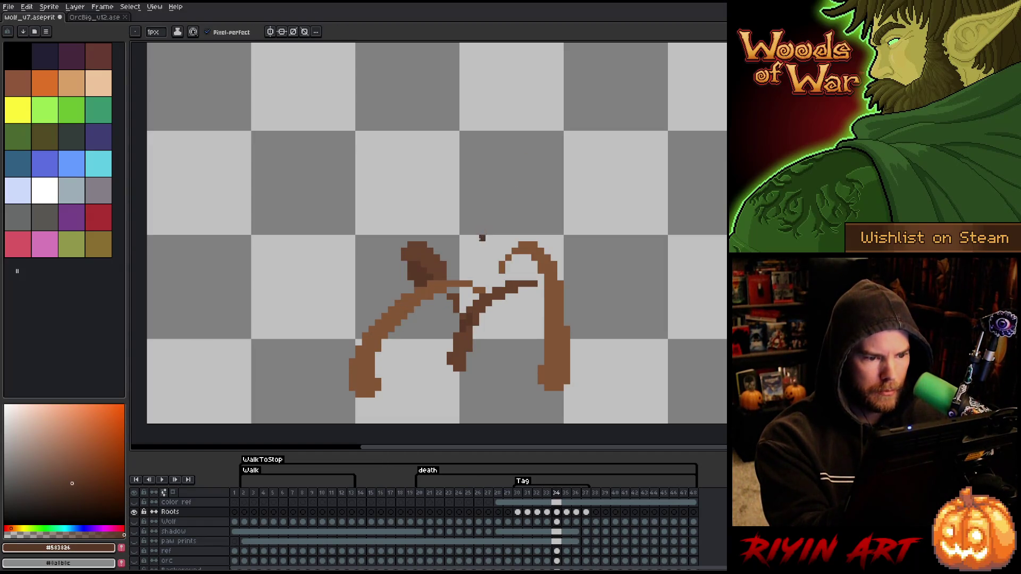
alt+click(450, 282)
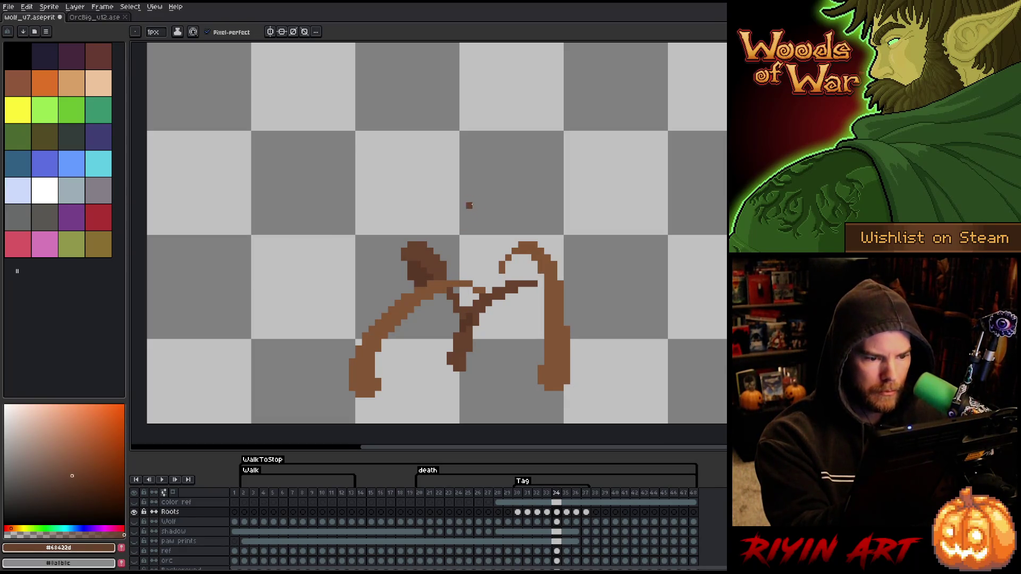
alt+click(470, 289)
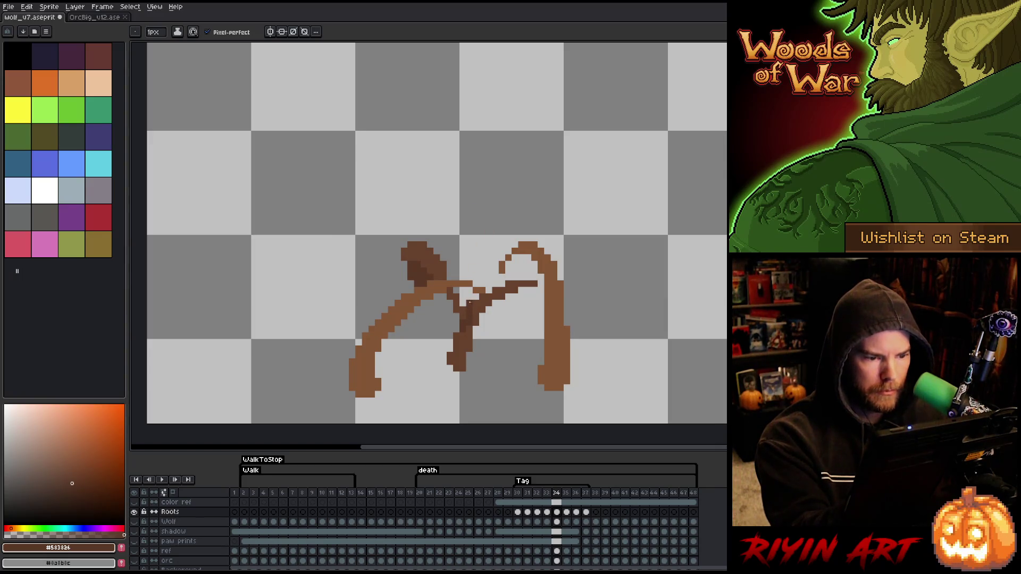
Step: Step through frames 33–36 to check root growth, testing and undoing a dark brown pixel
key(Left)
key(Right)
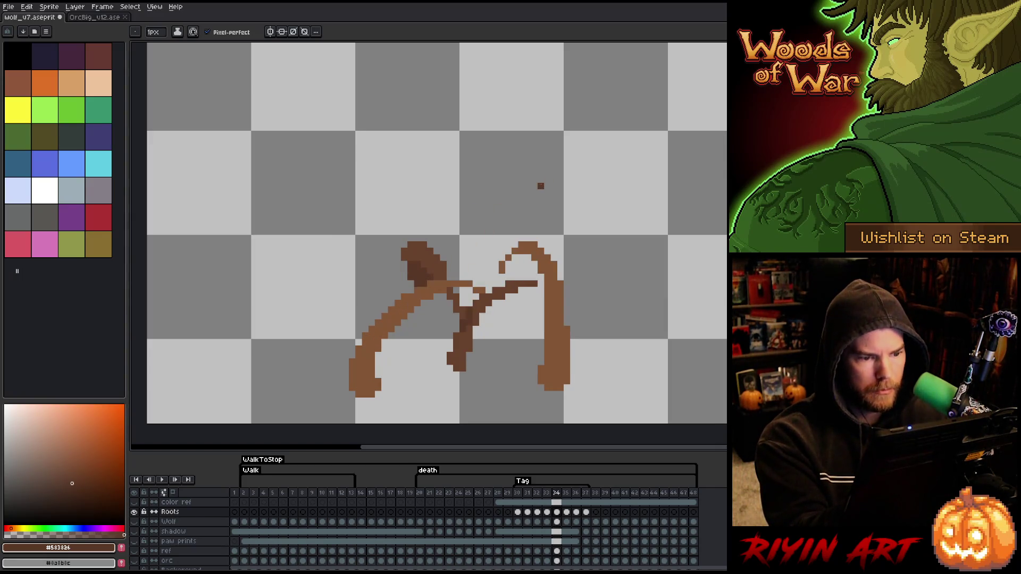
key(Right)
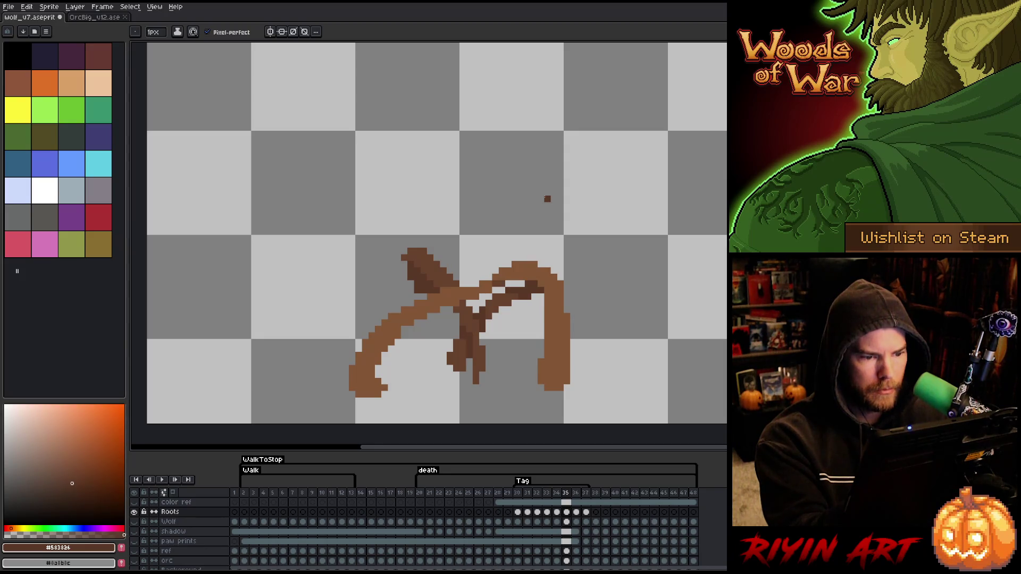
key(Right)
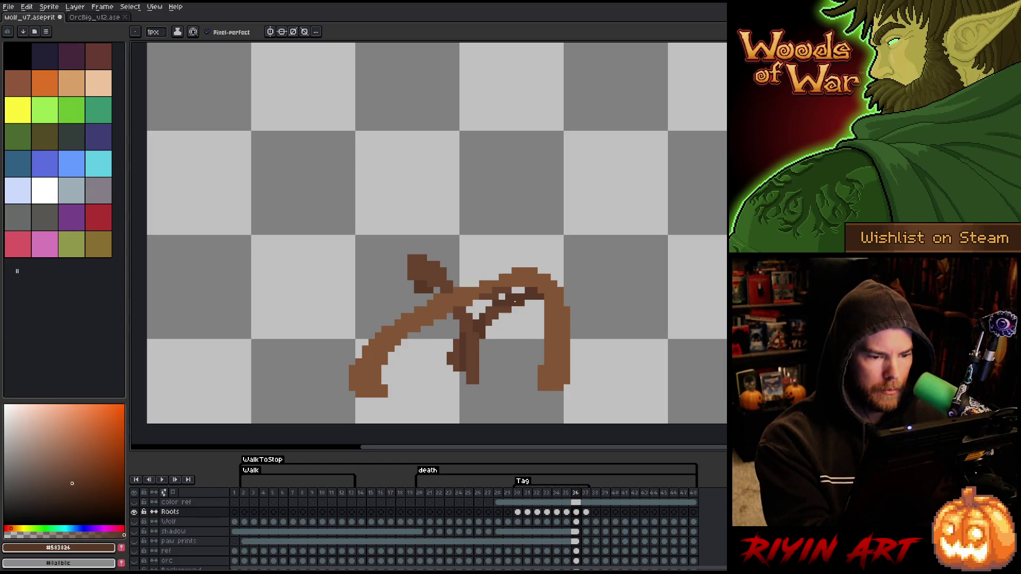
key(Left)
key(Right)
key(Right)
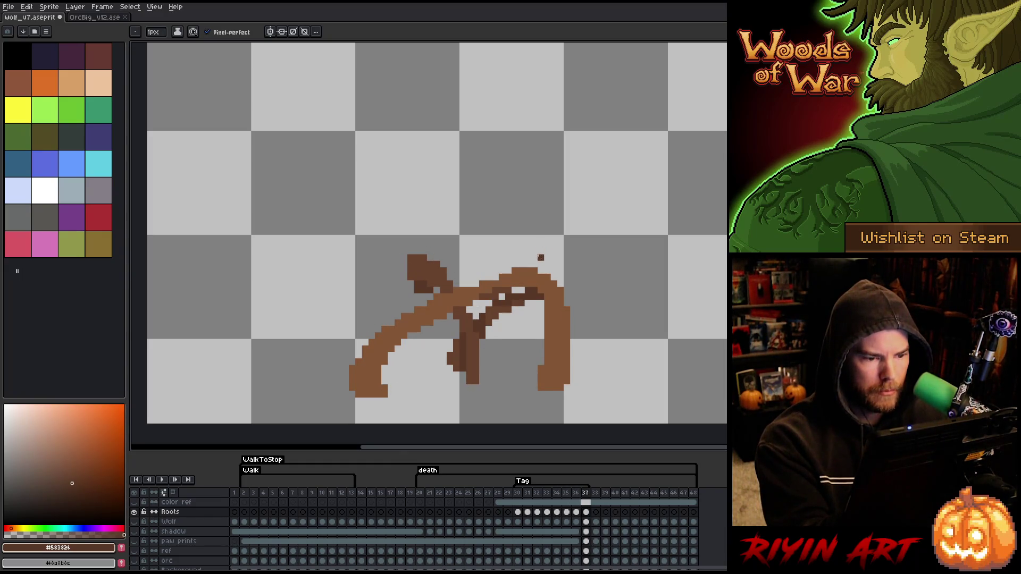
key(Left)
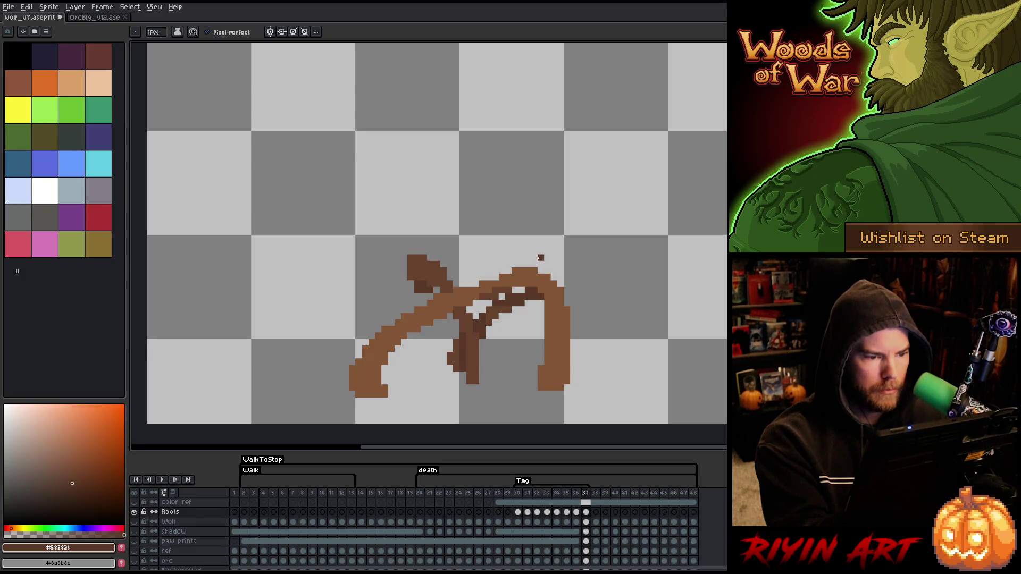
key(Left)
key(Right)
key(Left)
key(Right)
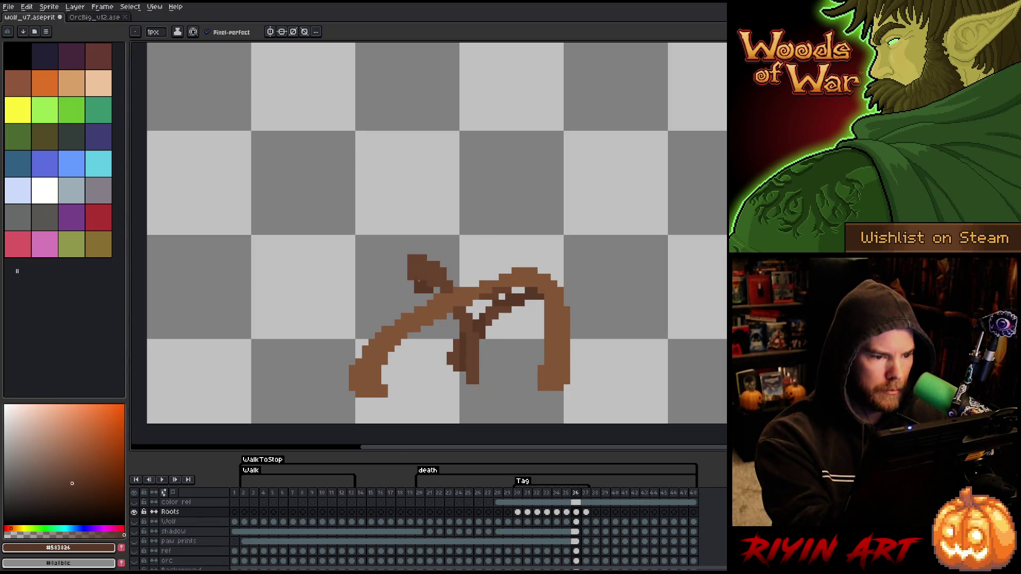
key(Left)
key(Right)
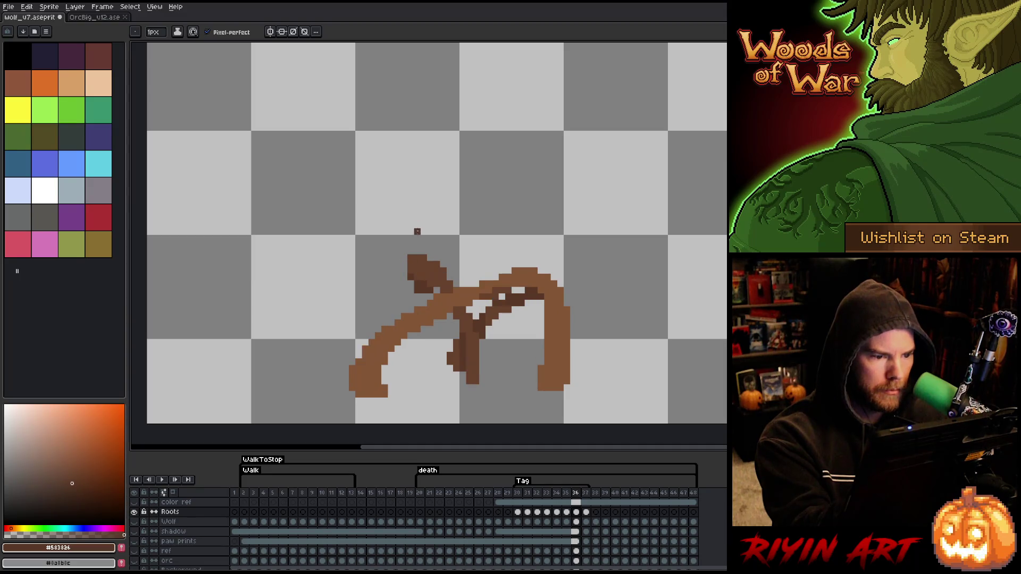
key(Left)
key(Right)
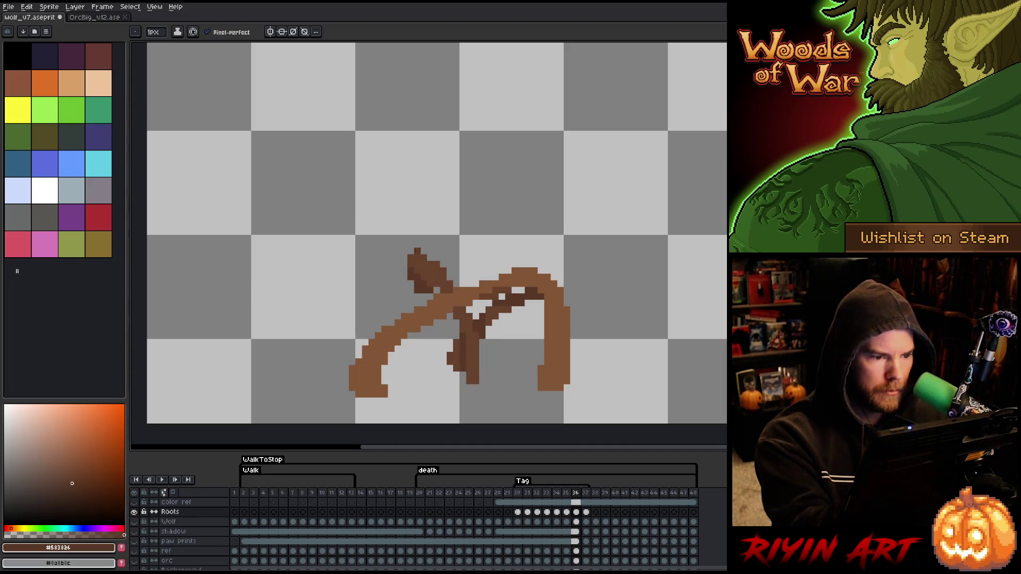
click(391, 336)
key(ctrl+z)
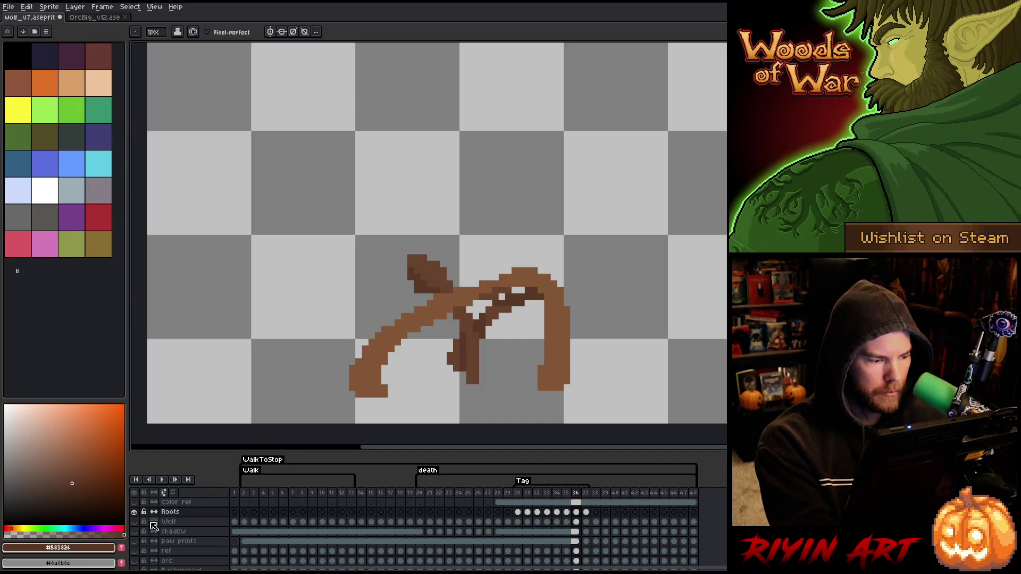
Step: Show the wolf and forest layers again, preview the frames, and save the file
alt+click(134, 511)
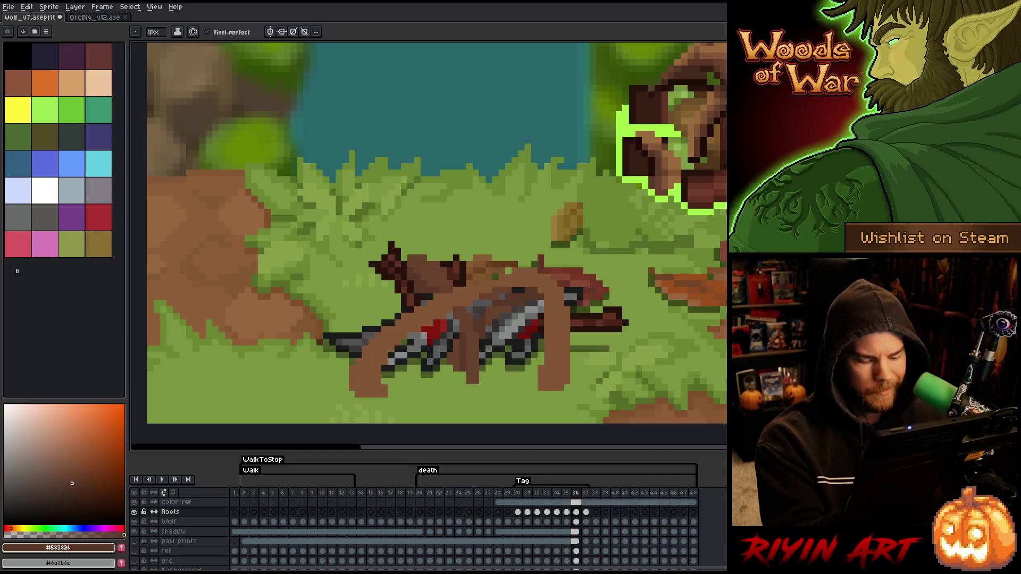
key(Left)
key(Right)
key(Left)
key(Right)
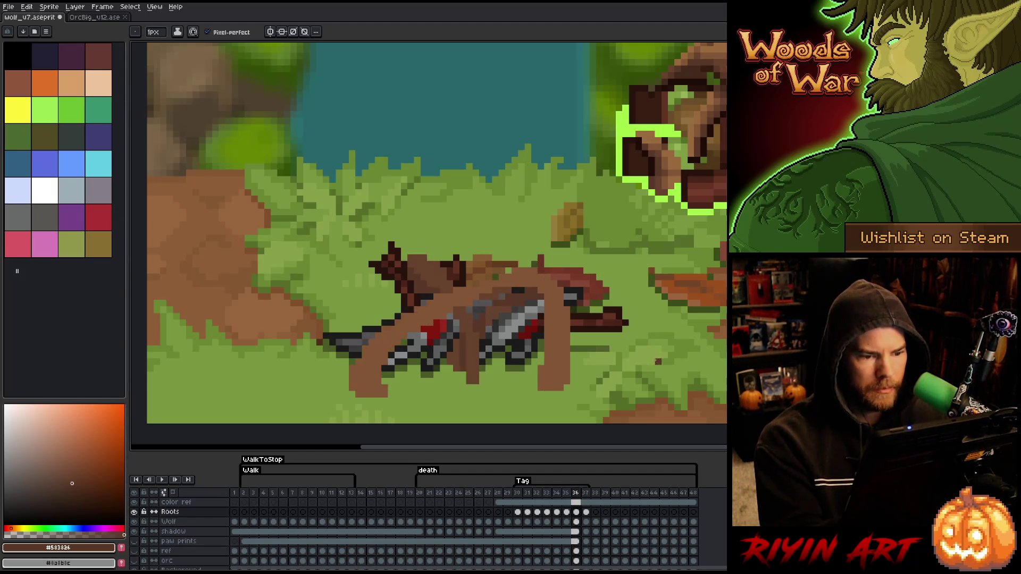
key(Left)
key(Right)
key(Right)
key(Left)
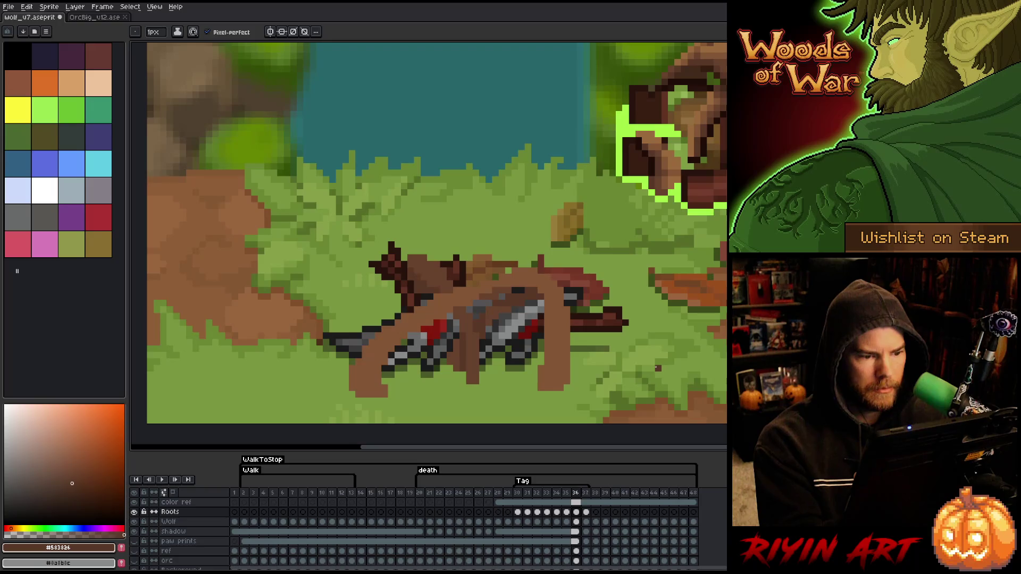
key(Left)
key(Right)
key(Right)
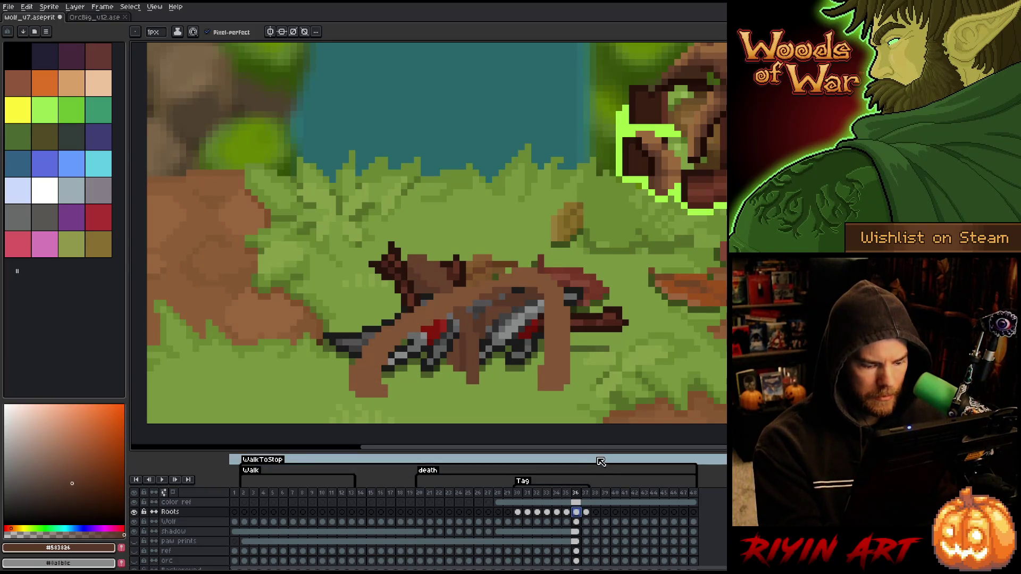
key(ctrl+s)
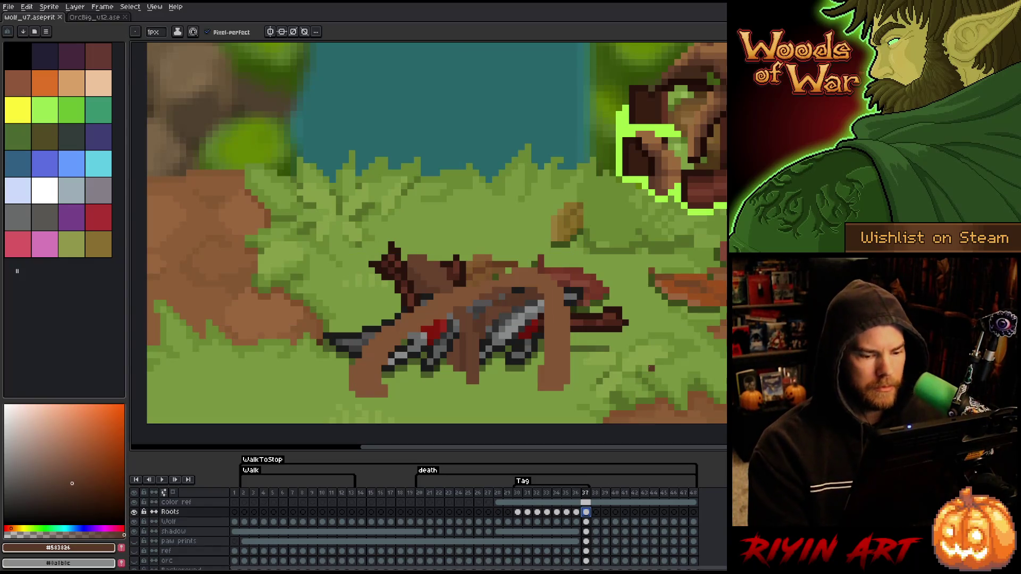
Step: Duplicate the Roots cels of frames 36 and 37
drag(576, 502, 588, 502)
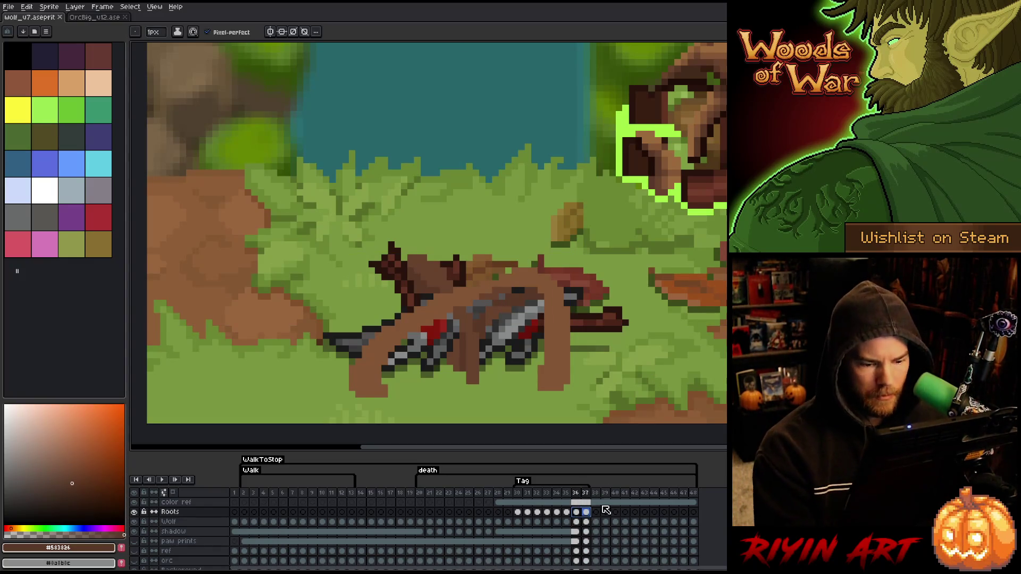
right_click(586, 512)
click(613, 558)
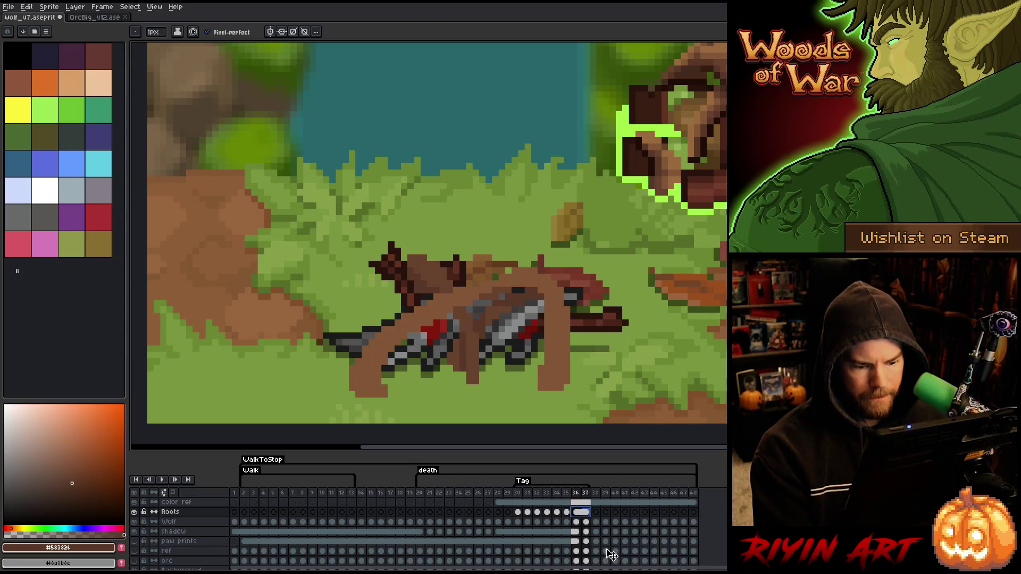
Step: Sample a near-black brown from the roots over the fallen wolf as the drawing colour
scroll(543, 351, down, 2)
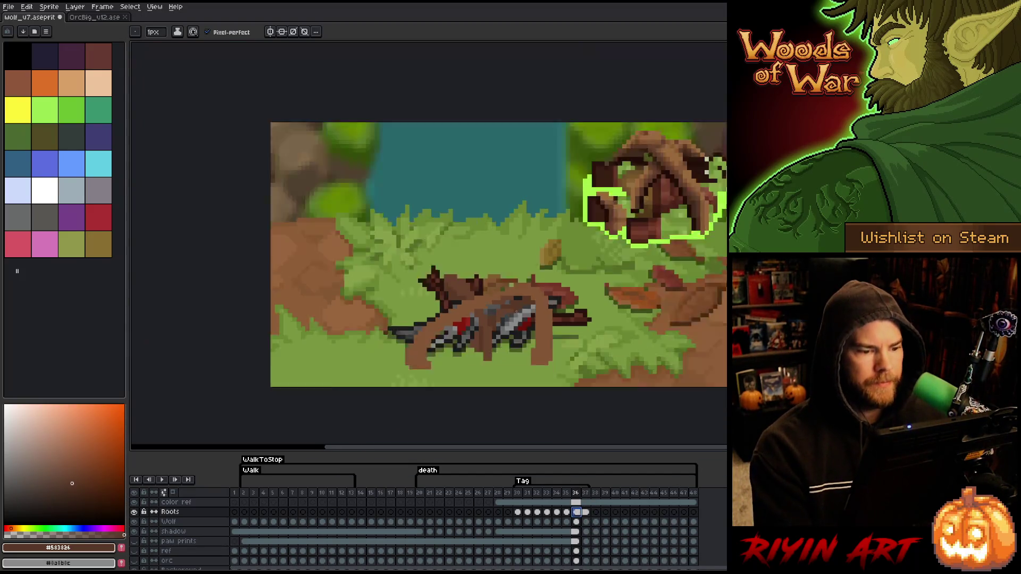
scroll(543, 351, up, 3)
mouse_move(542, 351)
mouse_down()
mouse_move(533, 328)
mouse_move(514, 338)
mouse_up()
scroll(595, 314, down, 1)
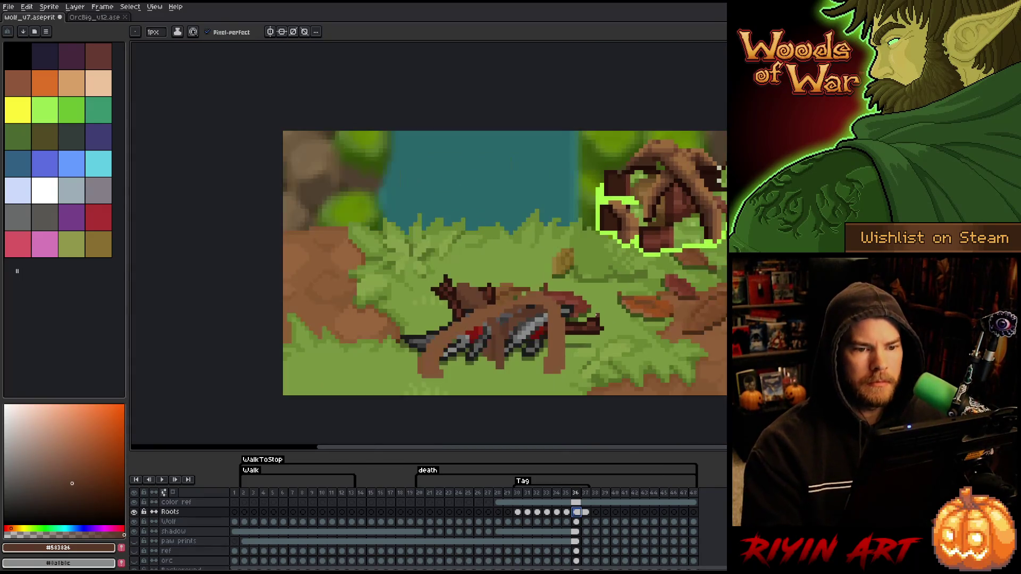
scroll(596, 315, up, 1)
alt+click(596, 324)
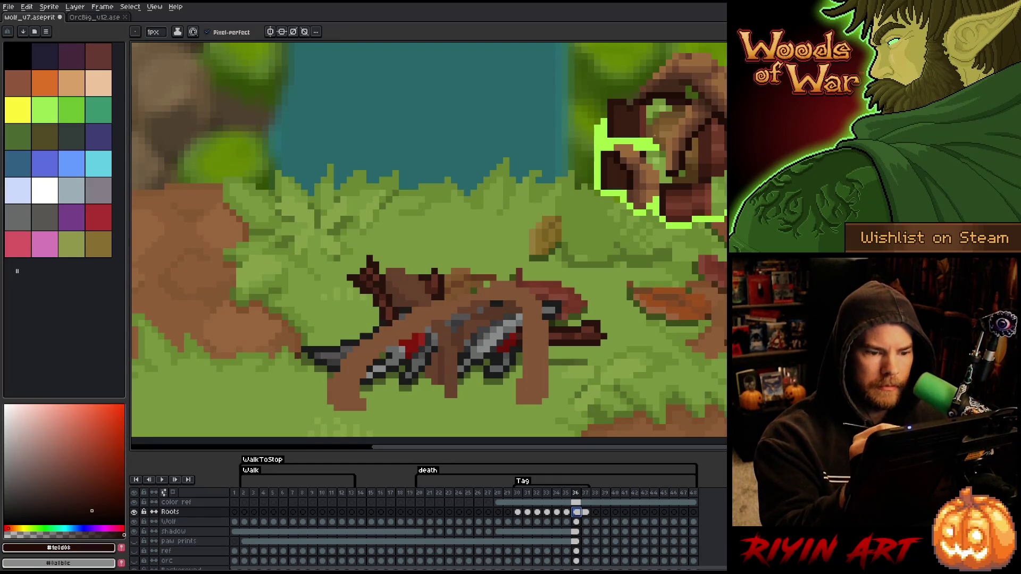
Step: Review frames 31–34 and repaint the wolf's red wound on frame 34 with eraser and pencil
click(525, 521)
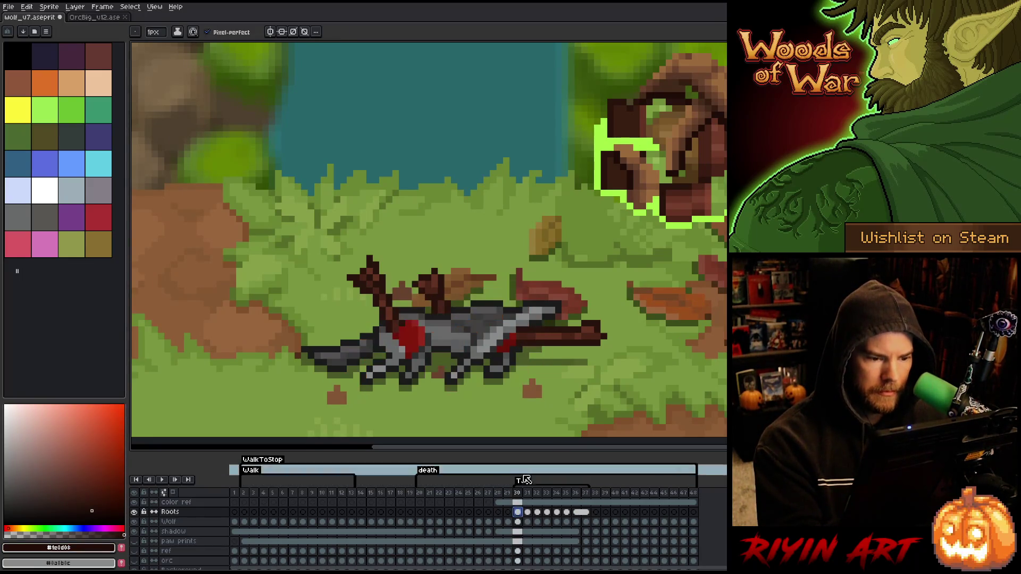
key(Right)
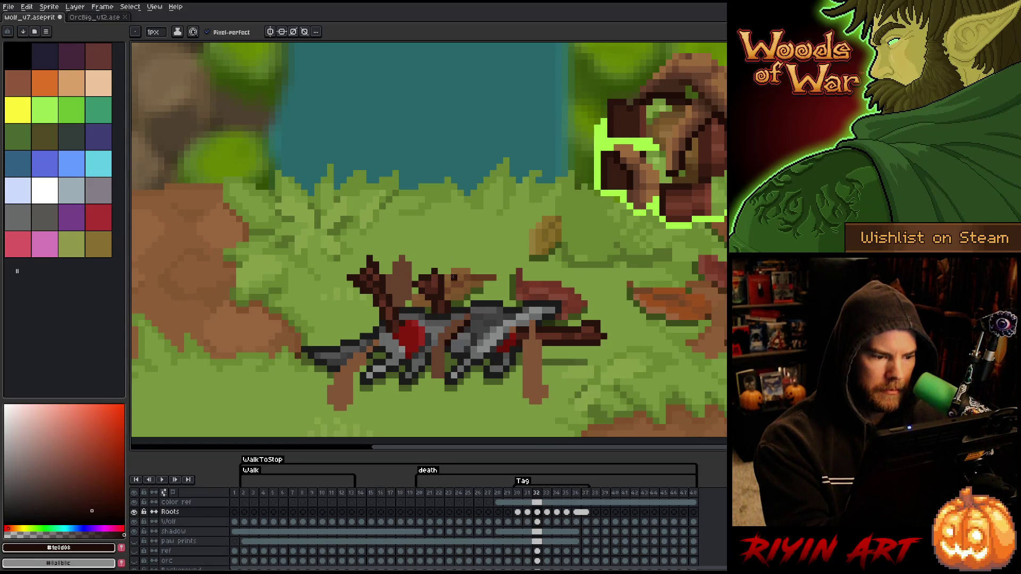
key(Right)
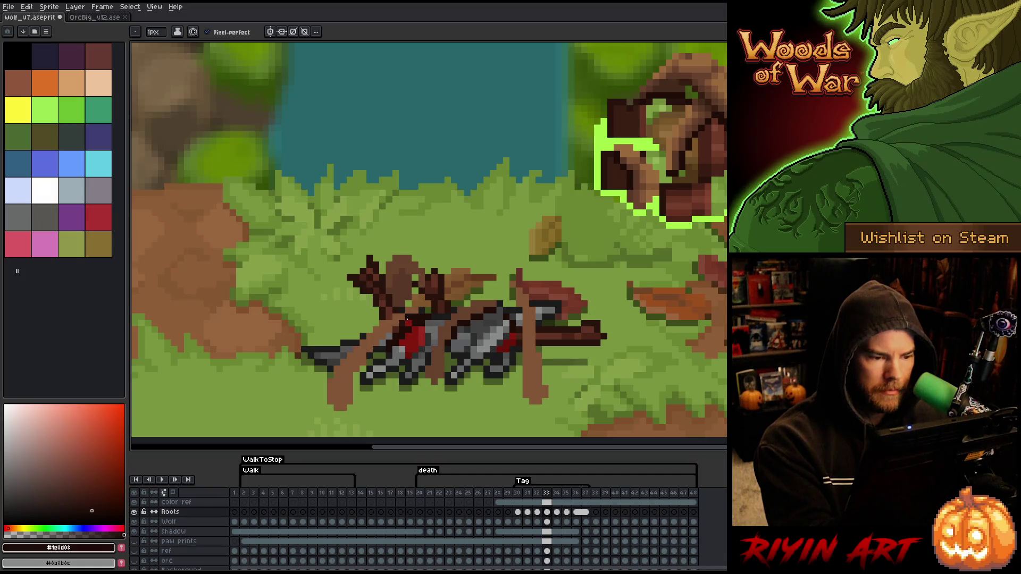
key(Right)
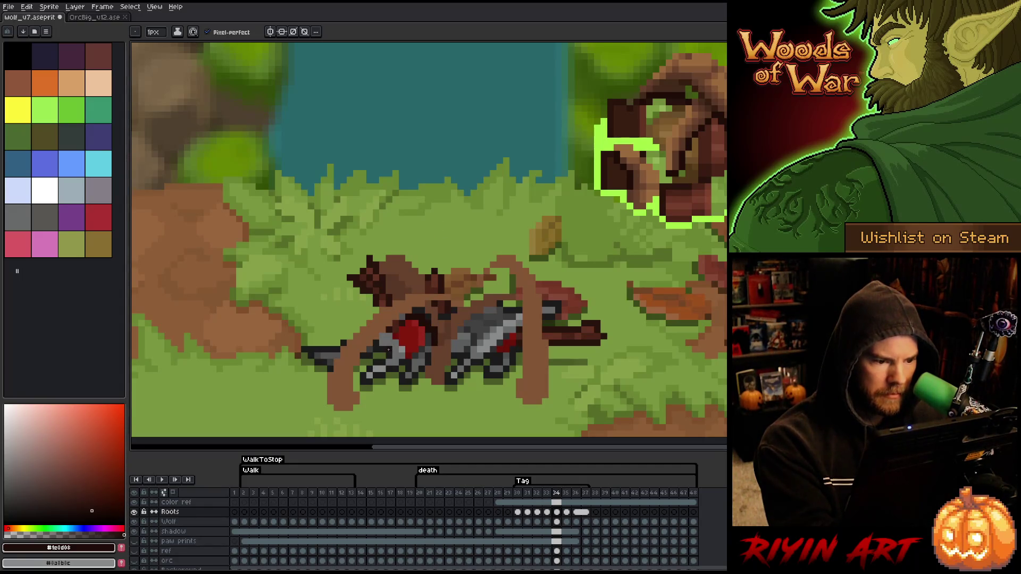
key(Left)
key(Right)
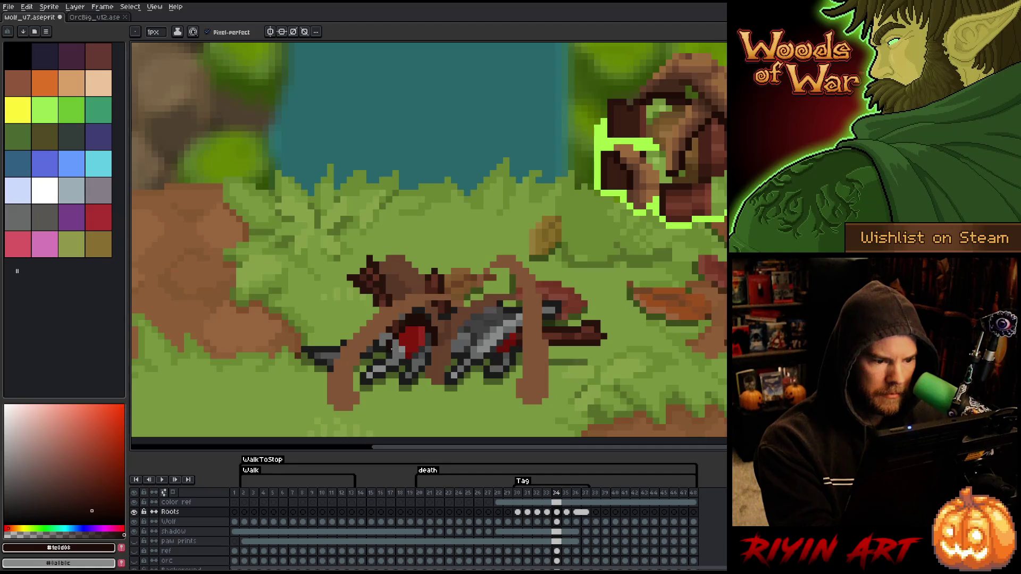
key(Left)
key(Left)
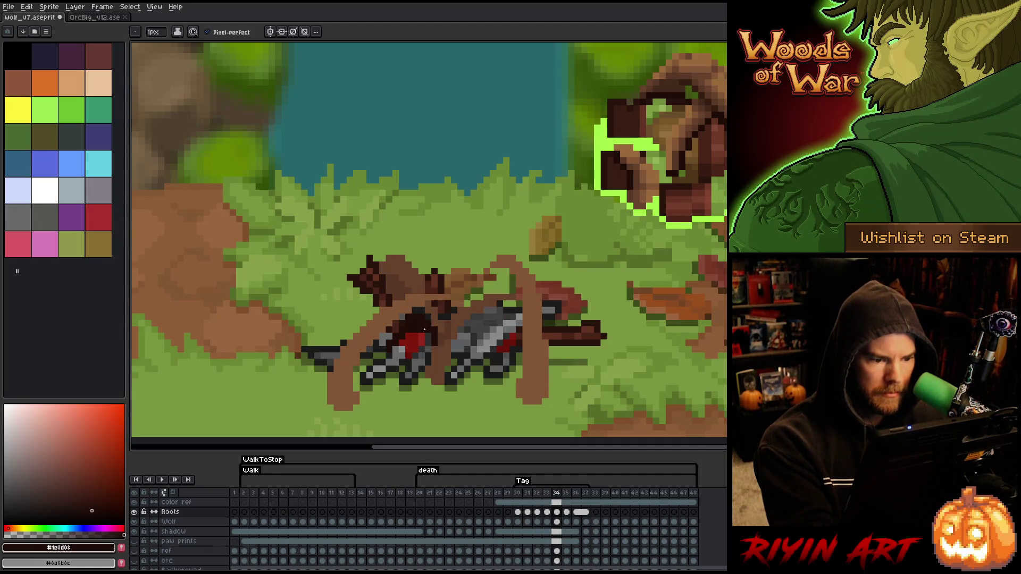
key(Left)
key(Right)
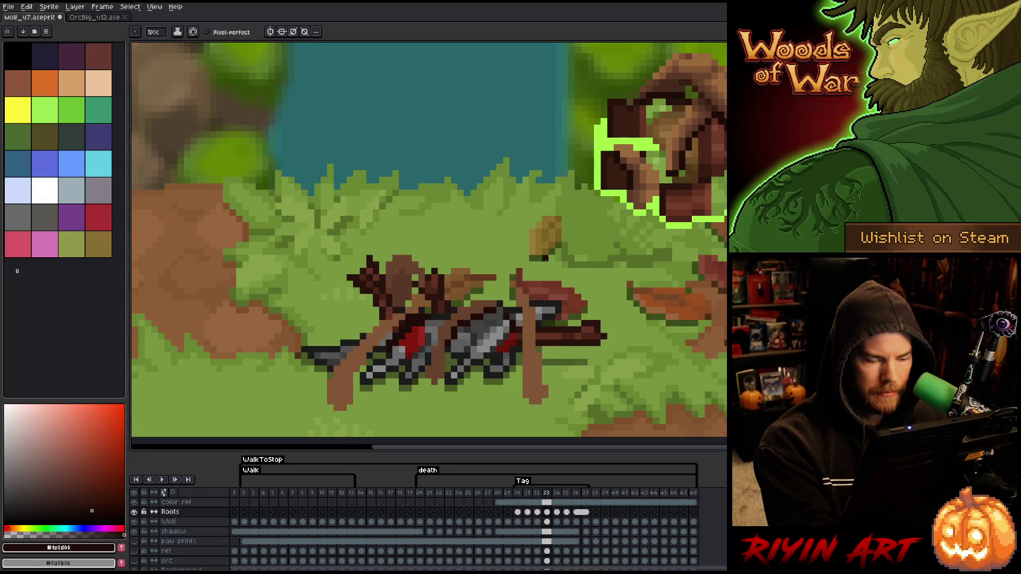
key(e)
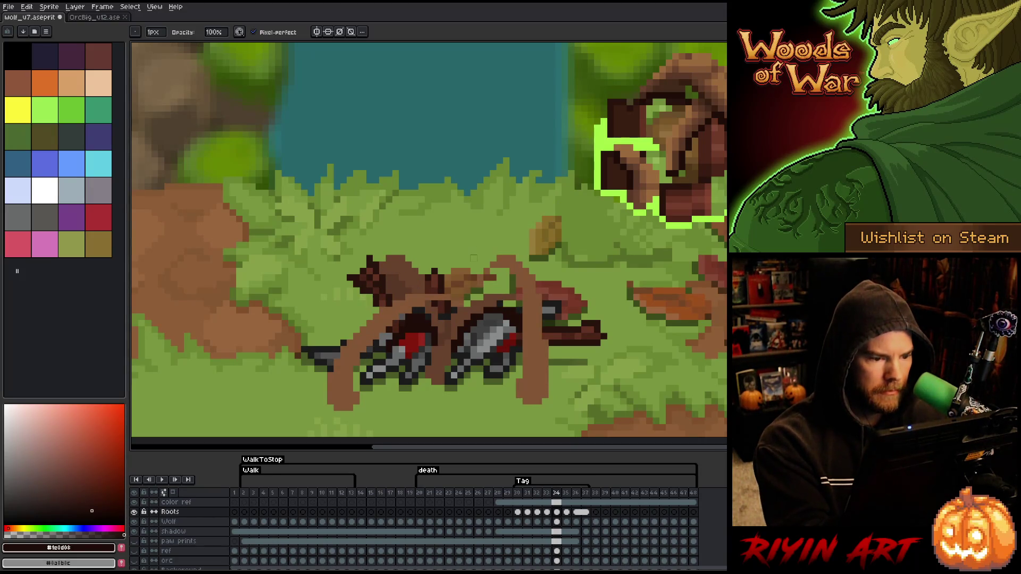
key(b)
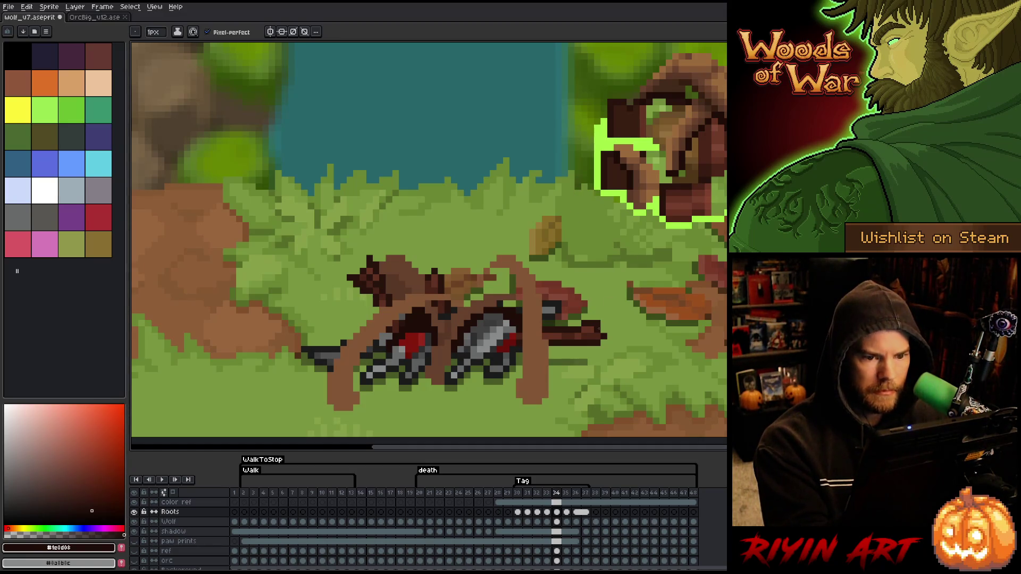
Step: Flip back and forth between frames 34 and 35 to compare the roots
key(period)
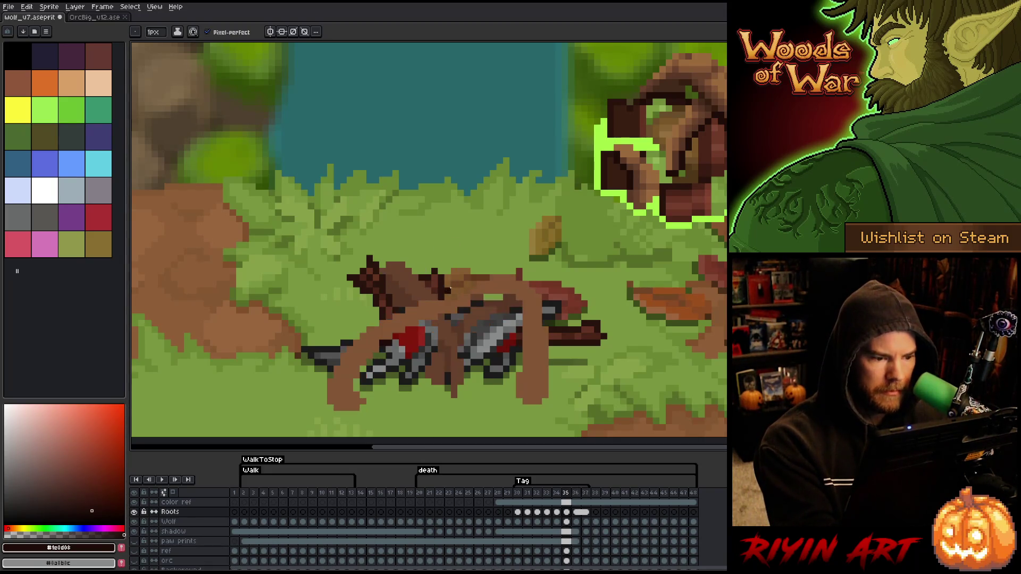
key(comma)
key(period)
key(comma)
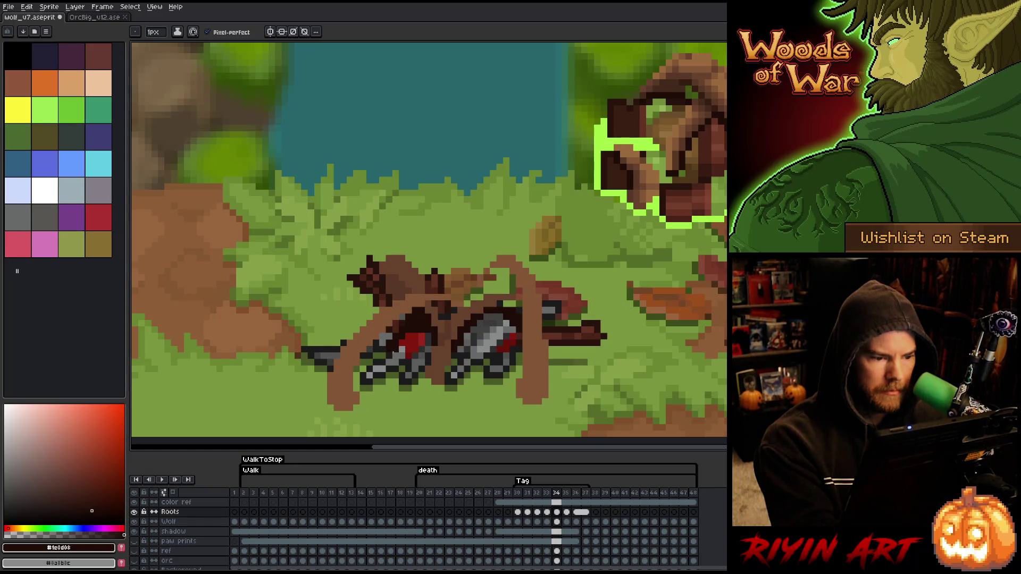
key(period)
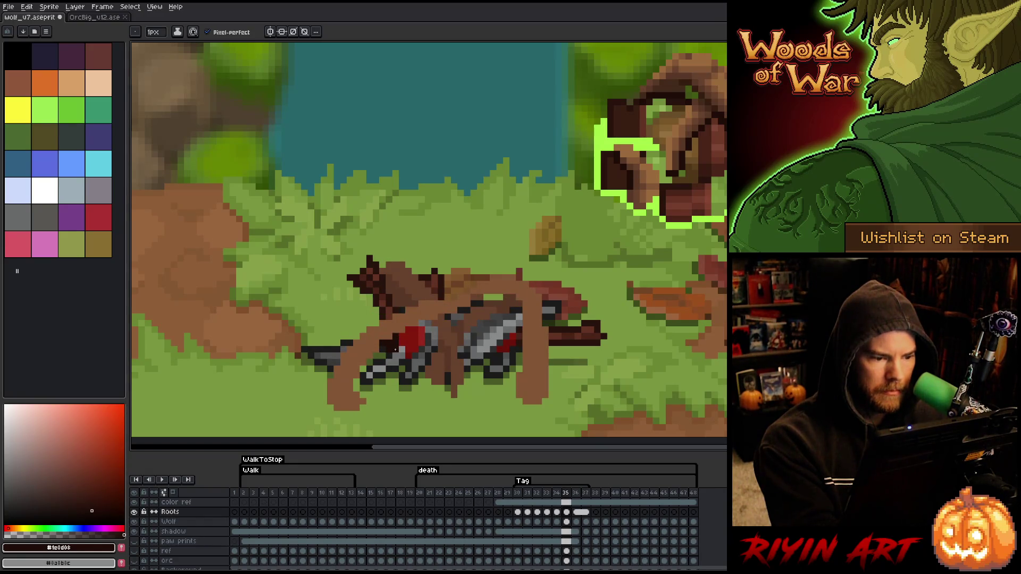
key(comma)
key(period)
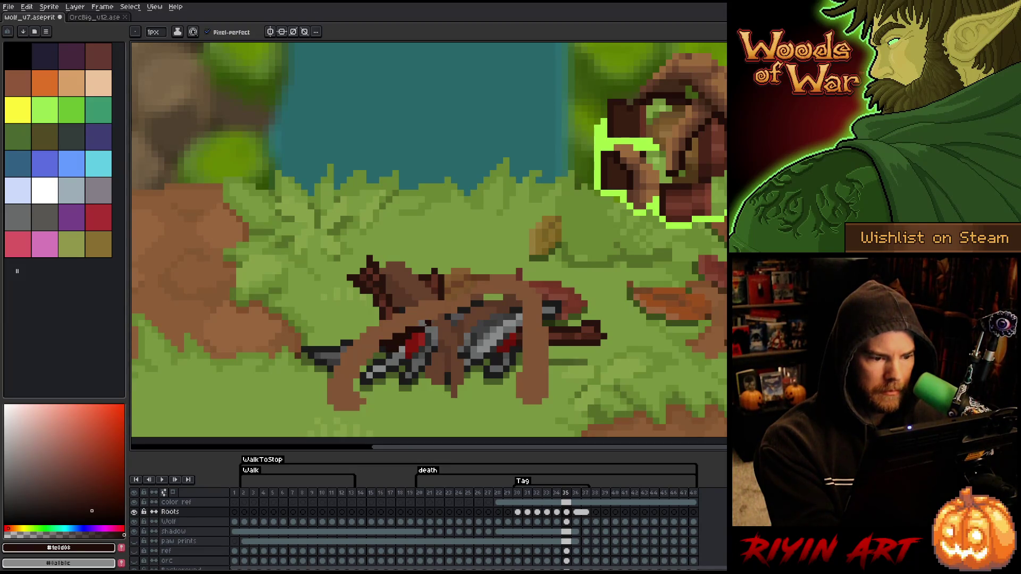
key(comma)
key(period)
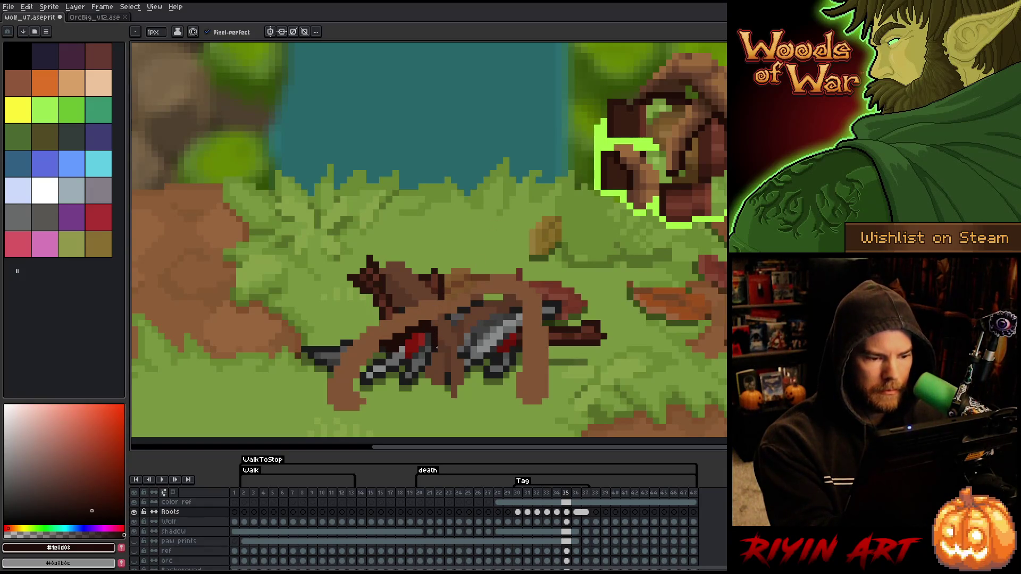
key(comma)
key(period)
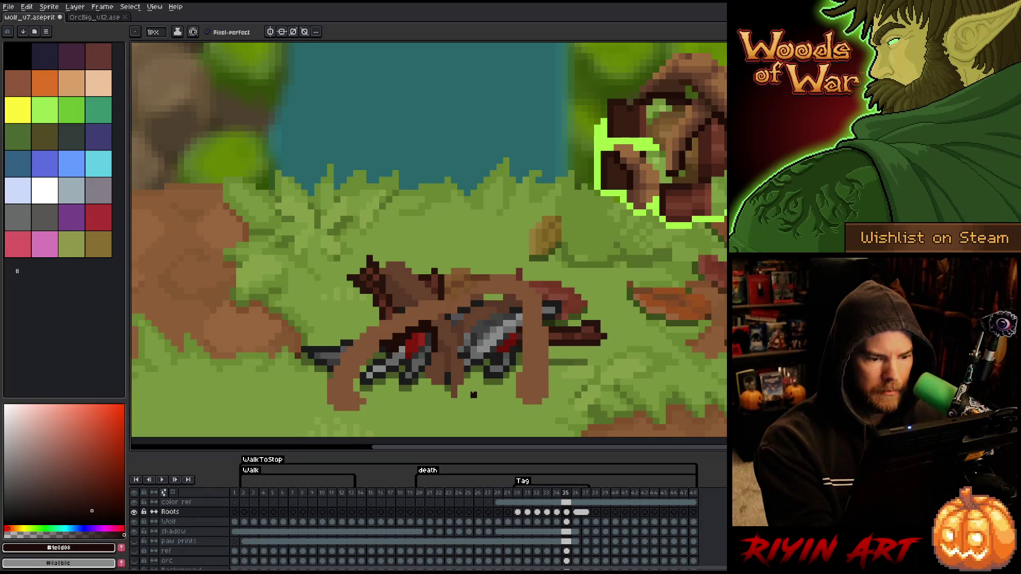
key(comma)
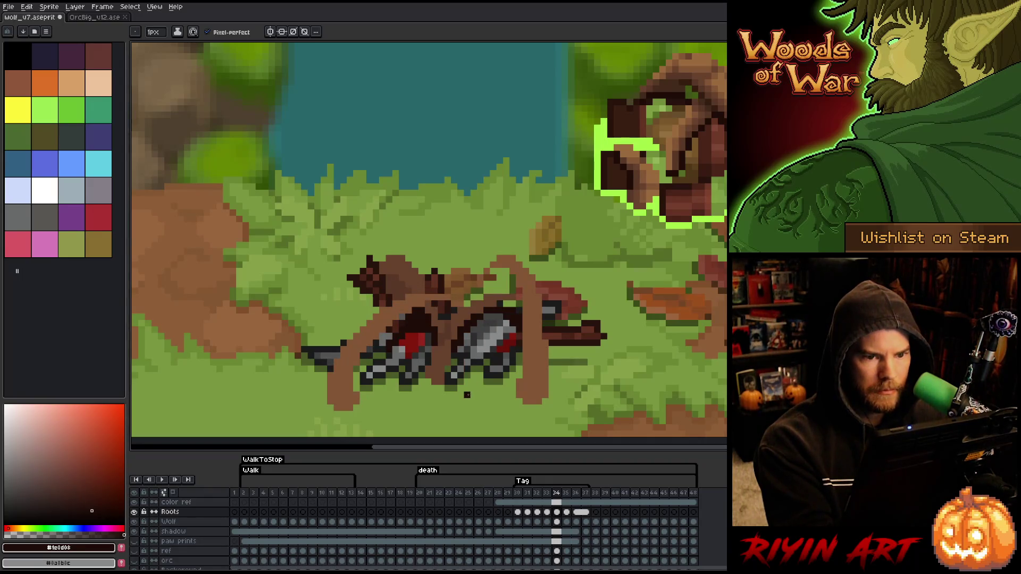
key(period)
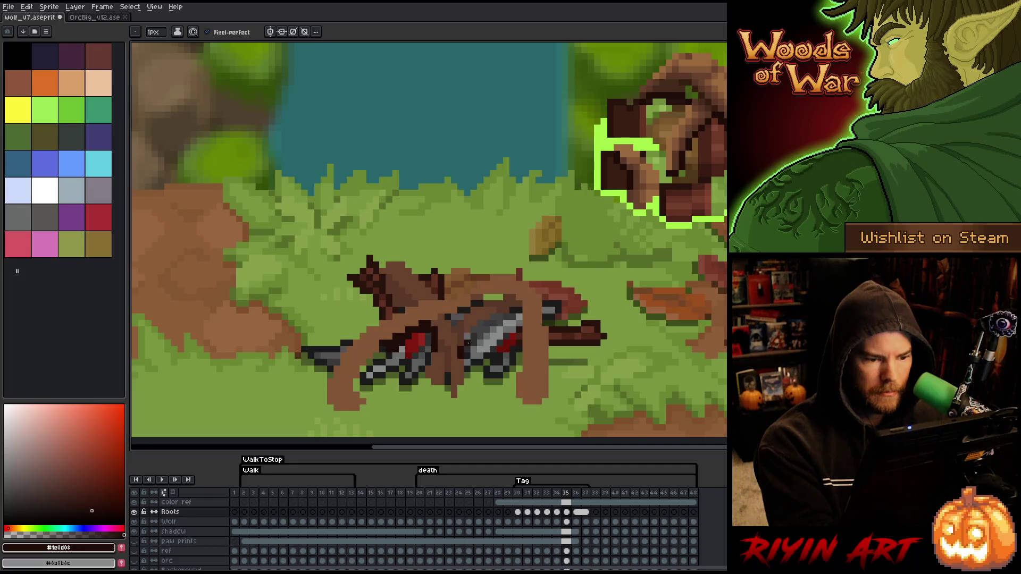
key(comma)
key(period)
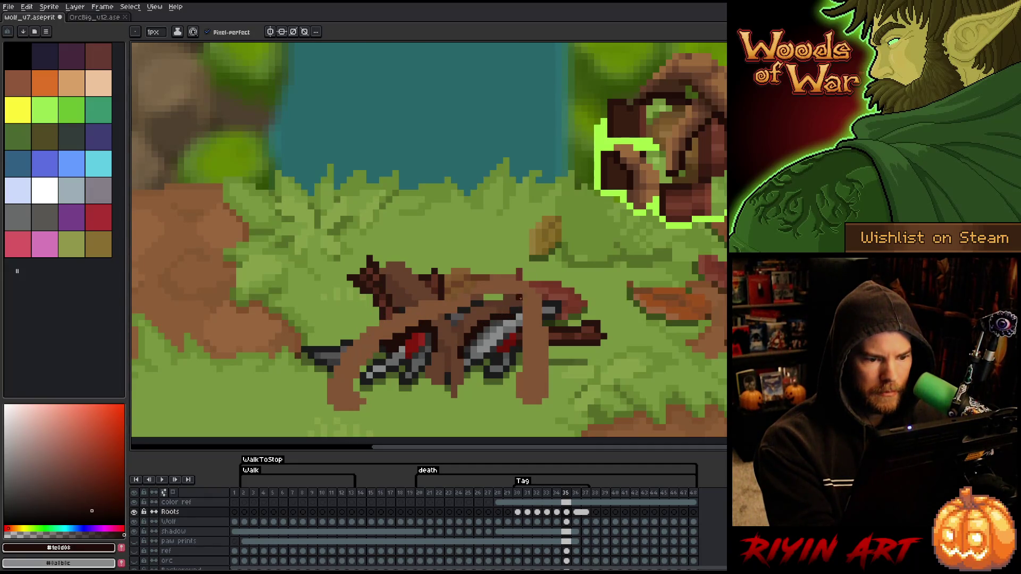
key(comma)
key(period)
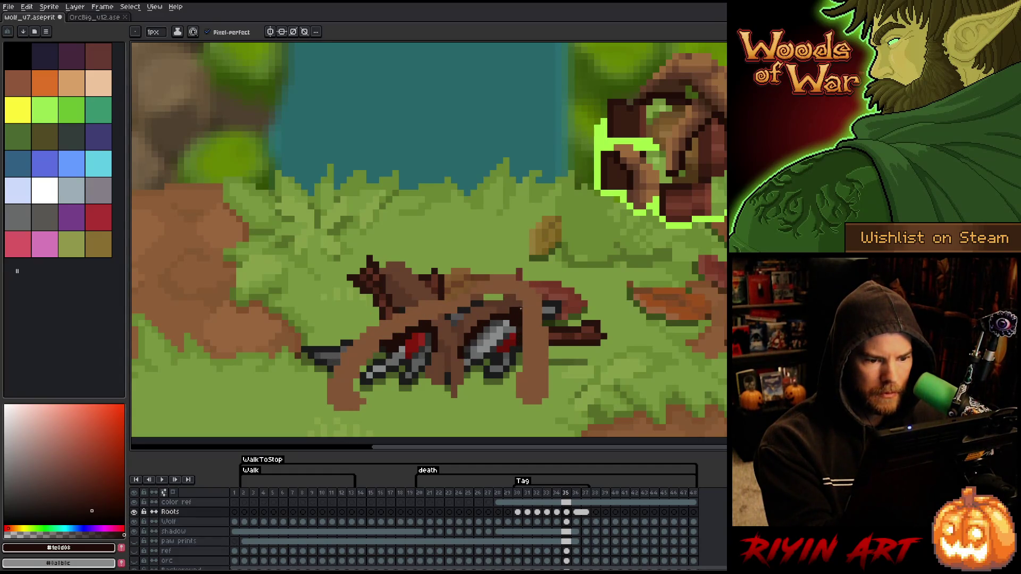
key(comma)
key(period)
key(comma)
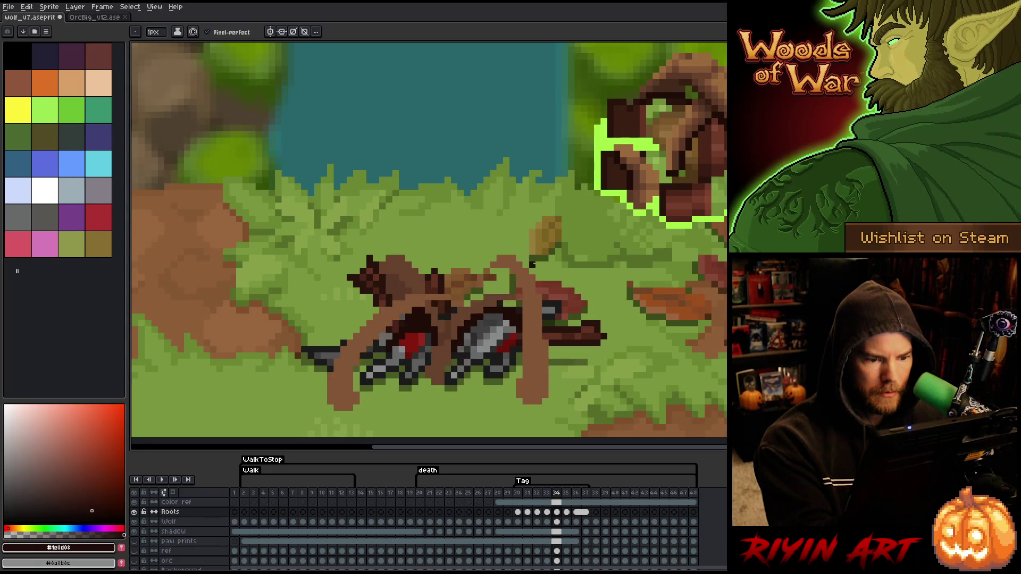
key(period)
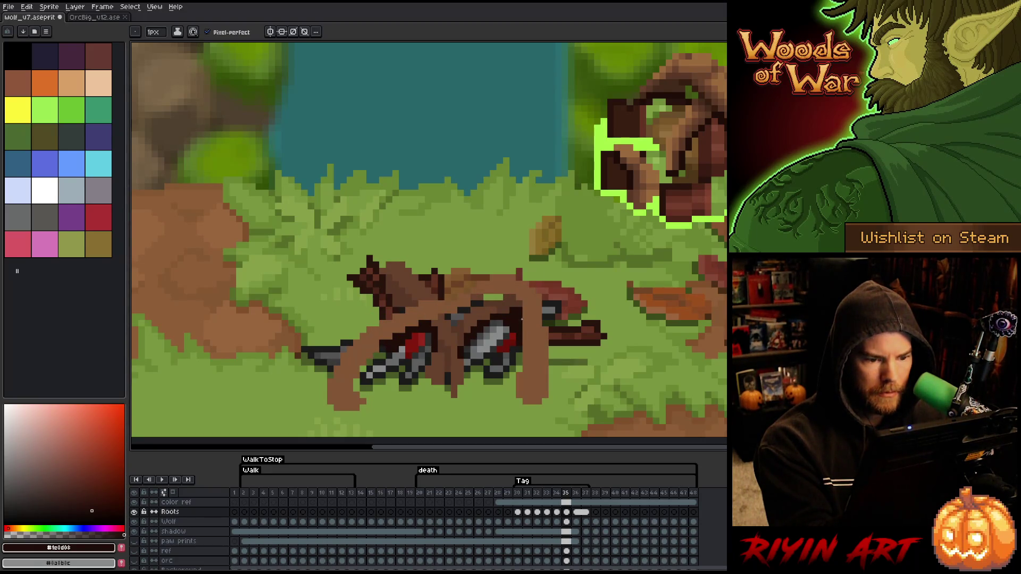
key(comma)
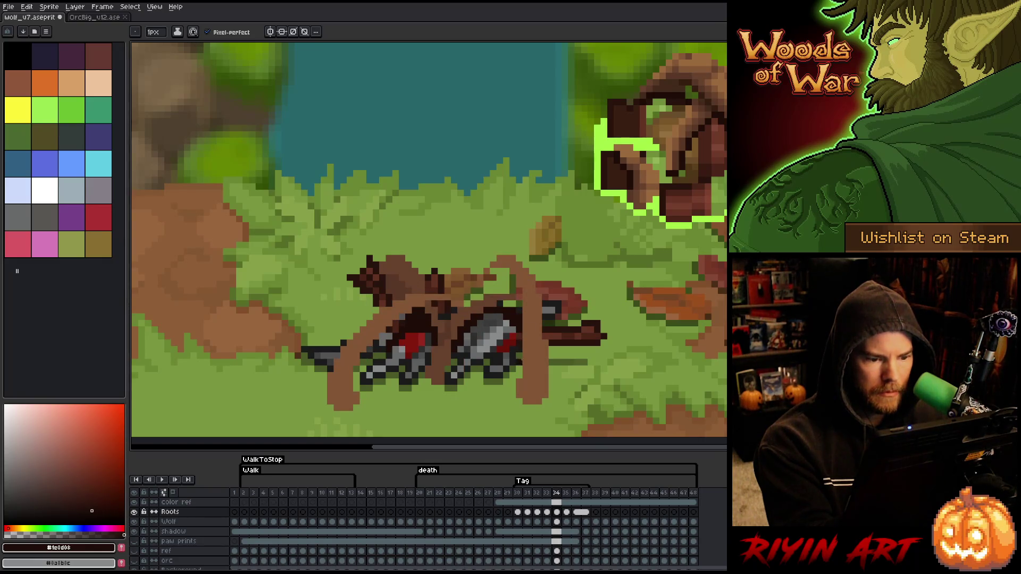
key(period)
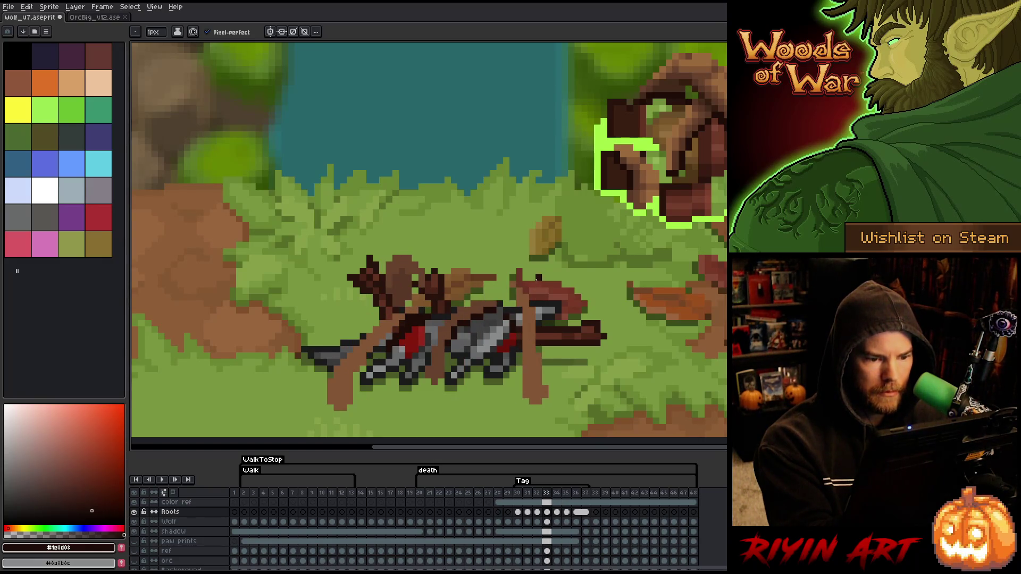
key(comma)
key(period)
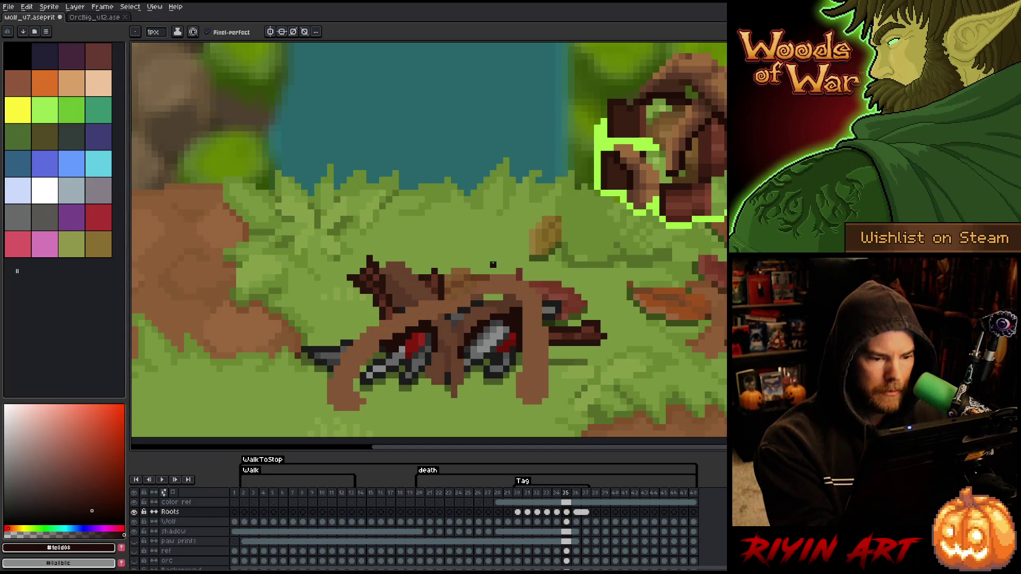
key(comma)
key(period)
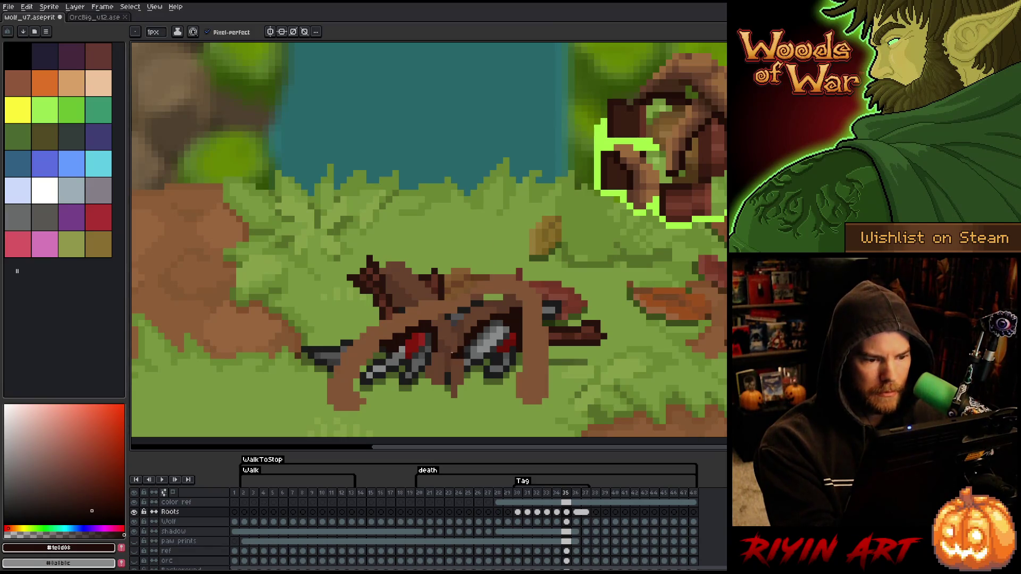
key(period)
key(comma)
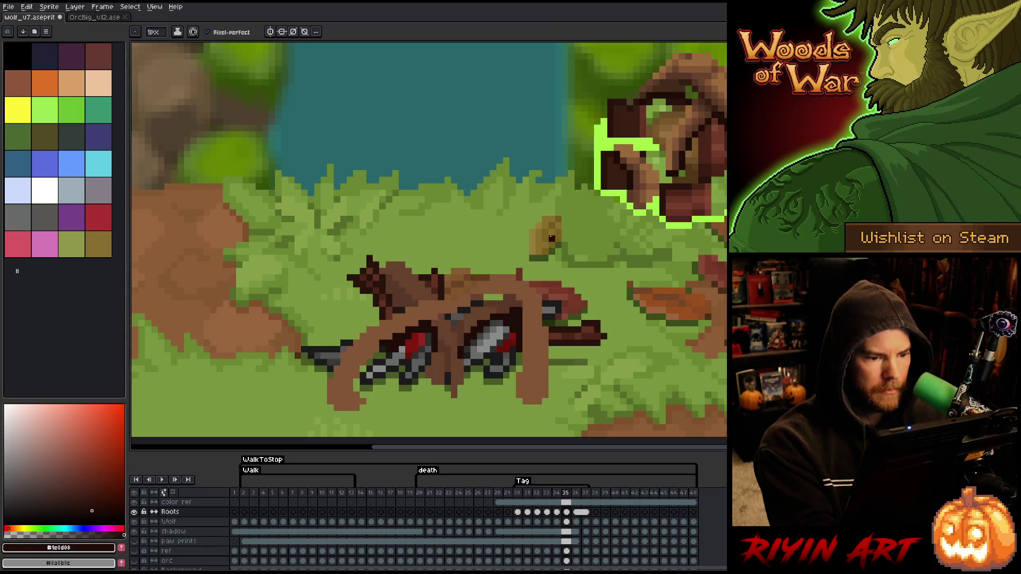
Step: On frame 36, compare with neighbouring frames, then paint over the light-grey leg pixels
key(period)
key(period)
key(comma)
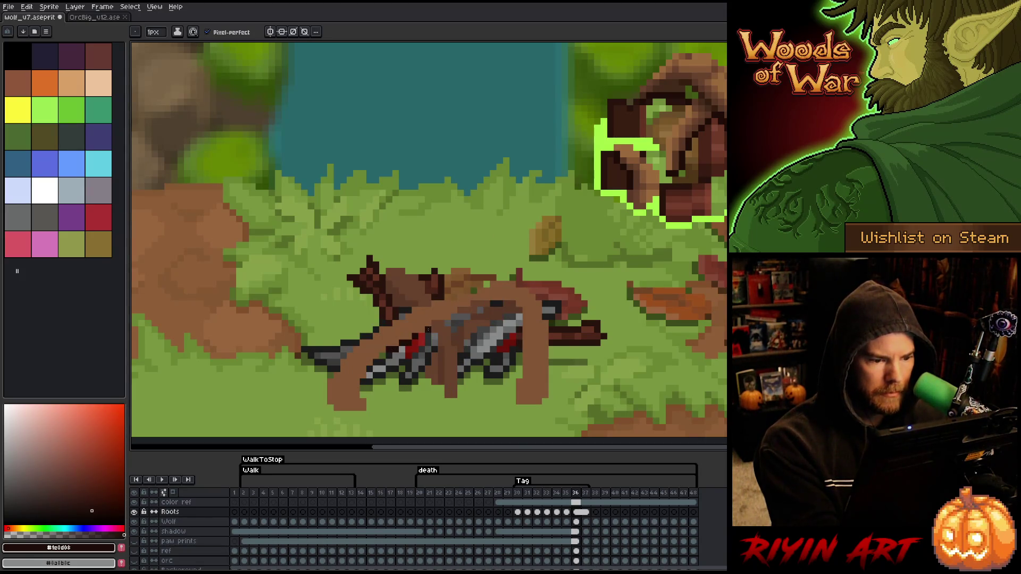
key(period)
key(comma)
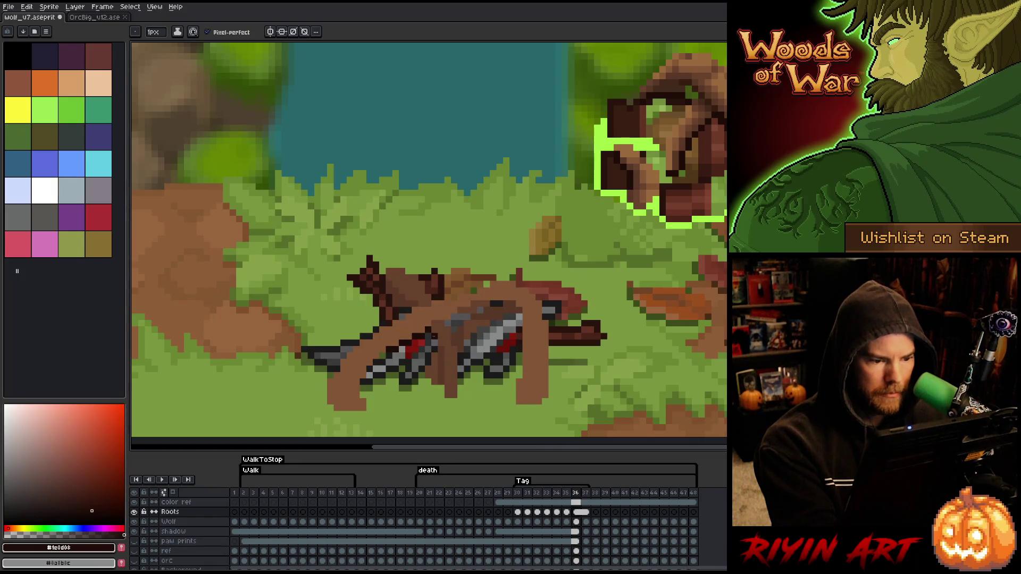
key(period)
key(comma)
key(period)
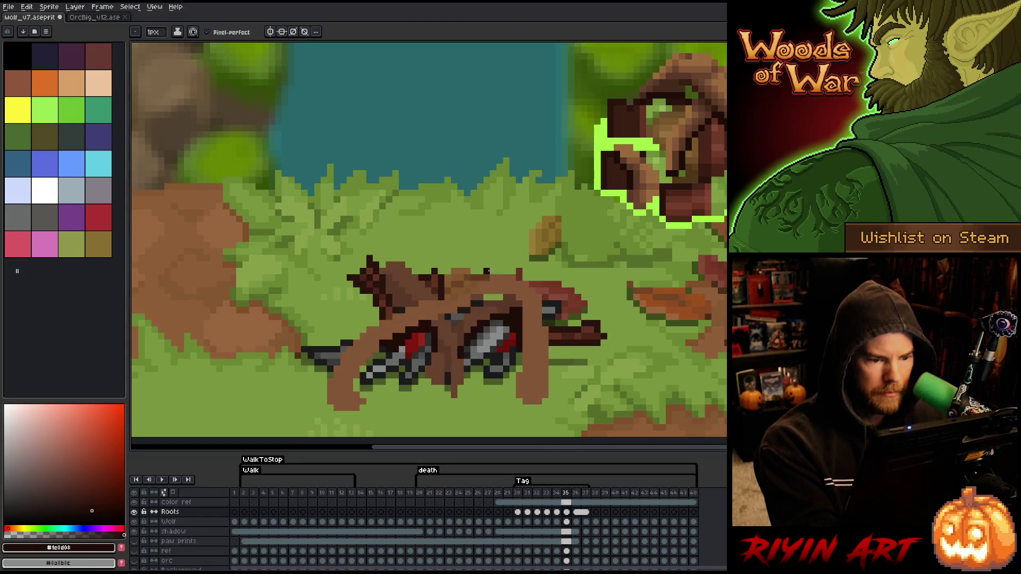
key(comma)
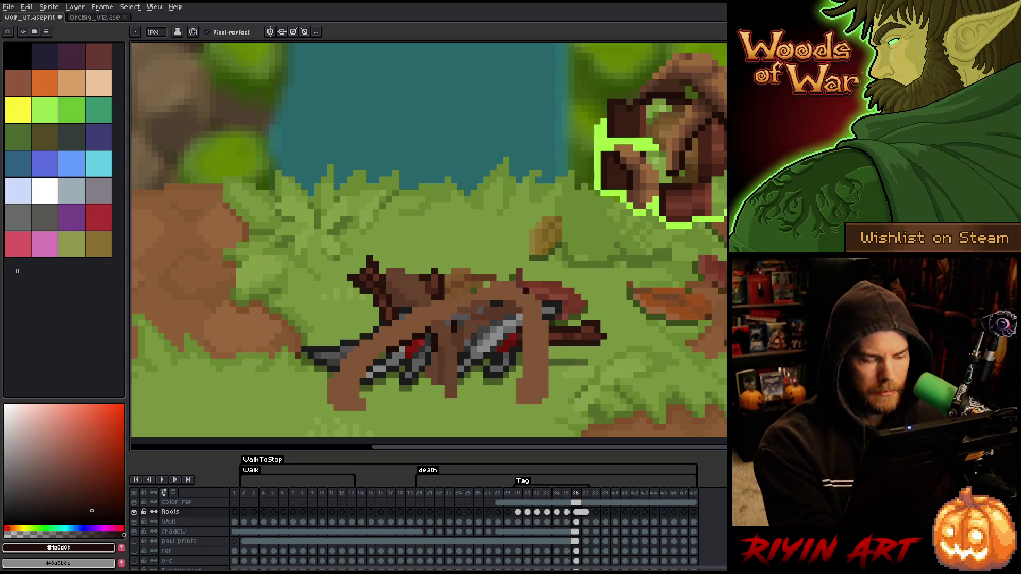
key(period)
key(comma)
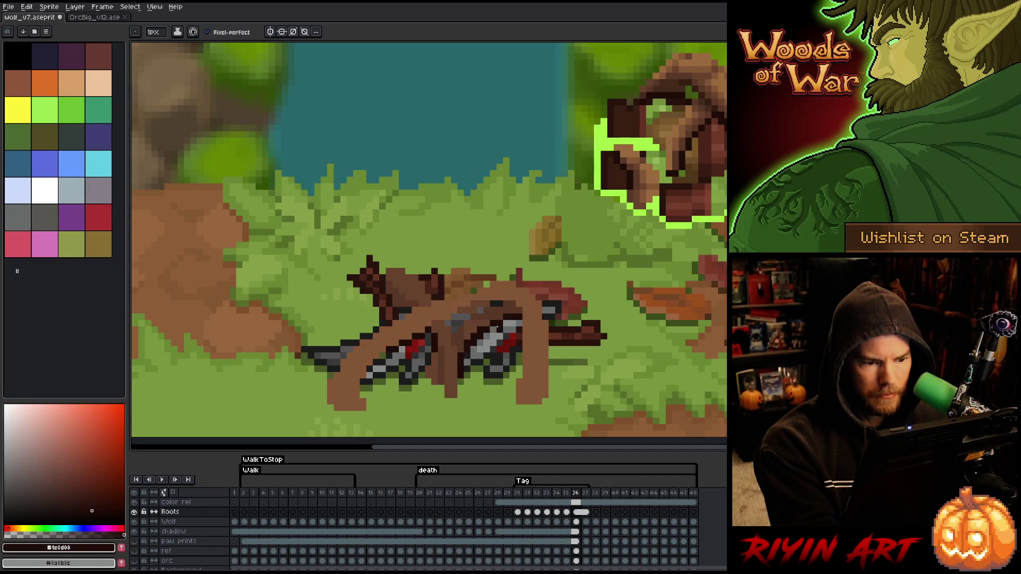
key(period)
key(comma)
drag(506, 323, 520, 323)
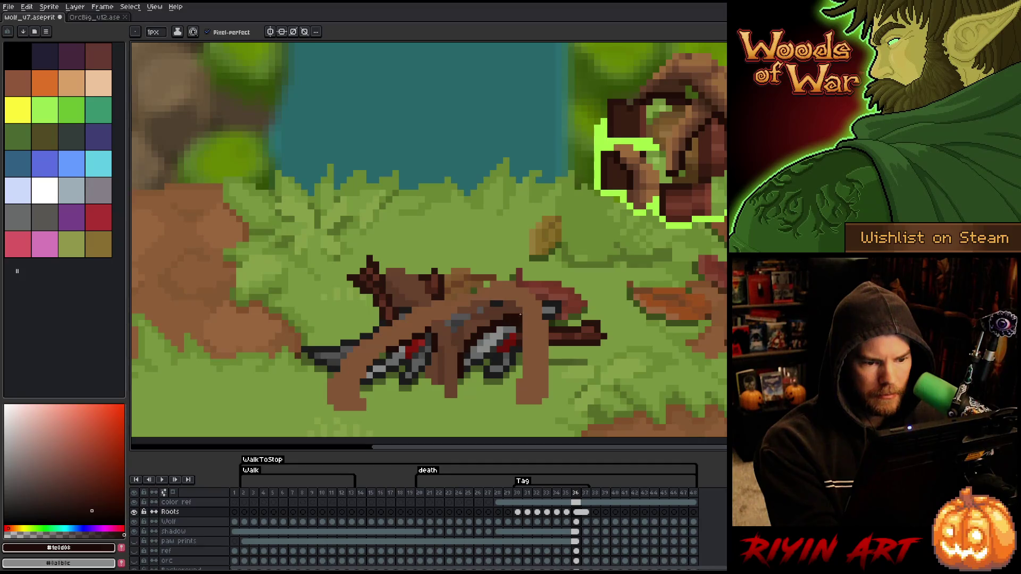
Step: Flip between frames 35 and 36 to check the darkened leg
key(period)
key(comma)
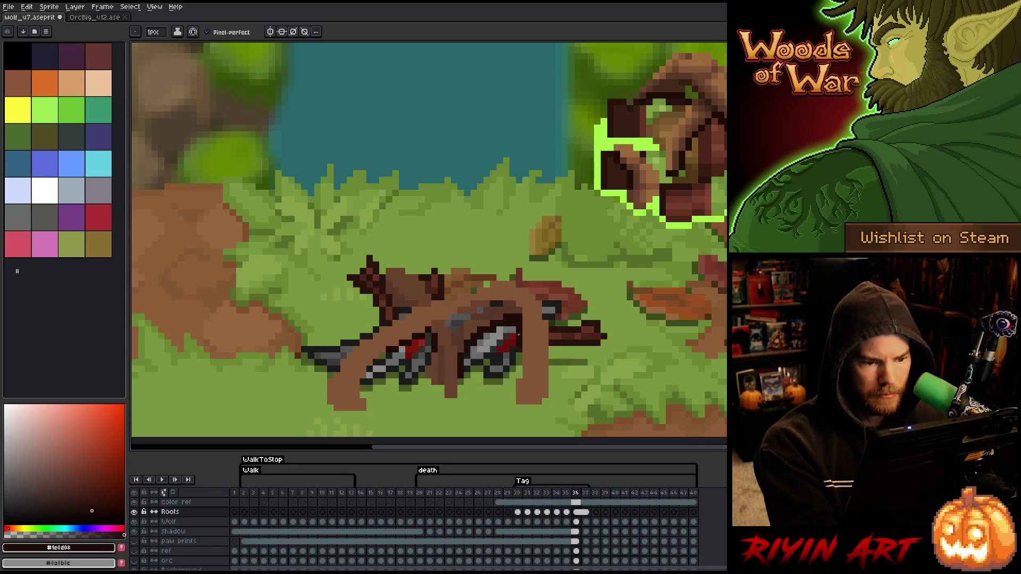
key(period)
key(comma)
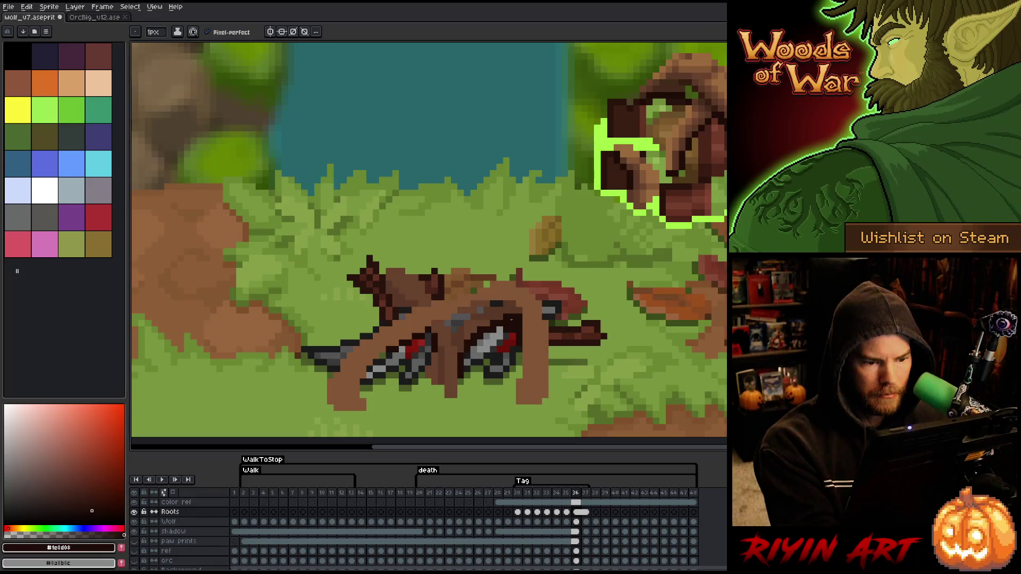
key(period)
key(comma)
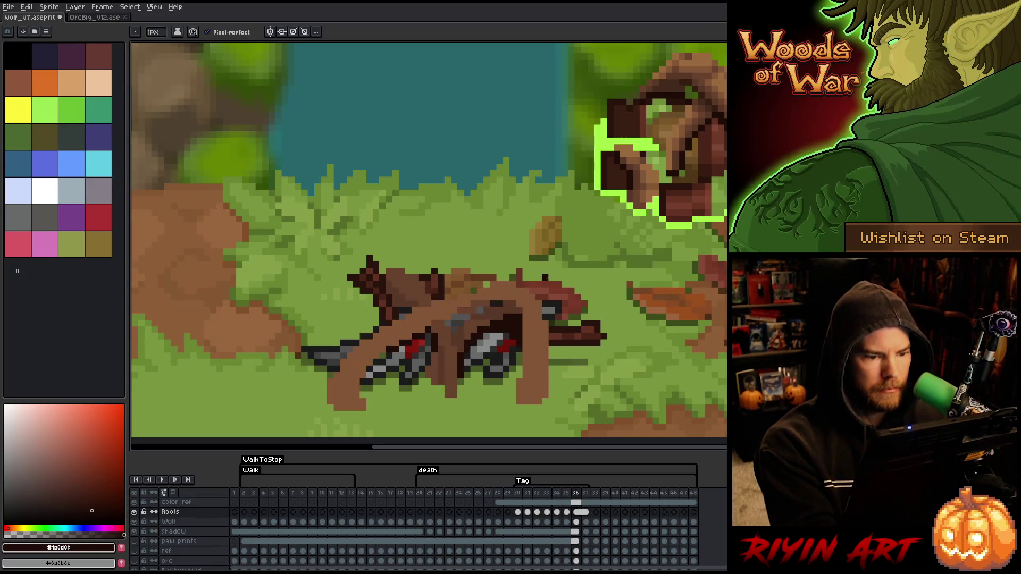
key(period)
key(comma)
key(period)
key(comma)
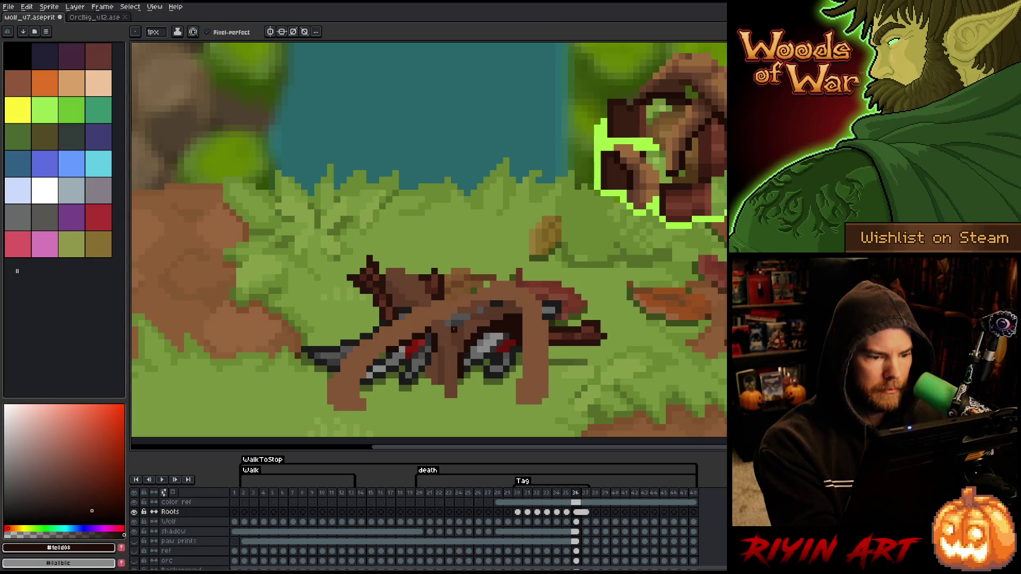
key(comma)
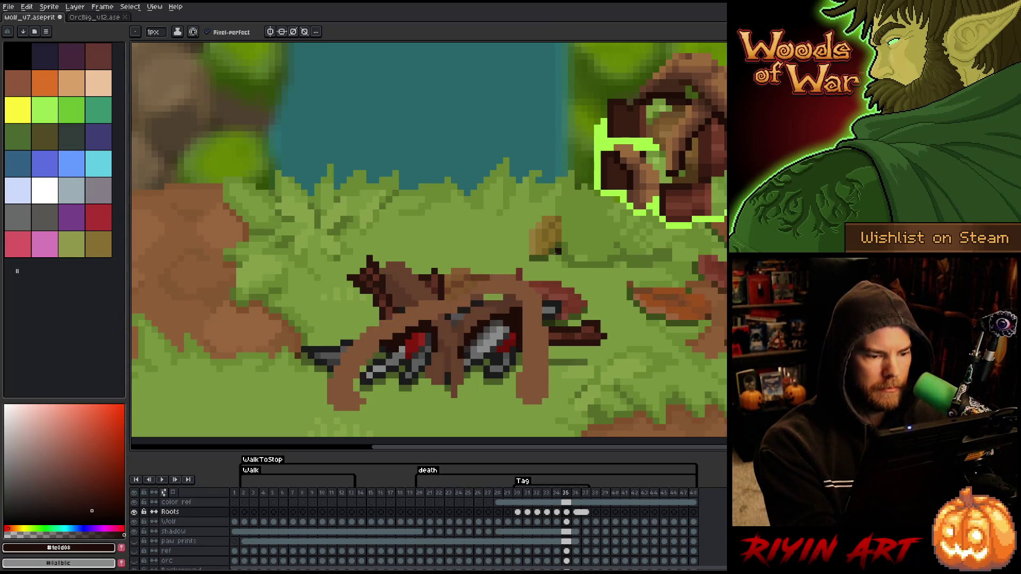
key(period)
key(comma)
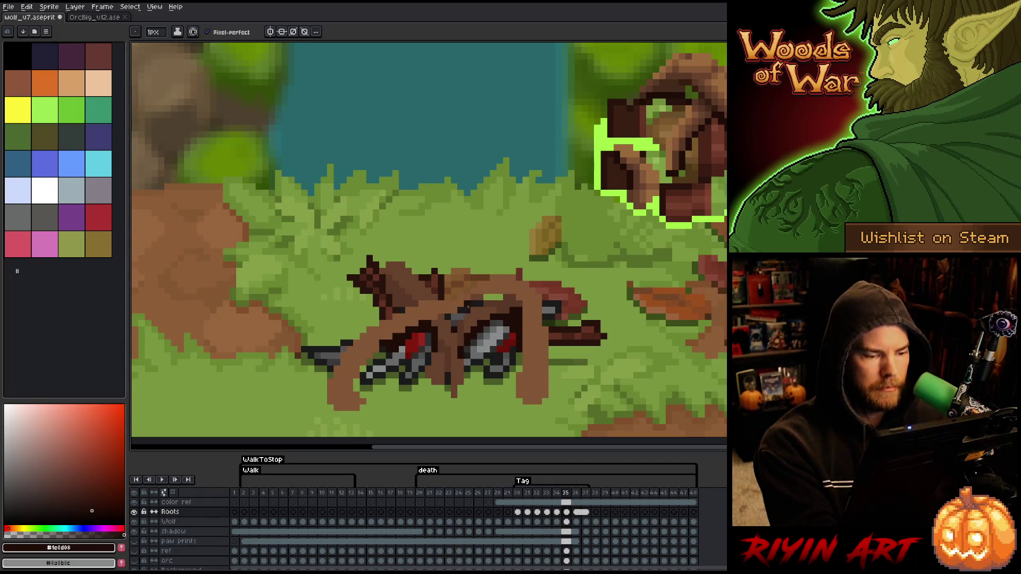
key(period)
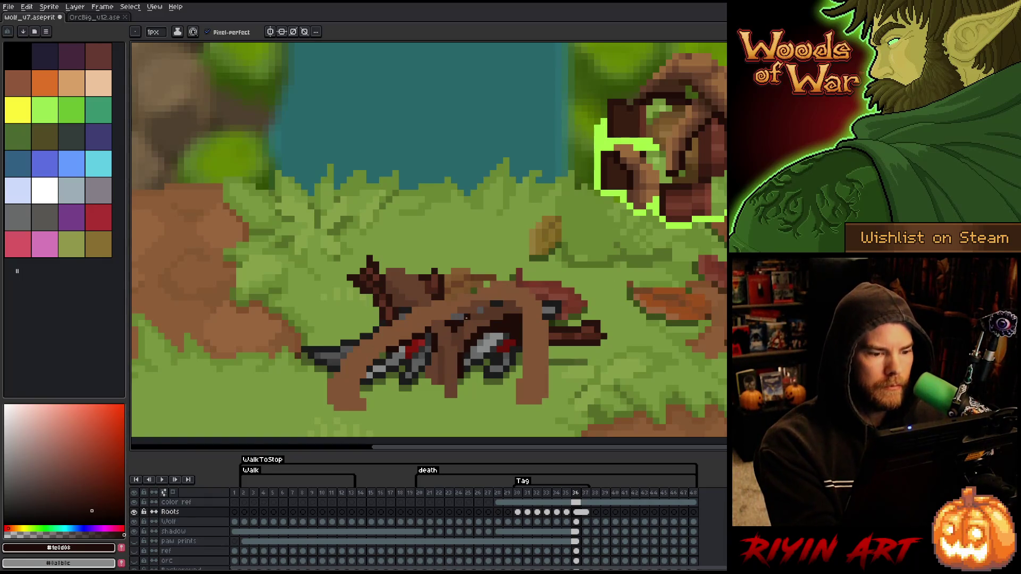
key(period)
key(comma)
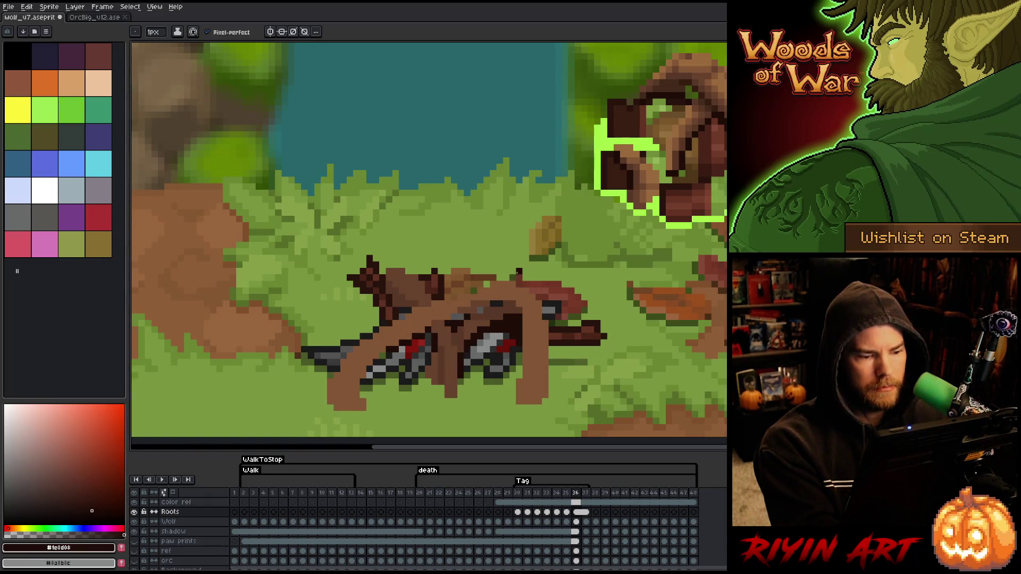
Step: Switch to the eraser and back to the pencil, then step through neighbouring frames
key(e)
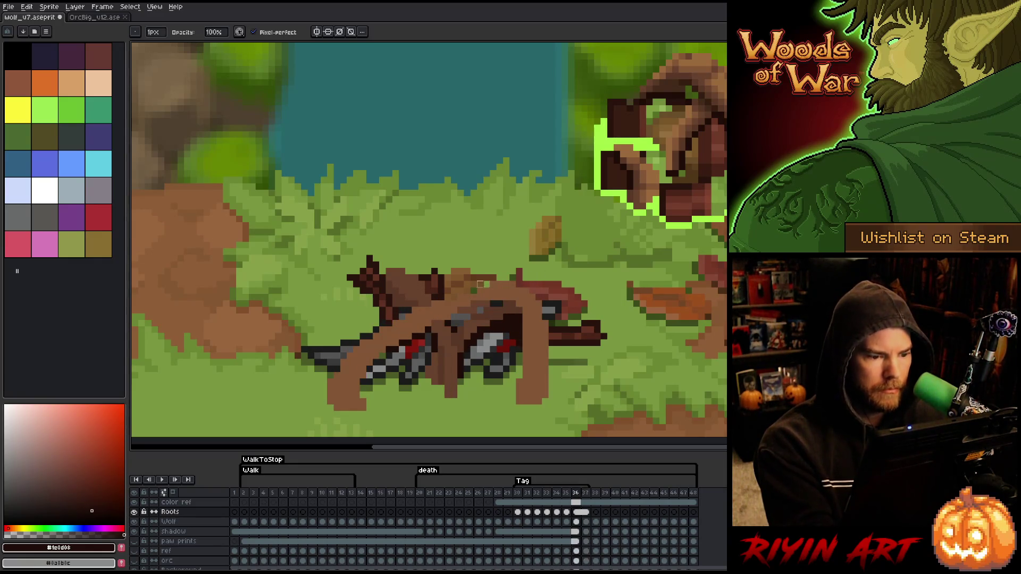
key(comma)
key(b)
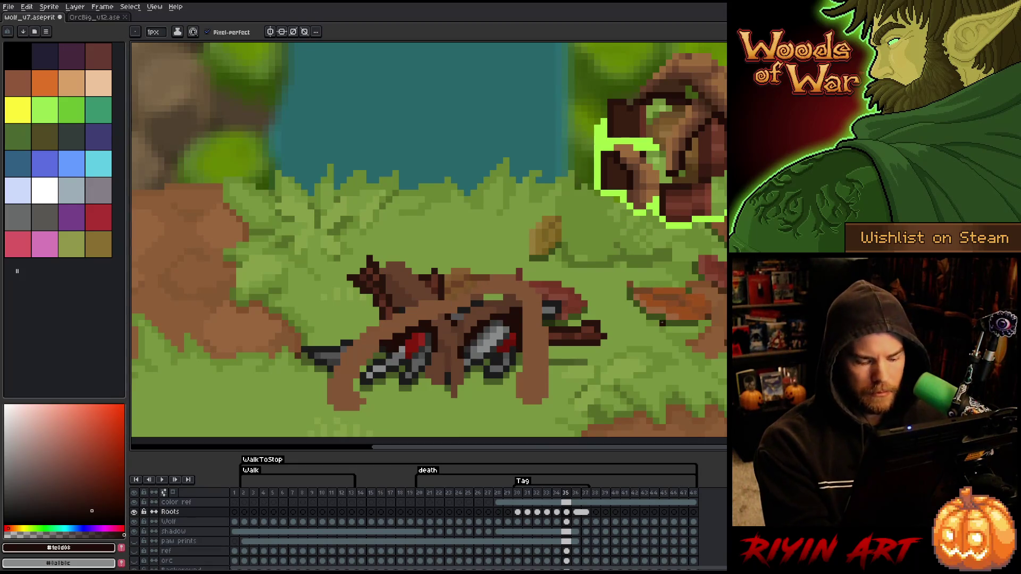
key(period)
key(period)
key(comma)
key(comma)
key(comma)
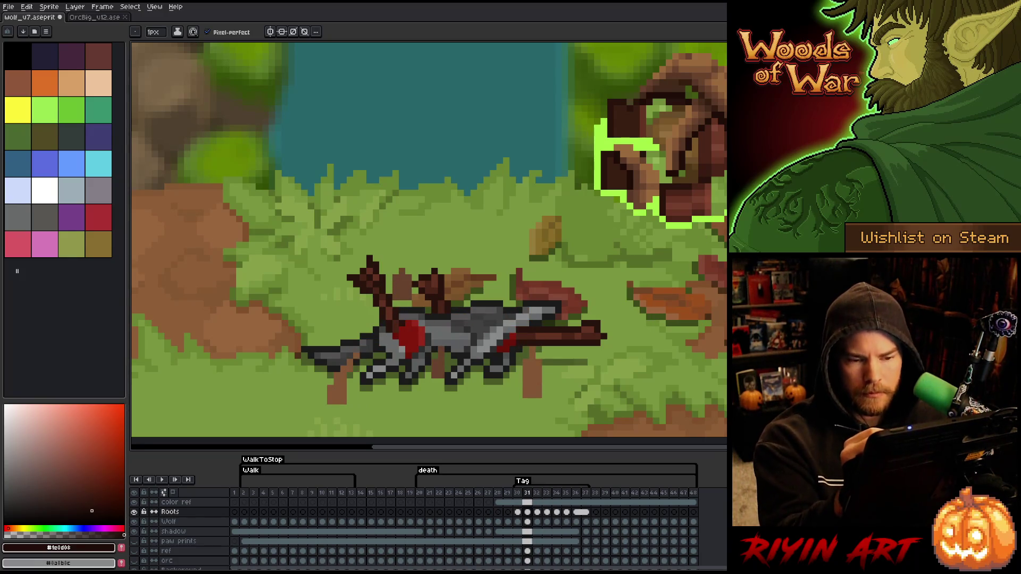
Step: Sample the roots' brown and pick a darker brown for the Pencil
alt+click(213, 250)
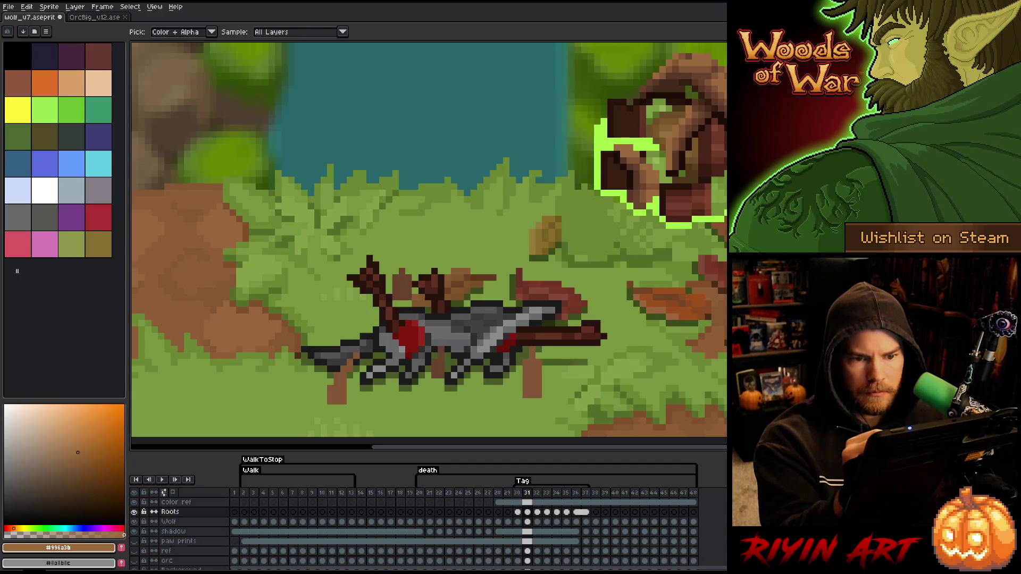
click(73, 494)
key(b)
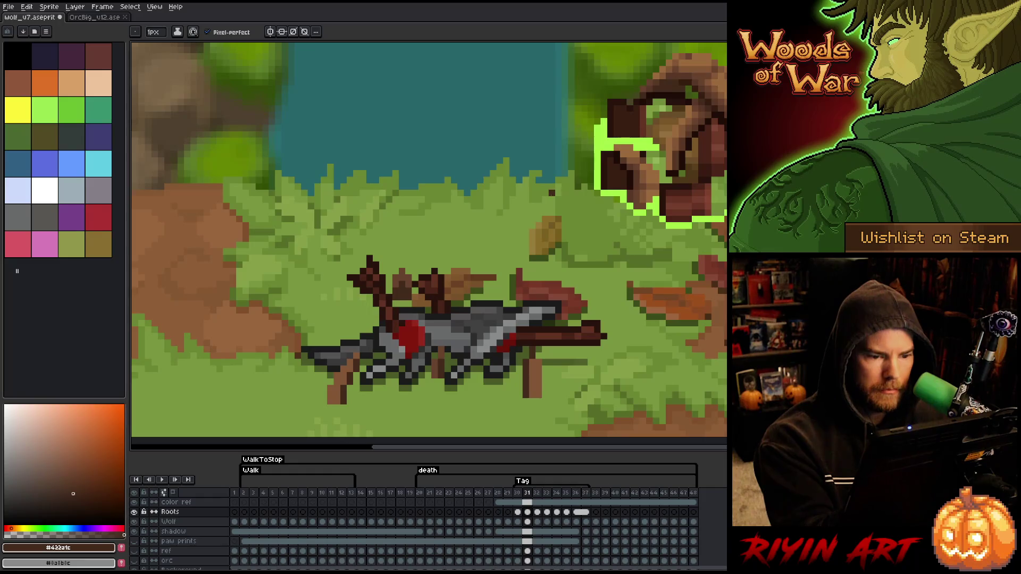
Step: On frame 32, draw dark brown shading lines down two roots, comparing with frame 31
key(Right)
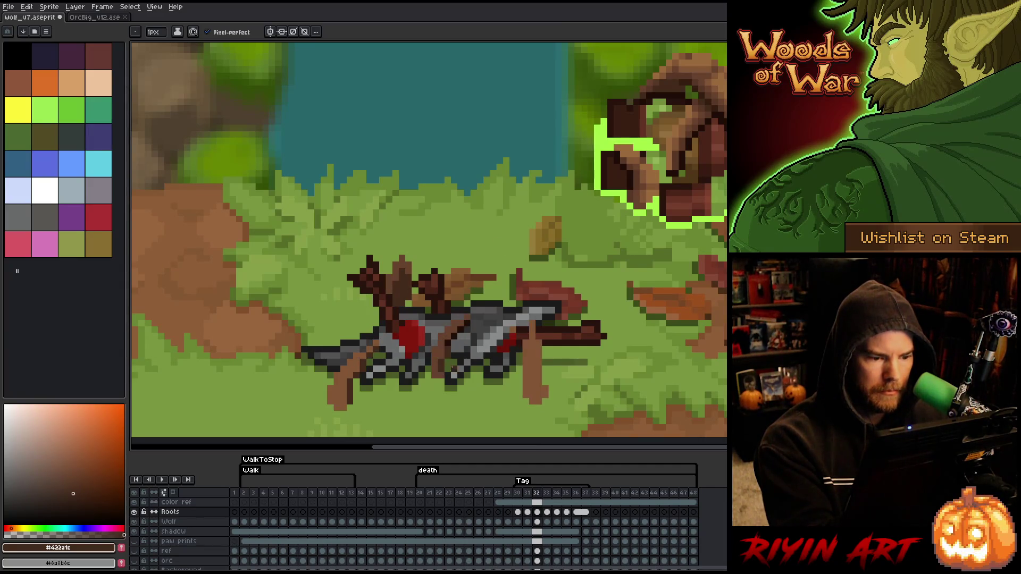
drag(441, 349, 441, 375)
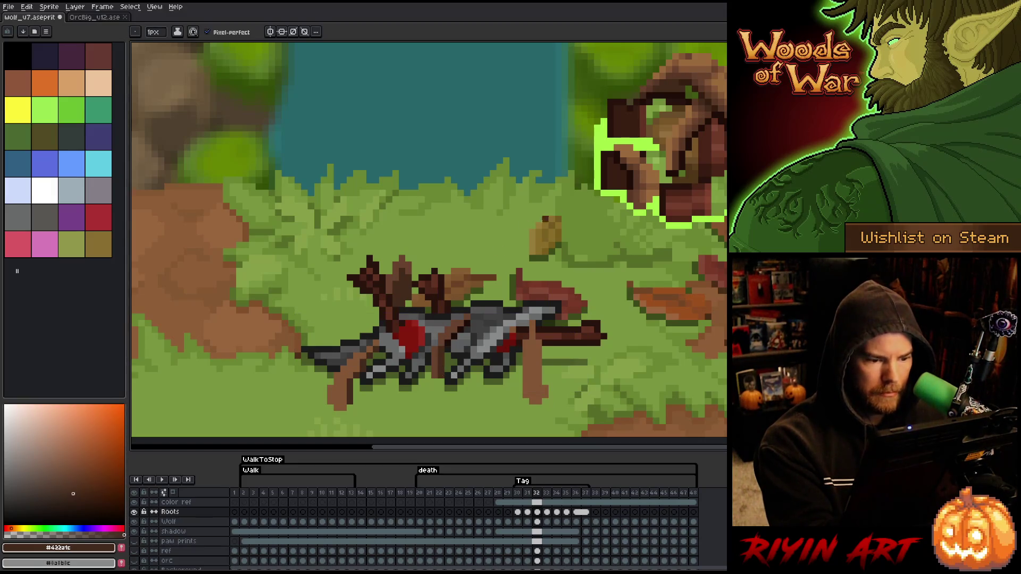
key(Left)
key(Right)
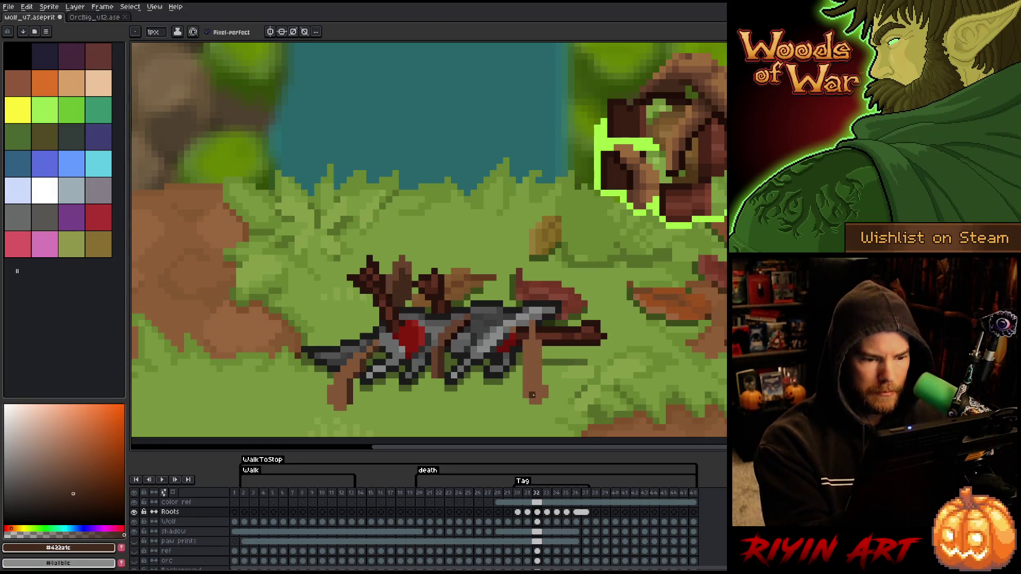
drag(526, 343, 527, 388)
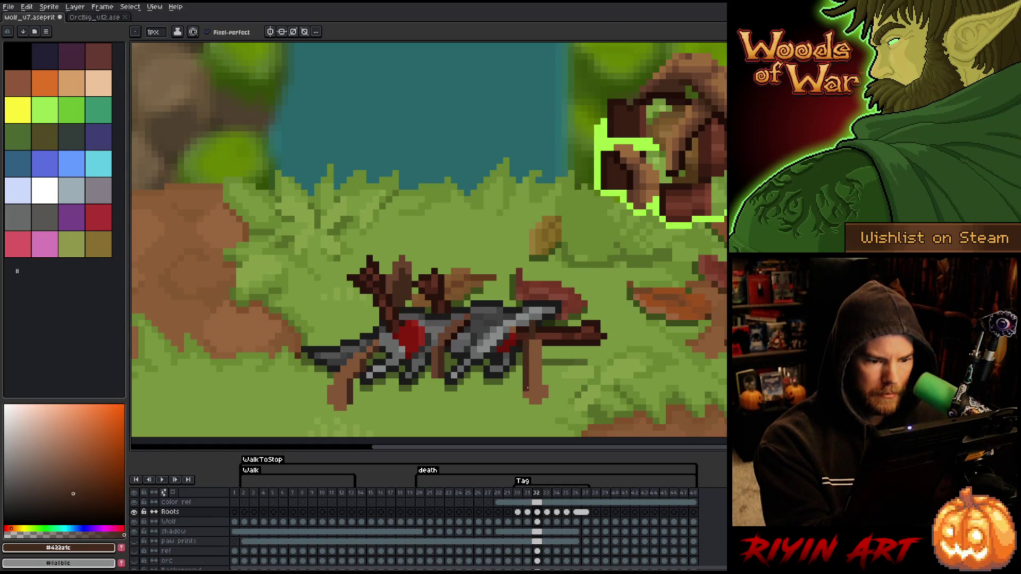
Step: Resample mid and dark browns from the roots while flipping between frames 31 and 33
key(Left)
key(Right)
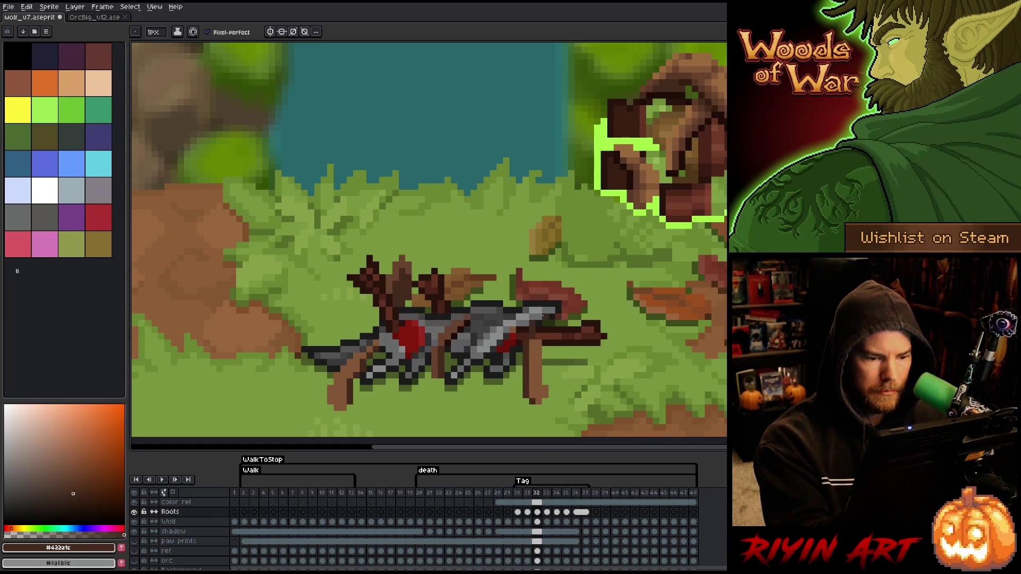
alt+click(538, 341)
key(Left)
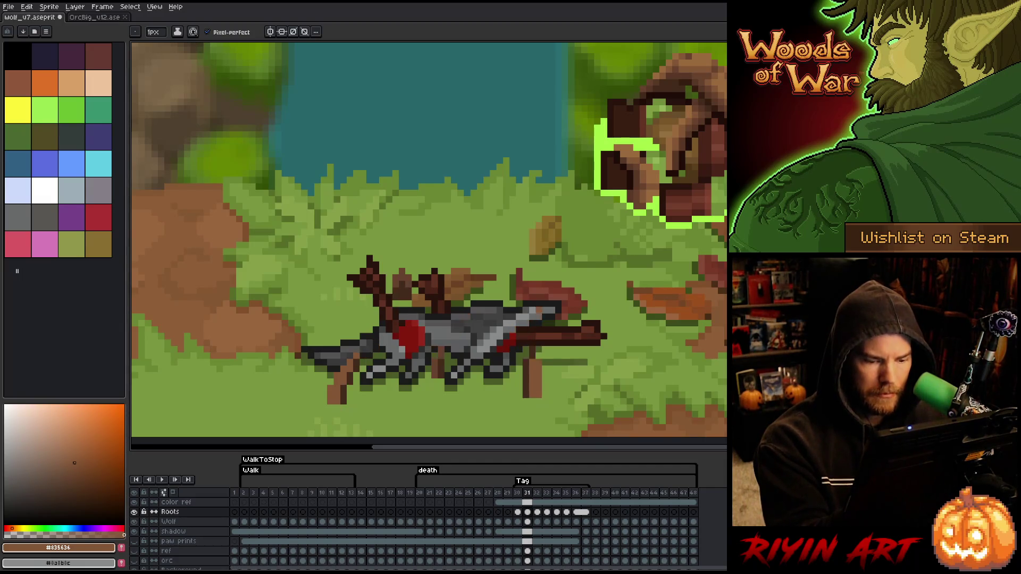
alt+click(529, 375)
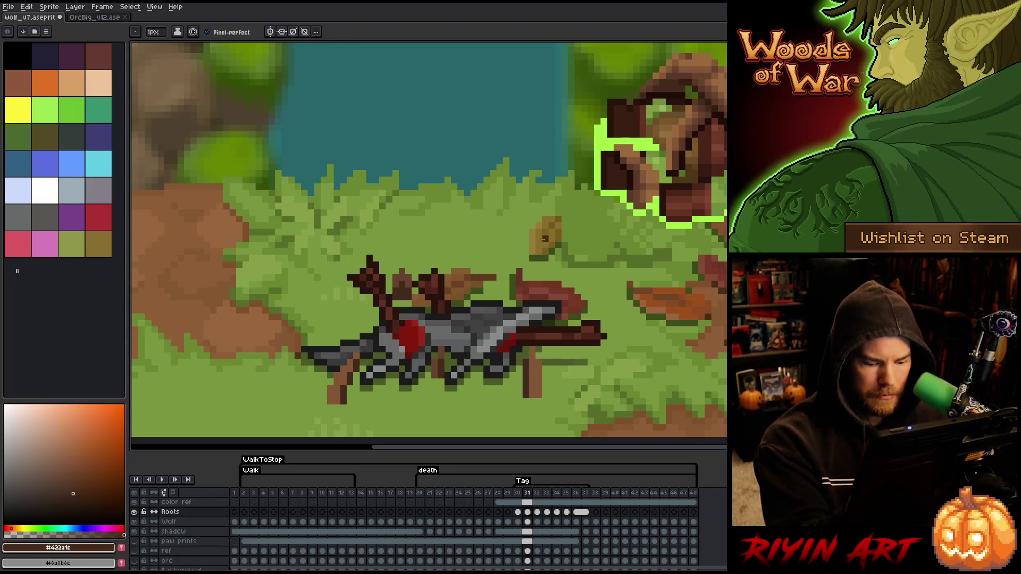
key(Right)
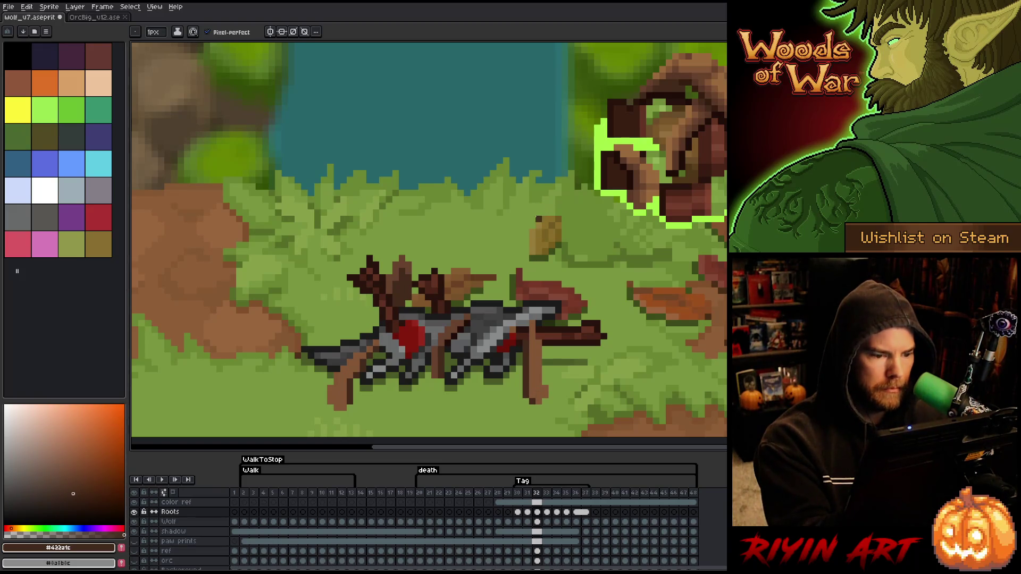
key(Right)
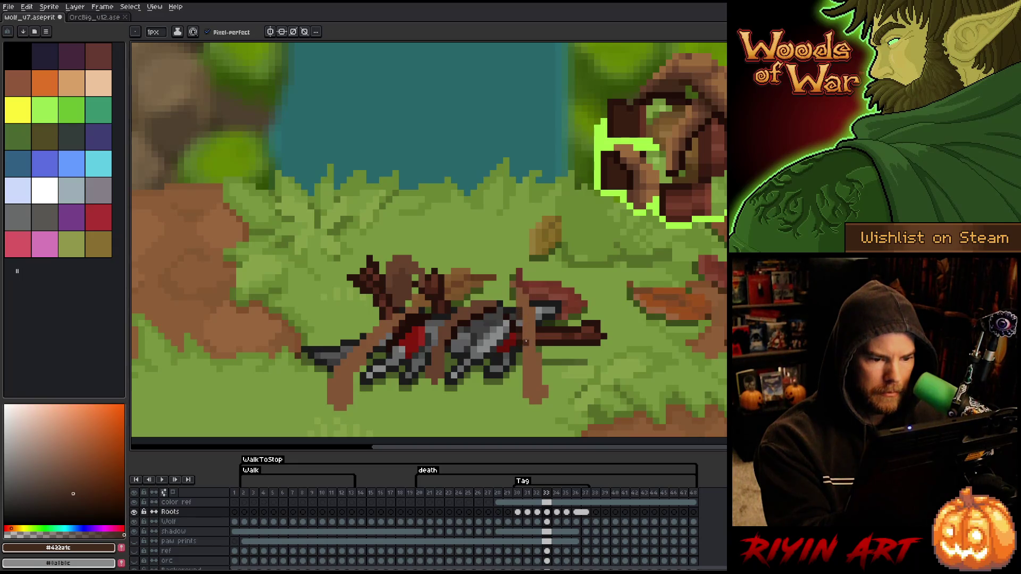
Step: Draw a dark line down the vertical root's left edge and extend it upward
drag(525, 323, 526, 398)
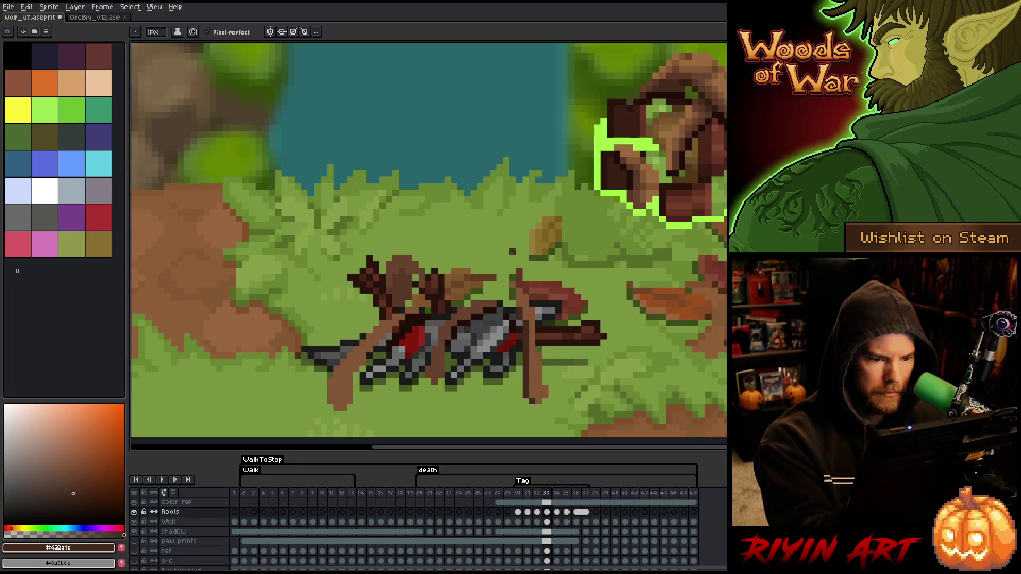
drag(513, 304, 513, 281)
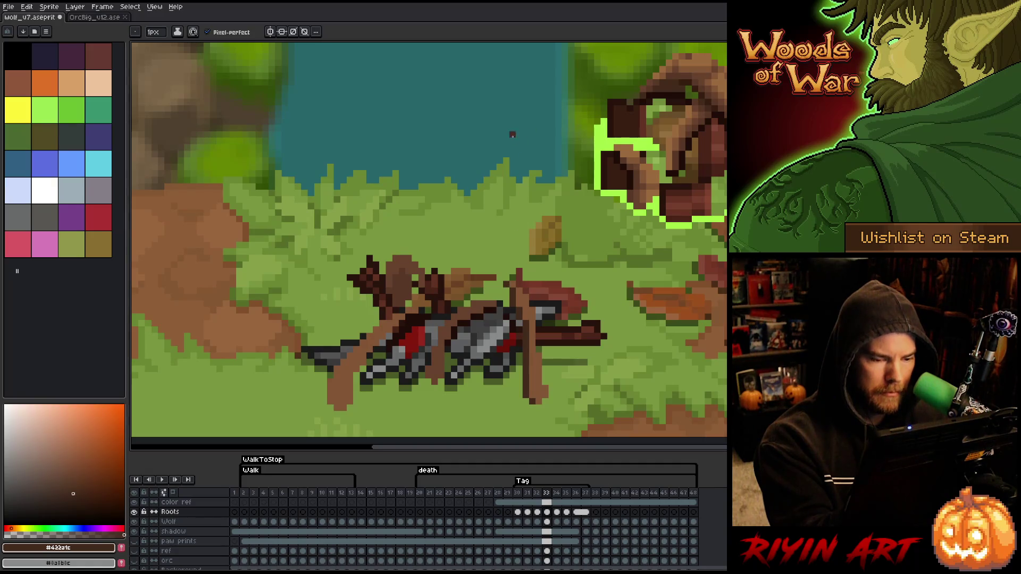
key(comma)
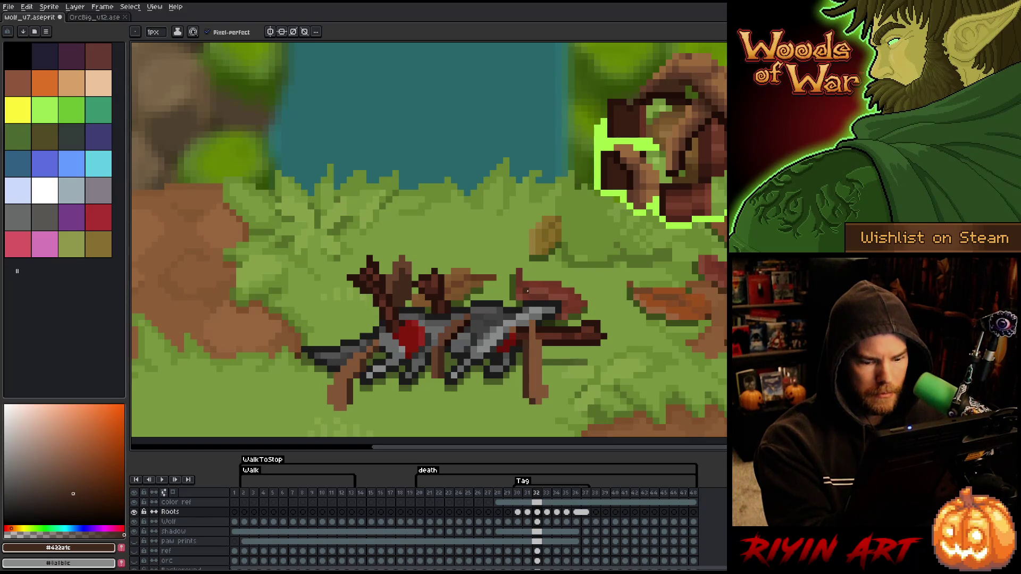
key(period)
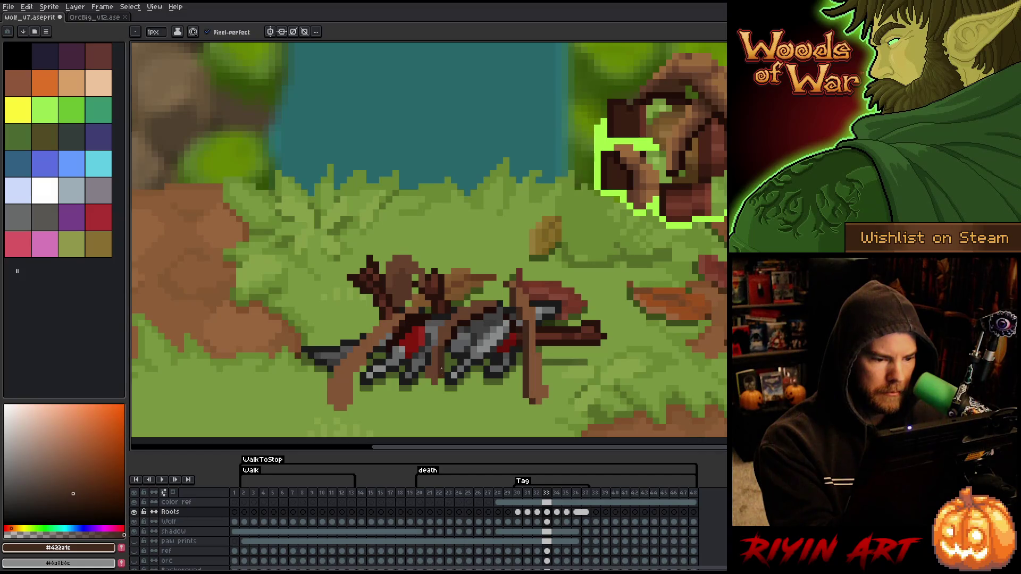
Step: Flip between frames 32 and 33 to compare the shaded roots
key(comma)
key(period)
key(comma)
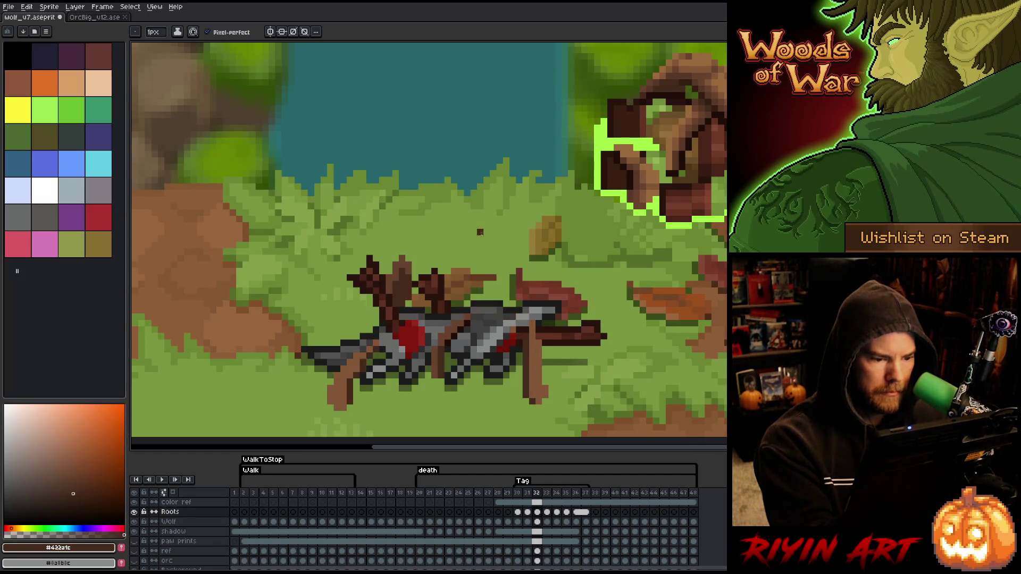
key(period)
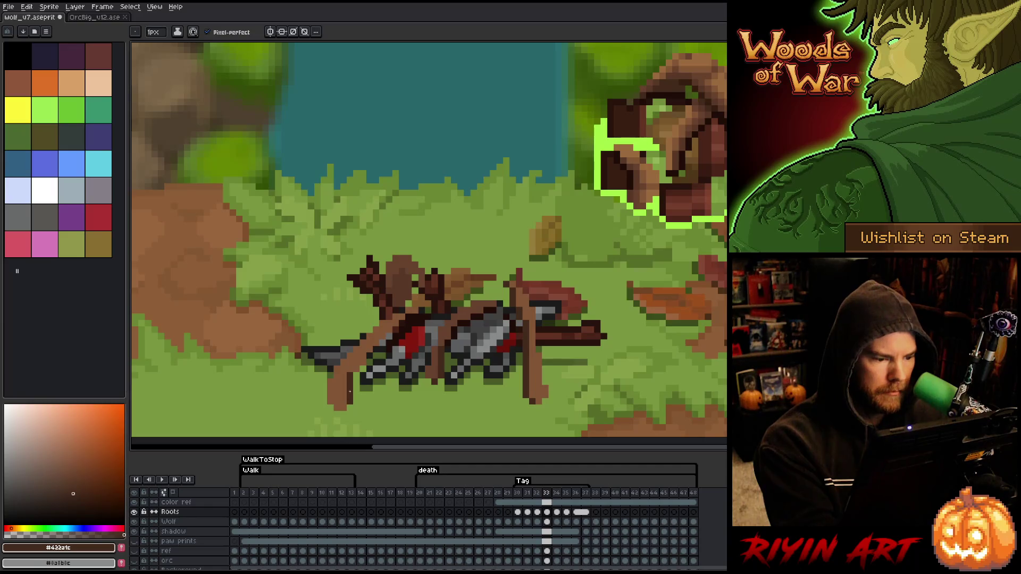
key(comma)
key(period)
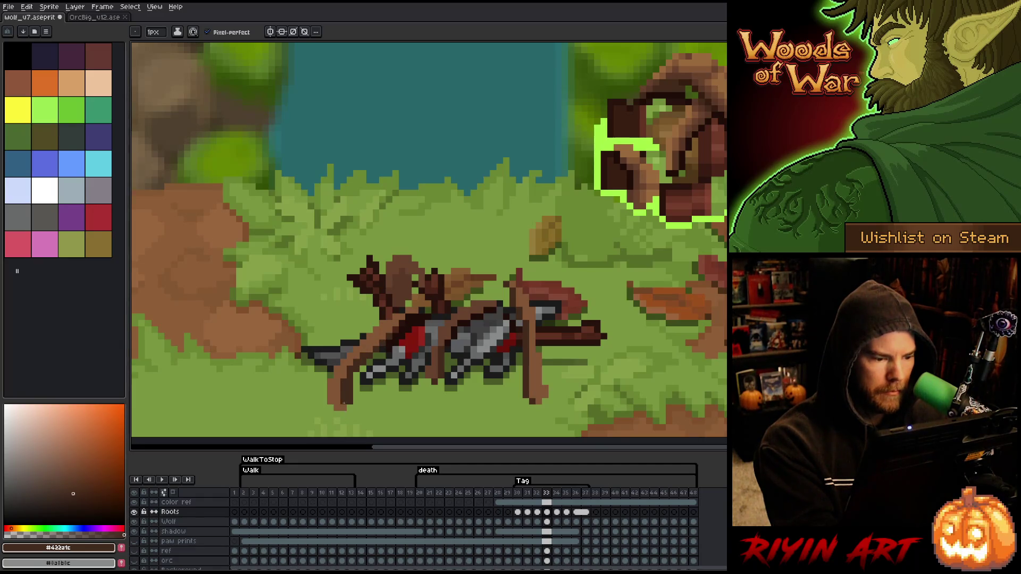
key(comma)
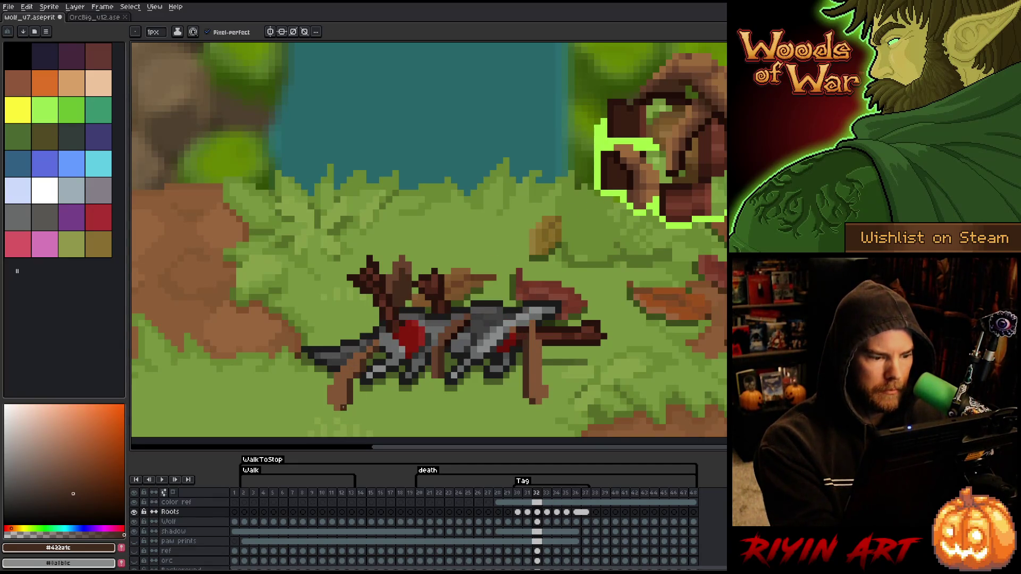
key(period)
key(comma)
key(period)
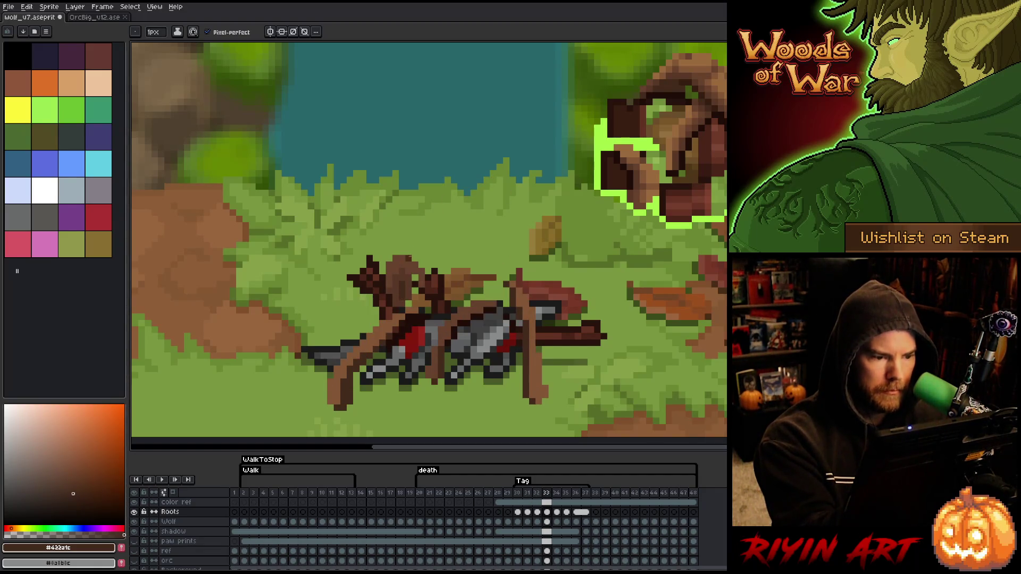
Step: Sample a darker brown and darken the left root's edge near the wolf's head
alt+click(403, 258)
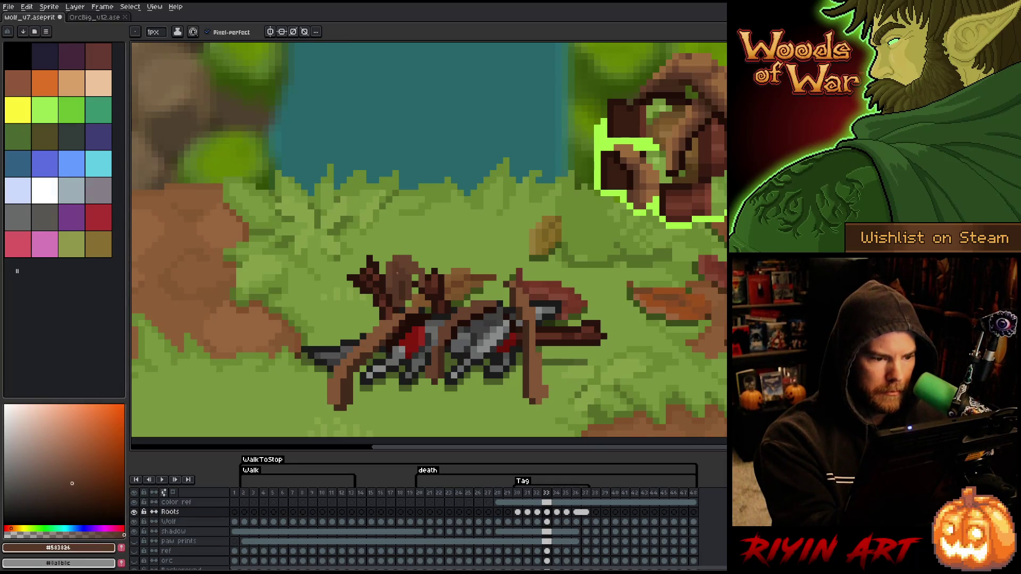
alt+click(392, 277)
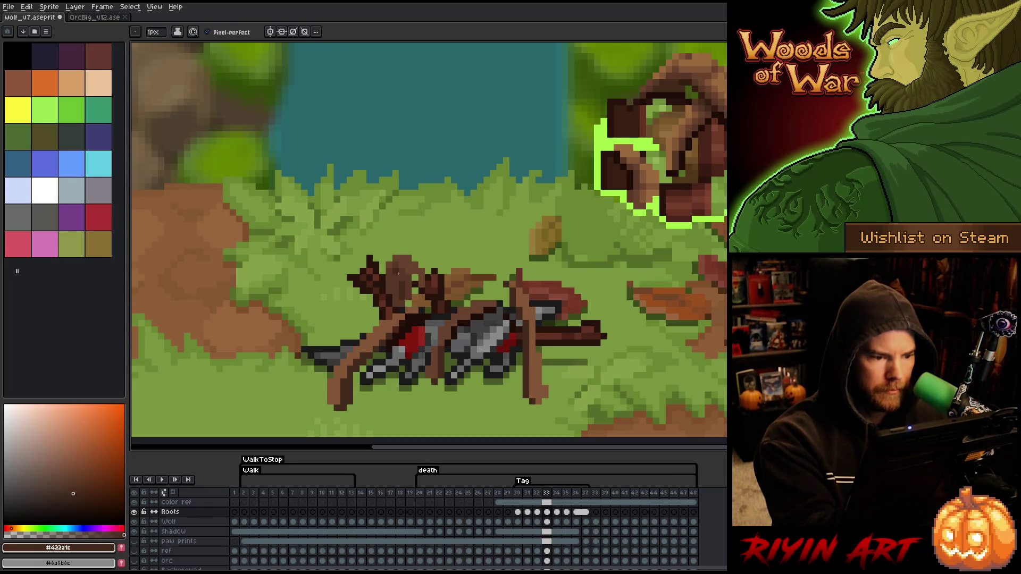
drag(395, 277, 407, 290)
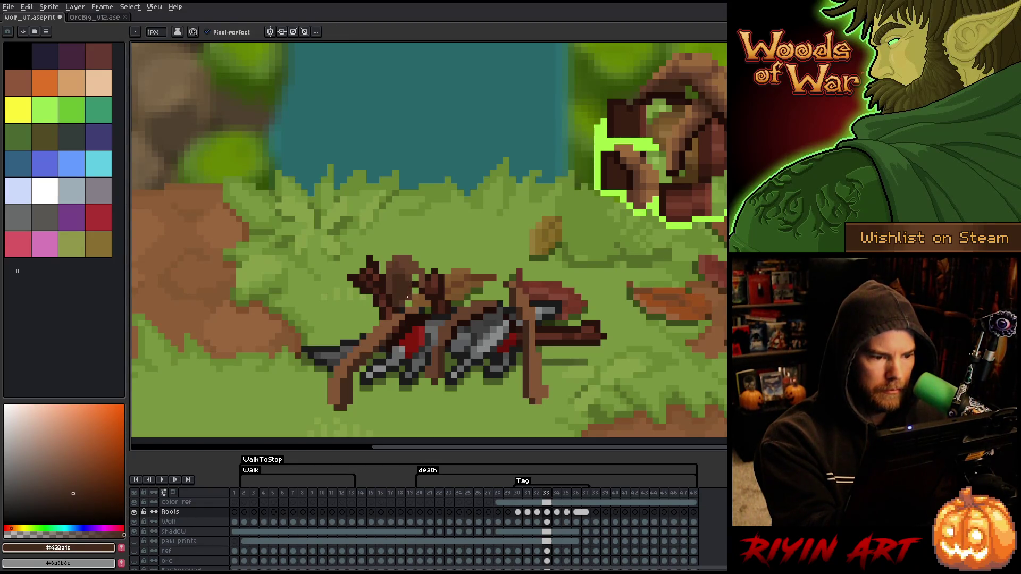
key(Left)
key(Right)
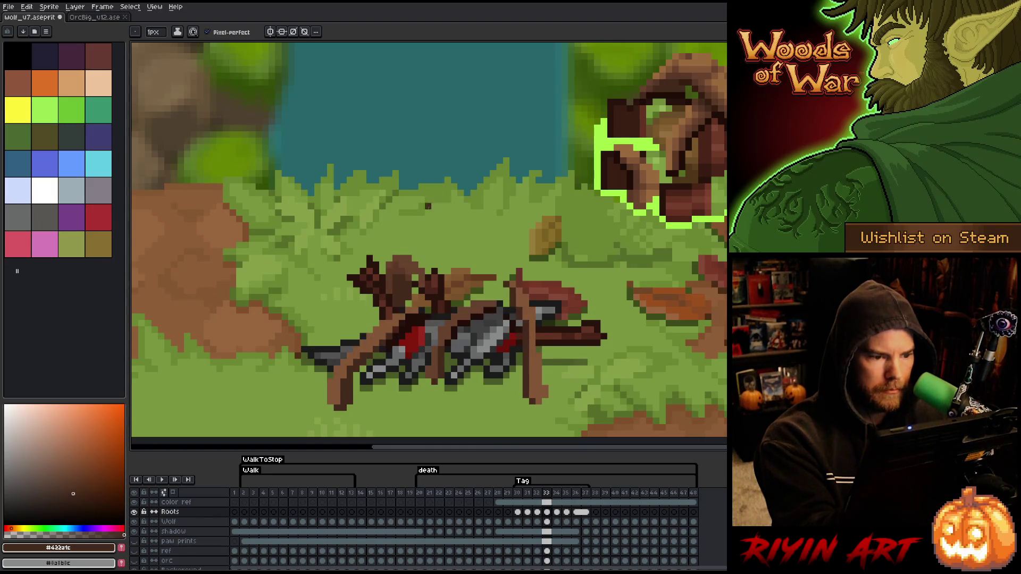
Step: Preview frames 34–36, then return to frame 33 and sample a root brown
key(Right)
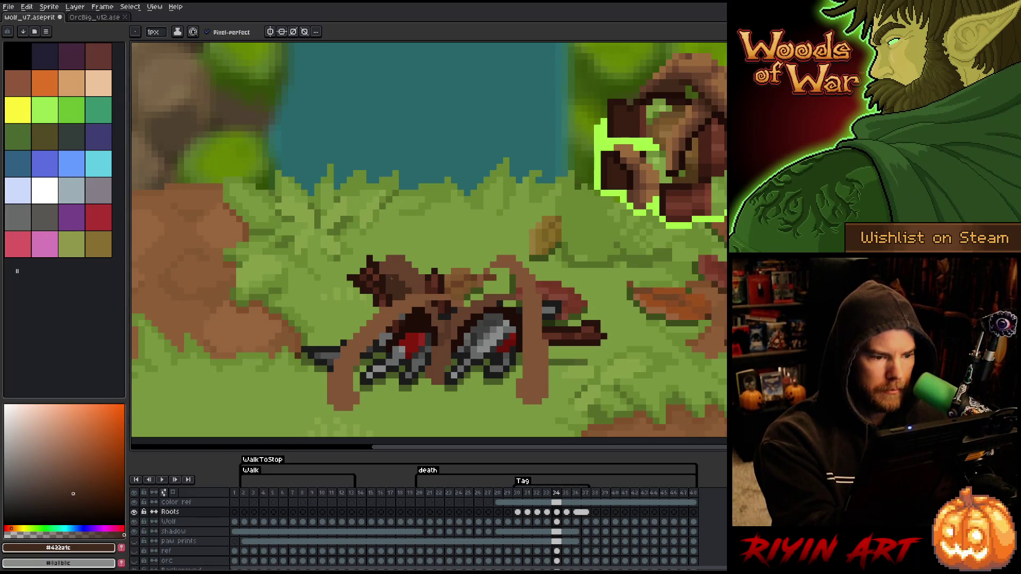
key(Right)
key(g)
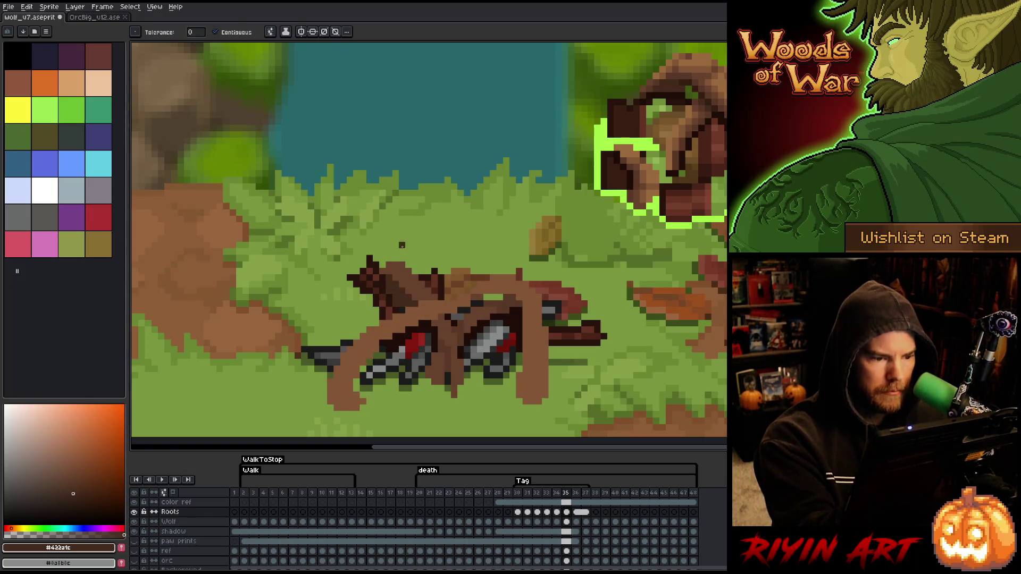
key(Right)
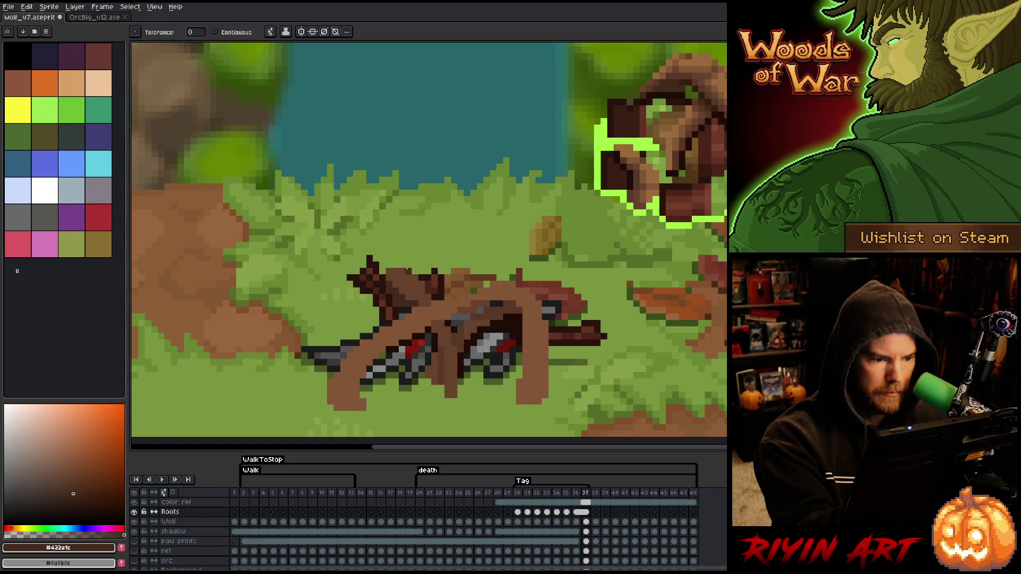
key(Left)
key(Left)
key(Left)
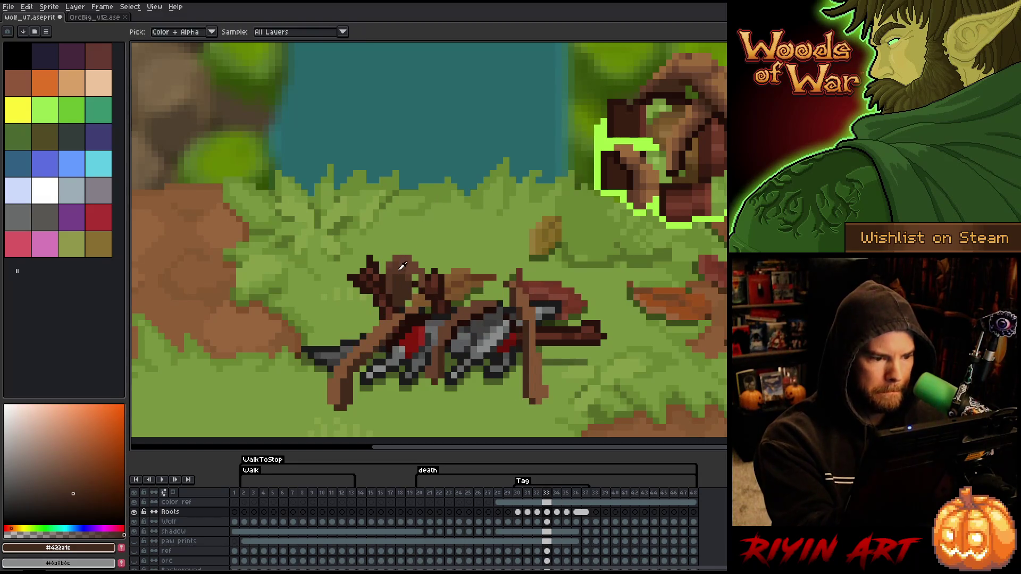
alt+click(392, 262)
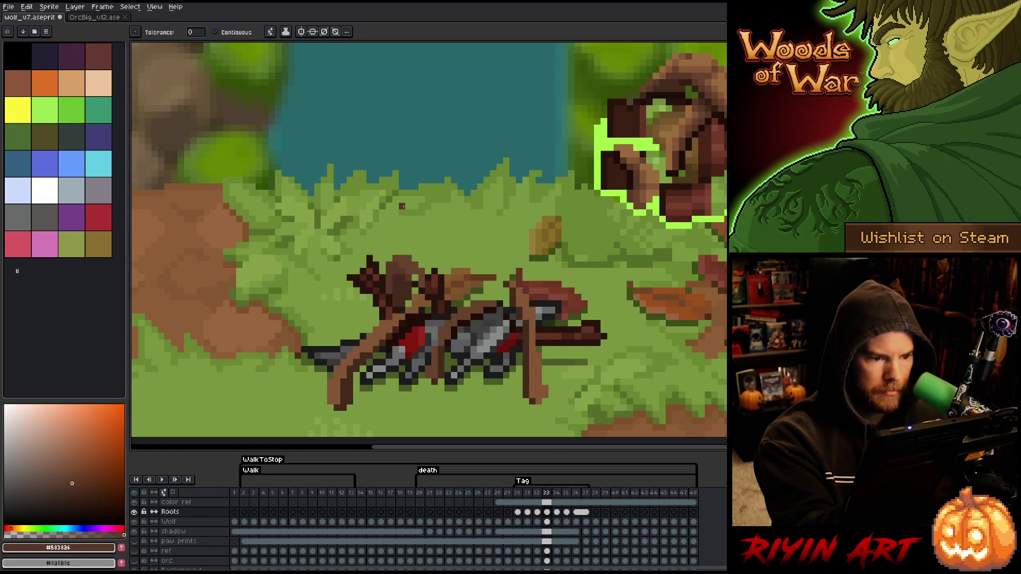
key(Right)
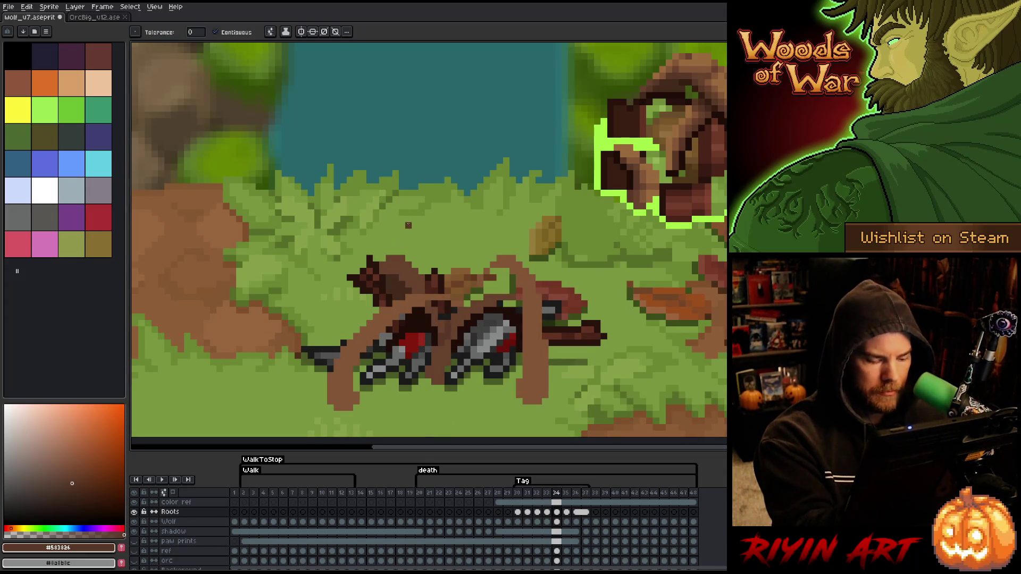
Step: Select the Pencil and sample a darker root brown while stepping through frames 34–36
key(b)
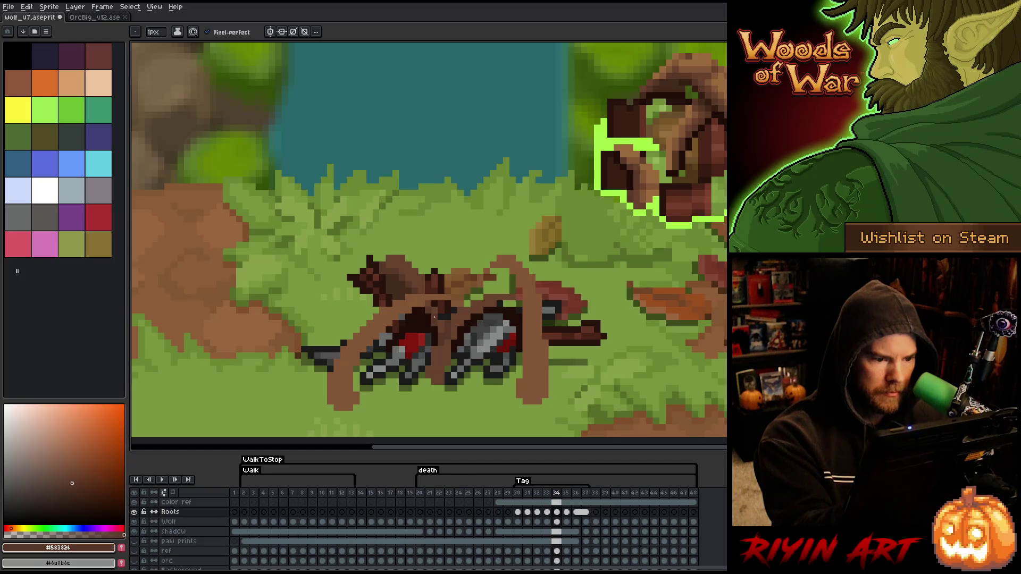
key(Right)
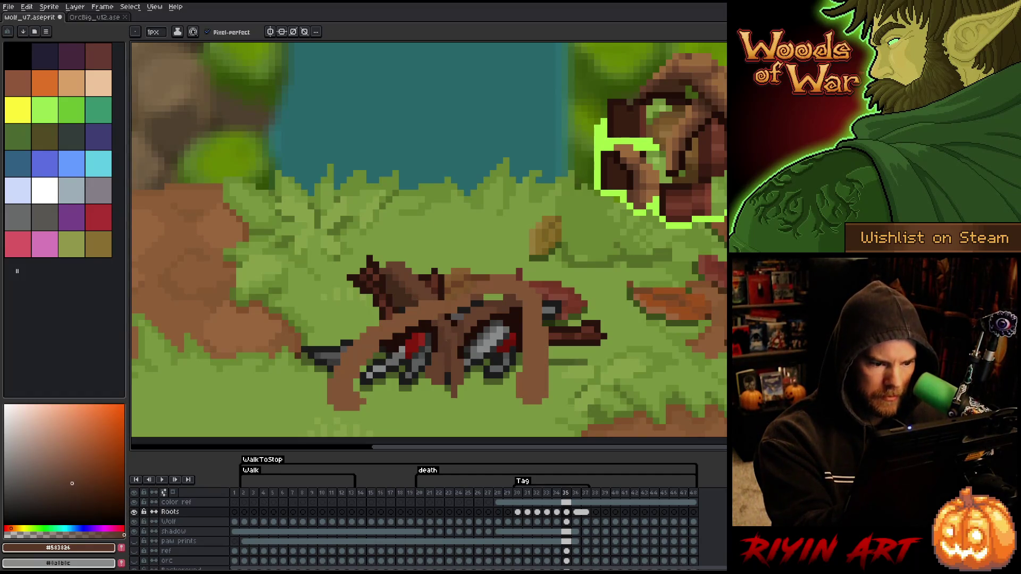
key(Right)
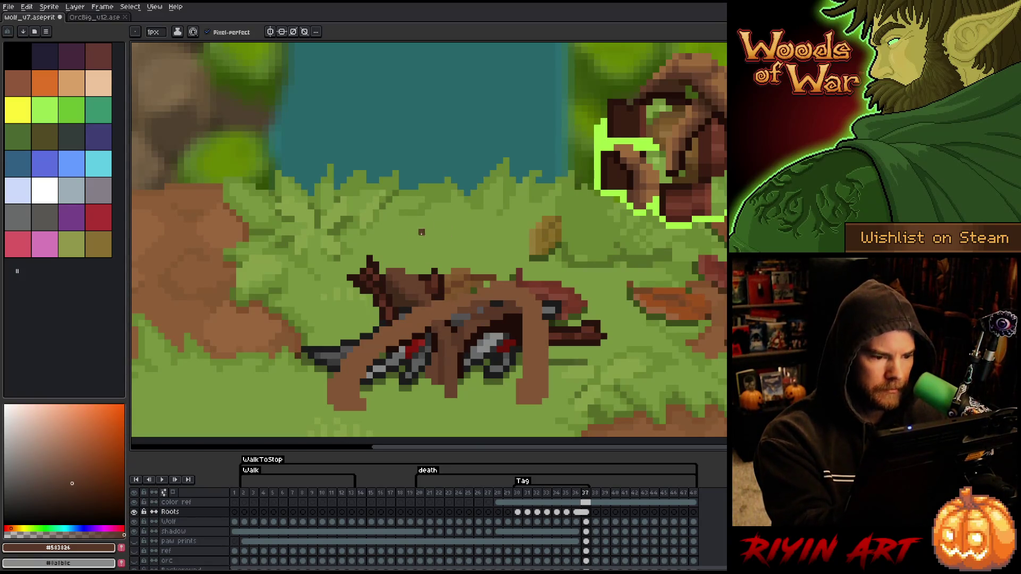
key(Left)
key(Left)
key(Left)
key(Left)
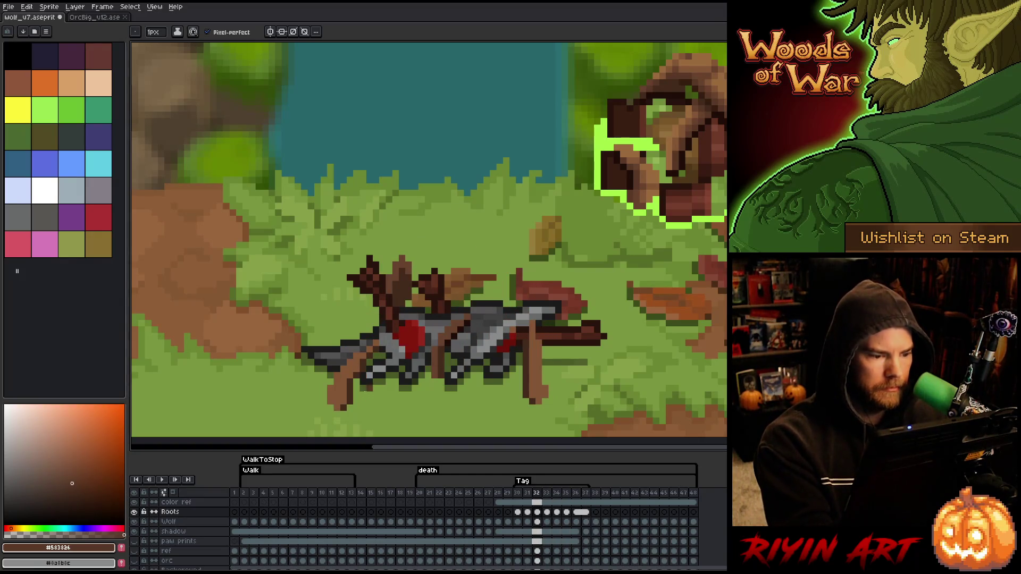
alt+click(374, 335)
key(Right)
key(Right)
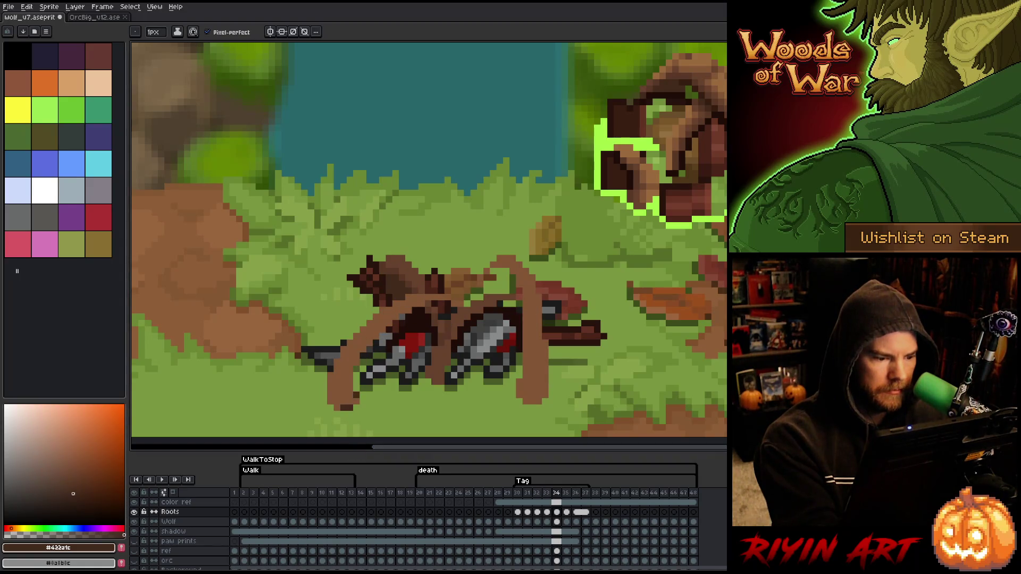
Step: Shade the root tip's right edge dark, then undo it after comparing frames
drag(351, 381, 349, 405)
key(Right)
key(Left)
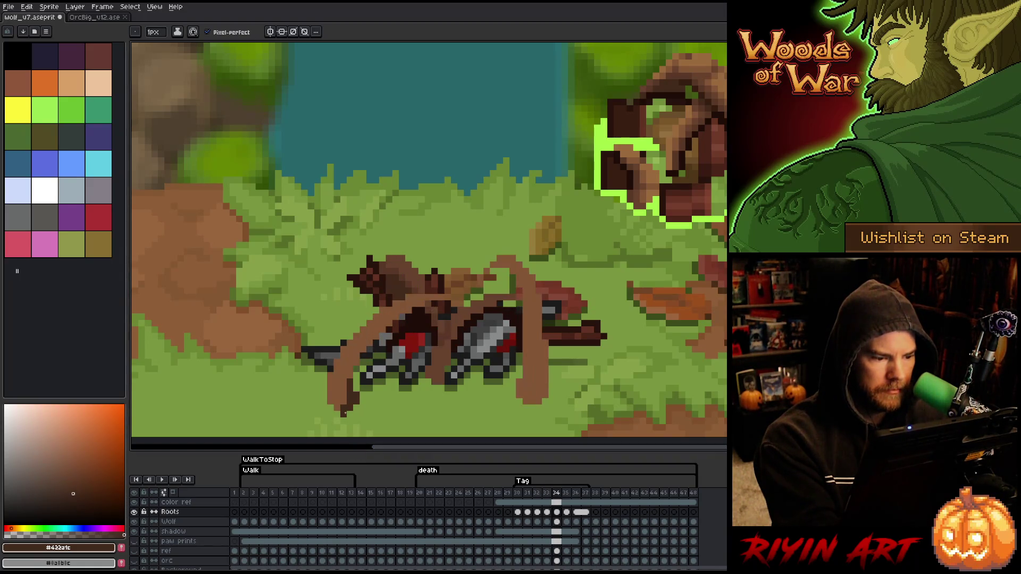
key(ctrl+z)
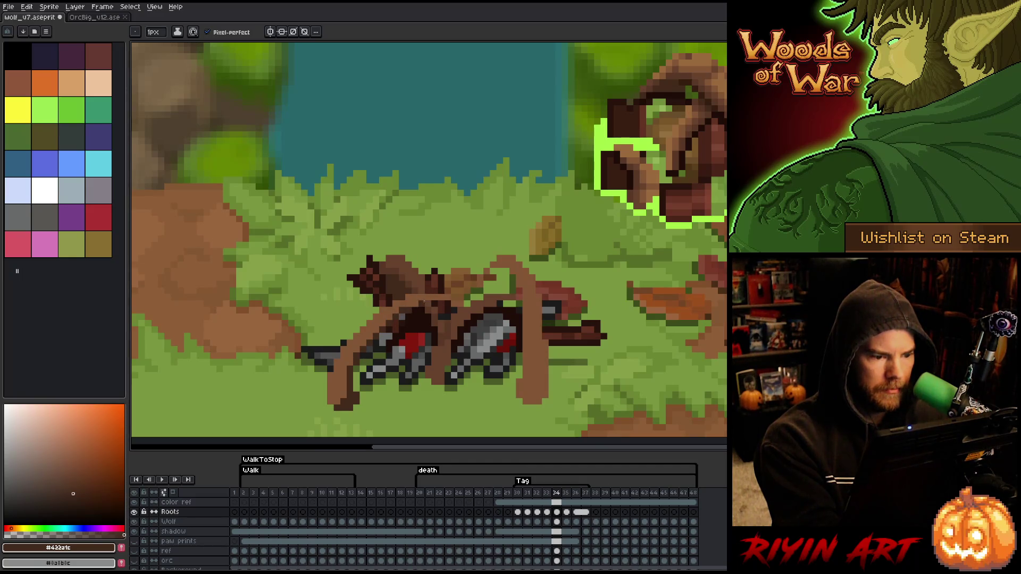
key(Right)
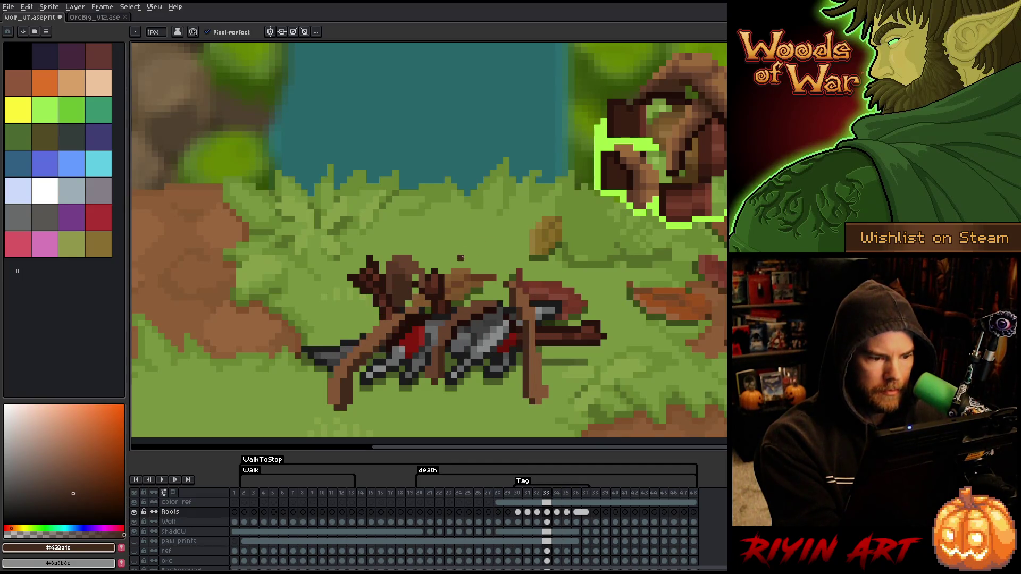
key(Left)
key(Left)
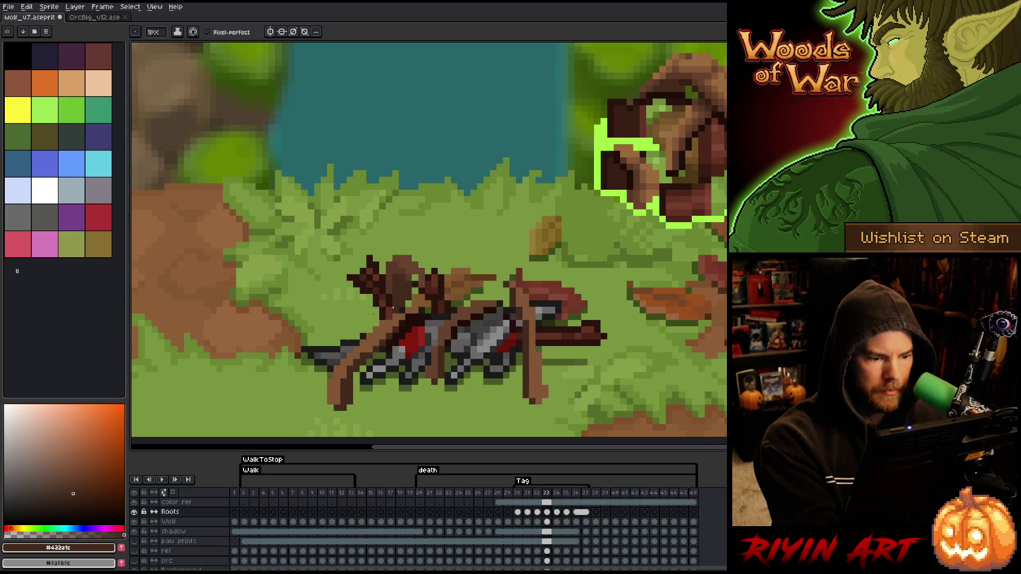
Step: Flip between frames 33 and 34 to compare the roots
key(Right)
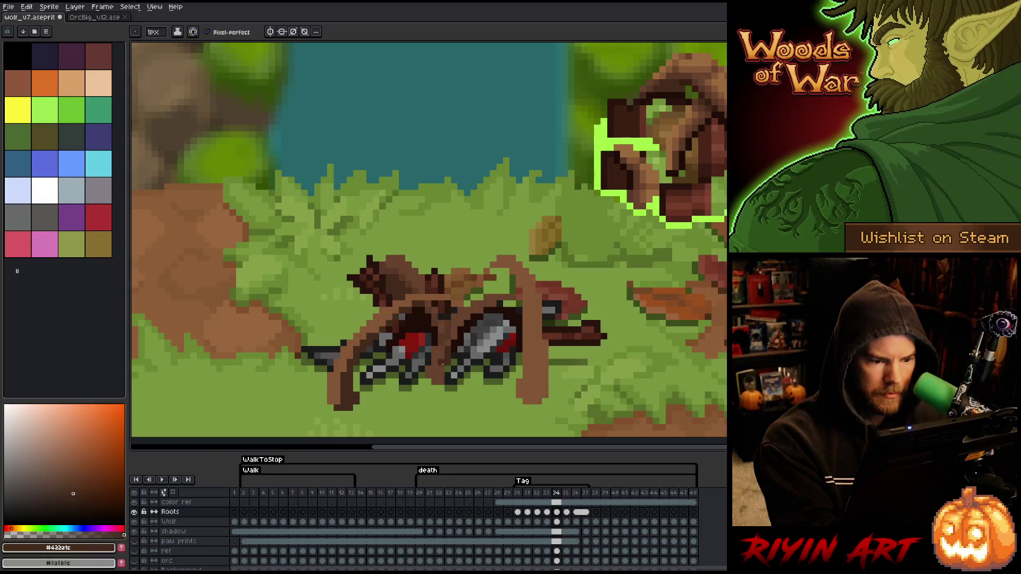
key(Left)
key(Right)
key(Left)
key(Right)
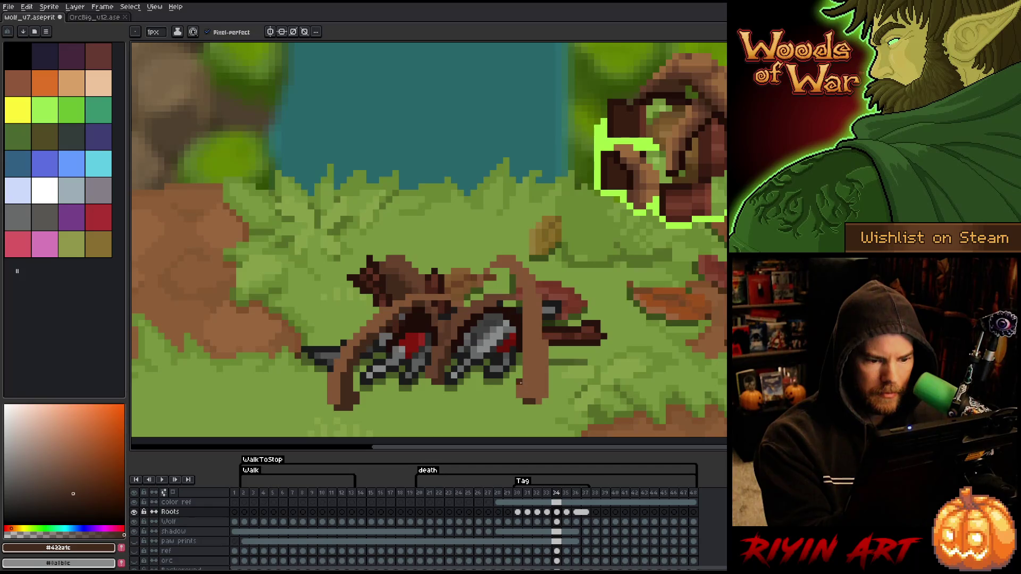
key(Left)
key(Right)
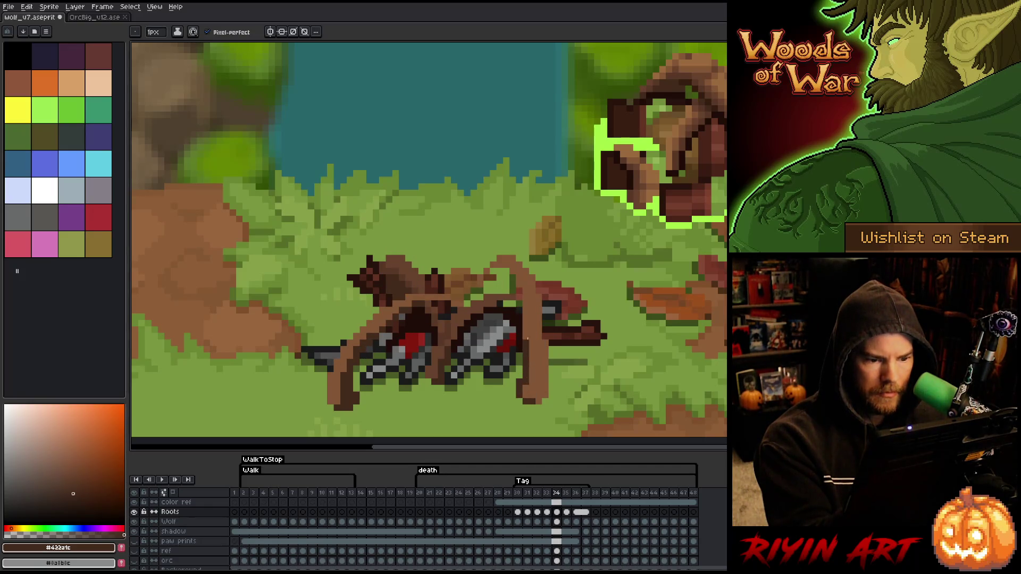
key(Left)
key(Right)
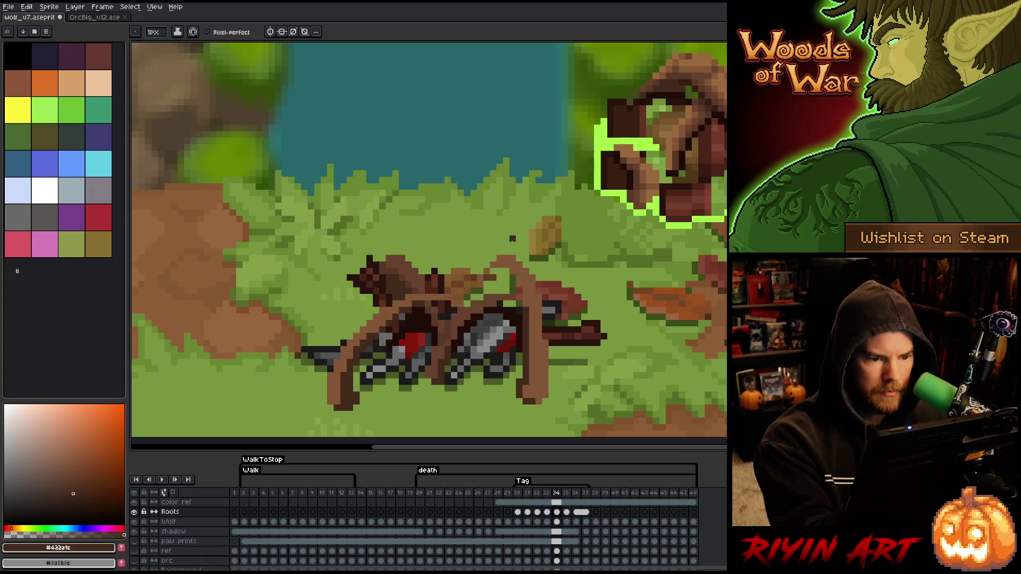
Step: Paint a dark brown vertical line on the root in frame 34
drag(522, 296, 519, 282)
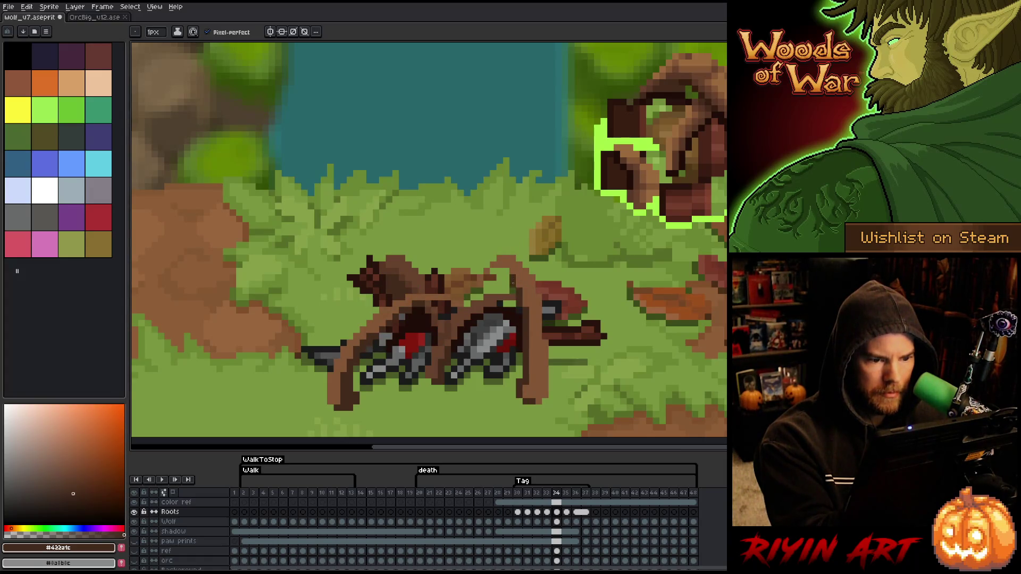
key(Left)
key(Right)
key(Left)
key(Right)
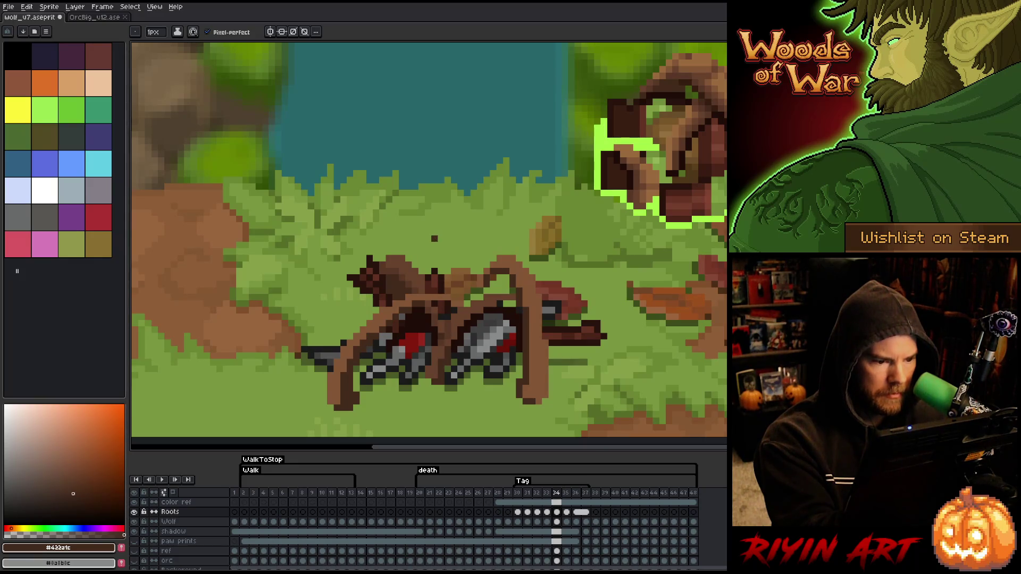
Step: Add a few dark pixels to the bottom-left root tips
key(Left)
key(Right)
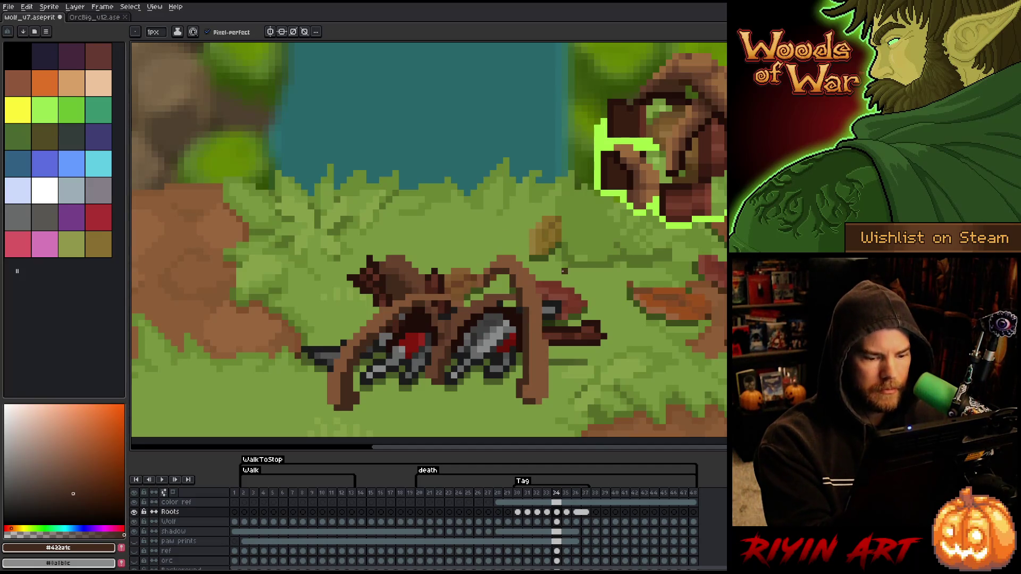
key(Left)
key(Right)
click(350, 414)
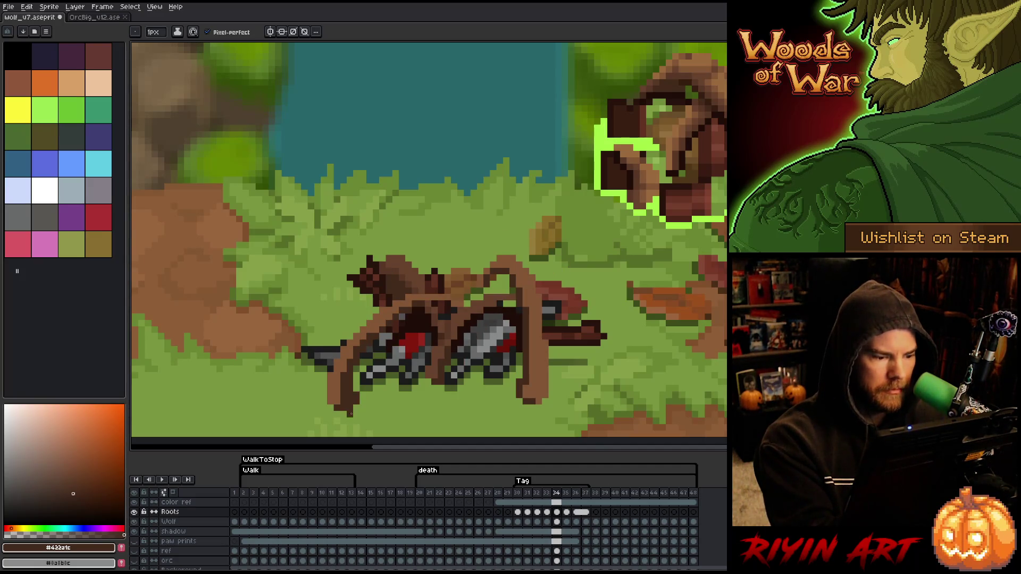
key(Right)
click(357, 399)
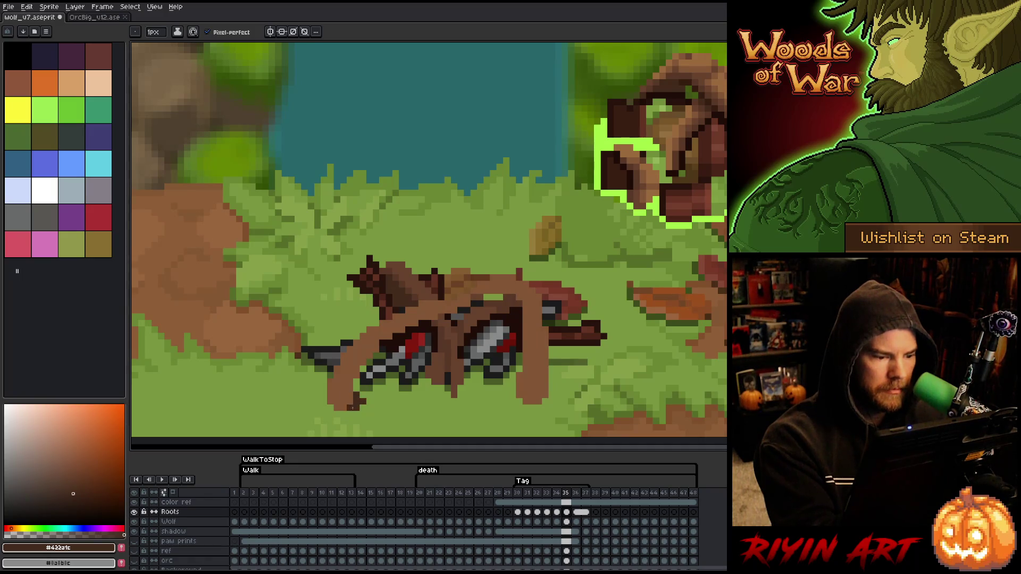
Step: Add dark brown pixels to the root tip on frame 35
key(Left)
key(Right)
click(350, 395)
Step: Flip back and forth between frames 34 and 35 to compare the root tips
key(Left)
key(Right)
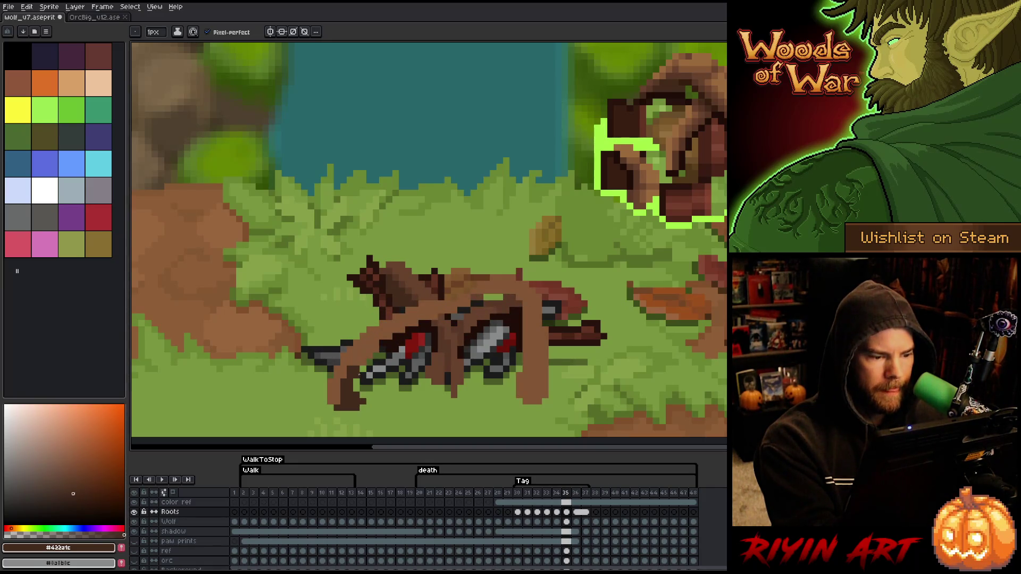
key(Left)
key(Right)
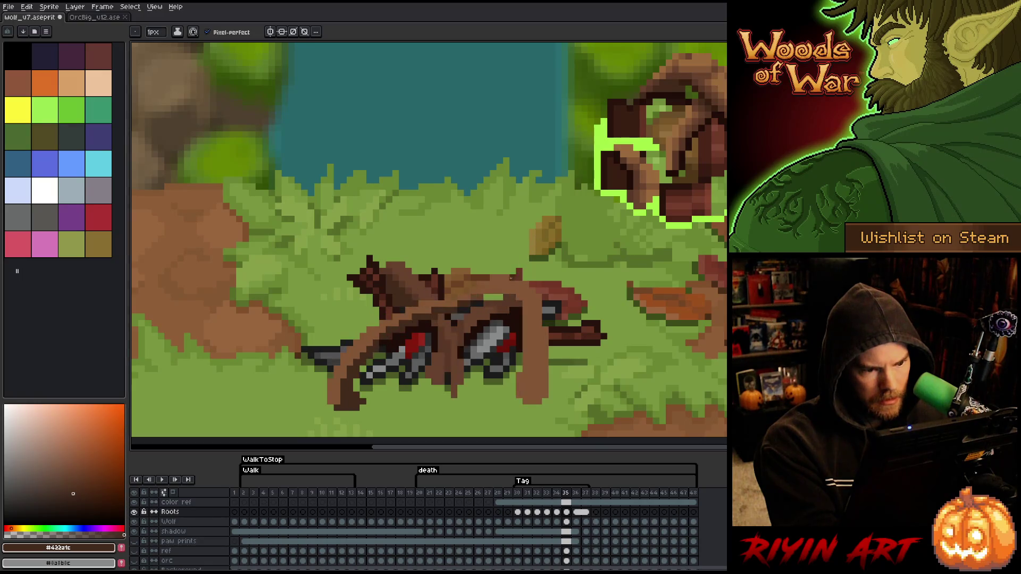
key(Left)
key(Right)
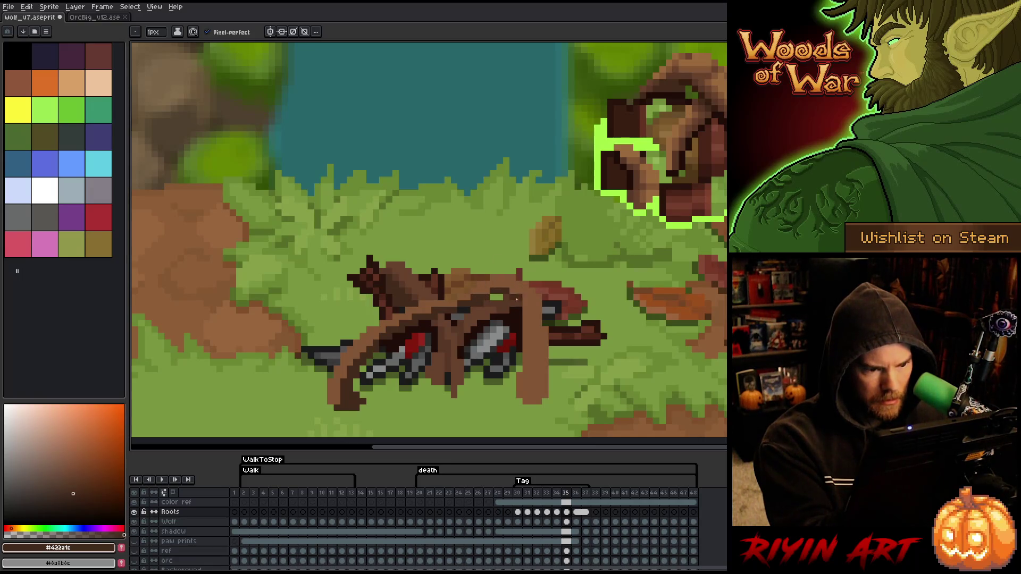
key(Left)
key(Right)
key(Left)
key(Right)
key(Left)
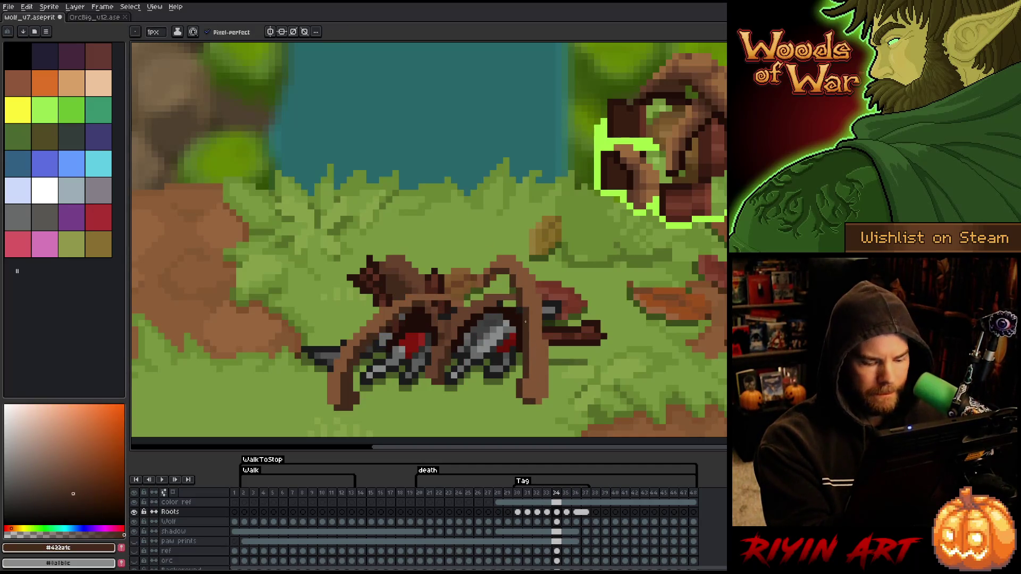
key(Right)
key(Left)
key(Right)
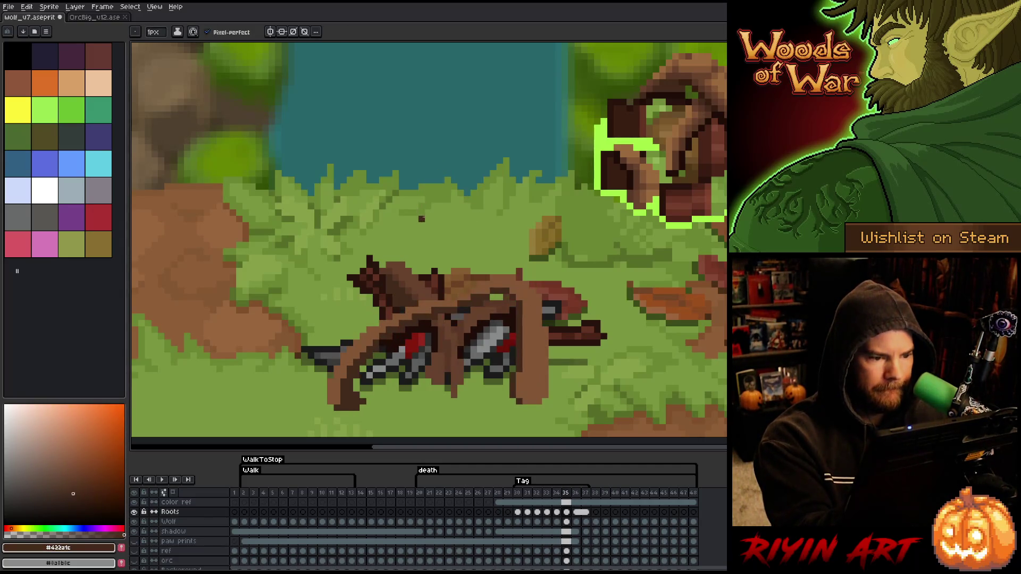
key(Left)
key(Right)
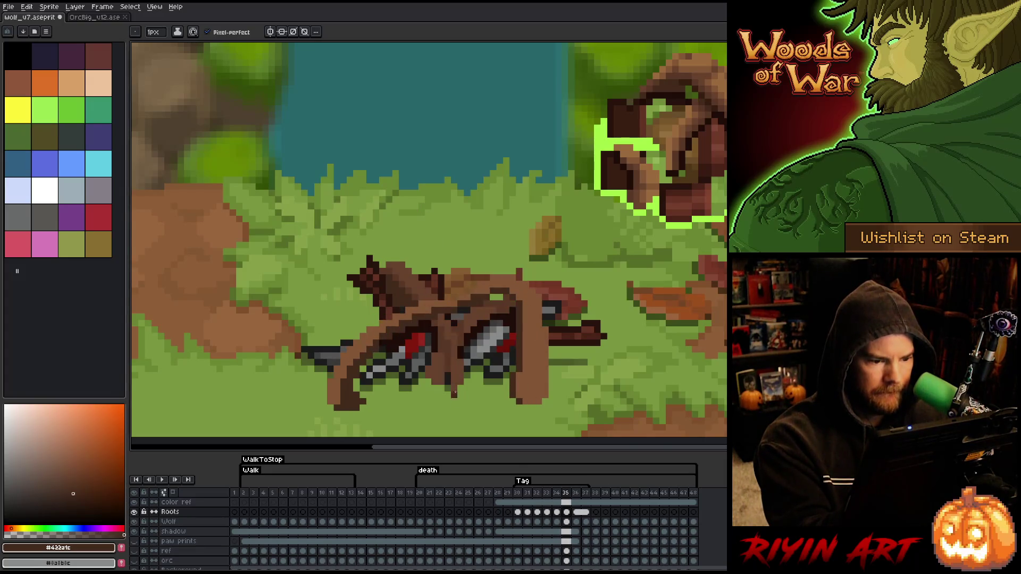
Step: Sample the lighter root brown and return to the Pencil on frame 35
alt+click(443, 364)
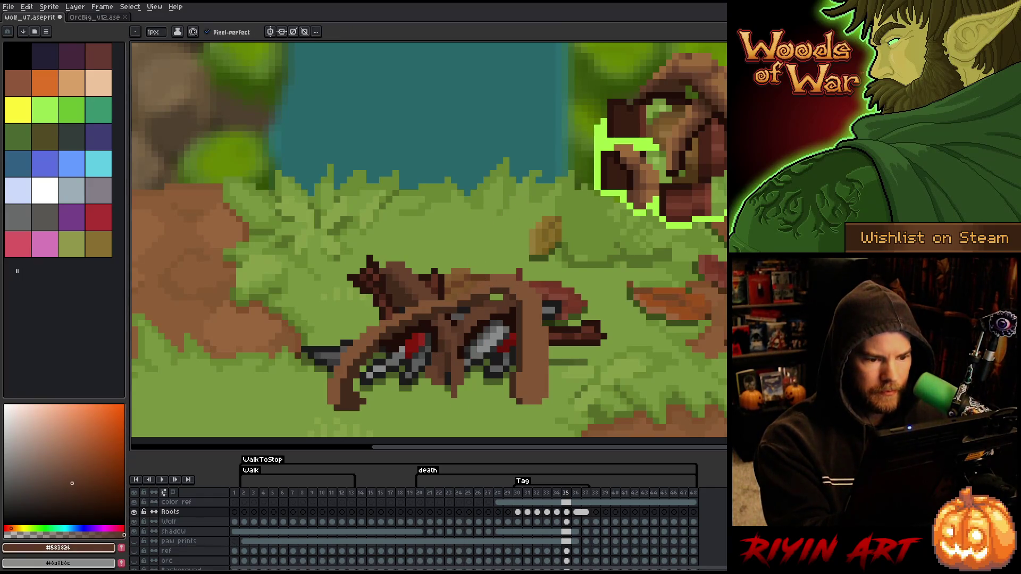
key(g)
key(Right)
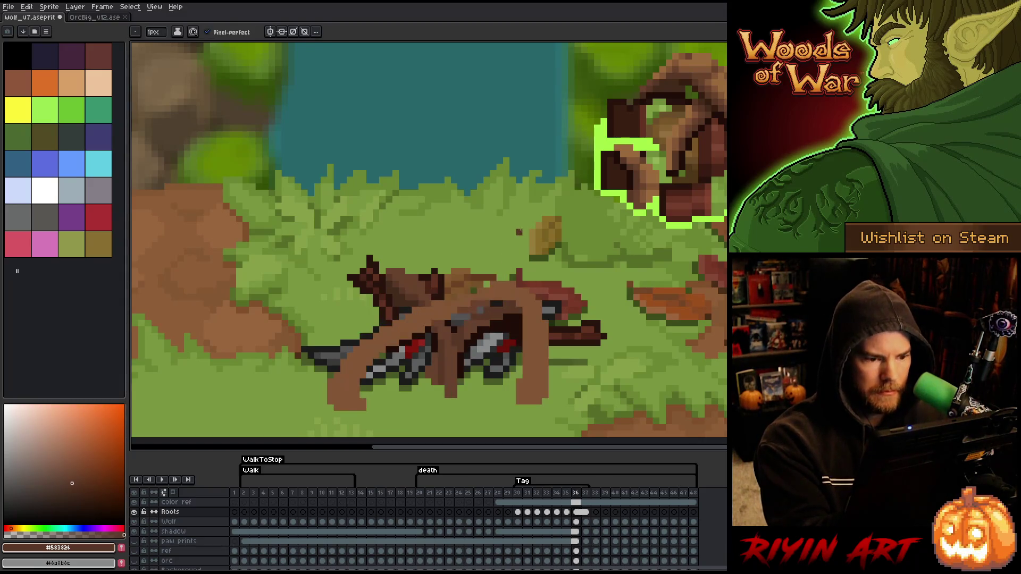
key(Left)
key(b)
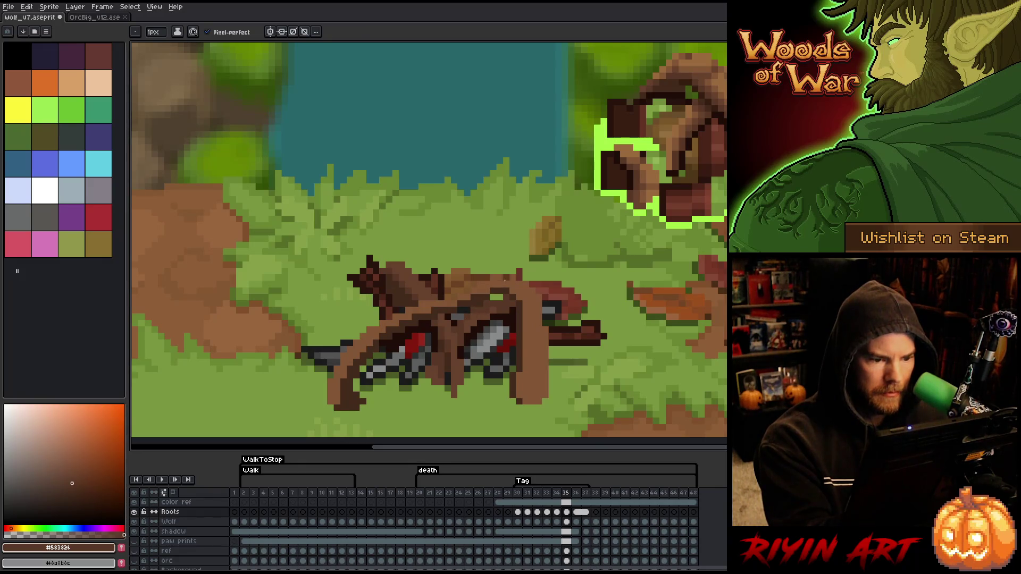
key(Left)
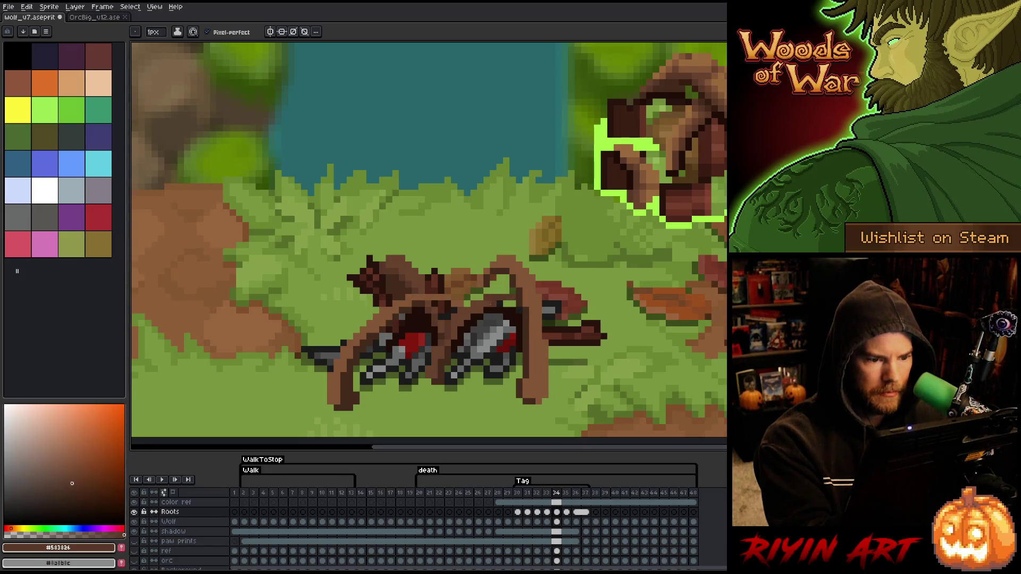
key(Right)
key(Right)
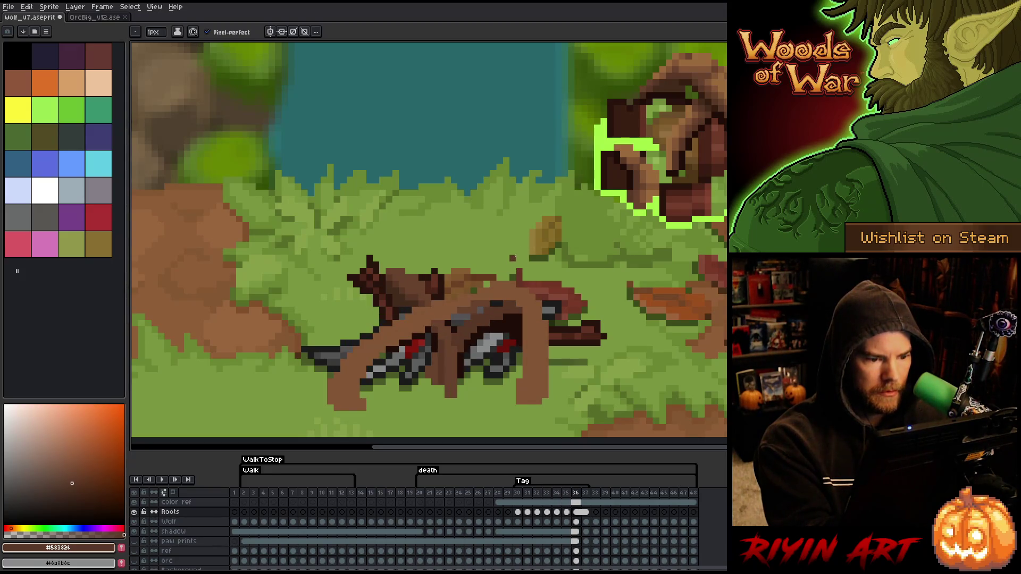
Step: Pick the dark brown and paint the roots' bottom and left edges on frame 36
key(Left)
alt+click(349, 394)
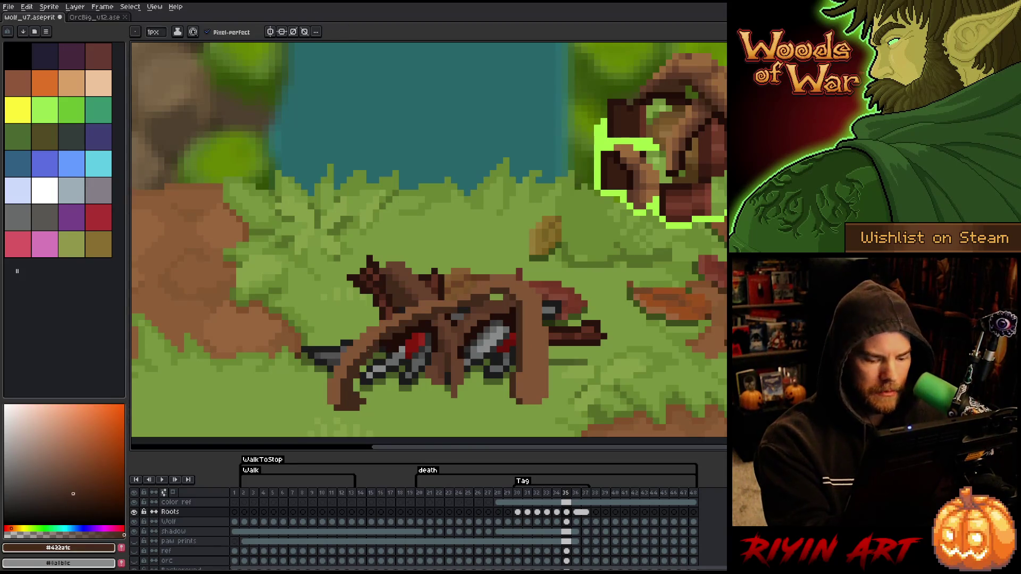
key(Right)
click(356, 398)
click(360, 405)
click(345, 408)
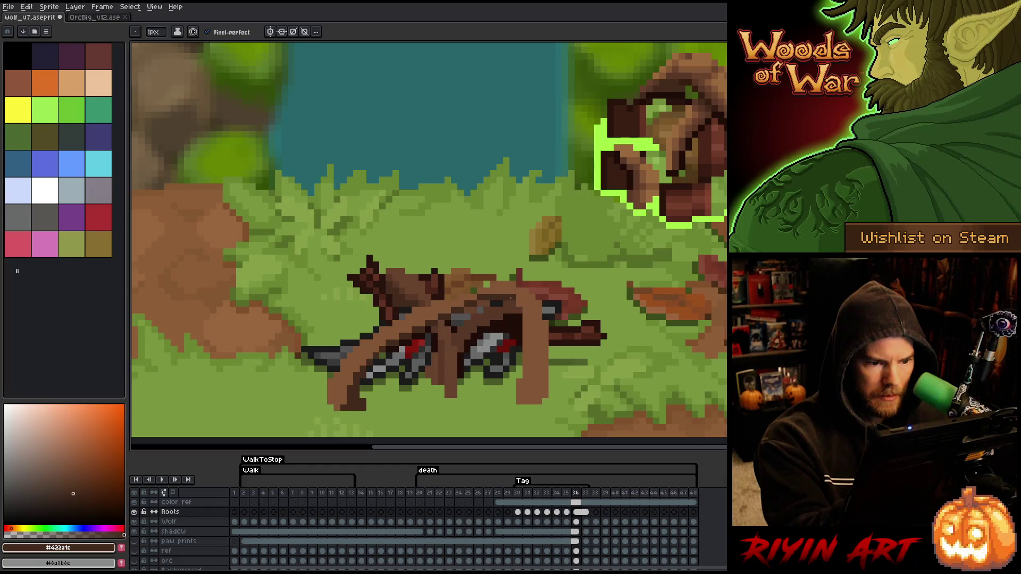
drag(520, 320, 520, 374)
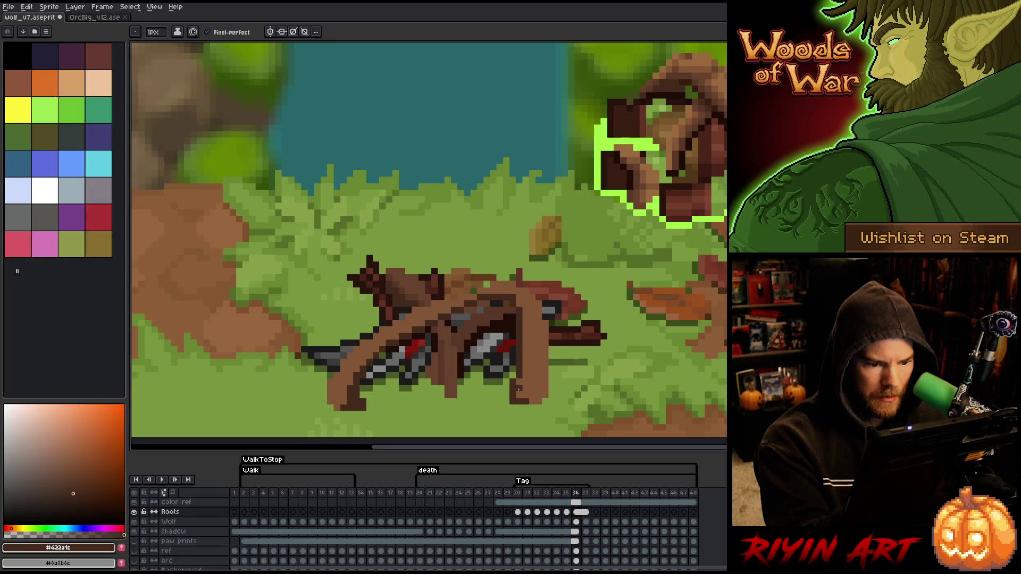
Step: Add another dark brown #422a1c pixel to the root, comparing with frame 35
key(Left)
key(Right)
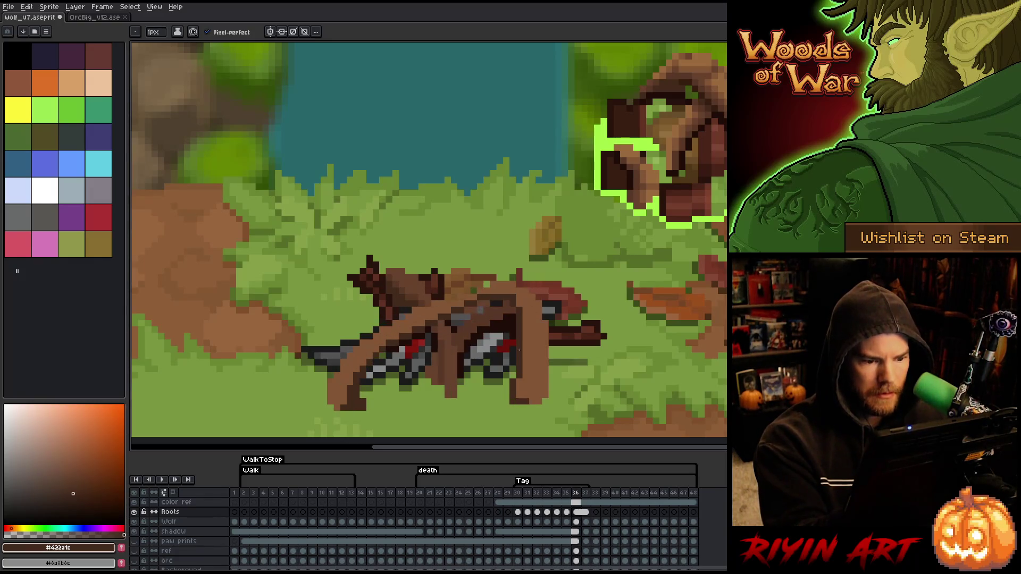
alt+click(527, 368)
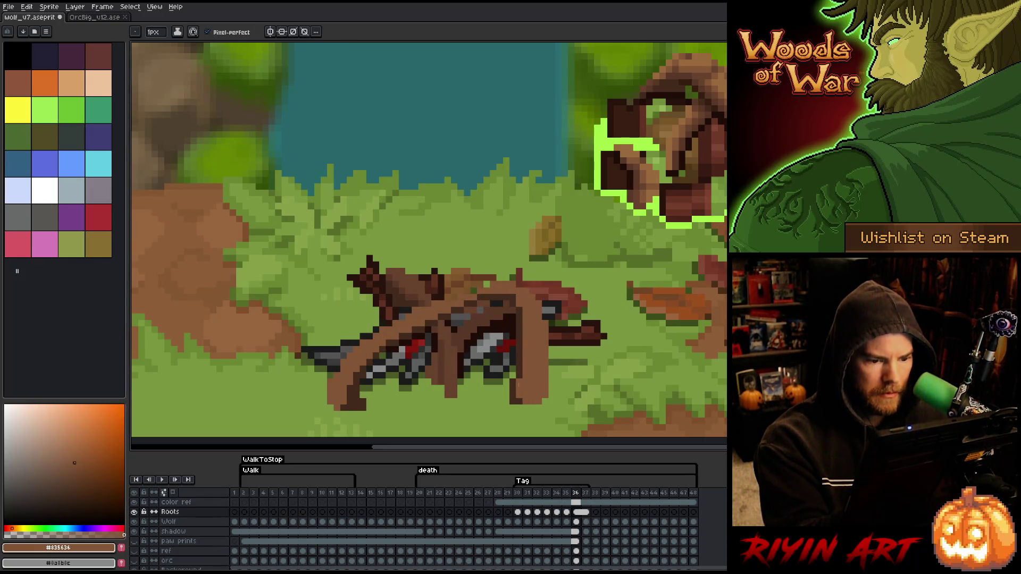
alt+click(513, 379)
key(Left)
key(Right)
click(467, 284)
key(Left)
key(Right)
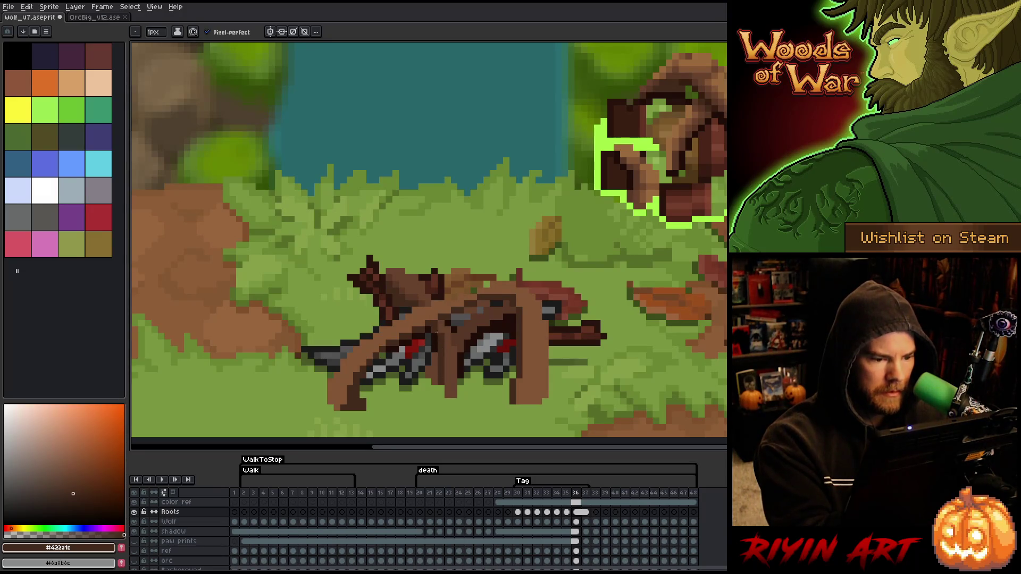
key(Left)
key(Right)
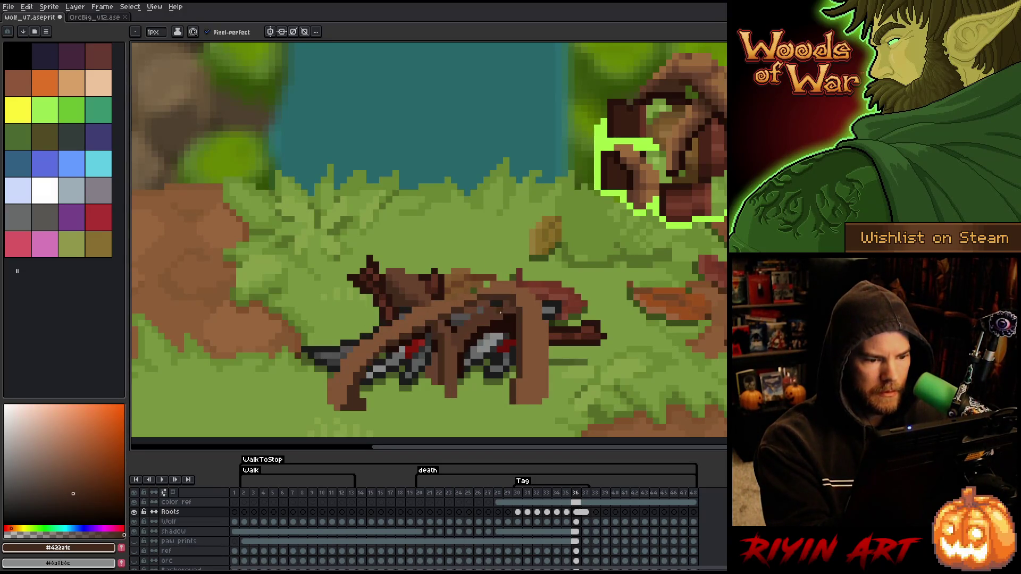
Step: Step back to frame 34 with the mid brown #583826 selected
alt+click(447, 359)
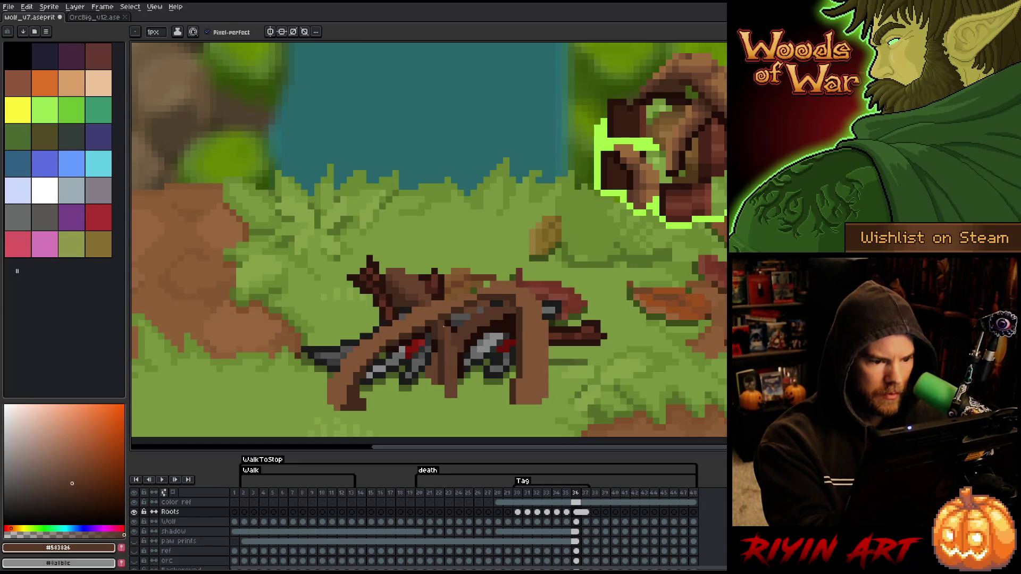
key(Left)
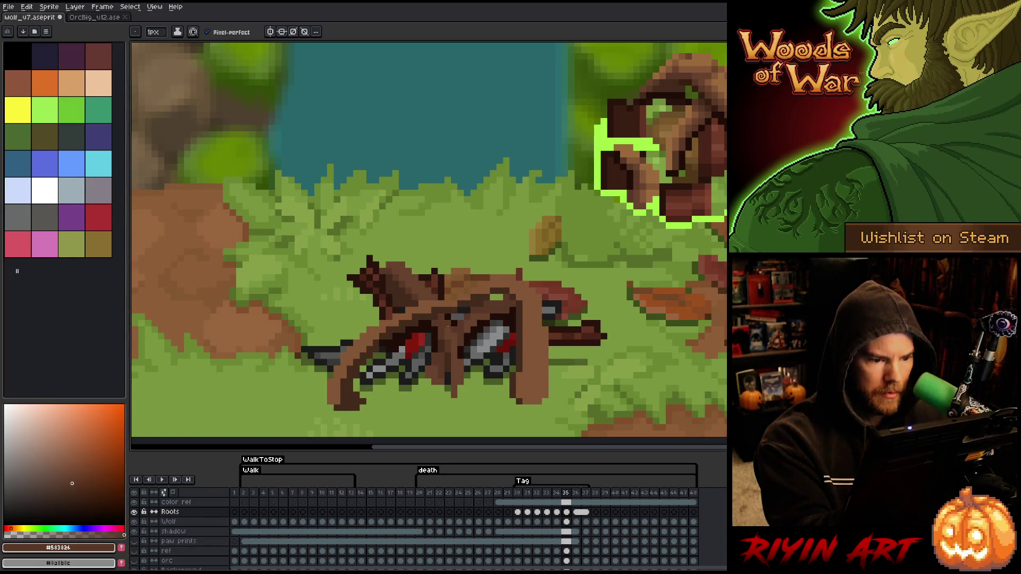
key(Left)
key(Right)
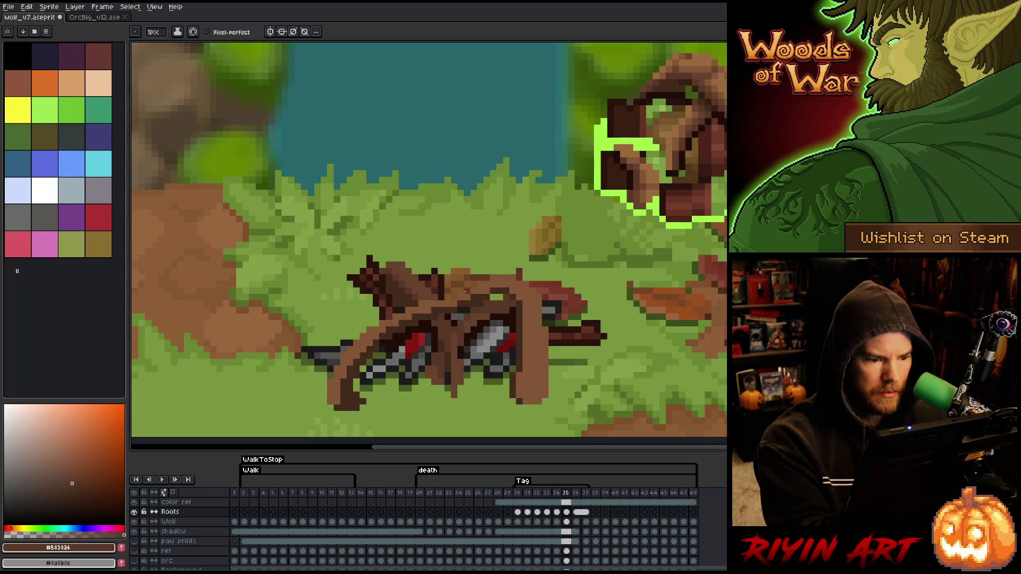
key(Left)
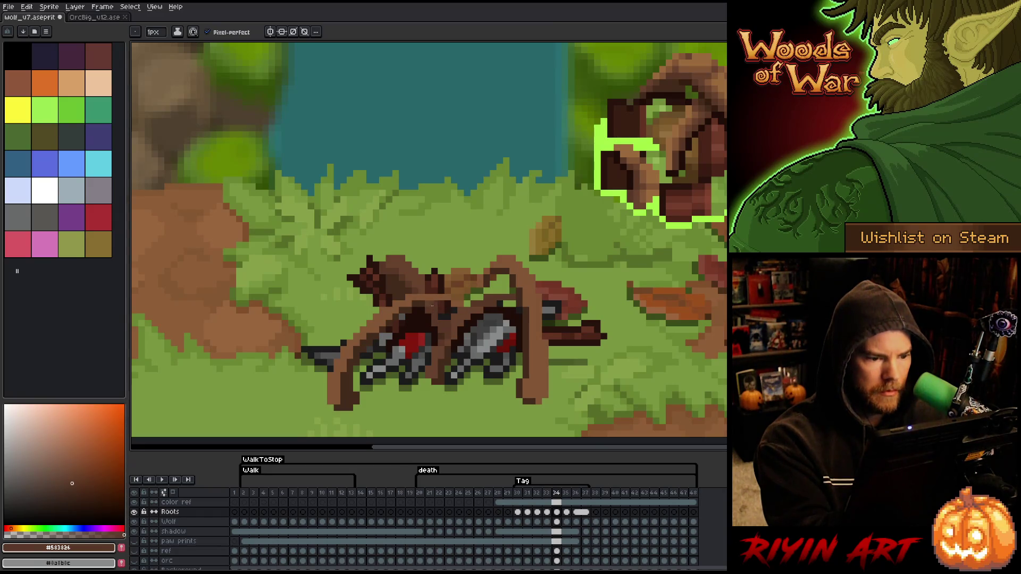
key(Right)
key(Left)
alt+click(439, 337)
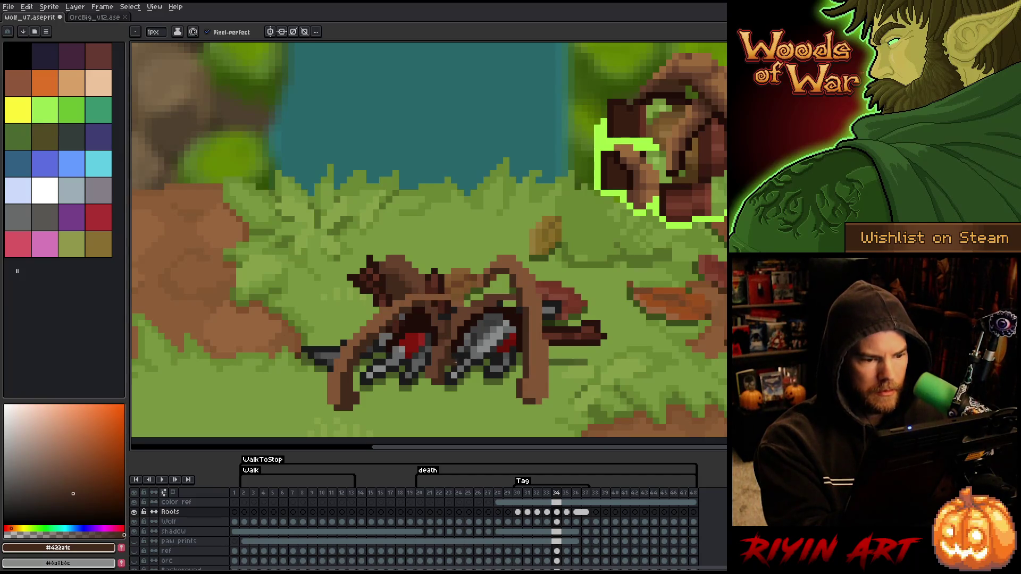
alt+click(448, 342)
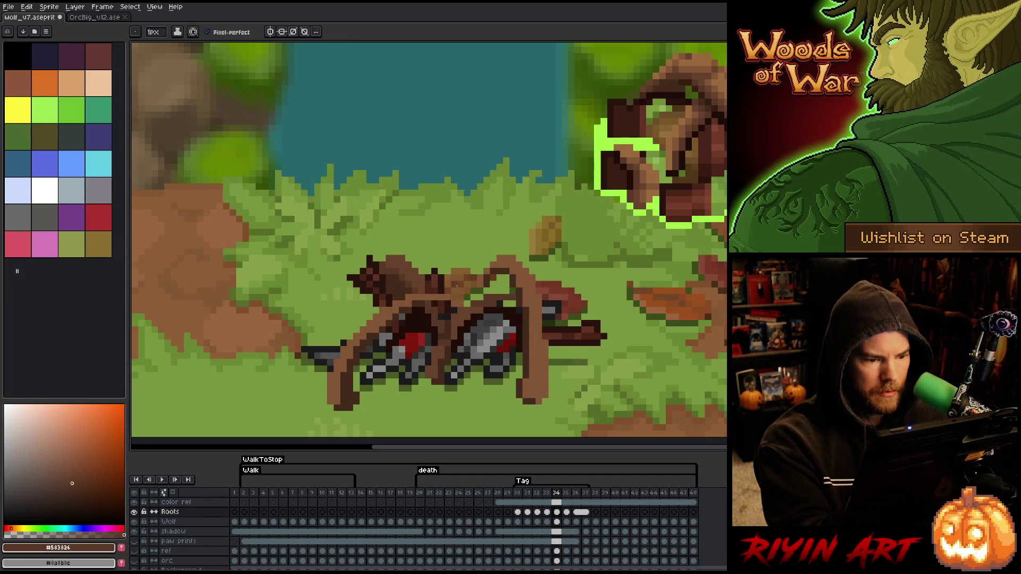
Step: Check the roots on frames 35 and 36, then save the wolf animation
alt+click(457, 333)
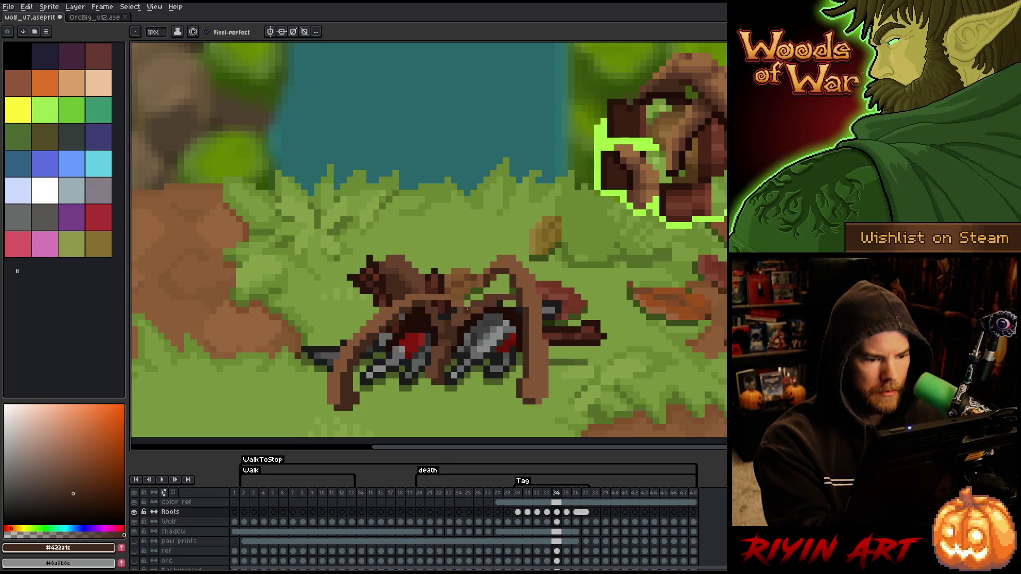
alt+click(454, 333)
key(period)
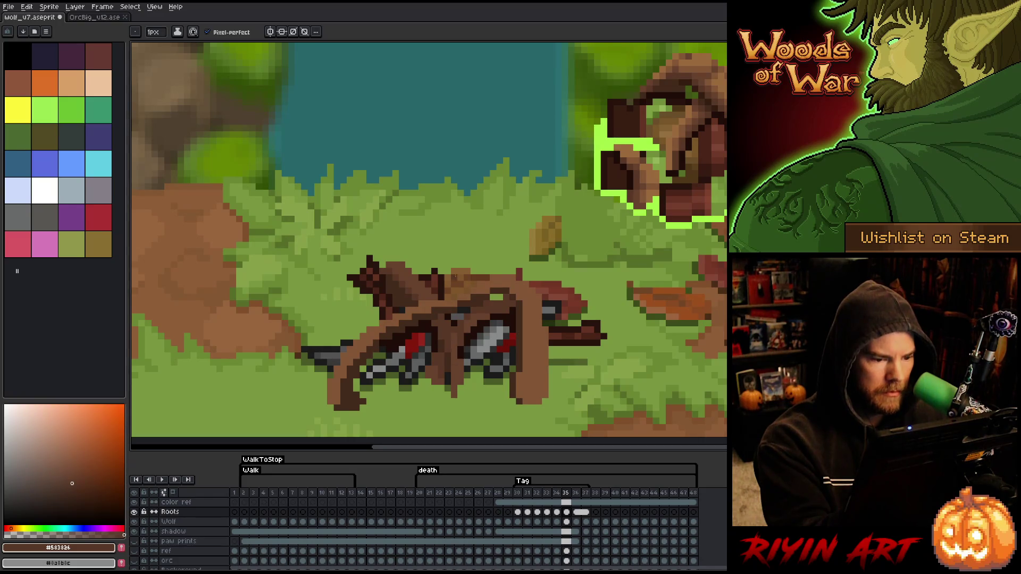
key(period)
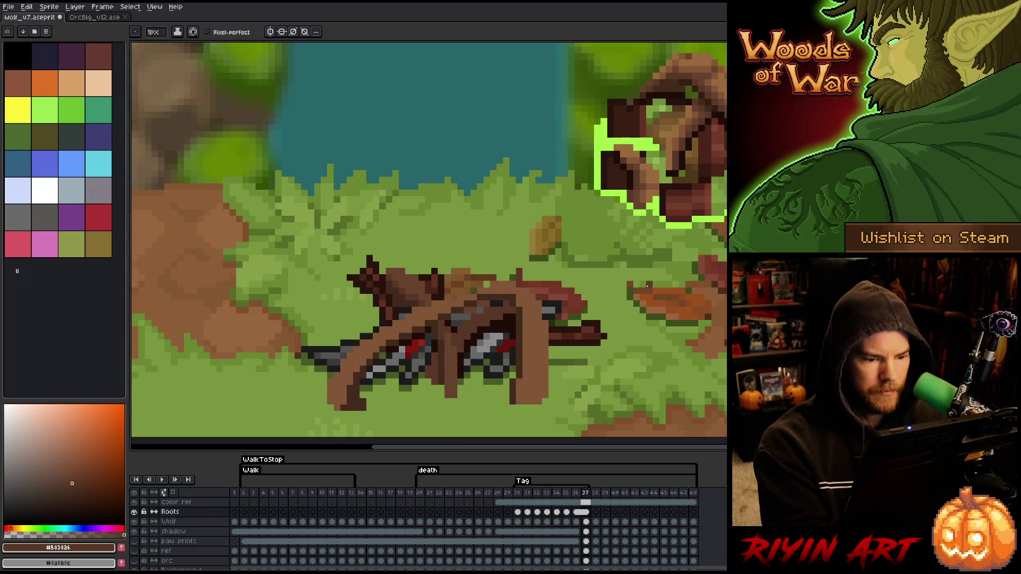
key(comma)
key(ctrl+s)
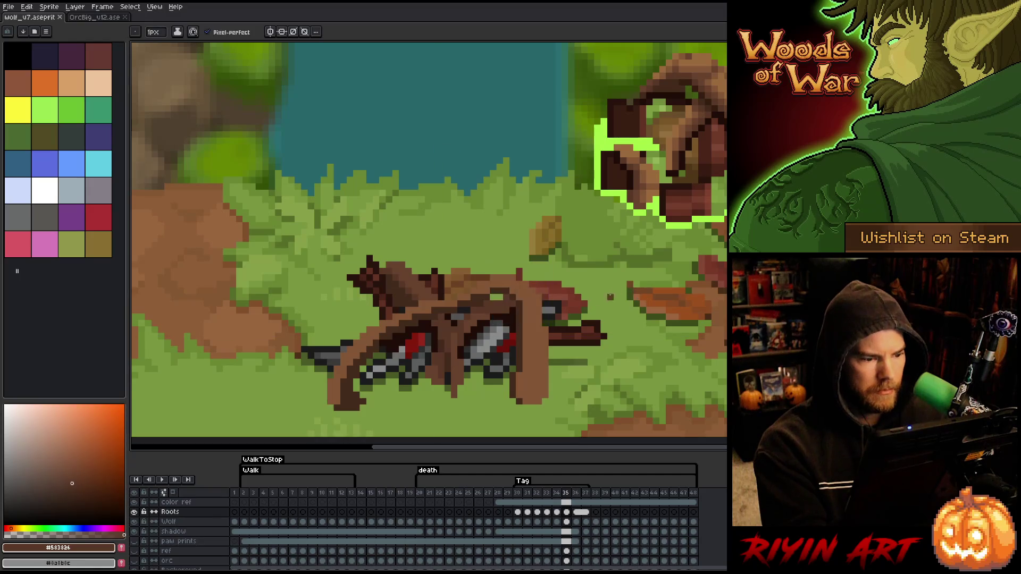
Step: Pick the mid brown #583826 and jump to death frame 30
alt+click(428, 286)
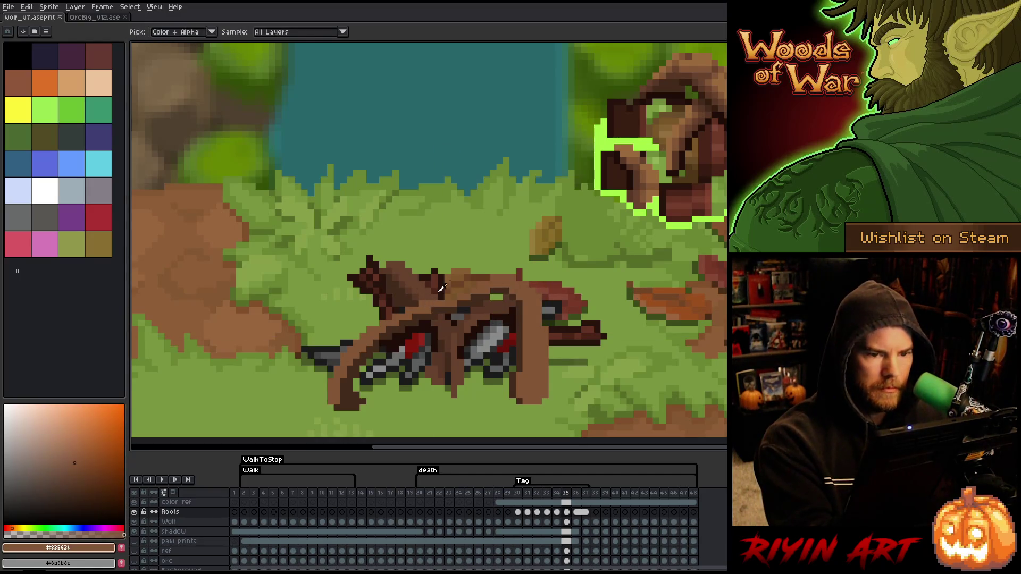
alt+click(404, 288)
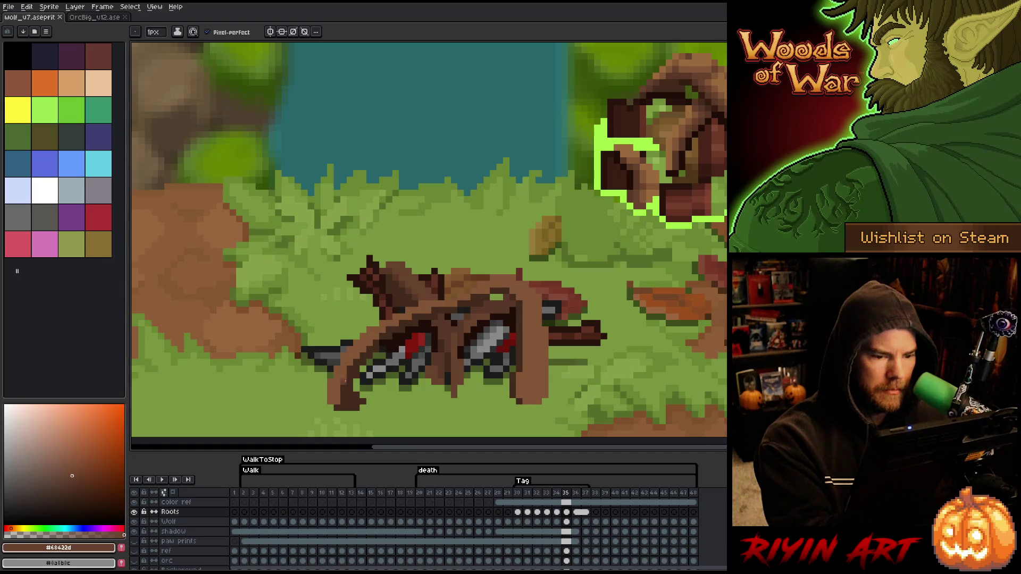
alt+click(578, 200)
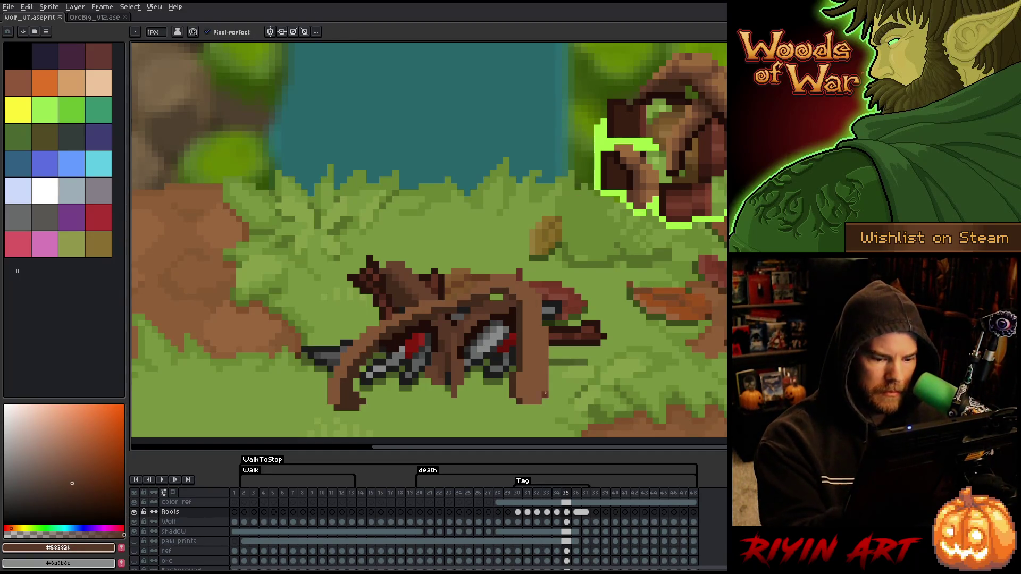
click(519, 512)
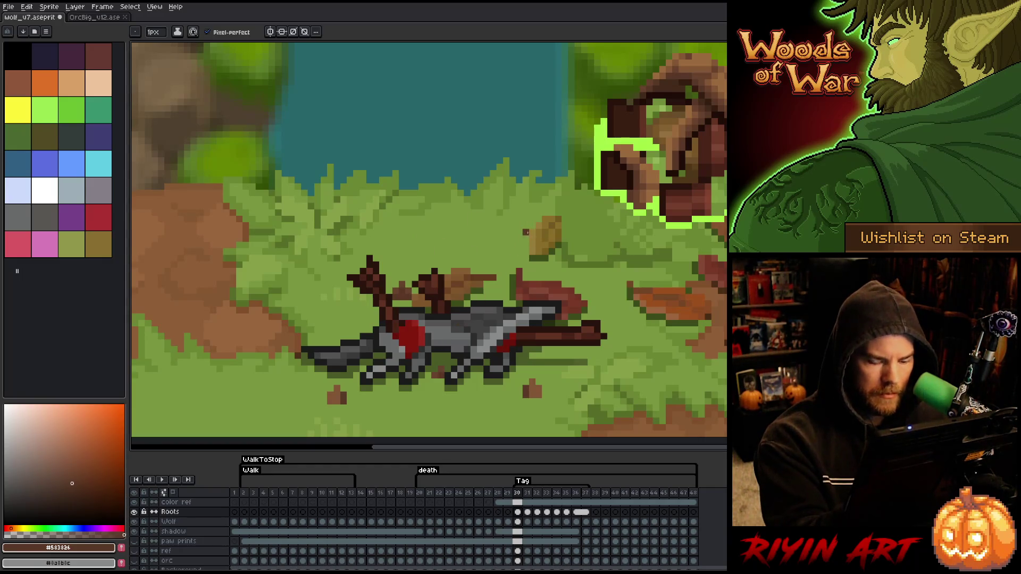
Step: On frame 32, draw a dark downward stroke along the vertical root, then step to frame 33
key(Right)
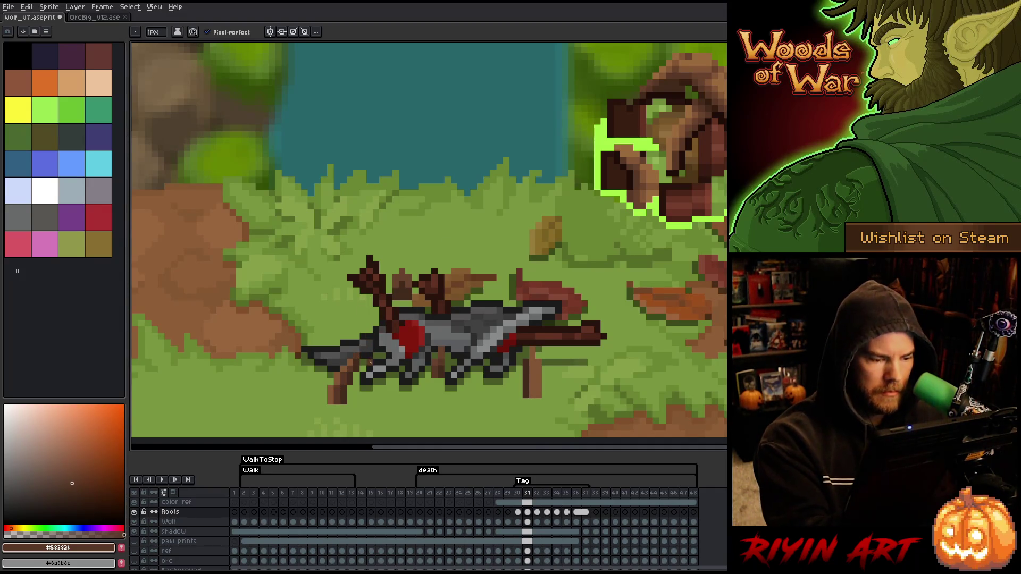
key(ctrl)
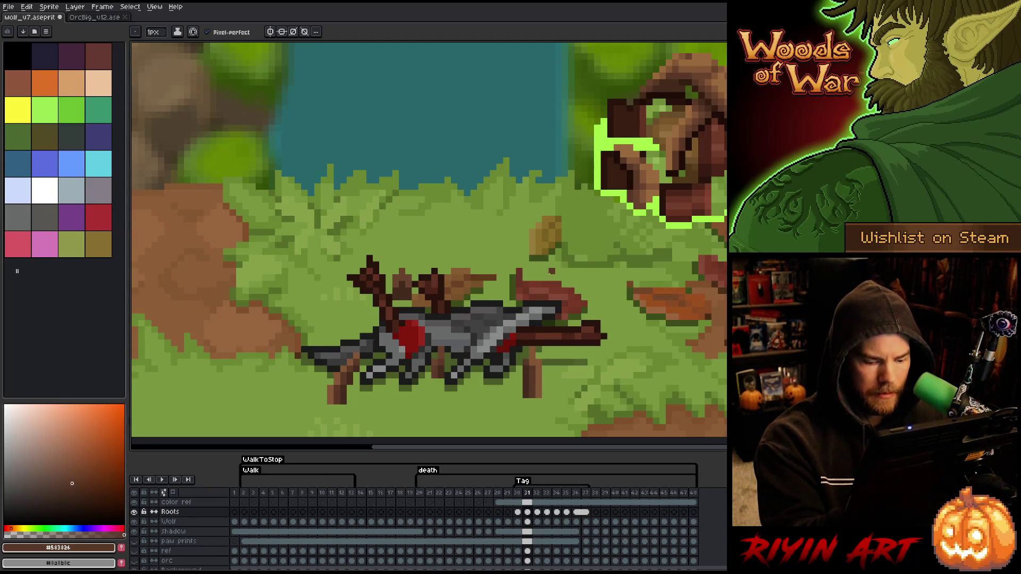
key(Right)
drag(532, 347, 530, 394)
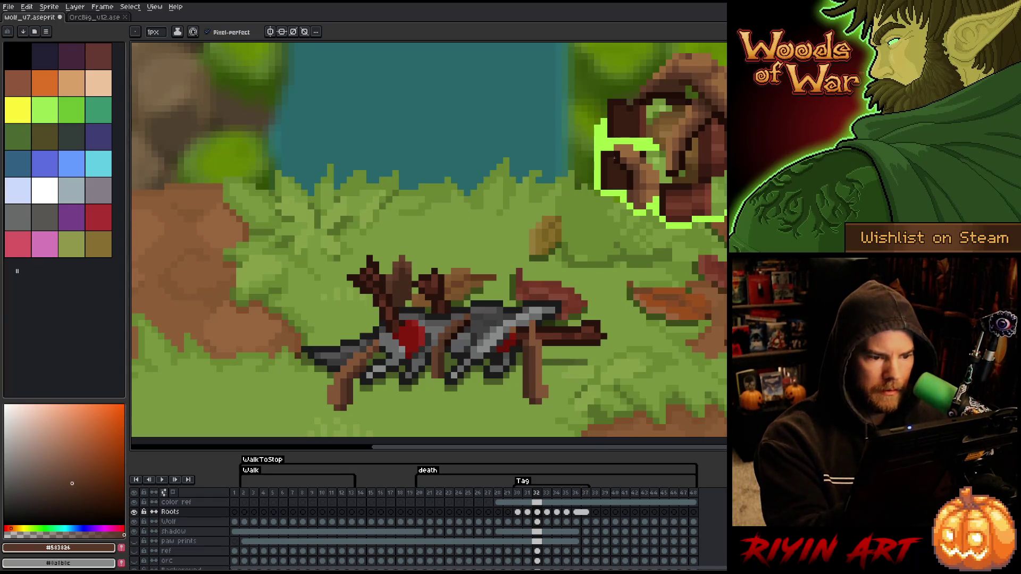
key(Right)
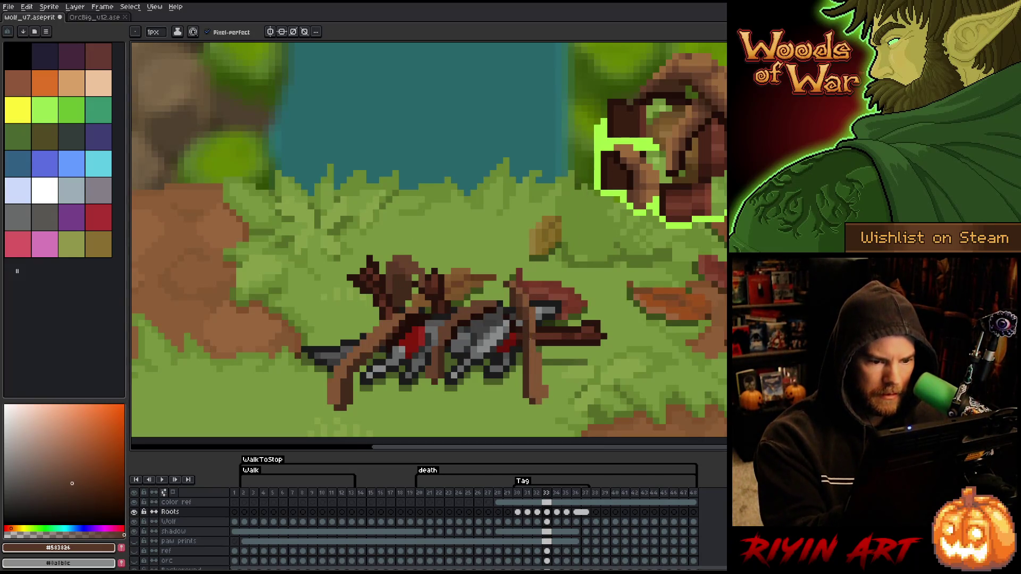
Step: Darken the vertical root's left edge on frame 33, ending on mid brown #583826
drag(530, 328, 533, 390)
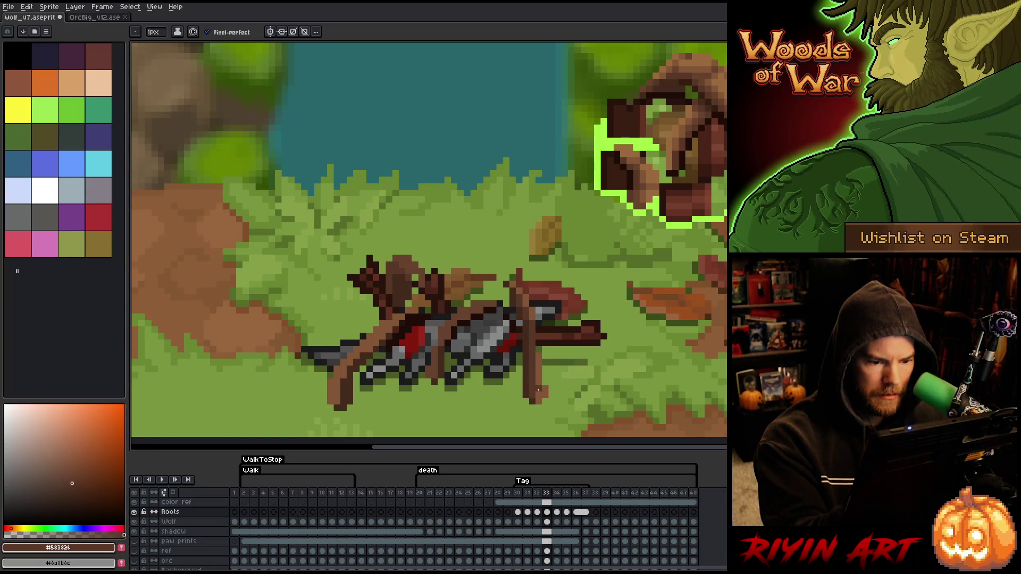
alt+click(537, 396)
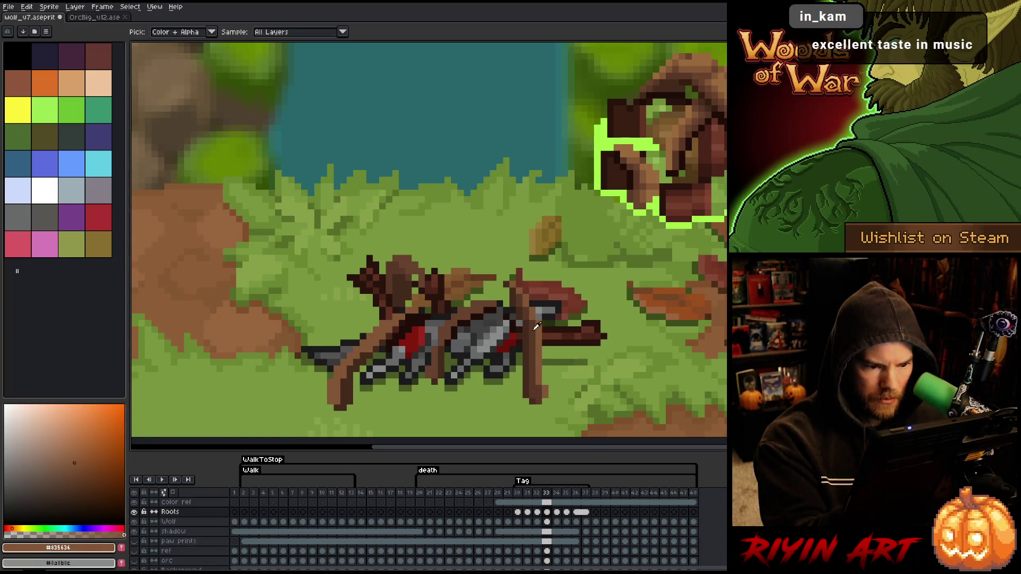
alt+click(536, 326)
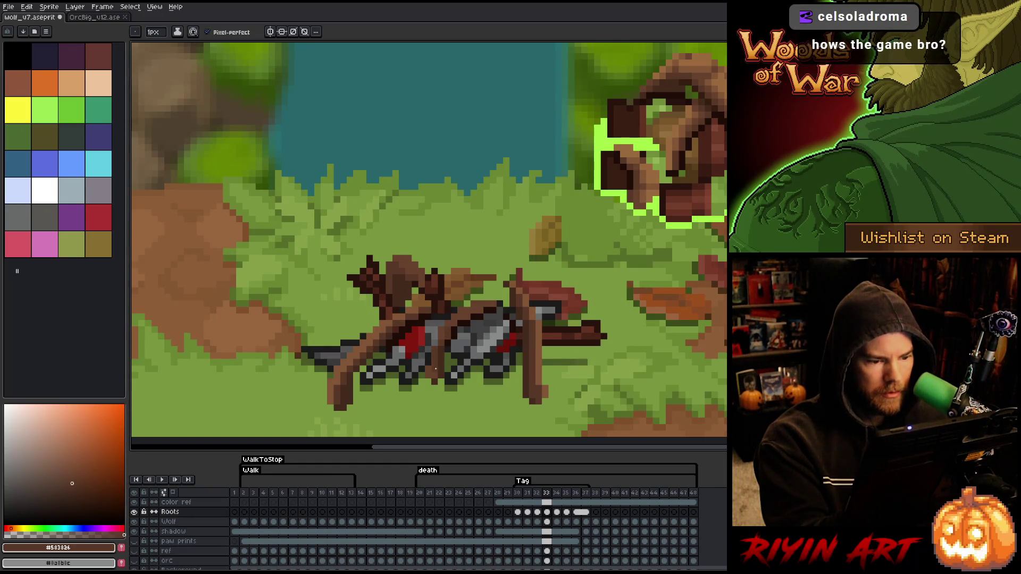
alt+click(443, 331)
alt+click(441, 349)
alt+click(438, 351)
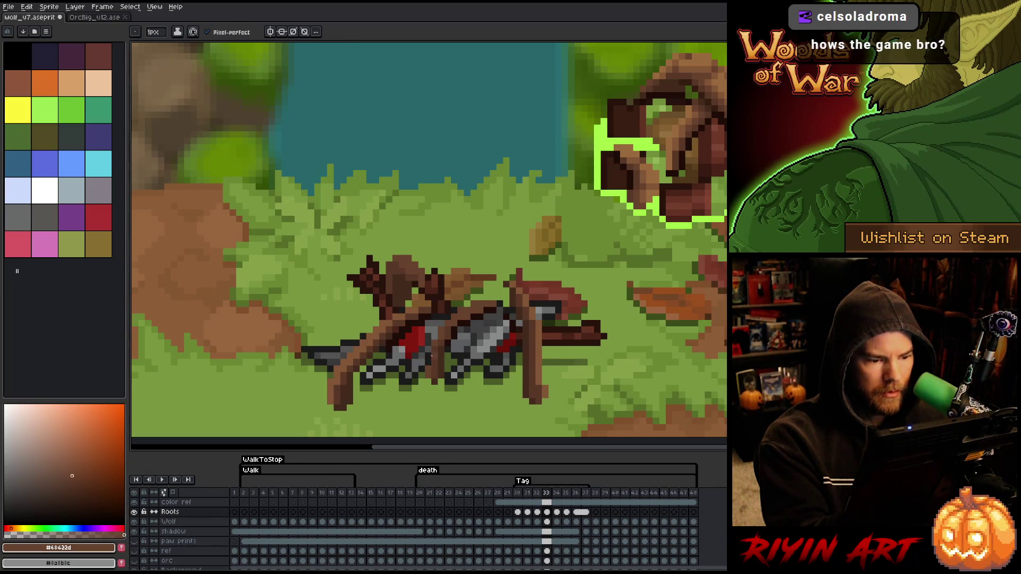
alt+click(454, 324)
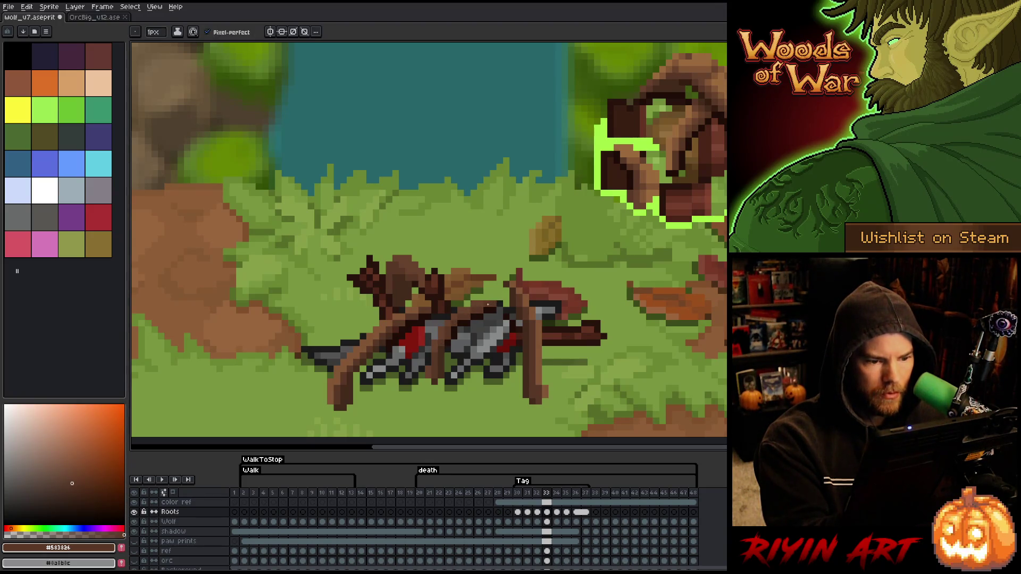
Step: Save the file and compare frames 33 and 34, ending on frame 34
key(ctrl+s)
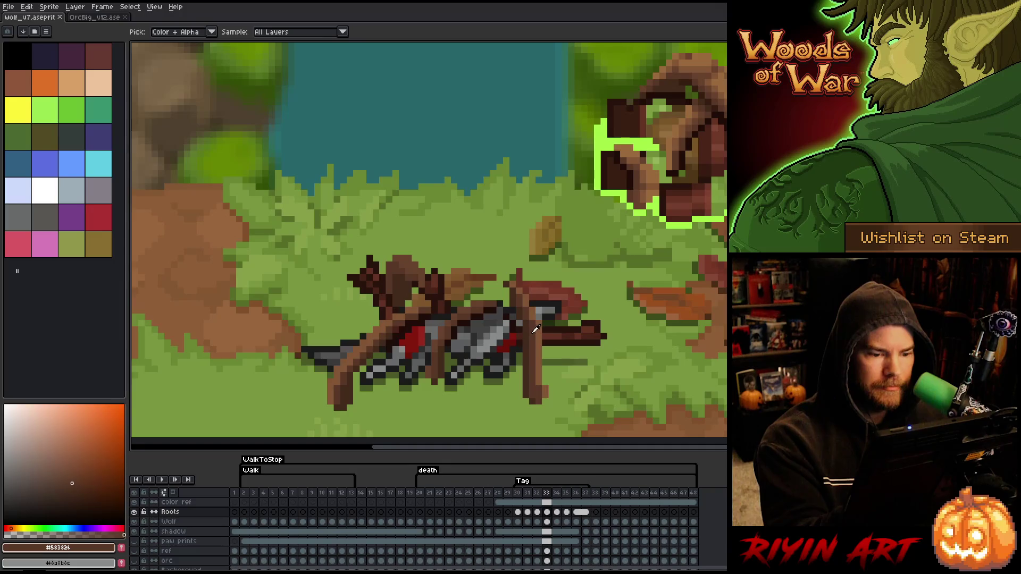
key(Right)
key(Left)
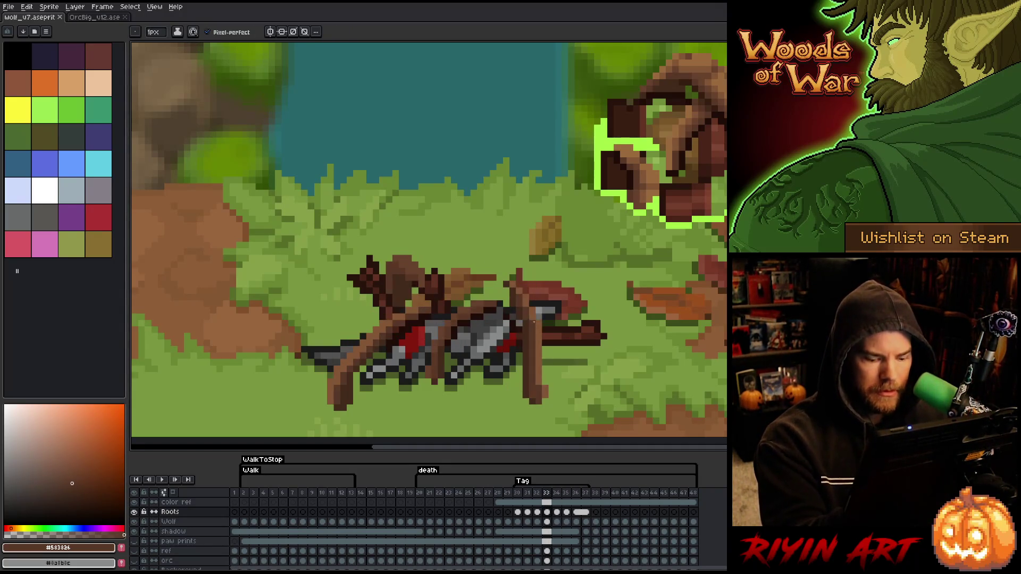
key(Right)
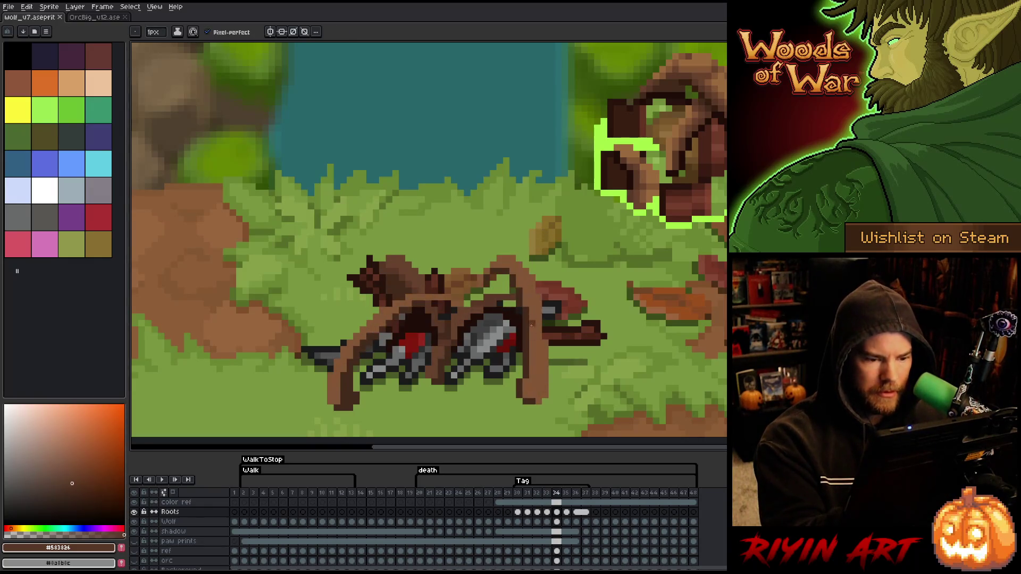
Step: Paint darker strokes down the vertical root and the left root on frame 34
drag(532, 312, 530, 388)
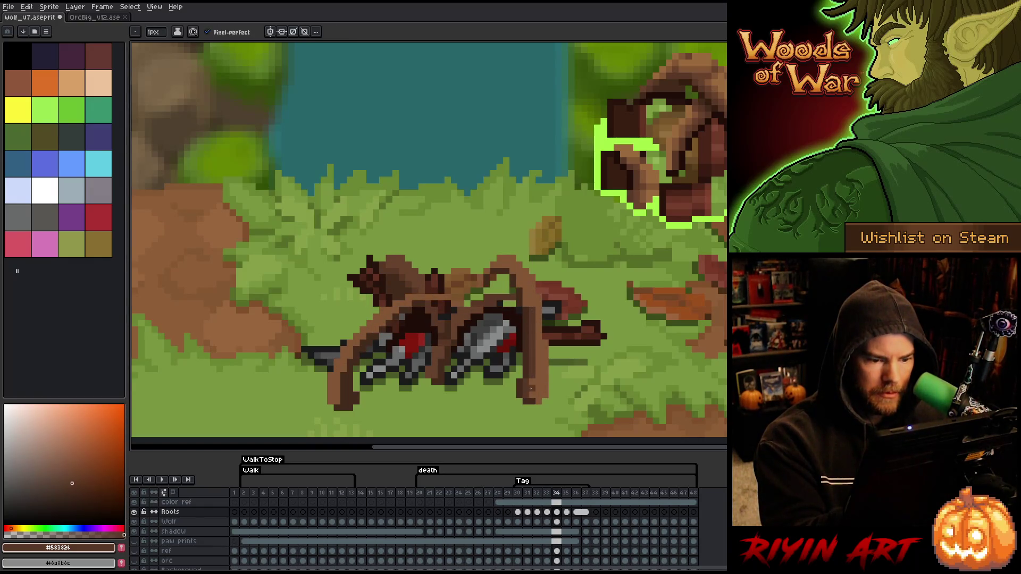
drag(338, 397, 344, 361)
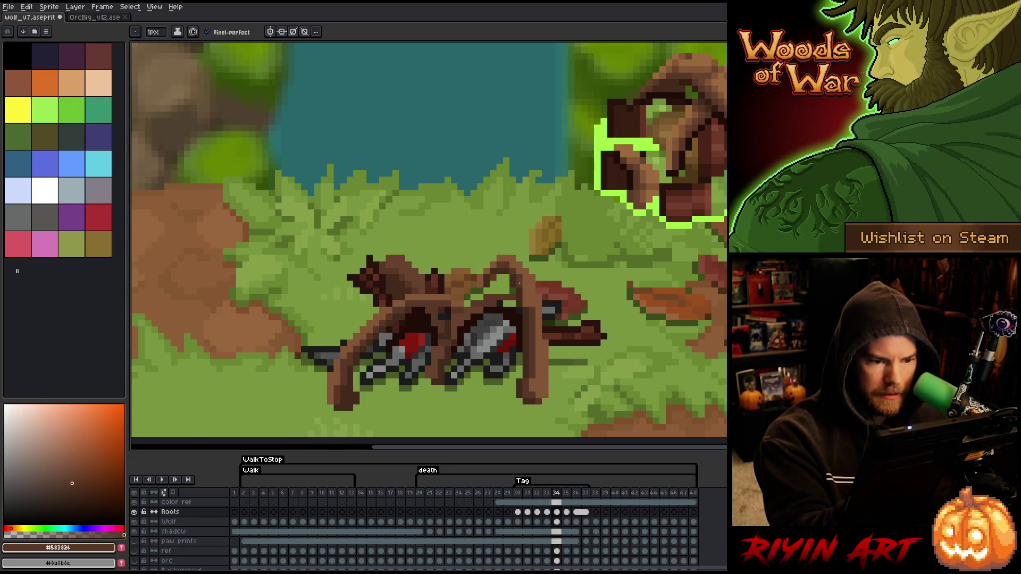
key(alt)
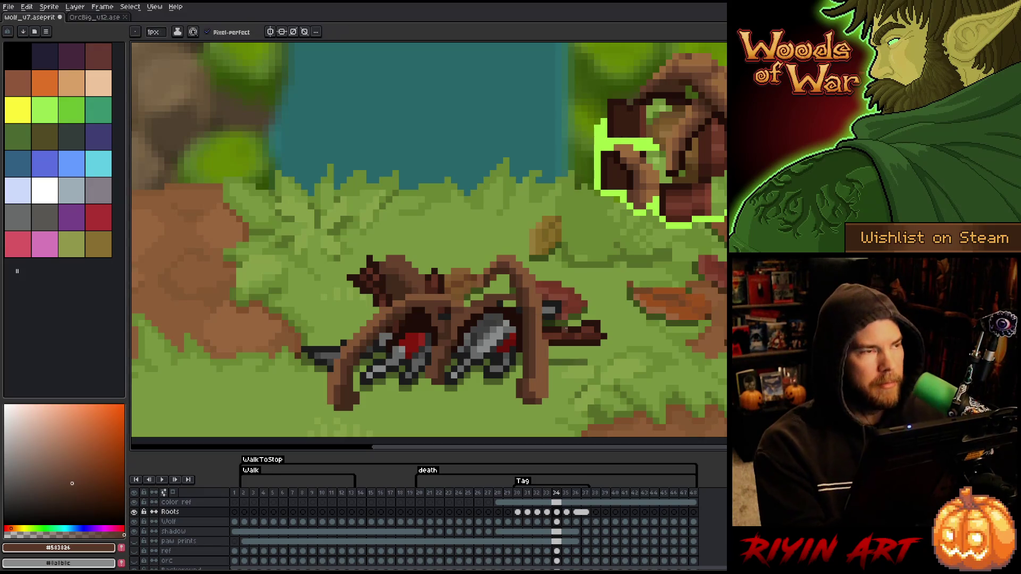
right_click(565, 329)
key(Escape)
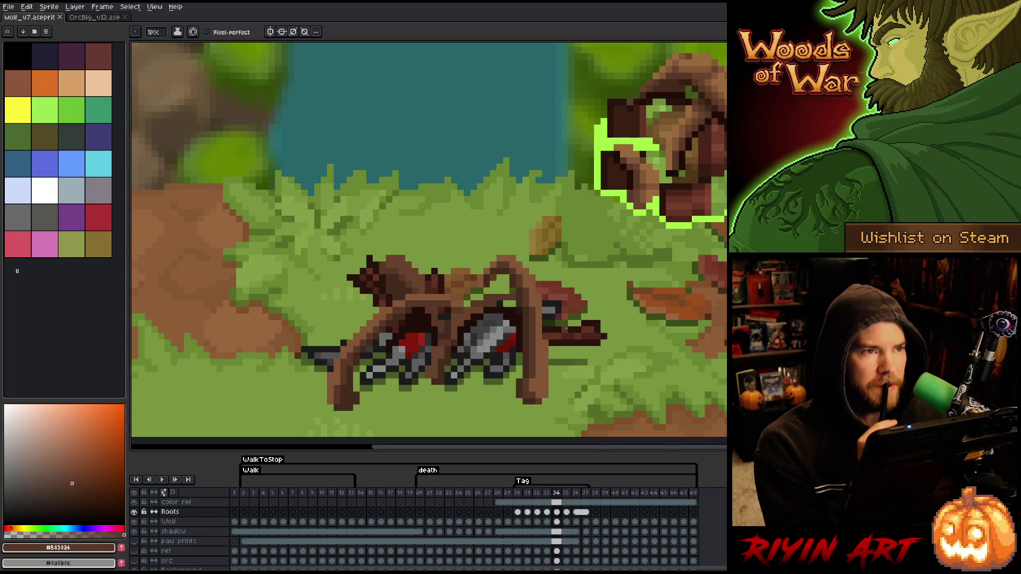
Step: Sample browns #422a1c and #583826, reselect frame 34's Roots cel, and advance to frame 35
key(alt)
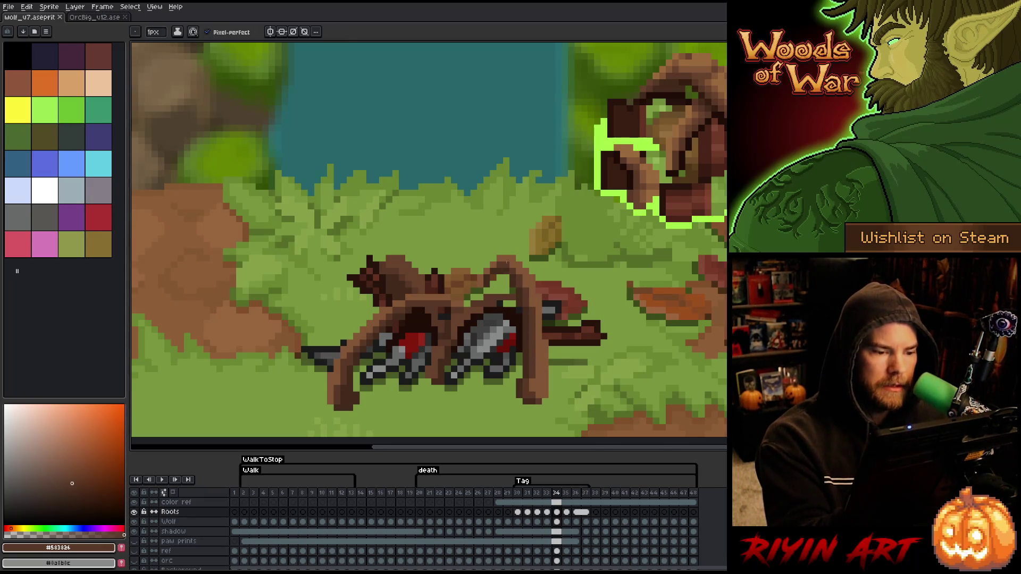
alt+click(451, 325)
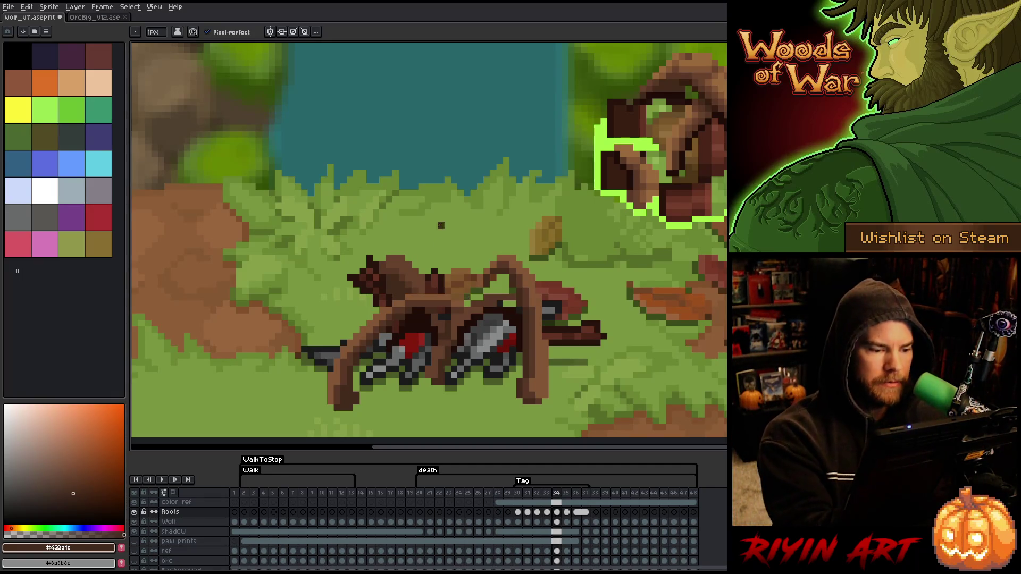
alt+click(400, 301)
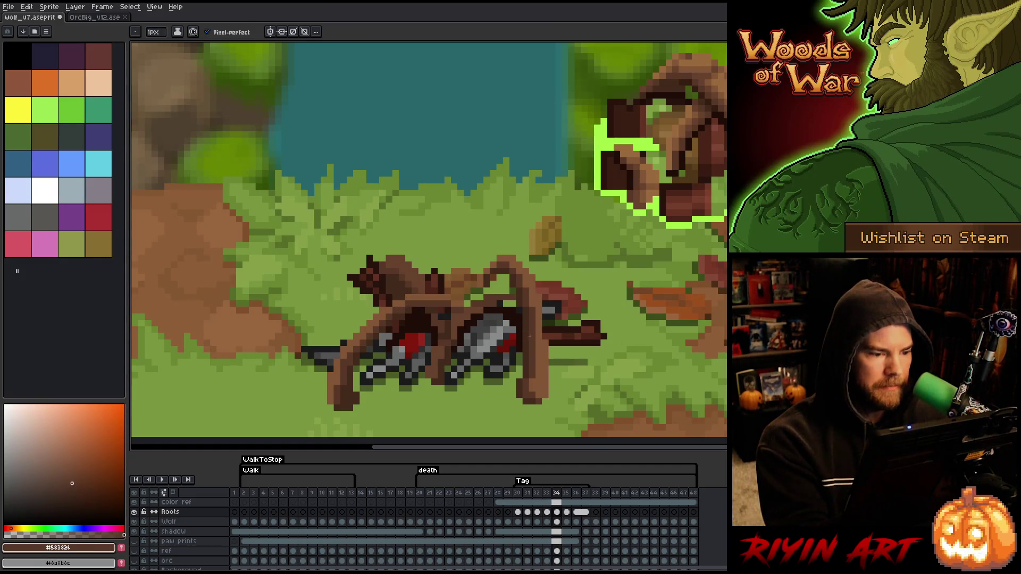
click(567, 512)
click(557, 512)
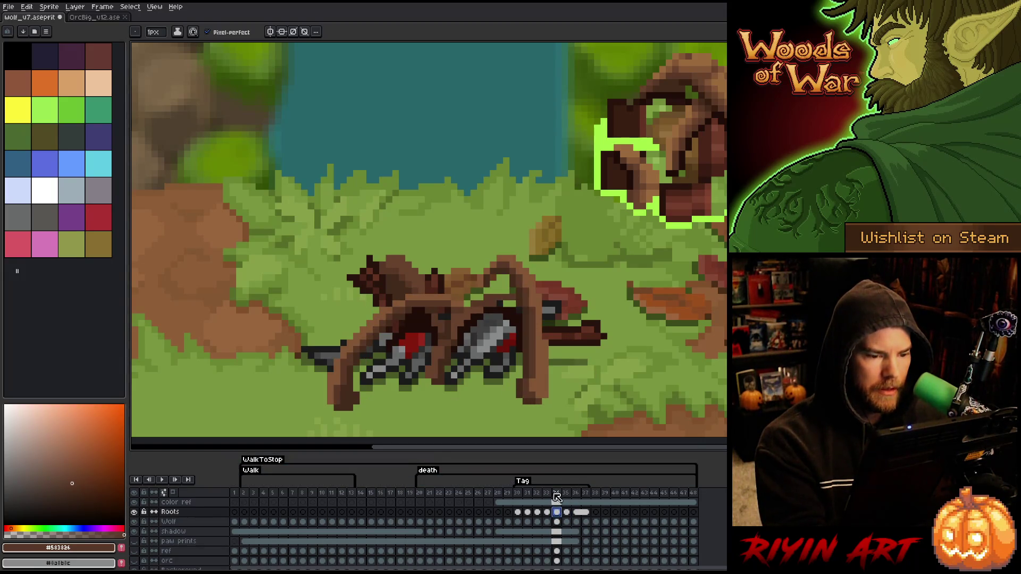
key(i)
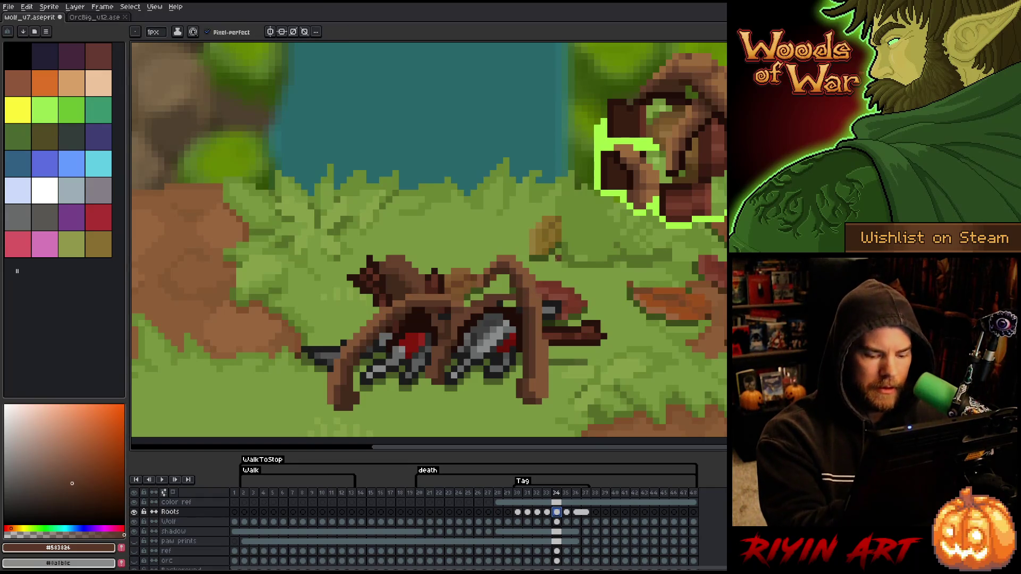
key(period)
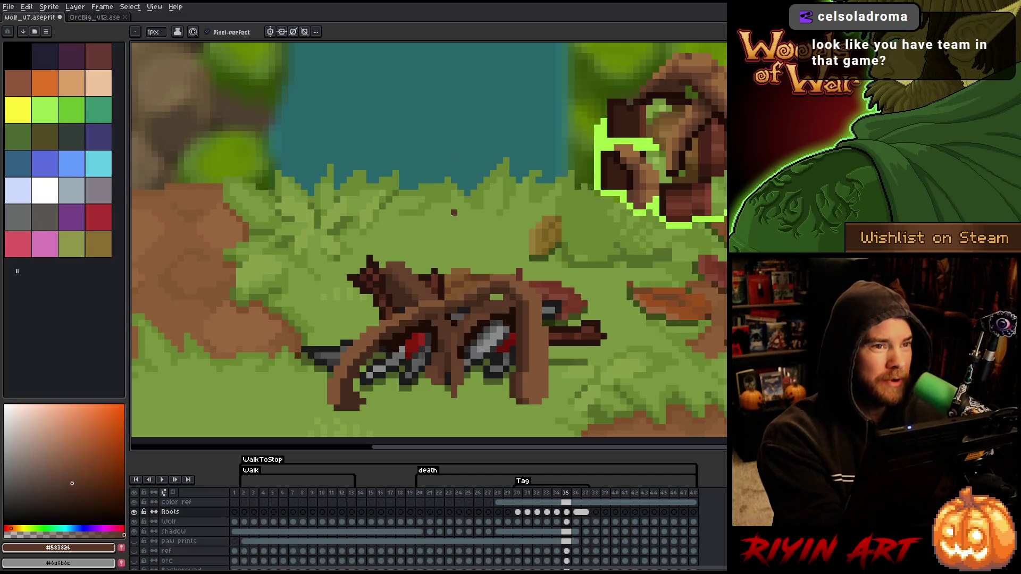
Step: Sample the dark, mid and lighter root browns on frame 35, then save
alt+click(433, 313)
alt+click(428, 311)
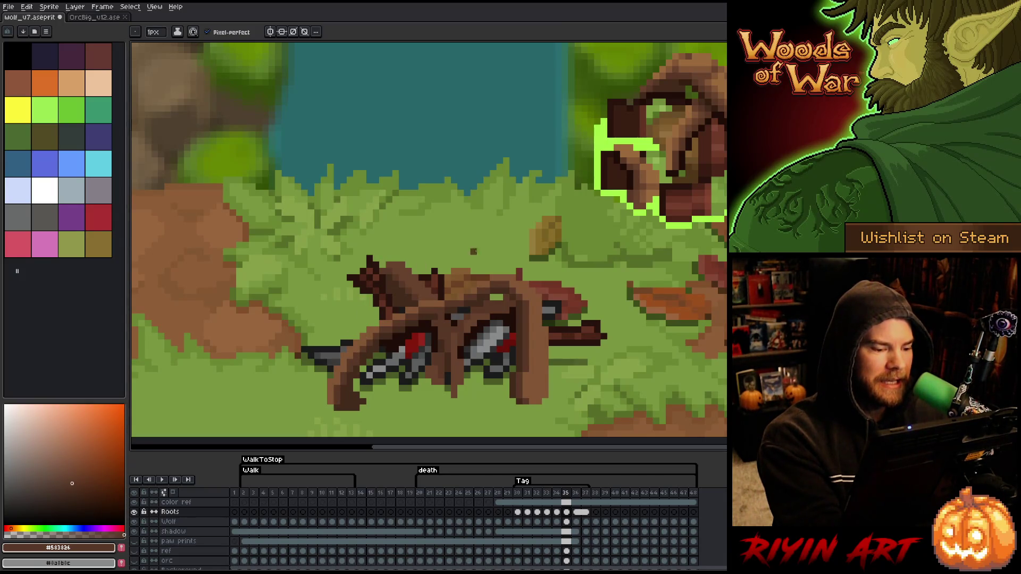
alt+click(440, 314)
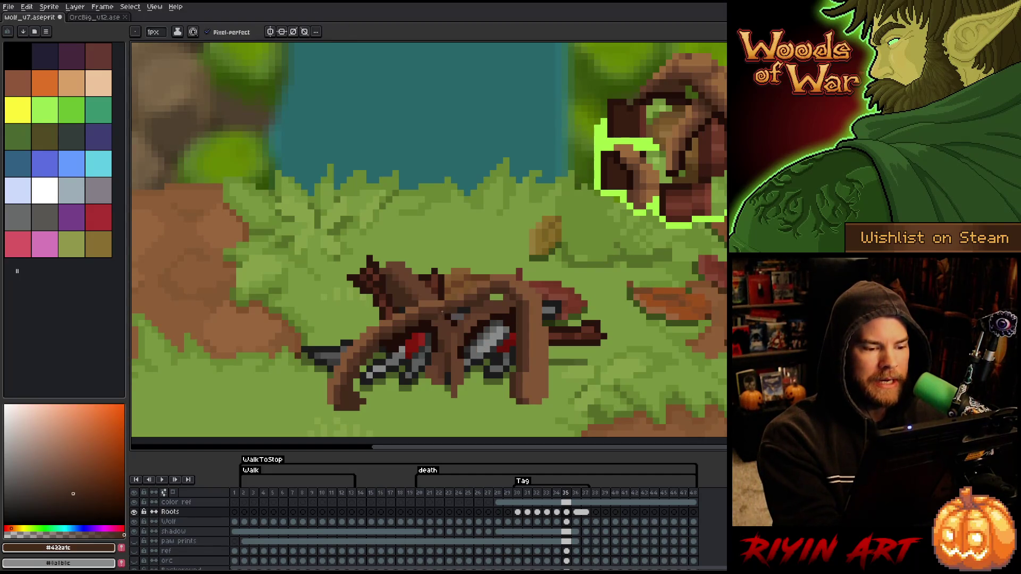
alt+click(486, 290)
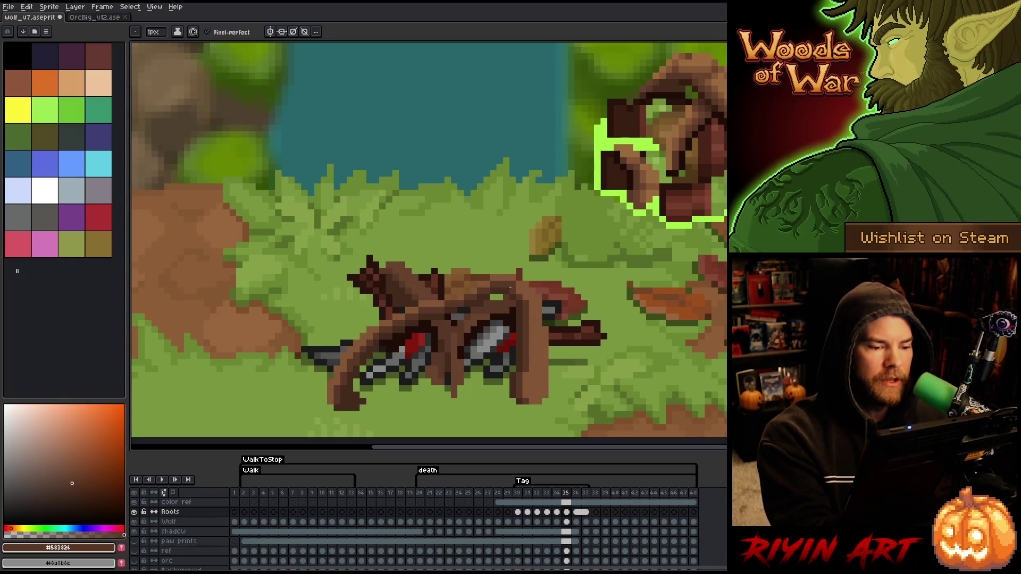
alt+click(474, 291)
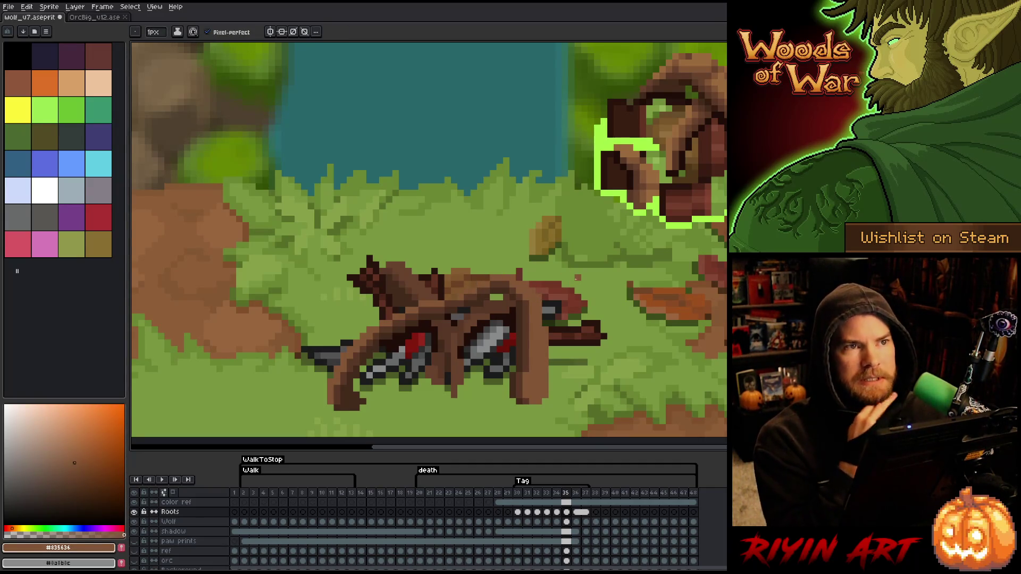
key(ctrl+s)
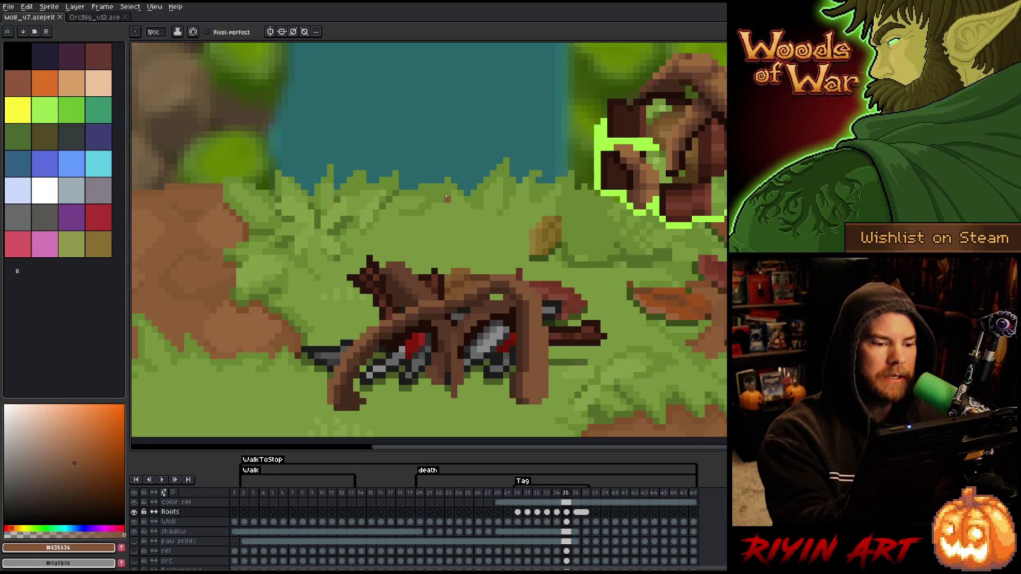
Step: Save again and finish with the light tan brown #996a3b selected
key(alt)
alt+click(527, 347)
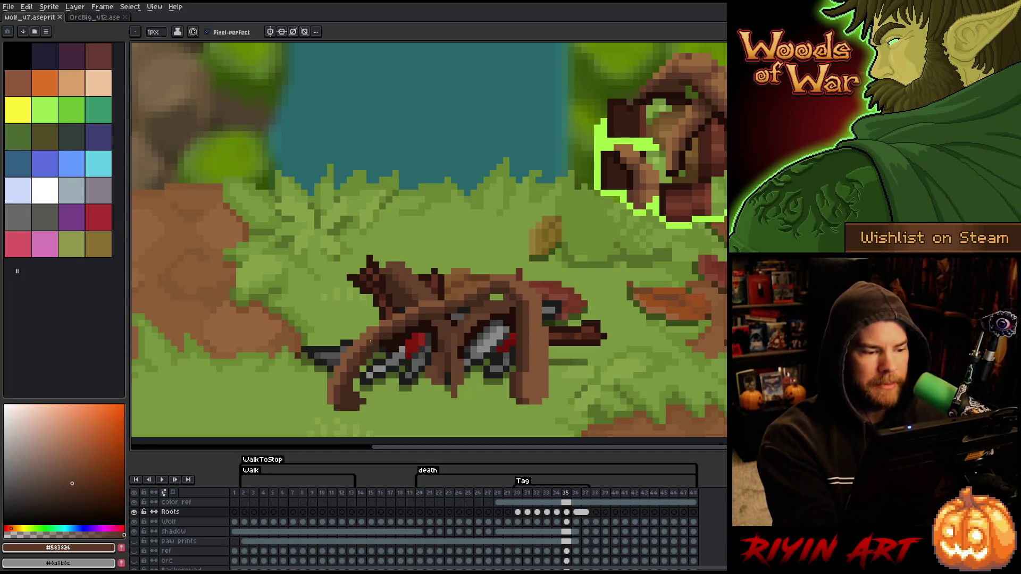
key(alt)
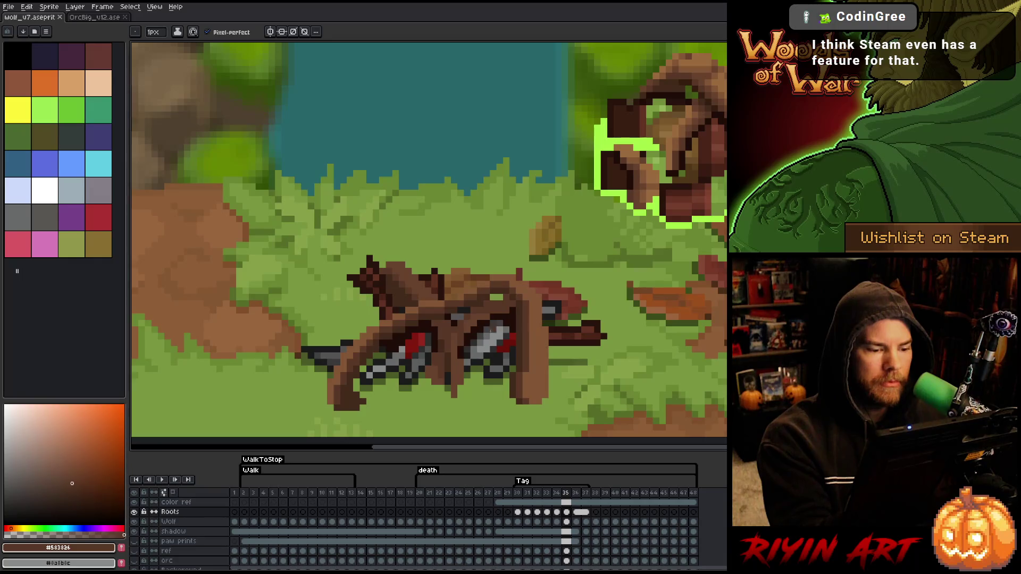
key(ctrl+s)
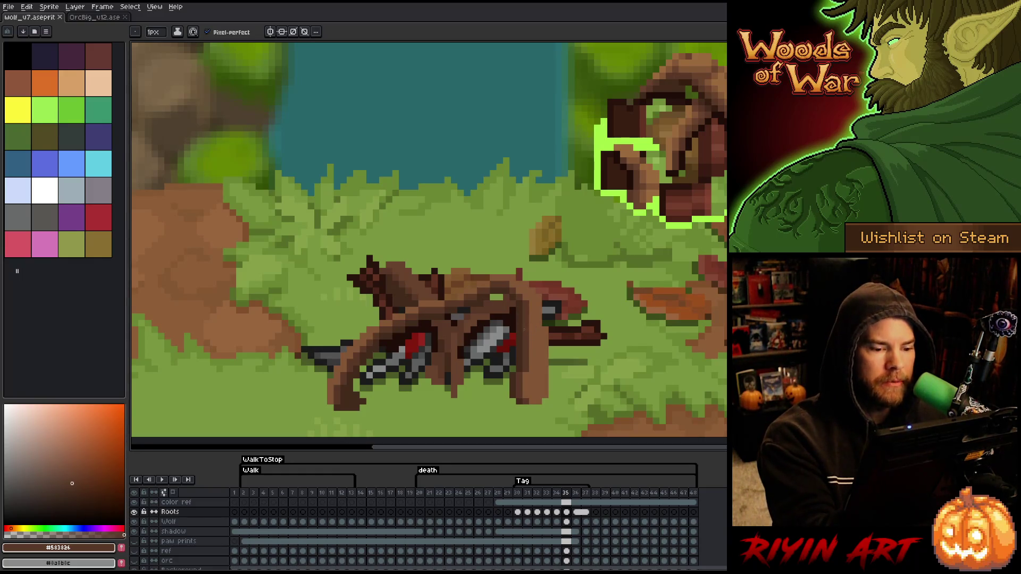
key(alt)
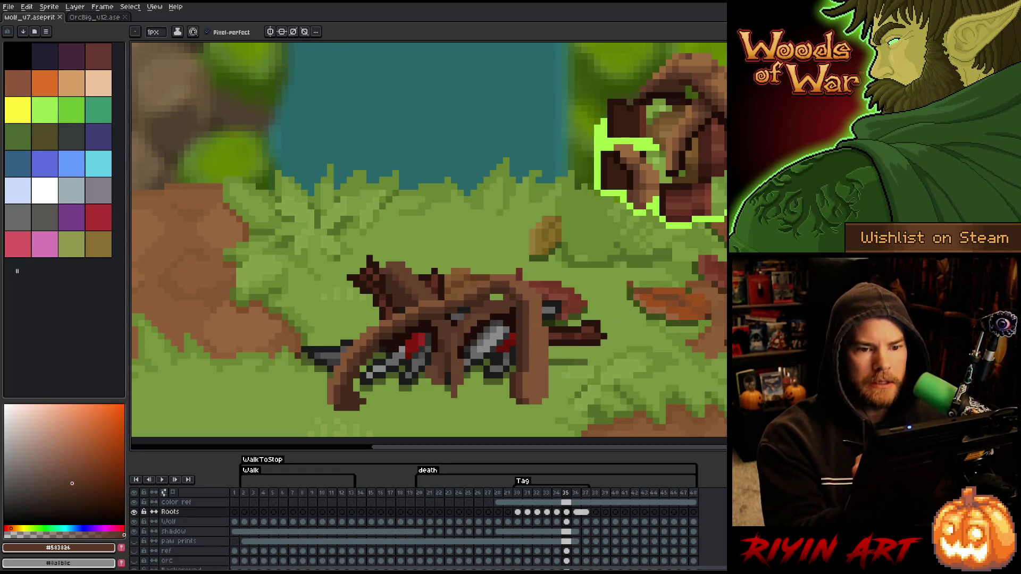
alt+click(532, 345)
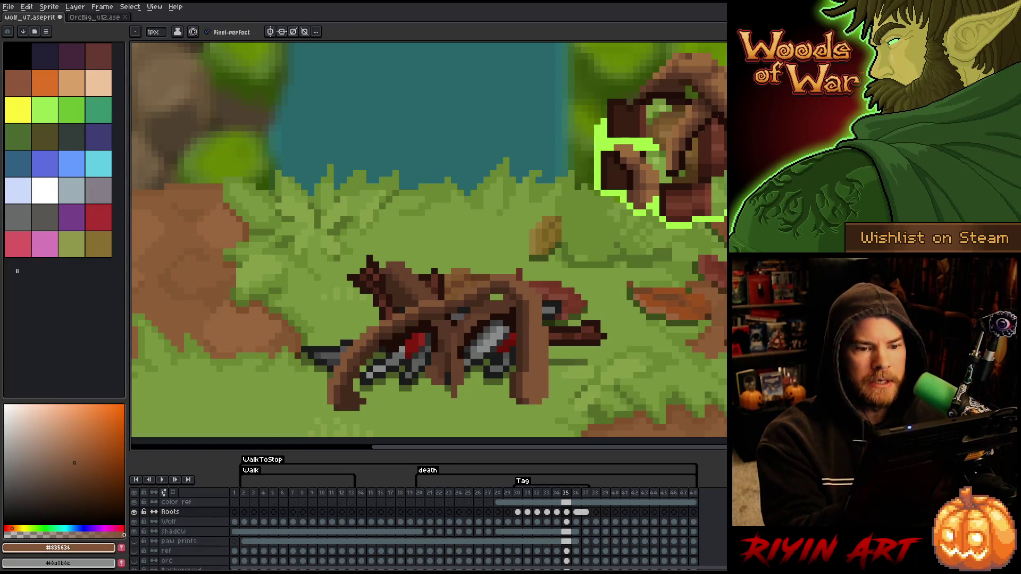
alt+click(540, 308)
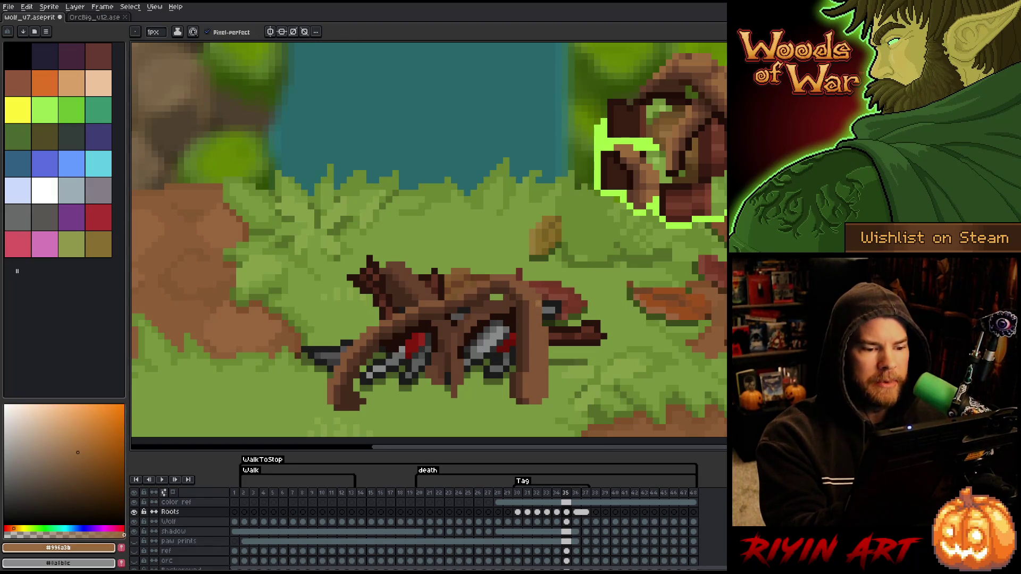
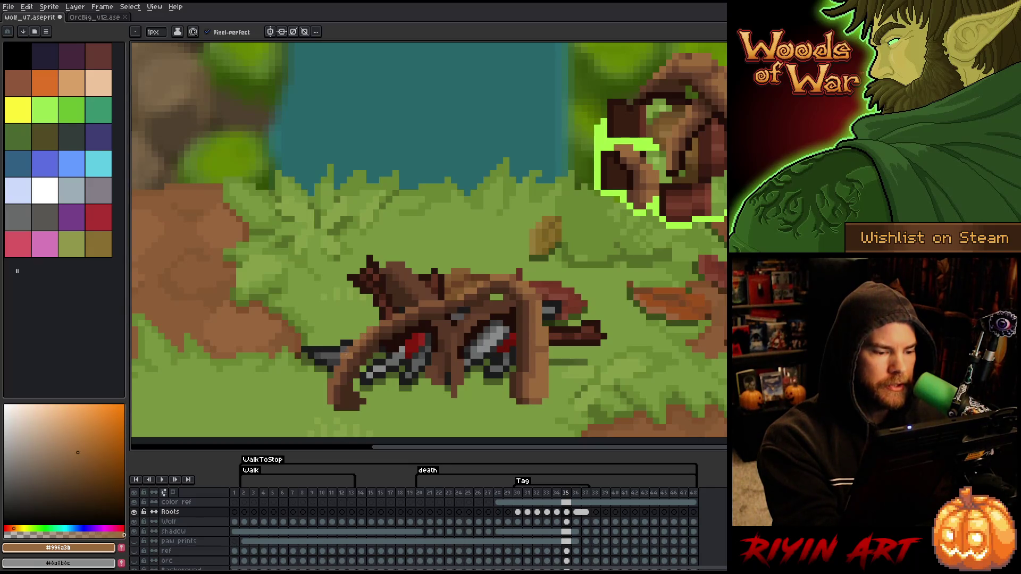
Step: Eyedrop the mid, light and dark shadow browns from the roots
alt+click(383, 287)
alt+click(365, 311)
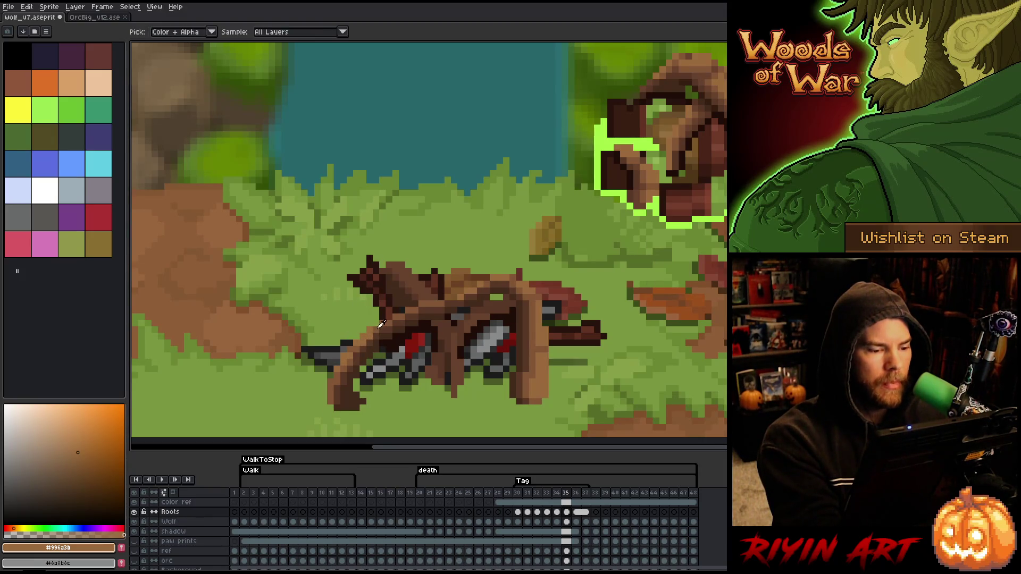
alt+click(694, 112)
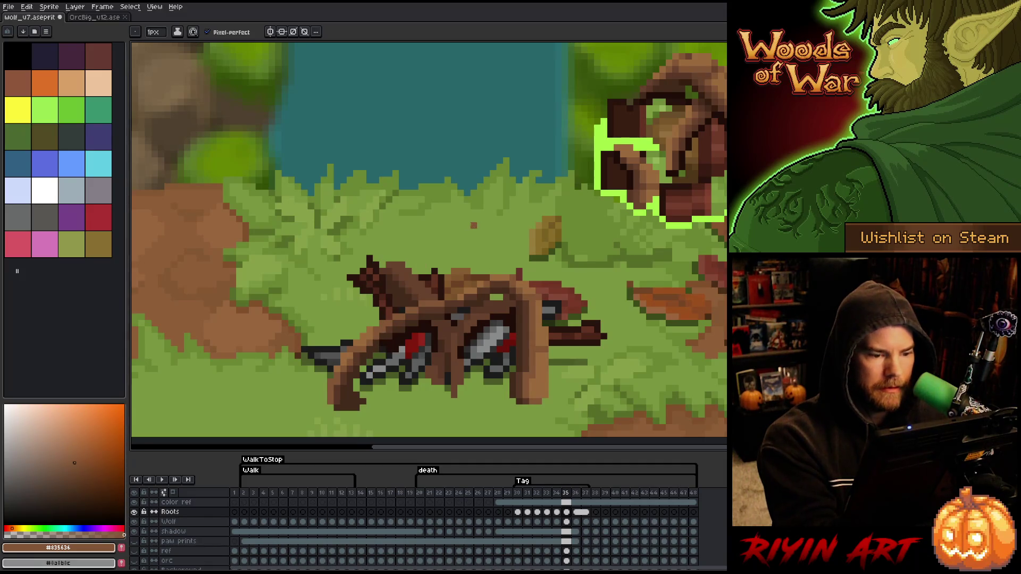
alt+click(397, 323)
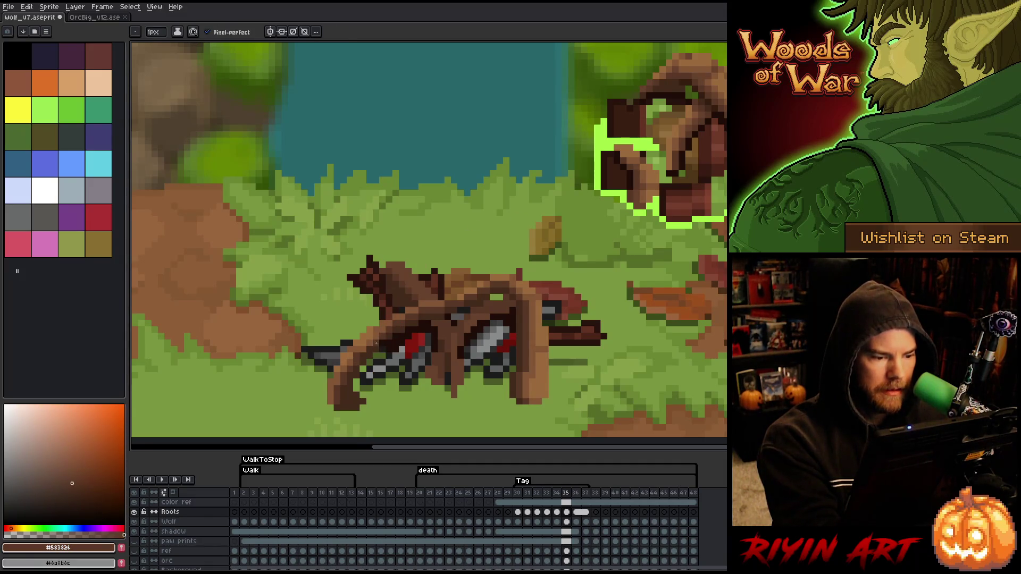
alt+click(387, 301)
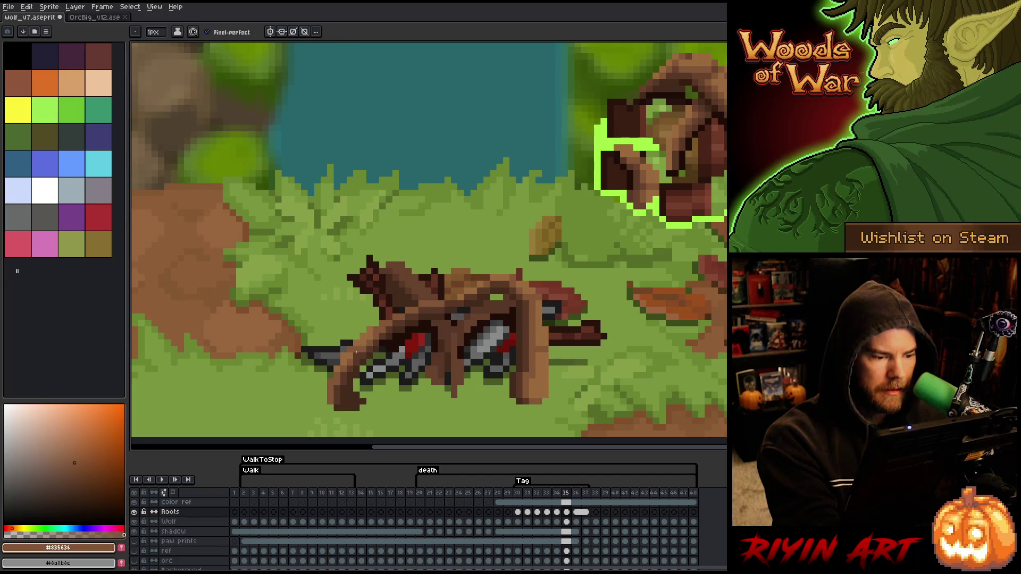
alt+click(452, 274)
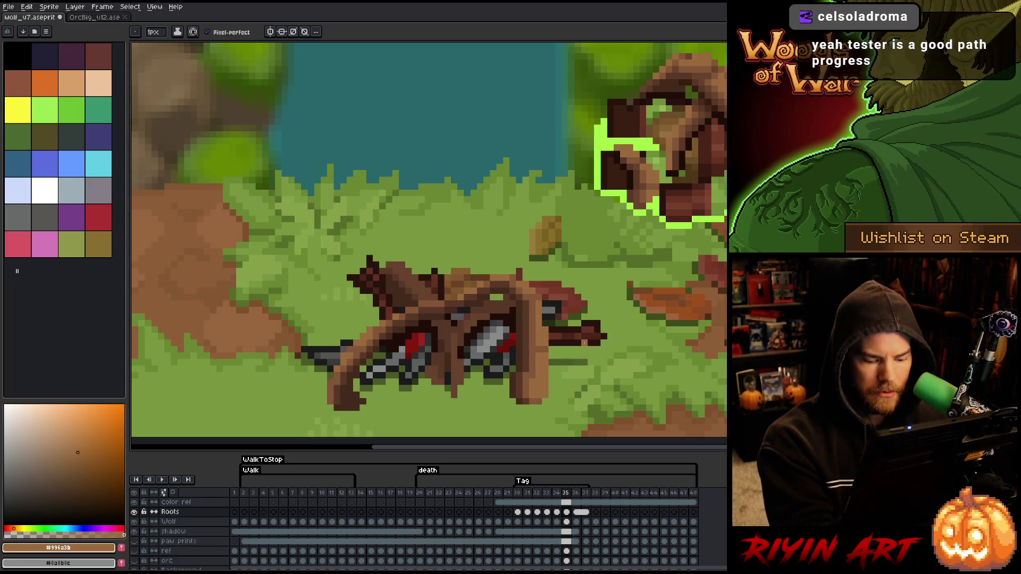
Step: On frame 36, darken two root pixels and draw a dark shadow line down the root leg
key(period)
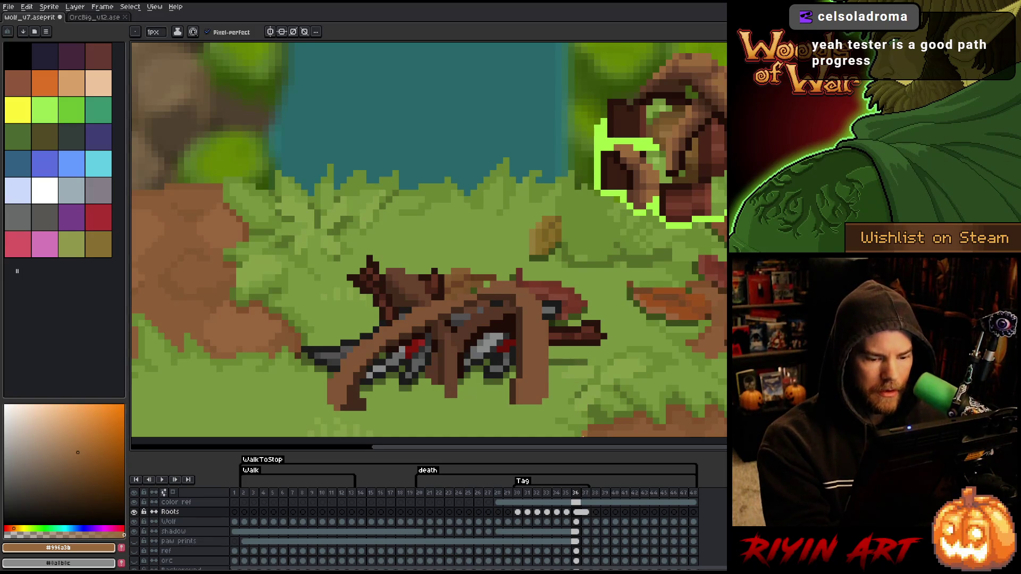
key(comma)
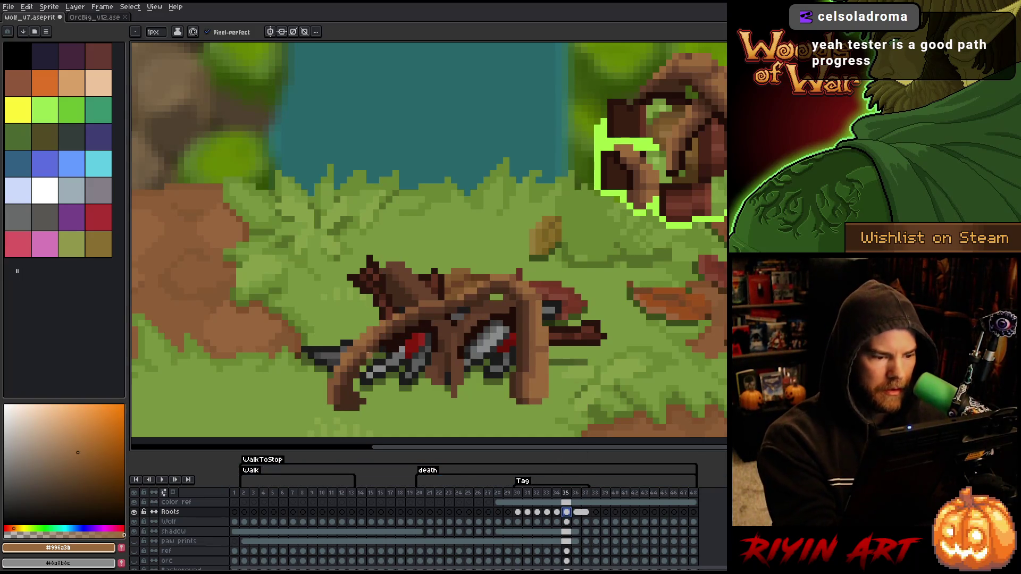
key(period)
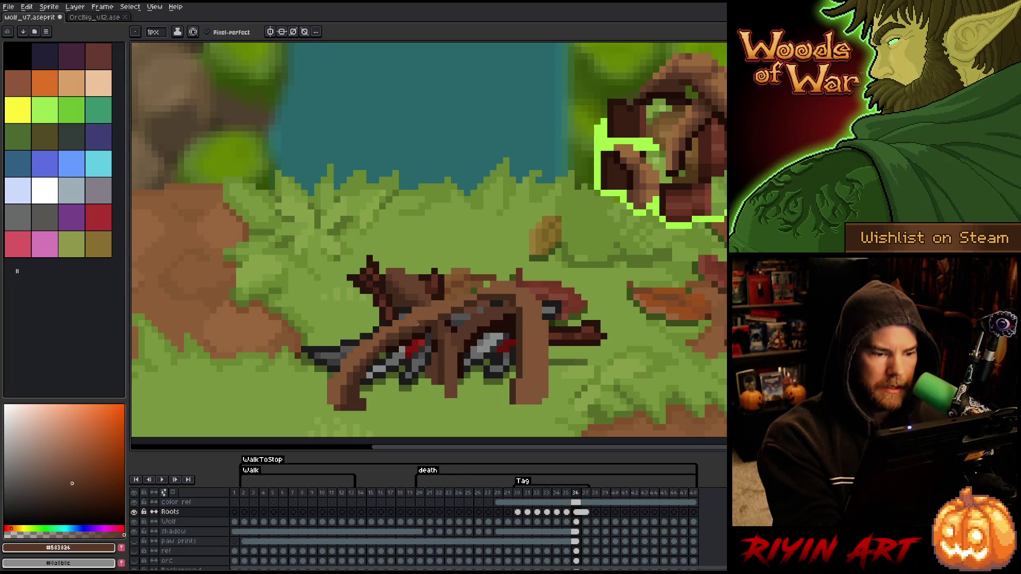
drag(460, 303, 453, 304)
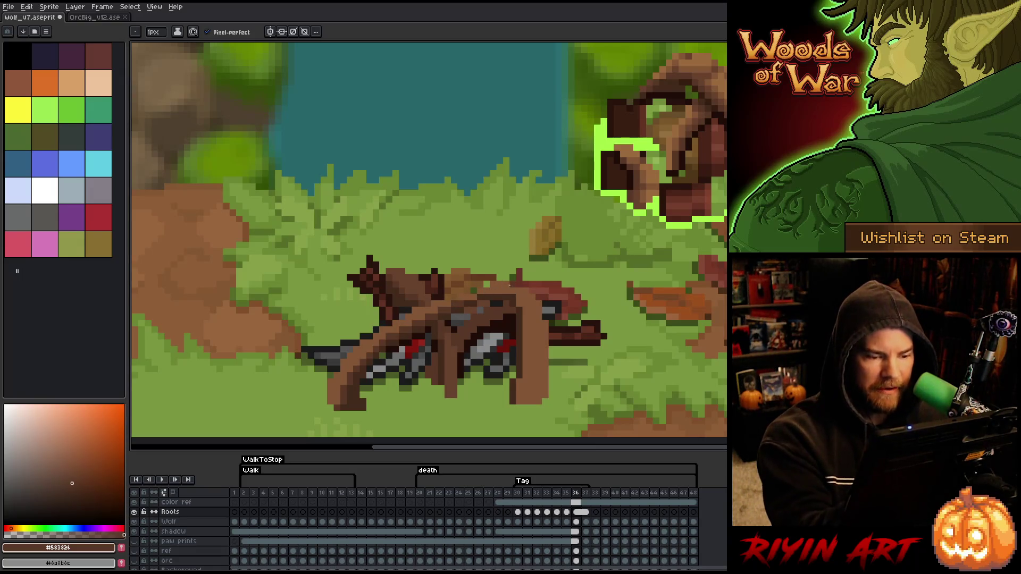
drag(525, 311, 526, 376)
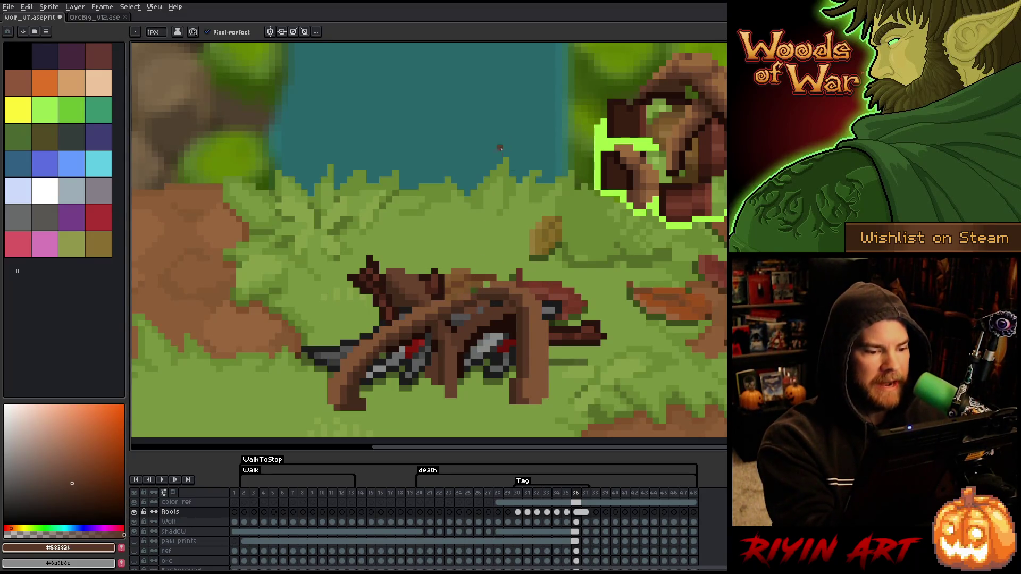
Step: Resample the light and mid root browns from the canvas and go to frame 30
alt+click(498, 280)
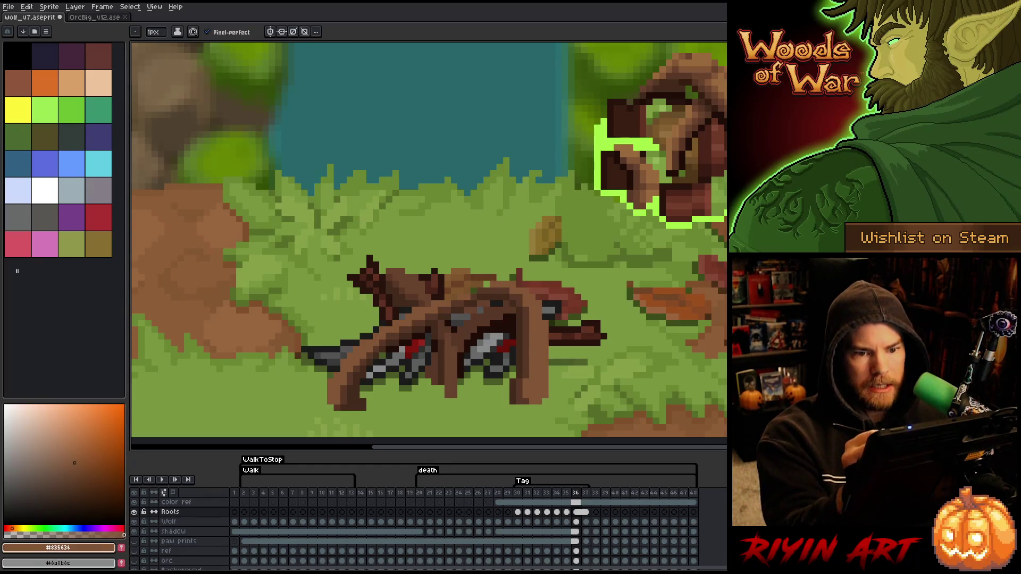
key(alt)
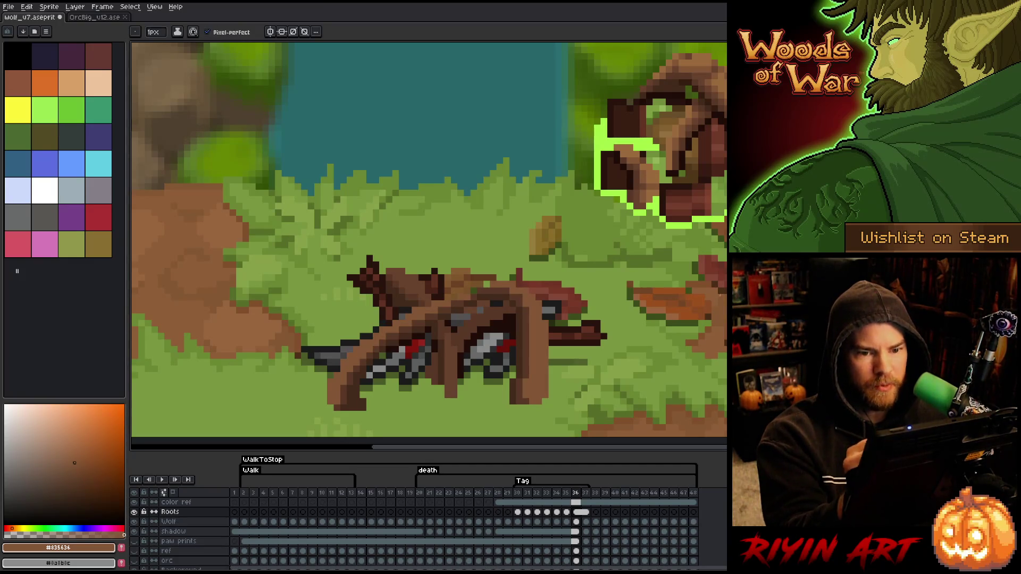
alt+click(468, 277)
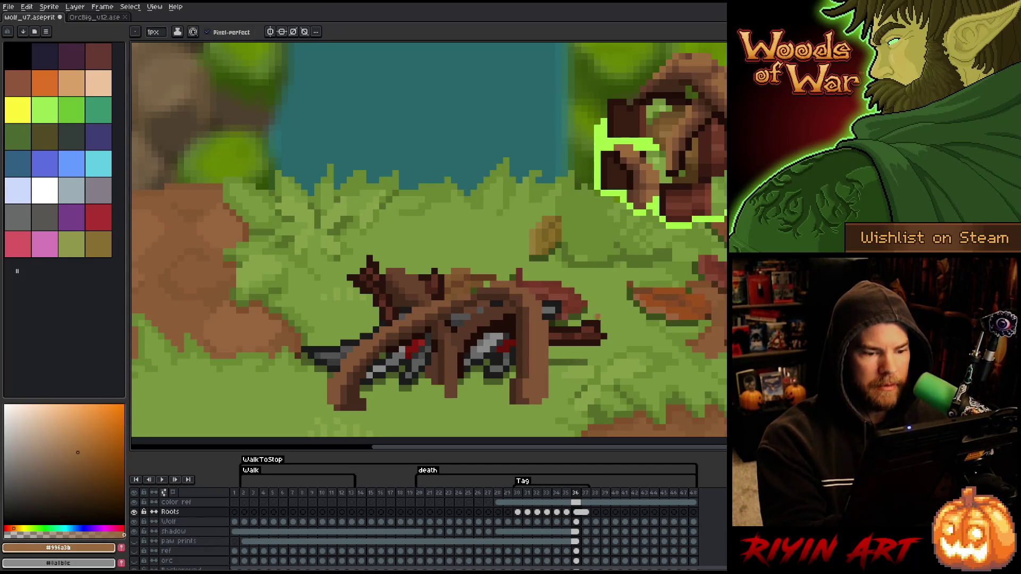
alt+click(527, 385)
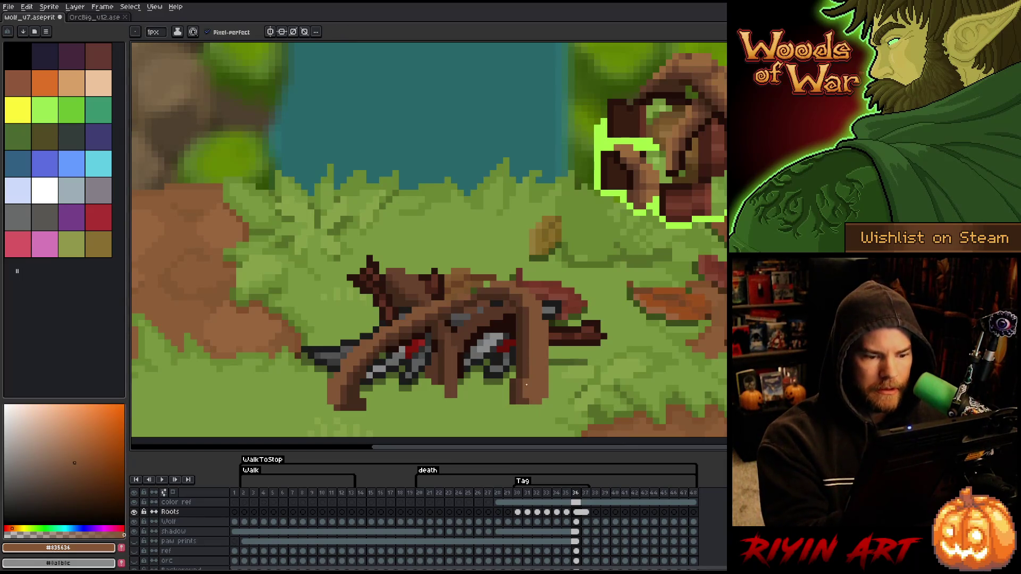
key(Right)
key(Right)
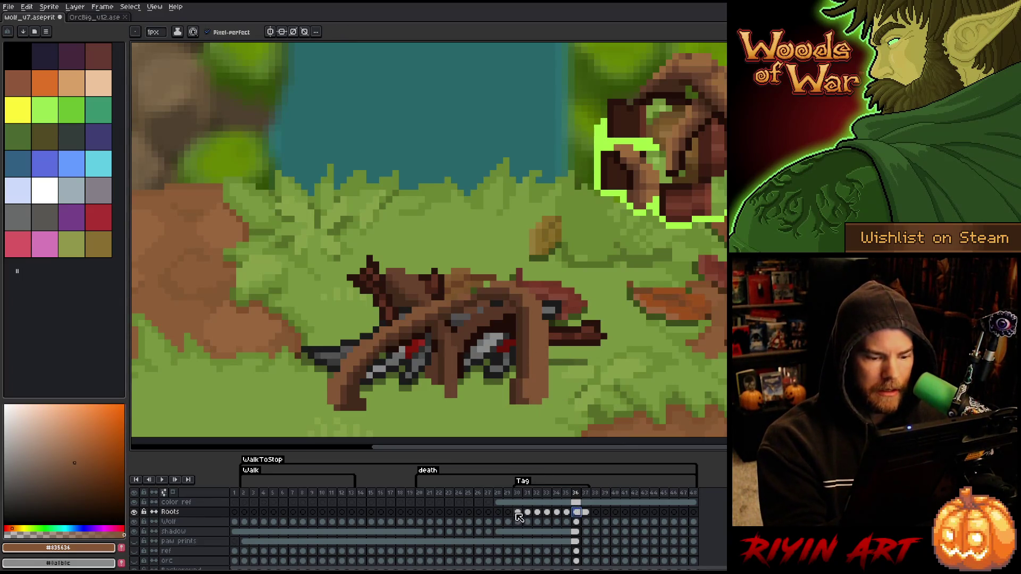
Step: Advance through frame 31 to frame 32, sampling the light and mid root browns
key(Right)
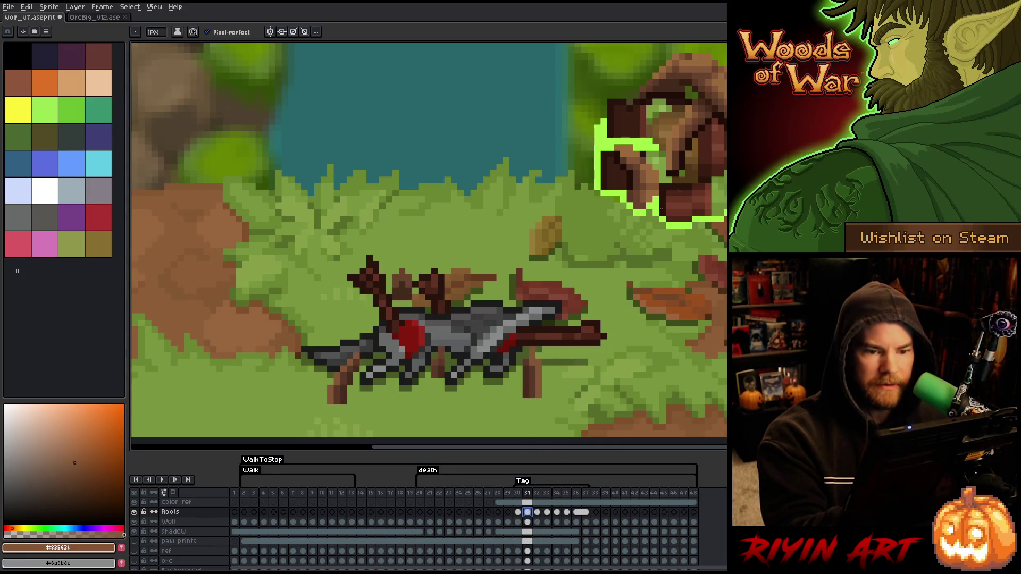
key(alt)
alt+click(532, 353)
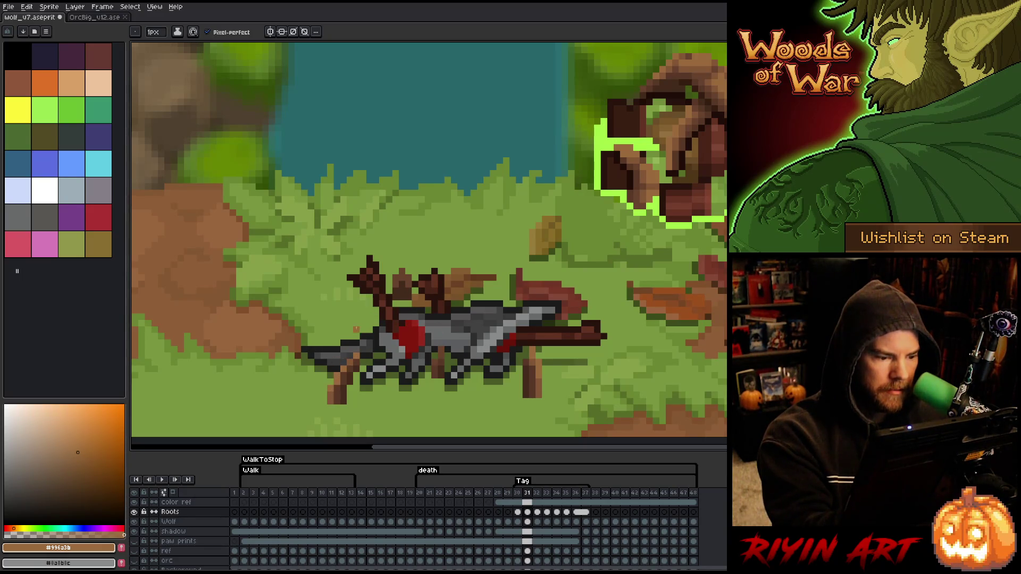
key(Right)
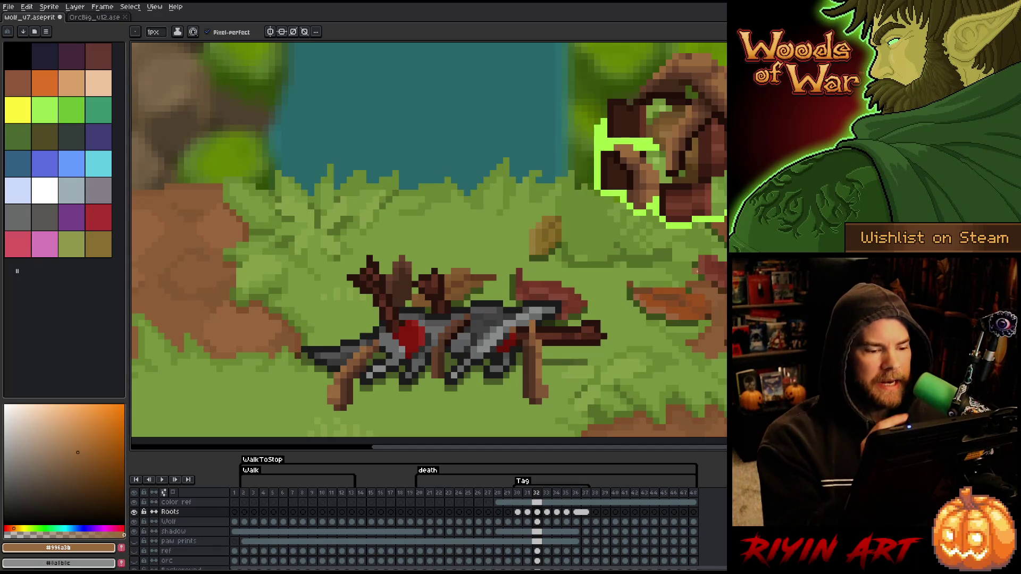
click(74, 463)
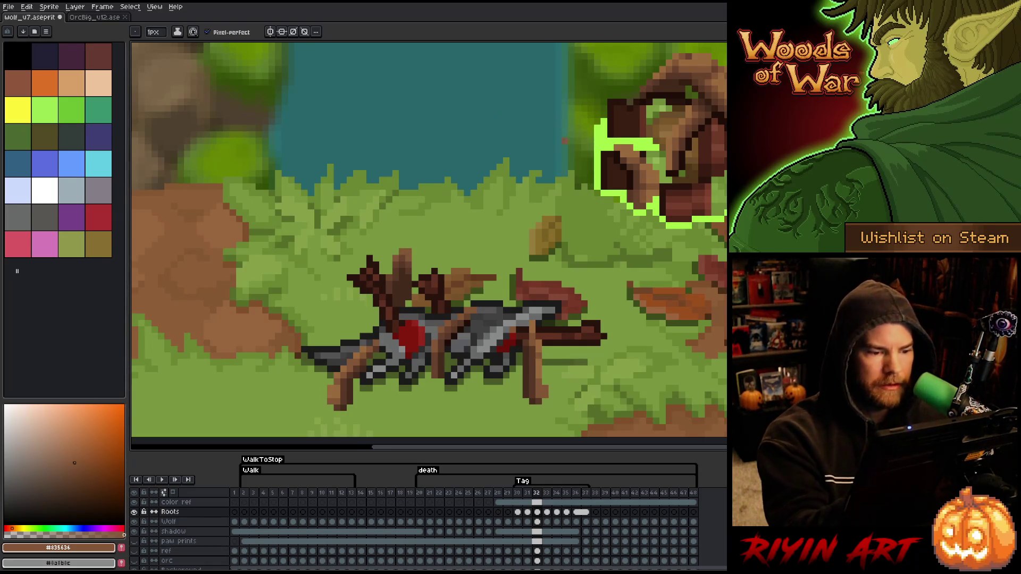
Step: Flip between frames 31 and 32 to compare the root growth
key(Left)
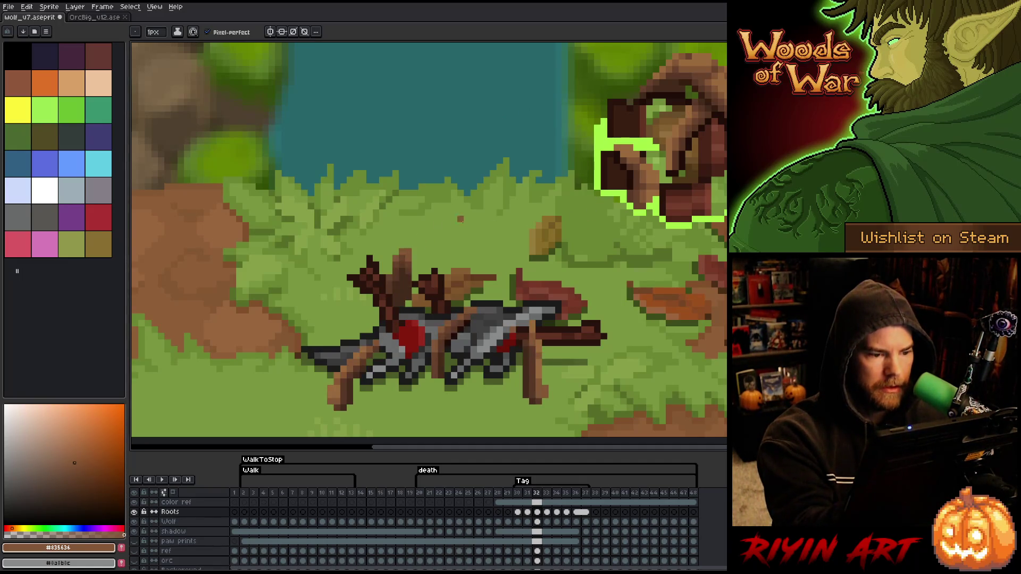
key(Right)
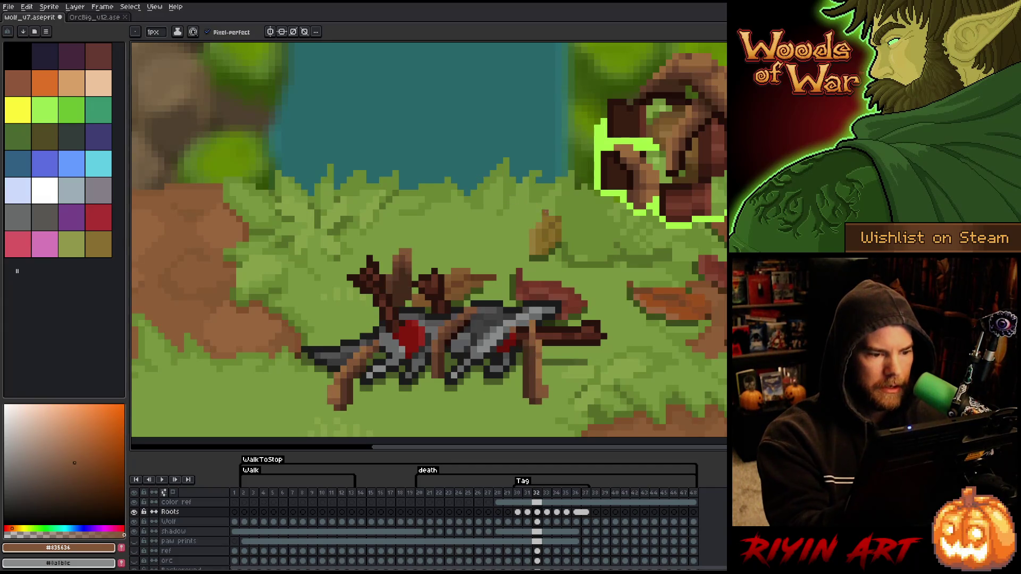
key(Left)
key(Right)
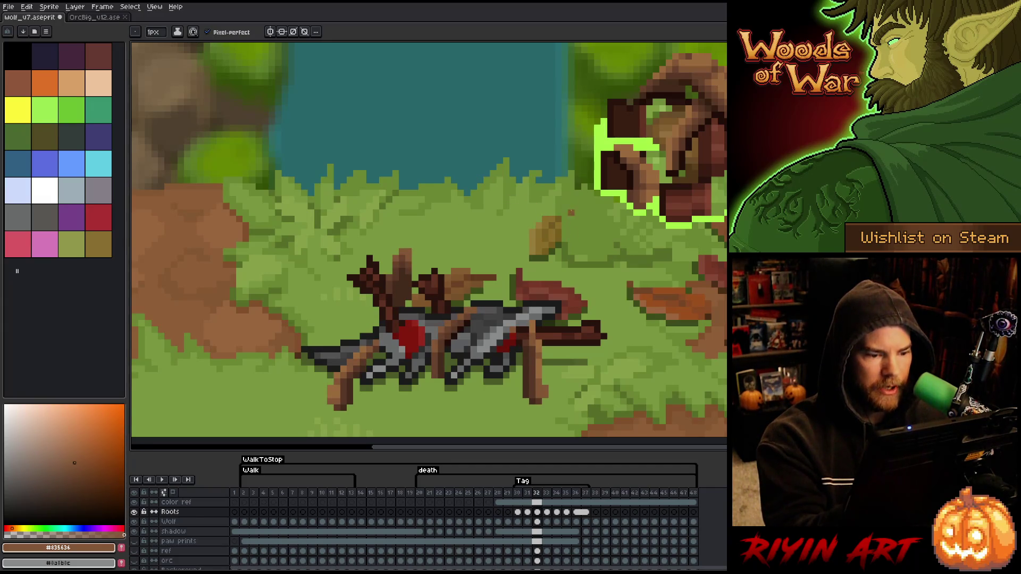
Step: Compare frames 32 and 33, then pick the darker and mid root browns
key(Right)
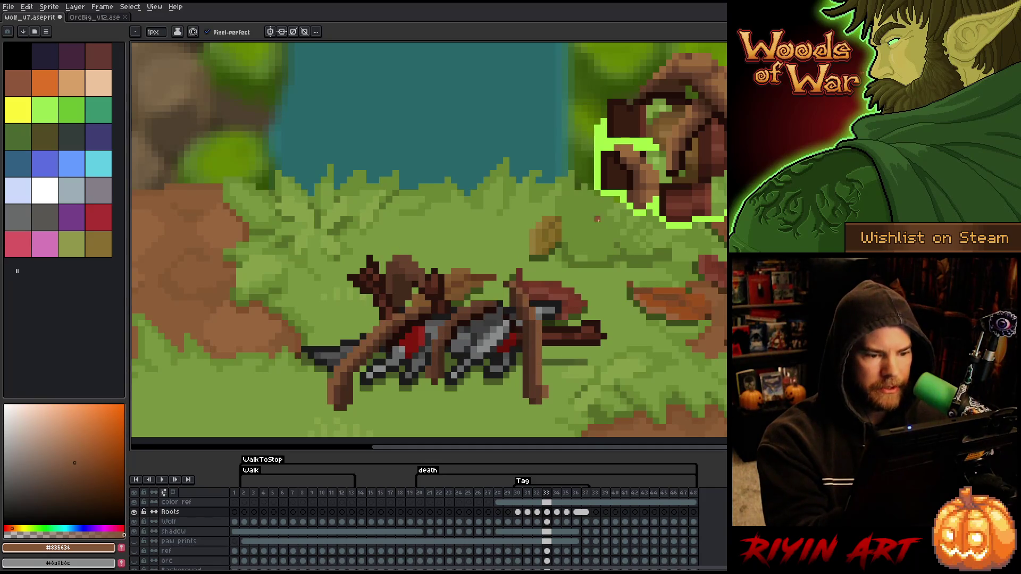
key(Left)
key(Right)
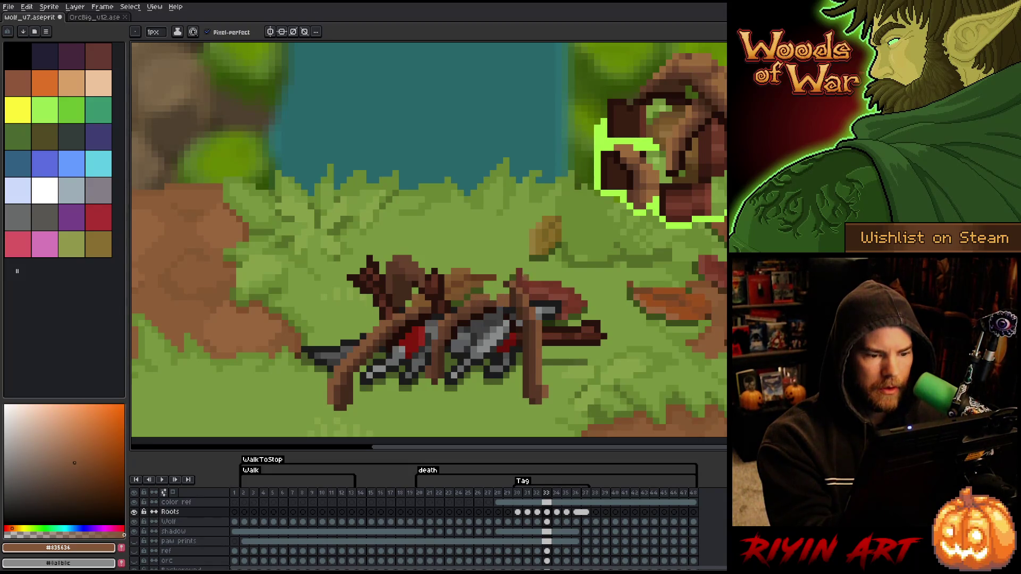
key(e)
alt+click(512, 272)
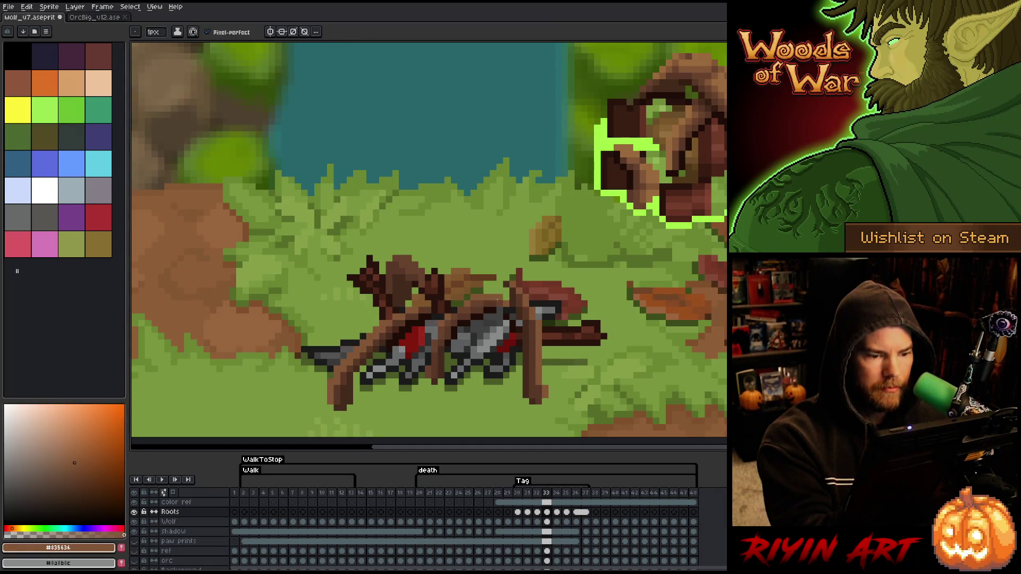
alt+click(512, 259)
Step: Preview frame 34 against its neighbours, then return to frame 32 and sample the light root brown
key(period)
key(comma)
key(period)
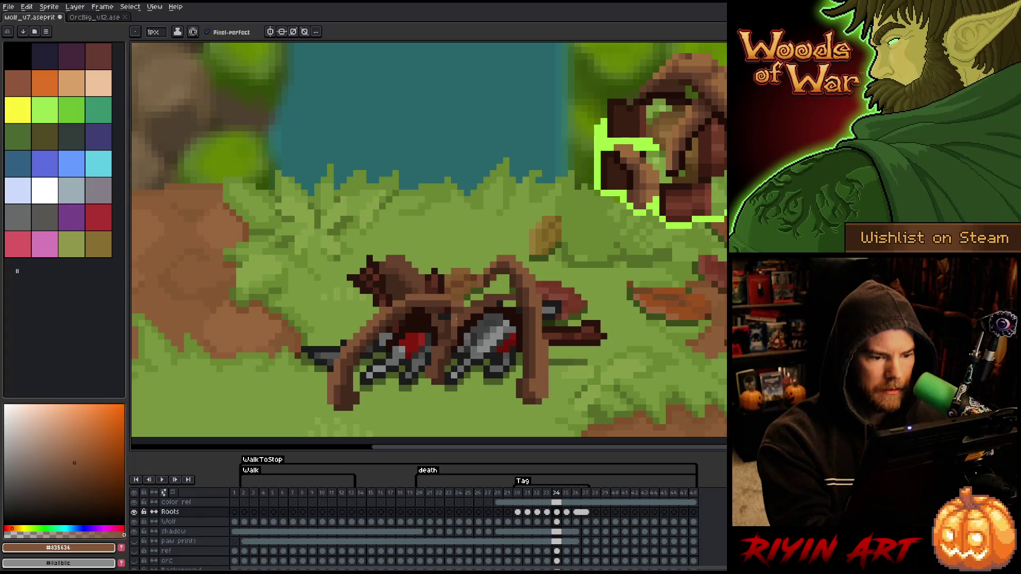
key(comma)
key(period)
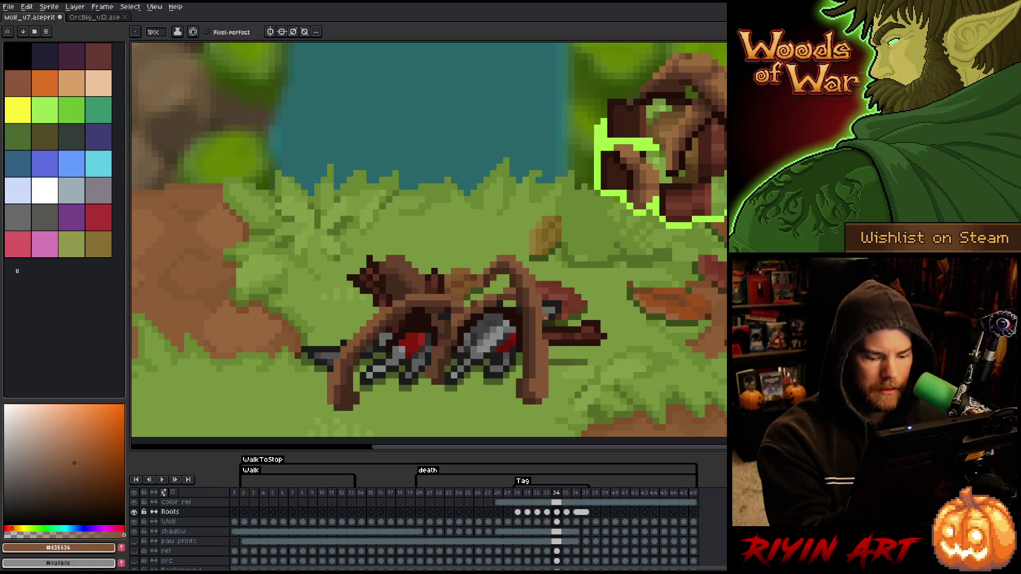
key(comma)
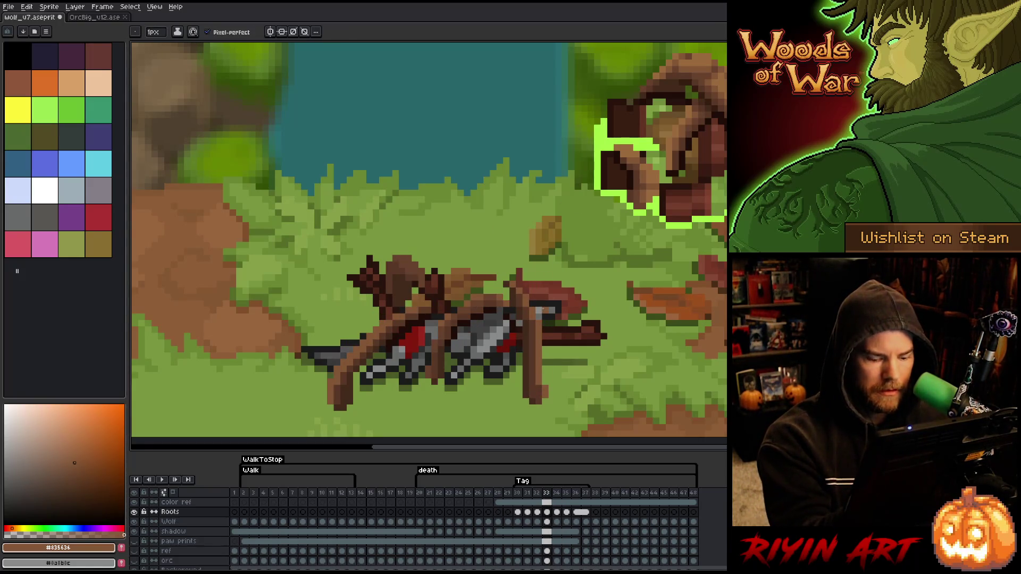
key(comma)
alt+click(545, 258)
Step: Flip repeatedly between frames 32 and 33 to check the root motion
key(period)
key(comma)
key(period)
key(comma)
key(period)
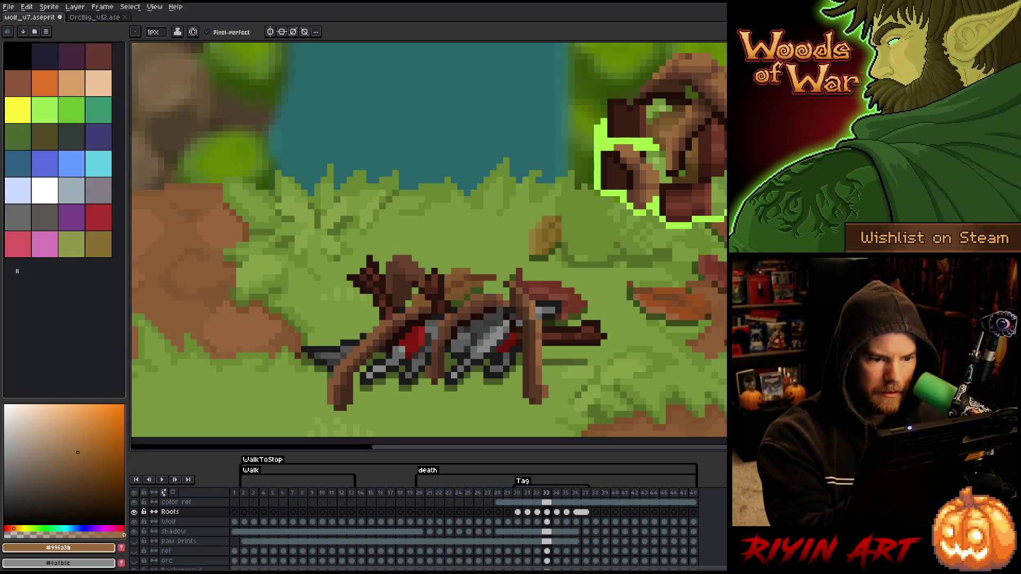
key(comma)
key(period)
key(comma)
key(period)
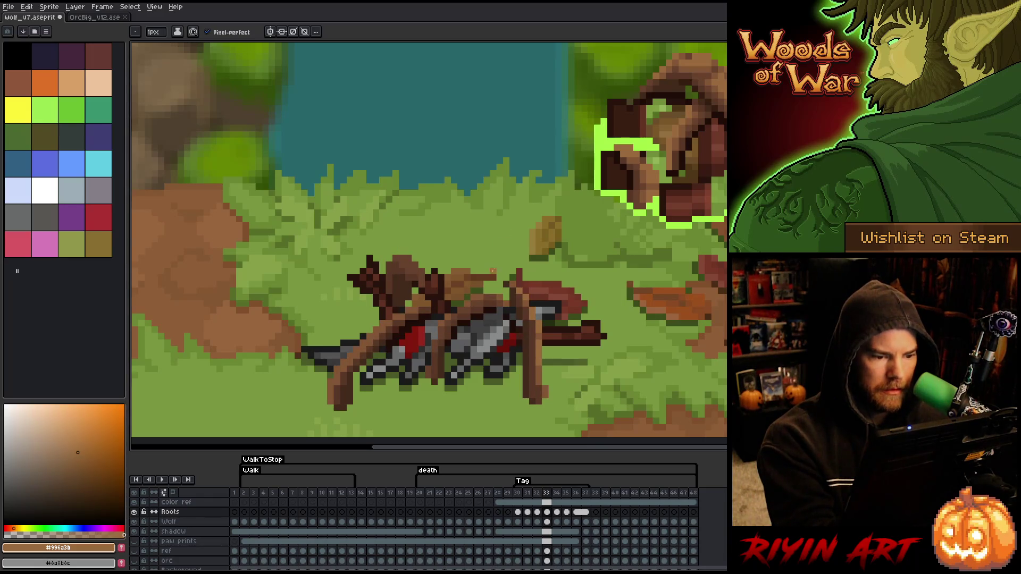
key(comma)
key(period)
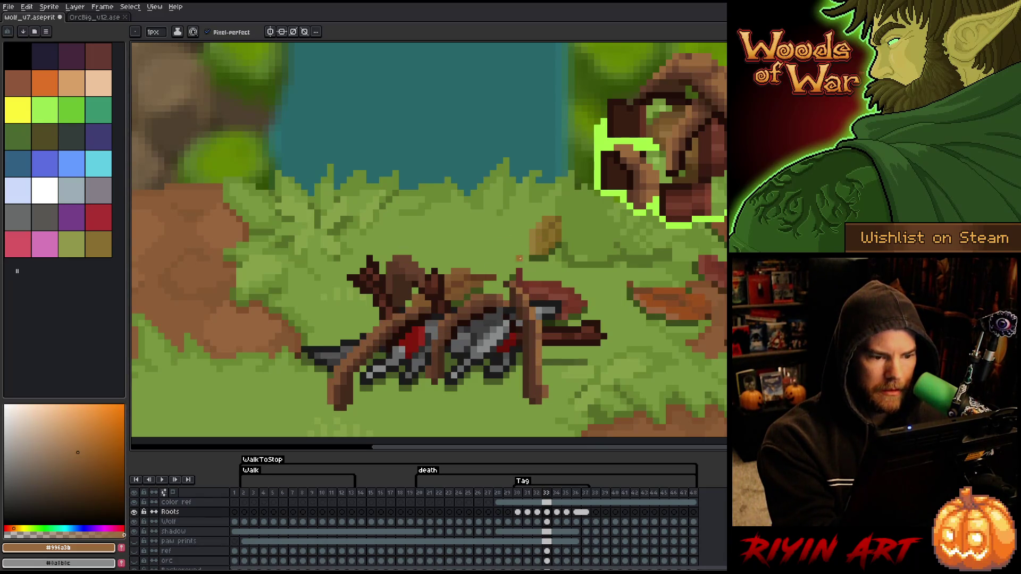
key(comma)
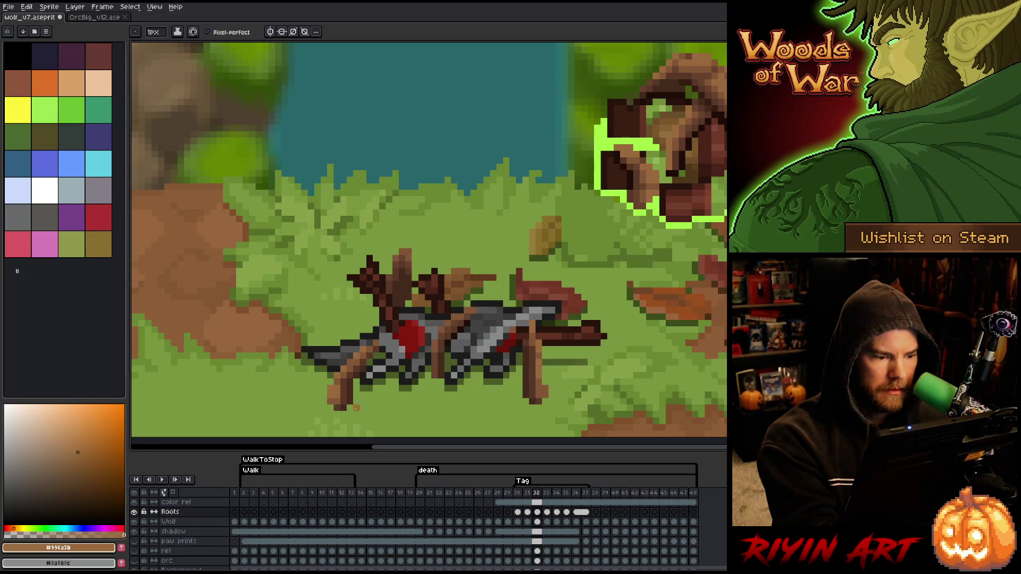
key(period)
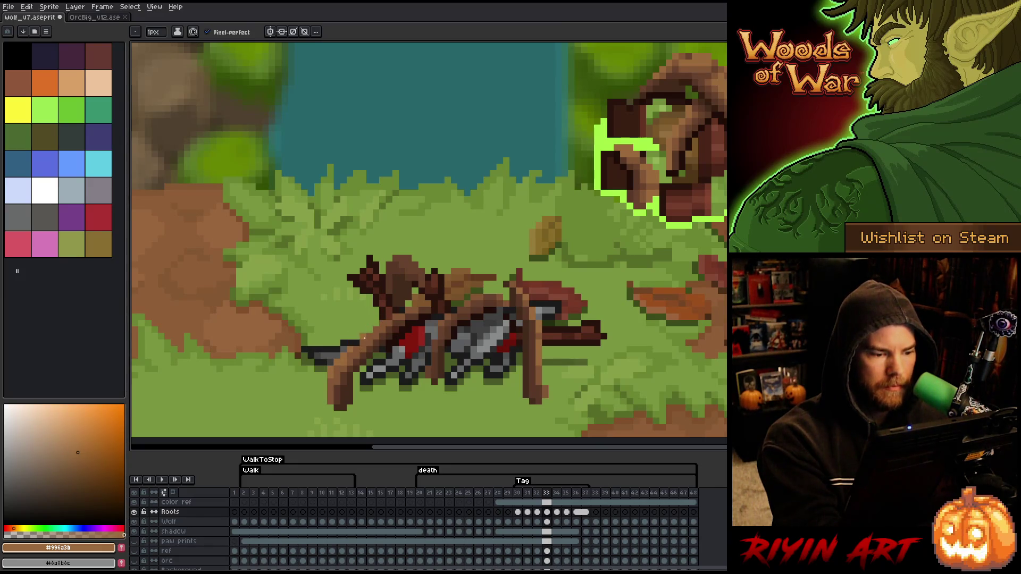
key(Left)
key(Right)
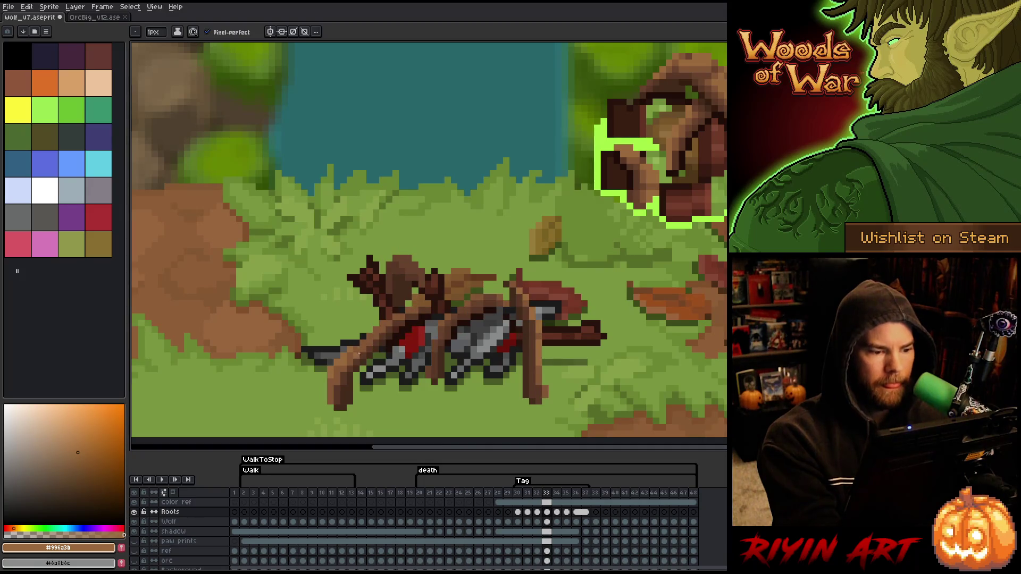
key(Left)
key(Right)
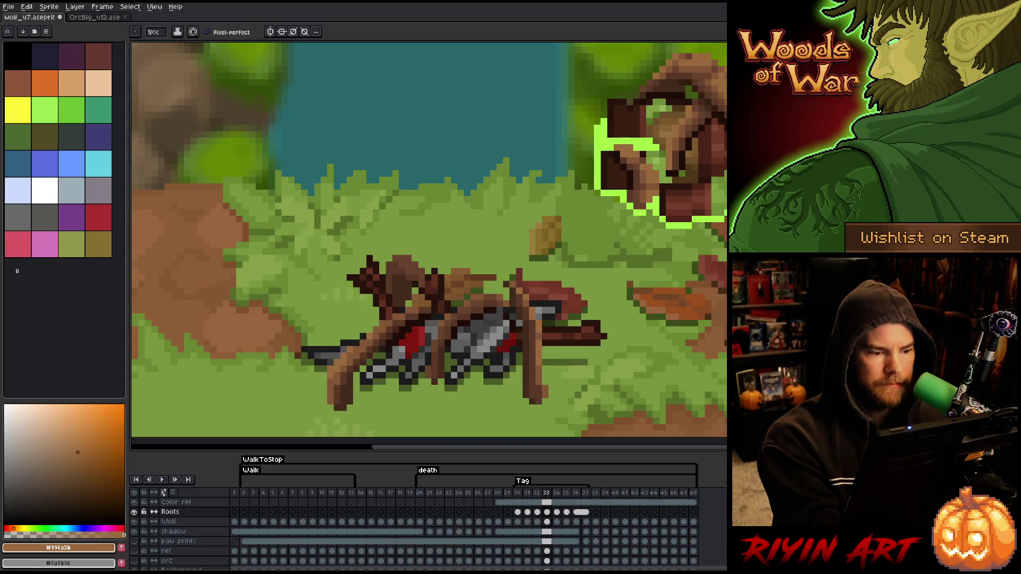
key(Left)
key(Right)
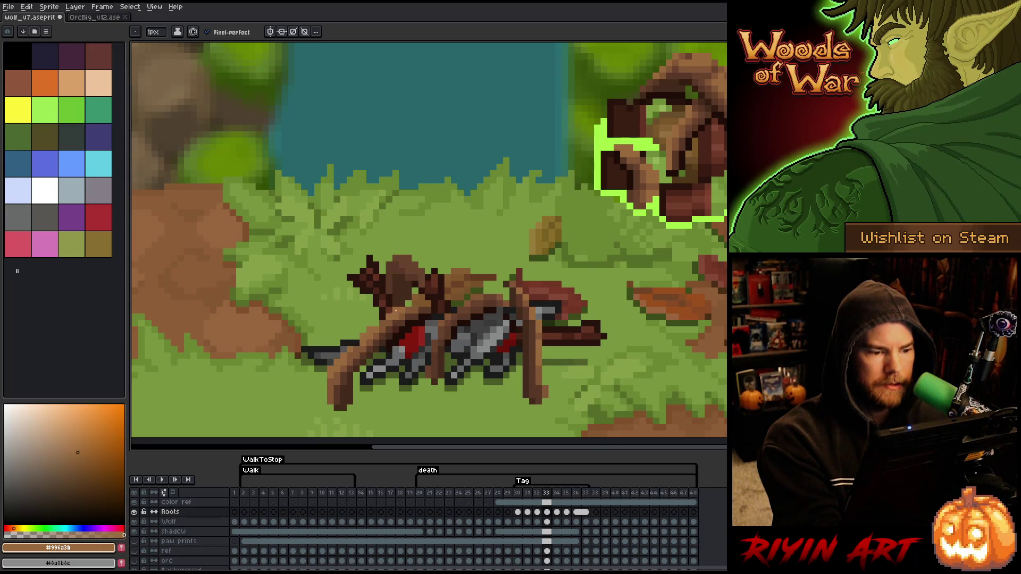
key(Left)
key(Right)
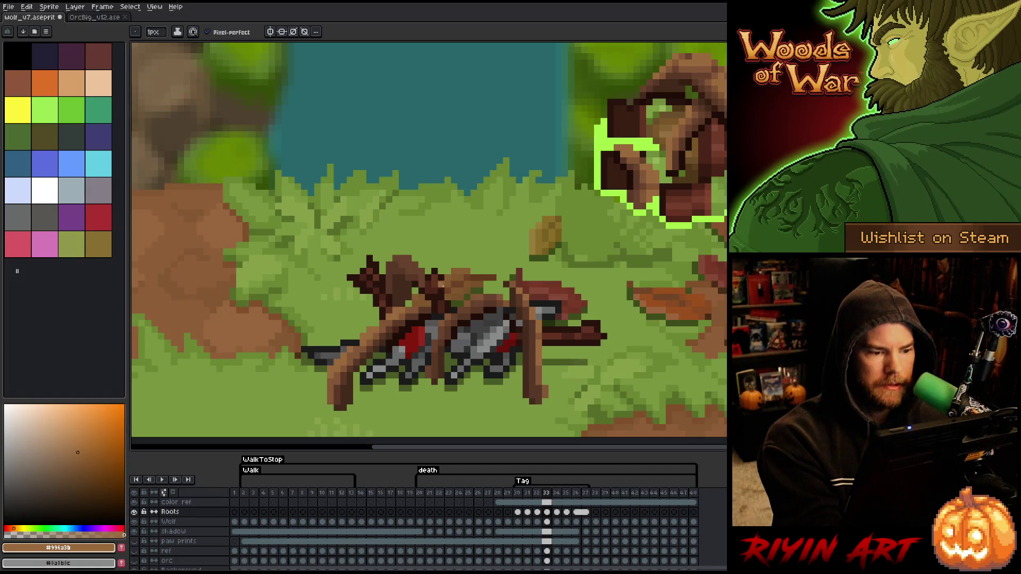
key(Left)
key(Right)
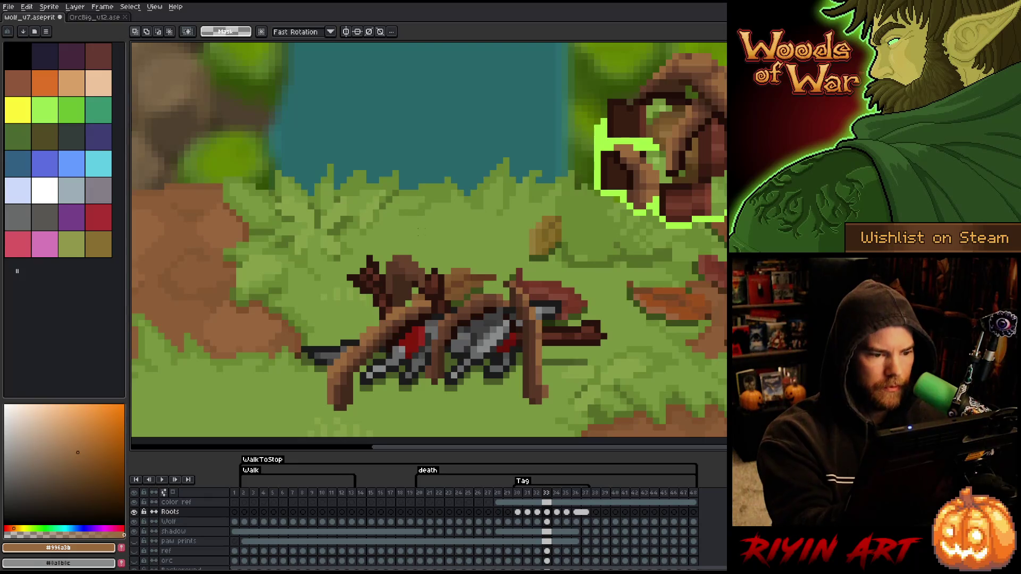
Step: Eyedrop the darker root brown #835636 from the canvas and settle on frame 33
key(Left)
alt+click(410, 249)
key(Right)
key(Left)
key(Right)
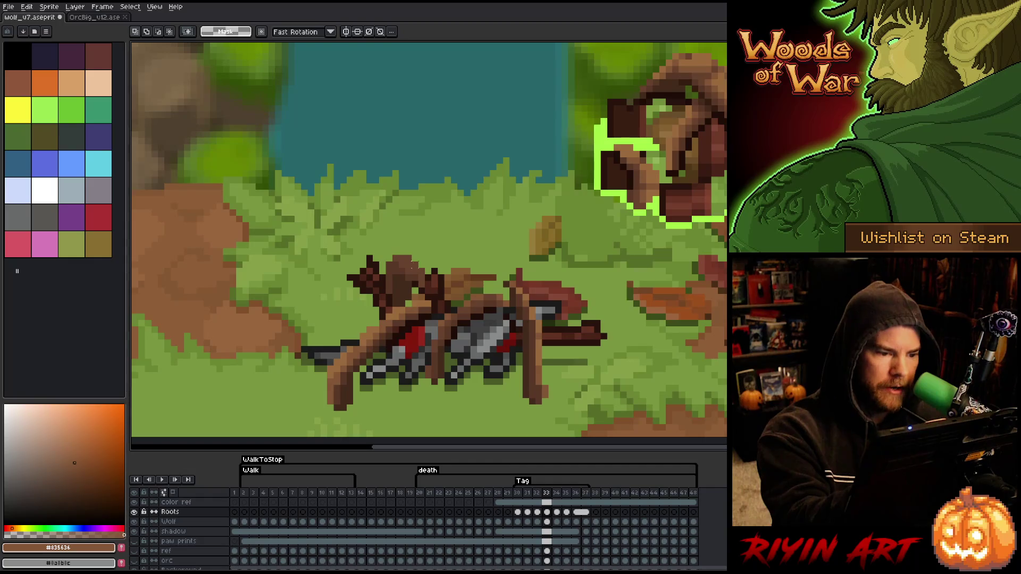
key(Left)
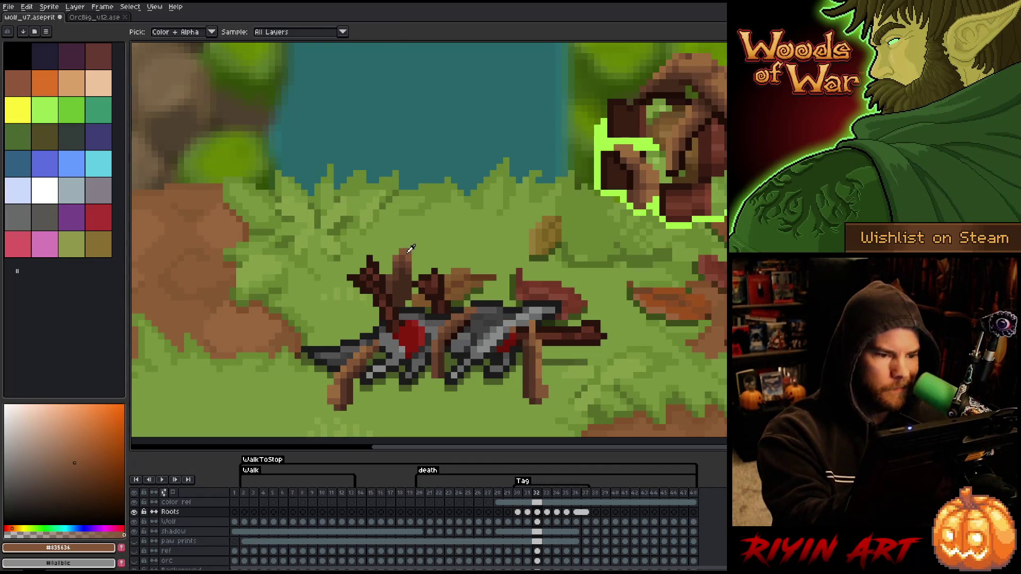
key(Right)
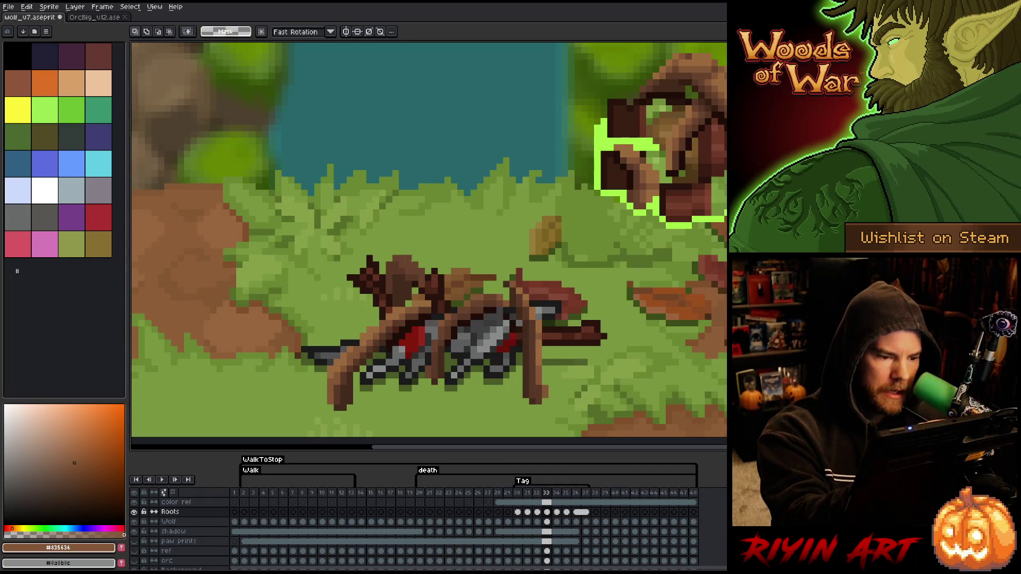
Step: Select the Roots cel on frame 33 with the Pencil, checking it against frame 32
click(546, 513)
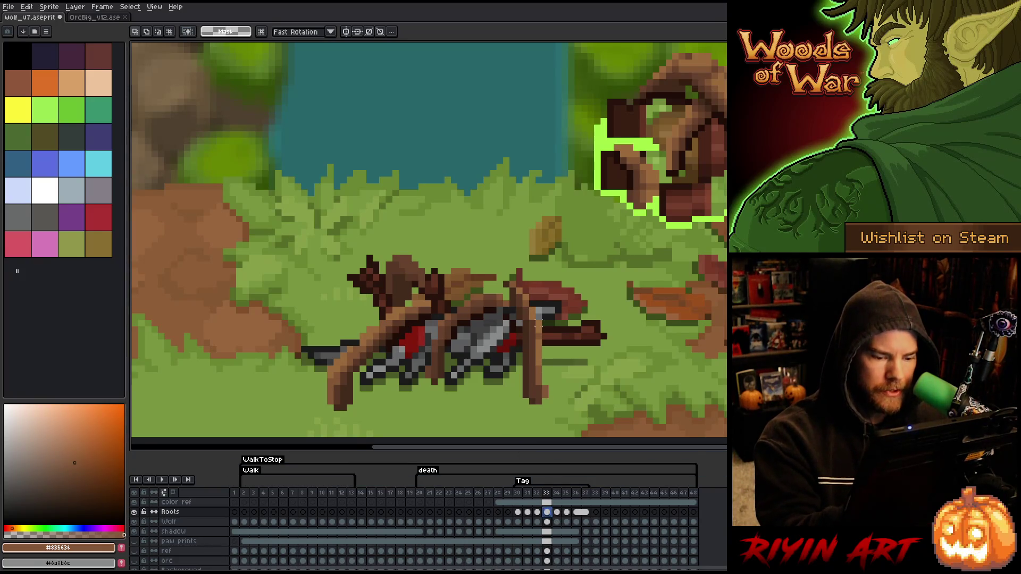
key(b)
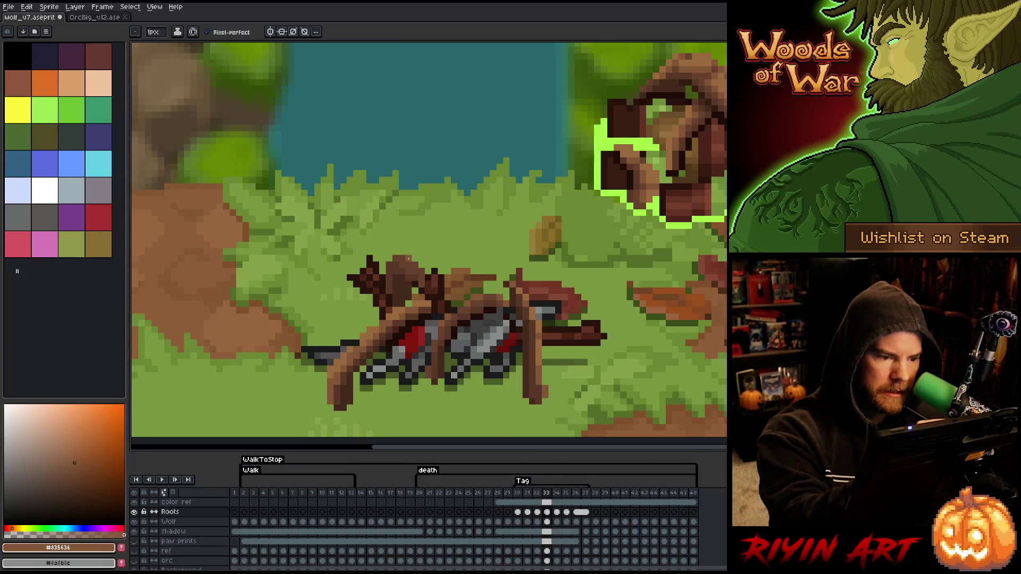
key(Left)
key(Right)
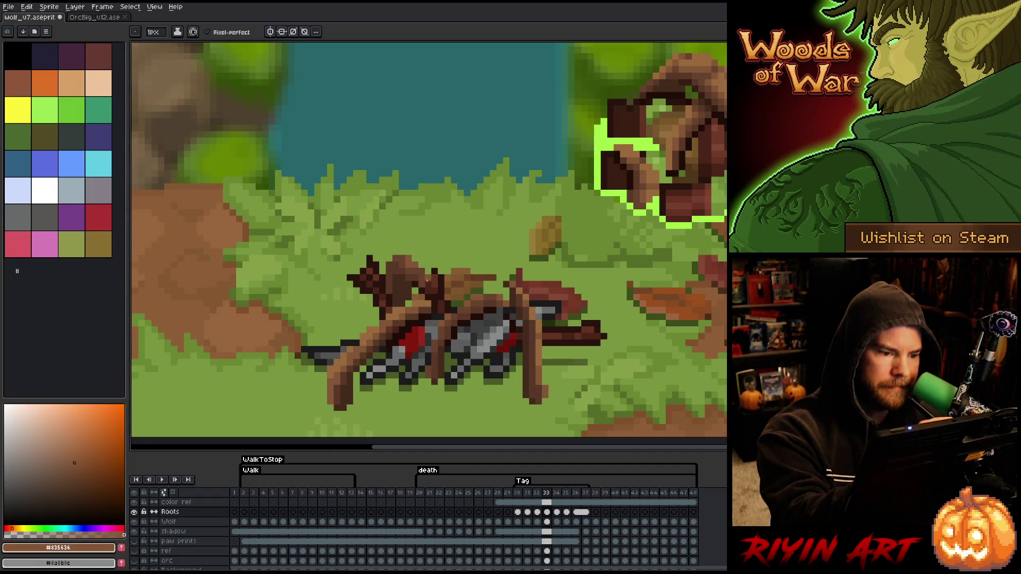
key(Left)
key(Right)
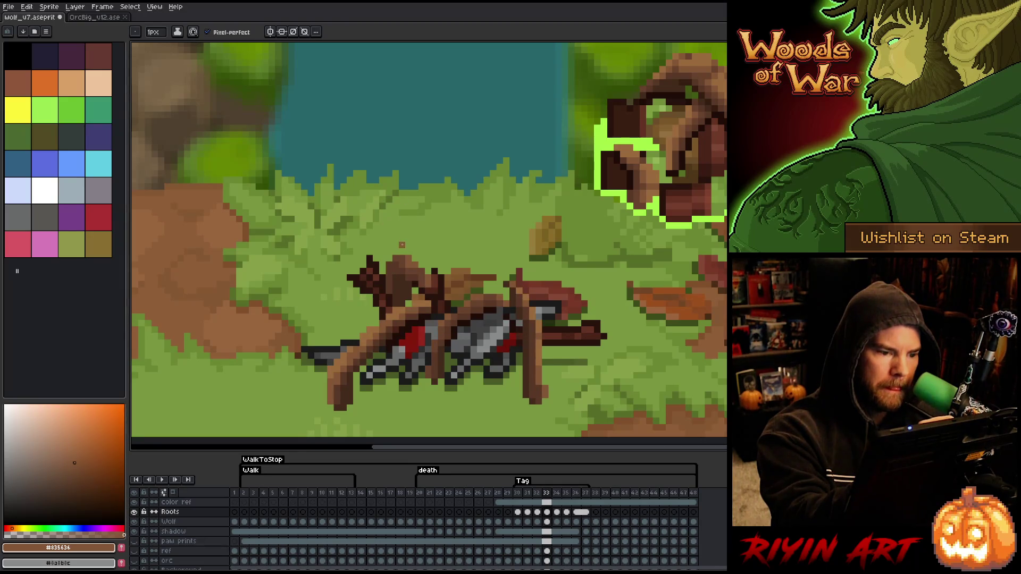
key(Left)
key(Right)
key(Left)
Step: Flip between frames 32 and 33 once more to check the roots
key(Right)
key(Left)
key(Right)
key(Left)
key(Right)
Step: Advance to frame 34 and compare its roots with frame 33
key(Right)
key(Left)
key(Right)
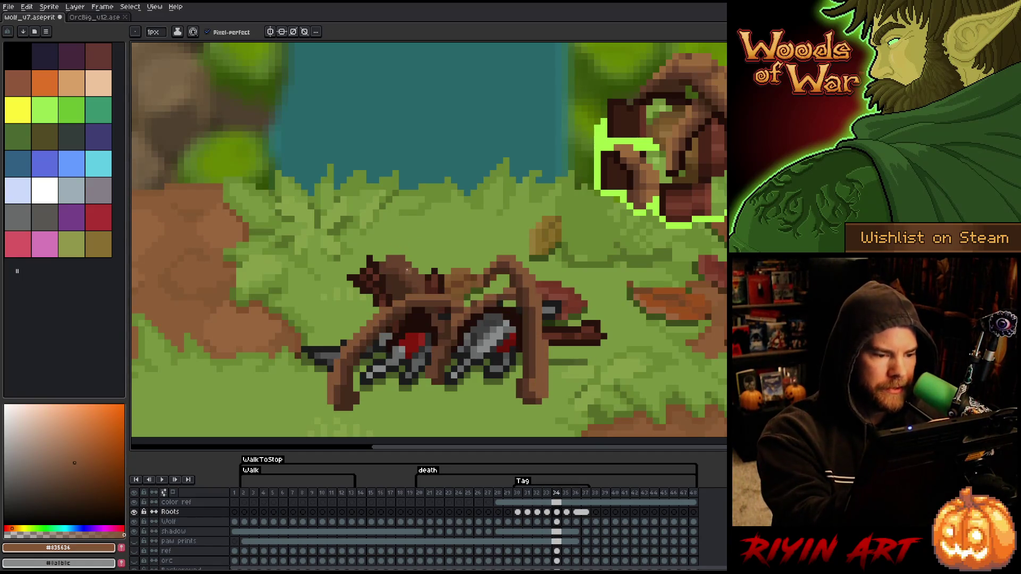
key(Left)
key(Right)
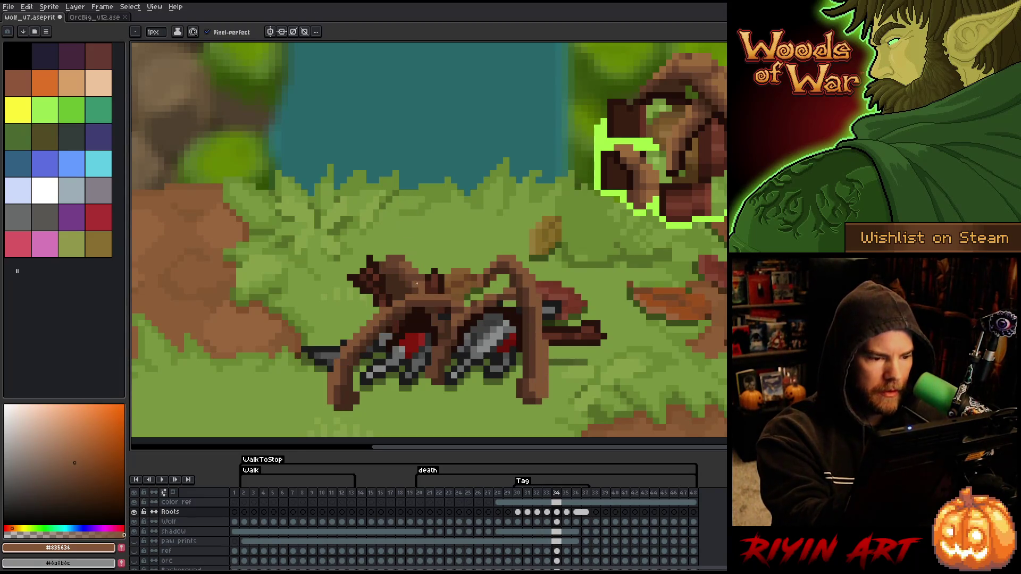
key(Left)
key(Right)
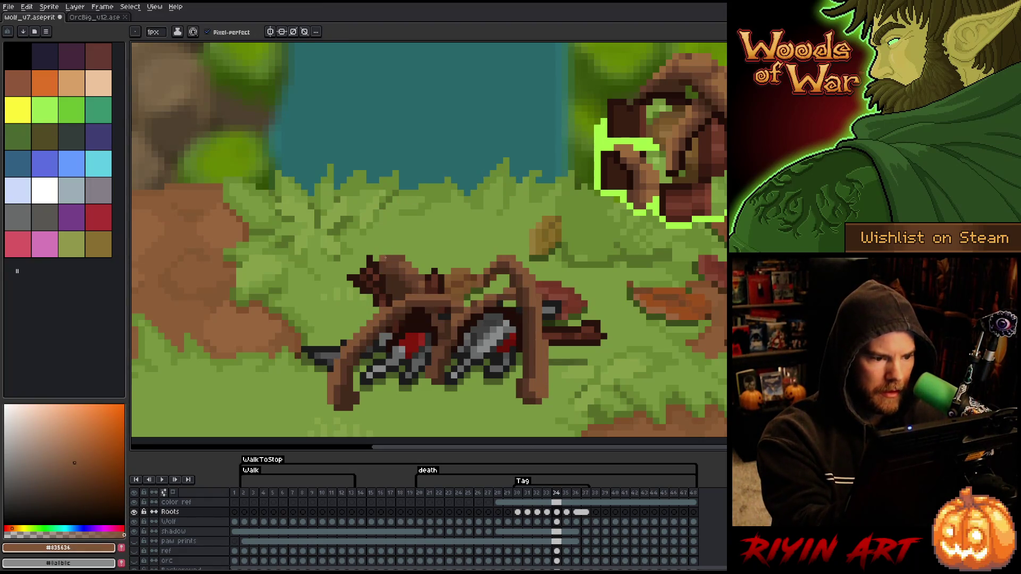
key(Left)
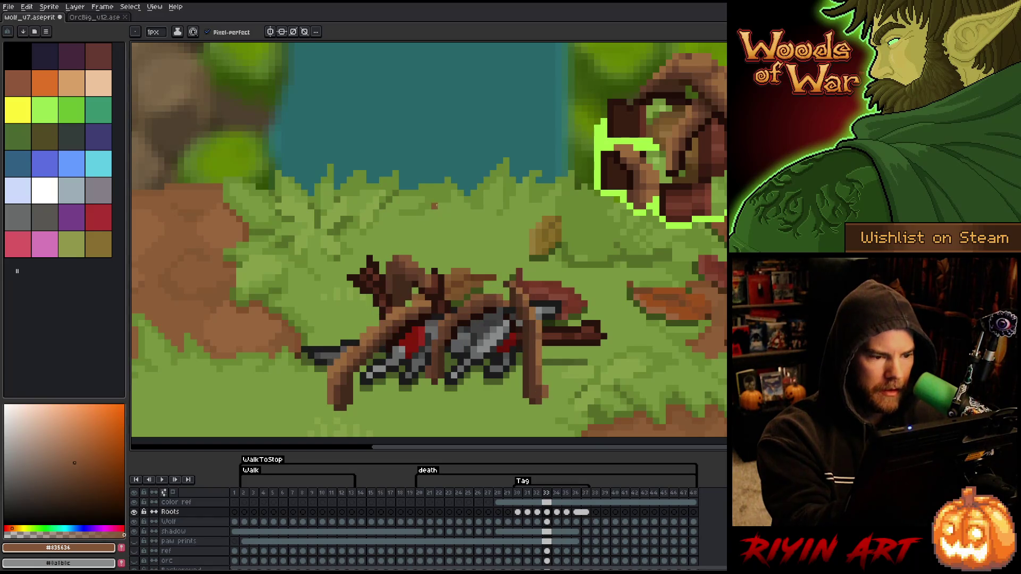
key(Right)
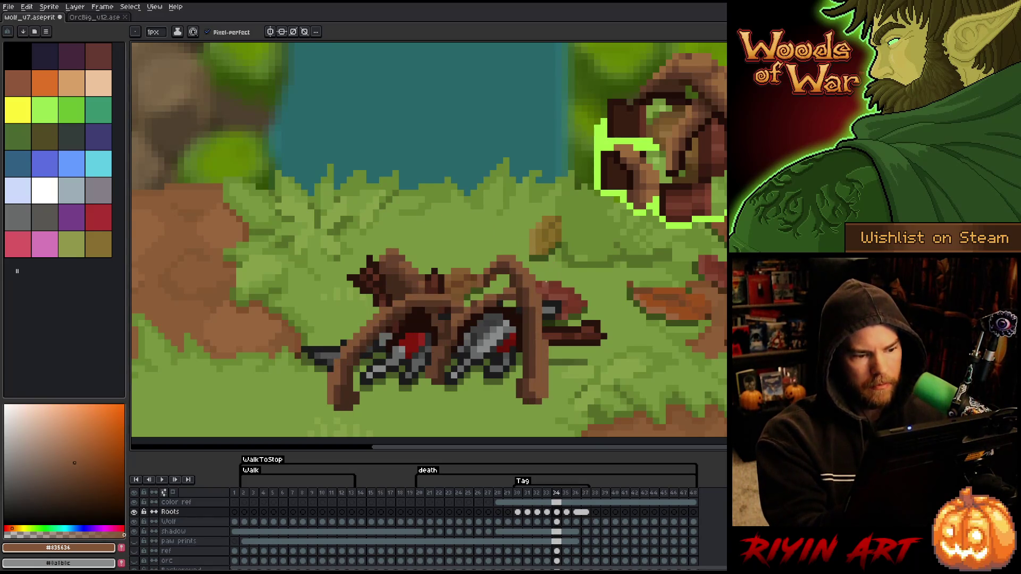
key(Left)
Step: Sample the lighter root brown on frame 33 and compare it again with frame 34
alt+click(481, 258)
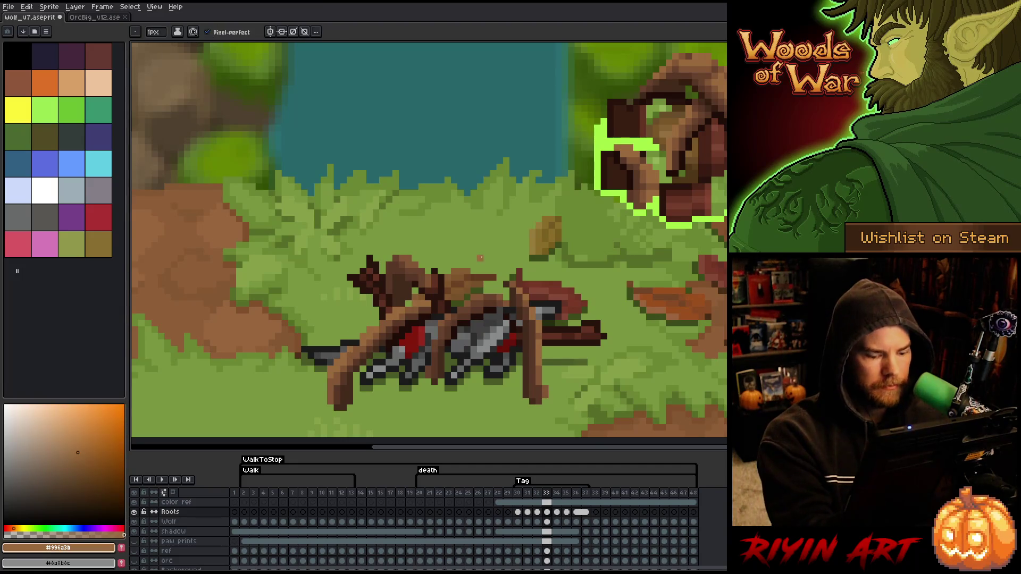
key(Right)
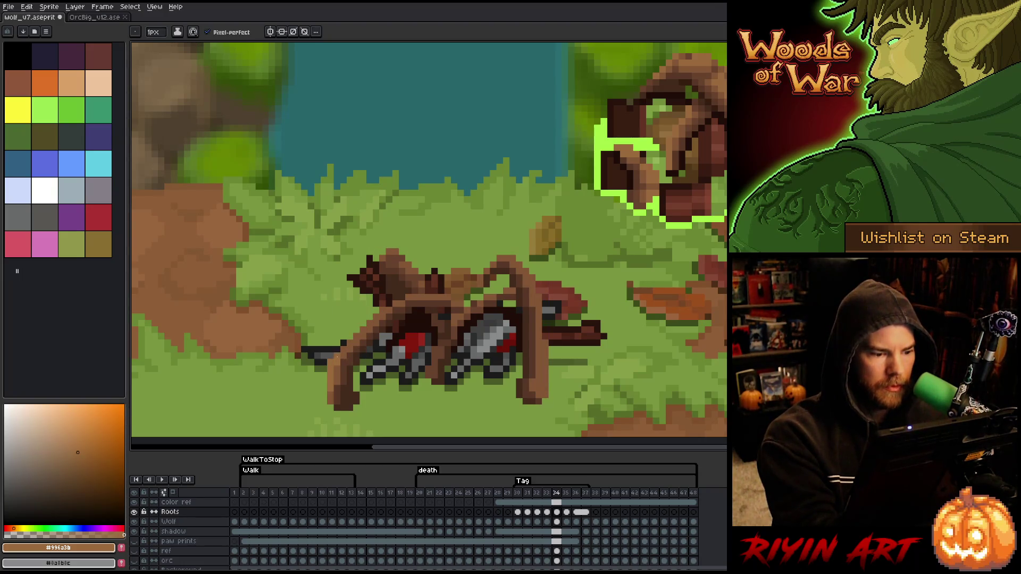
key(ctrl)
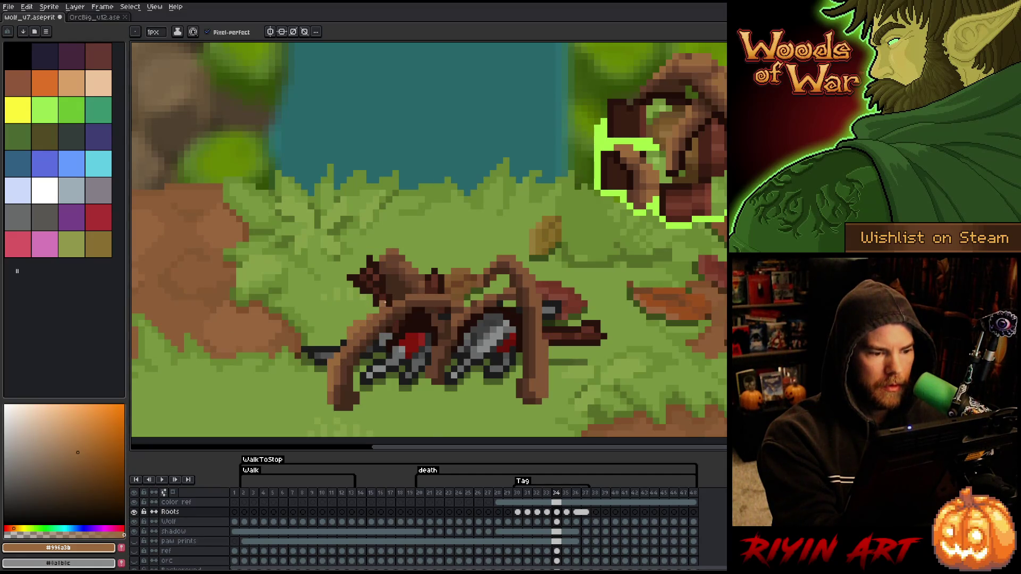
key(Left)
key(Right)
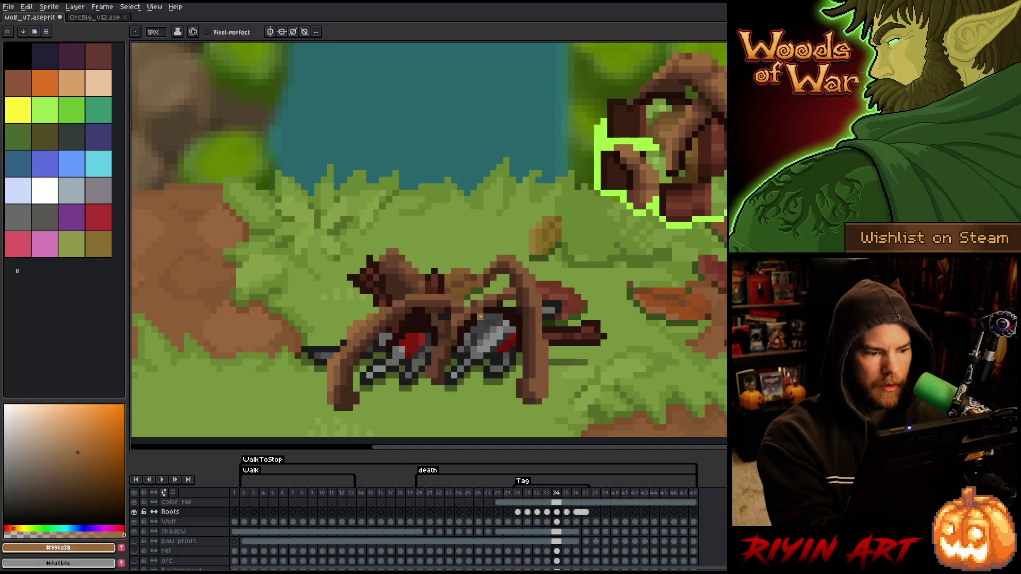
key(Left)
key(Right)
Step: Return to the Pencil on frame 34 and pick the darker root brown
key(Left)
key(Right)
key(e)
key(b)
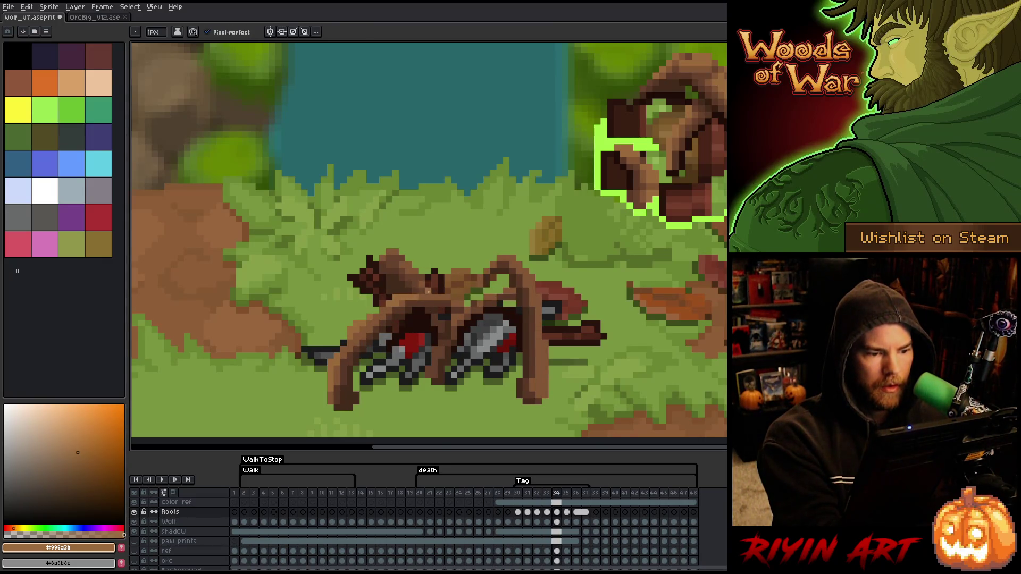
alt+click(416, 295)
Step: Sample the root browns #835636 and #996a3b with the Pencil active
alt+click(419, 294)
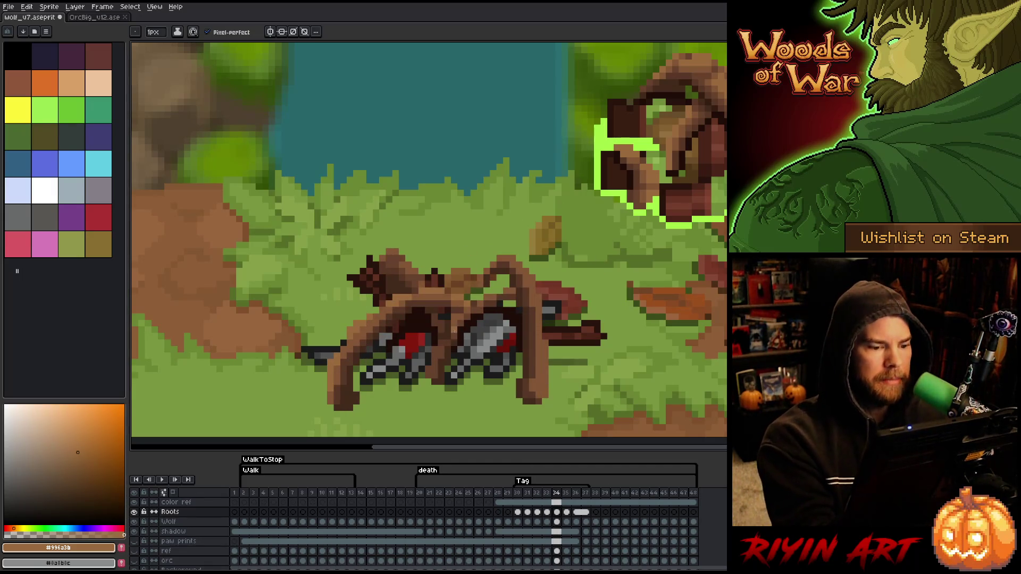
key(b)
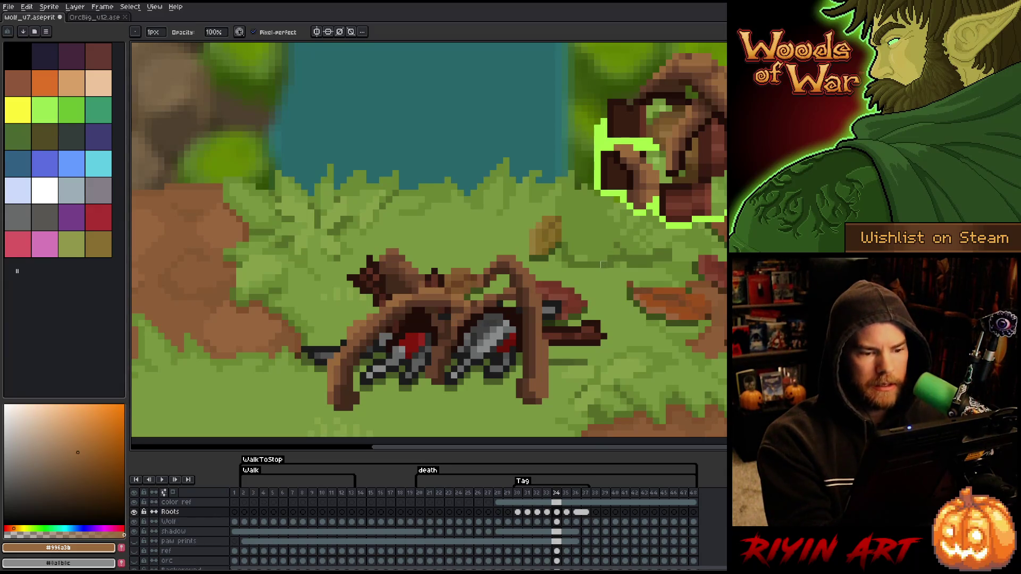
alt+click(541, 320)
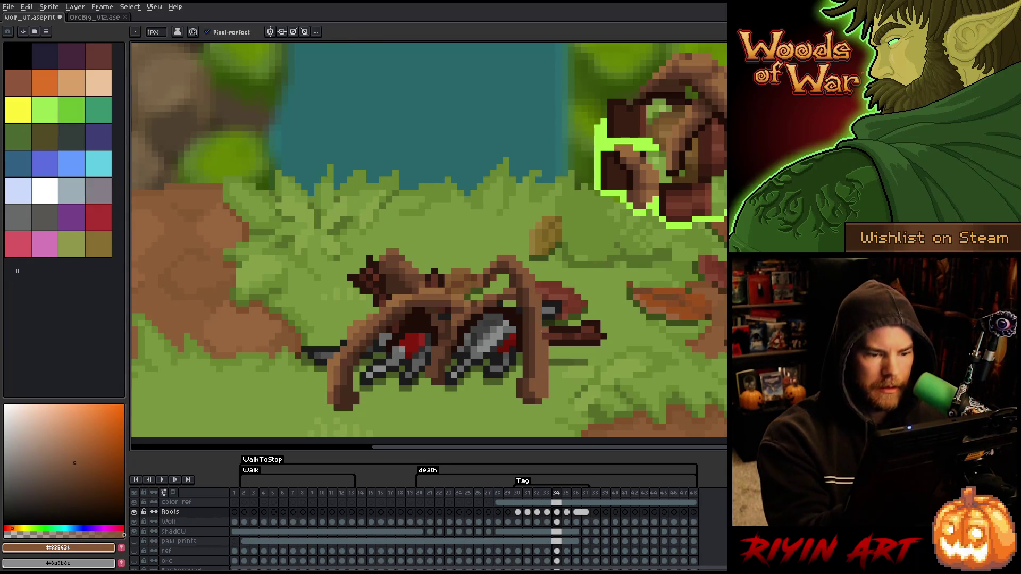
alt+click(538, 380)
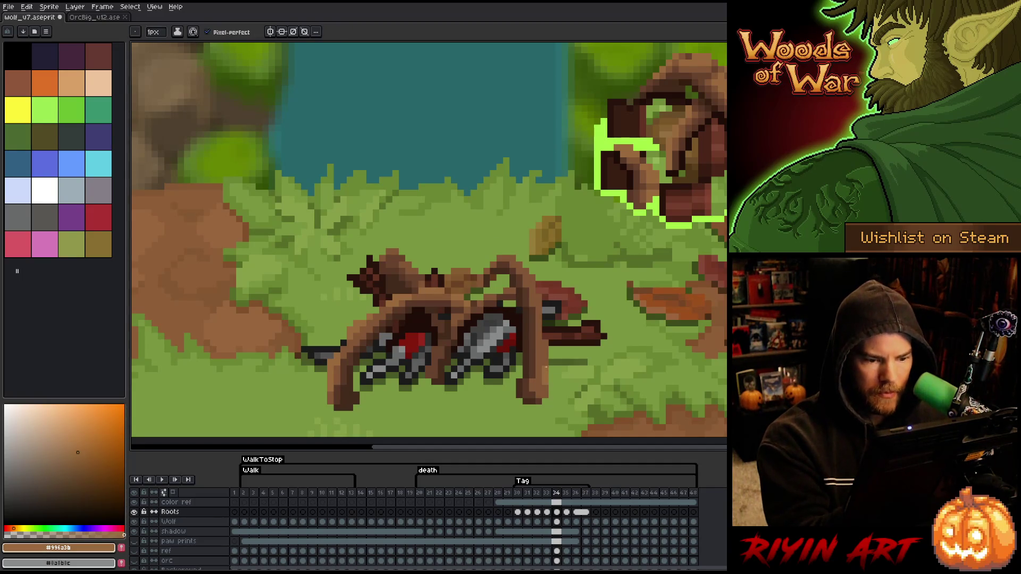
Step: Flip repeatedly between frames 33 and 34 to compare the roots
key(comma)
key(period)
key(comma)
key(Right)
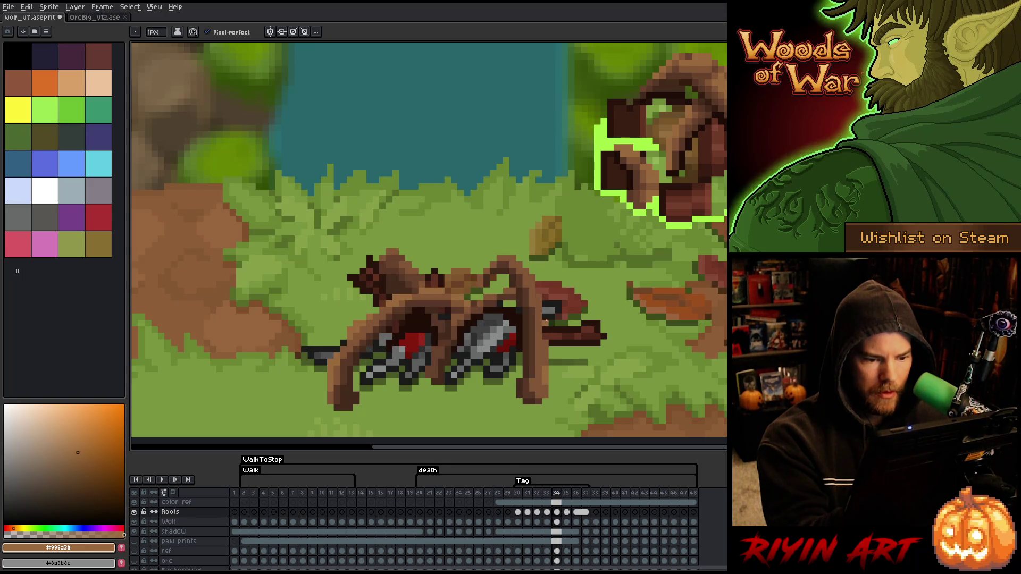
key(Left)
key(Right)
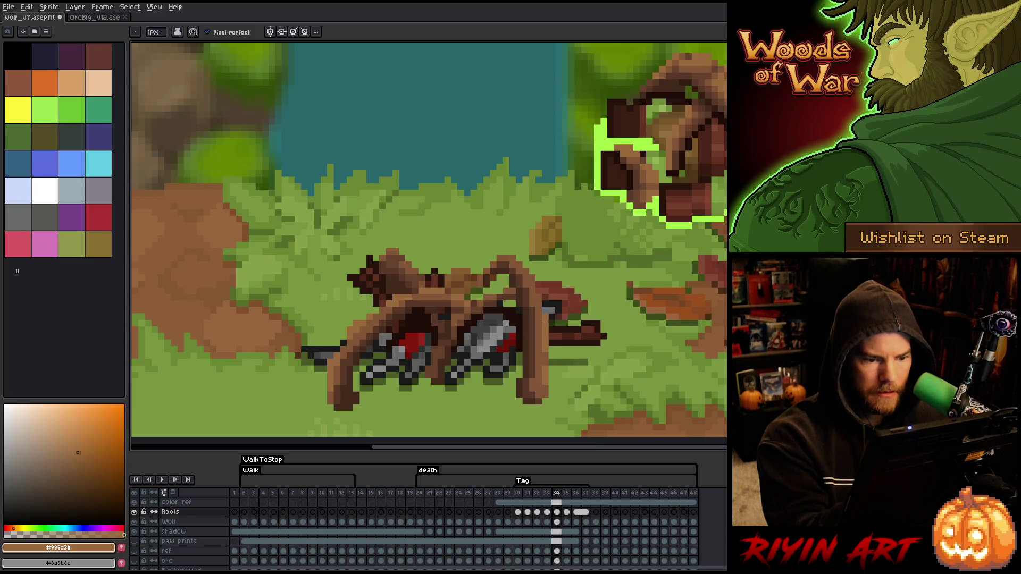
key(Left)
key(Right)
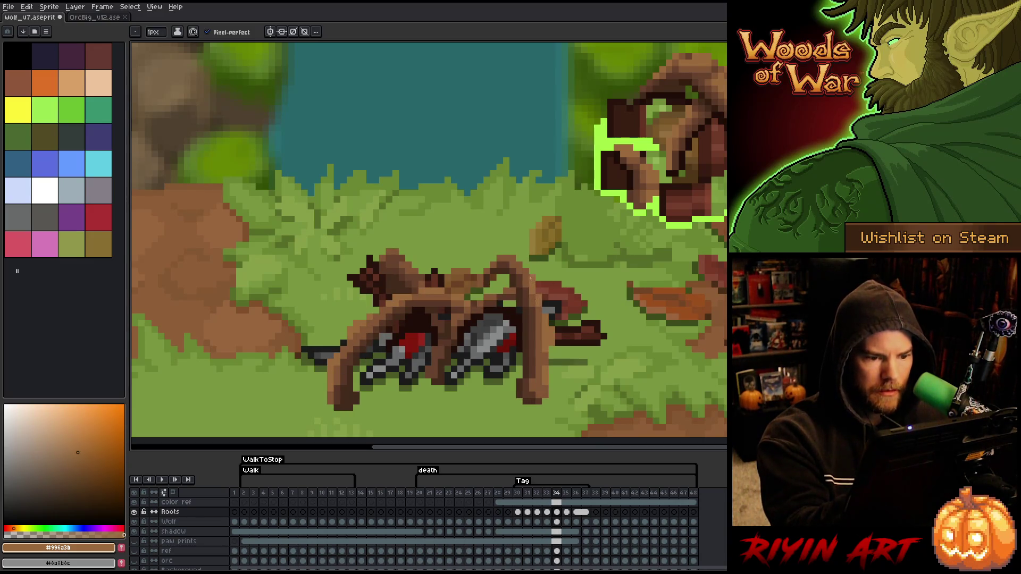
key(Left)
key(Right)
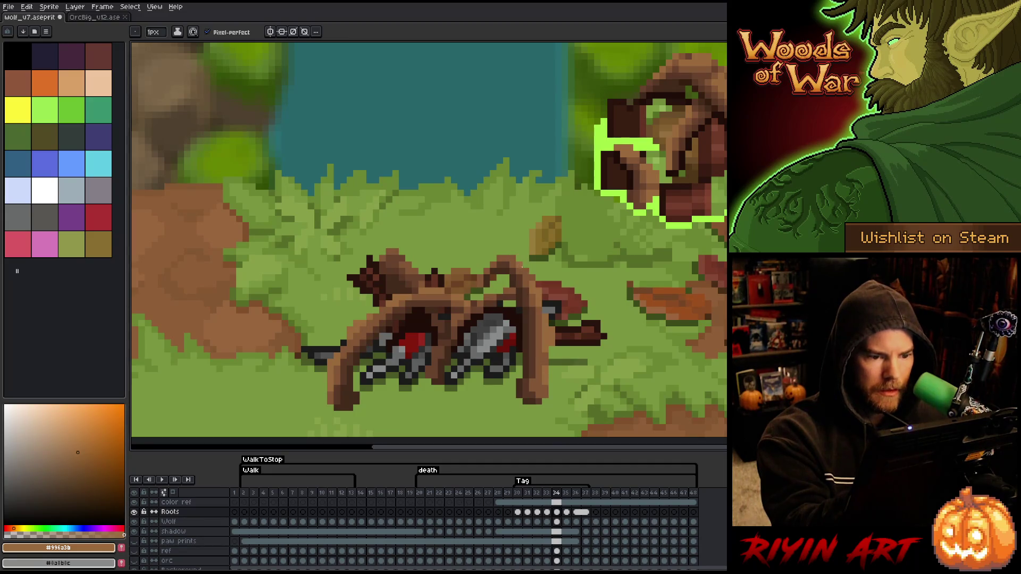
key(Left)
key(Right)
key(Left)
key(Right)
key(Left)
key(Right)
key(Left)
key(Right)
key(Left)
key(Right)
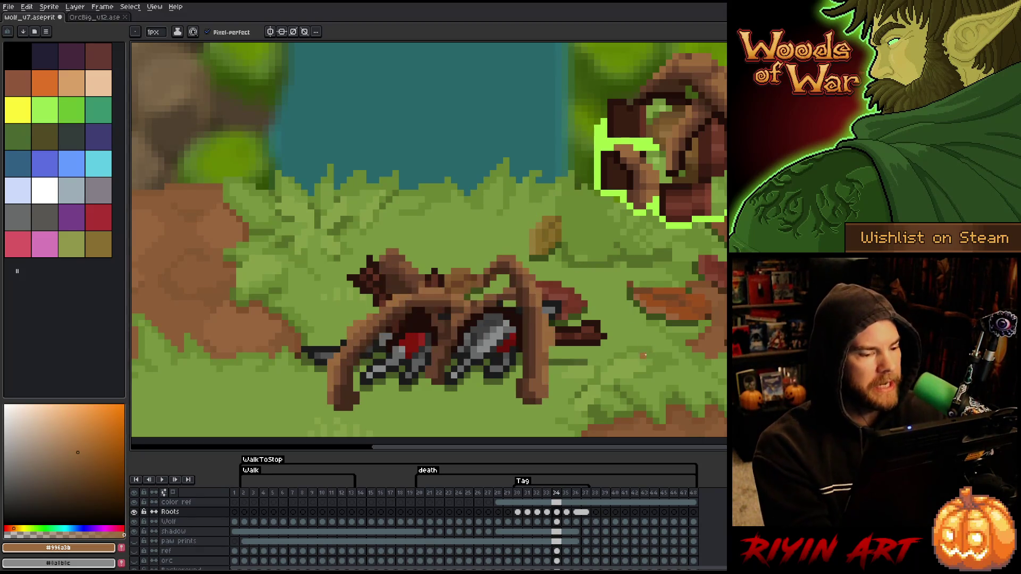
key(Left)
key(Right)
key(Left)
key(Right)
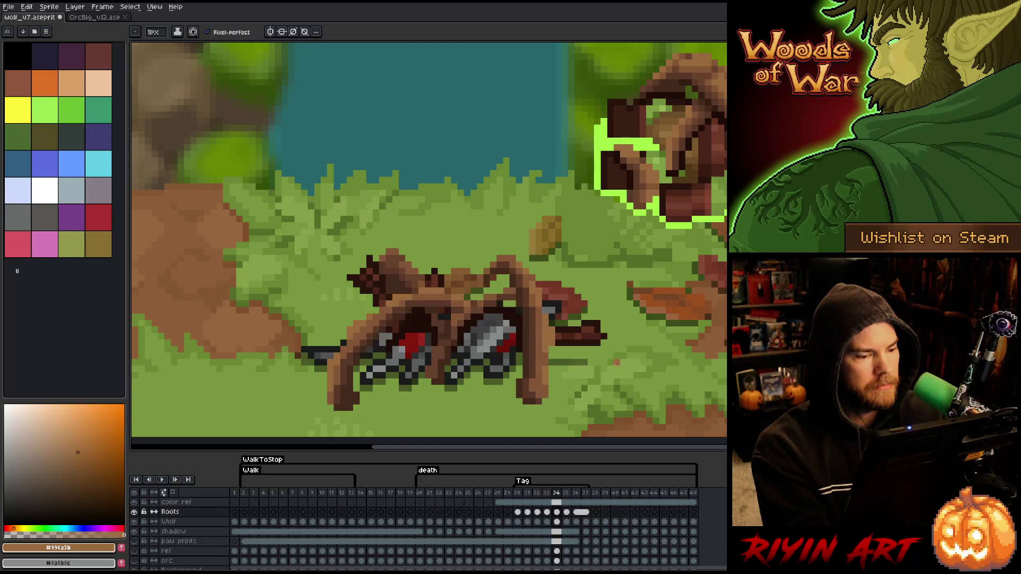
Step: Darken the colour from #835636 through #63422d to #583826, then sample #996a3b
alt+click(450, 323)
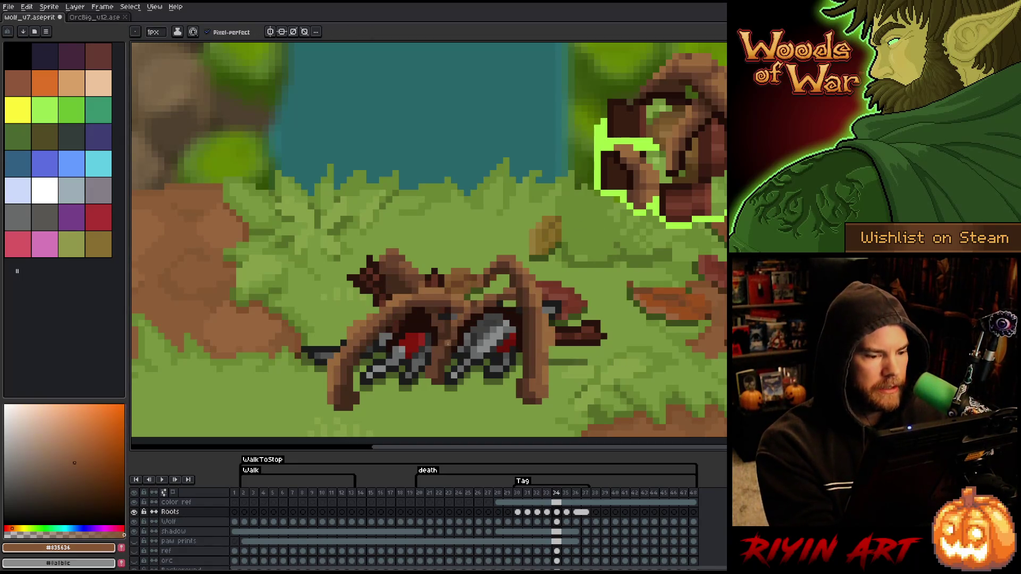
alt+click(449, 335)
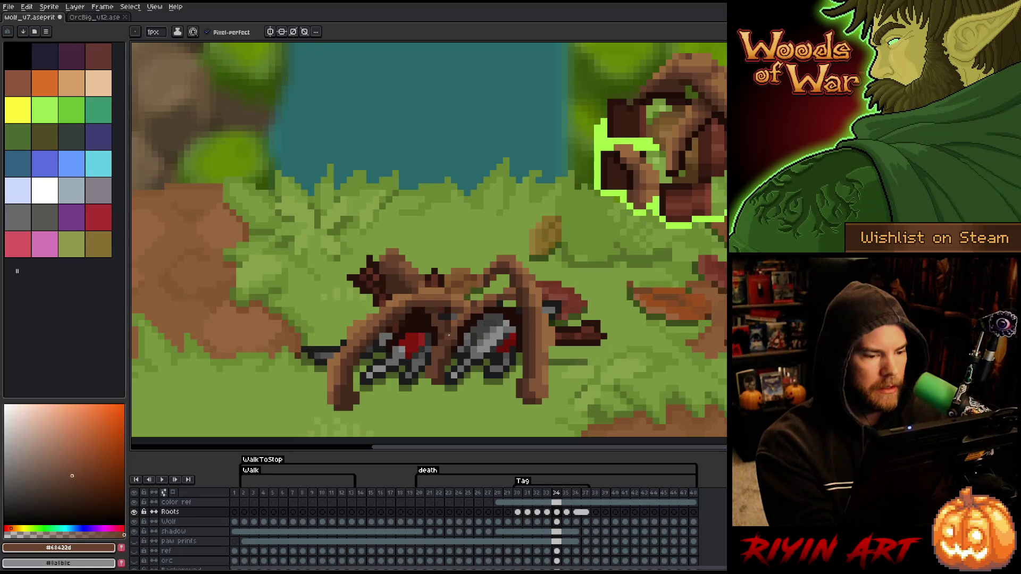
alt+click(449, 343)
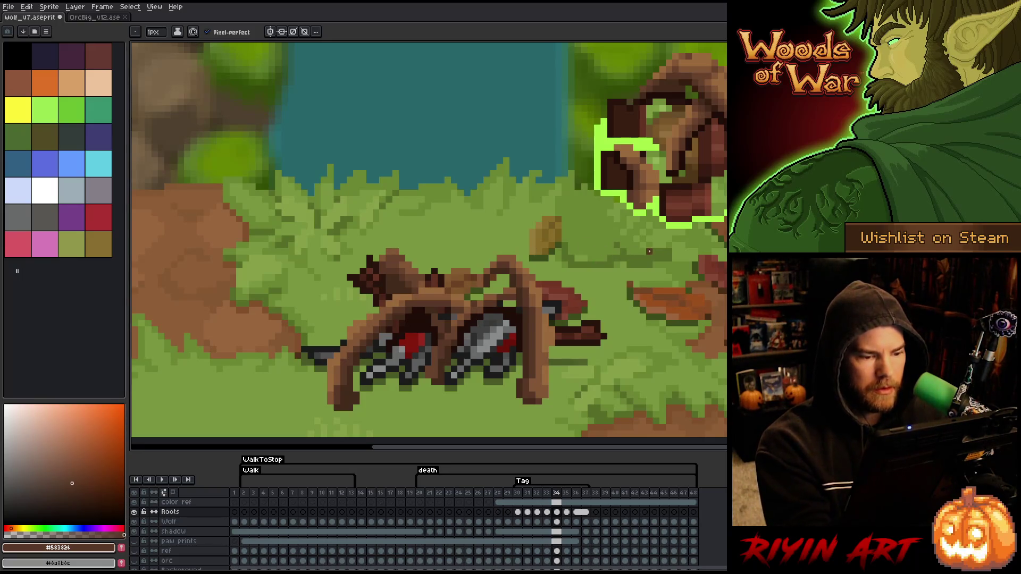
alt+click(505, 266)
Step: Flip between frames 35 and 36 to compare the roots over the wolf
key(Right)
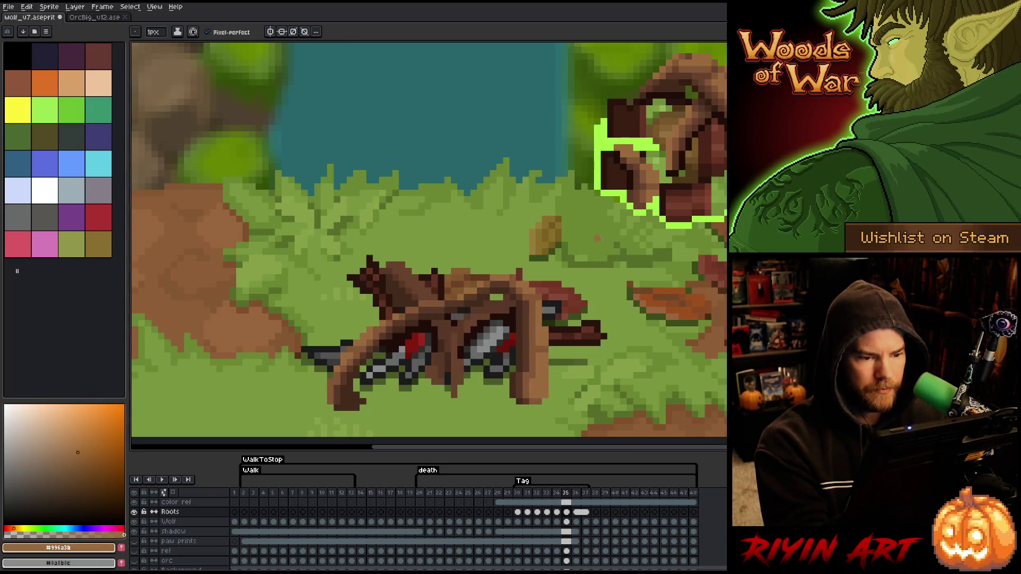
key(Left)
key(Right)
key(Right)
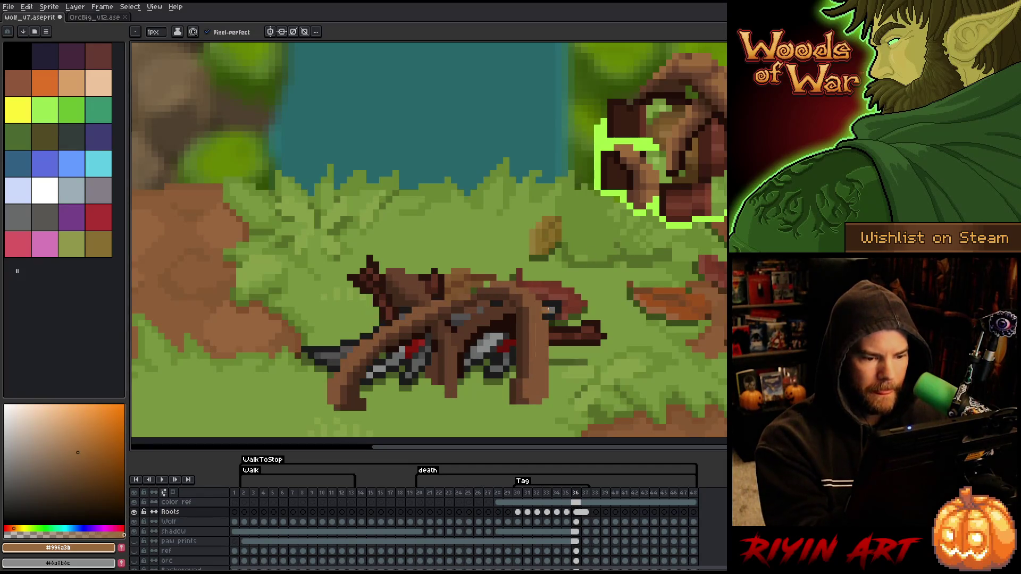
key(Left)
key(Right)
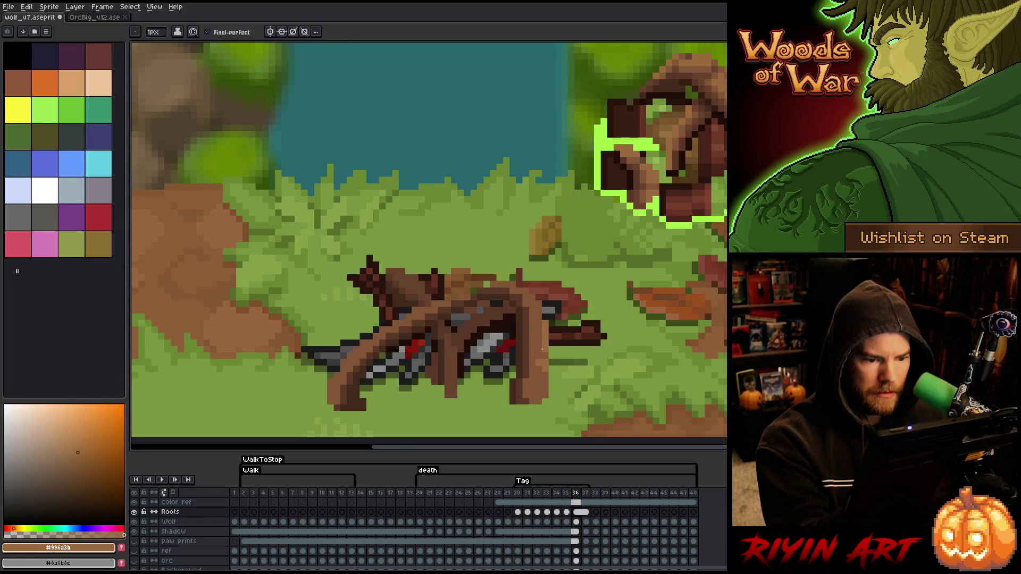
key(Left)
key(Right)
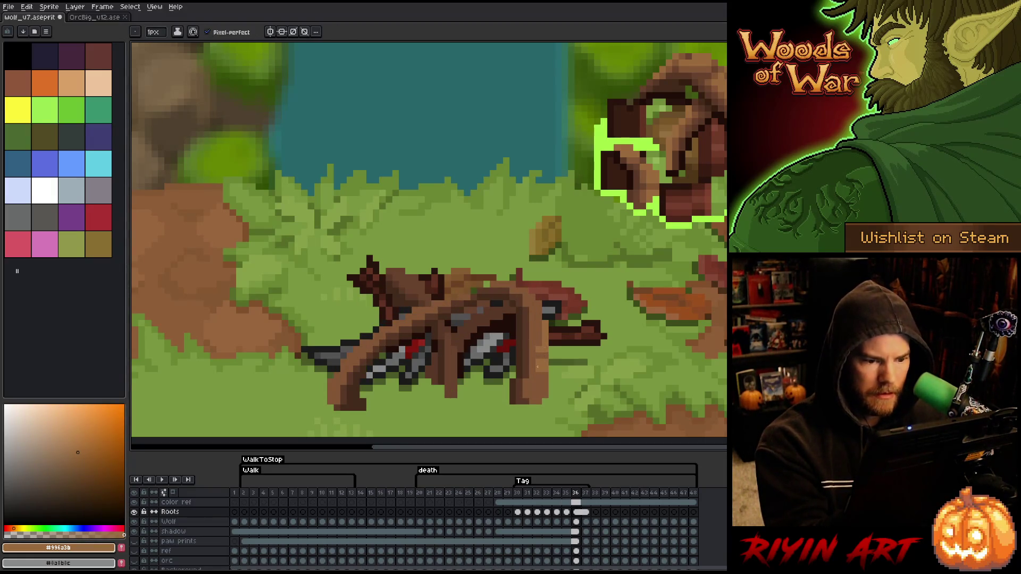
key(Left)
key(Right)
key(Left)
key(Right)
key(Left)
key(Right)
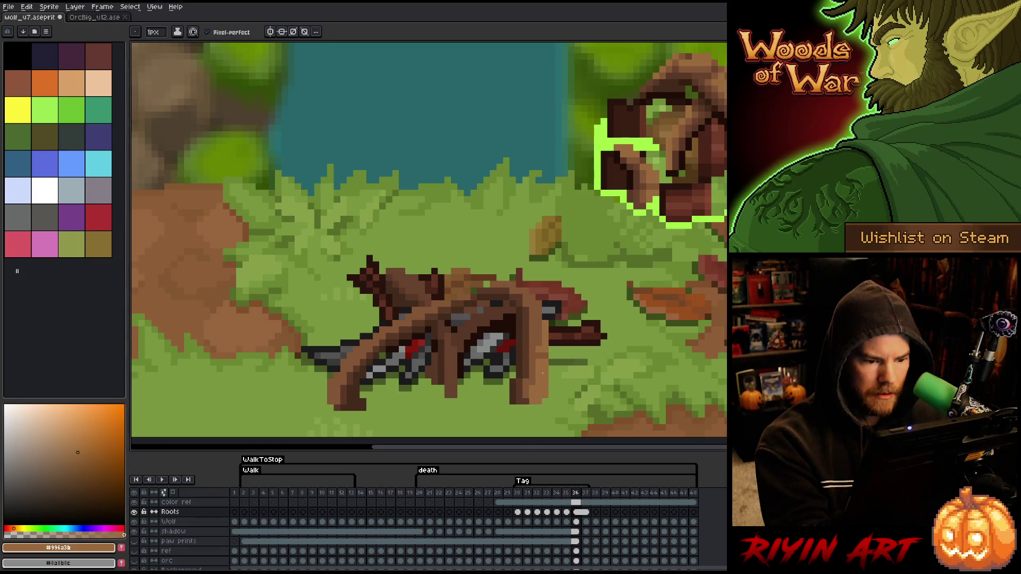
Step: Sample the root browns #835636 and #996a3b from the canvas while checking neighbouring frames
alt+click(527, 400)
key(Left)
key(Right)
key(Left)
key(Right)
alt+click(538, 329)
key(Left)
key(Right)
key(Left)
key(Right)
alt+click(545, 336)
alt+click(539, 303)
key(Left)
key(Right)
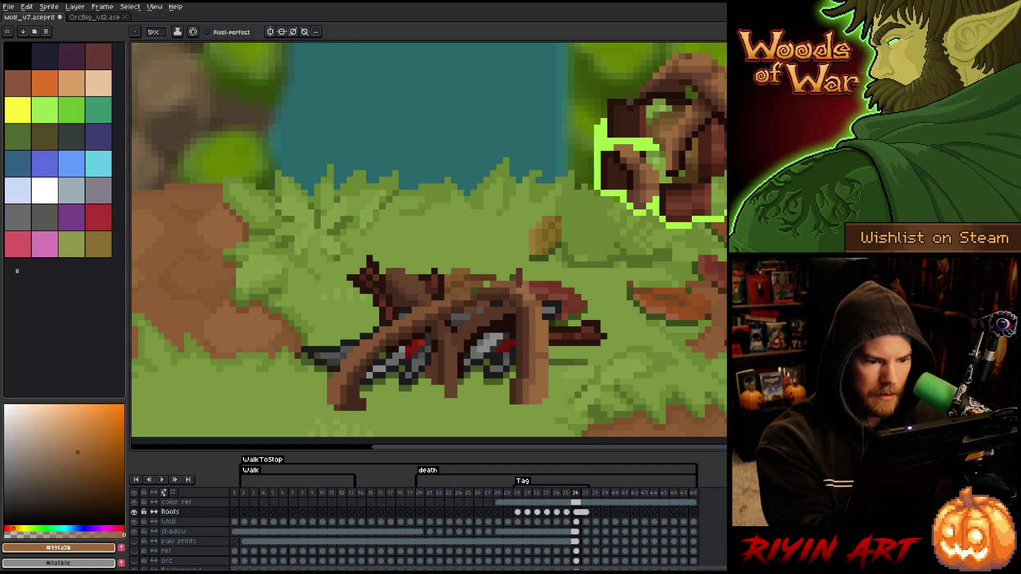
alt+click(523, 290)
alt+click(527, 258)
Step: Compare frames 35 and 36, then take the Eraser to trim root pixels
key(Left)
key(Right)
key(Left)
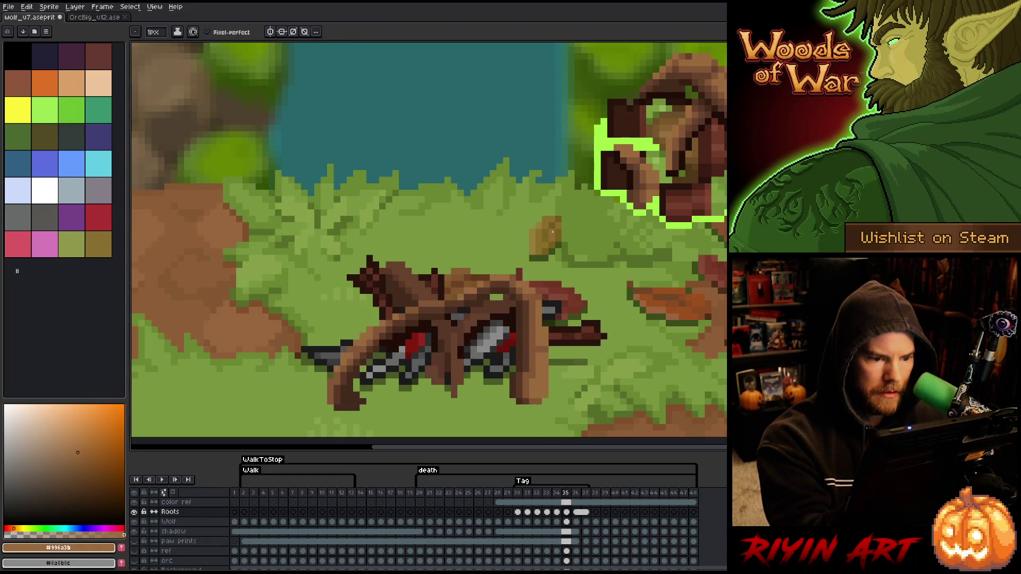
key(Right)
key(Left)
key(Right)
key(Left)
key(Right)
key(Left)
key(Right)
key(e)
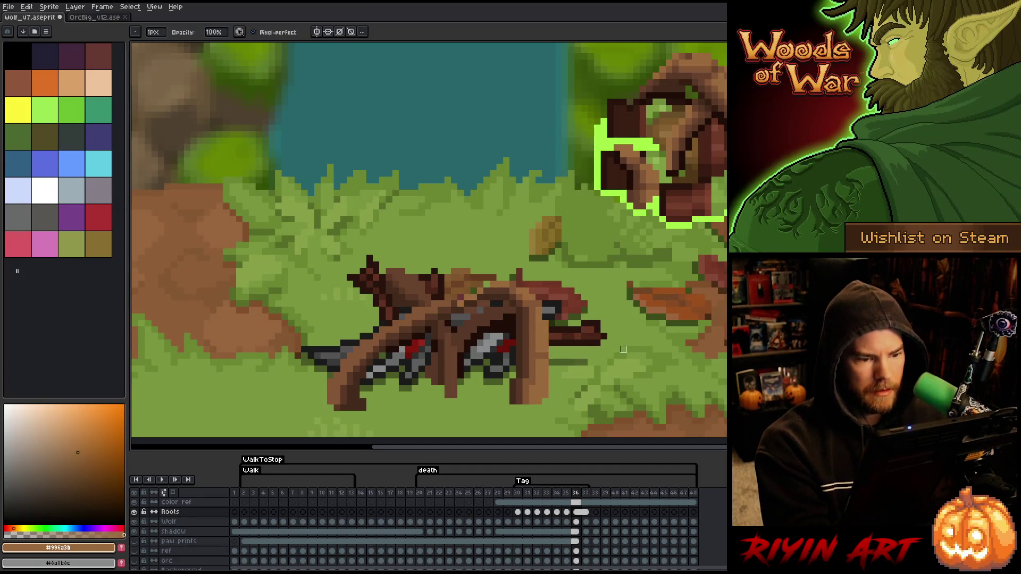
key(Left)
key(Right)
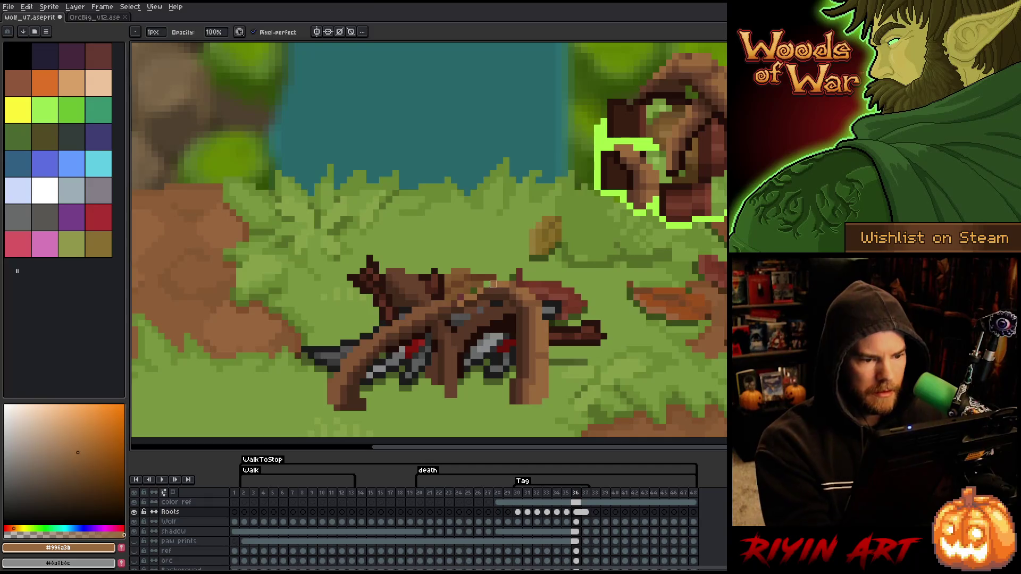
Step: Eyedrop the dark brown #583826 and draw with the darker #422a1c on the Pencil
key(i)
click(493, 279)
key(b)
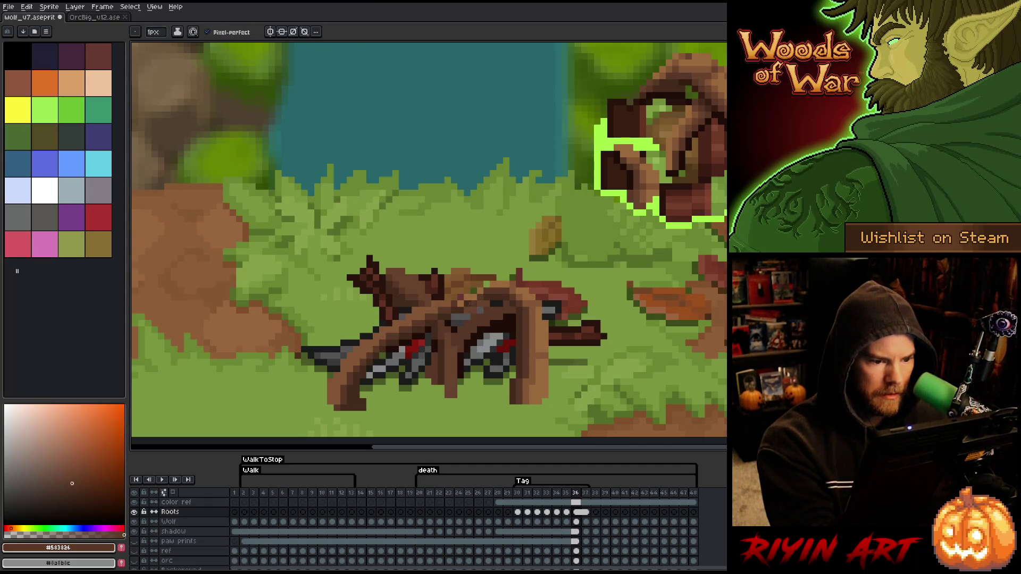
alt+click(498, 284)
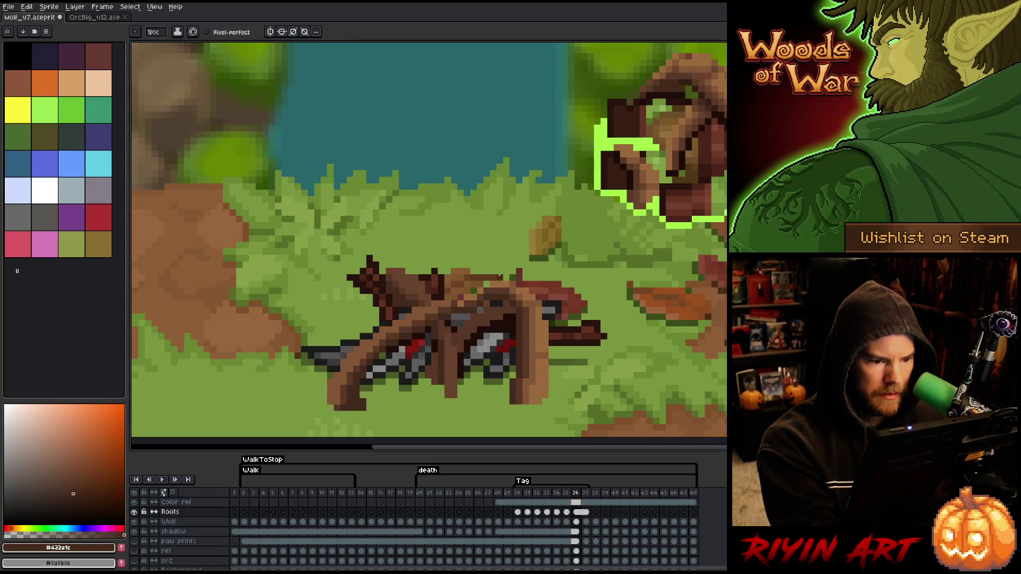
Step: Check frames 35 and 36 and pick the light brown #996a3b from the roots
key(Left)
key(Right)
key(Left)
key(Right)
key(Left)
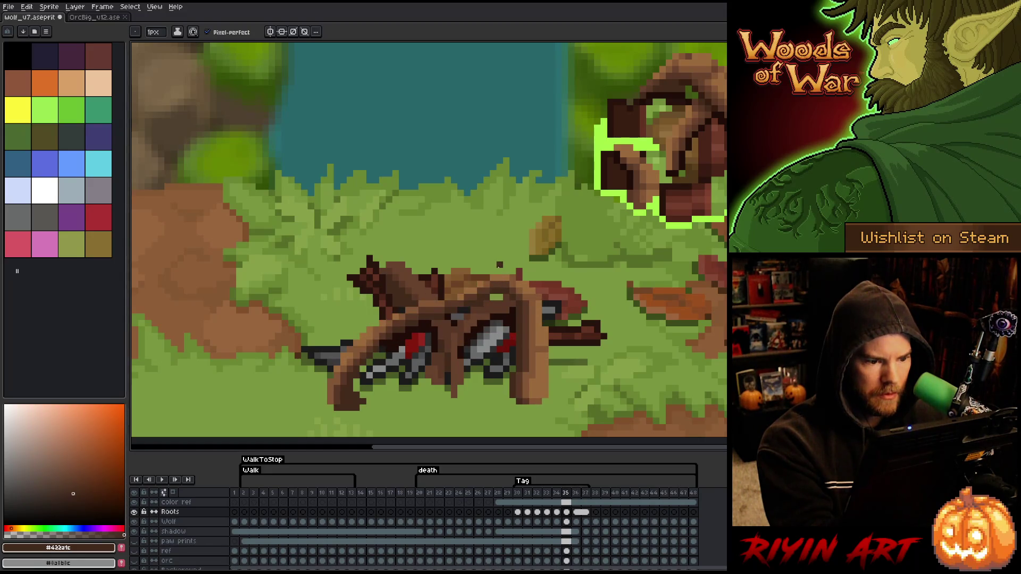
key(Right)
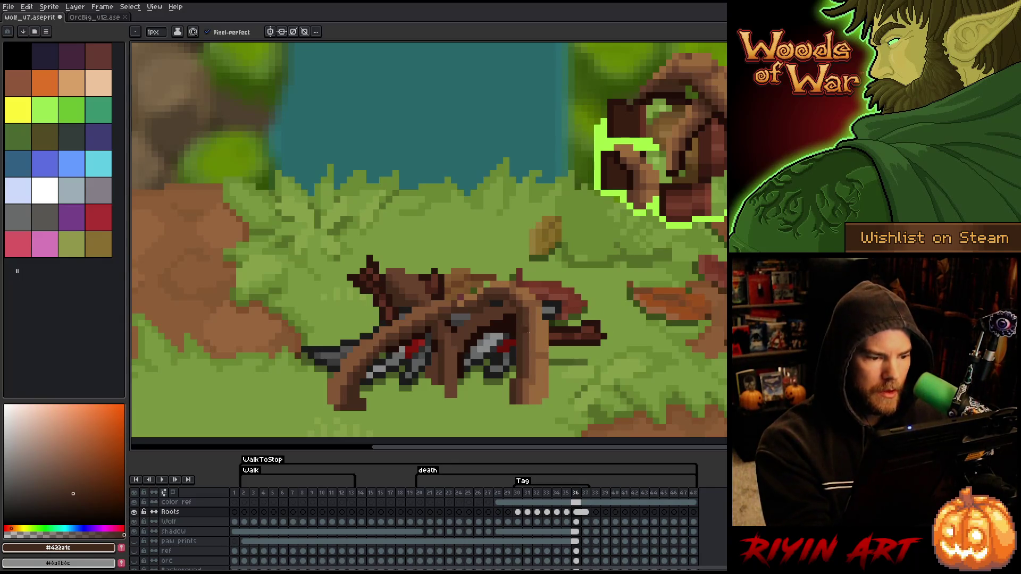
alt+click(551, 292)
key(Left)
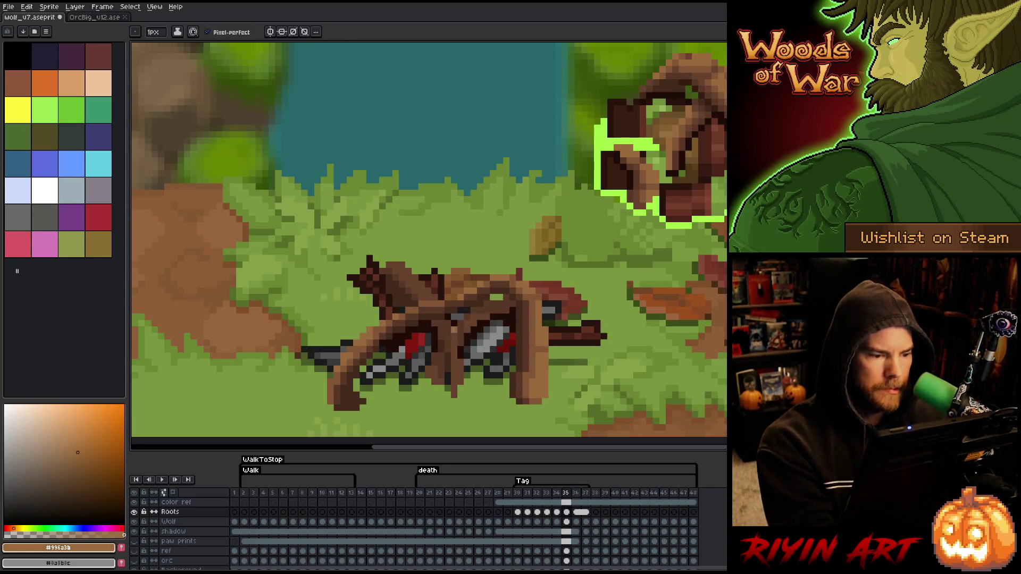
key(Right)
Step: Repeatedly flip between frames 35 and 36 to check the roots, ending on frame 35
key(Left)
key(Right)
key(Left)
key(Right)
key(Left)
key(Right)
key(Left)
key(Right)
key(Left)
key(Right)
key(Left)
key(Right)
key(Left)
key(Right)
key(Left)
key(Right)
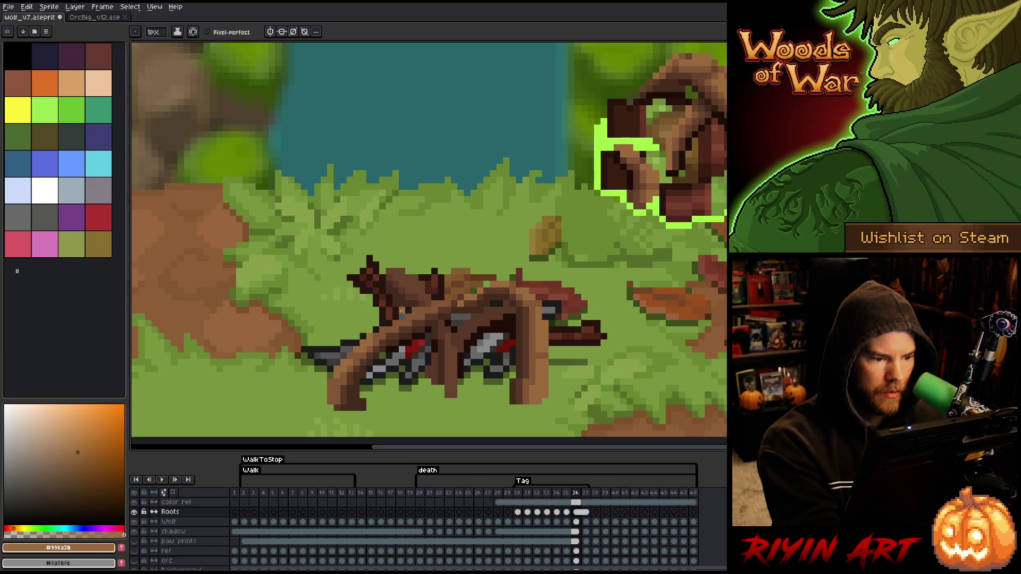
key(Left)
key(Right)
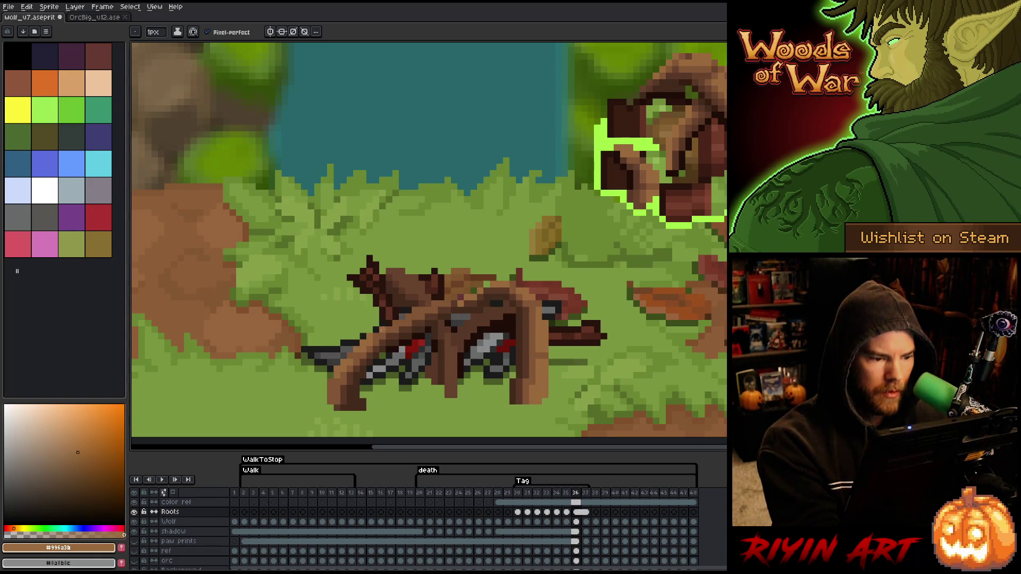
key(Left)
key(Right)
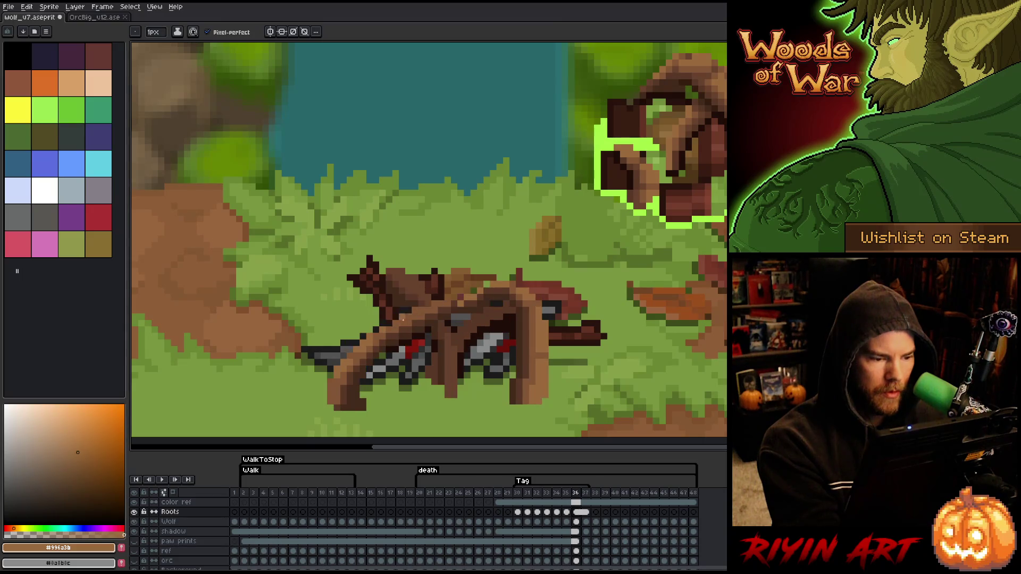
key(Left)
key(Right)
key(Left)
key(Right)
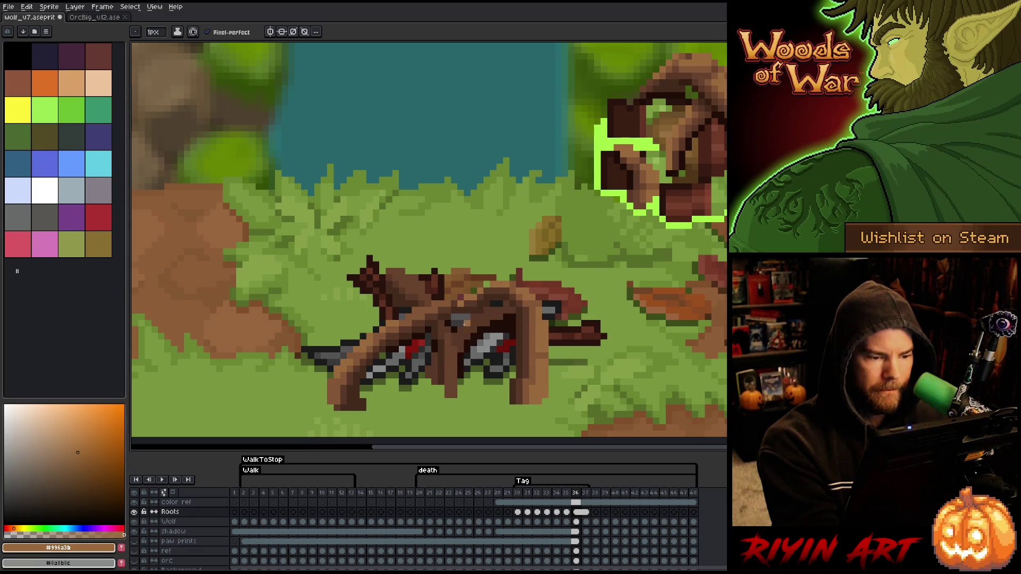
key(Left)
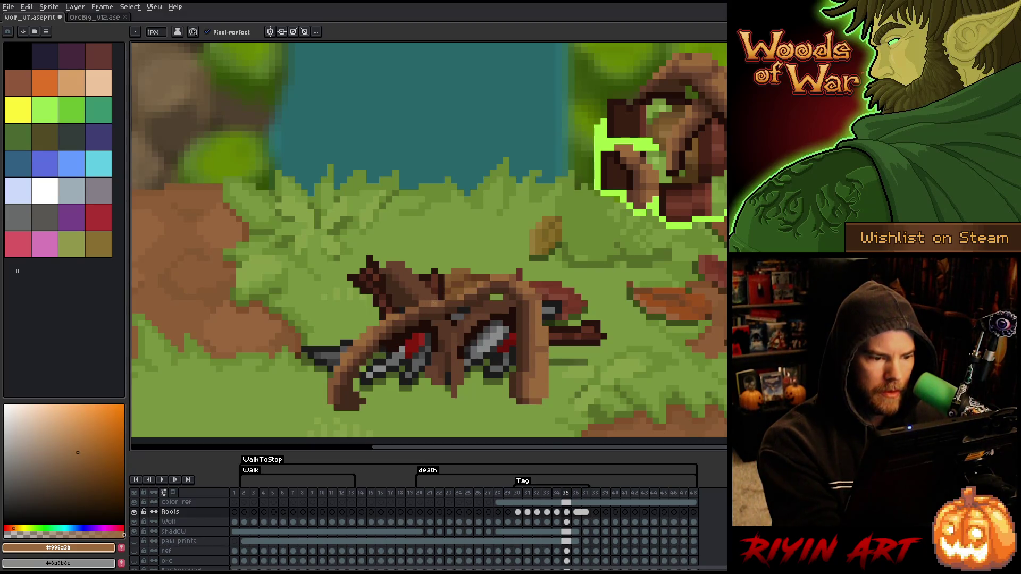
key(Right)
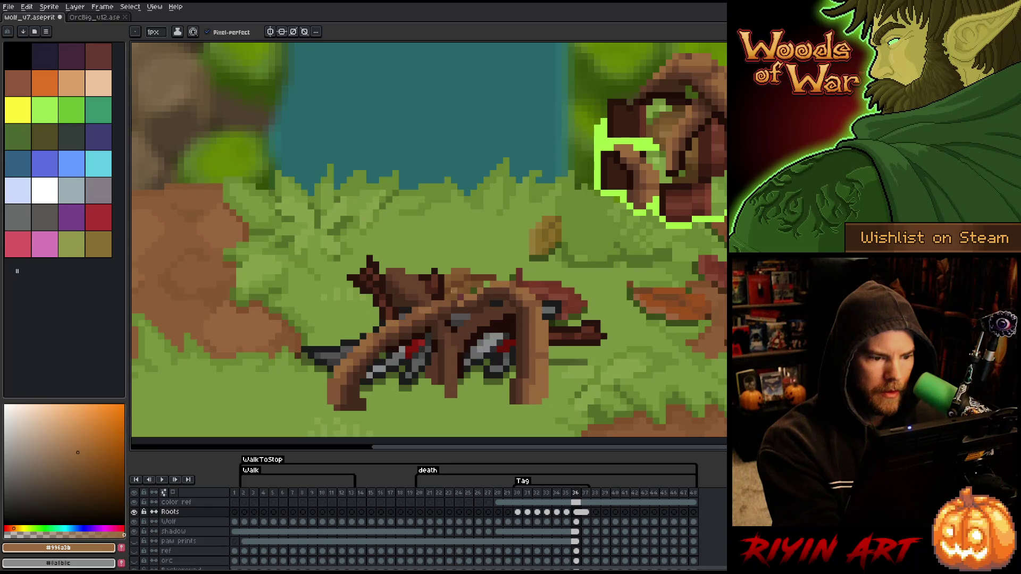
key(Left)
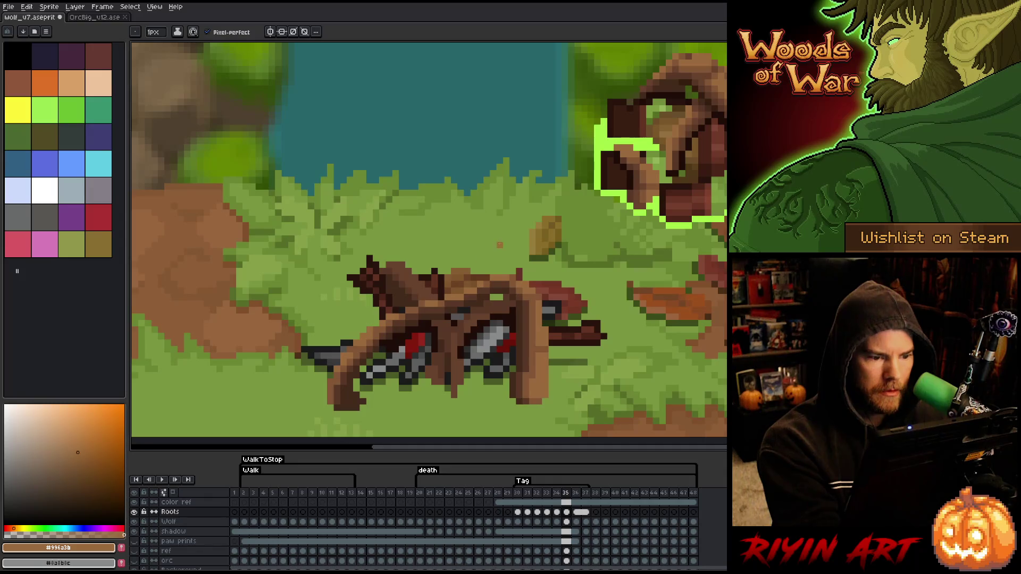
Step: Eyedrop the dark and lighter root browns from the artwork
alt+click(459, 299)
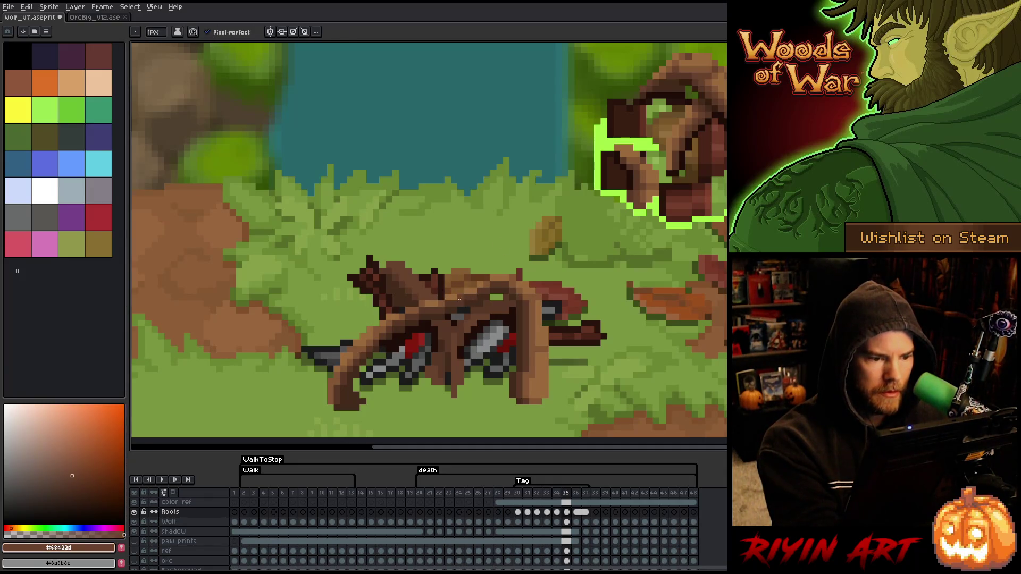
alt+click(461, 297)
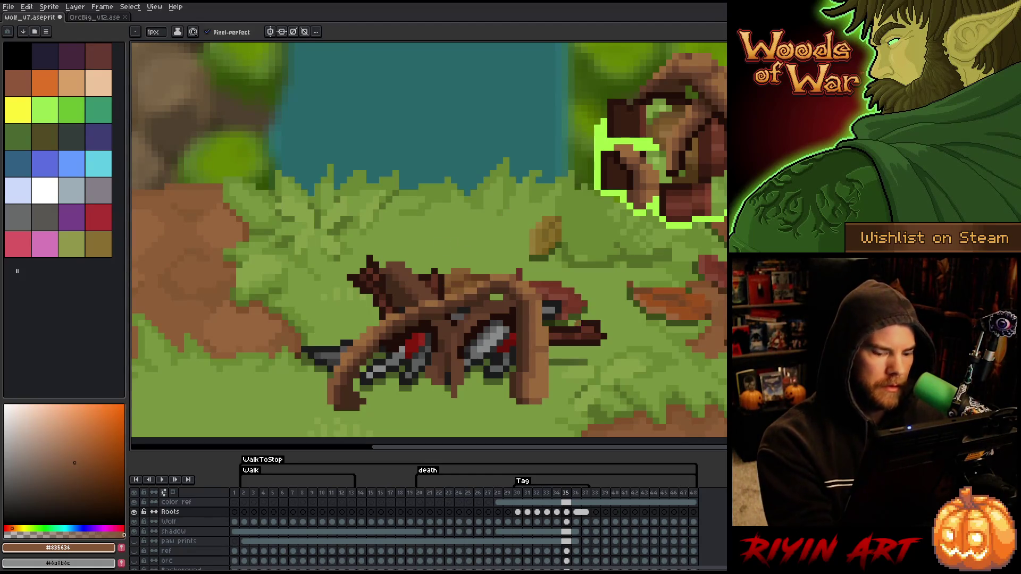
key(Left)
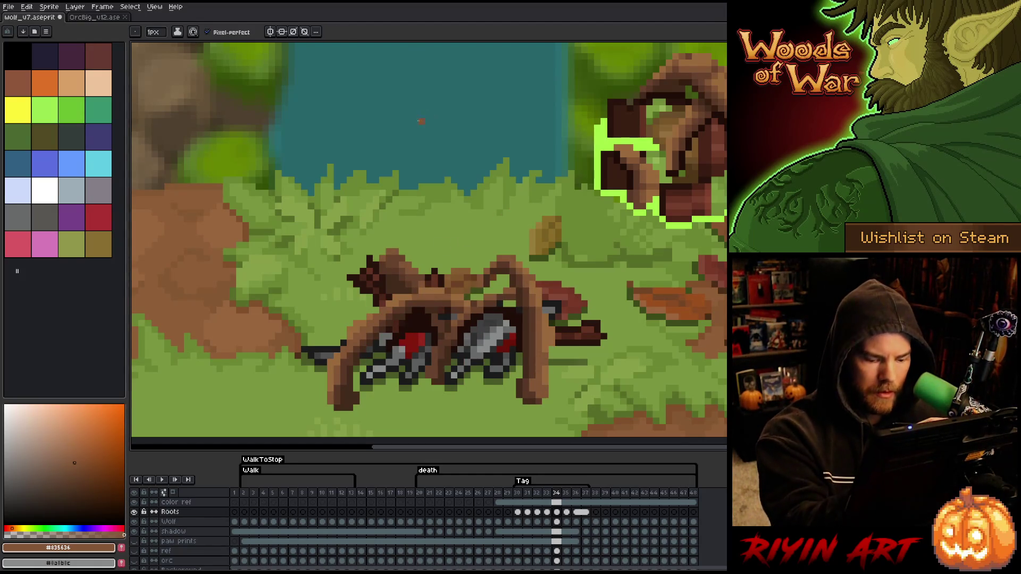
key(Right)
Step: Flip between frames 34 and 35 to compare the roots, returning to frame 35
key(Left)
key(Right)
key(Left)
key(Right)
key(Left)
key(Right)
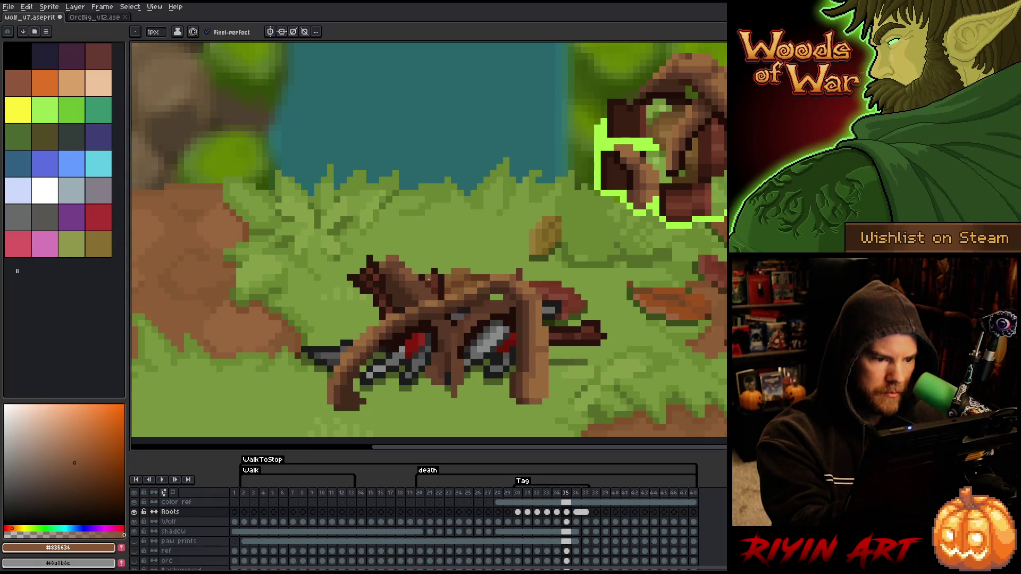
key(Left)
key(Right)
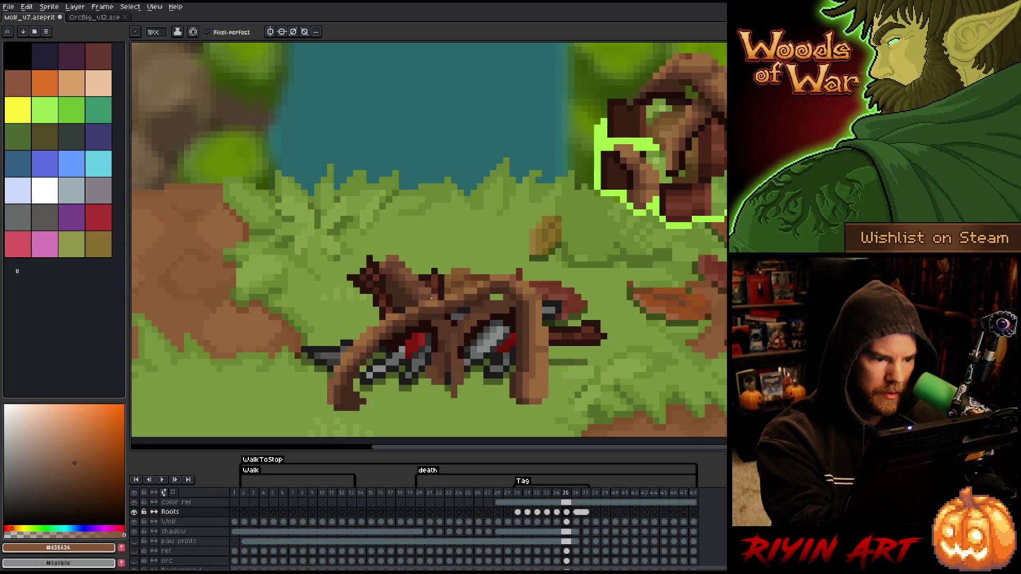
key(Left)
key(Right)
key(Left)
key(Right)
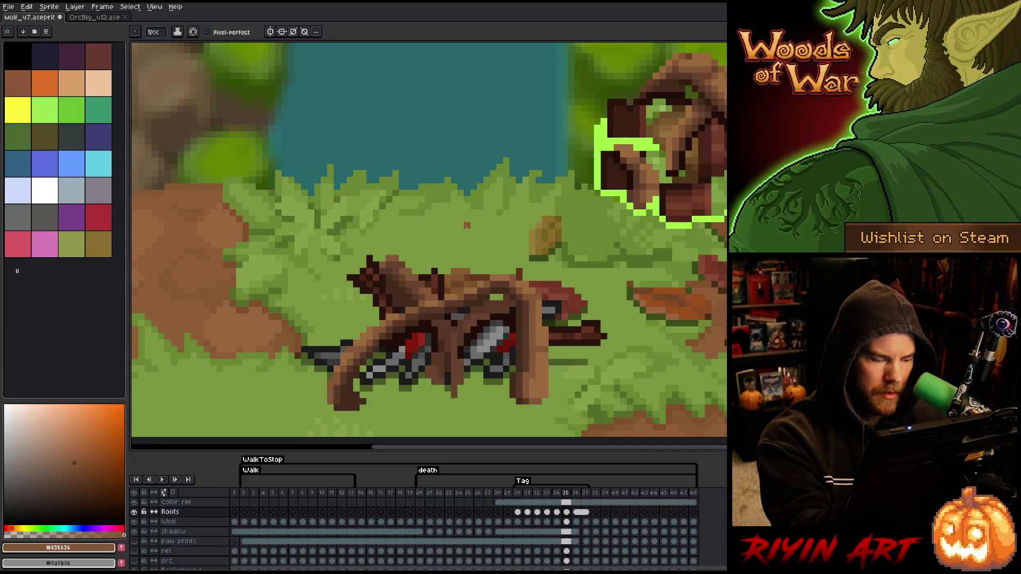
Step: Compare frames 35 and 36, settle on frame 36 and sample the dark root brown
key(Left)
key(Right)
key(Right)
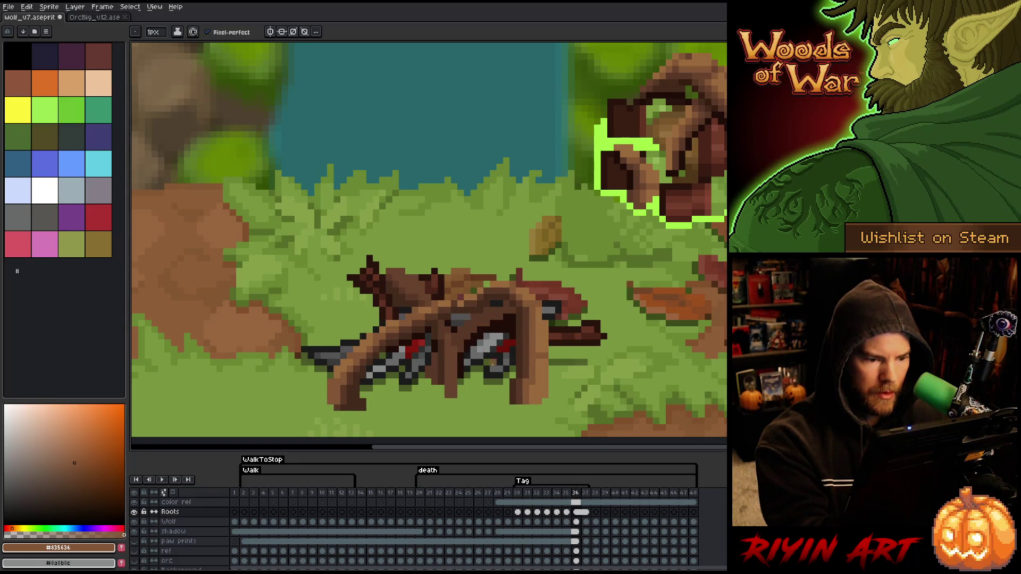
key(Left)
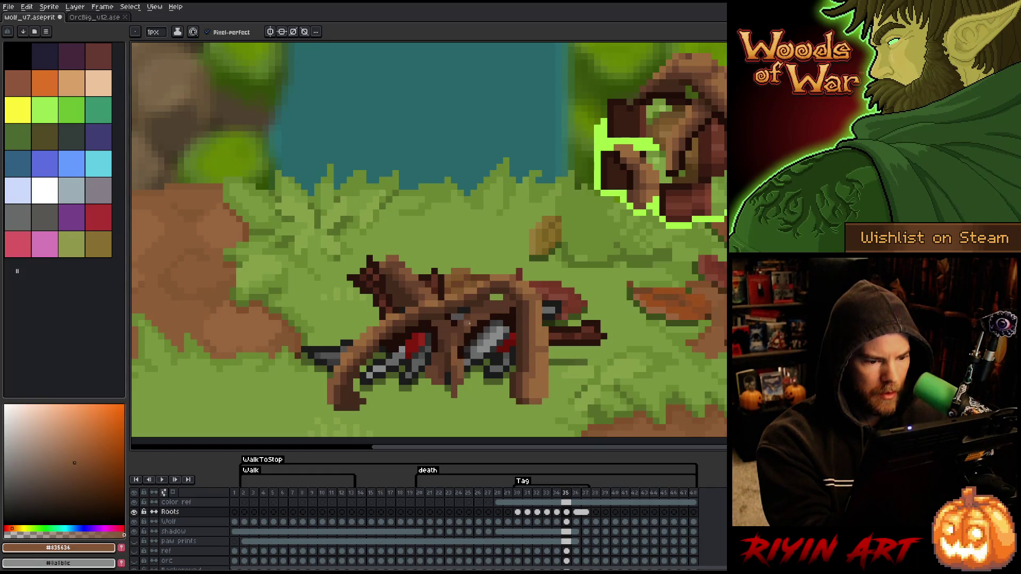
key(Right)
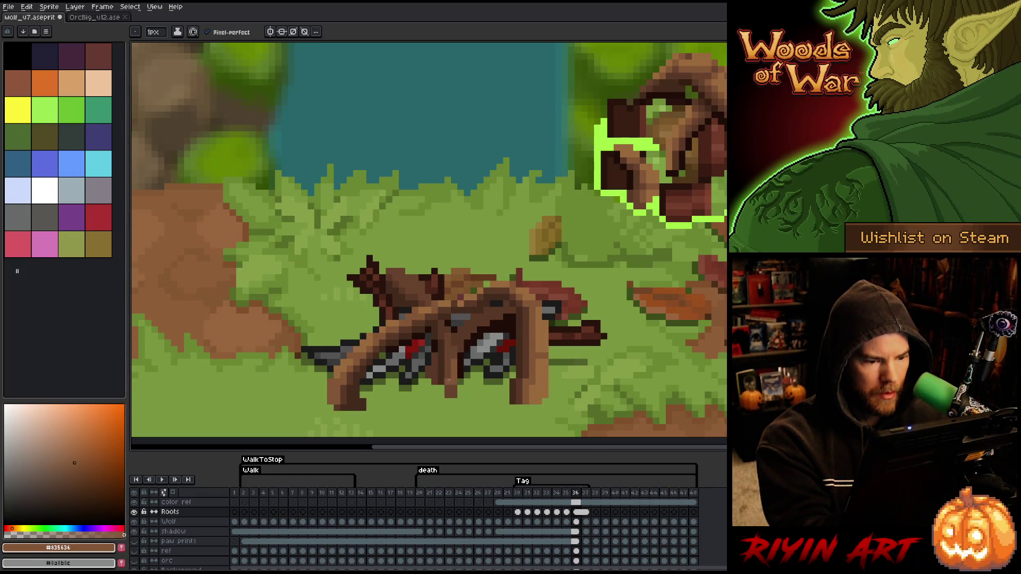
key(Left)
key(Right)
key(Left)
key(Right)
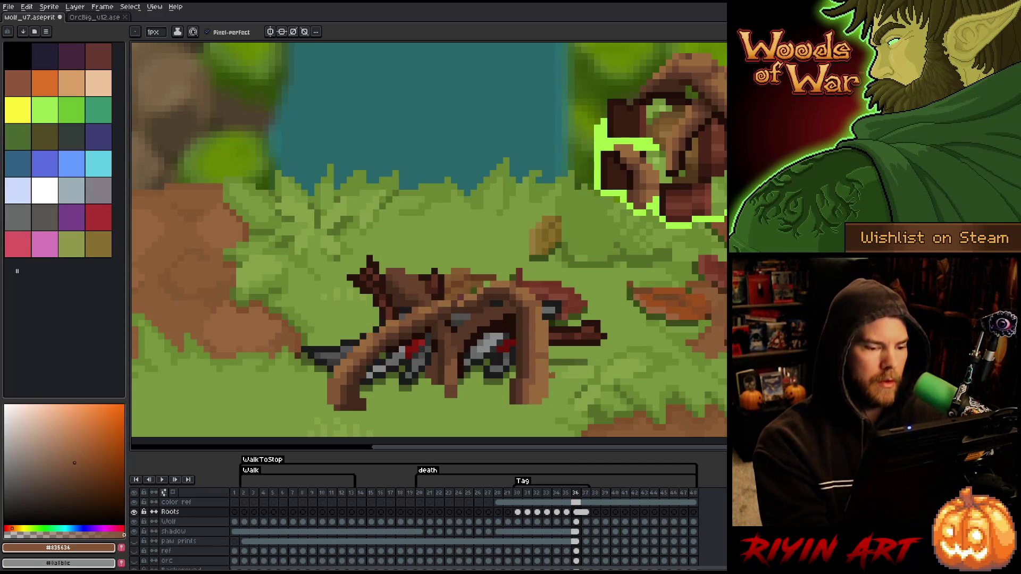
alt+click(454, 382)
alt+click(441, 270)
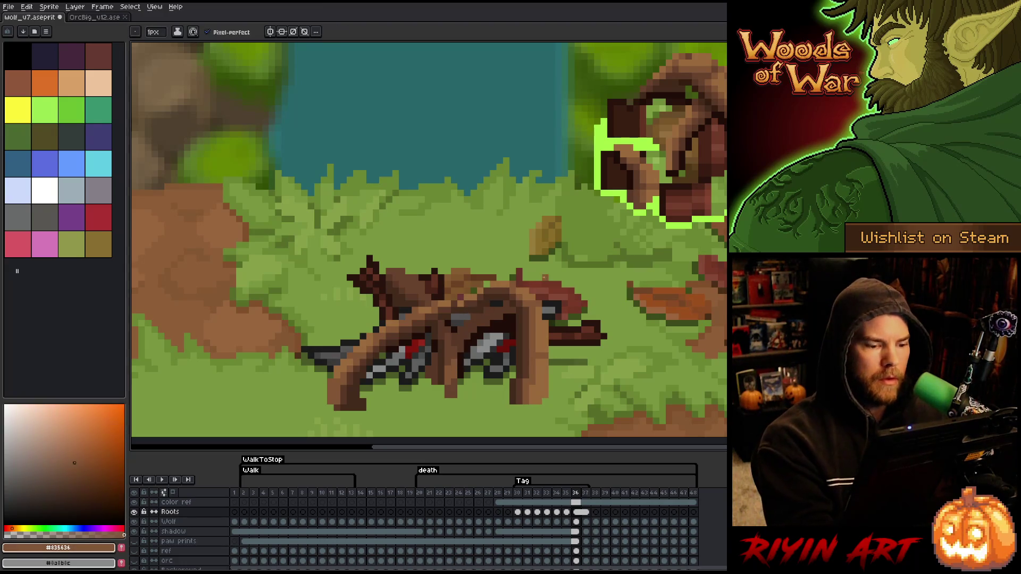
alt+click(449, 363)
alt+click(454, 369)
key(g)
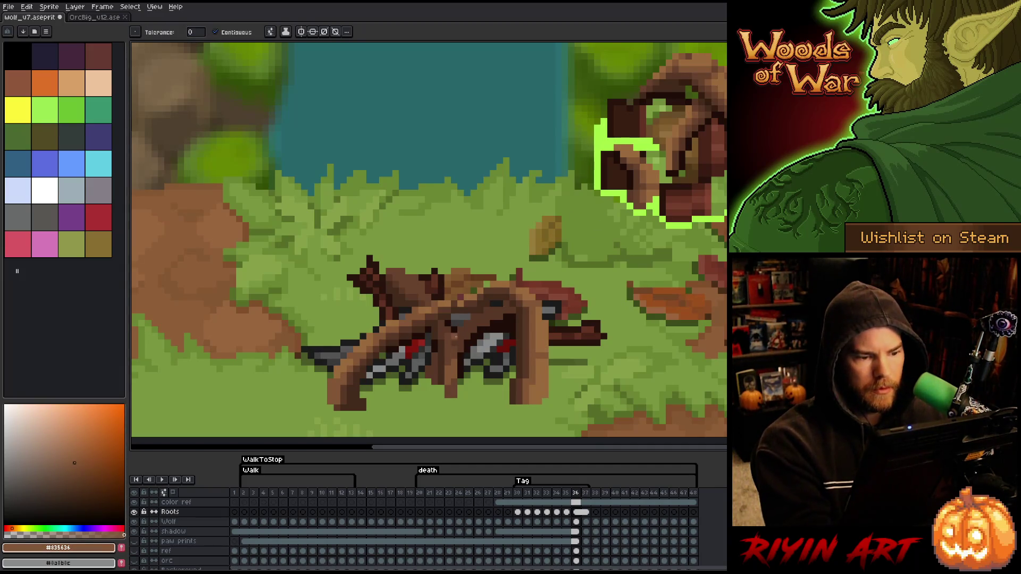
key(b)
key(comma)
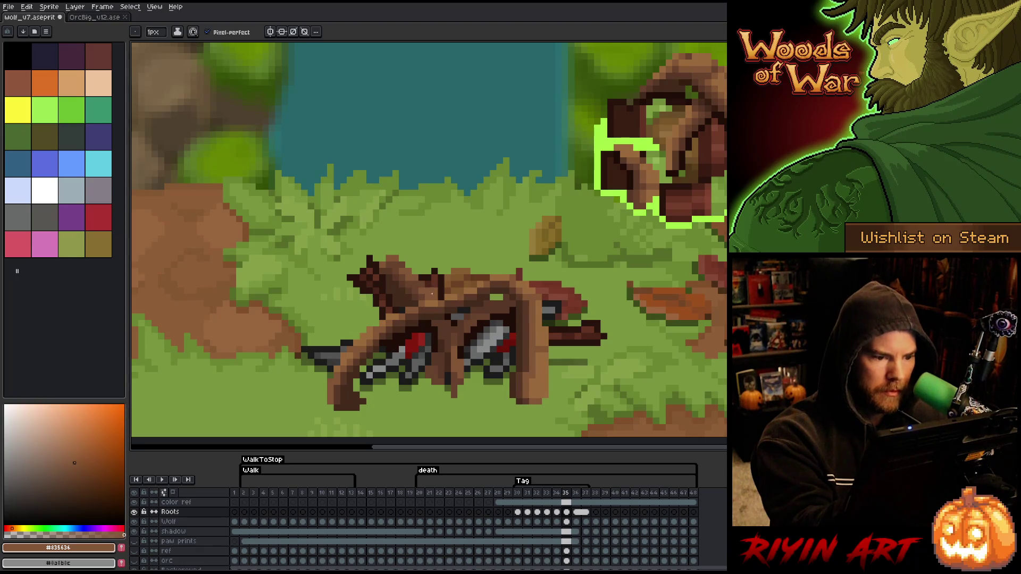
key(period)
key(comma)
key(period)
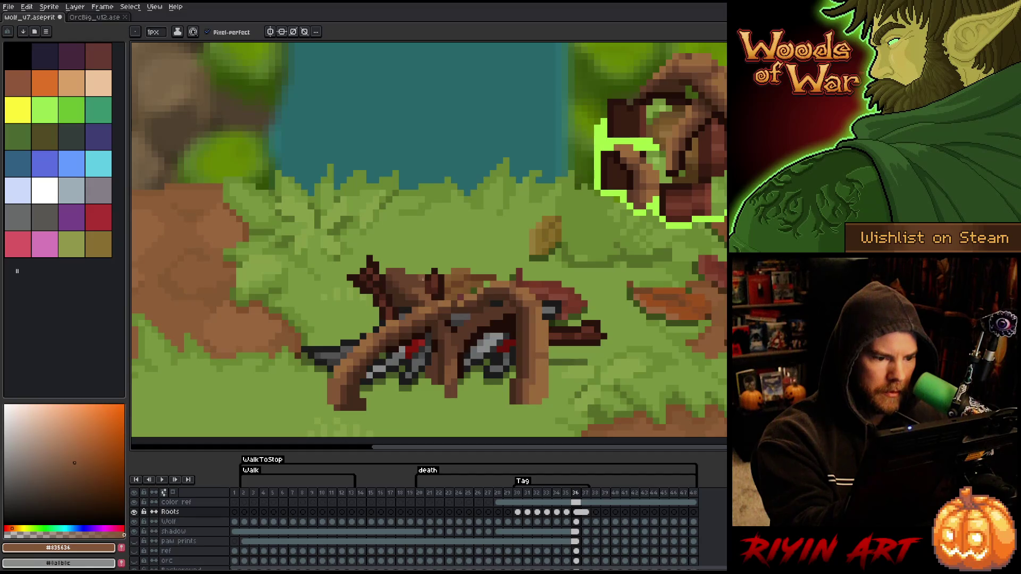
alt+click(429, 304)
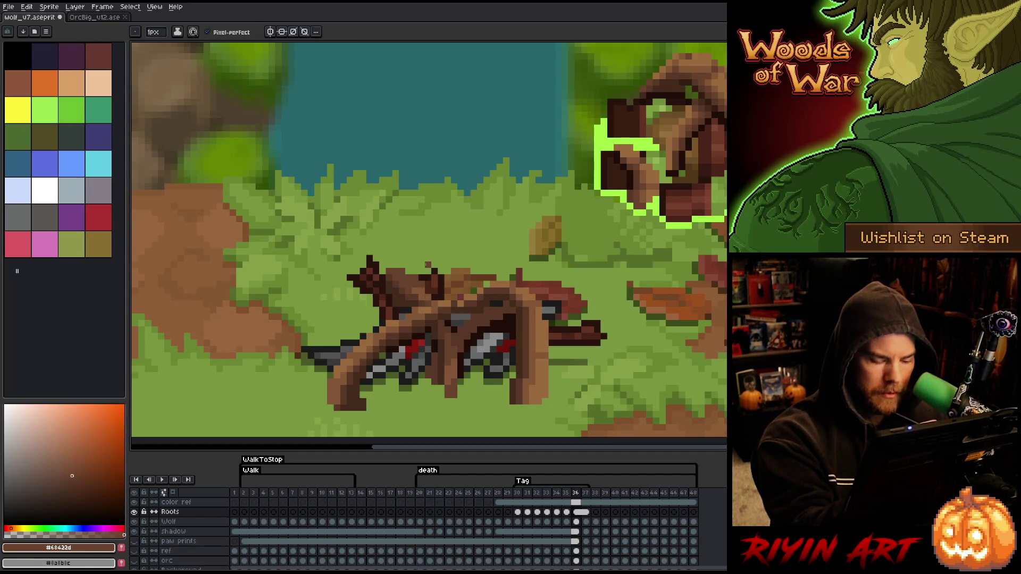
key(comma)
key(period)
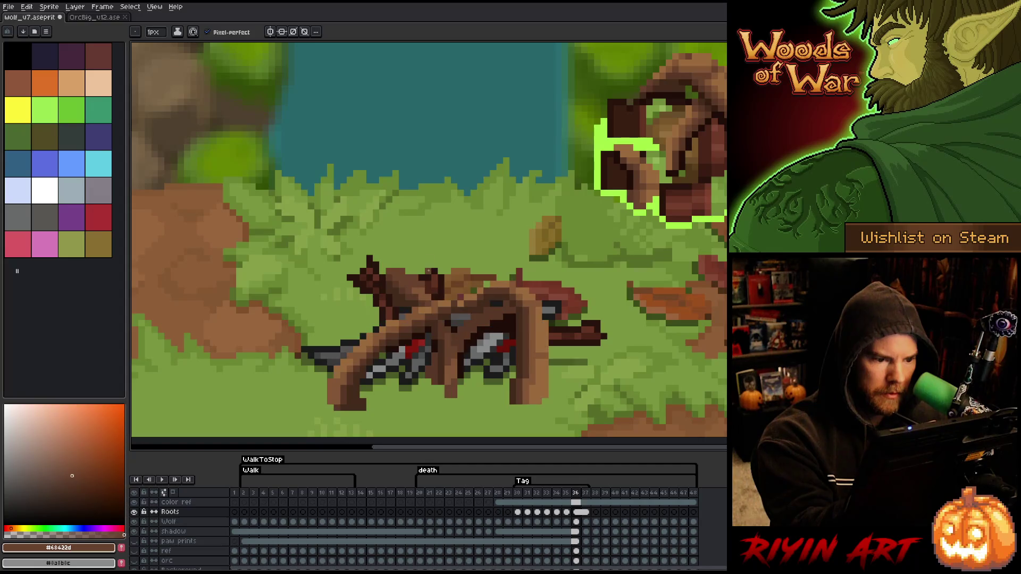
alt+click(428, 285)
key(comma)
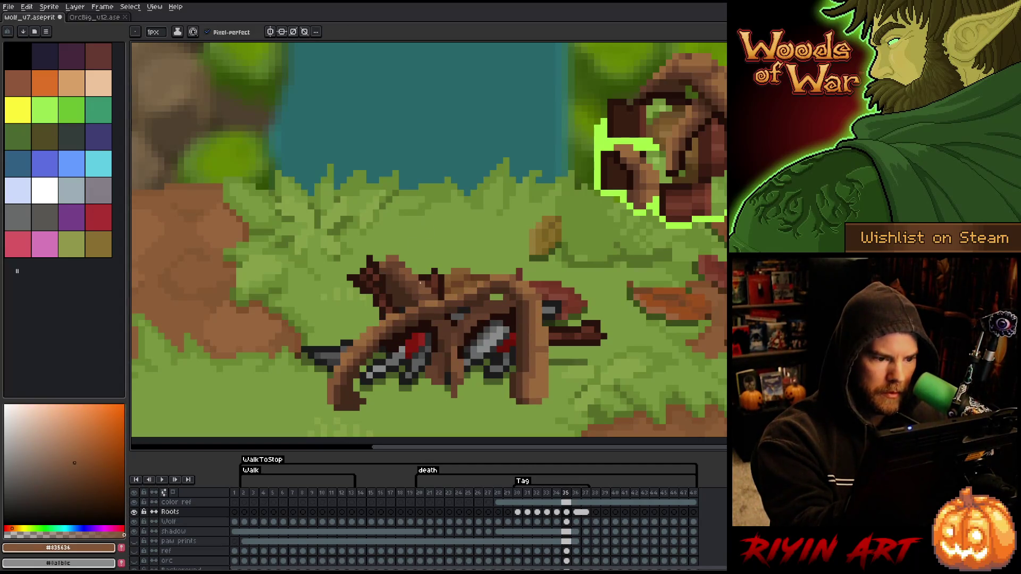
key(period)
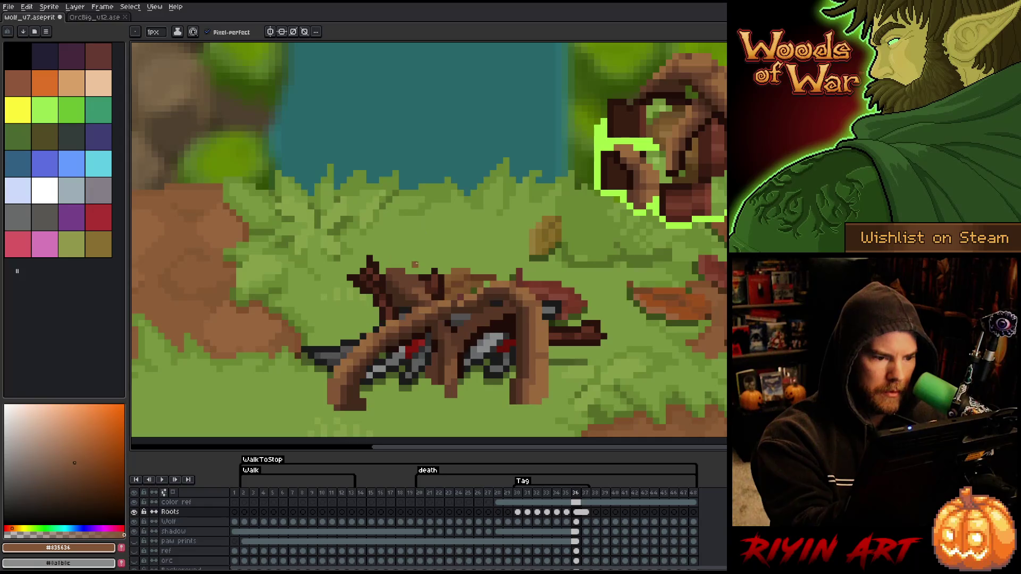
key(comma)
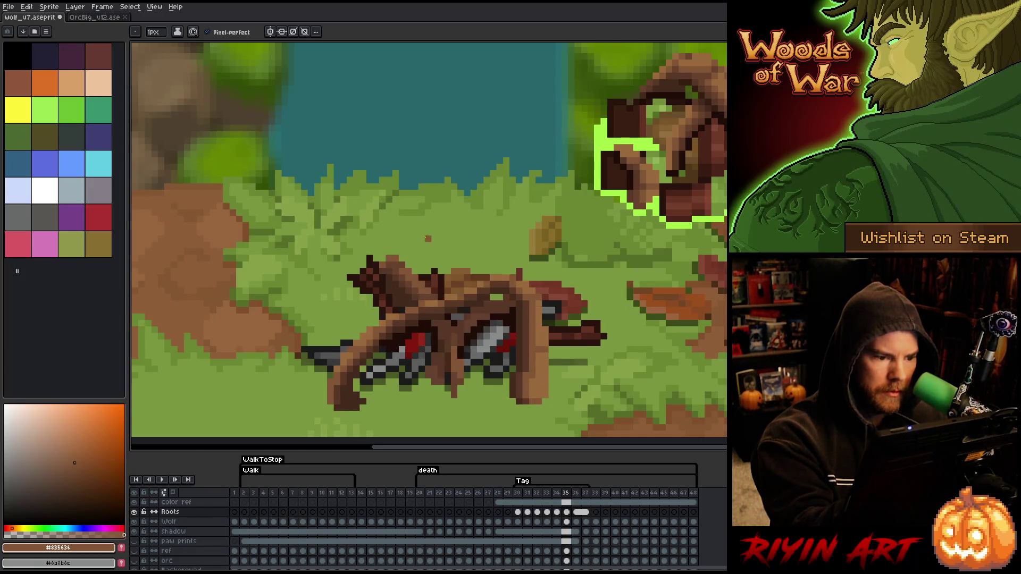
key(period)
key(e)
key(e)
key(comma)
key(period)
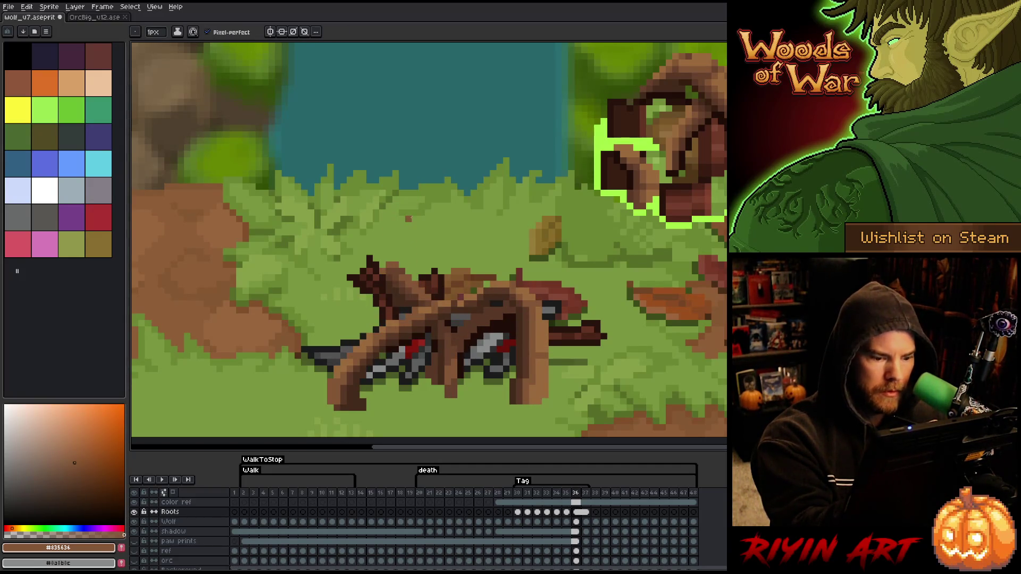
key(comma)
key(period)
key(comma)
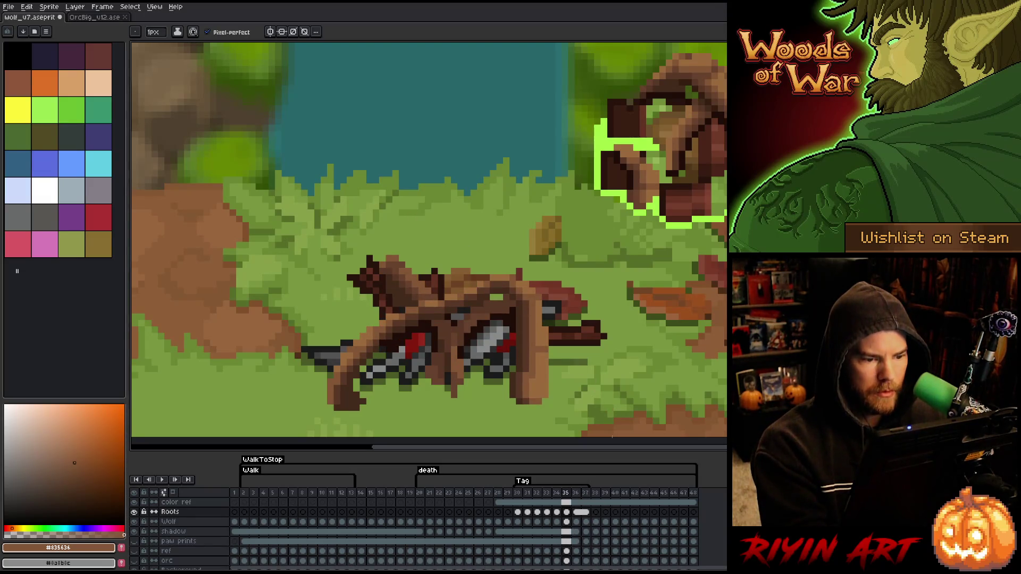
key(period)
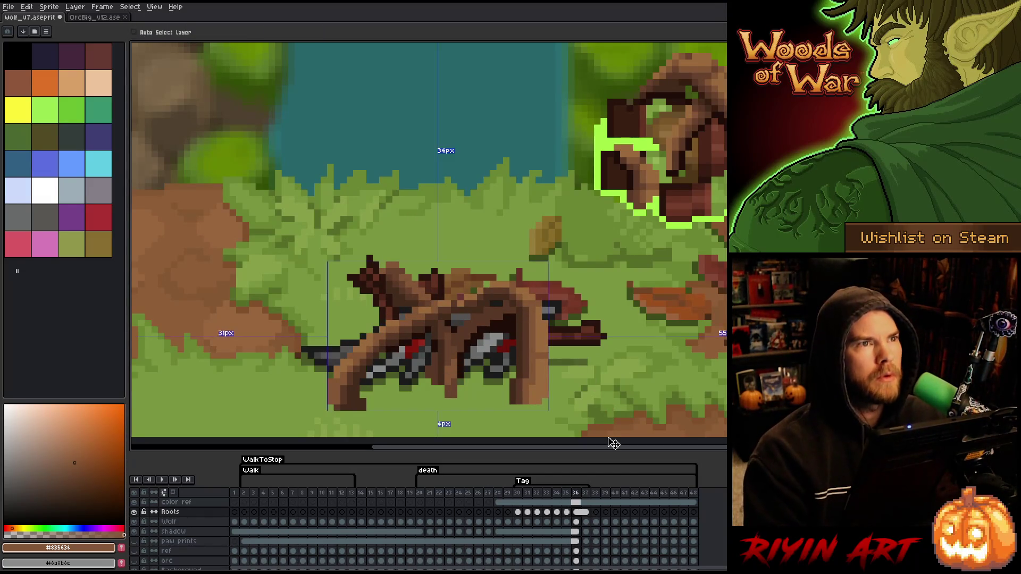
Step: Play and stop the root-growth animation, then move through frame 36 to frame 37 with the Eraser
key(Return)
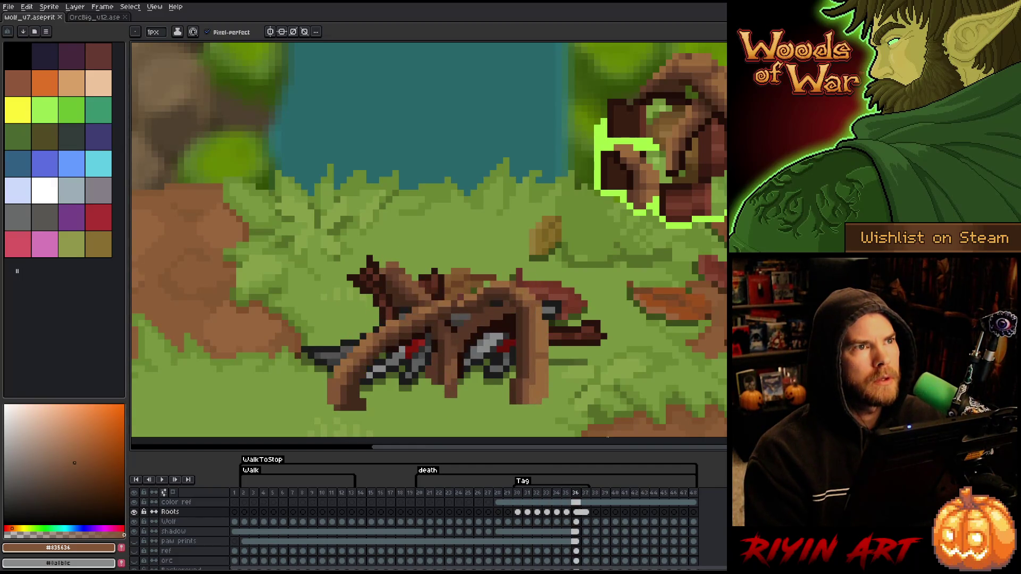
key(Return)
key(Right)
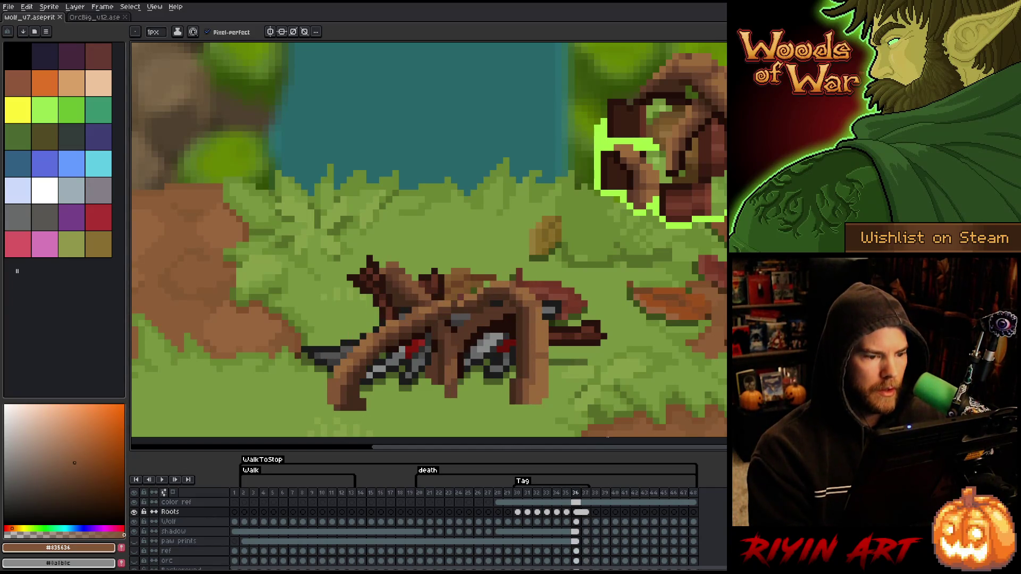
key(e)
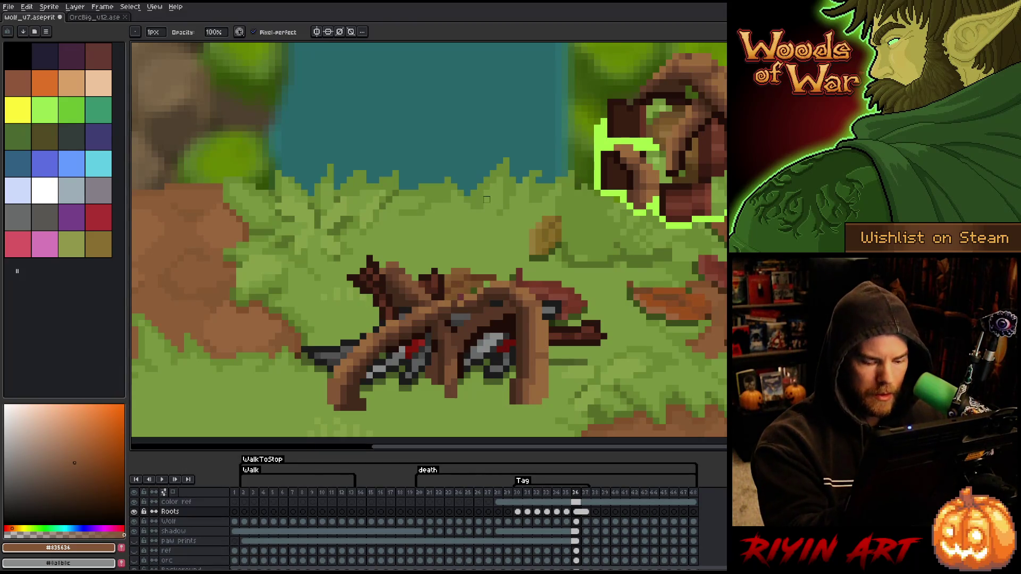
key(Right)
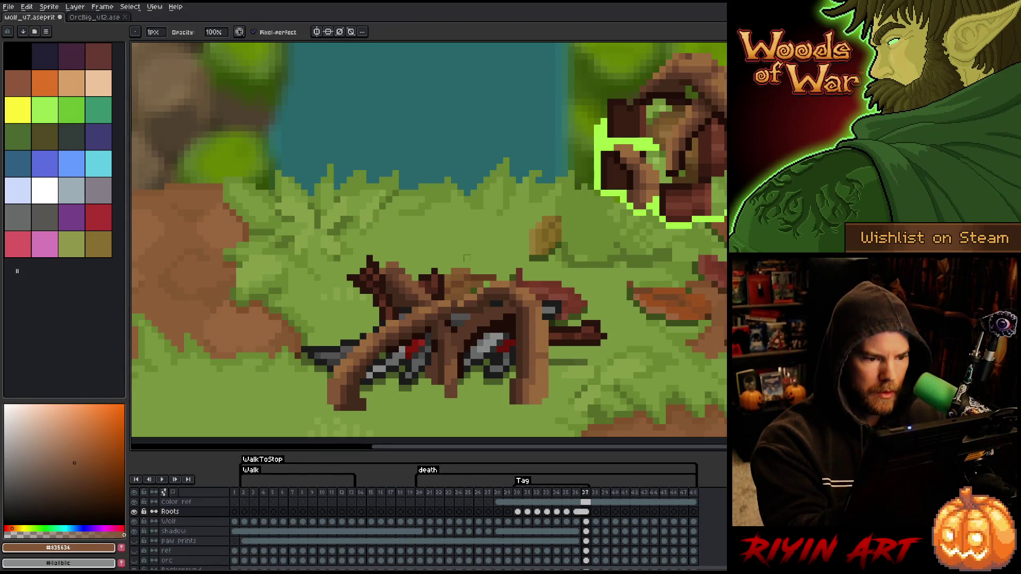